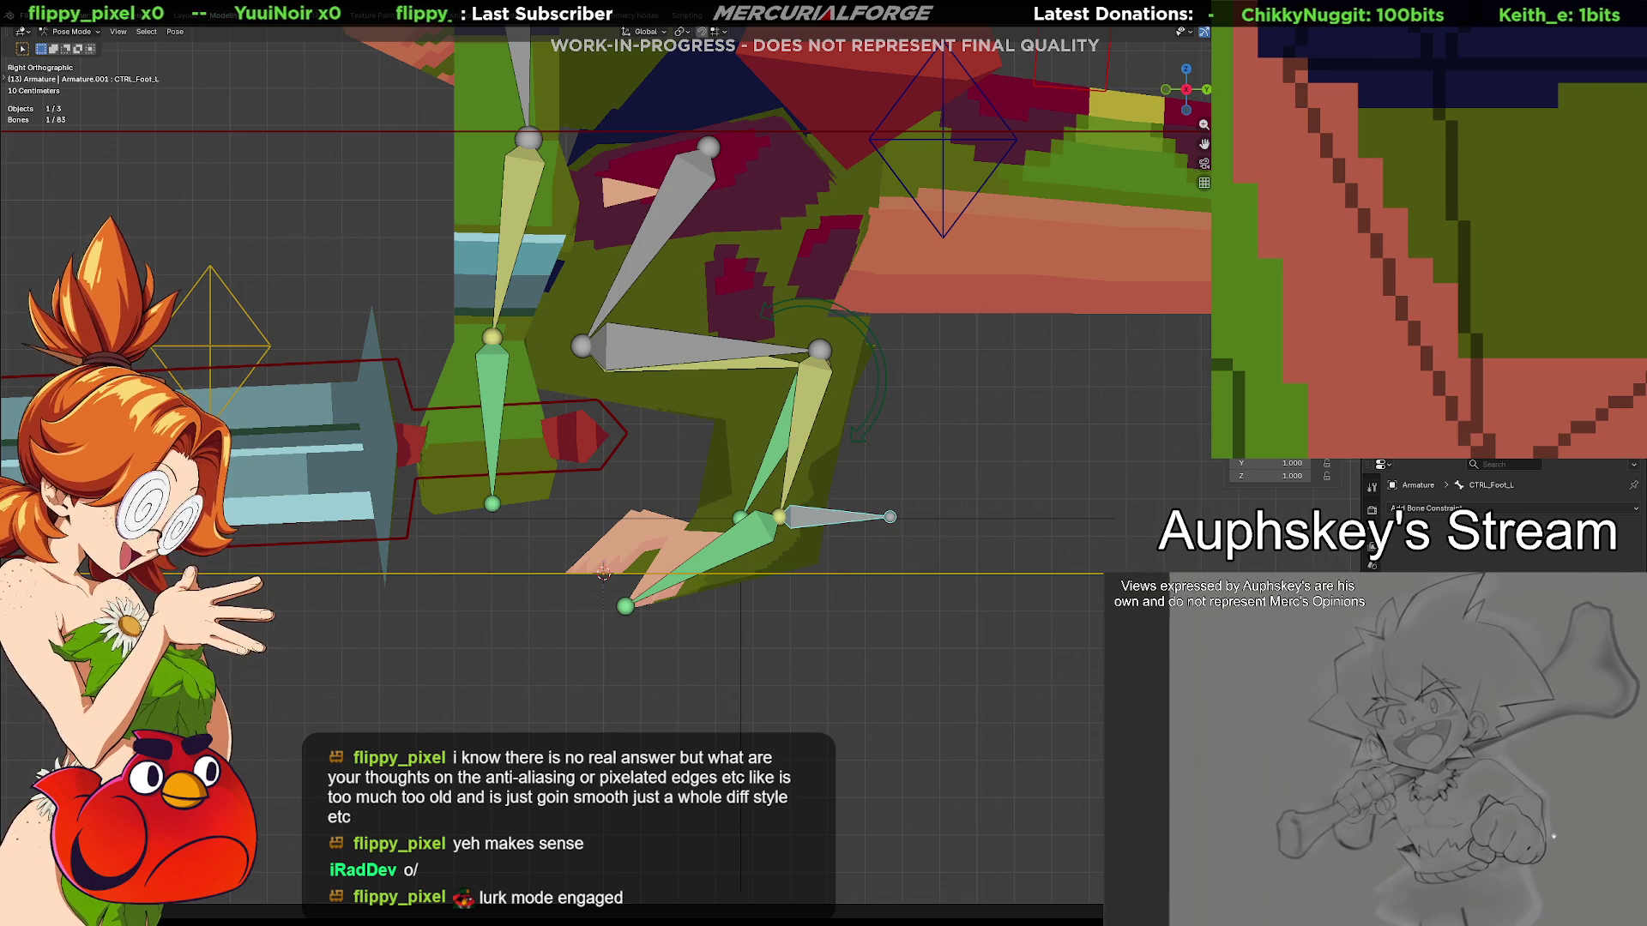
Inspect the left foot and leg deform bones, then select only IK_LowerLeg.L
left_click(701, 560)
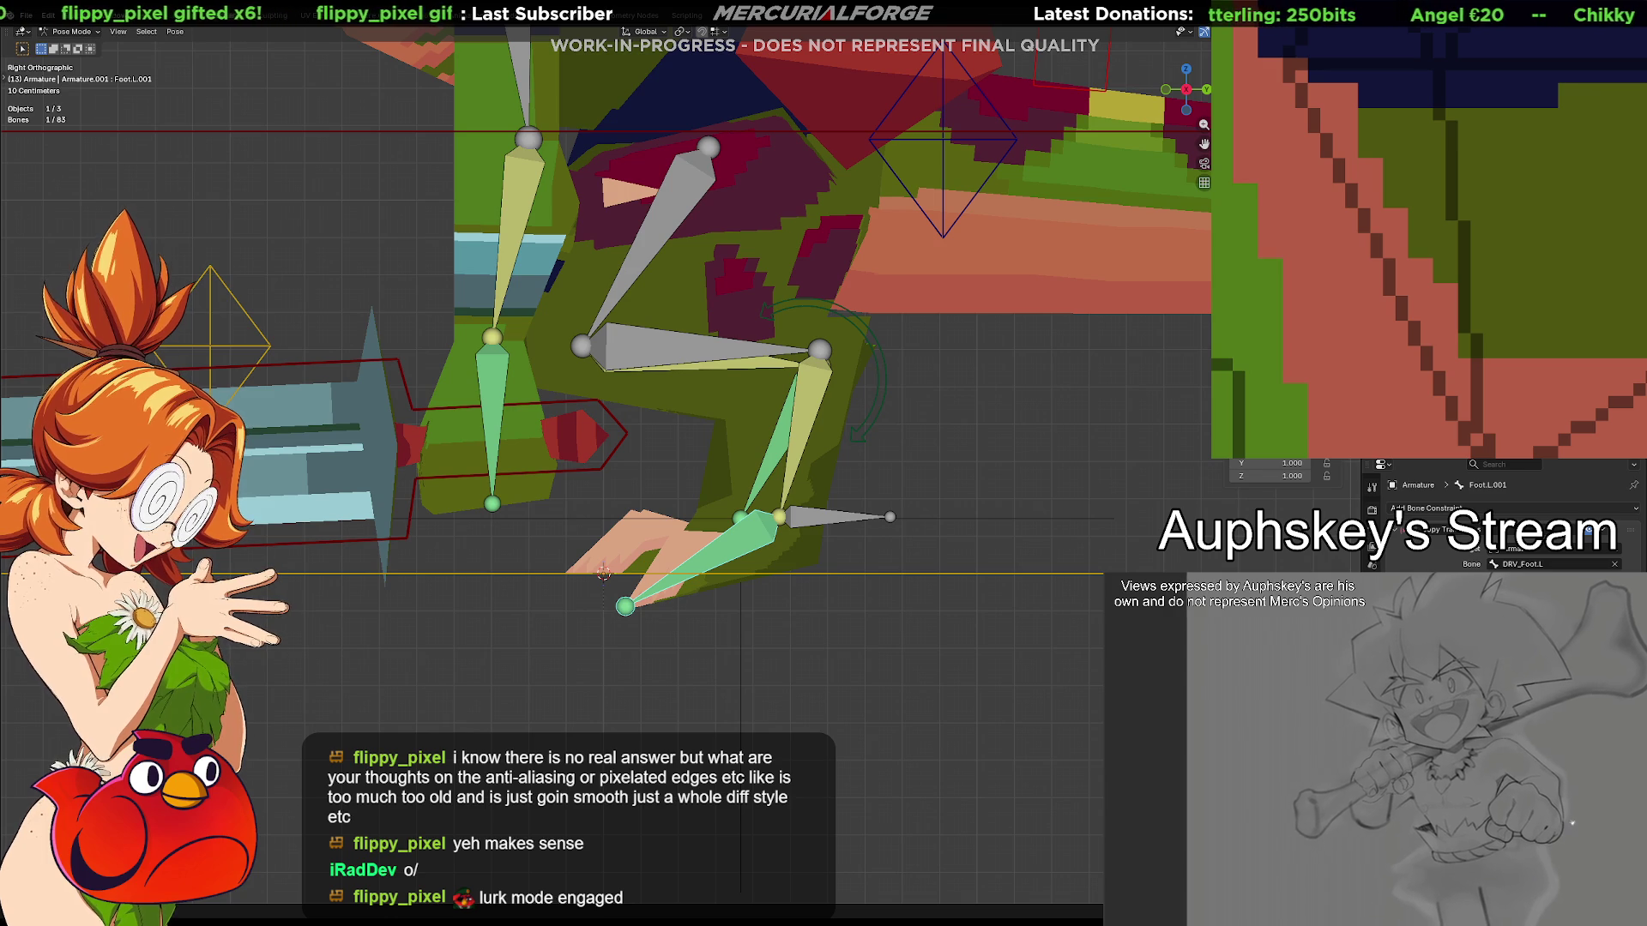
left_click(801, 444, "shift")
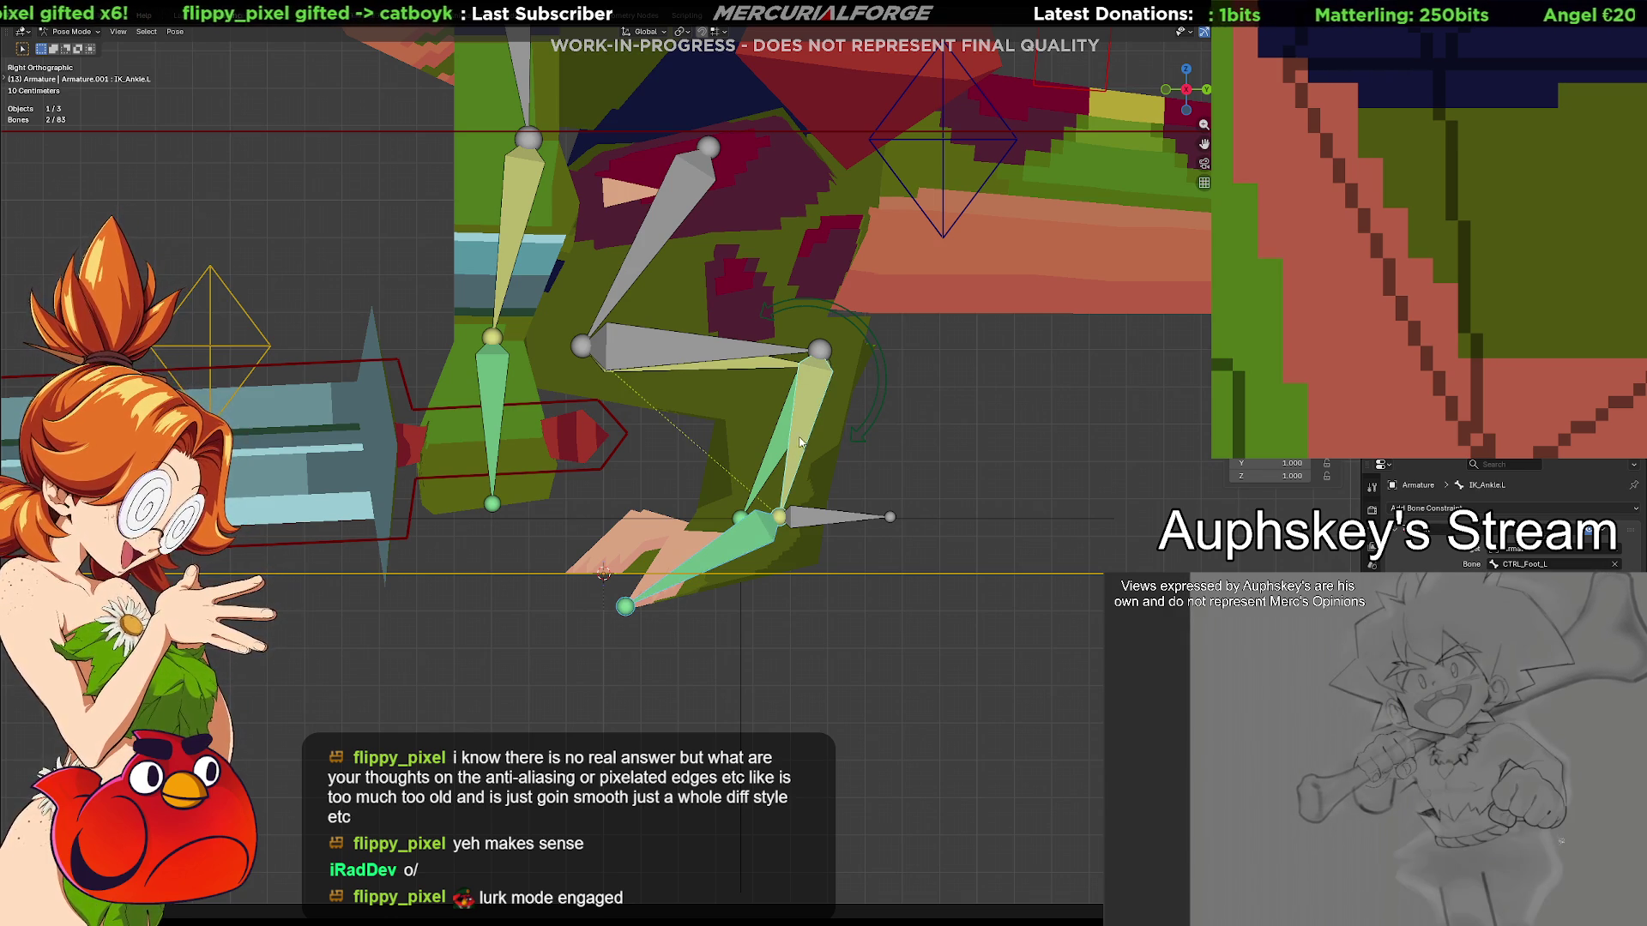
left_click(708, 350)
left_click(665, 216, "shift")
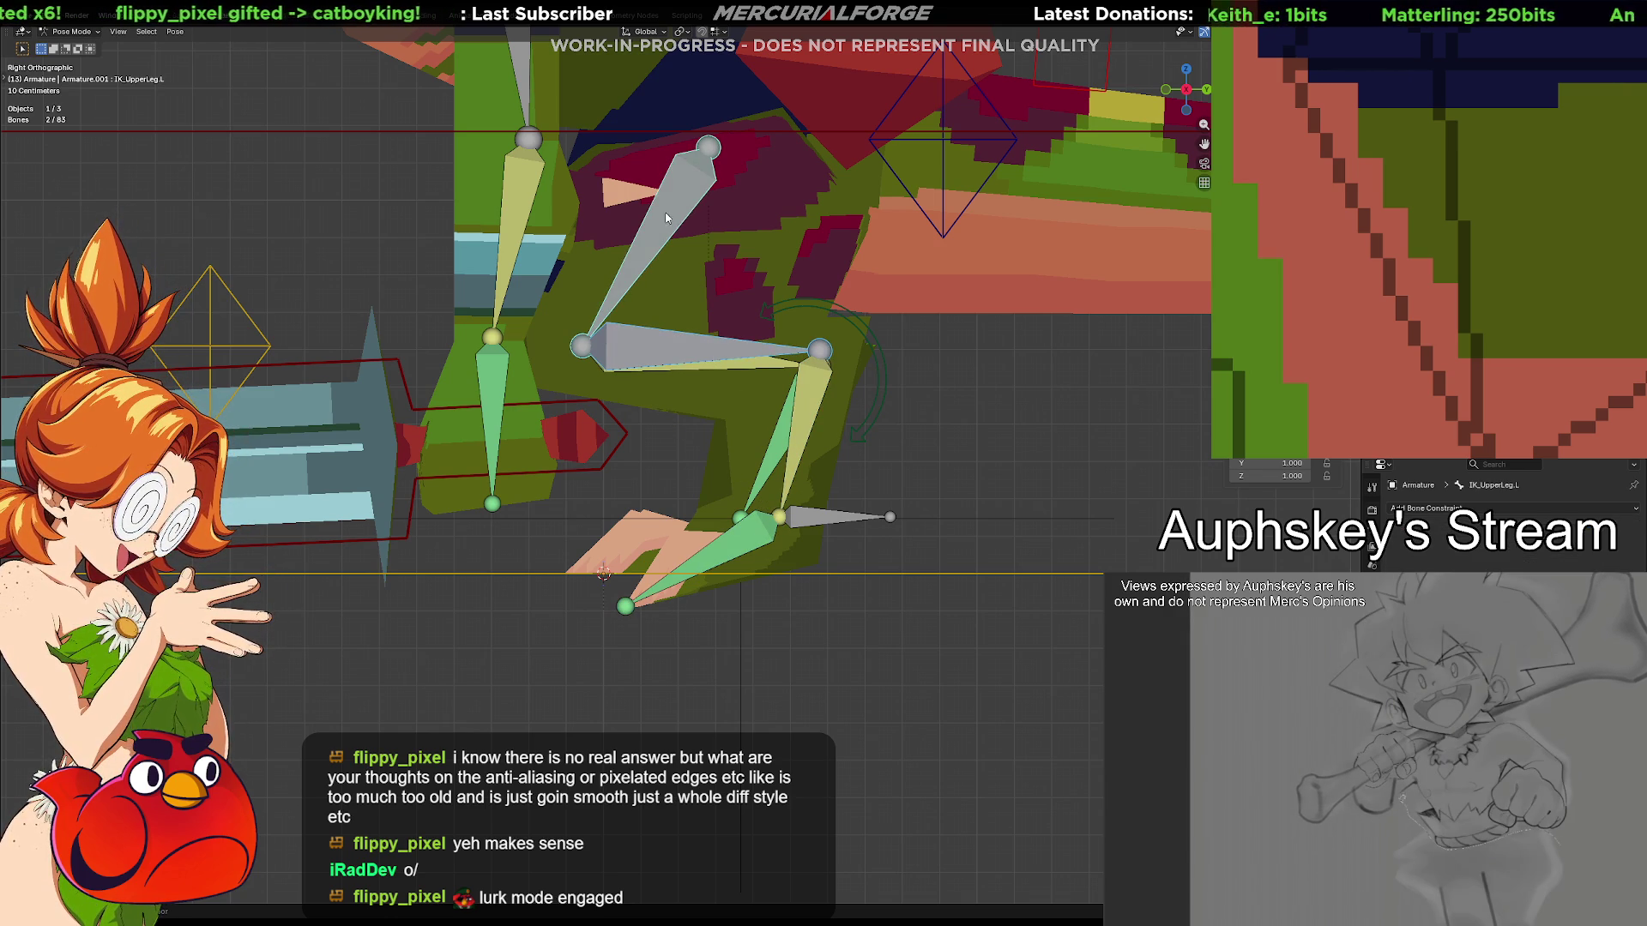
left_click(698, 355)
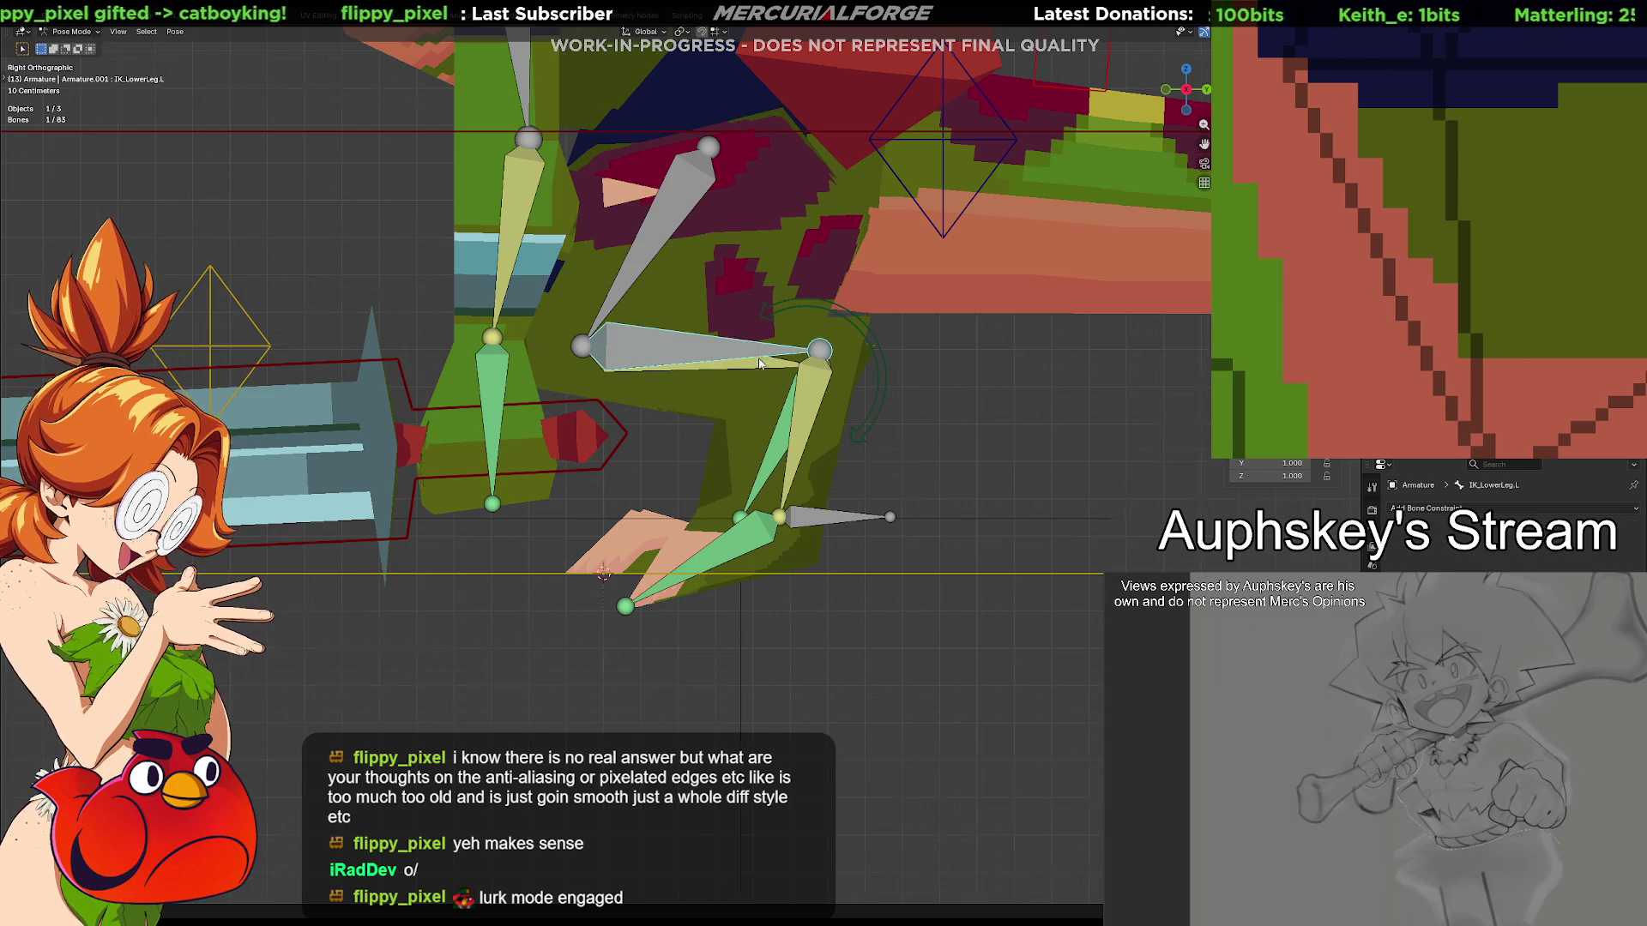
middle_click_drag(761, 364, 754, 386)
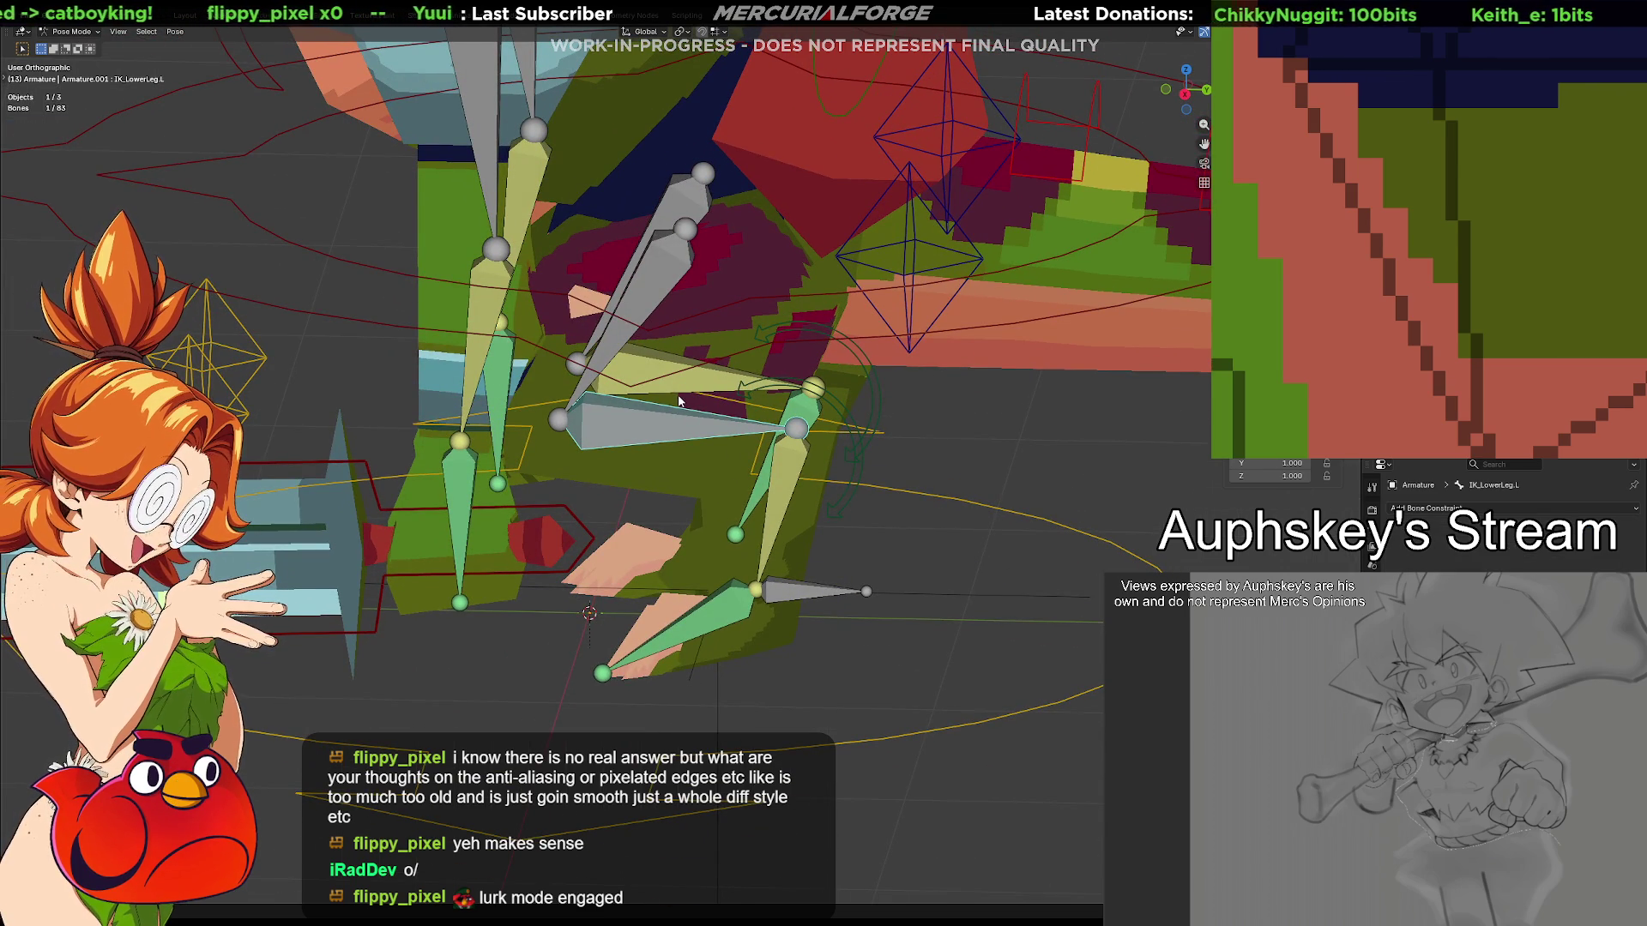
Add an IK constraint with target to IK_LowerLeg.L, undoing and redoing the first attempt
key("ctrl+shift+c")
left_click(668, 404)
key("ctrl+z")
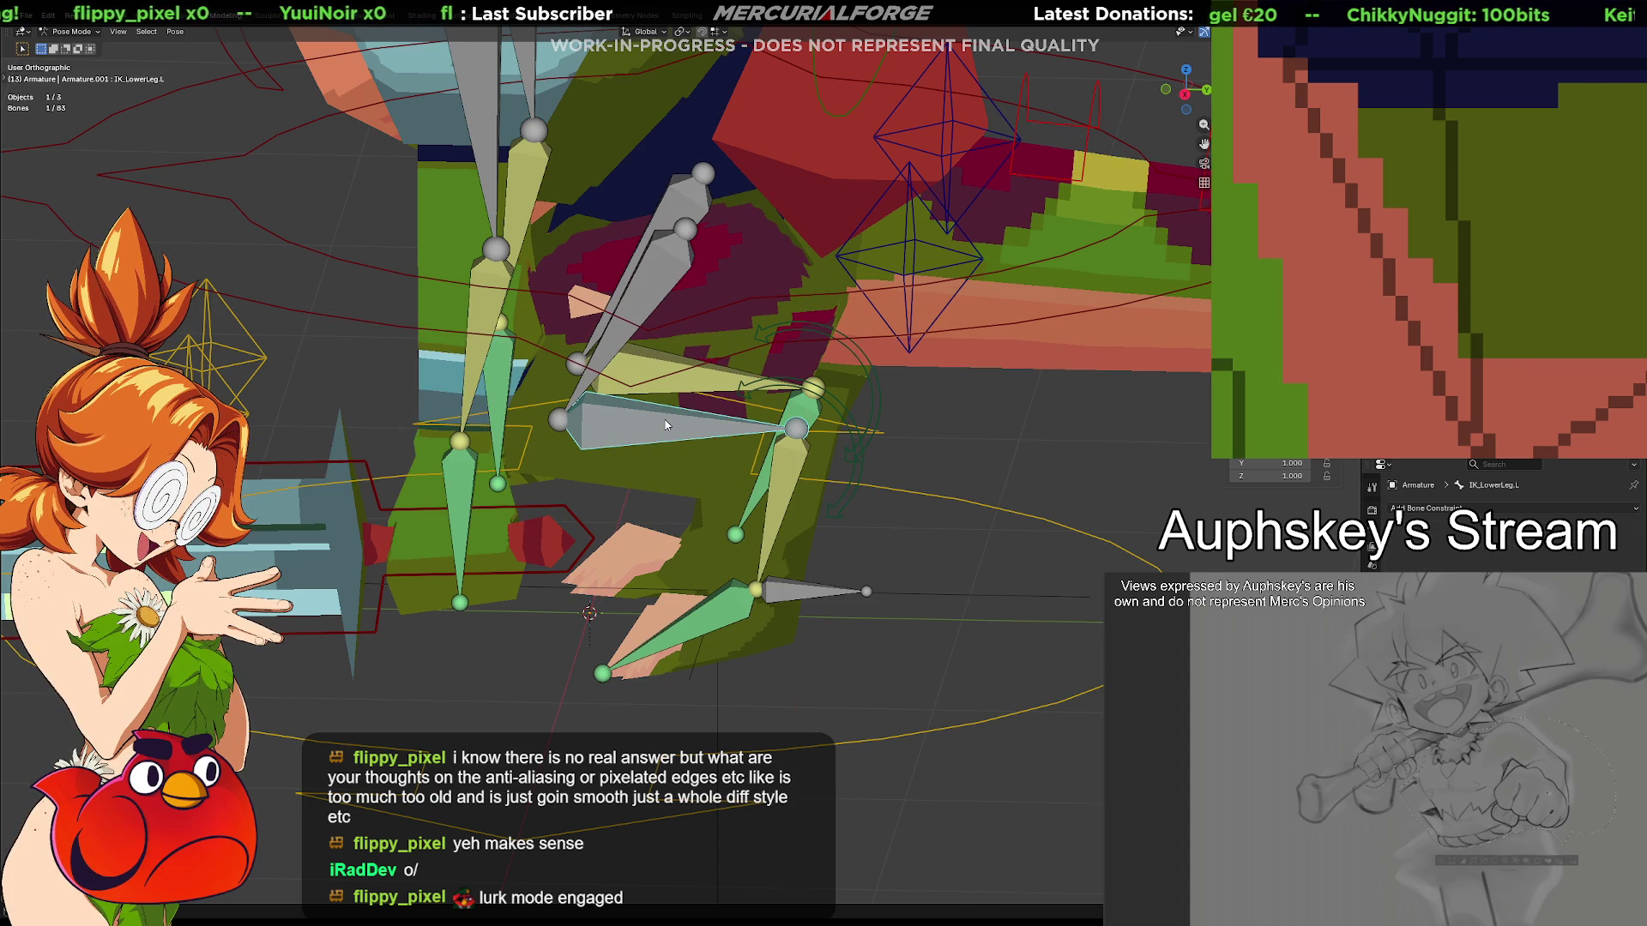
key("ctrl+shift+c")
left_click(666, 423)
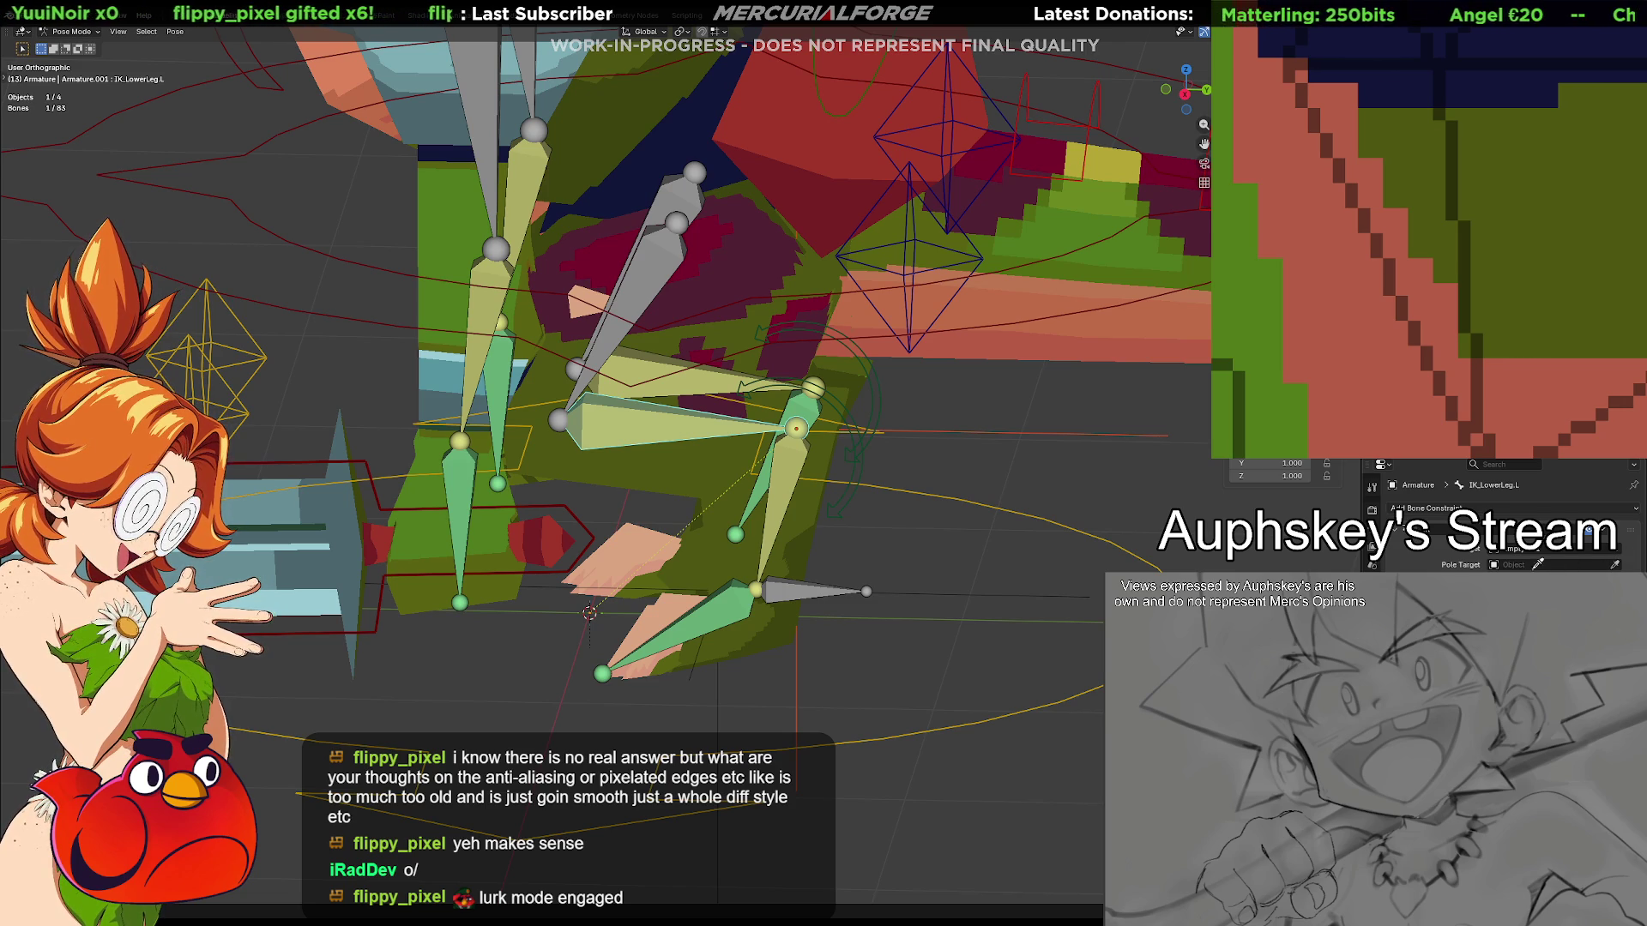
Set the IK constraint's target to the armature and its Bone to IK_Ankle.L
left_click(1616, 555)
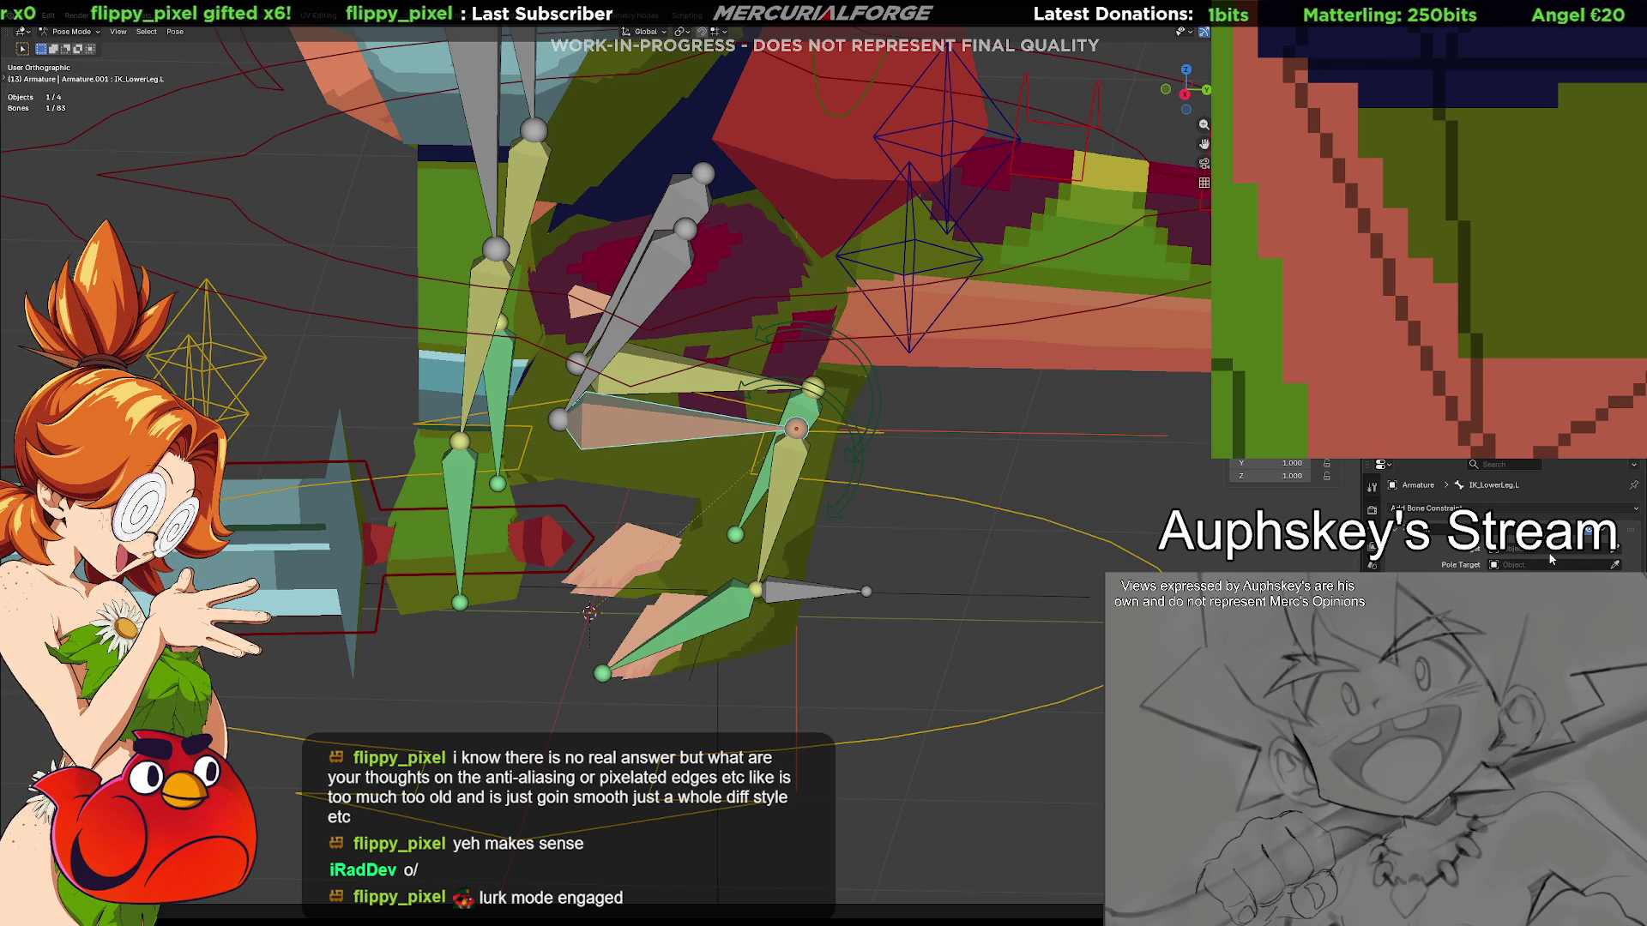
left_click(1615, 563)
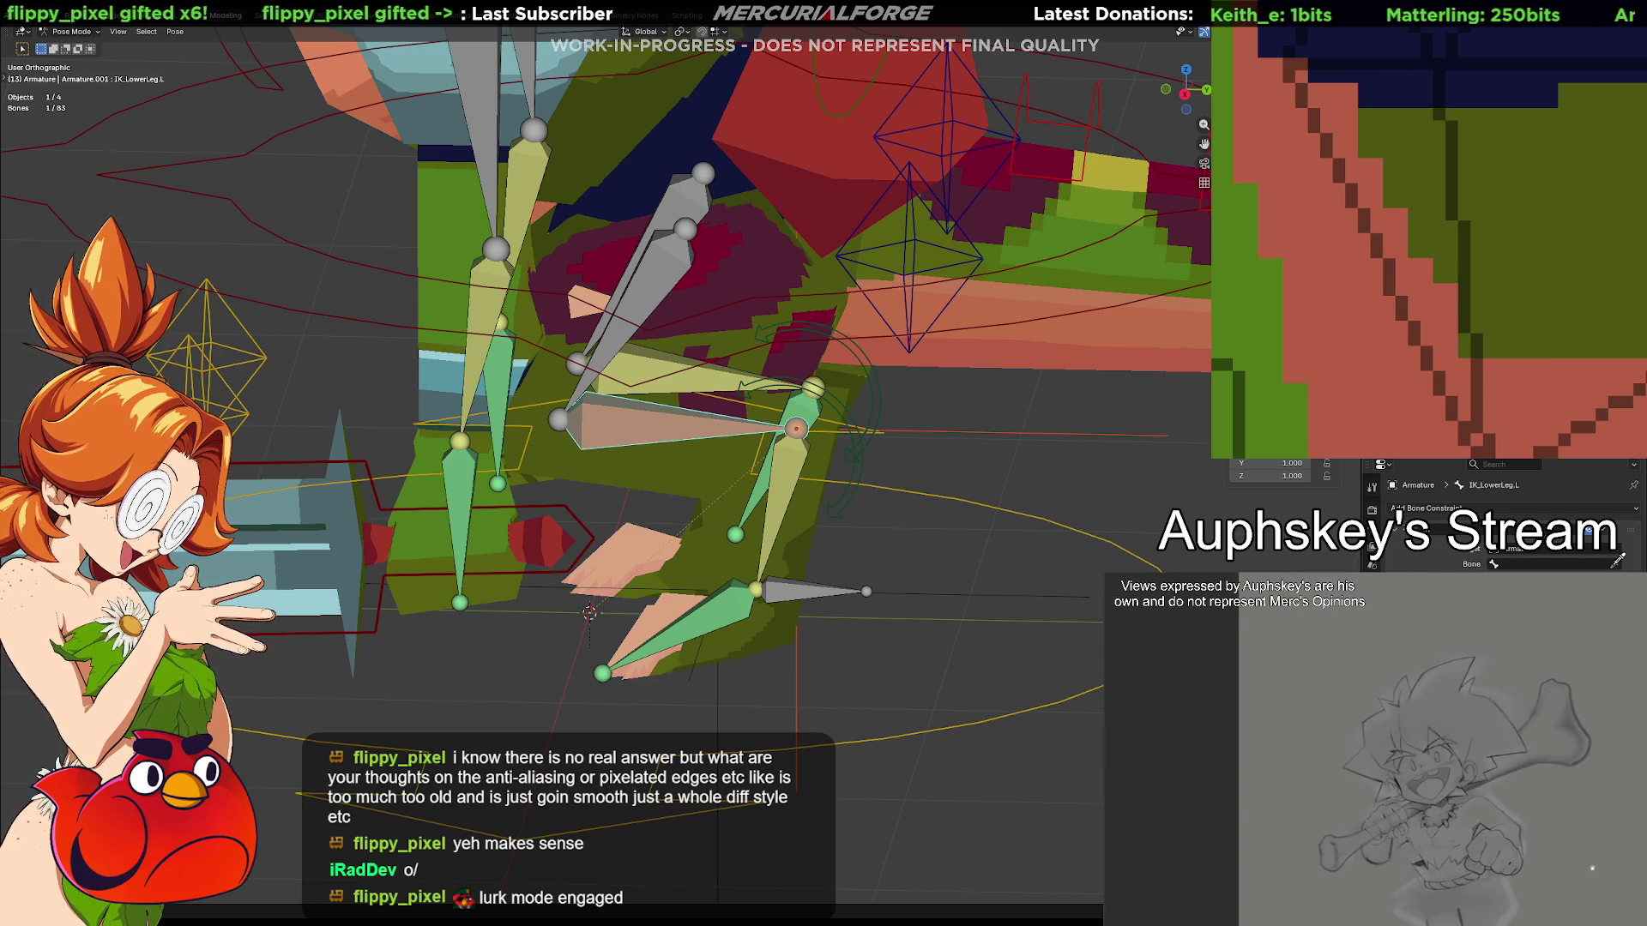
left_click(792, 466)
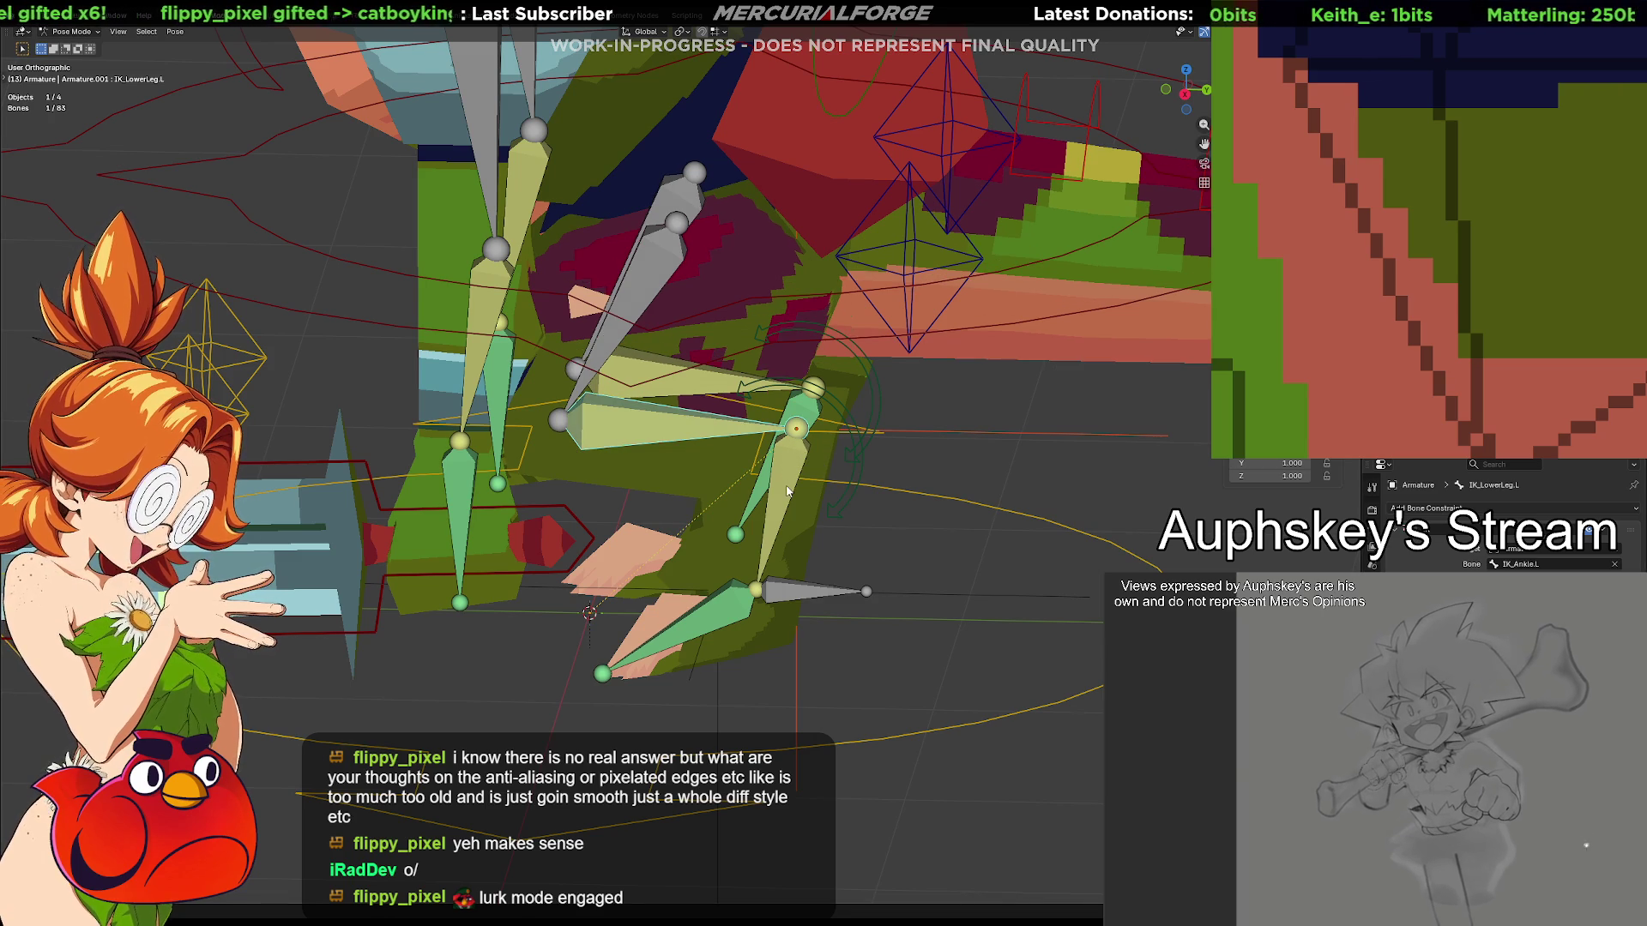
mouse_move(787, 493)
middle_mouse_down()
mouse_move(811, 464)
mouse_move(822, 498)
middle_mouse_up()
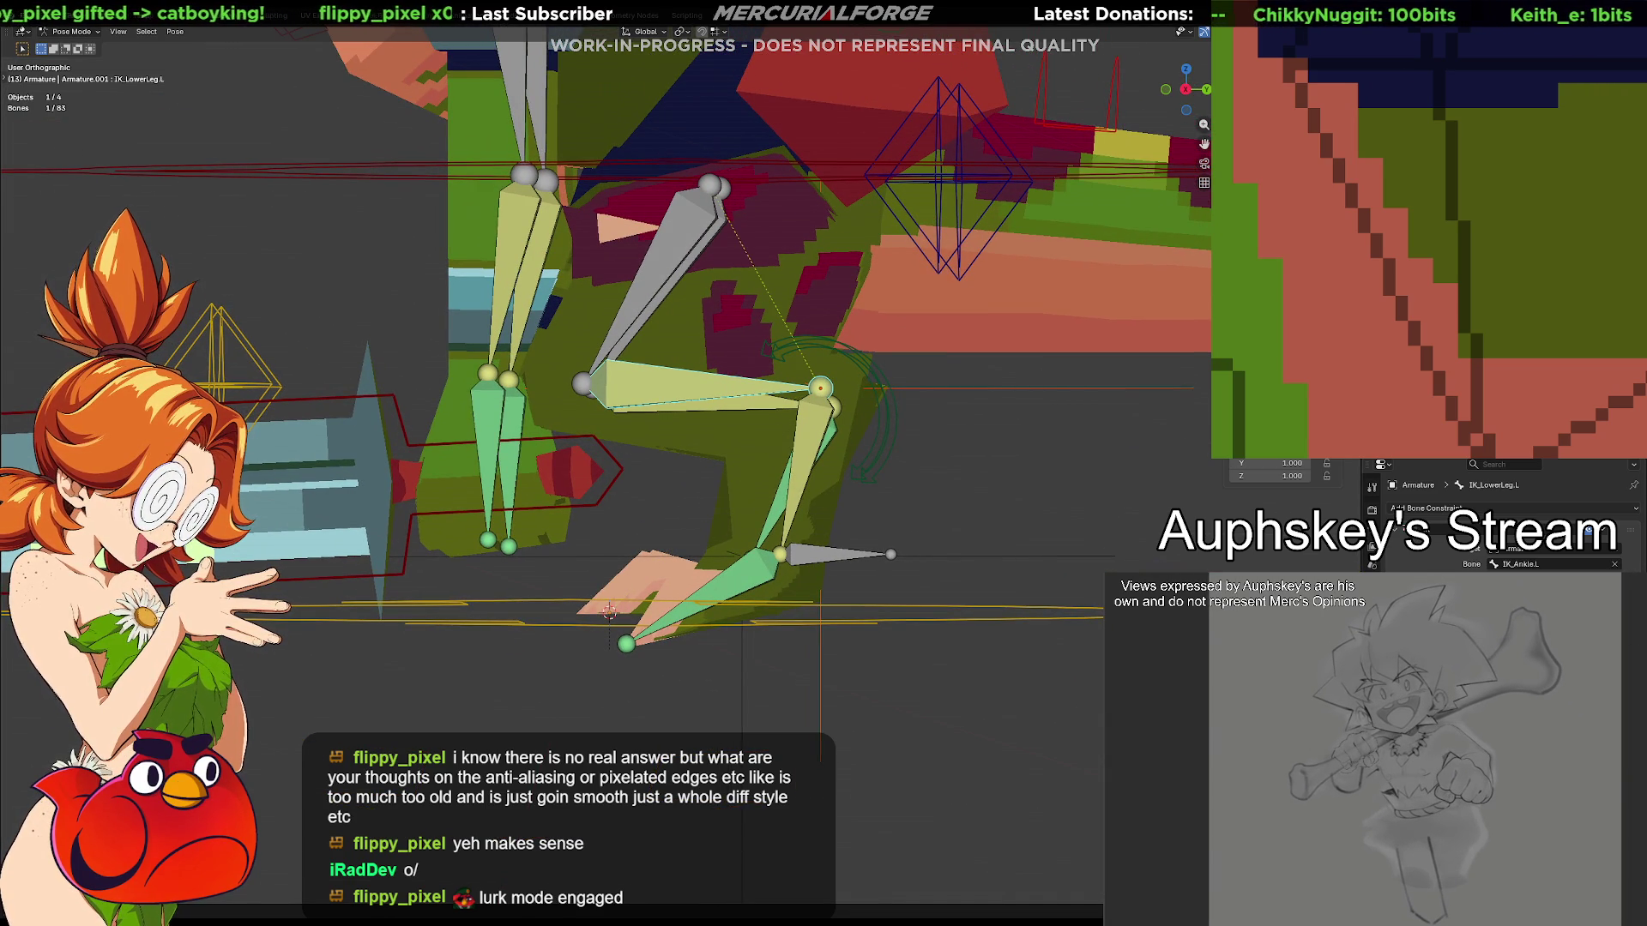
Test-move CTRL_Foot_L to check the leg, cancel, and deselect all bones
left_click(815, 562)
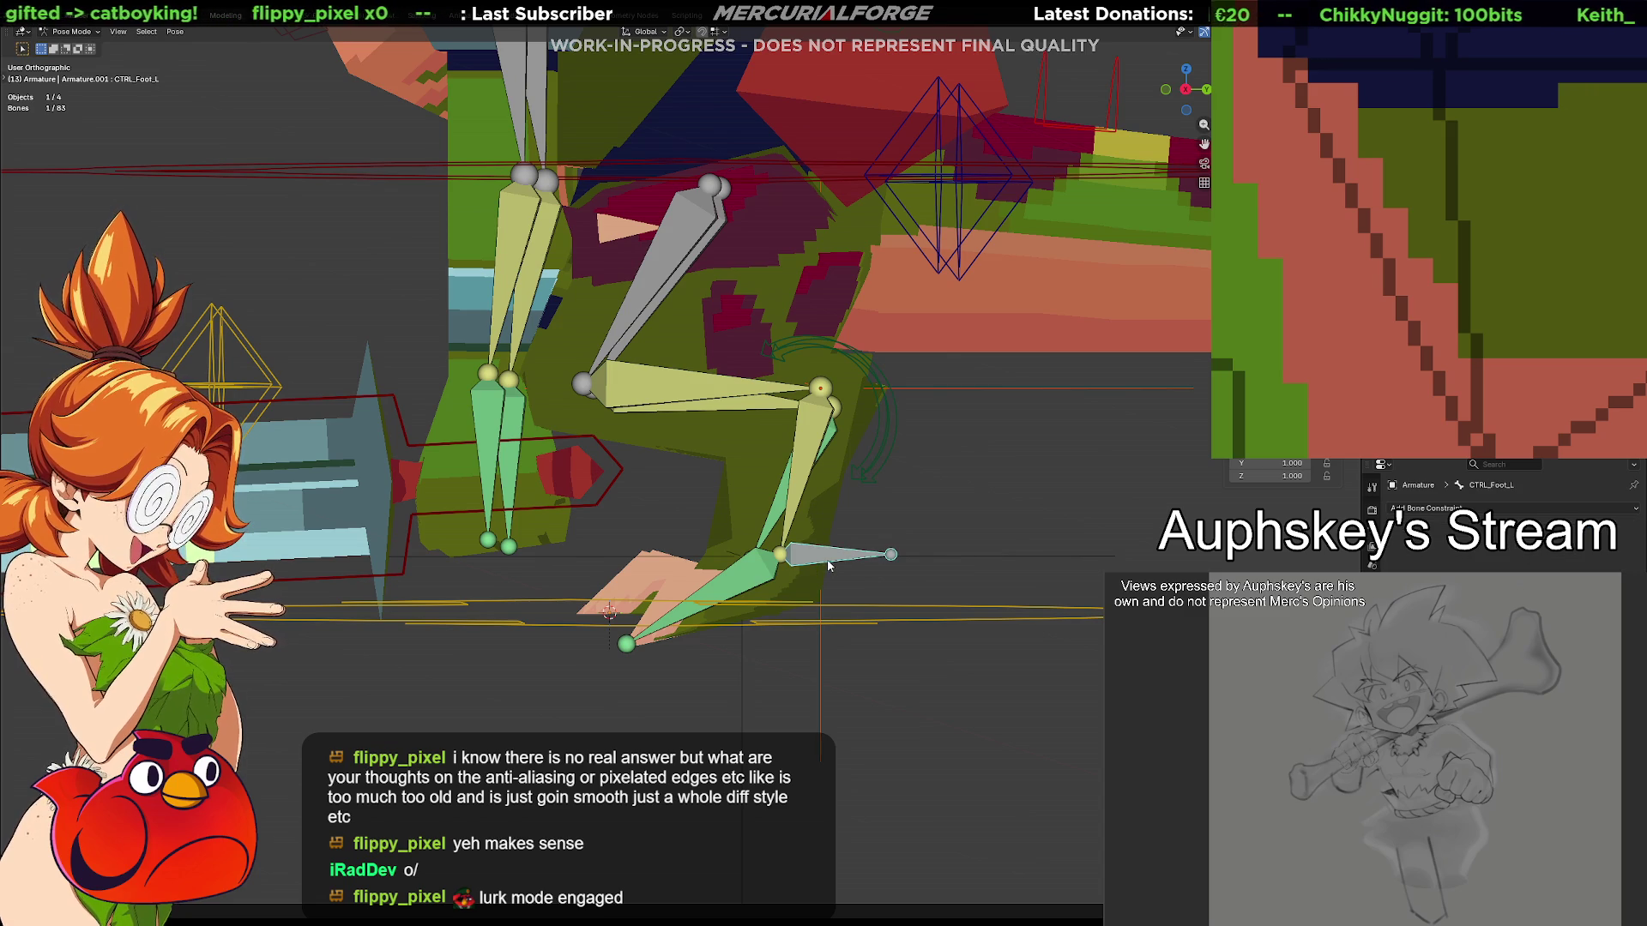
key("g")
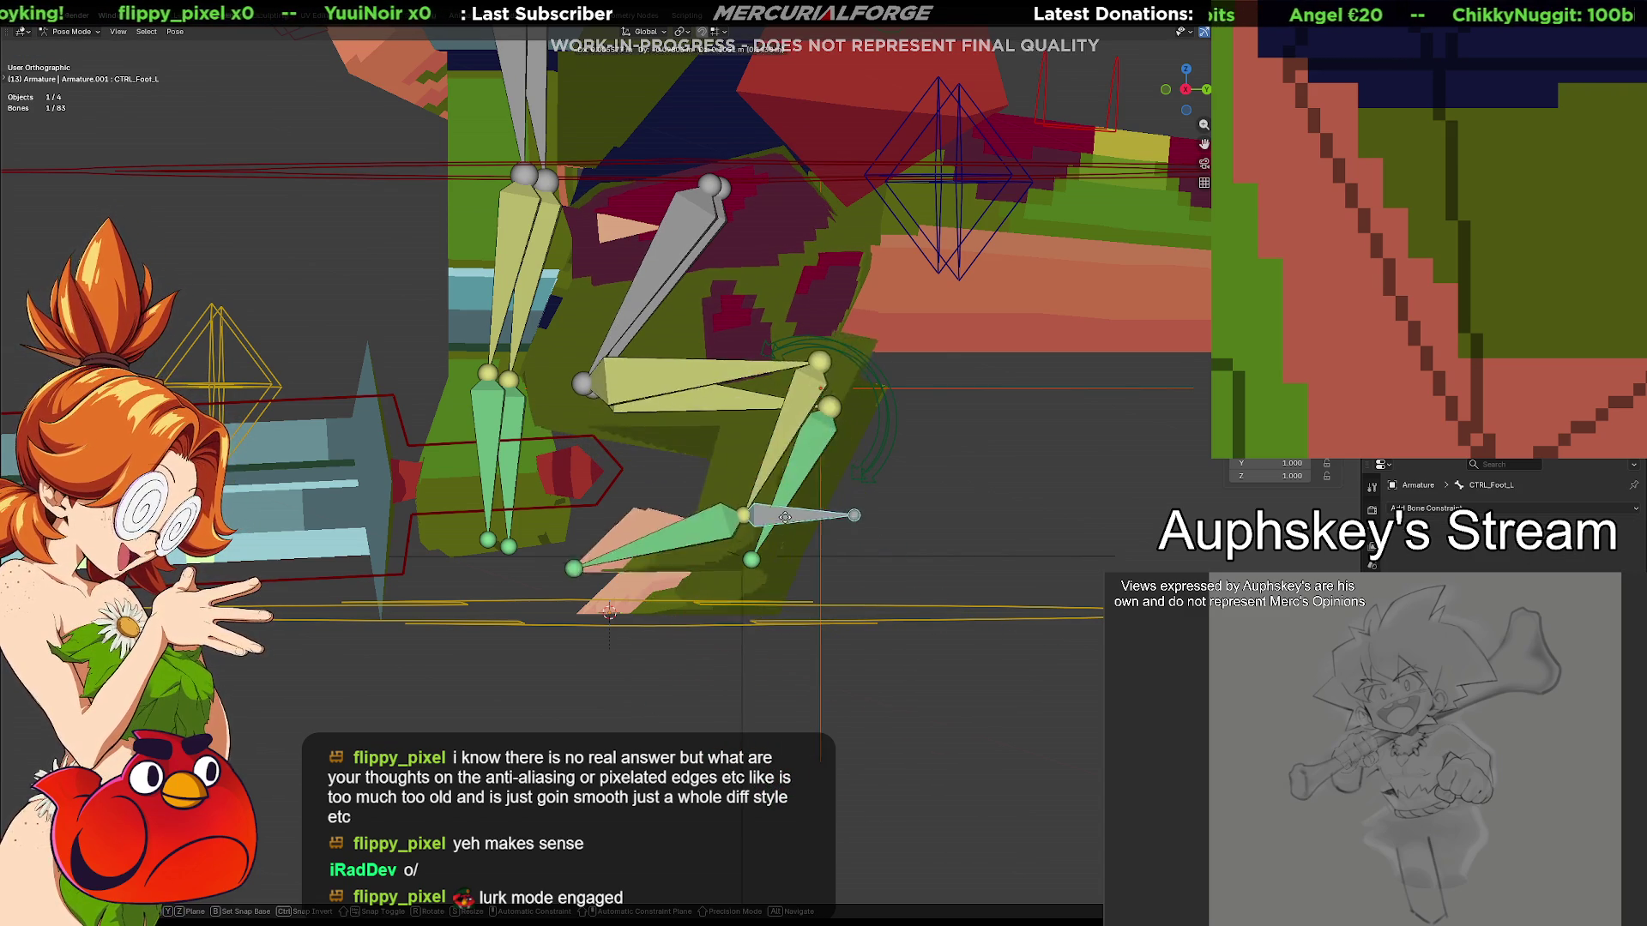
right_click(820, 585)
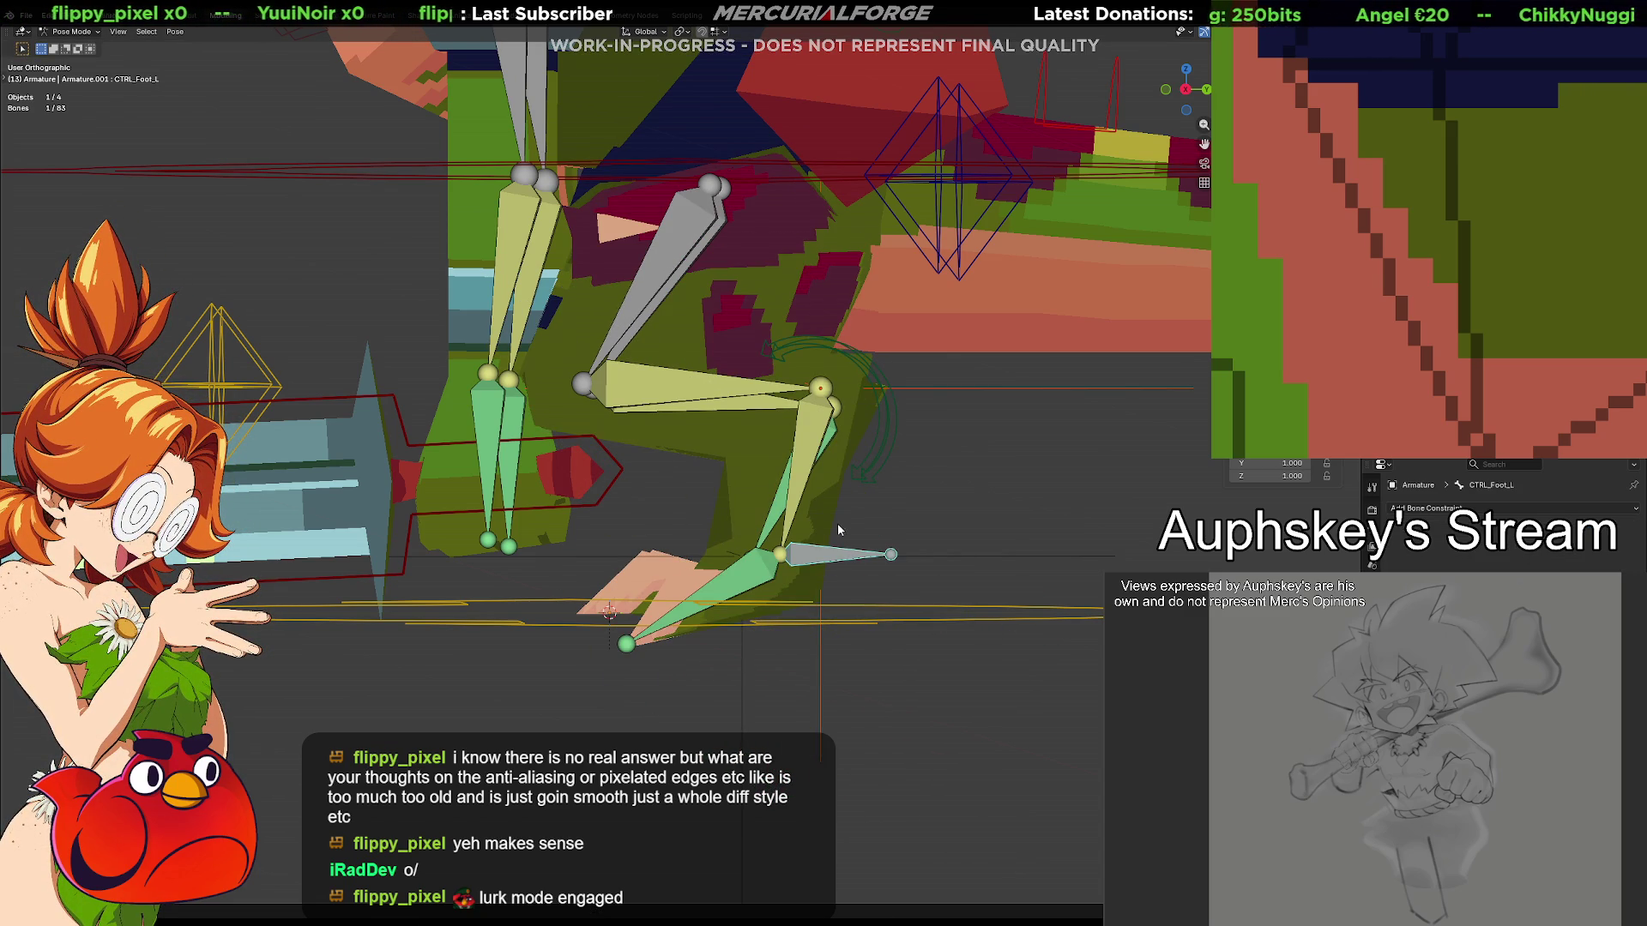
left_click(915, 500)
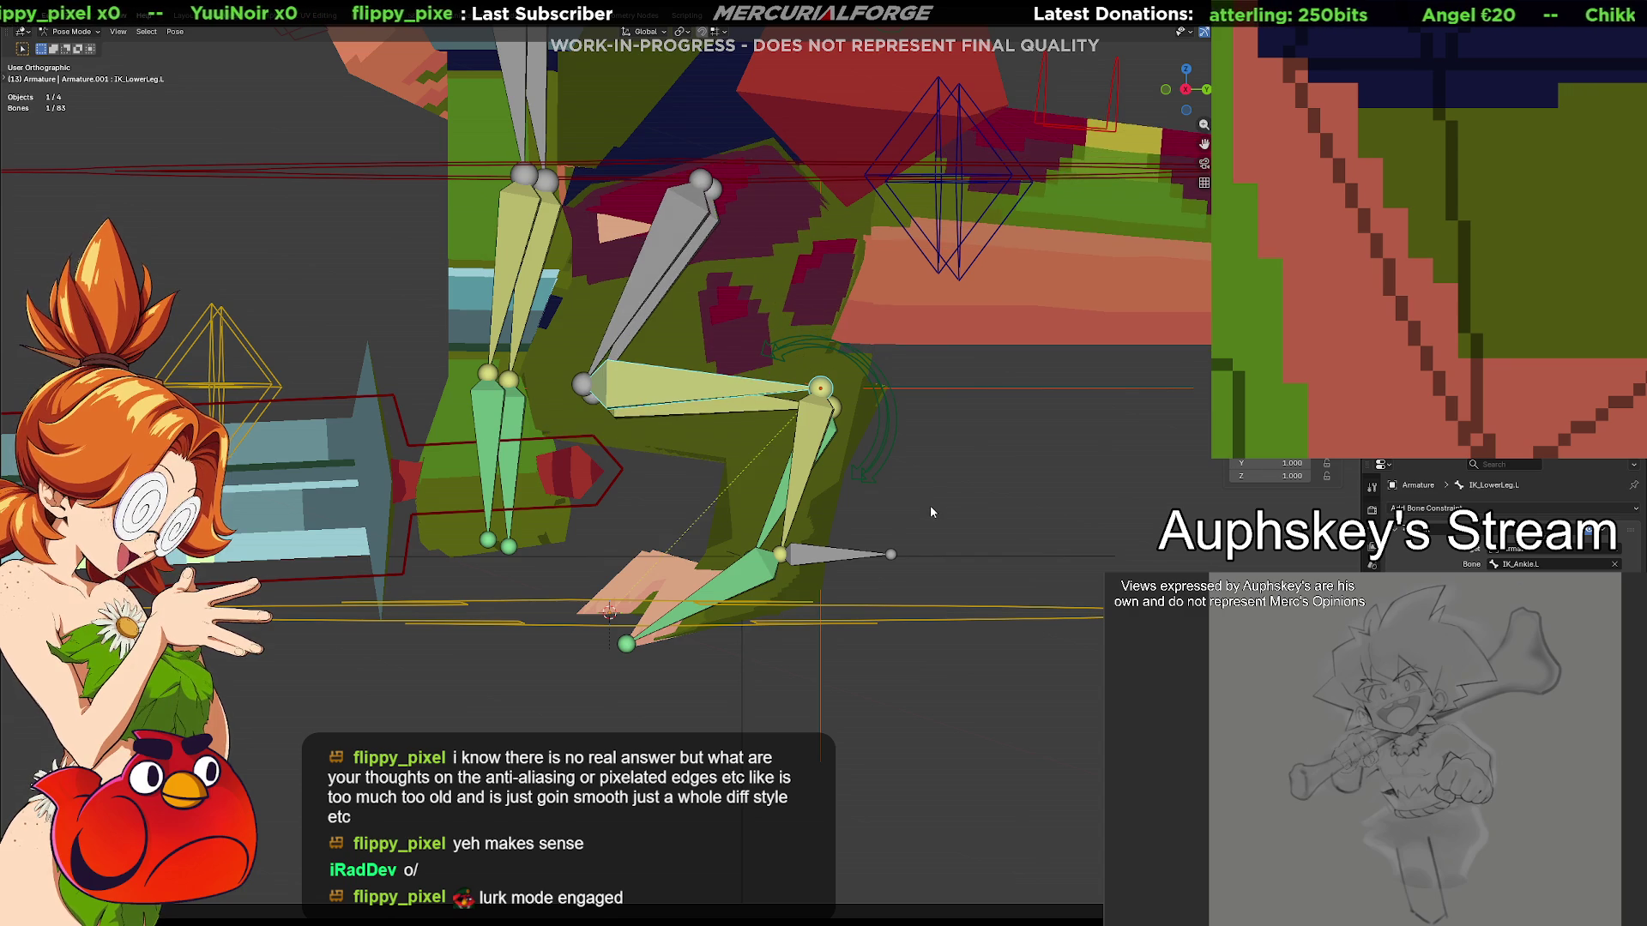
Retarget IK_LowerLeg.L's IK constraint from IK_Ankle.L to CTRL_Foot_L
left_click(697, 392)
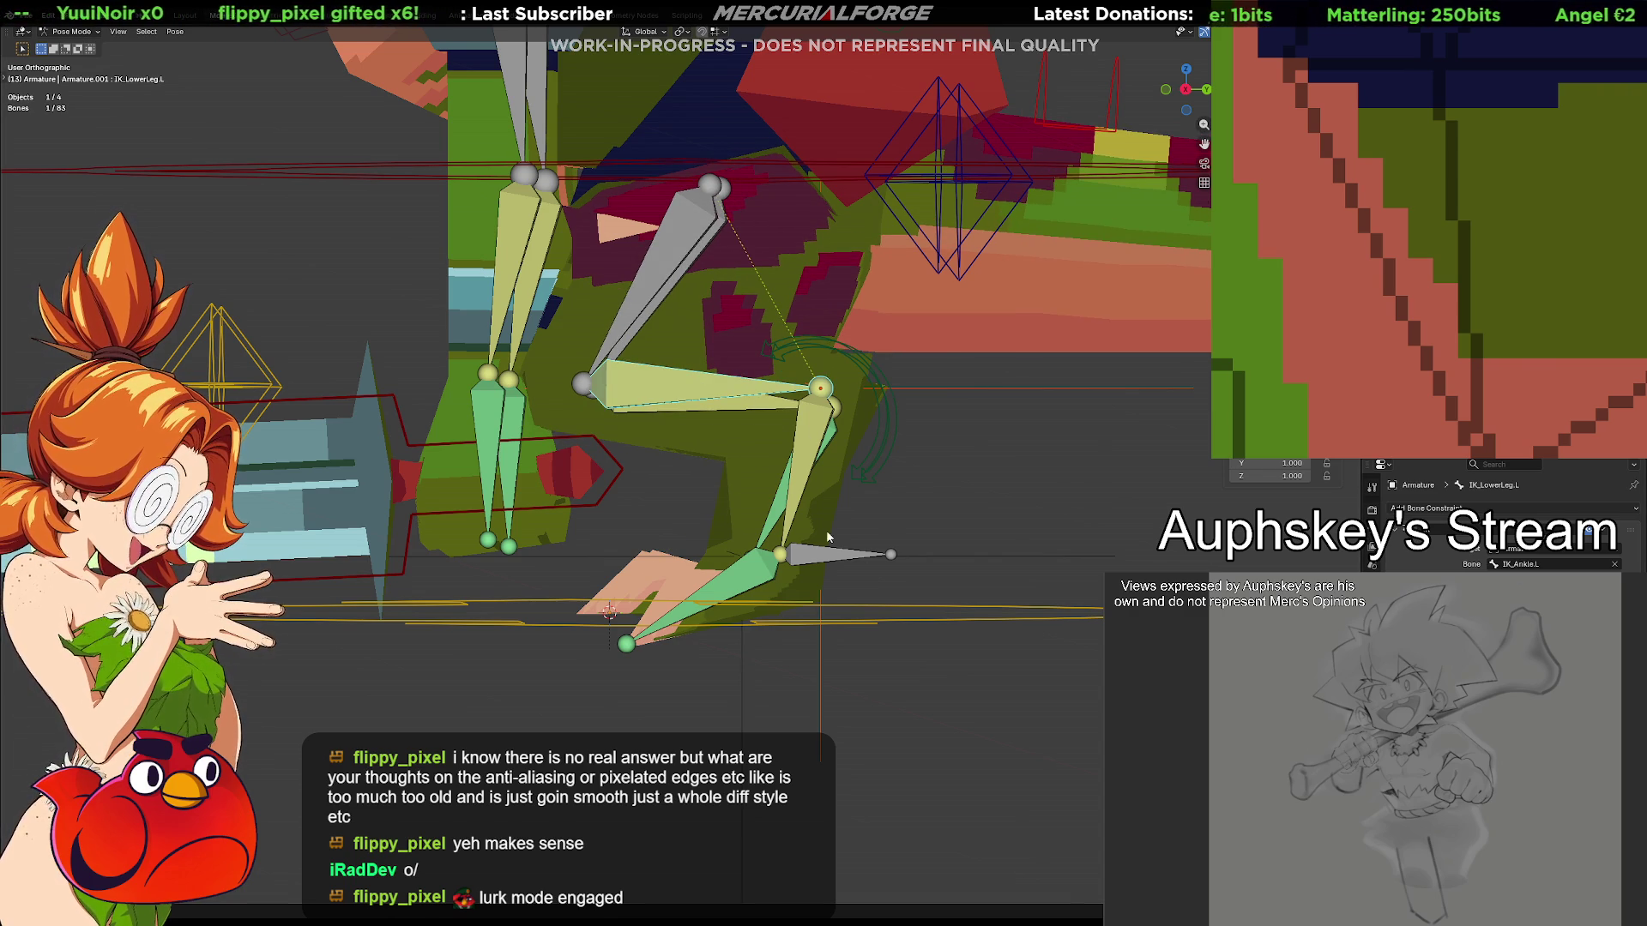
left_click(727, 398)
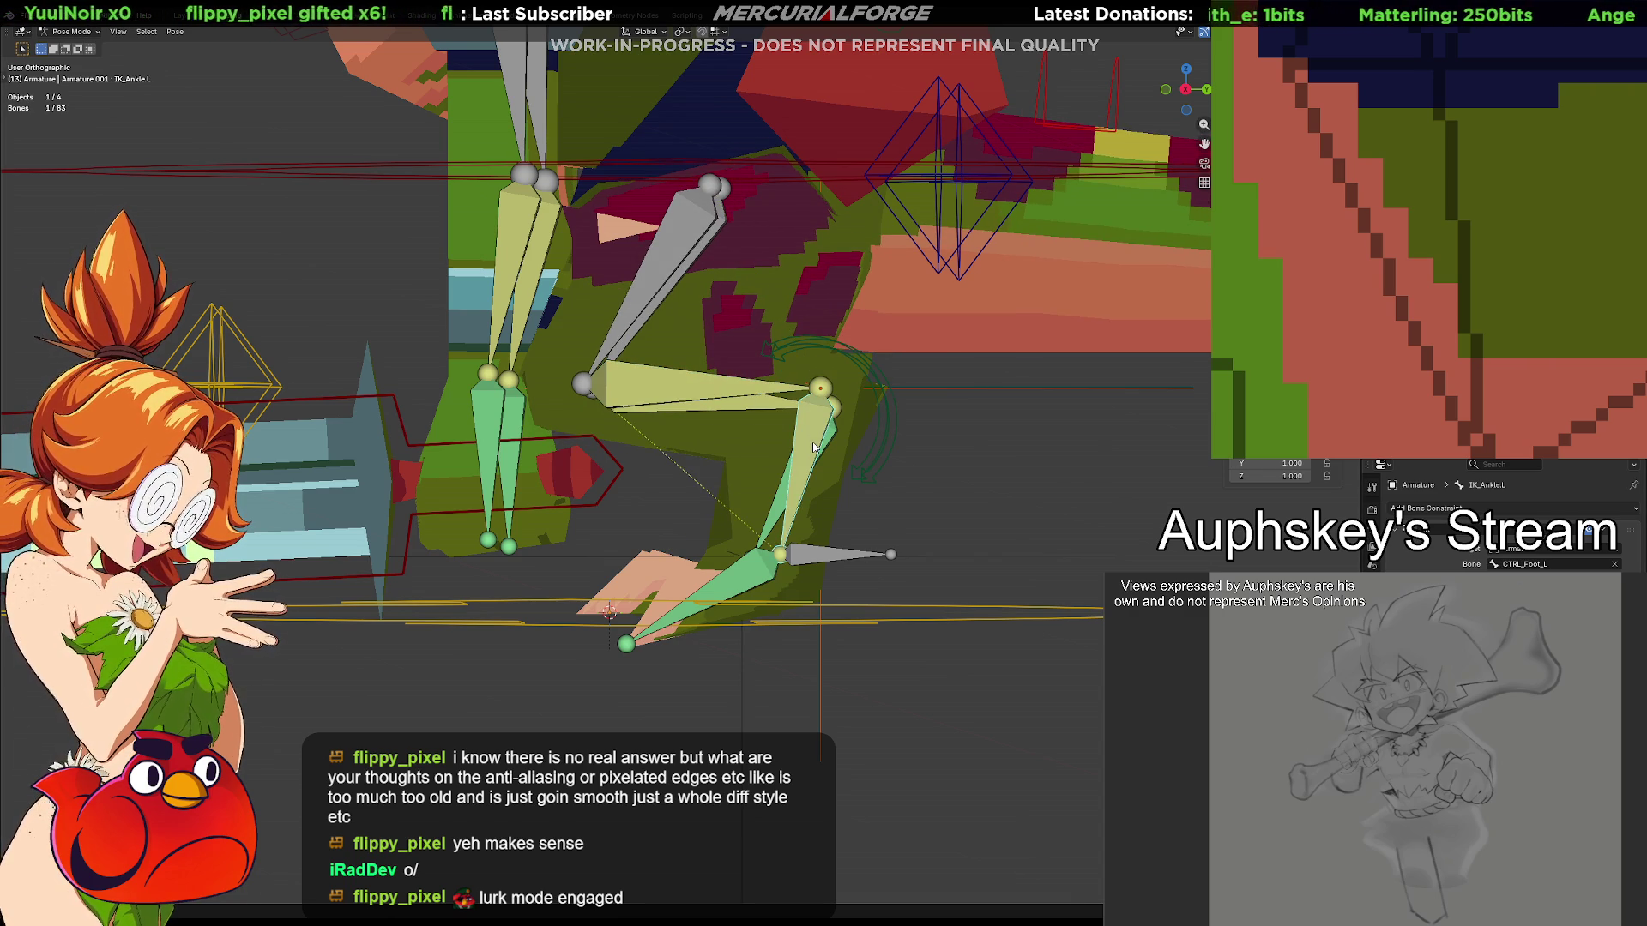
left_click(702, 391)
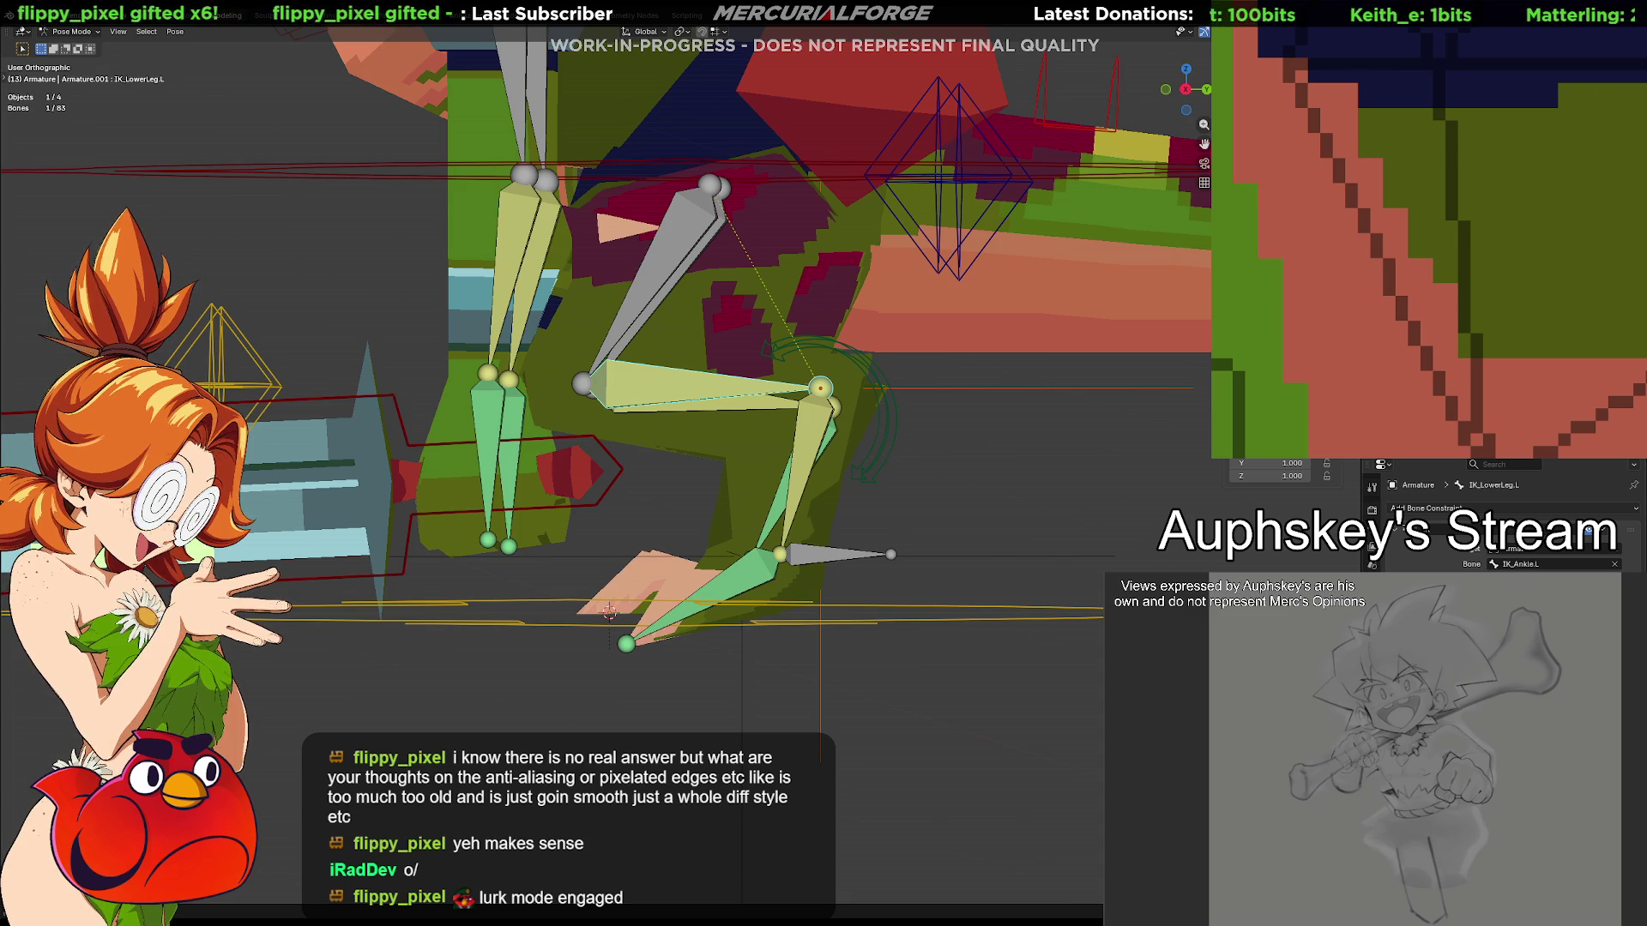
left_click(1615, 567)
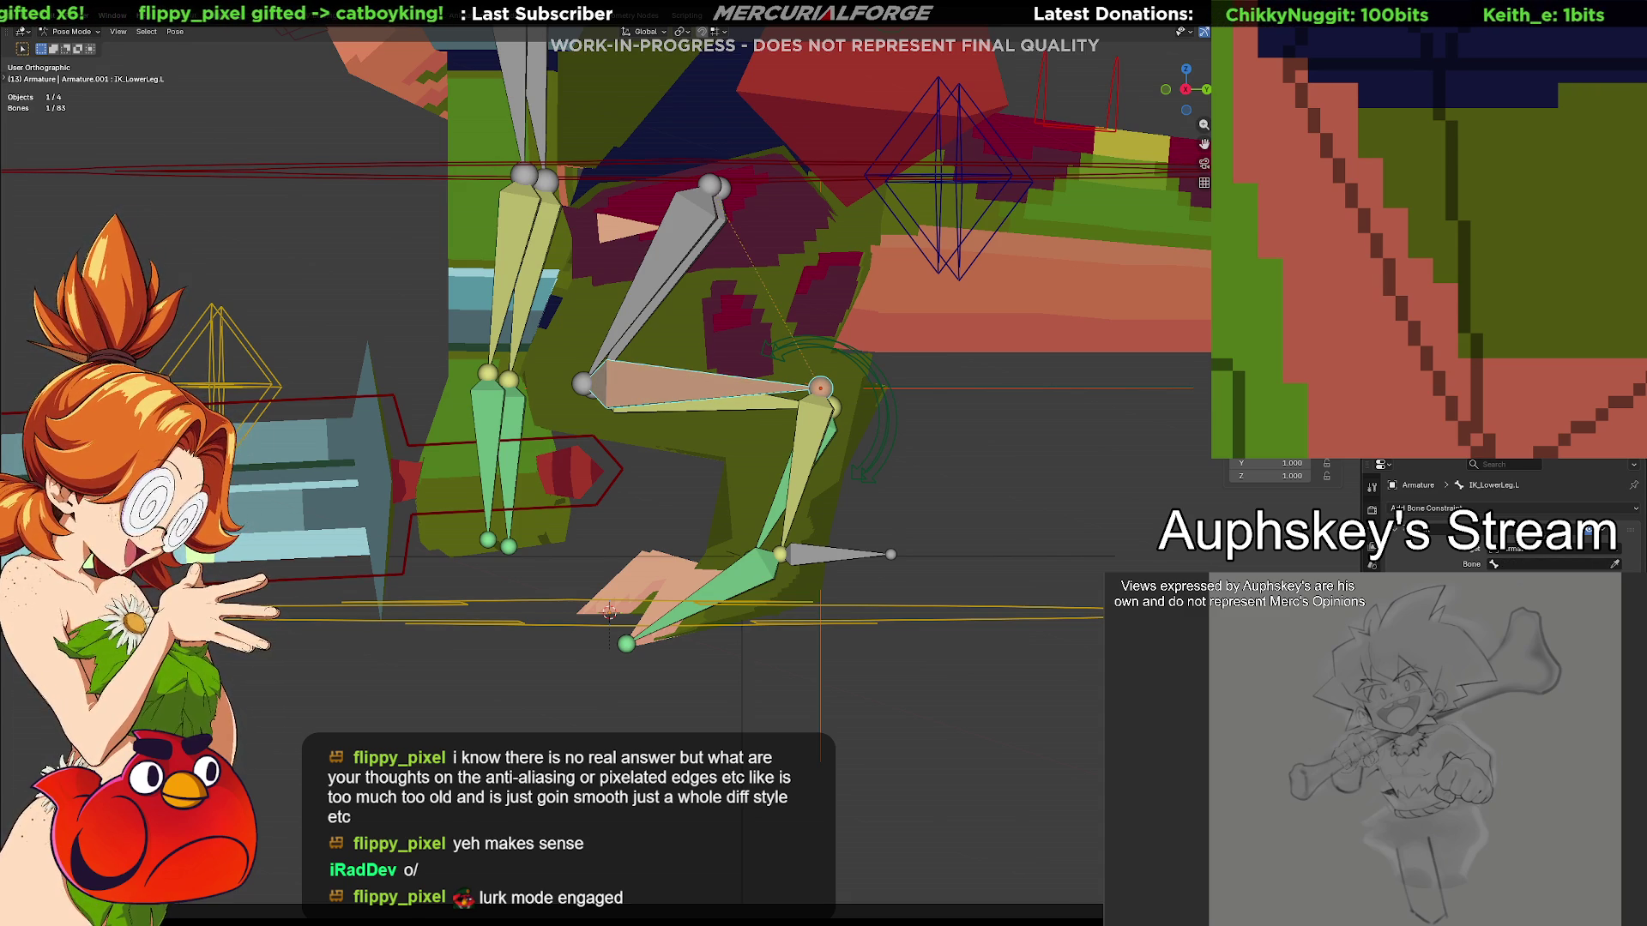
left_click(834, 560)
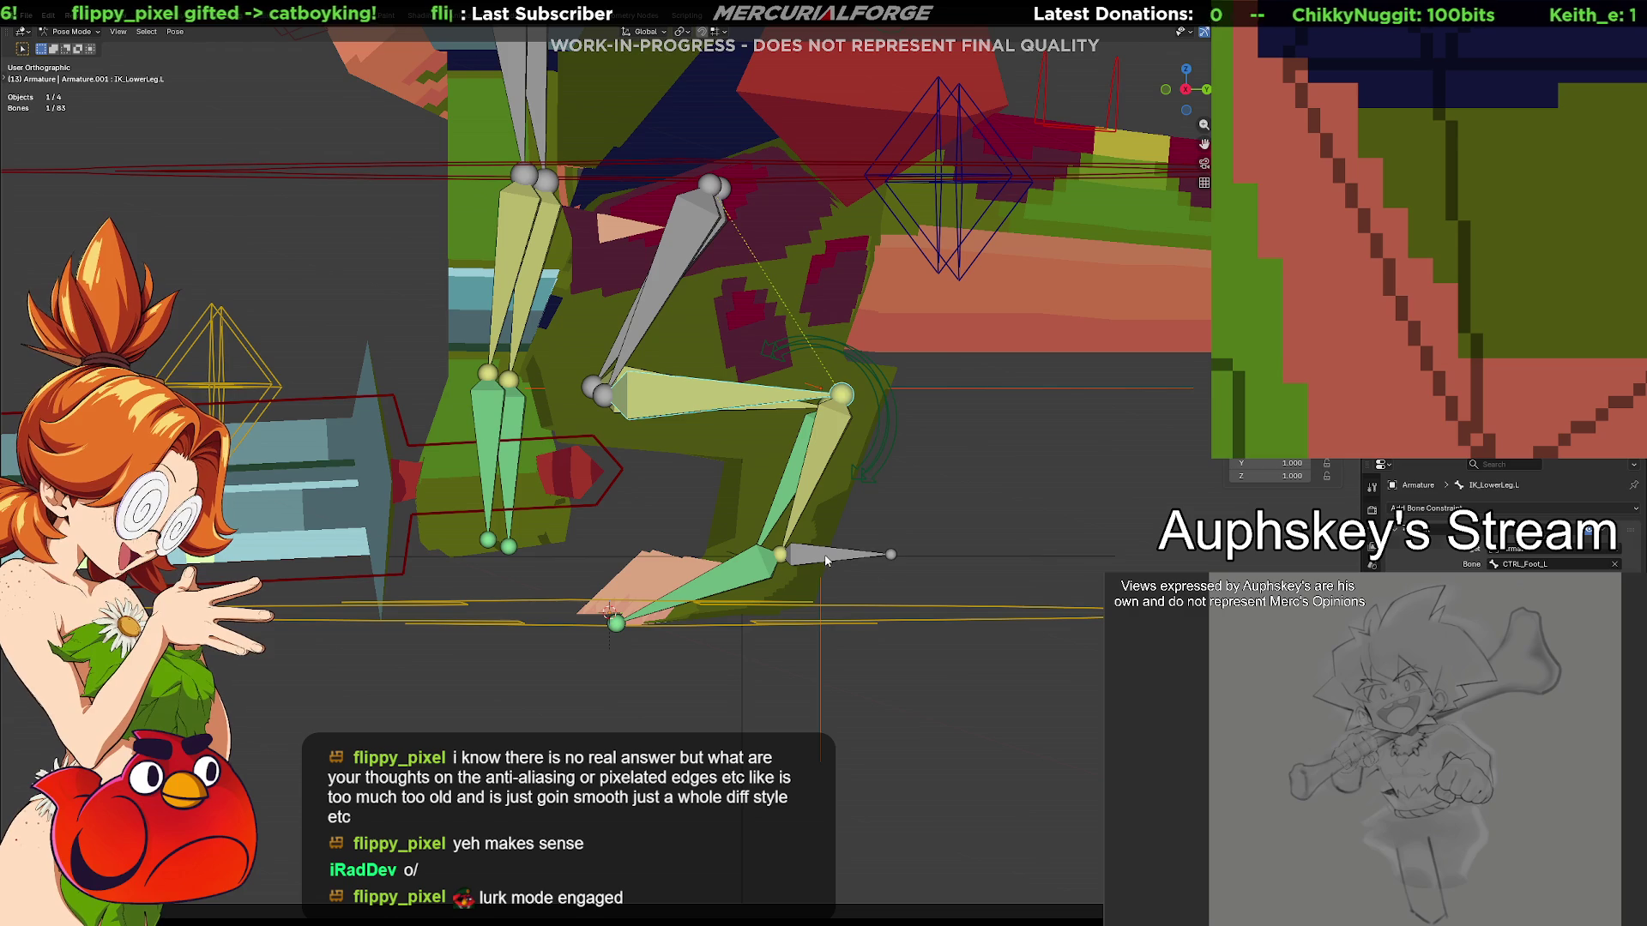
Grab-test the foot control with the new target and undo back to the original pose
left_click(828, 560)
key("g")
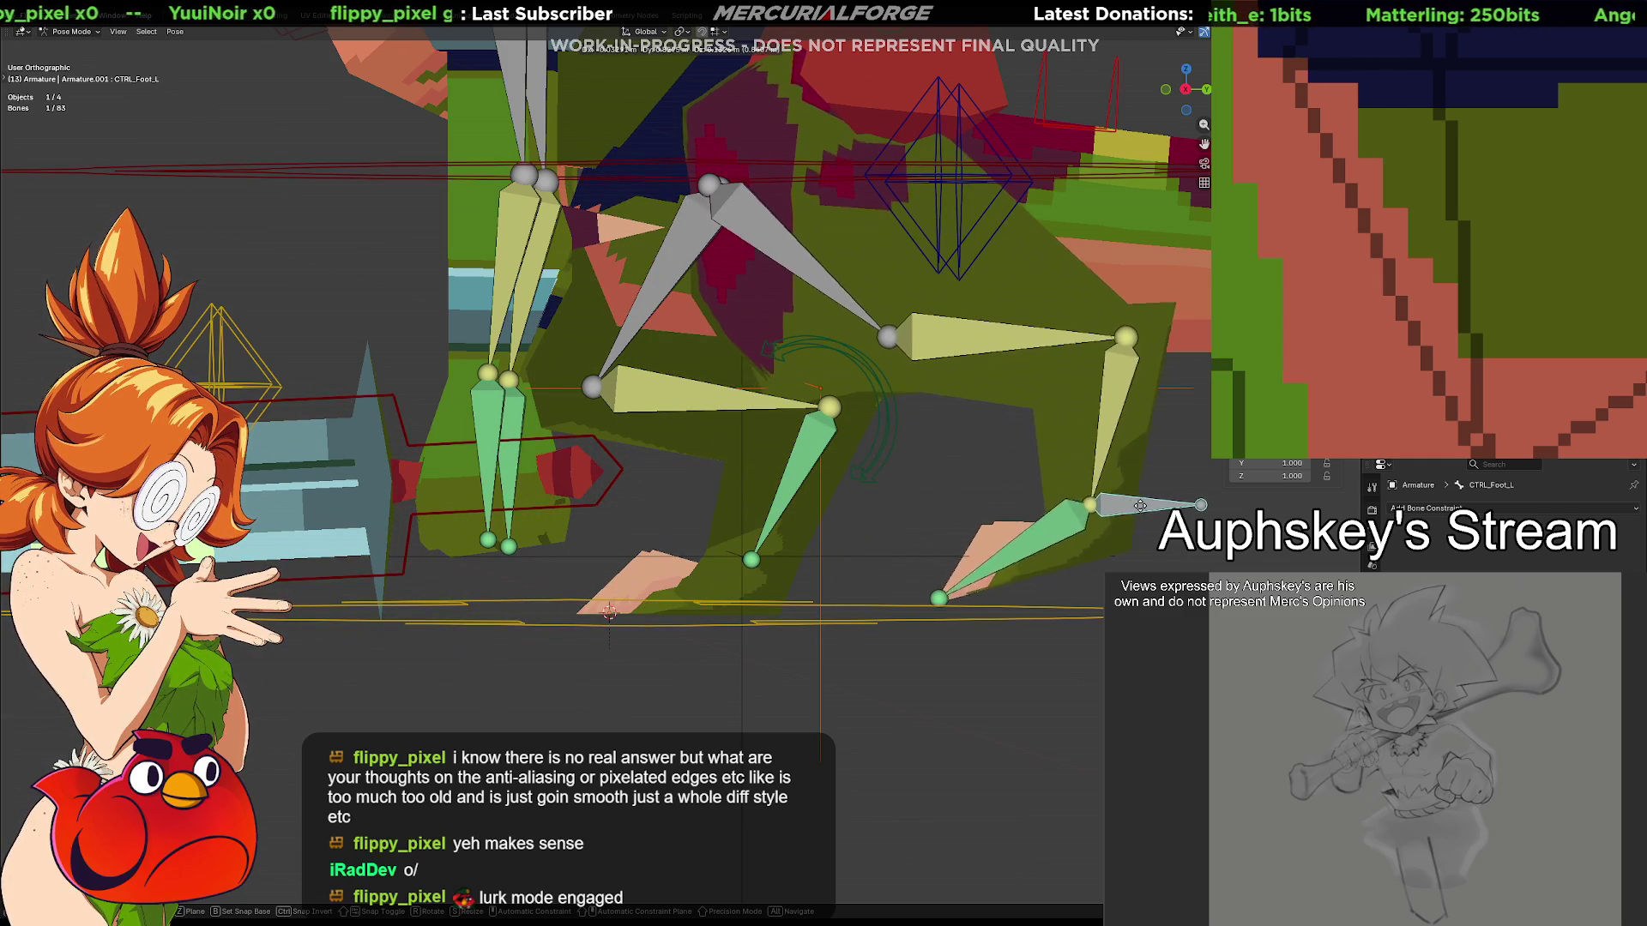
left_click(1130, 513)
key("ctrl+z")
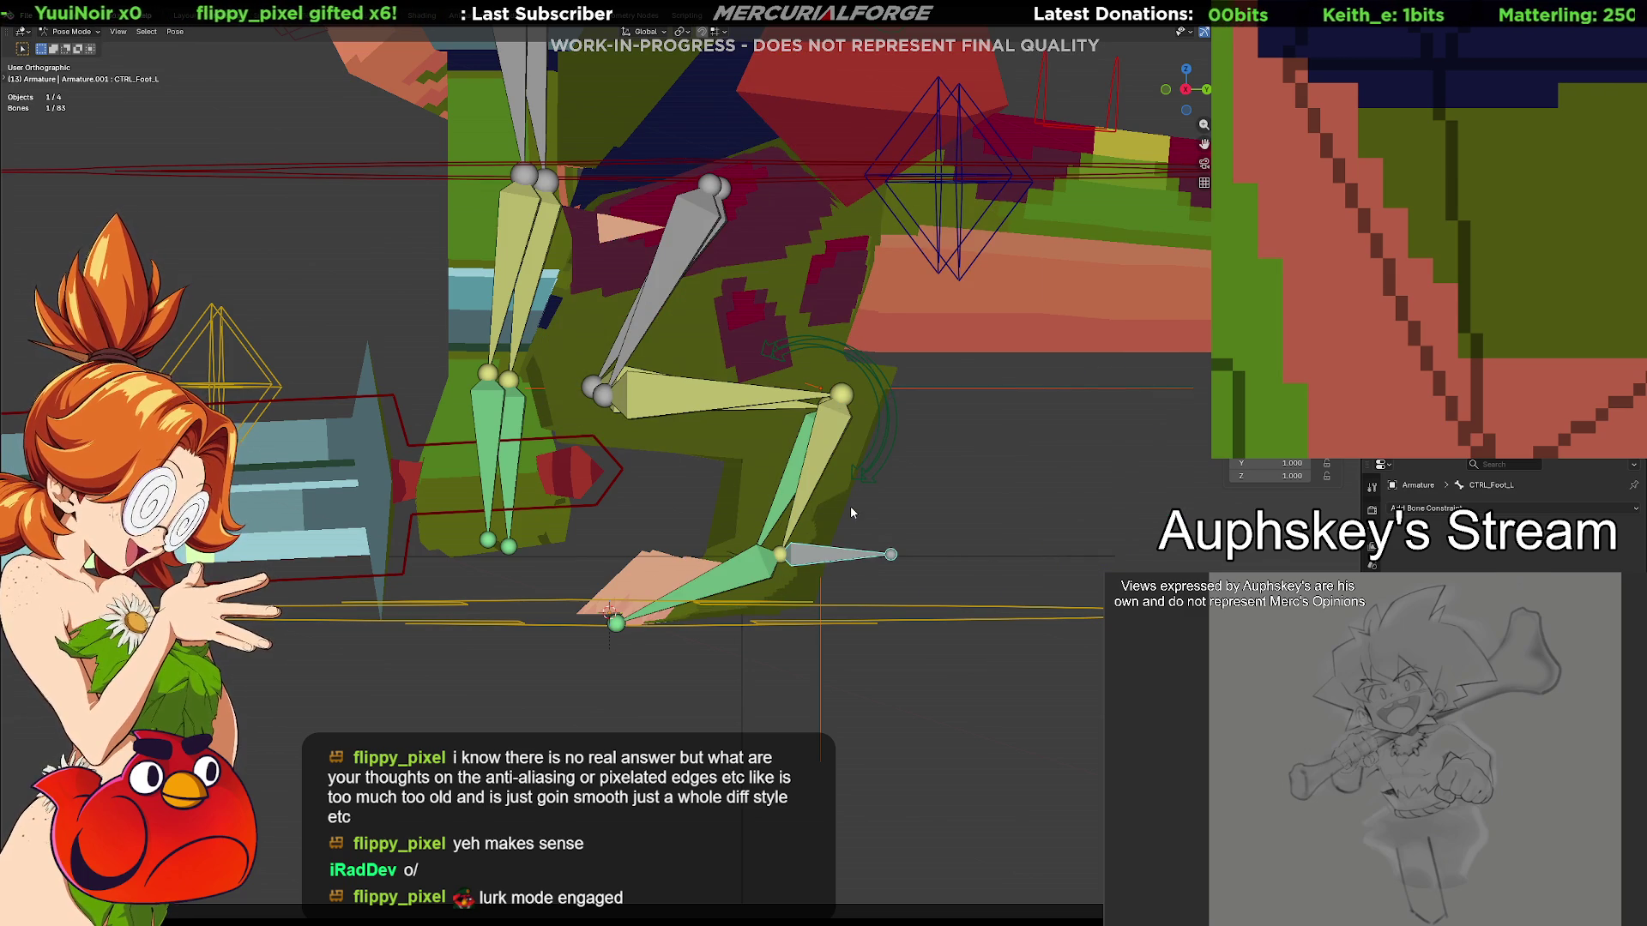
left_click(810, 467)
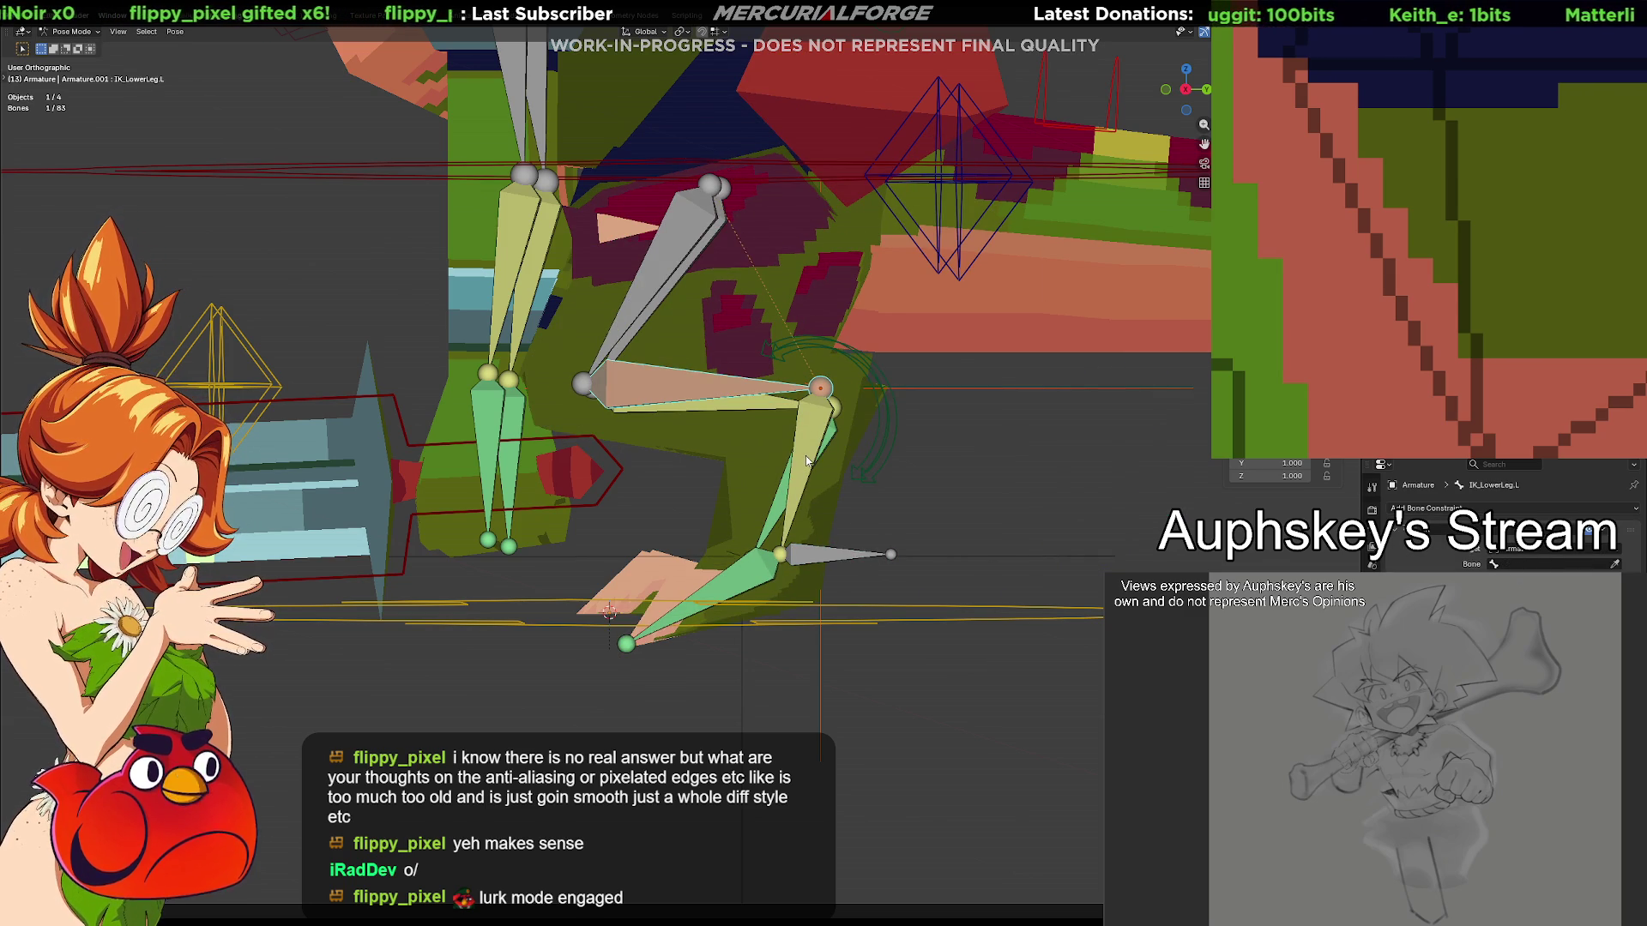
key("ctrl+z")
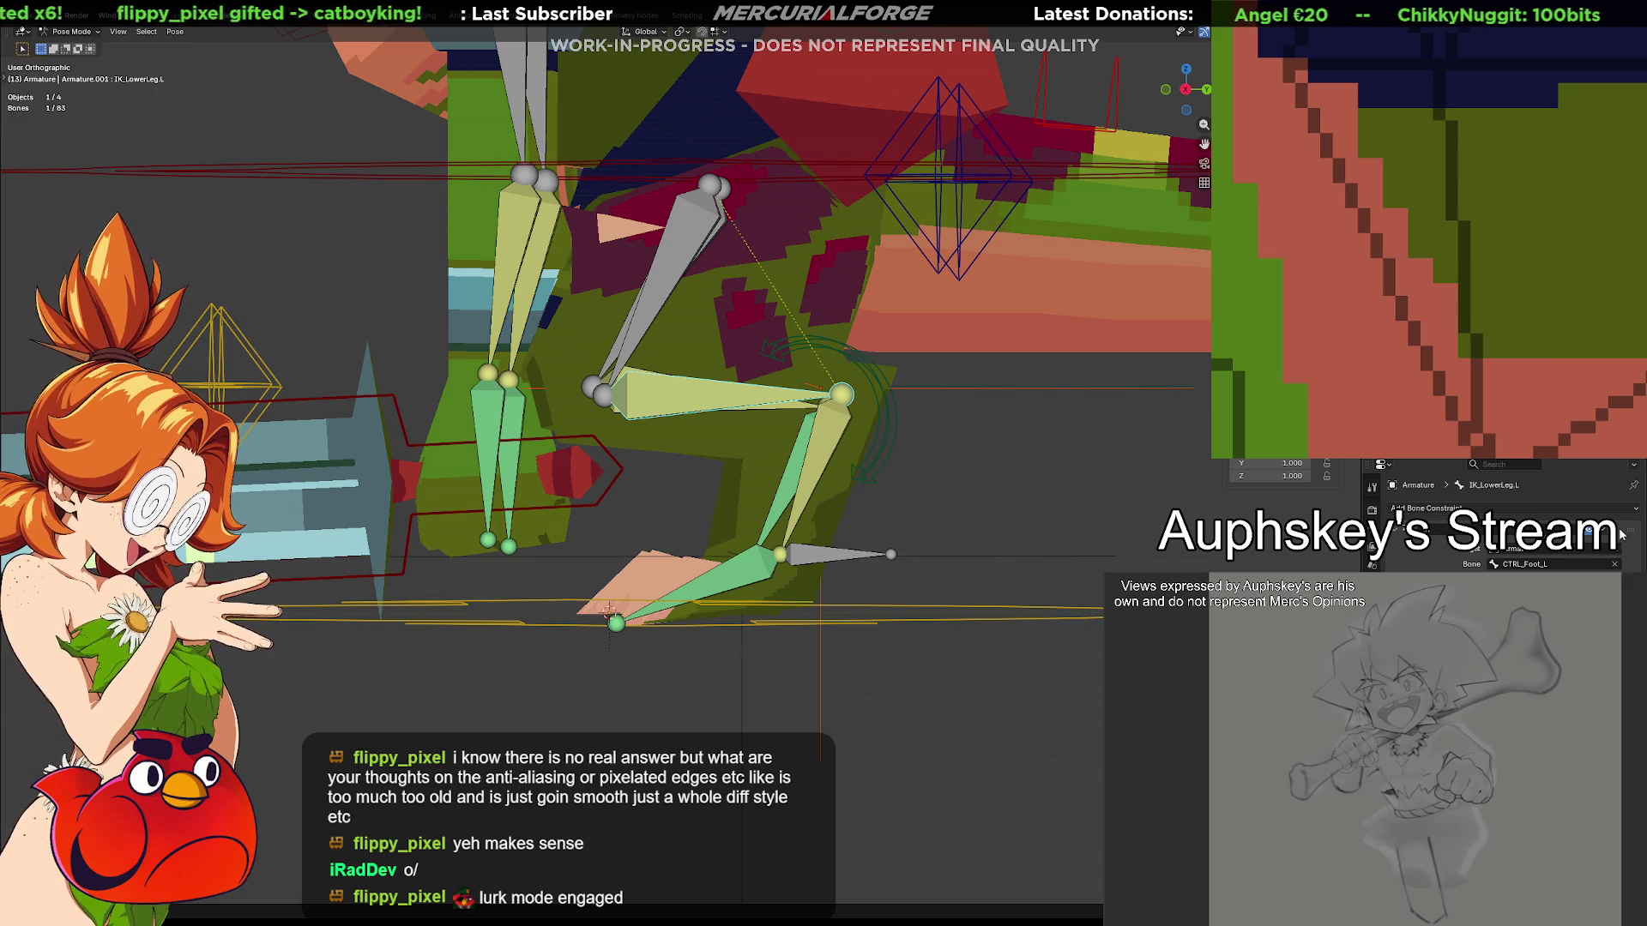
scroll(776, 457, "up", 1)
scroll(831, 514, "up", 1)
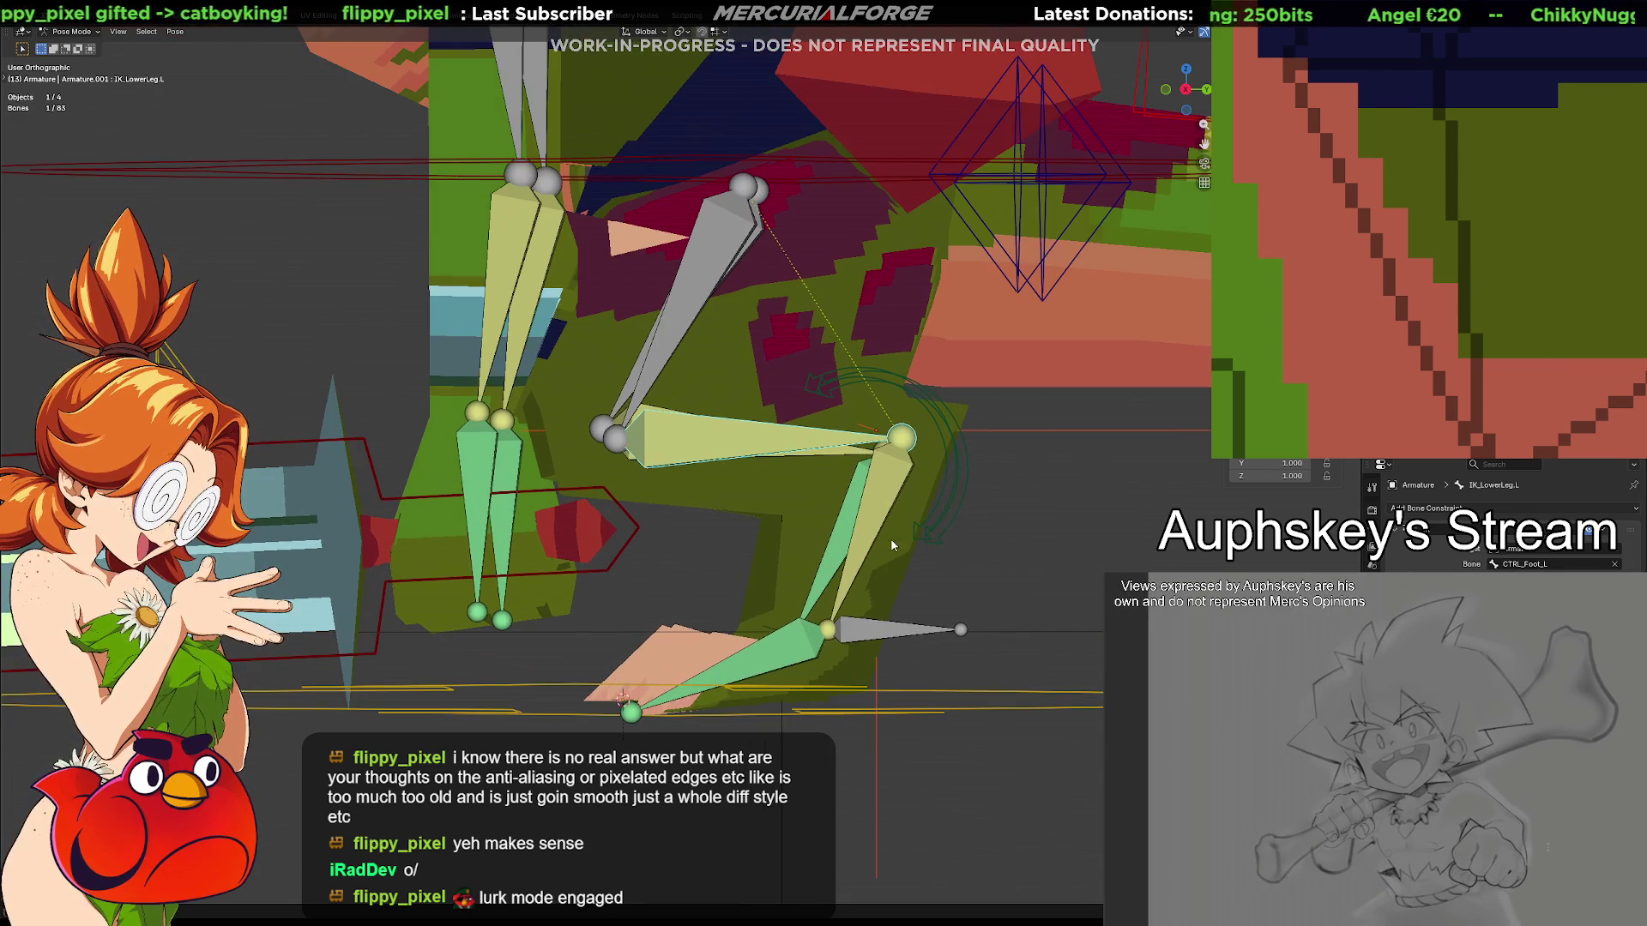
Move CTRL_Foot.L to re-pose the left foot and lower leg, retrying once
left_click(871, 637)
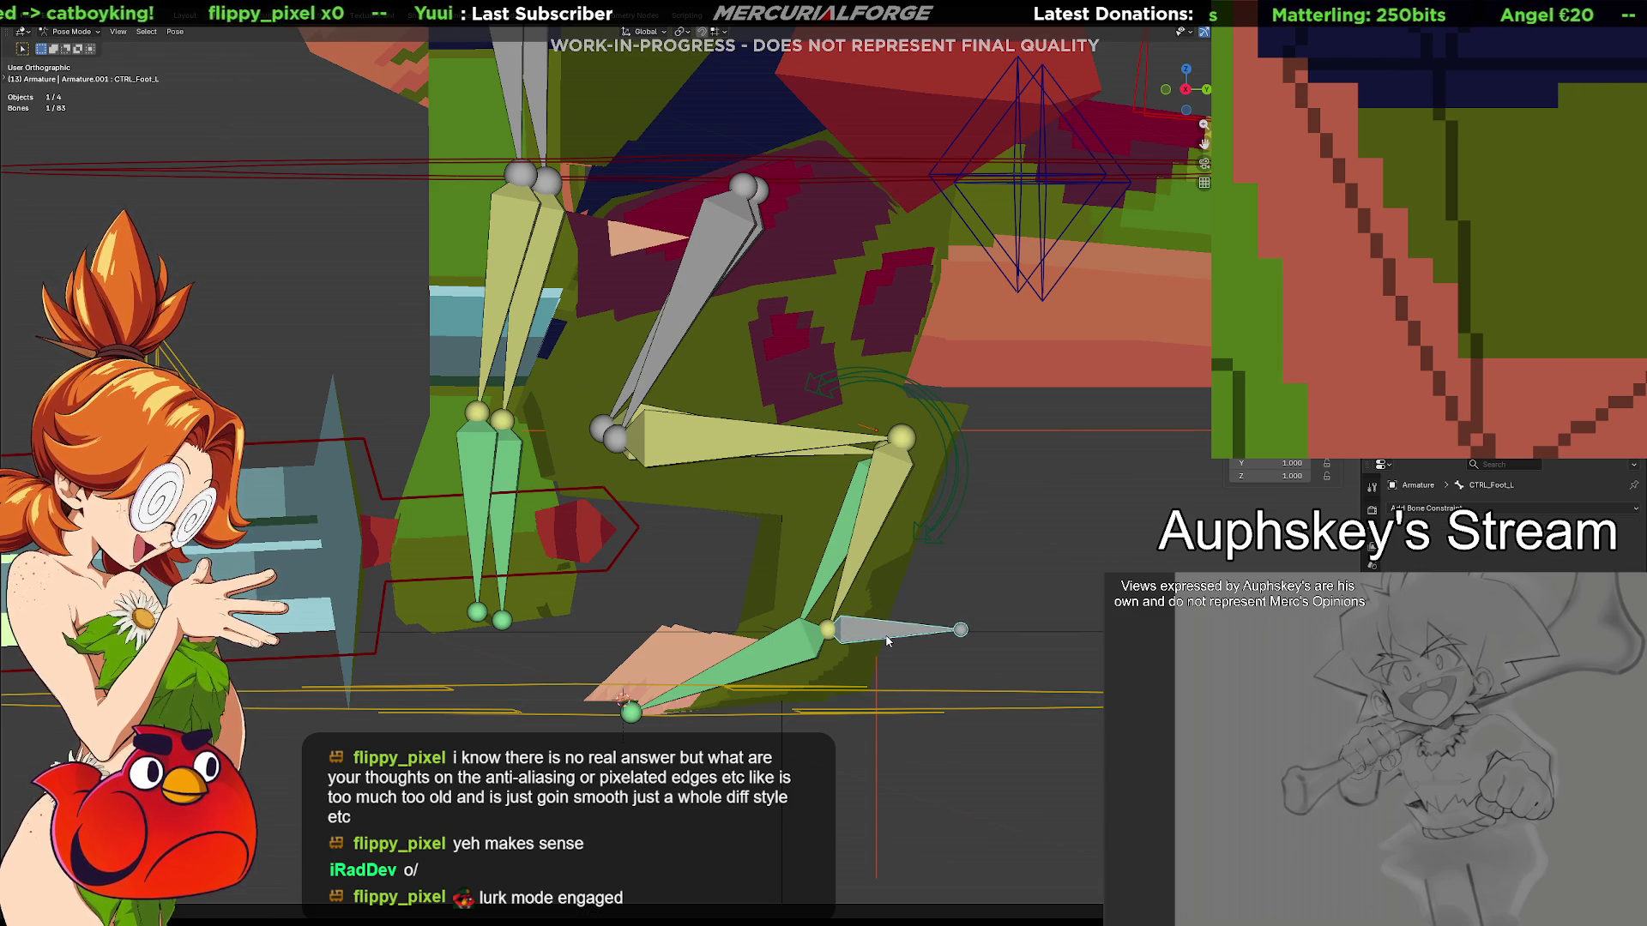
key("g")
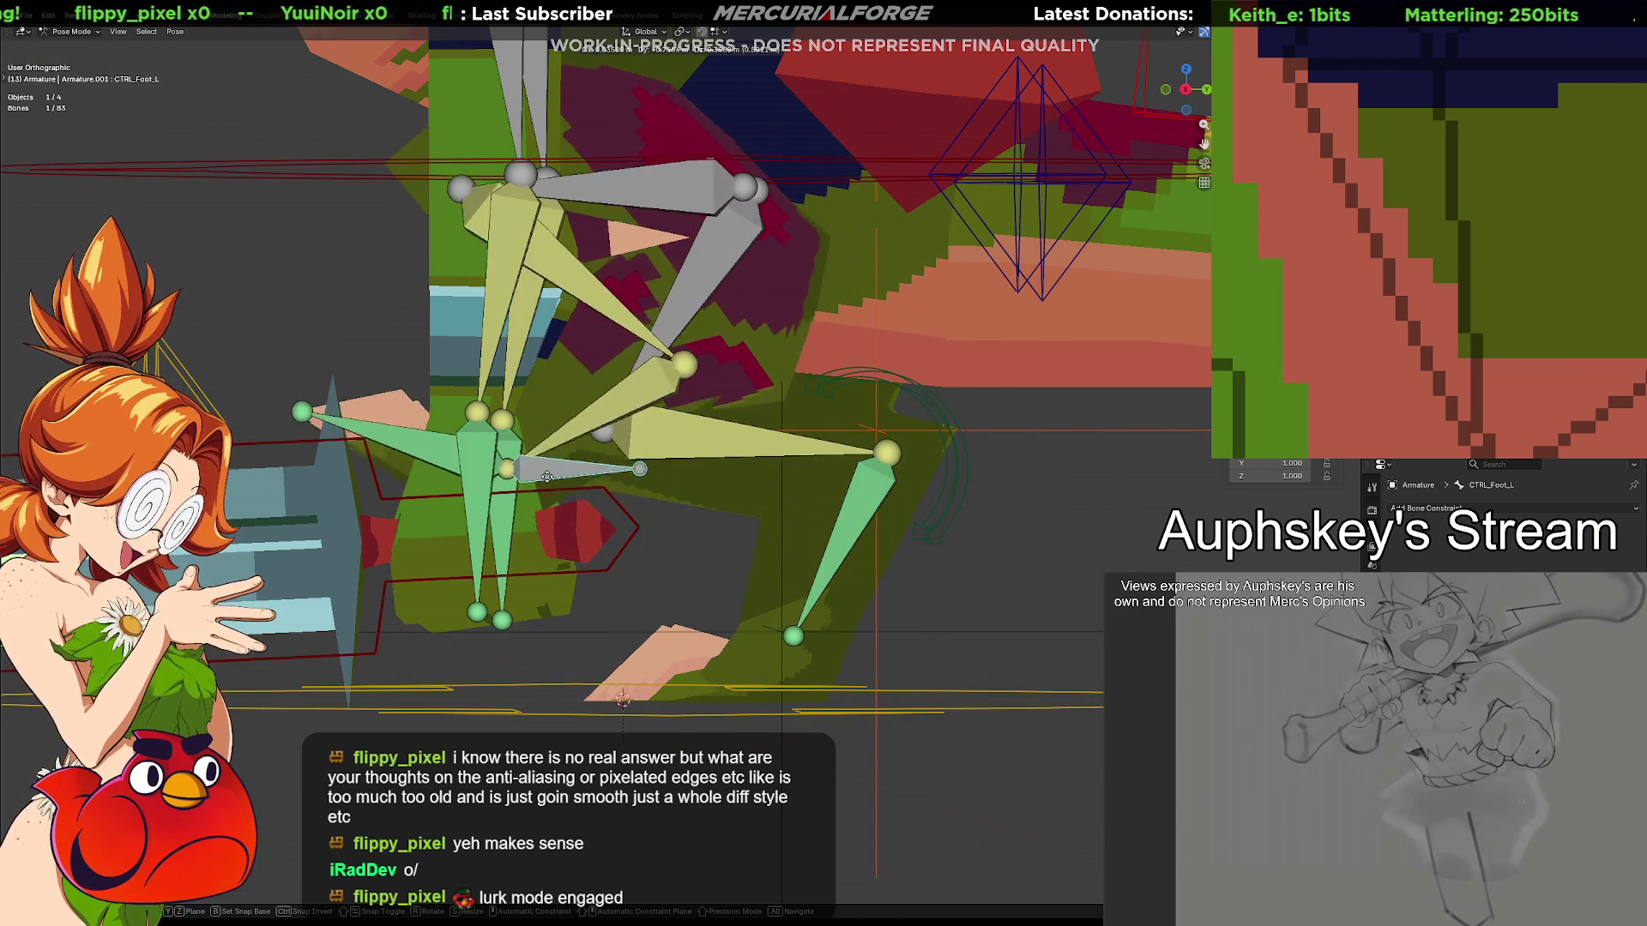
left_click(795, 523)
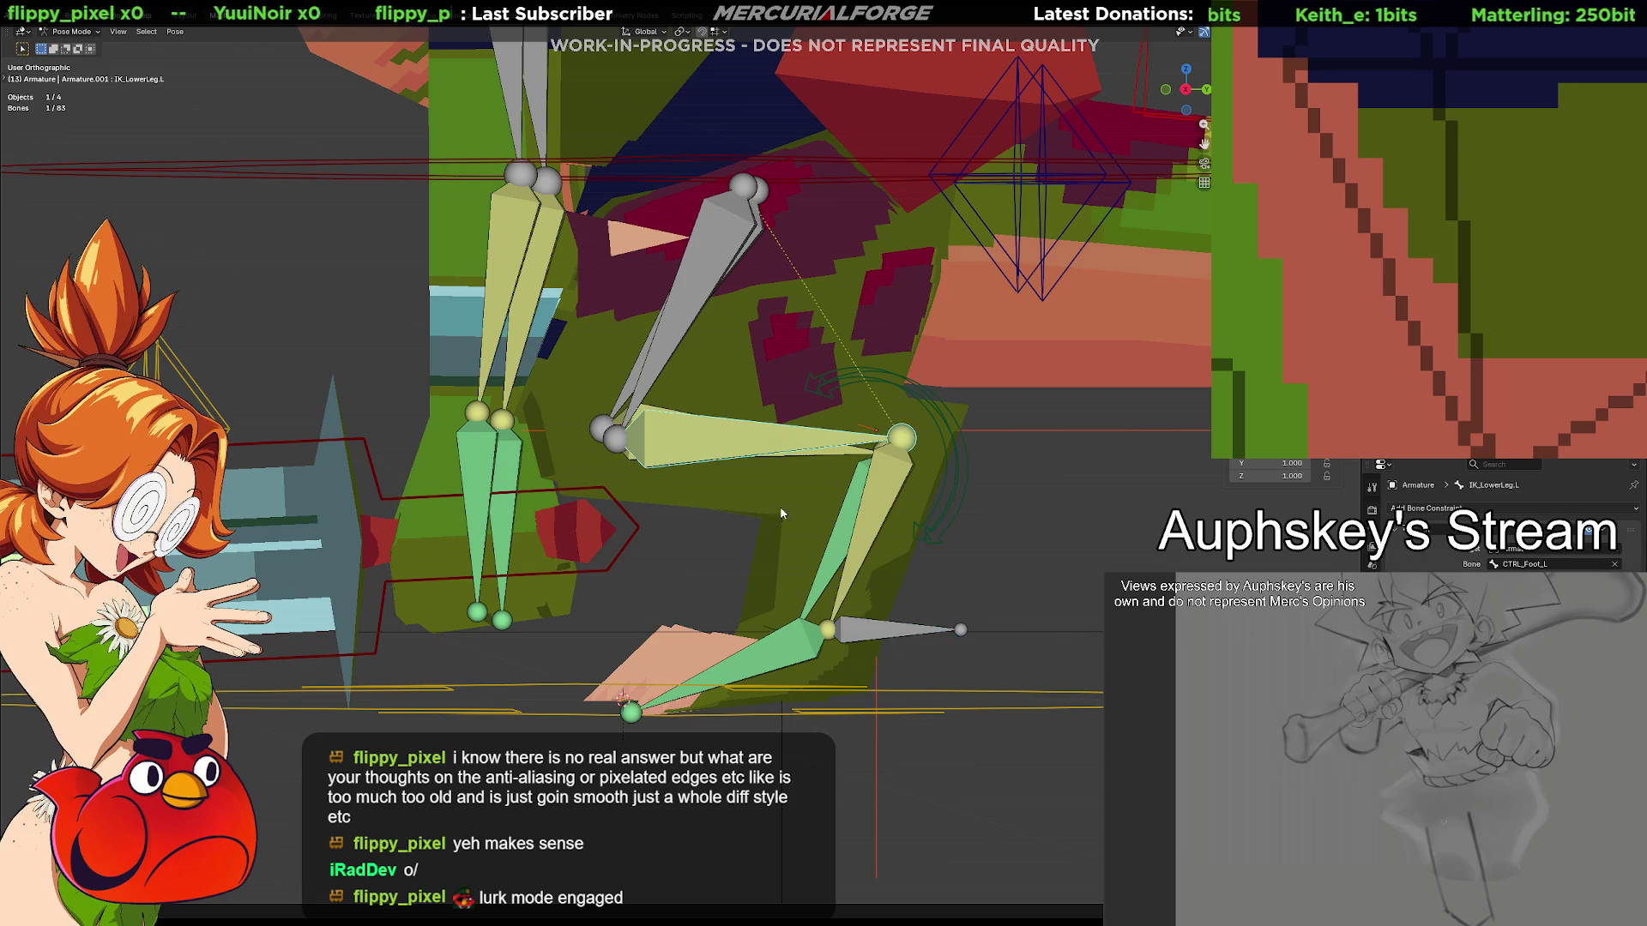
key("ctrl+z")
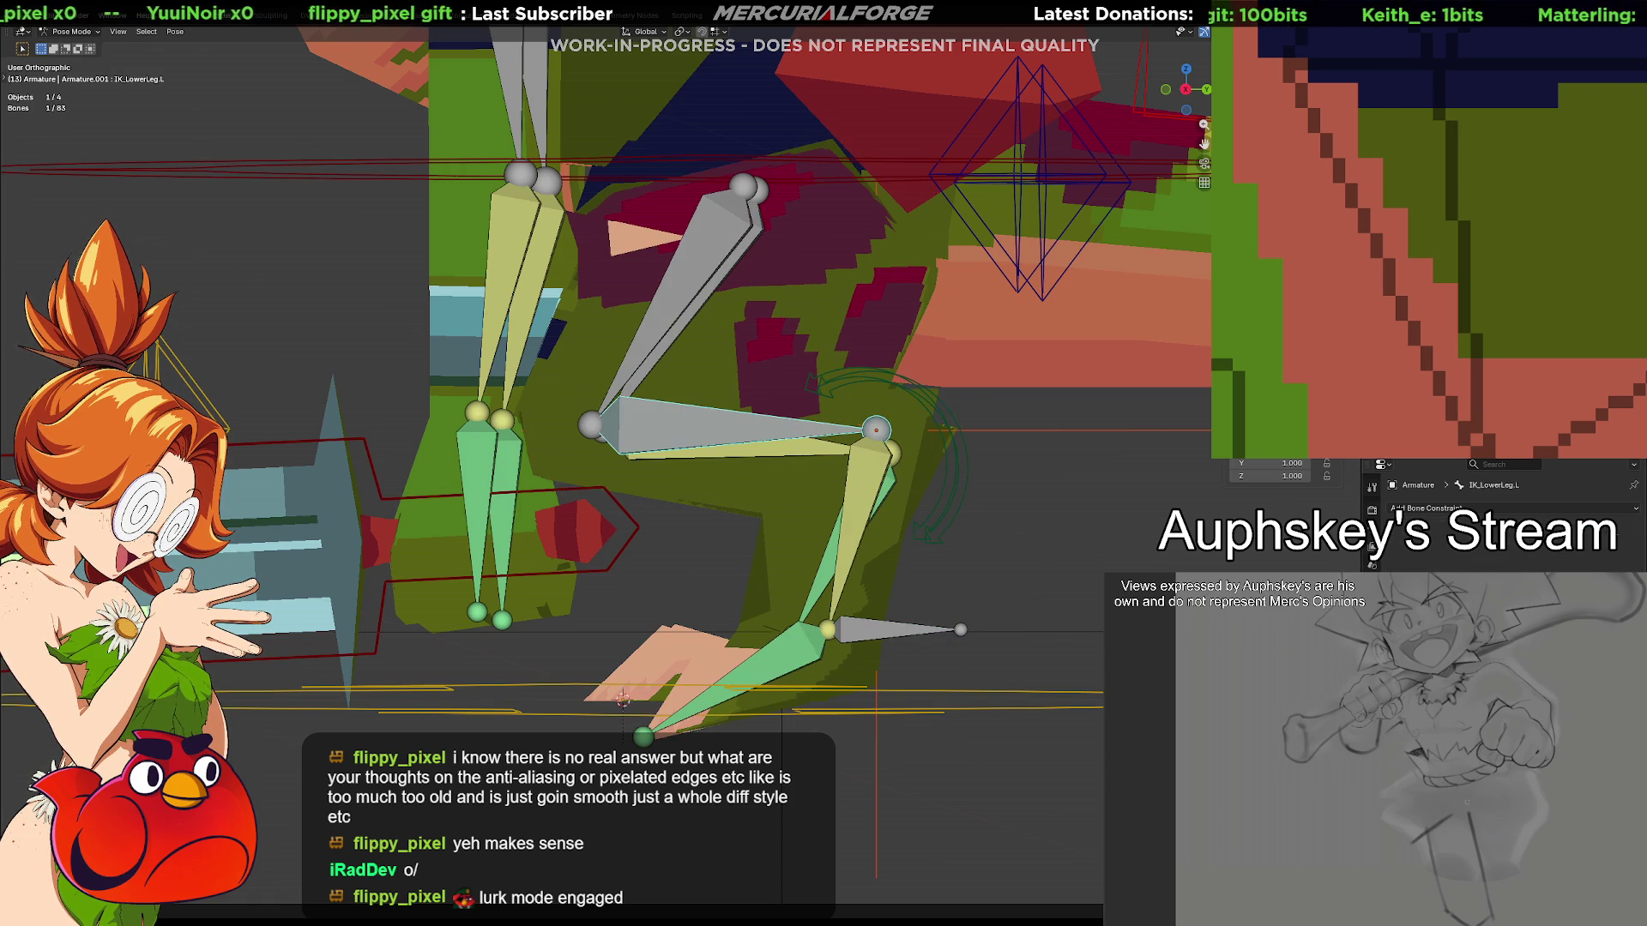
left_click(882, 640)
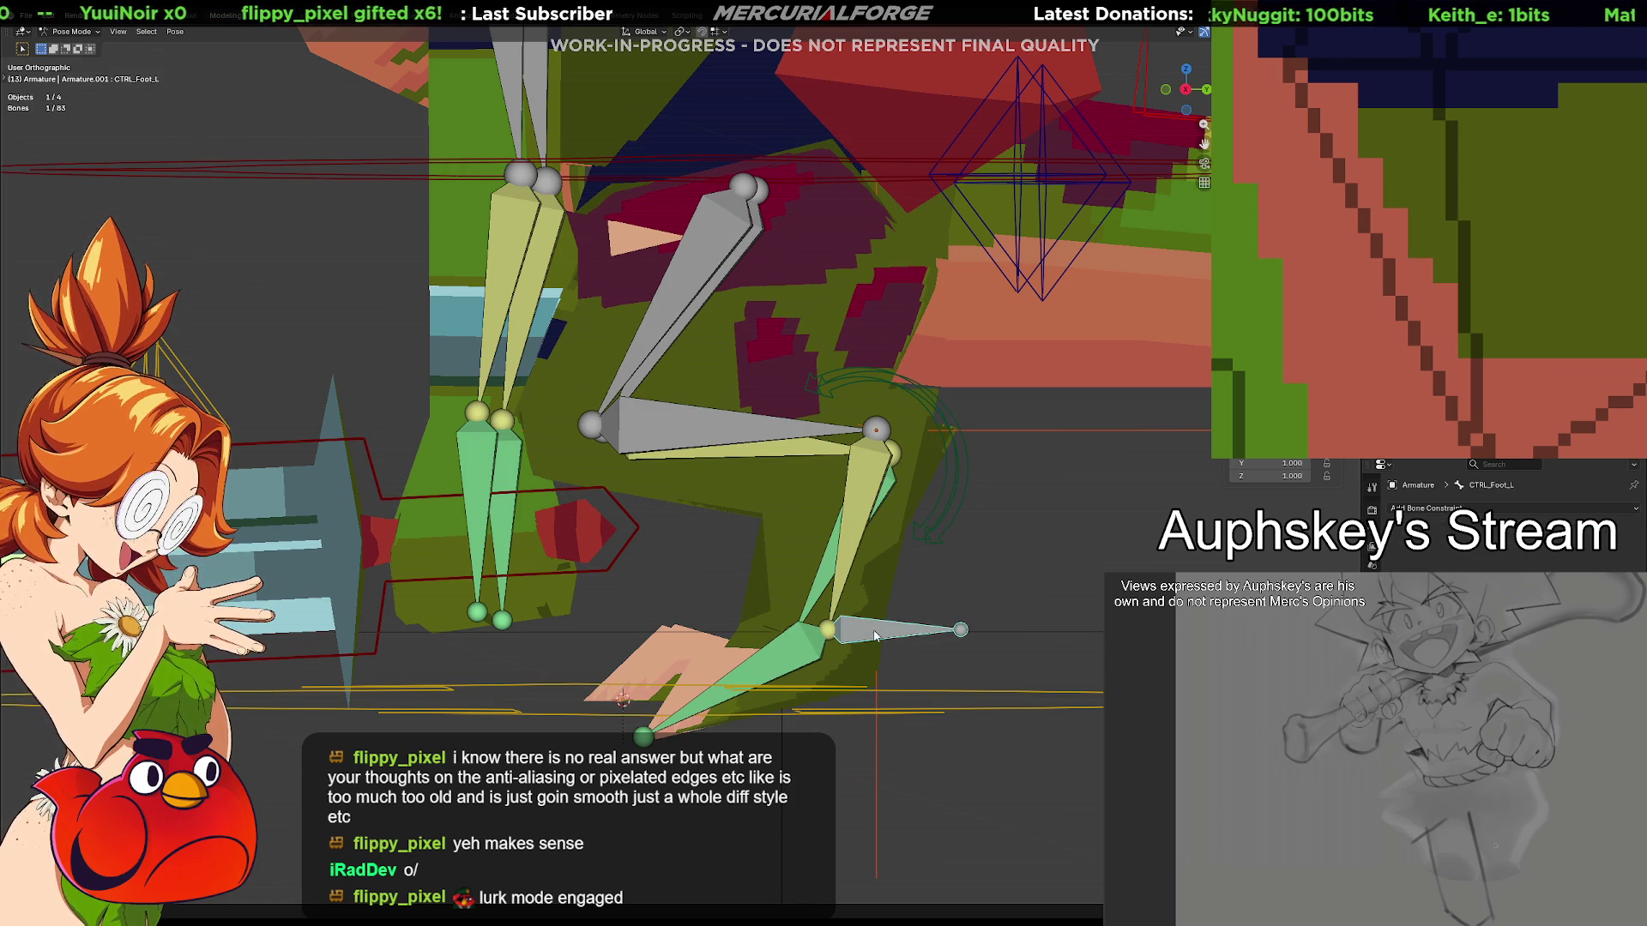
key("g")
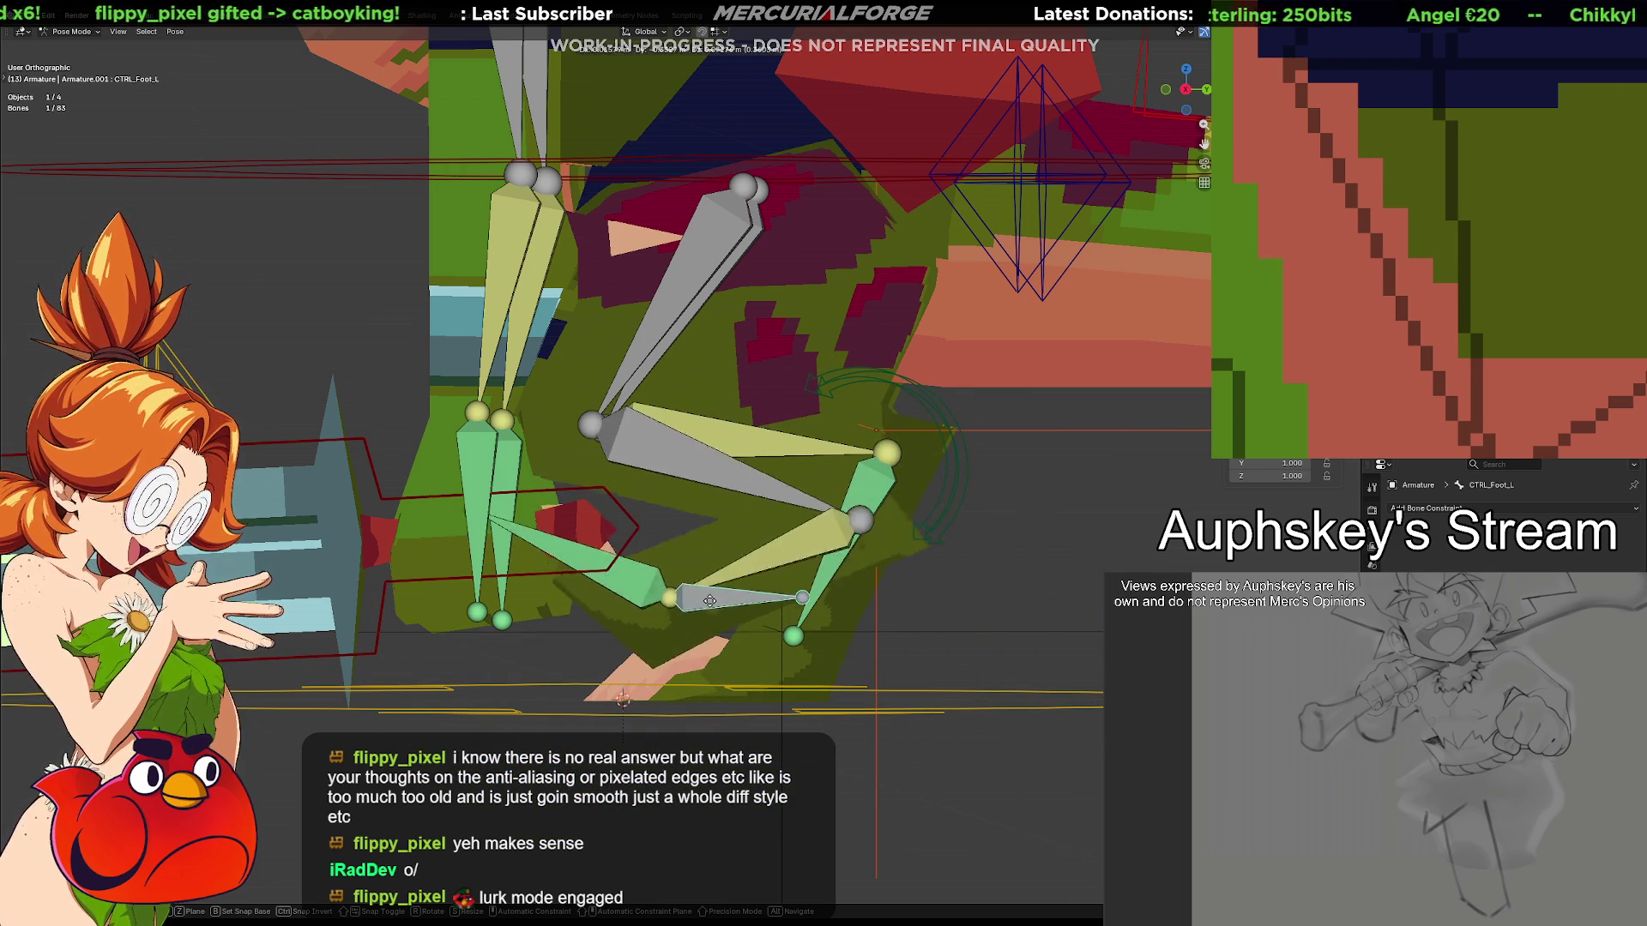
left_click(772, 606)
left_click(772, 428)
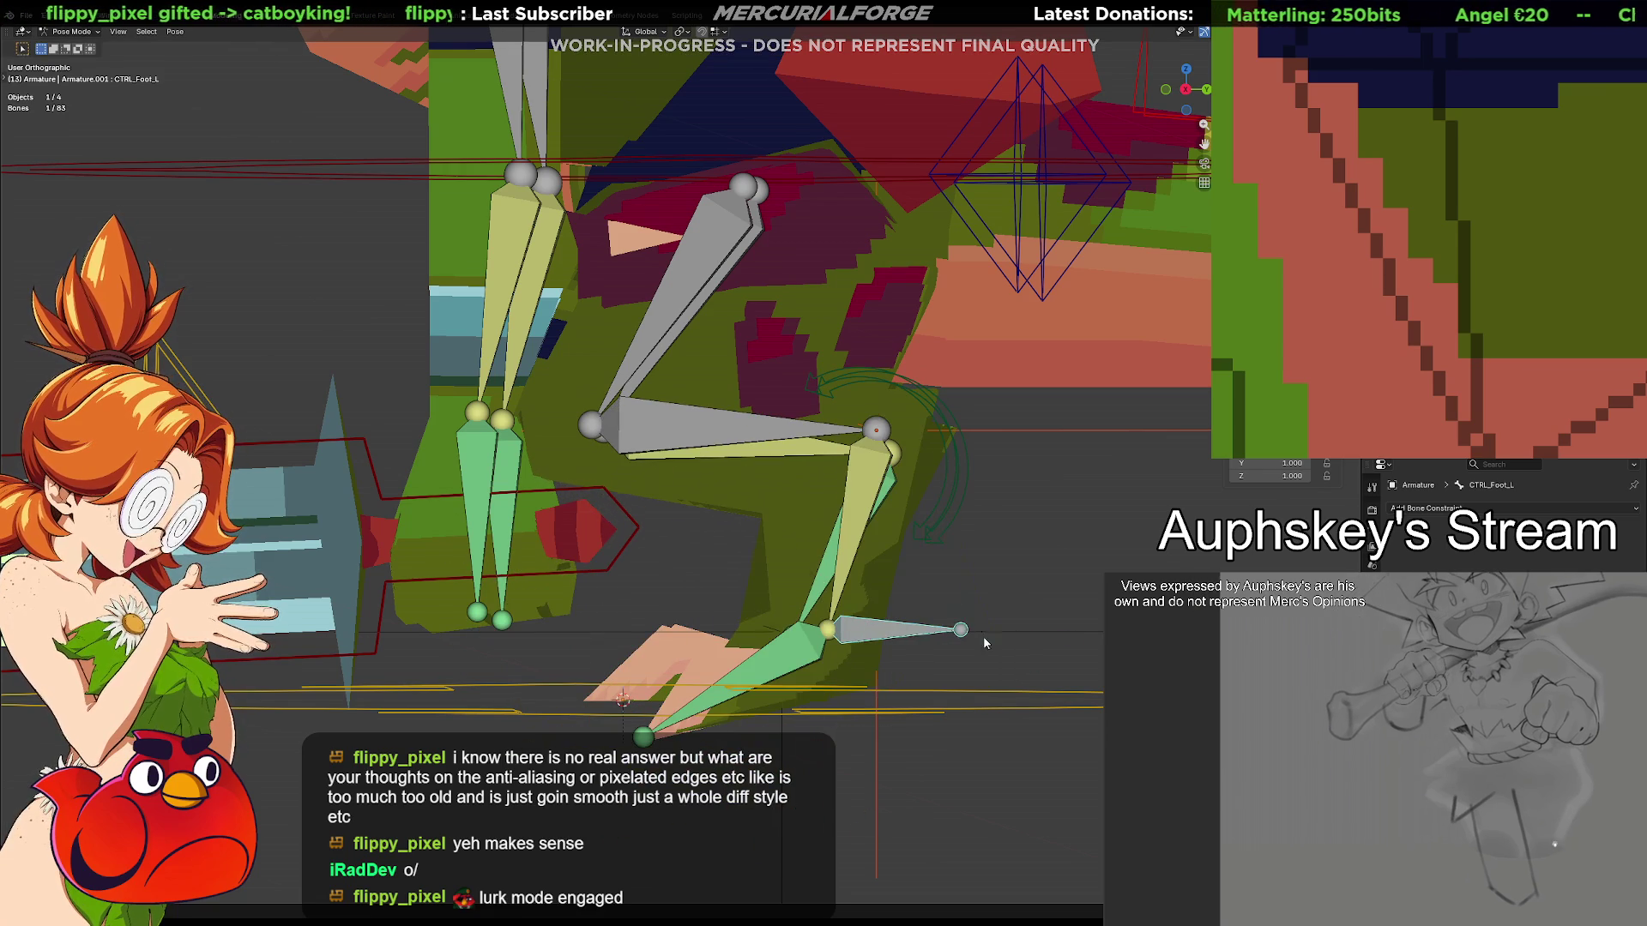
Add a trial IK constraint toward the ankle on the lower leg and undo it
key("shift+i")
left_click(898, 542)
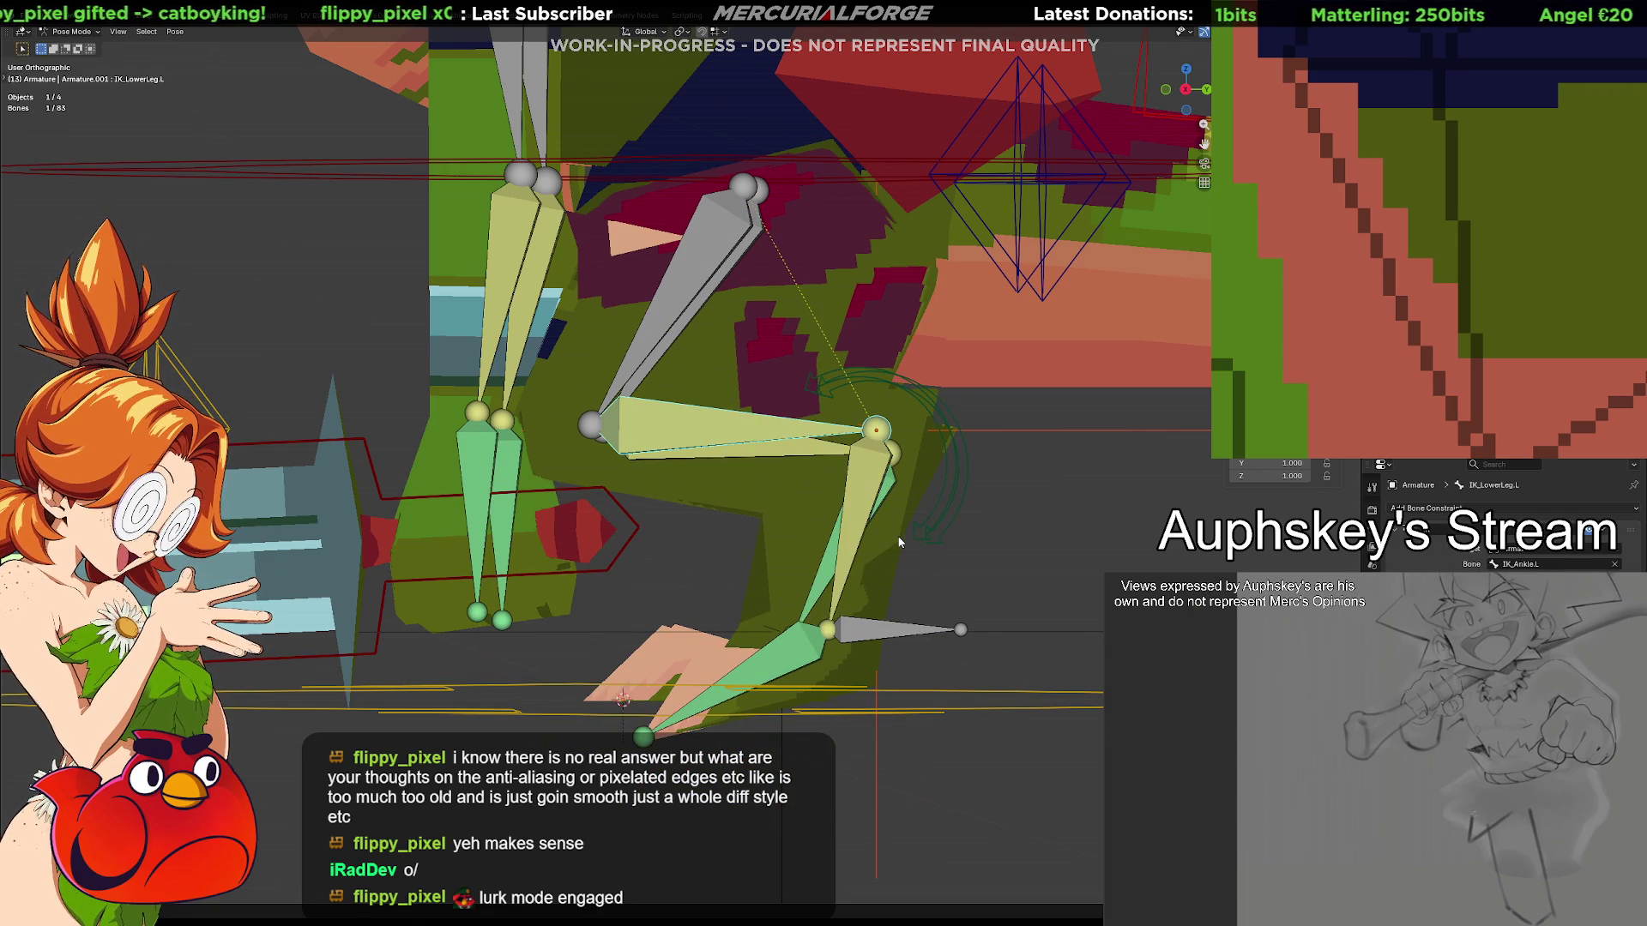
key("ctrl+z")
left_click(871, 441)
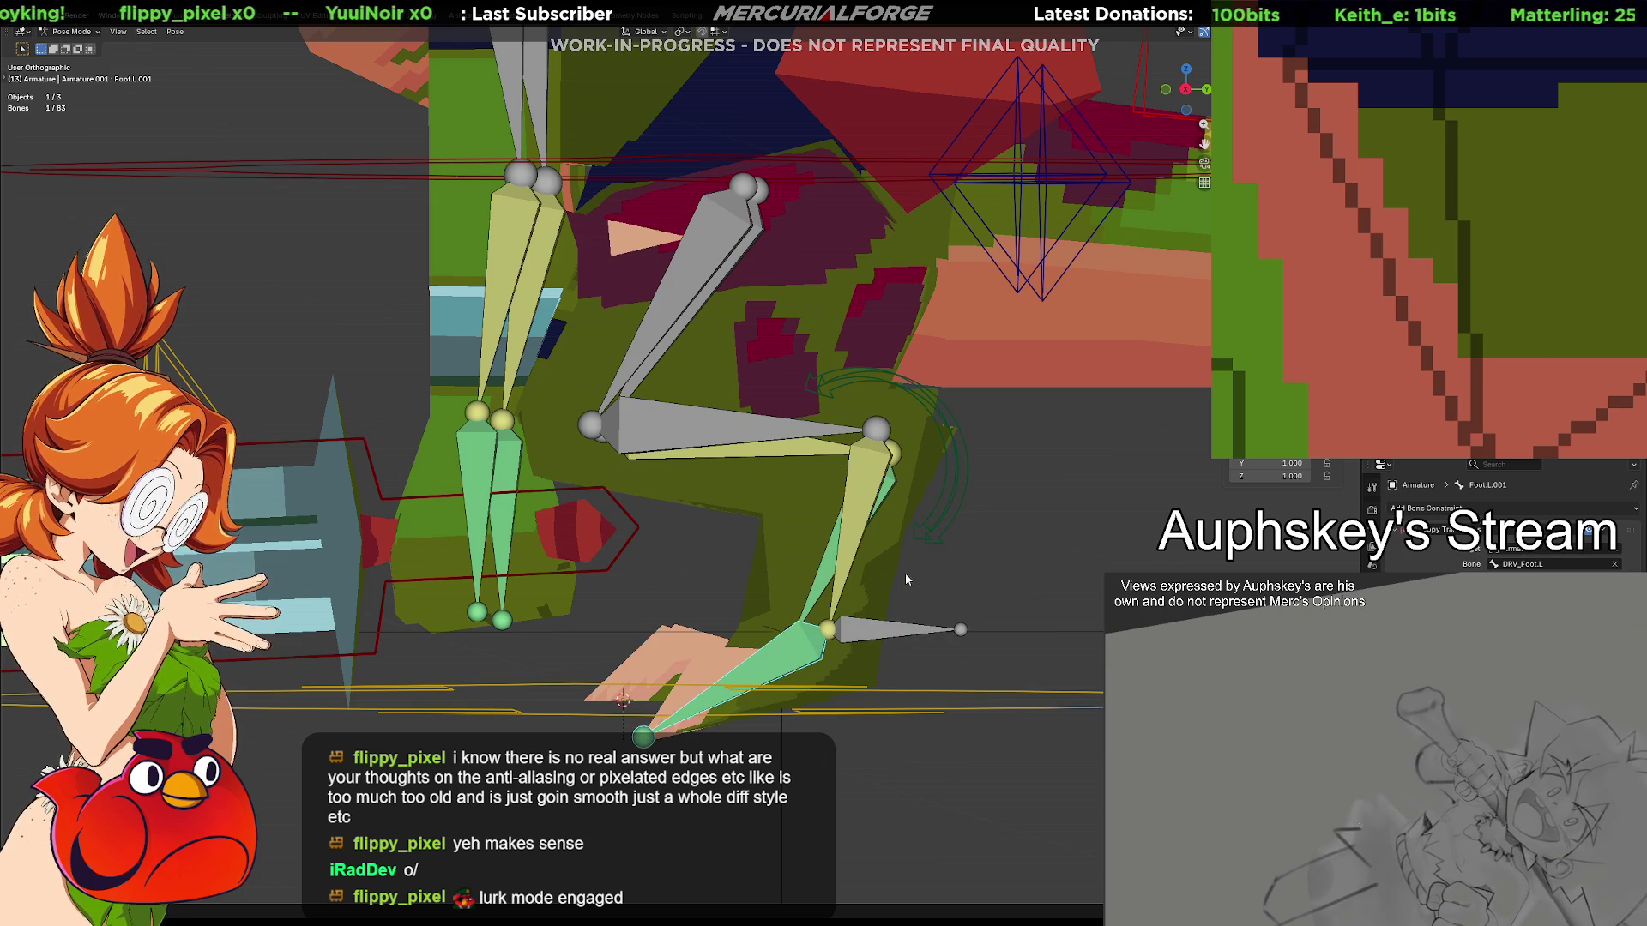
Clear CTRL_Foot.L's rotation toward horizontal and switch to Right view
left_click(874, 634)
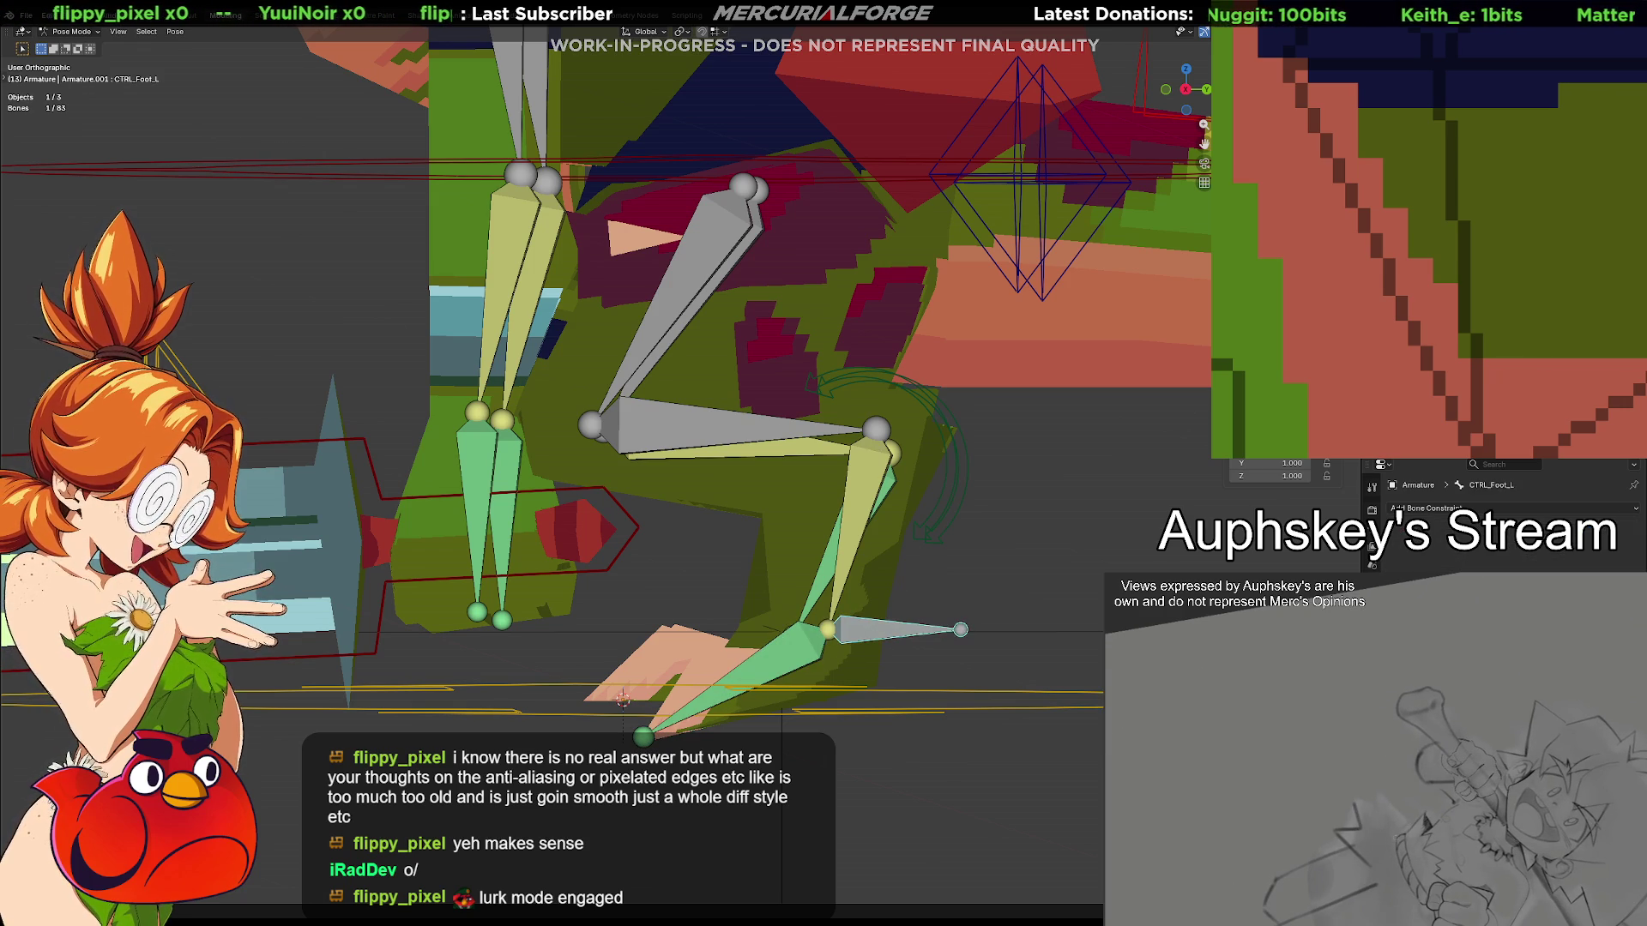
key("alt+r")
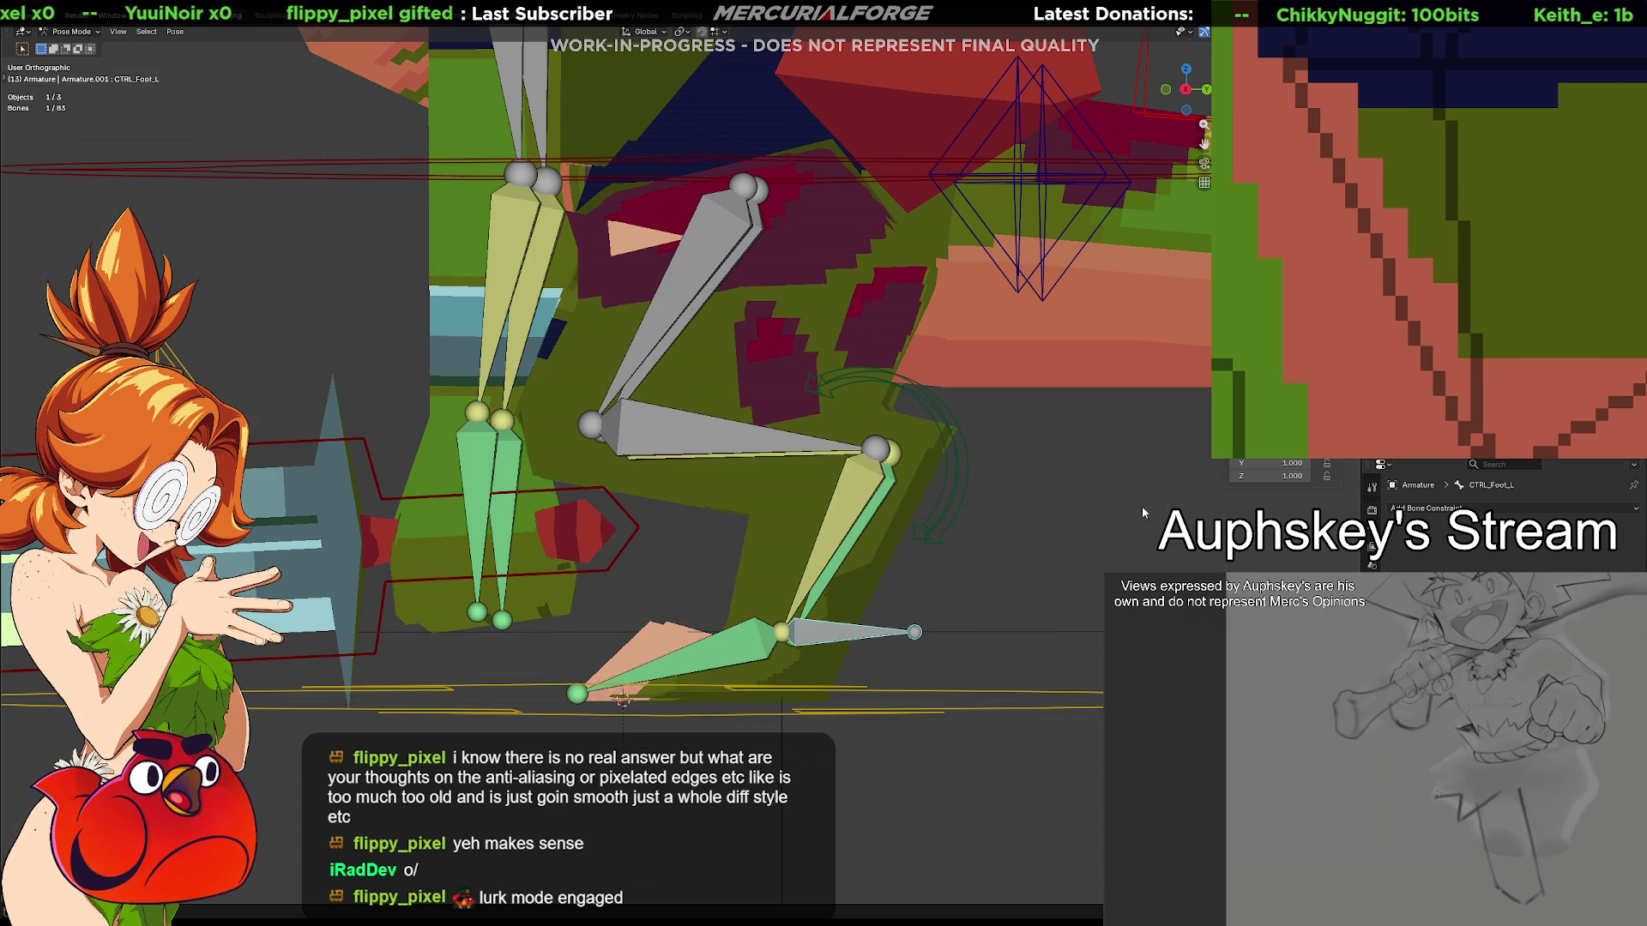
key("KP_3")
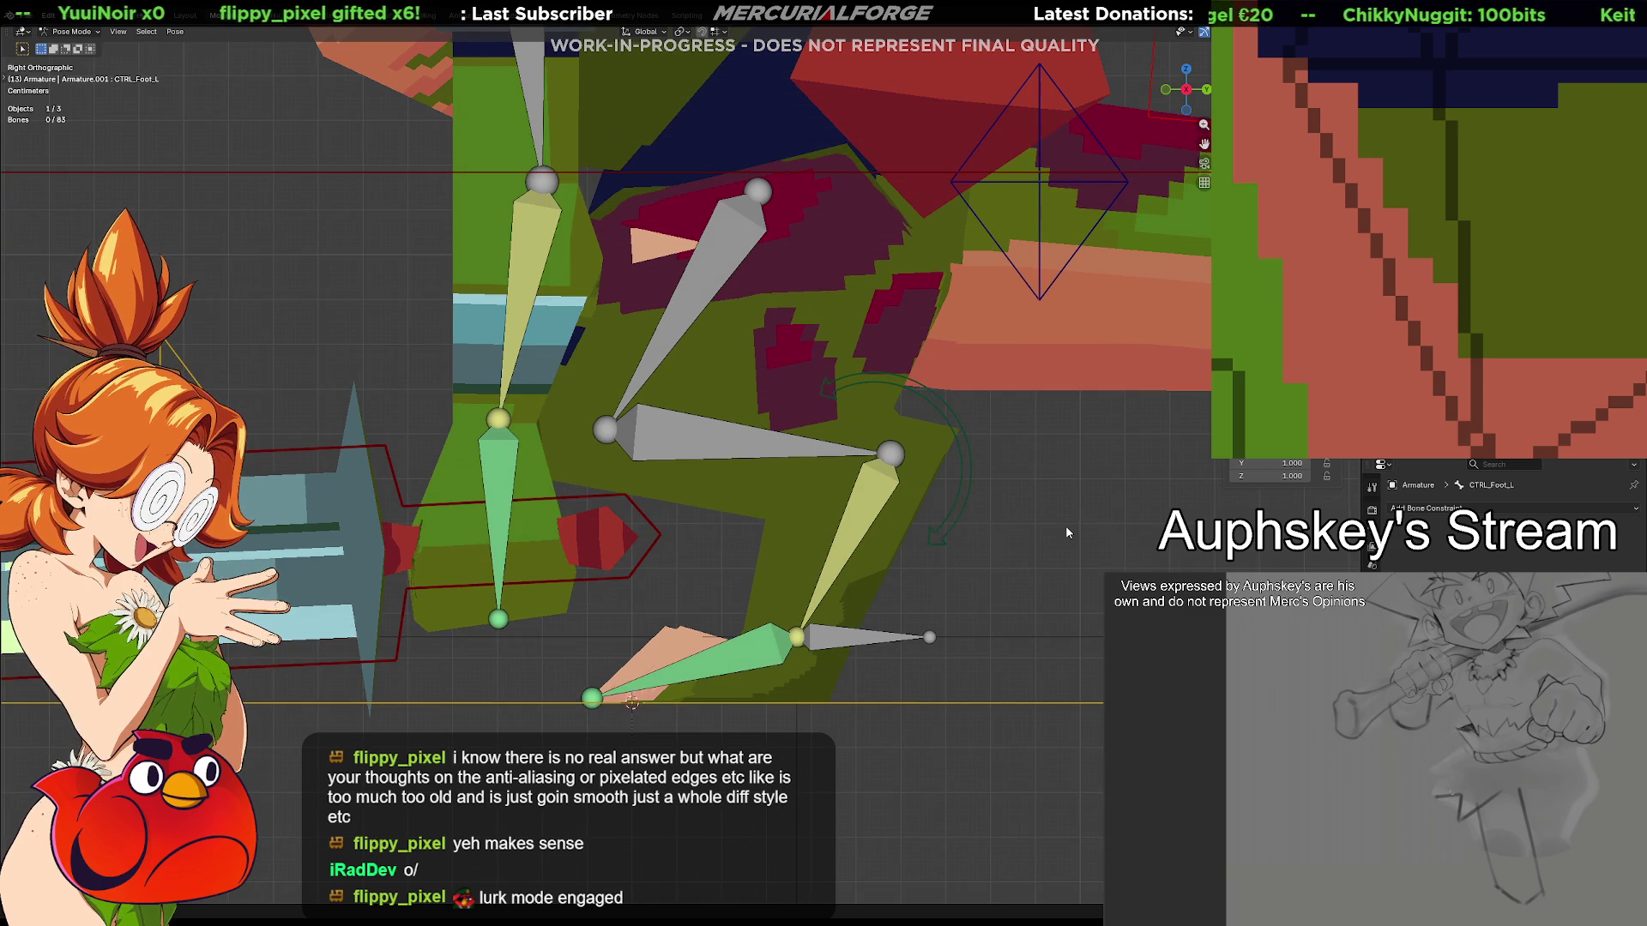
Test-grab the foot control, cancel, and reselect IK_LowerLeg.L
left_click(712, 438)
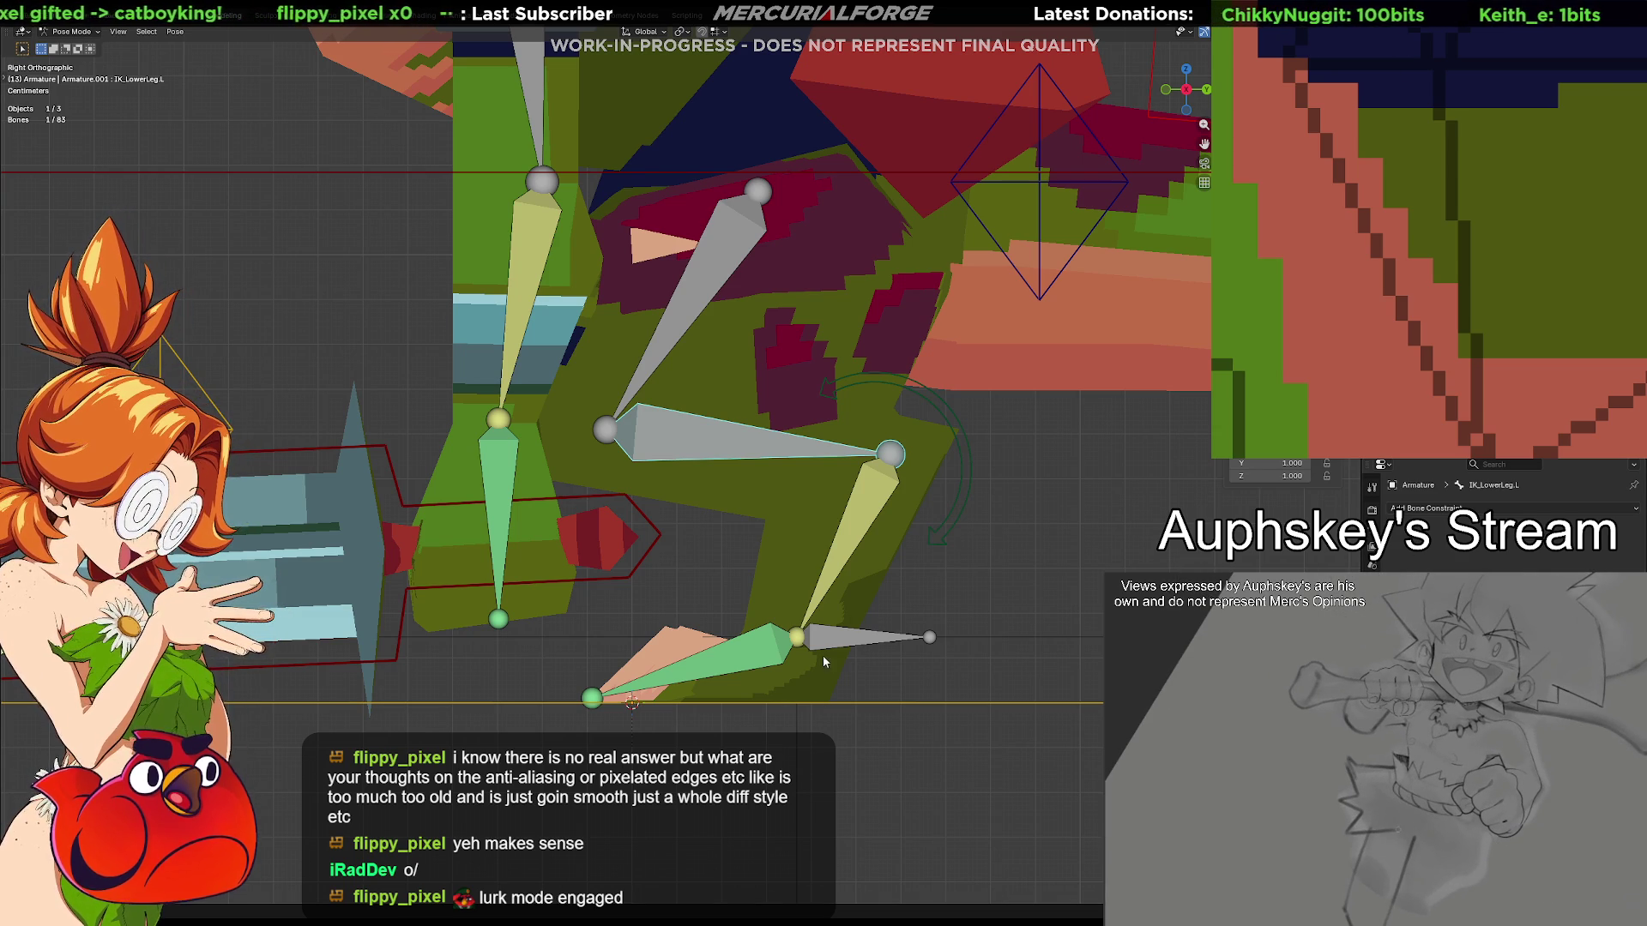
left_click(867, 646)
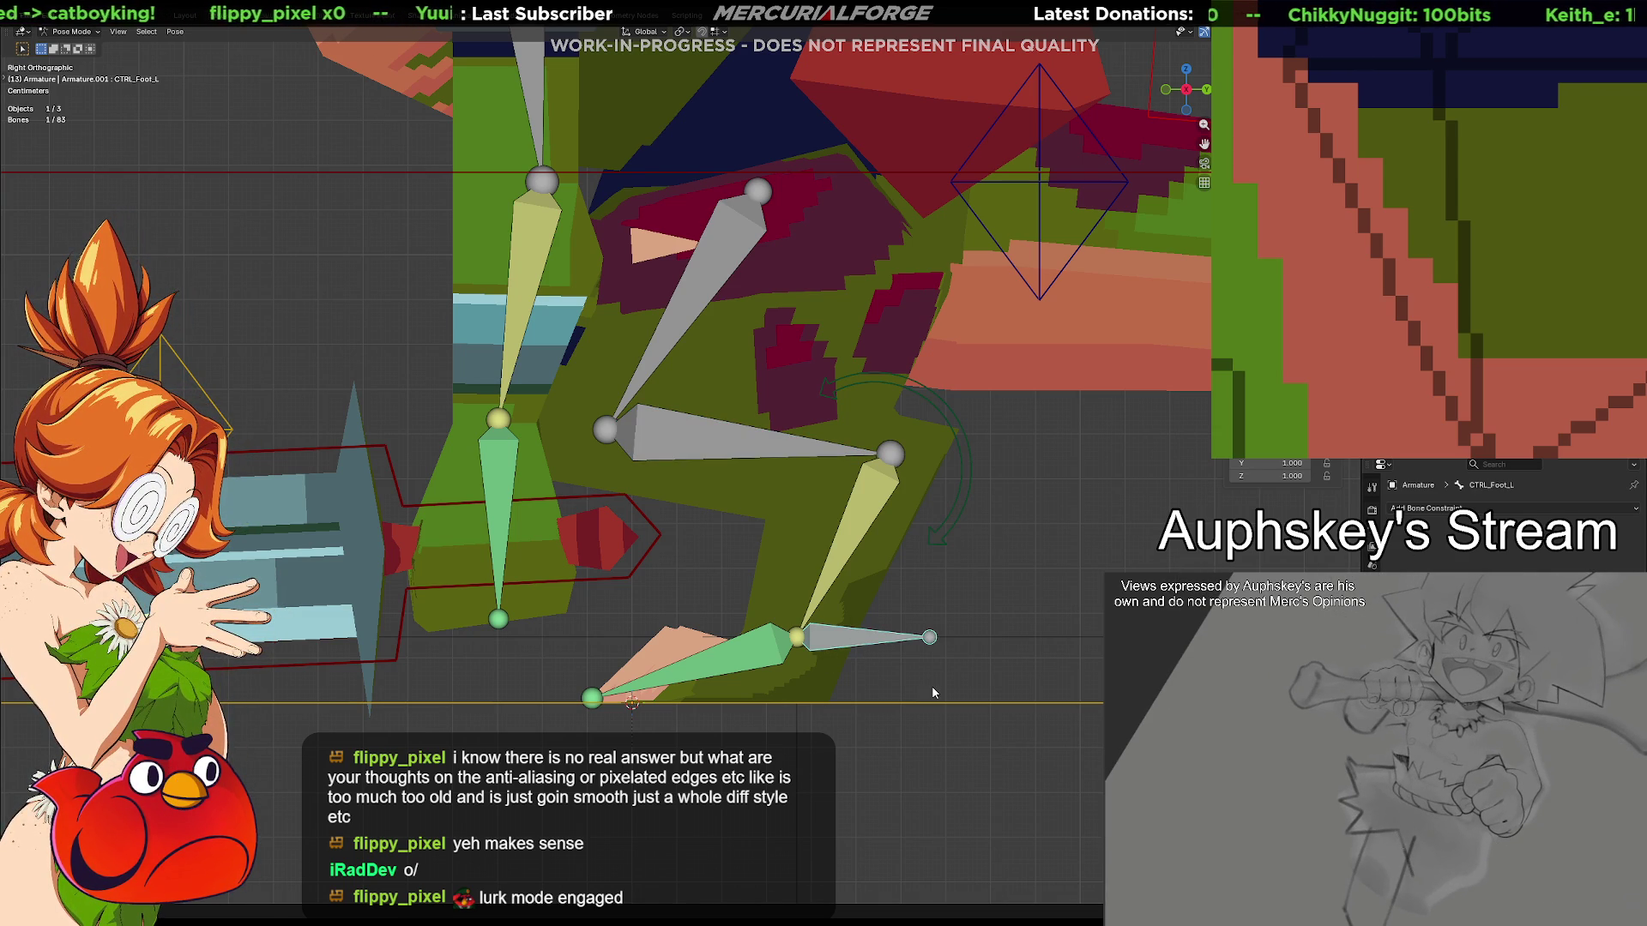
key("g")
key("Escape")
left_click(771, 444)
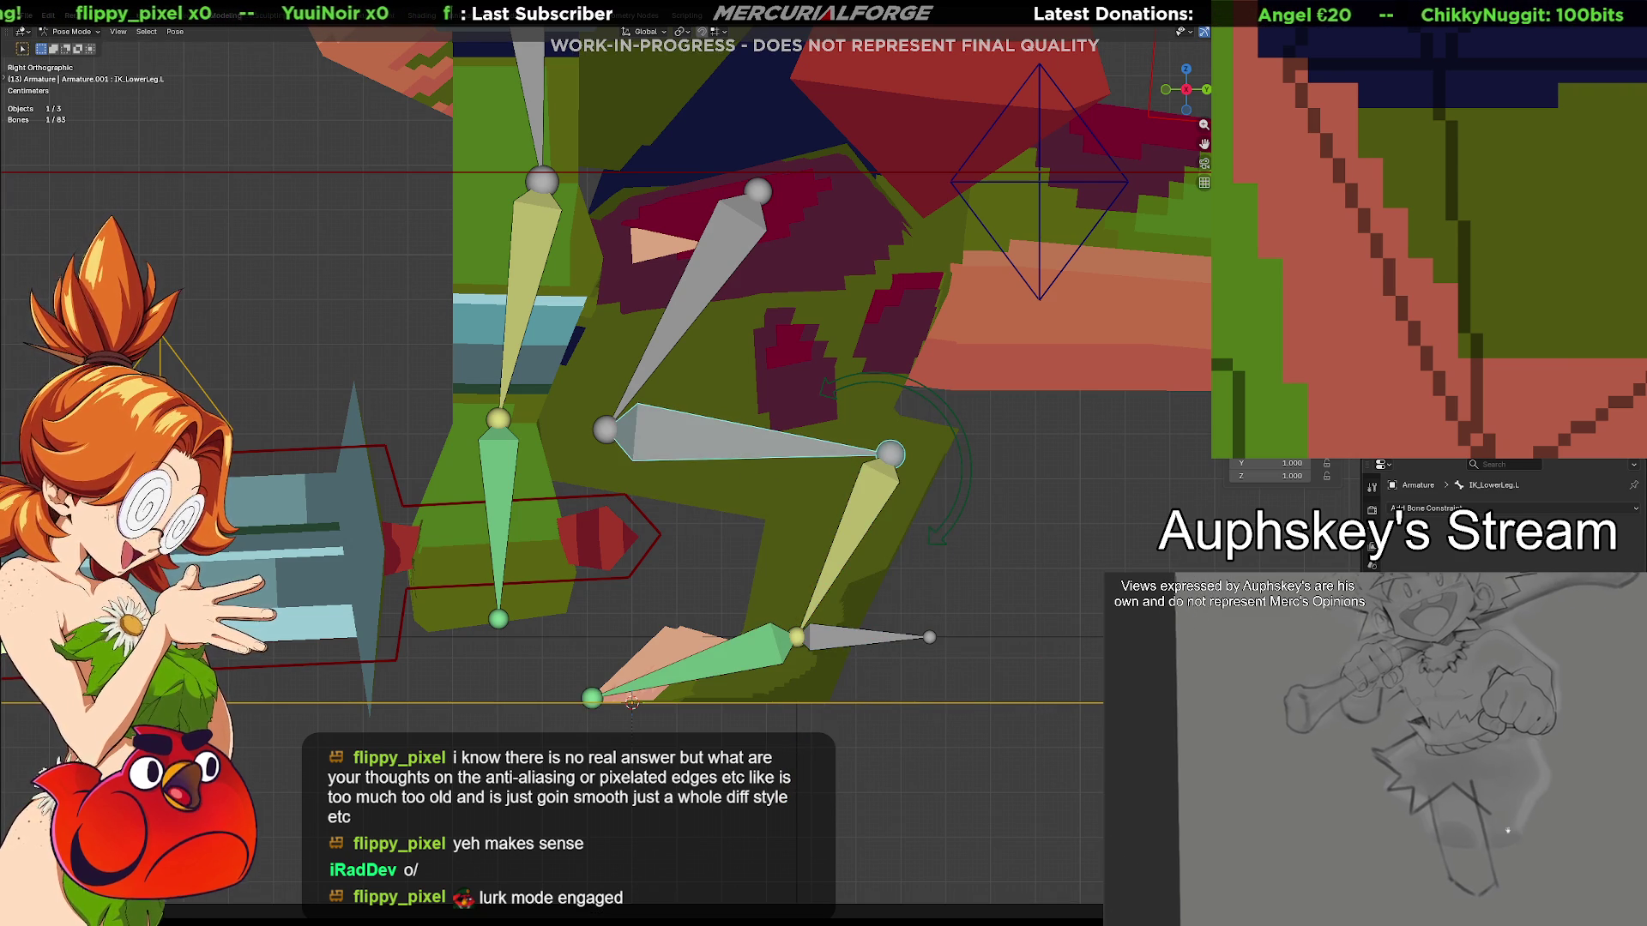
Add an Inverse Kinematics constraint to IK_LowerLeg.L from its Bone Constraints
left_click(1372, 508)
left_click(1371, 497)
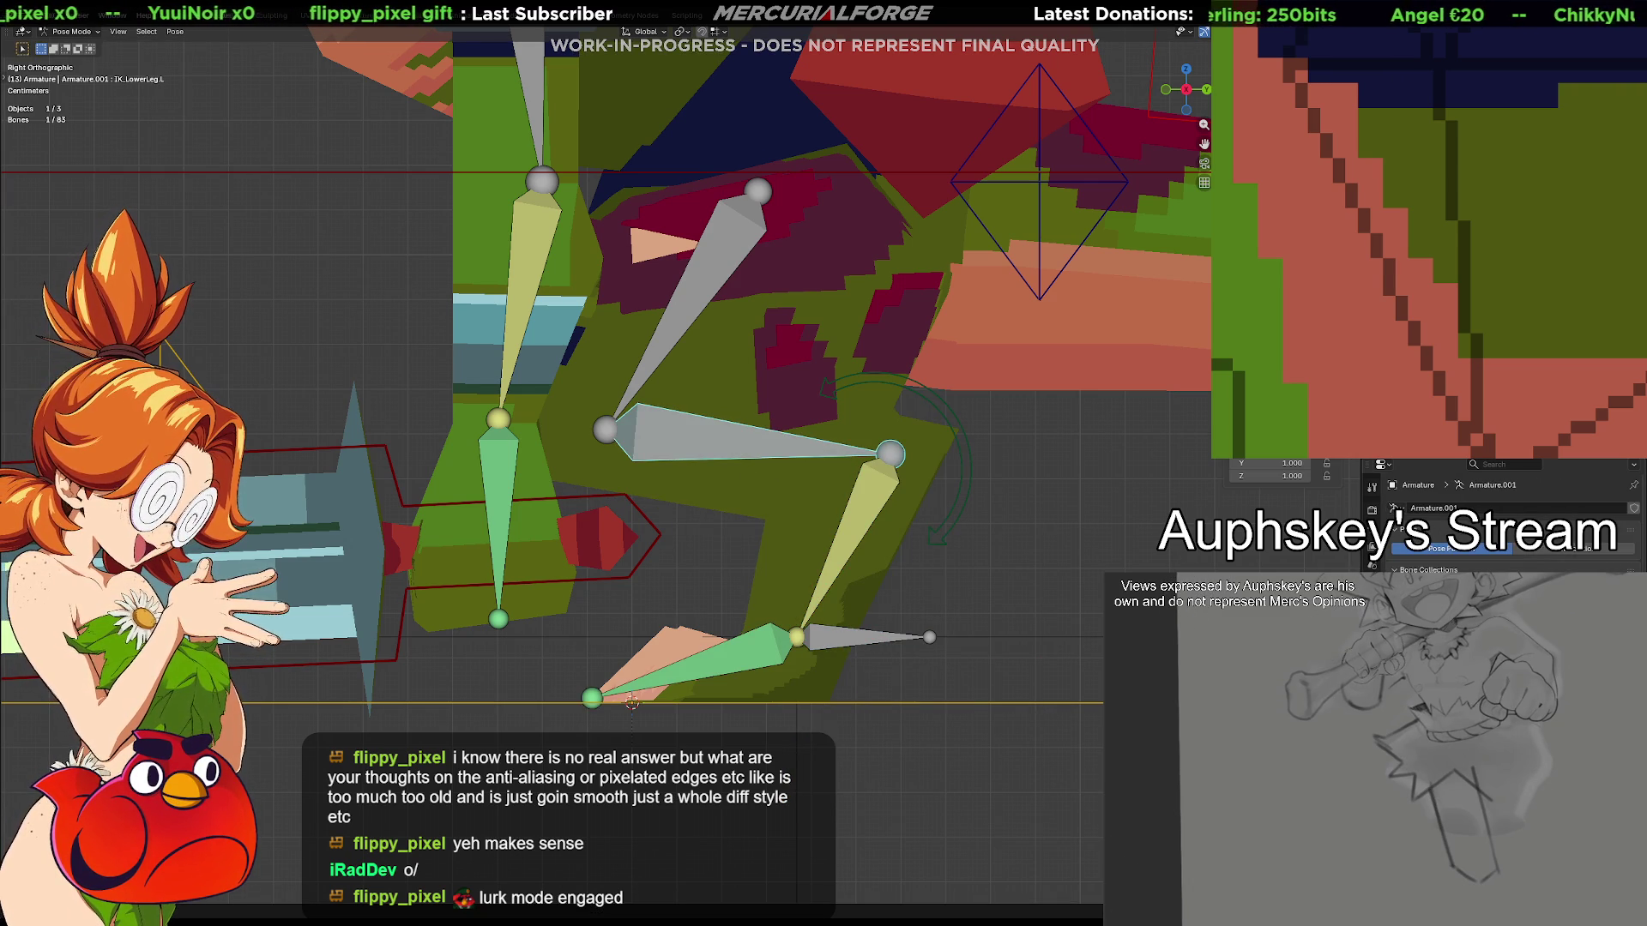
left_click(1372, 509)
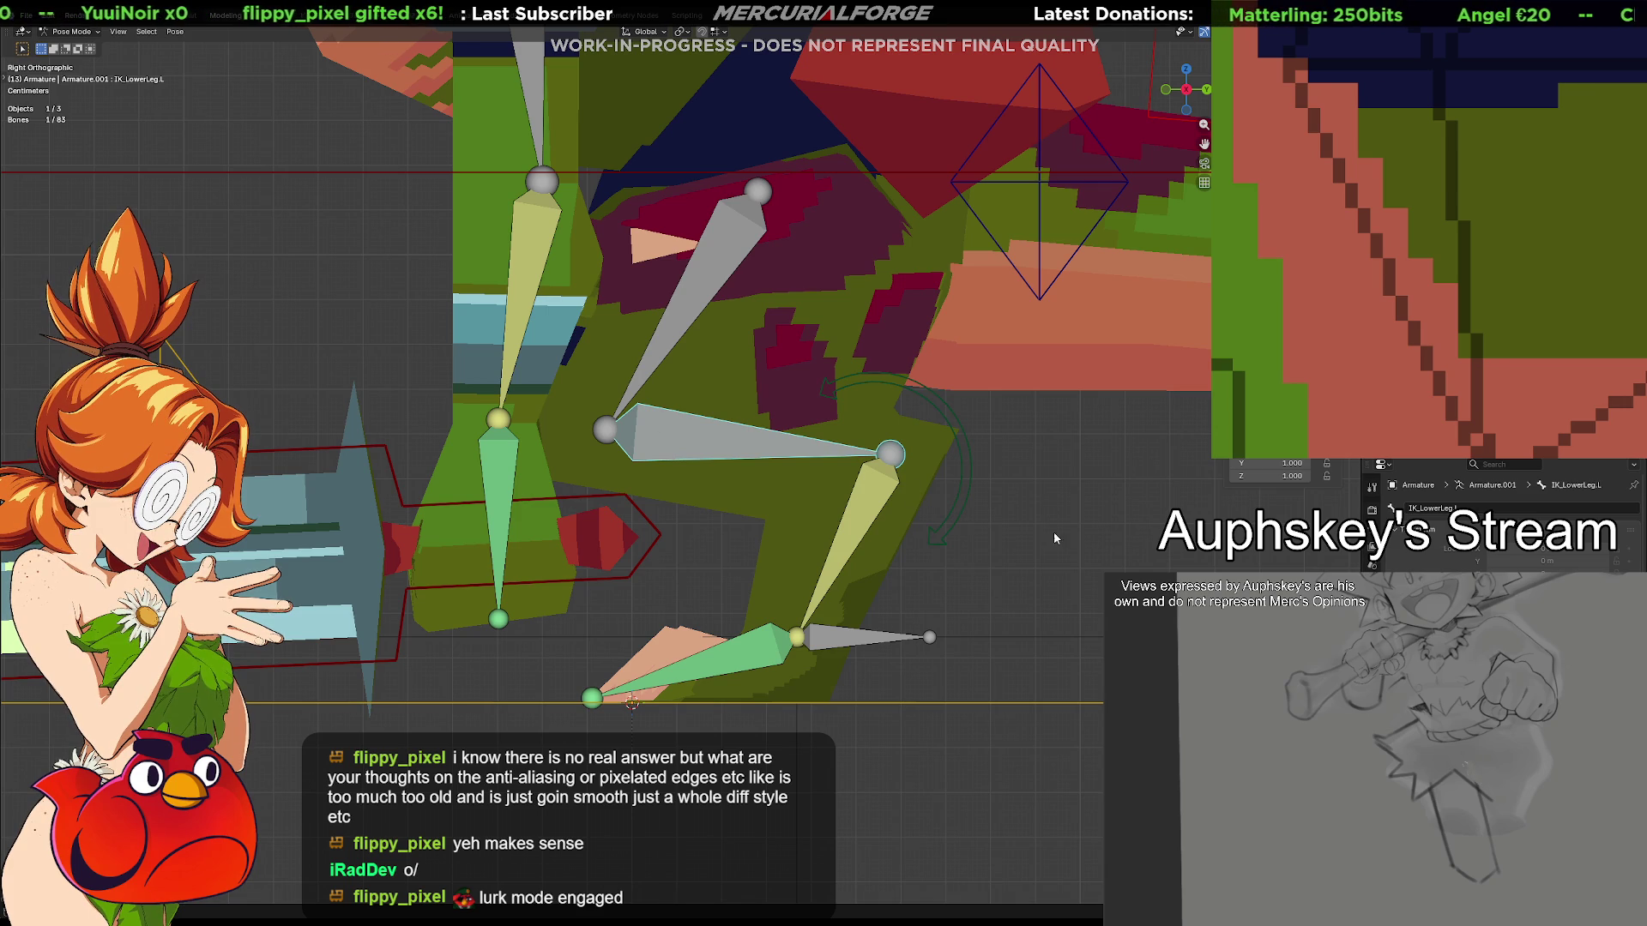
left_click(1372, 522)
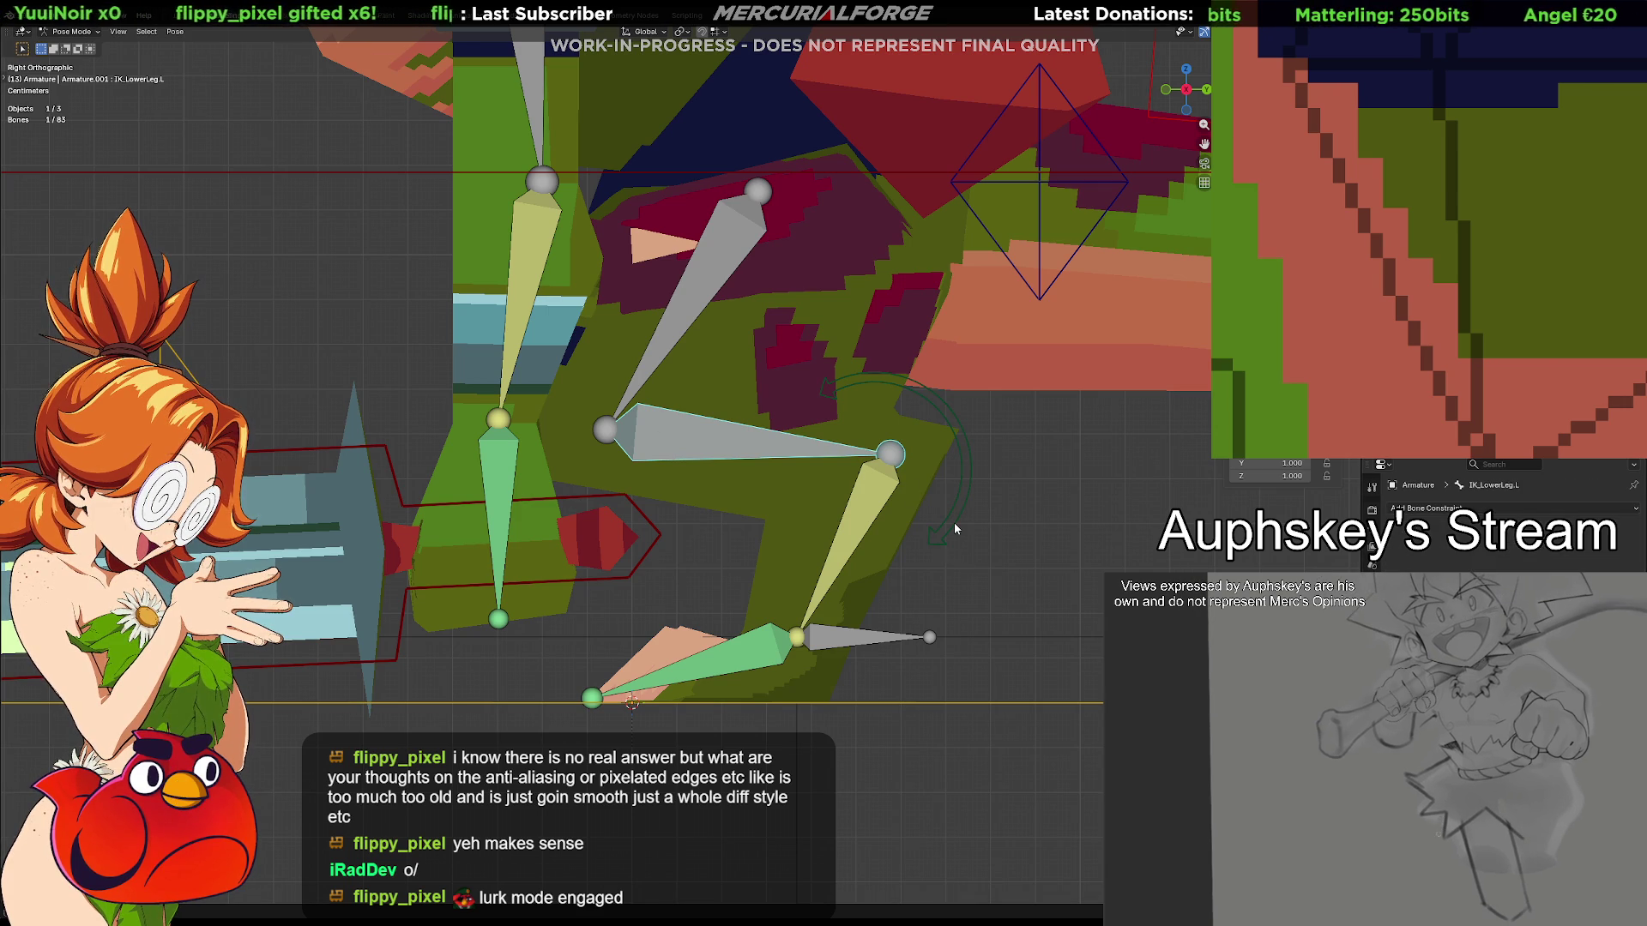
key("ctrl+shift+c")
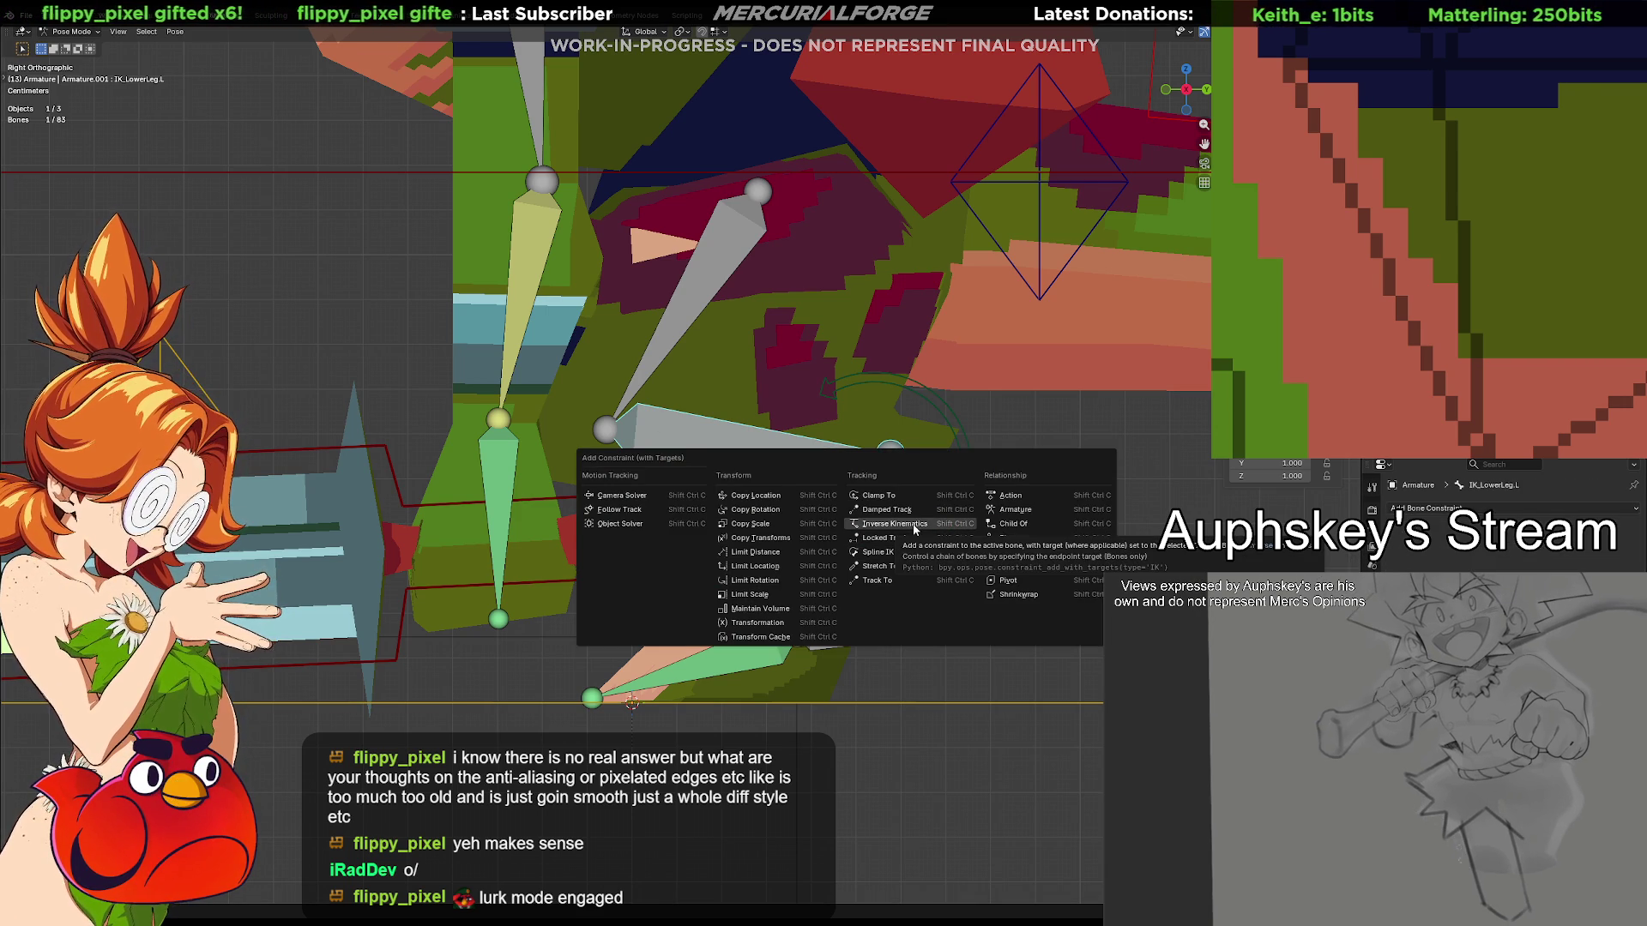
left_click(913, 527)
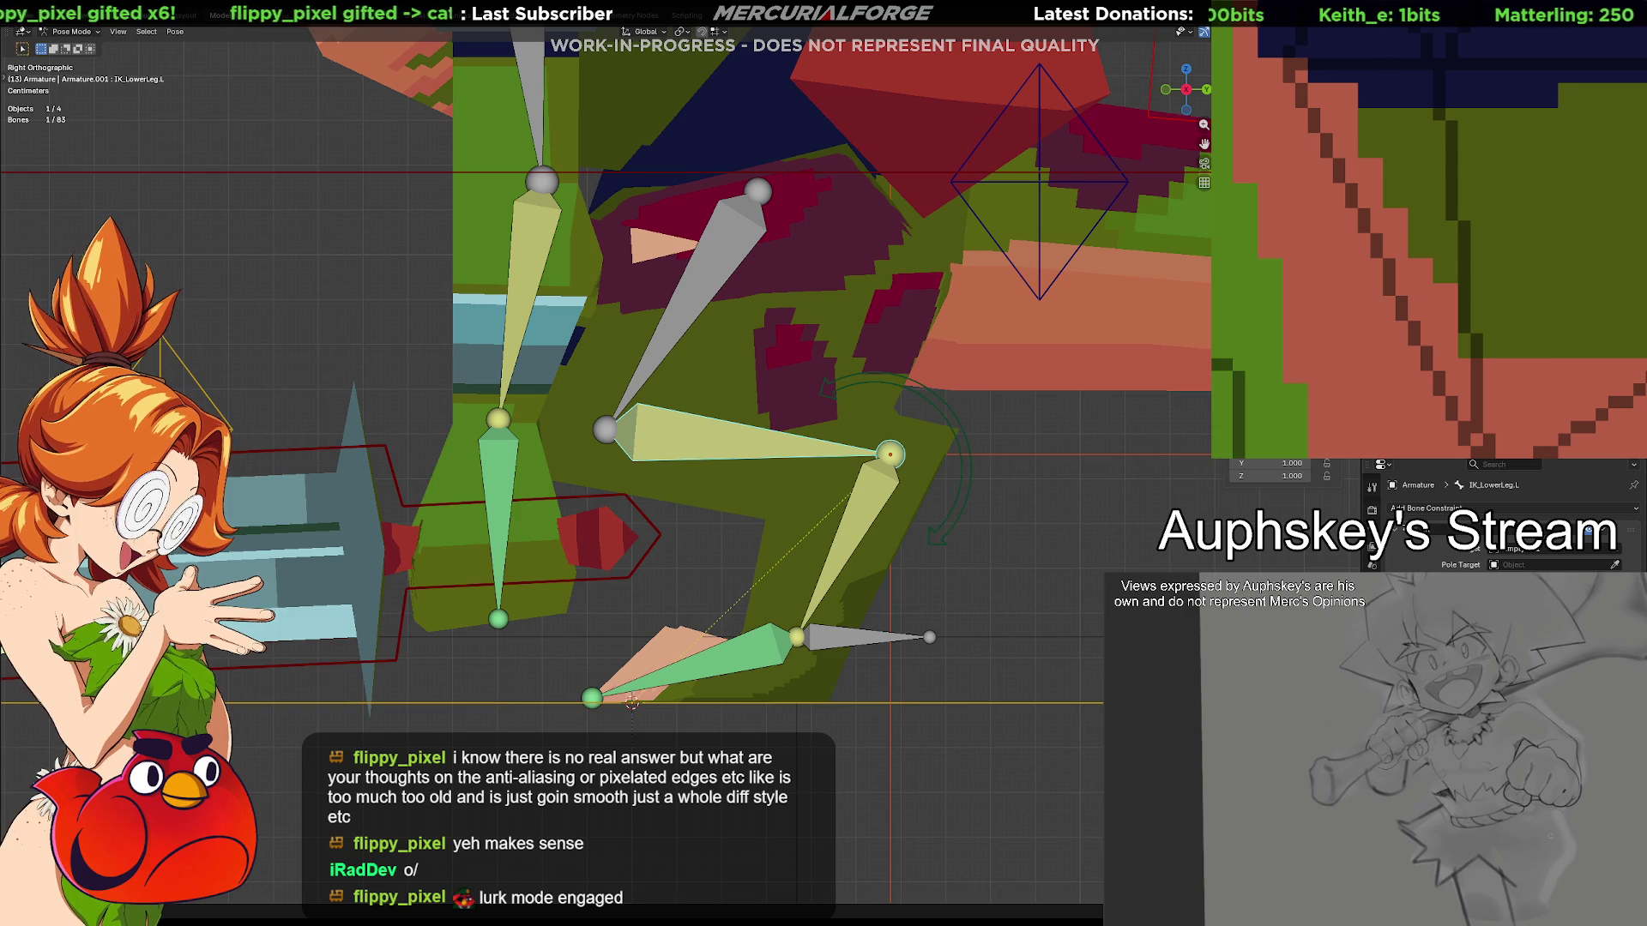
Pick IK_Ankle.L as the IK target bone with the eyedropper and re-solve the leg chain
left_click(1618, 551)
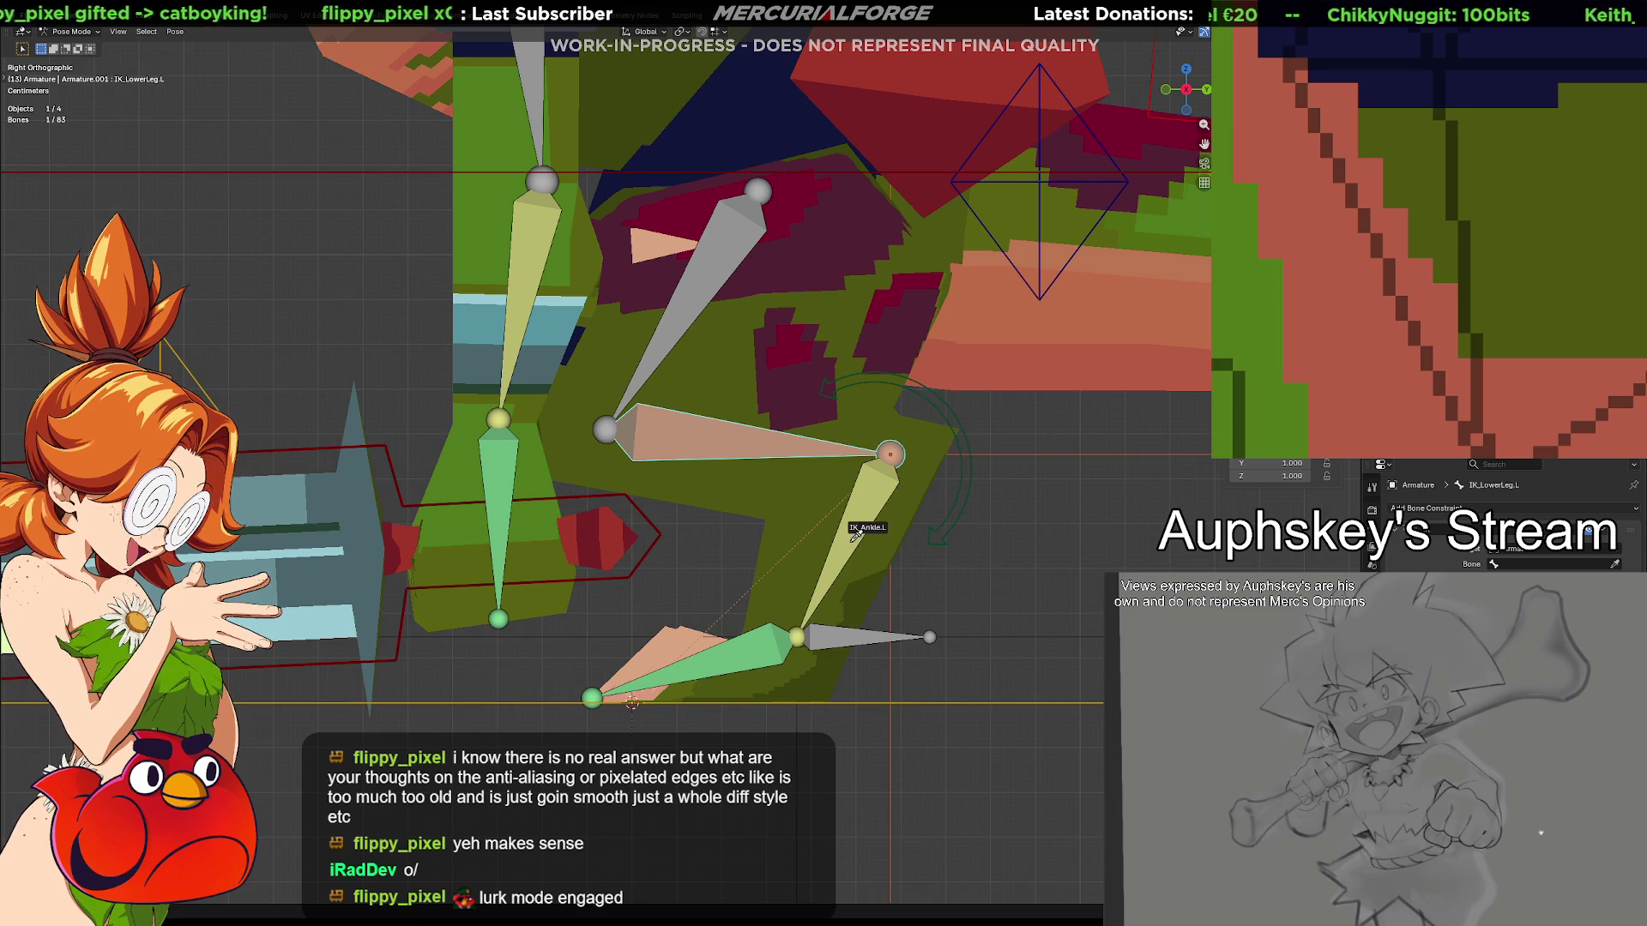
left_click(862, 537)
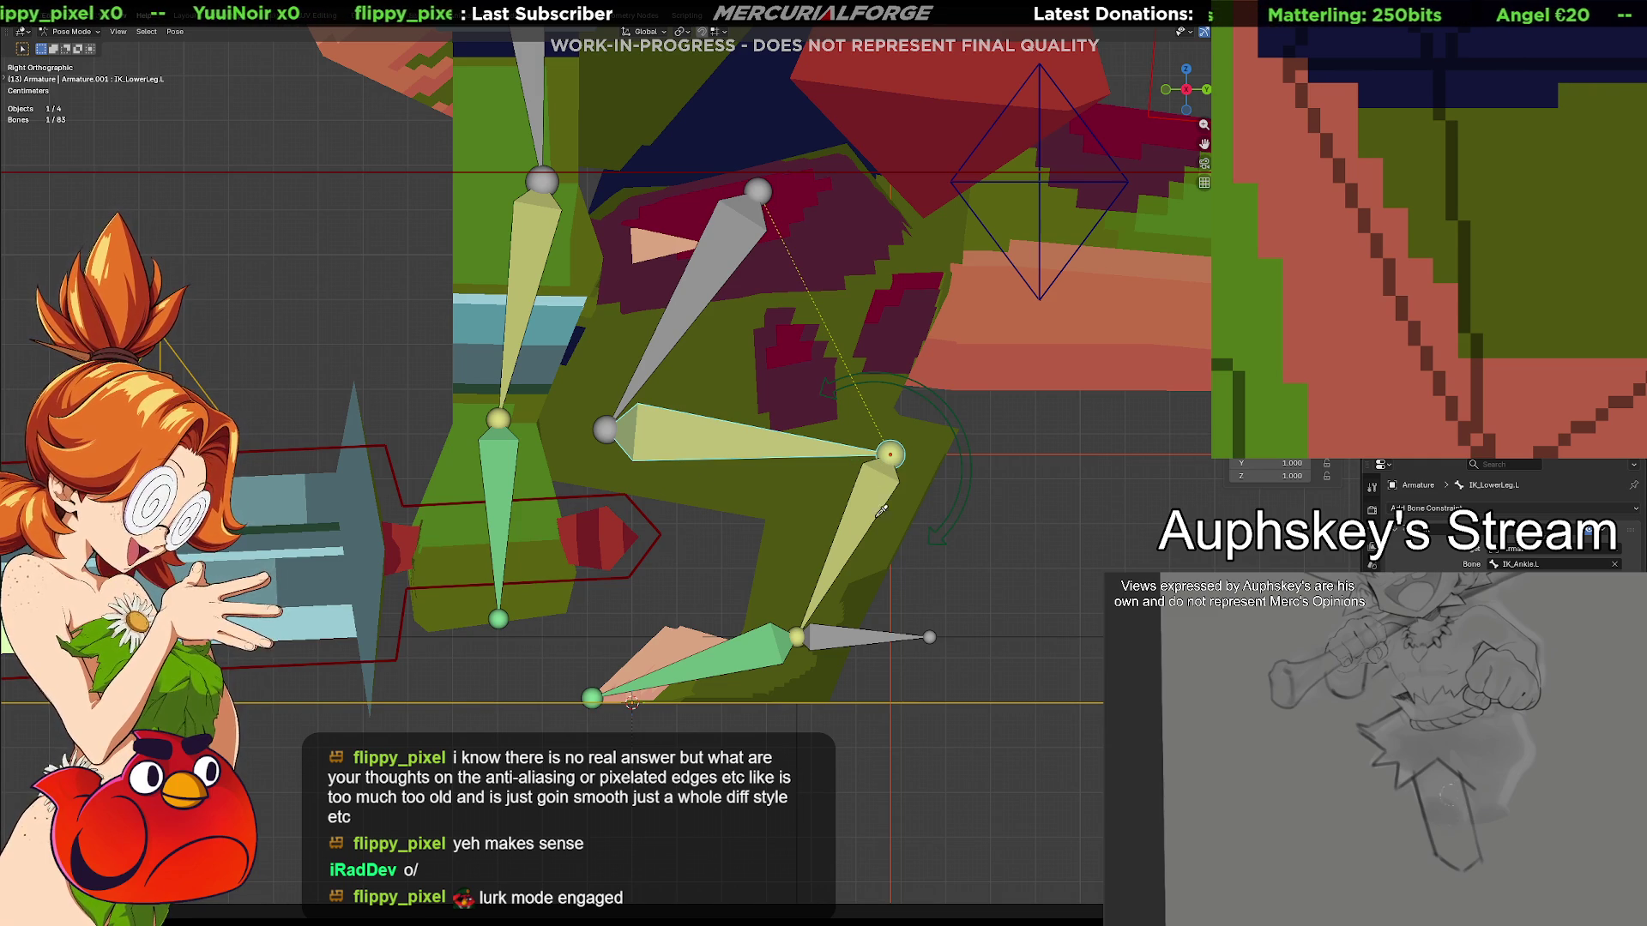
key("shift+i")
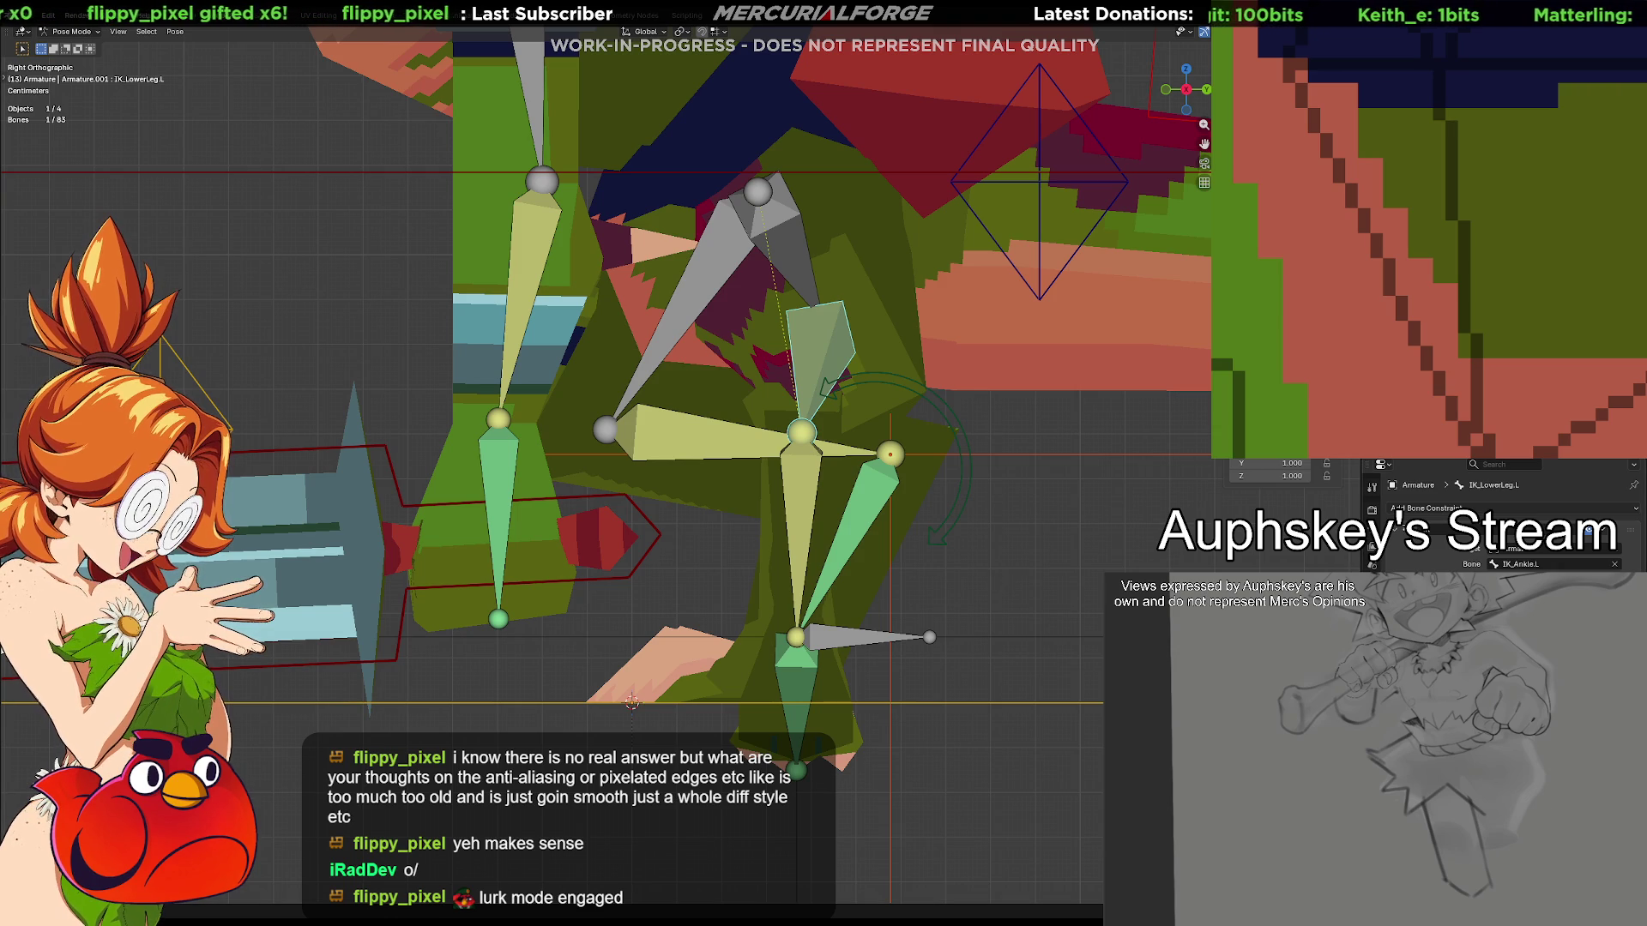
Cycle IK solves, move the foot control down-left to bend the leg, and undo
key("ctrl+z")
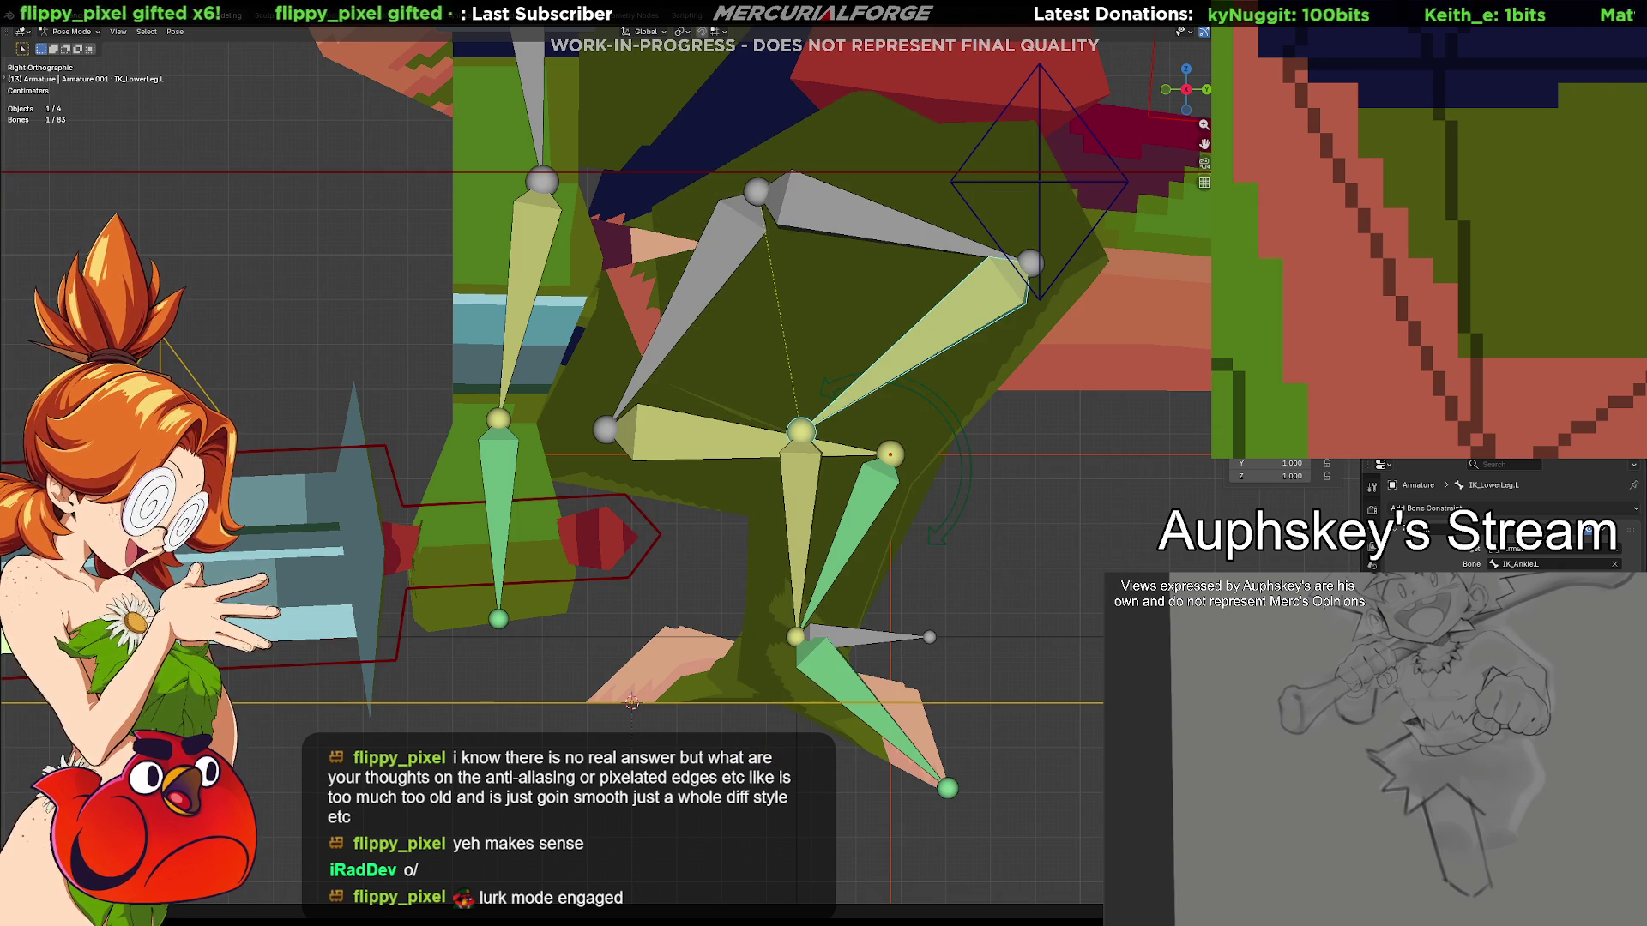
key("ctrl+z")
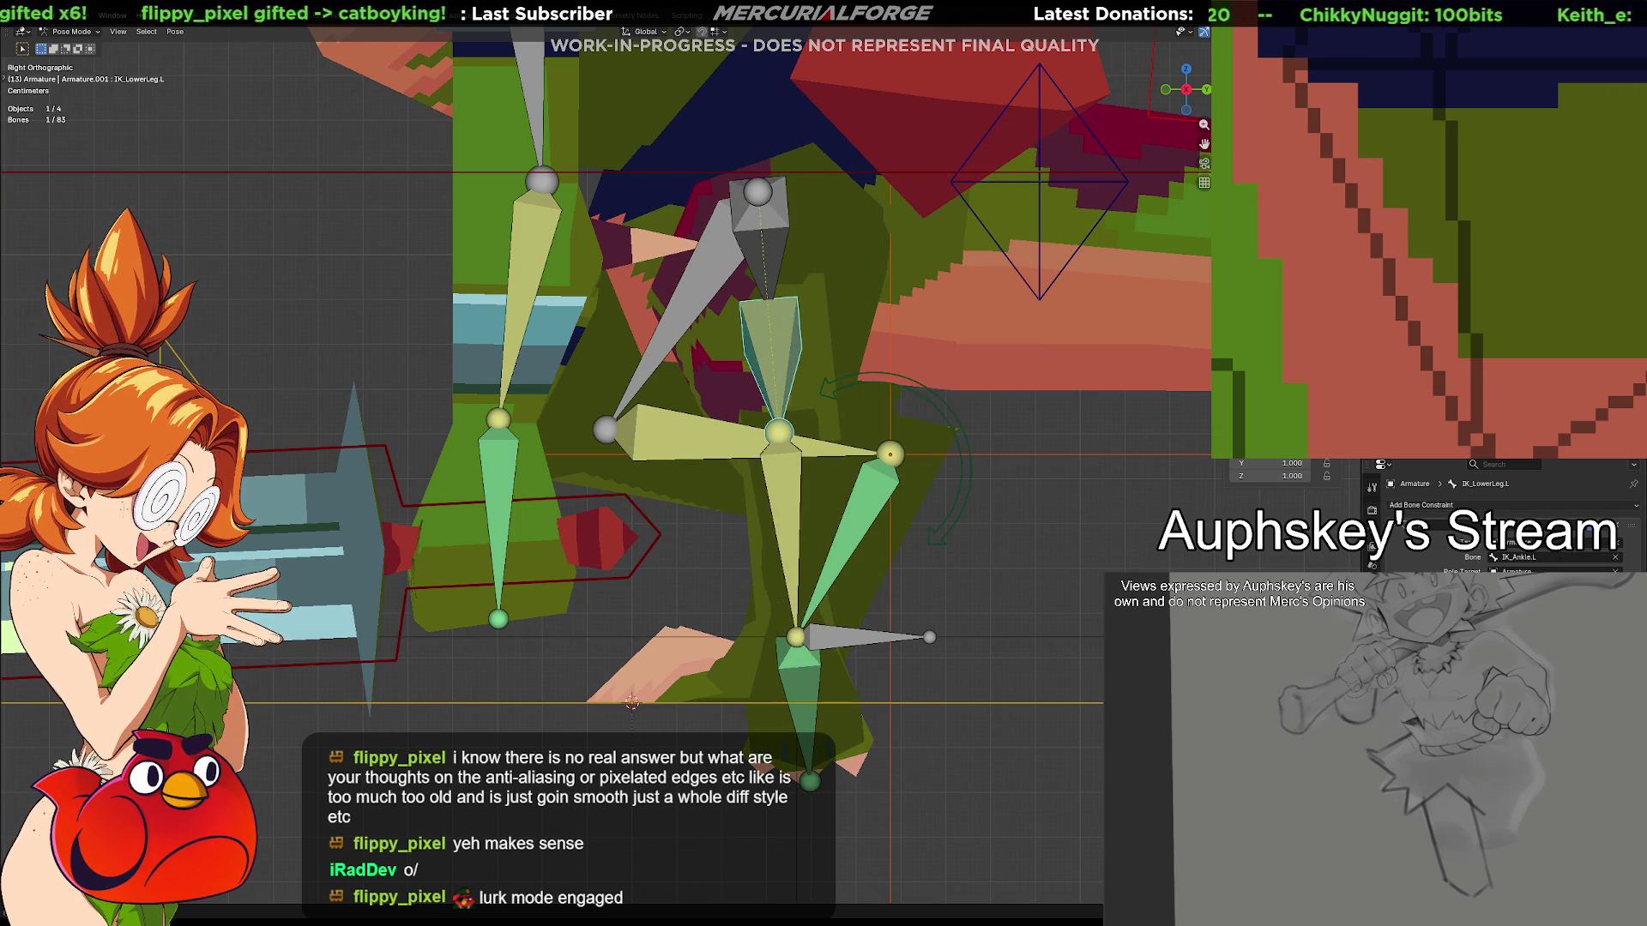
key("ctrl+z")
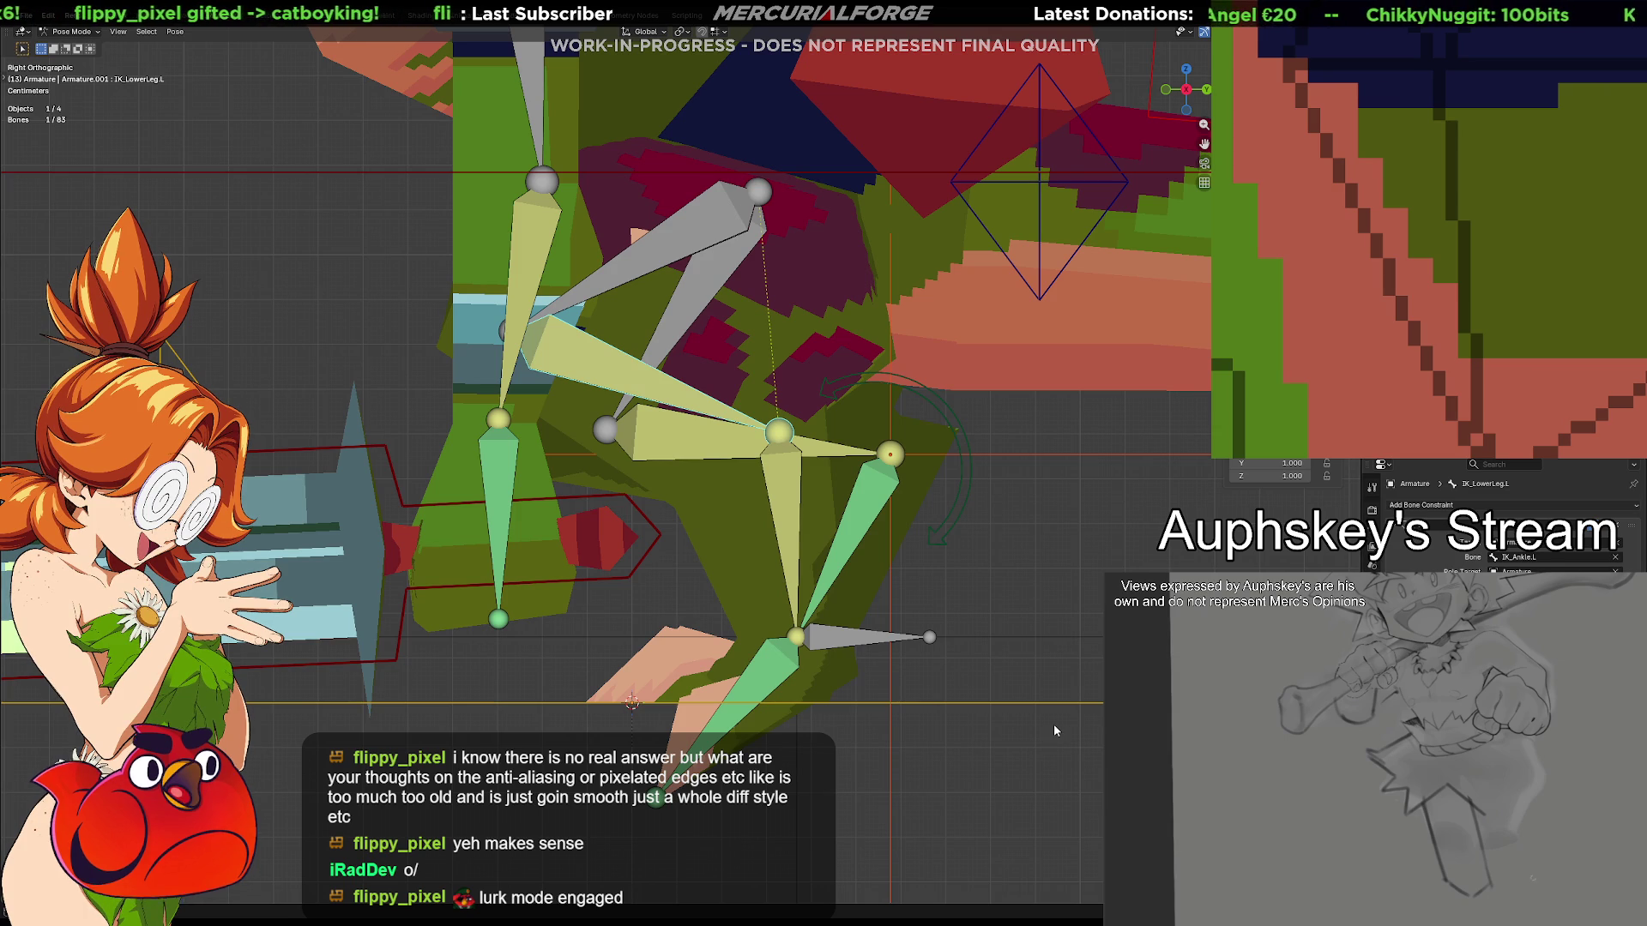
left_click(845, 639)
key("g")
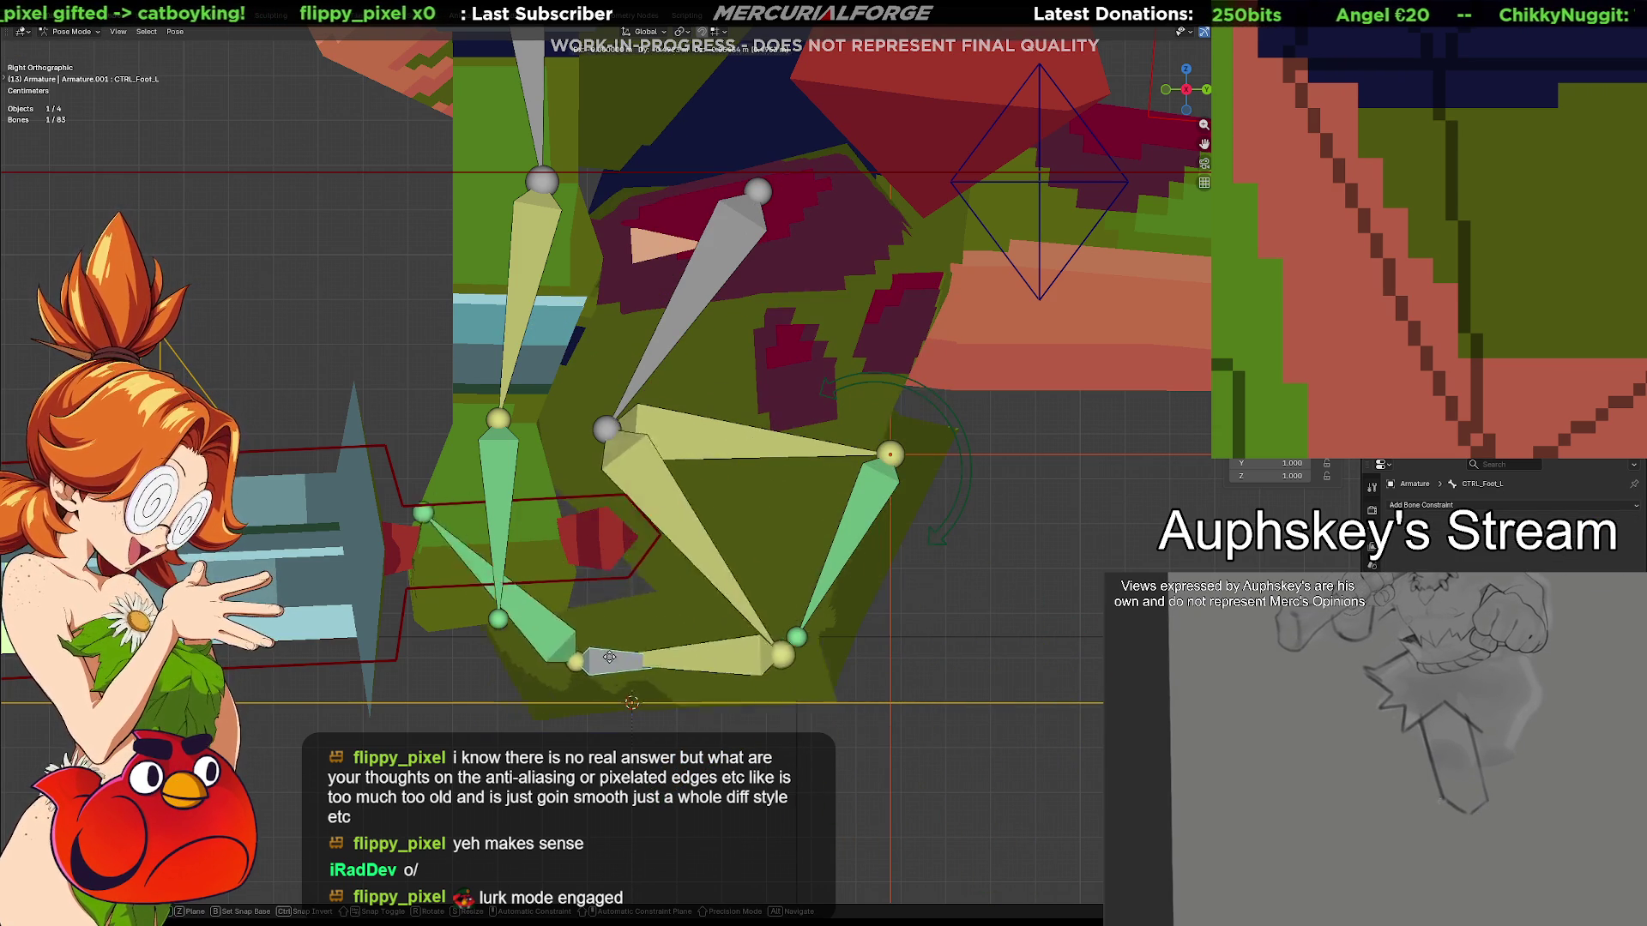
left_click(757, 668)
key("ctrl+z")
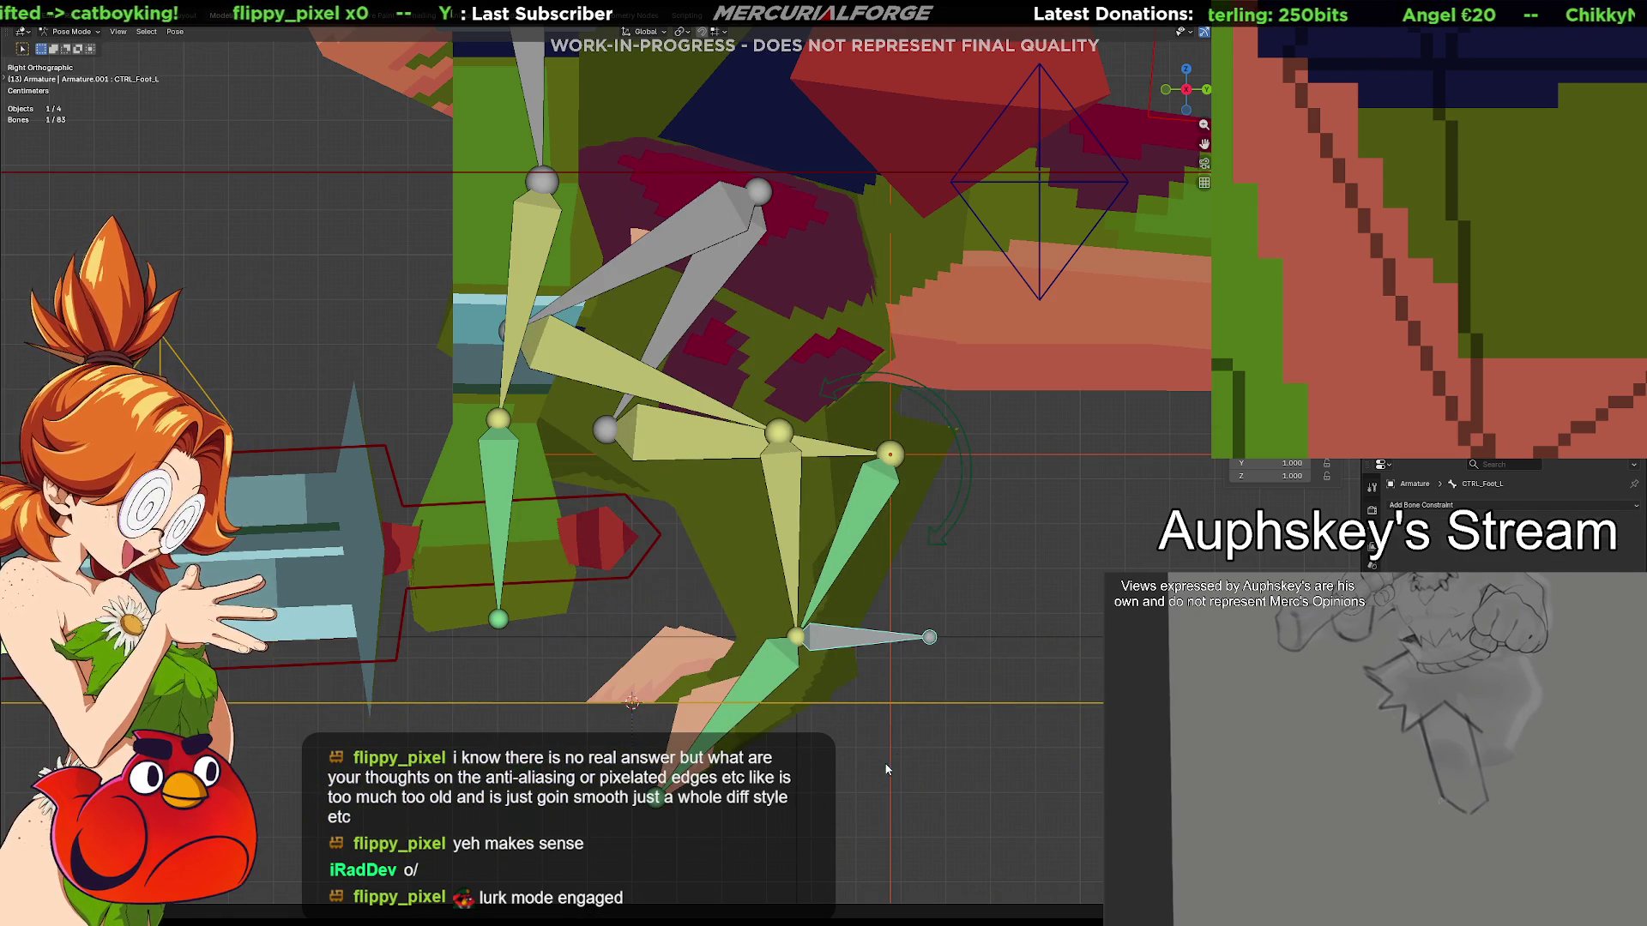
key("ctrl+z")
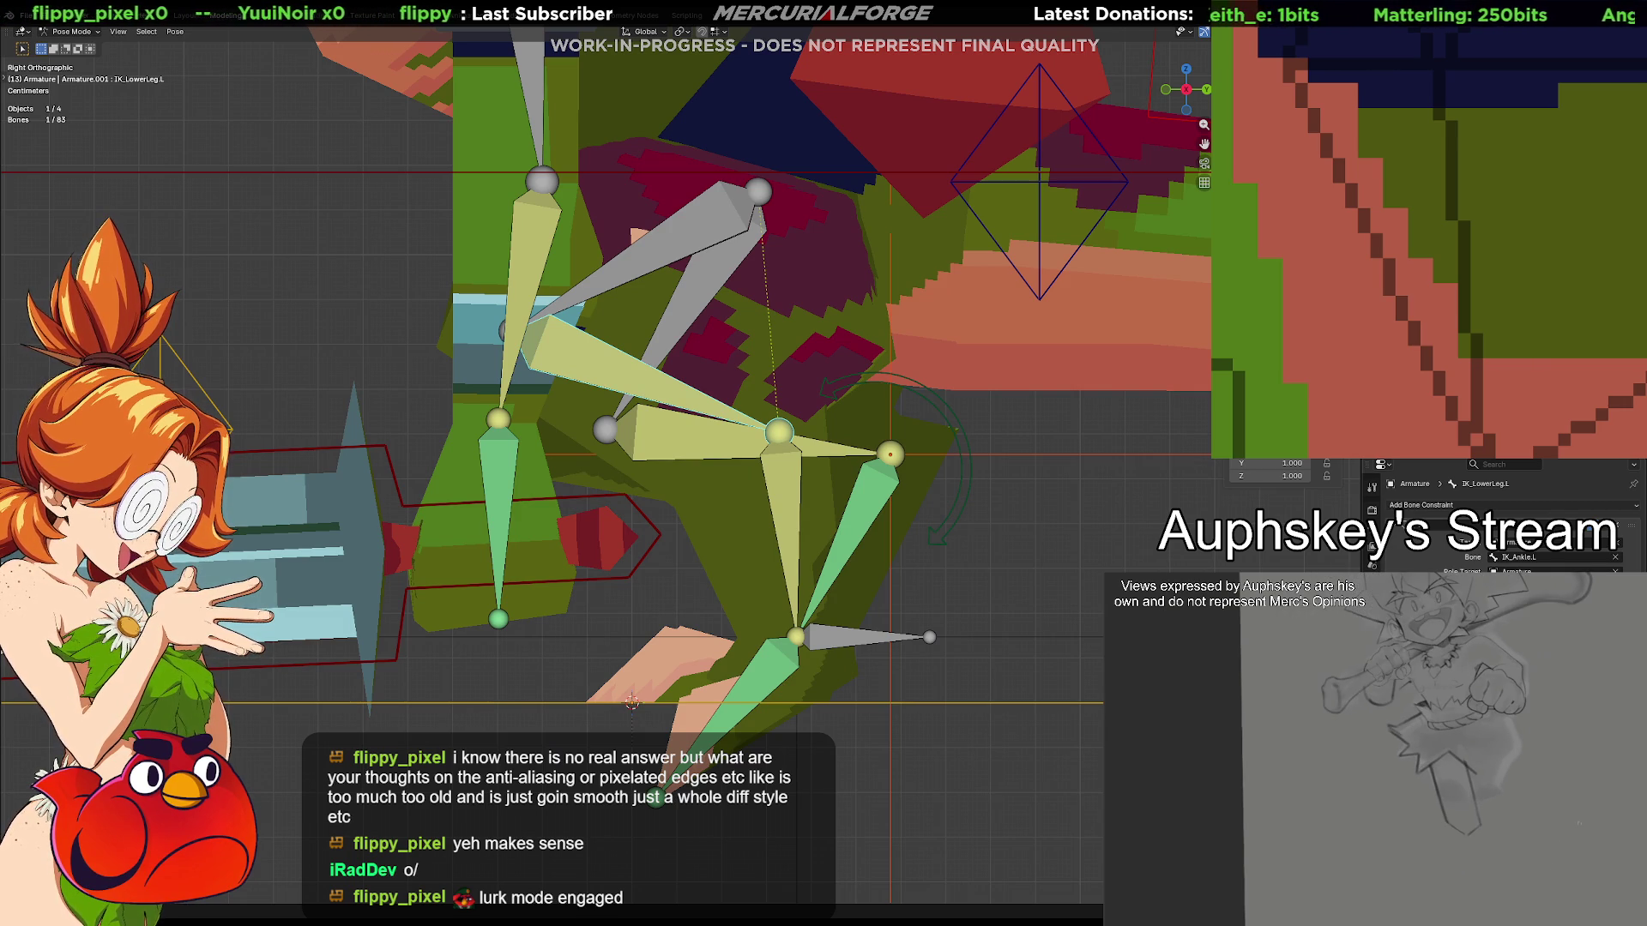
Move the foot control upward to test the IK chain and undo back to the original pose
left_click(859, 646)
key("g")
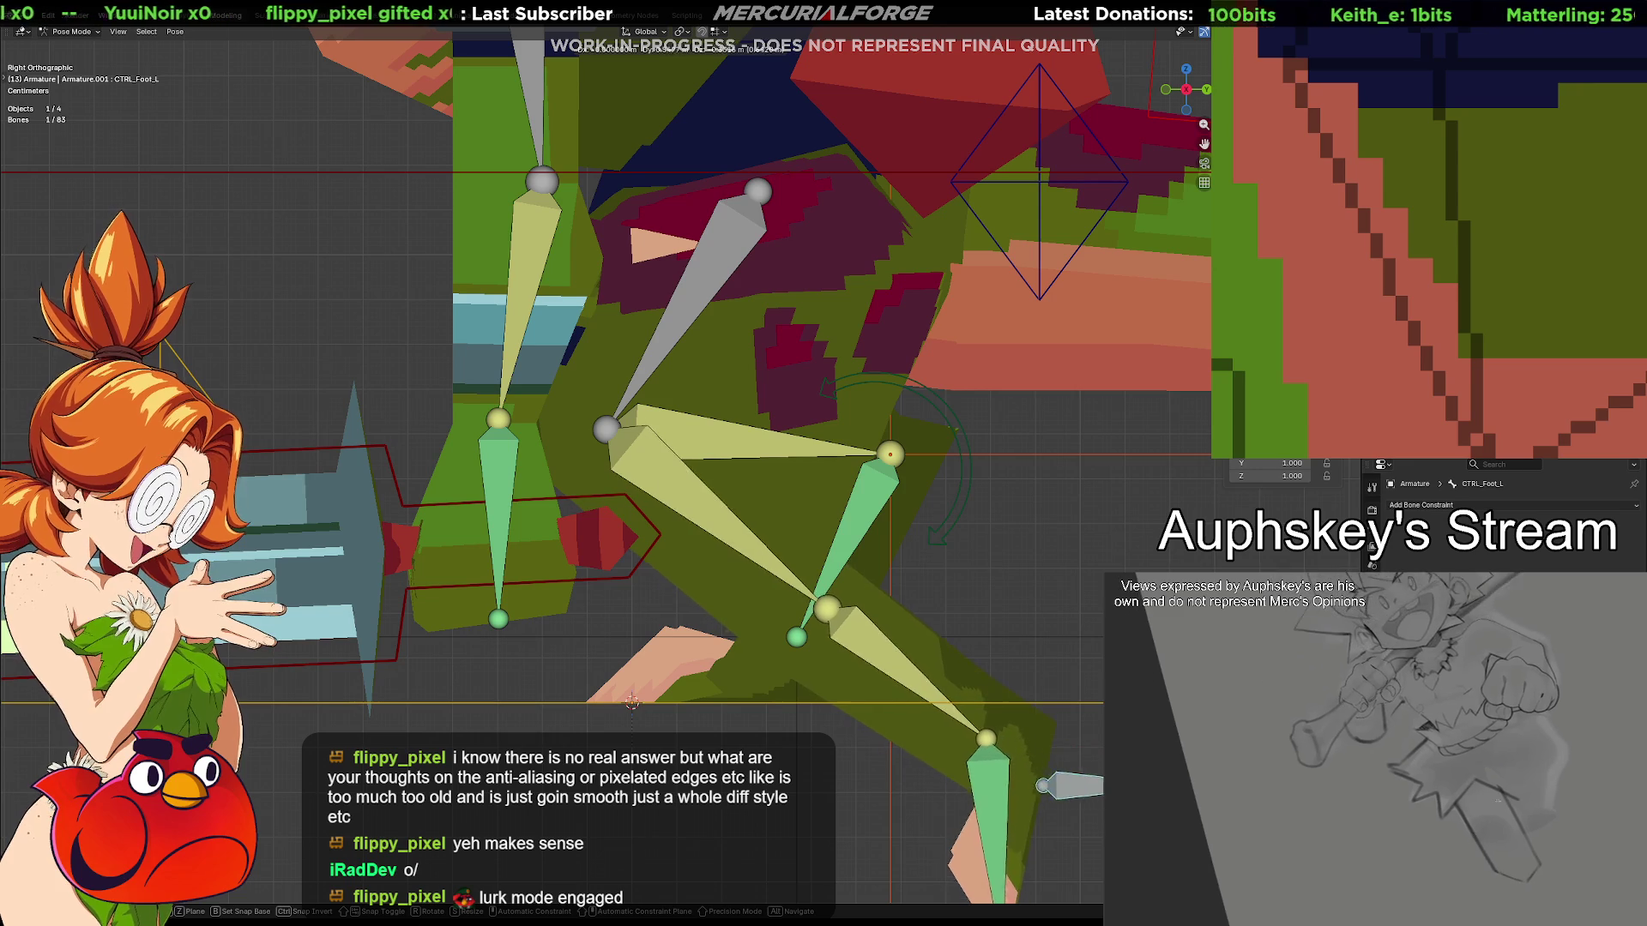
left_click_drag(953, 708, 828, 508)
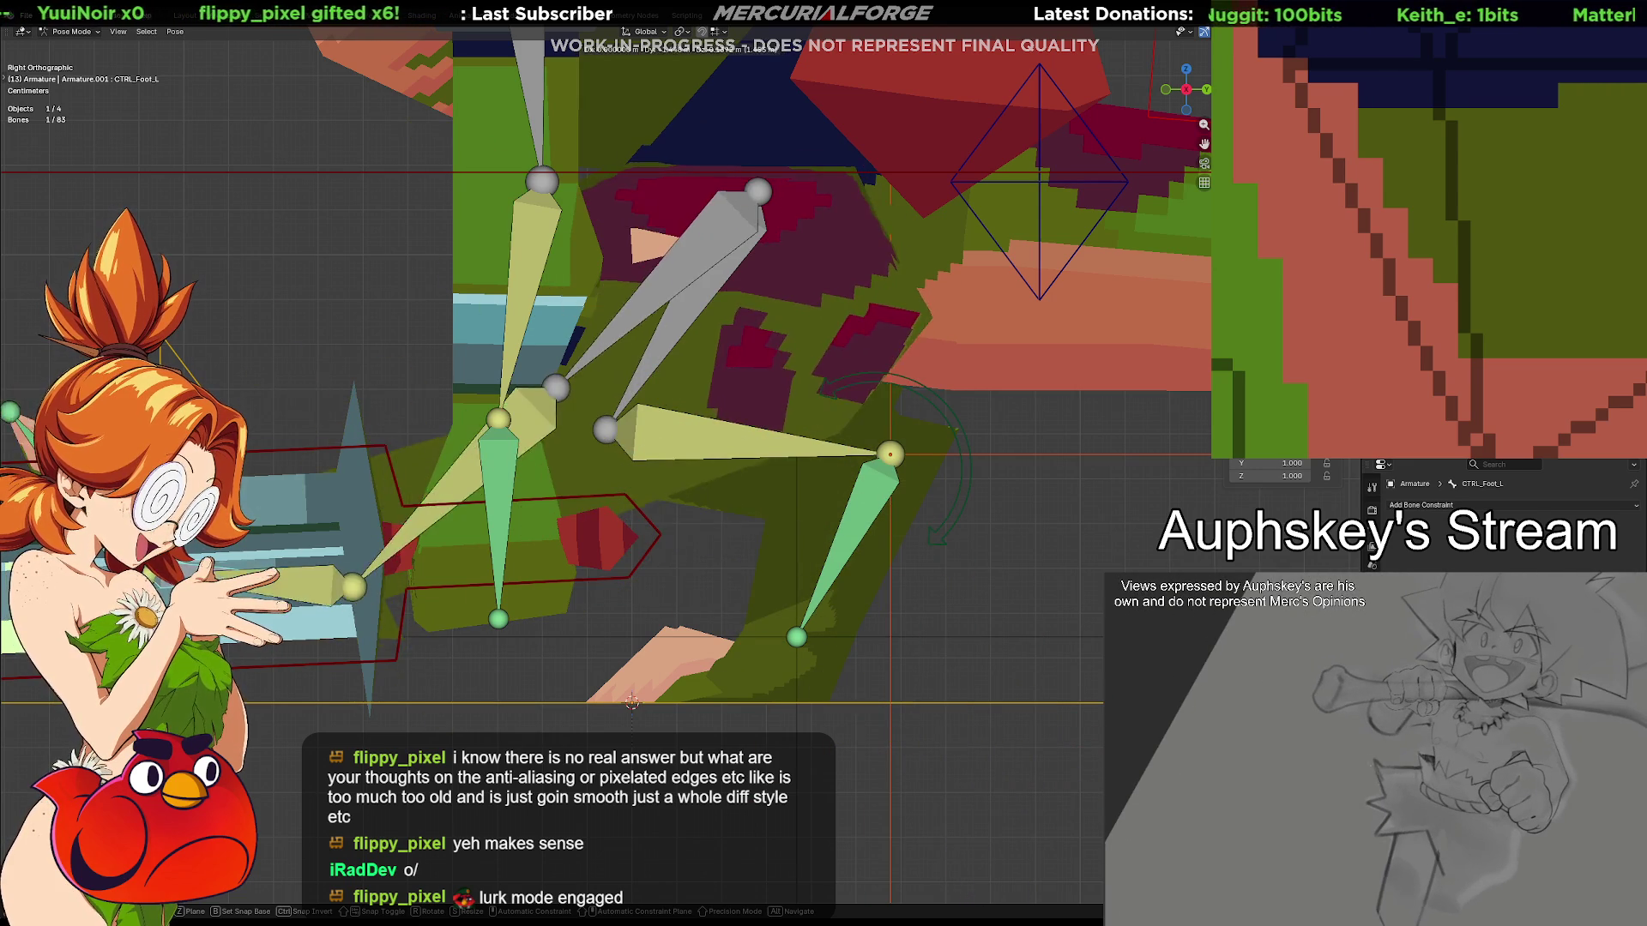
left_click(794, 576)
key("ctrl+z")
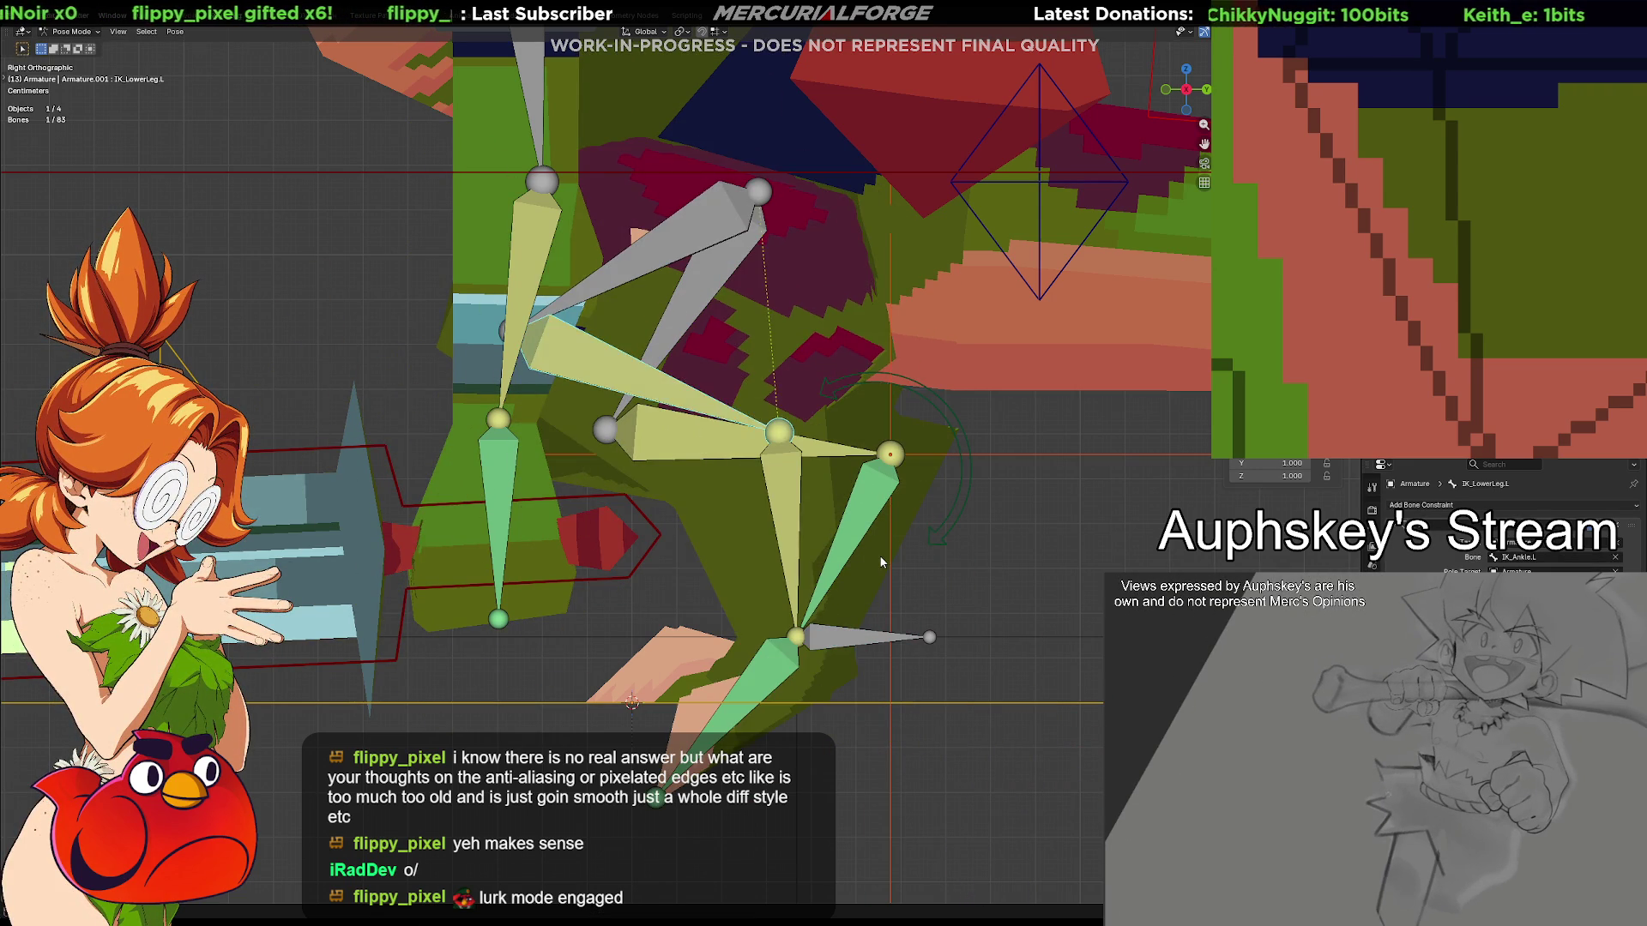
key("ctrl+z")
key("ctrl+z")
key("ctrl+z")
key("ctrl+z")
key("ctrl+z")
key("ctrl+z")
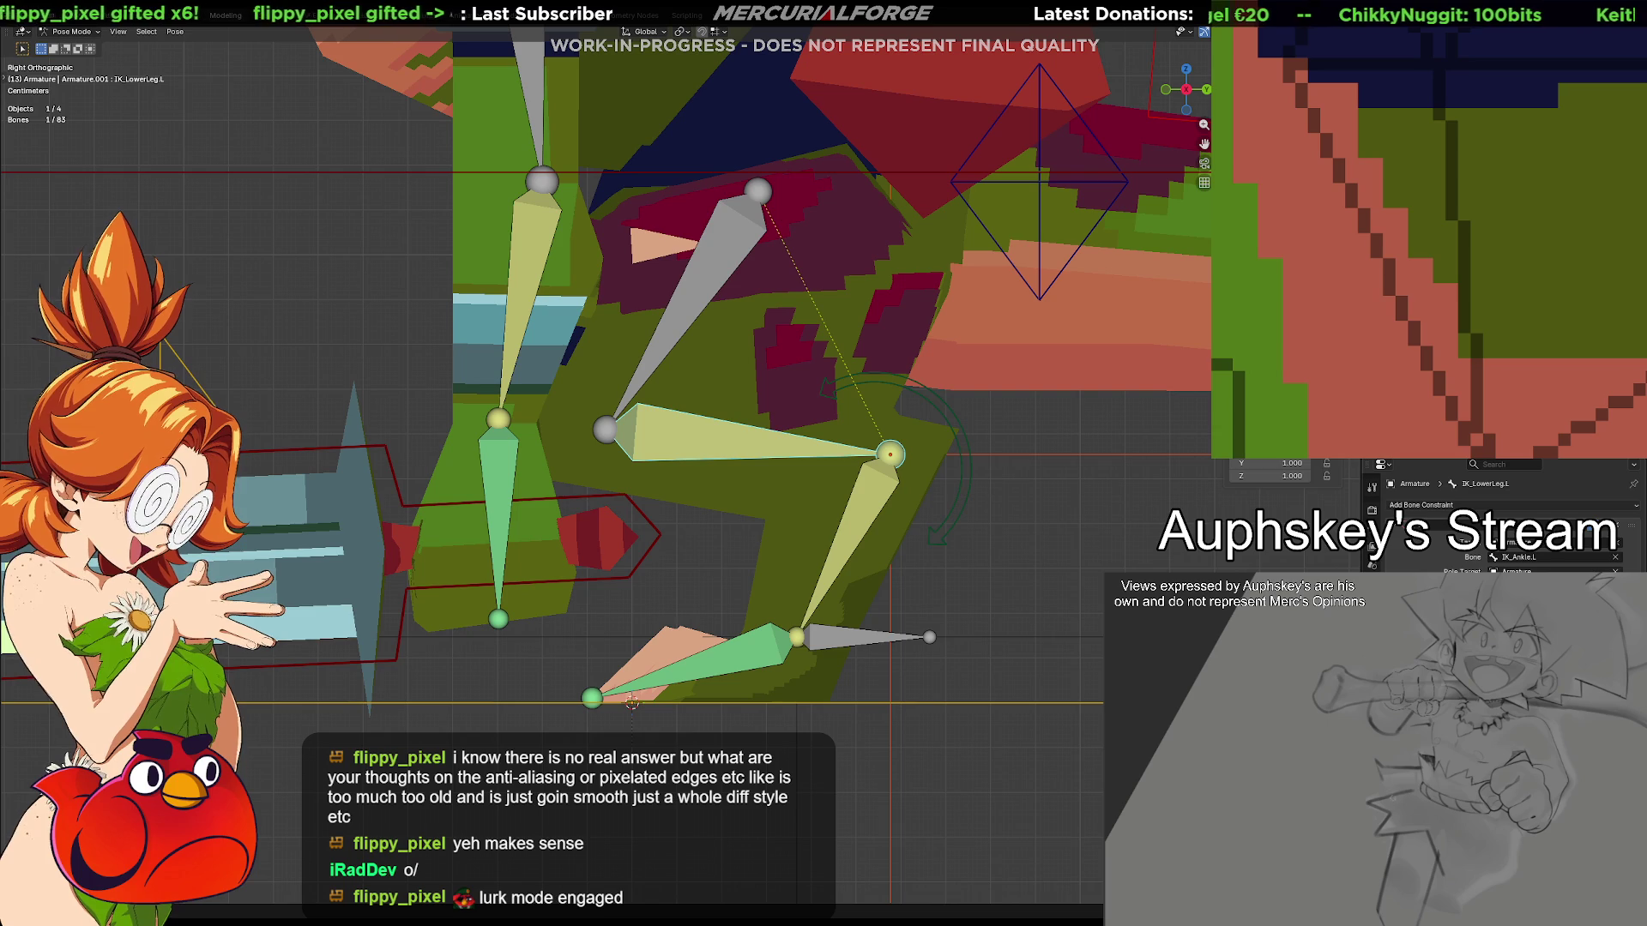
key("ctrl+z")
Clear rotation on the shin bone, swing the knee left, and start another foot-control move
left_click(735, 449)
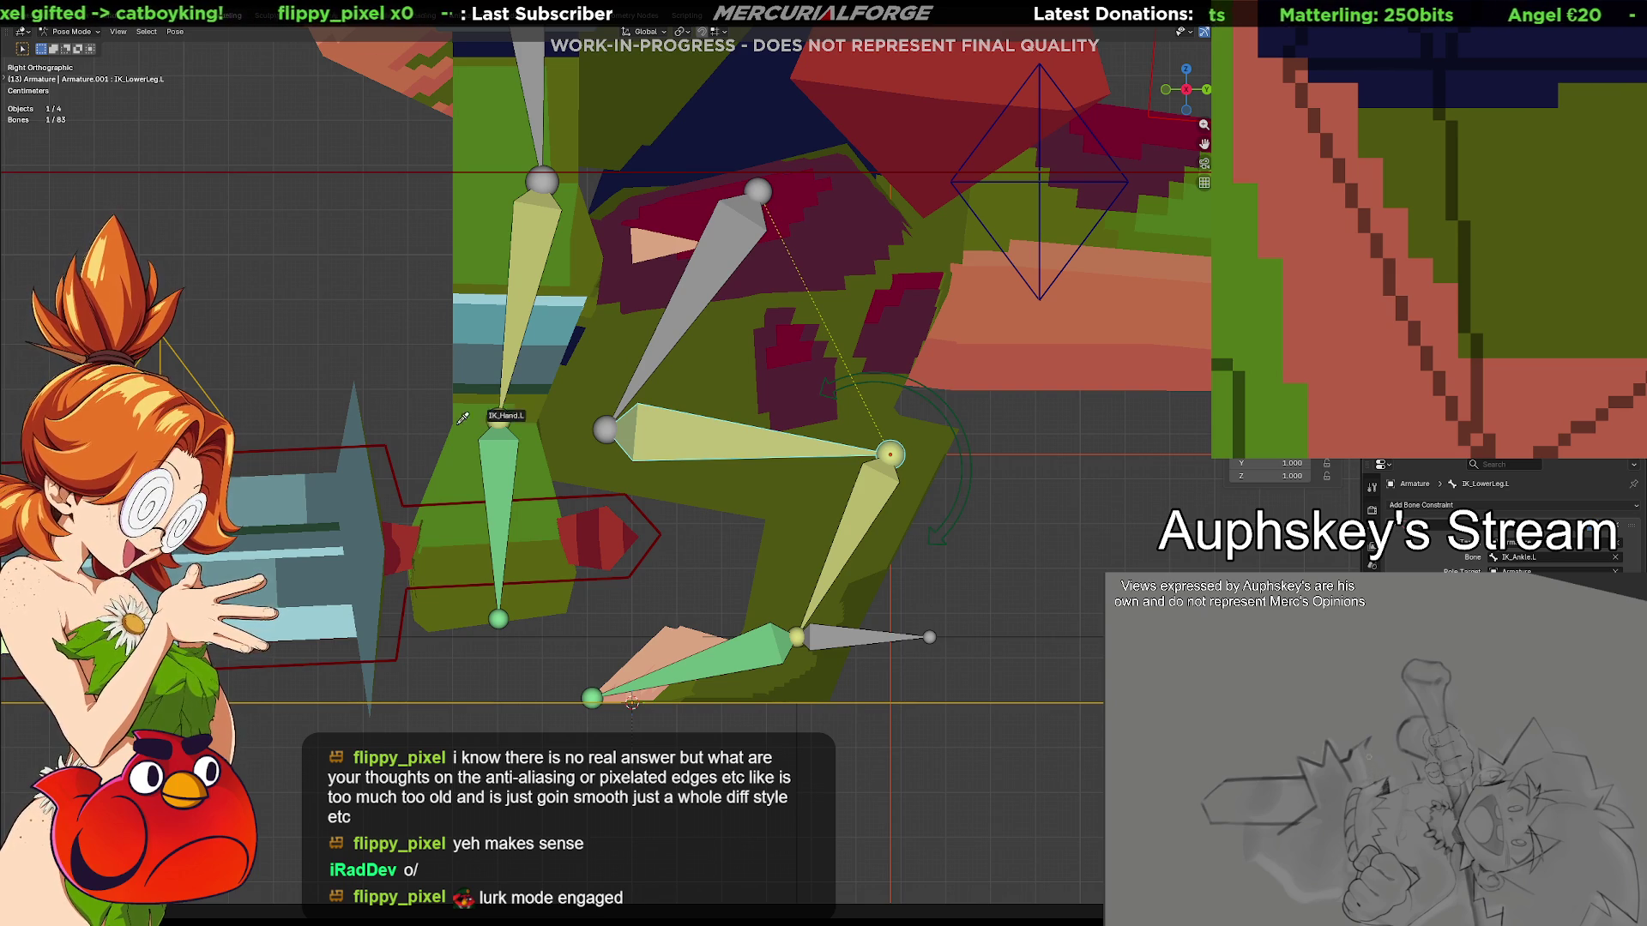
key("alt+r")
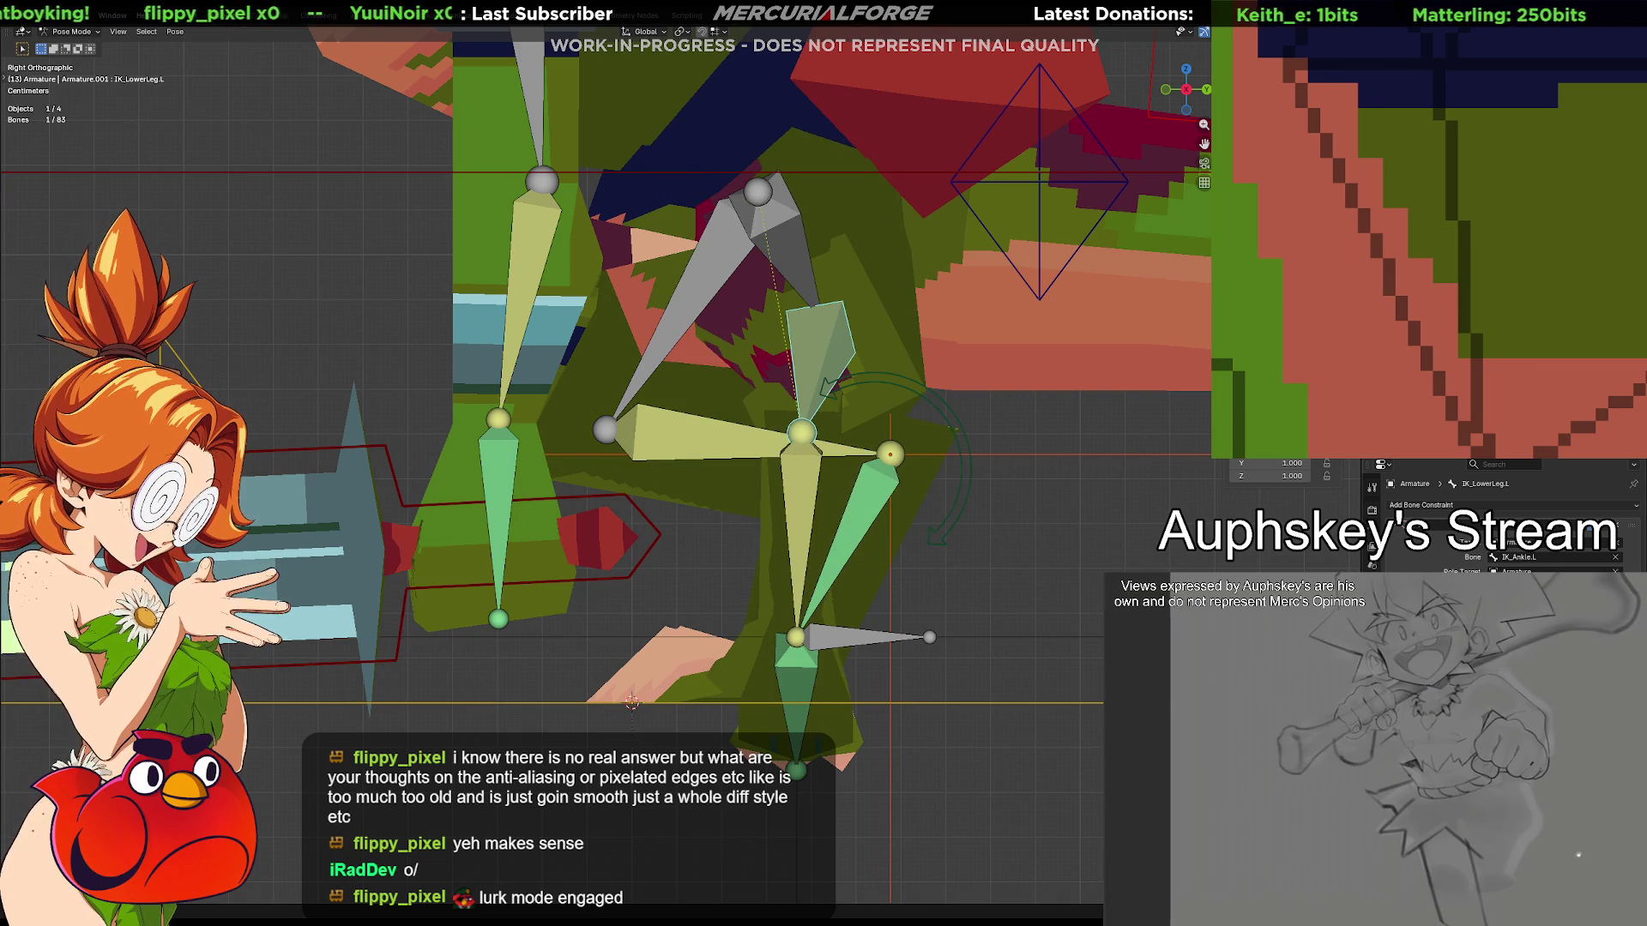
key("ctrl+z")
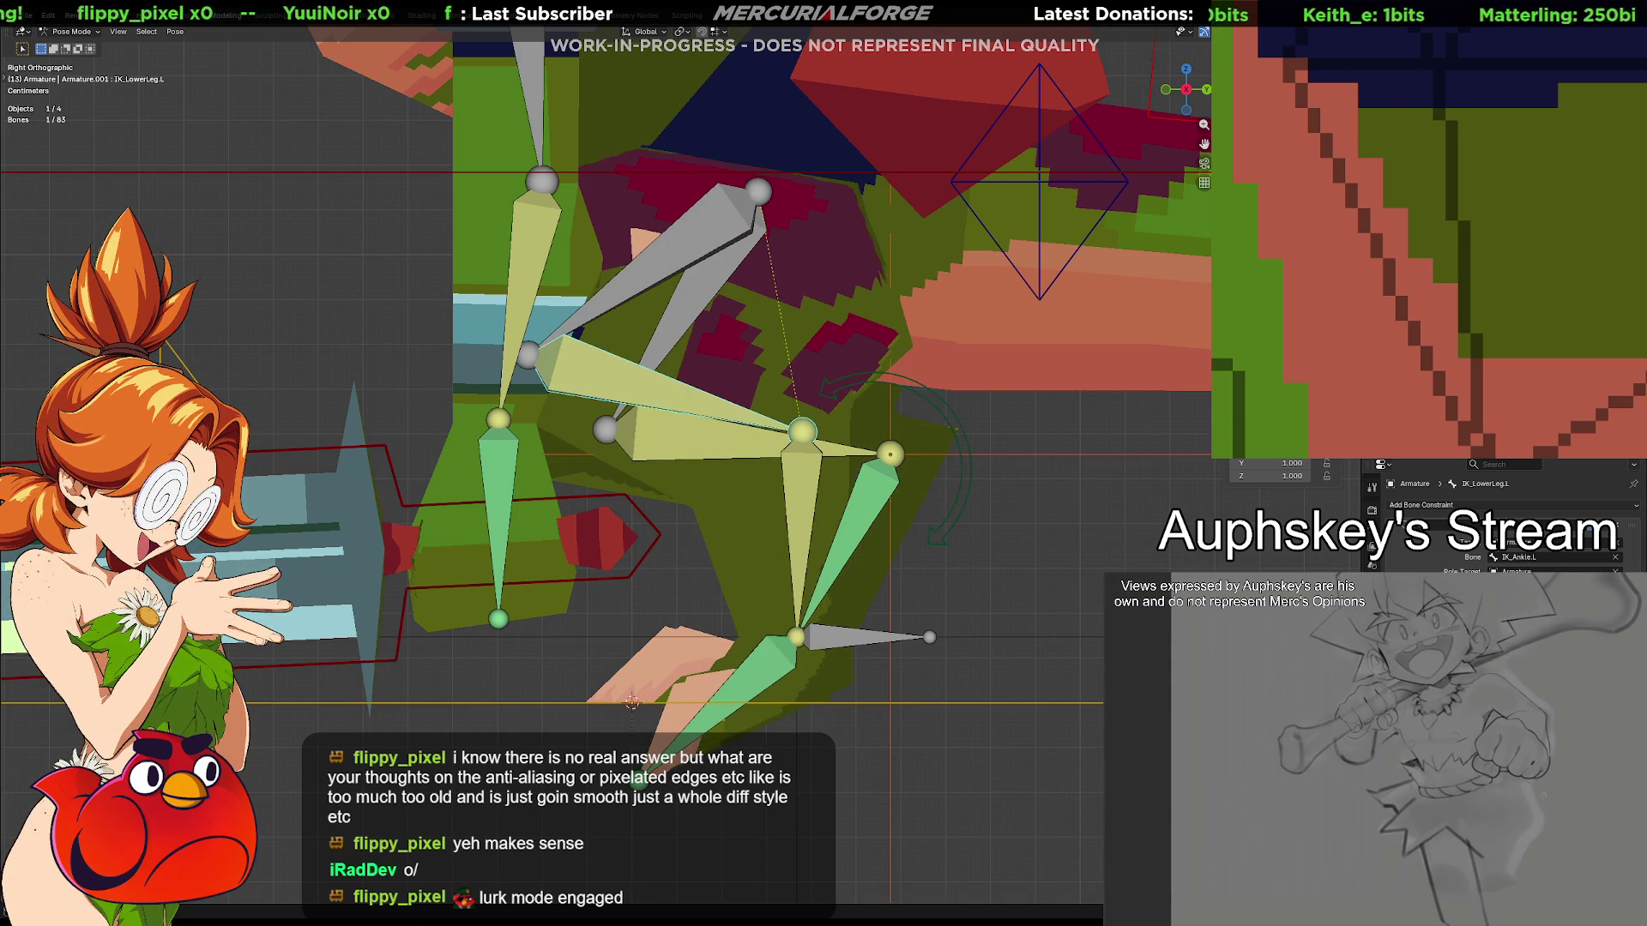
left_click(848, 641)
key("g")
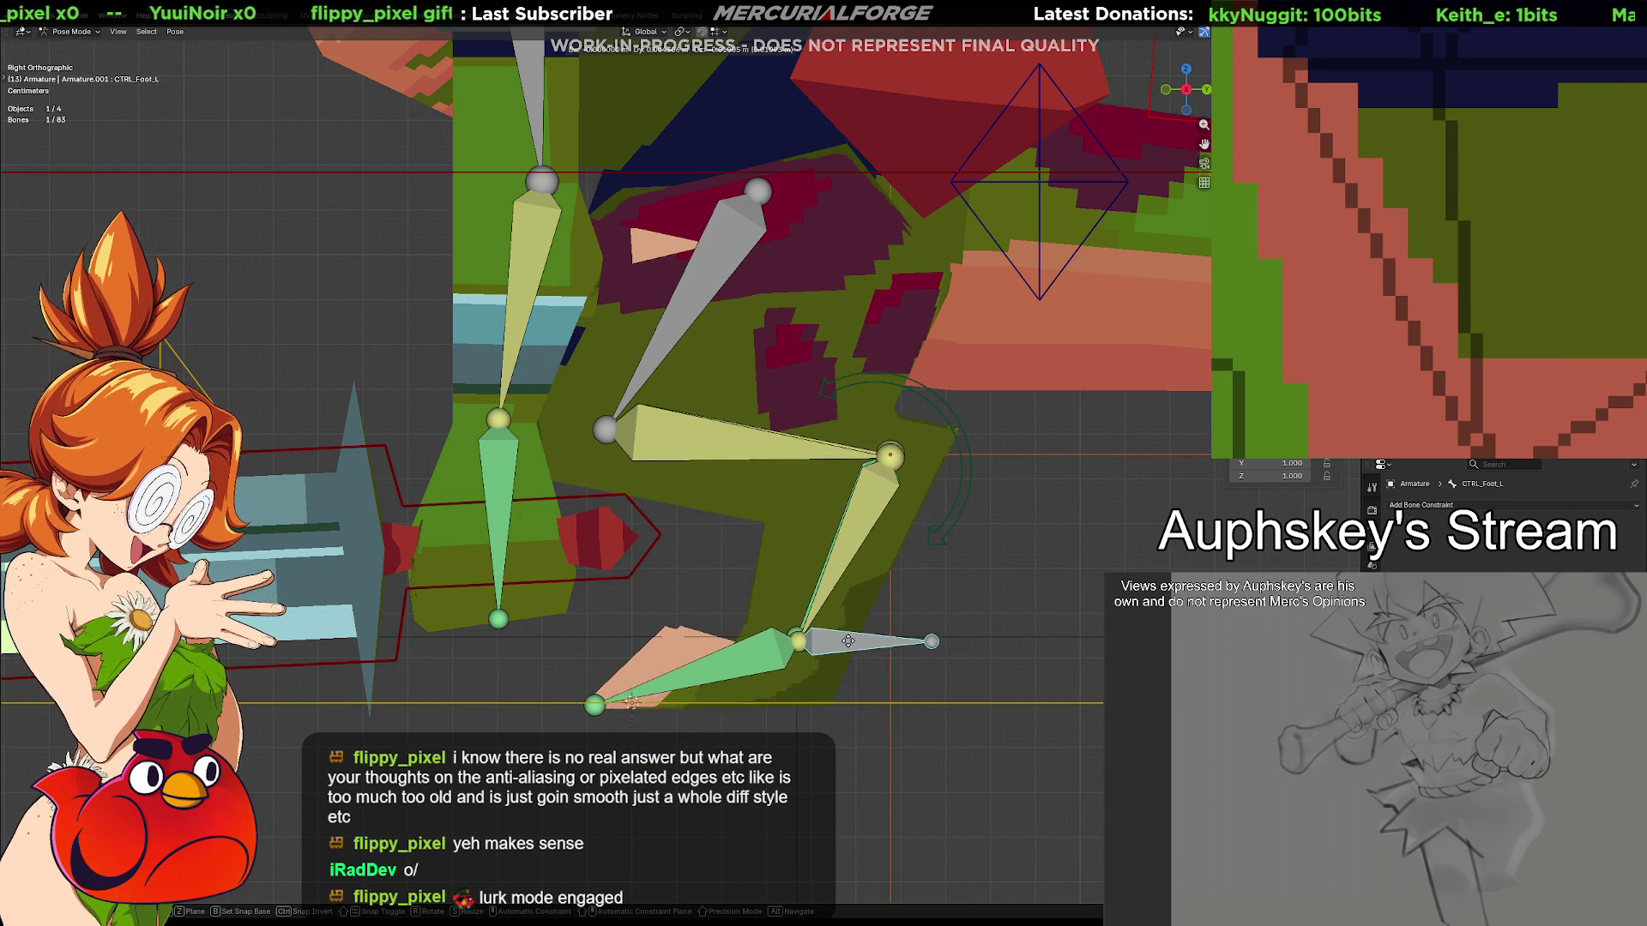
Test-move the foot control and drop it back in place
left_click(850, 638)
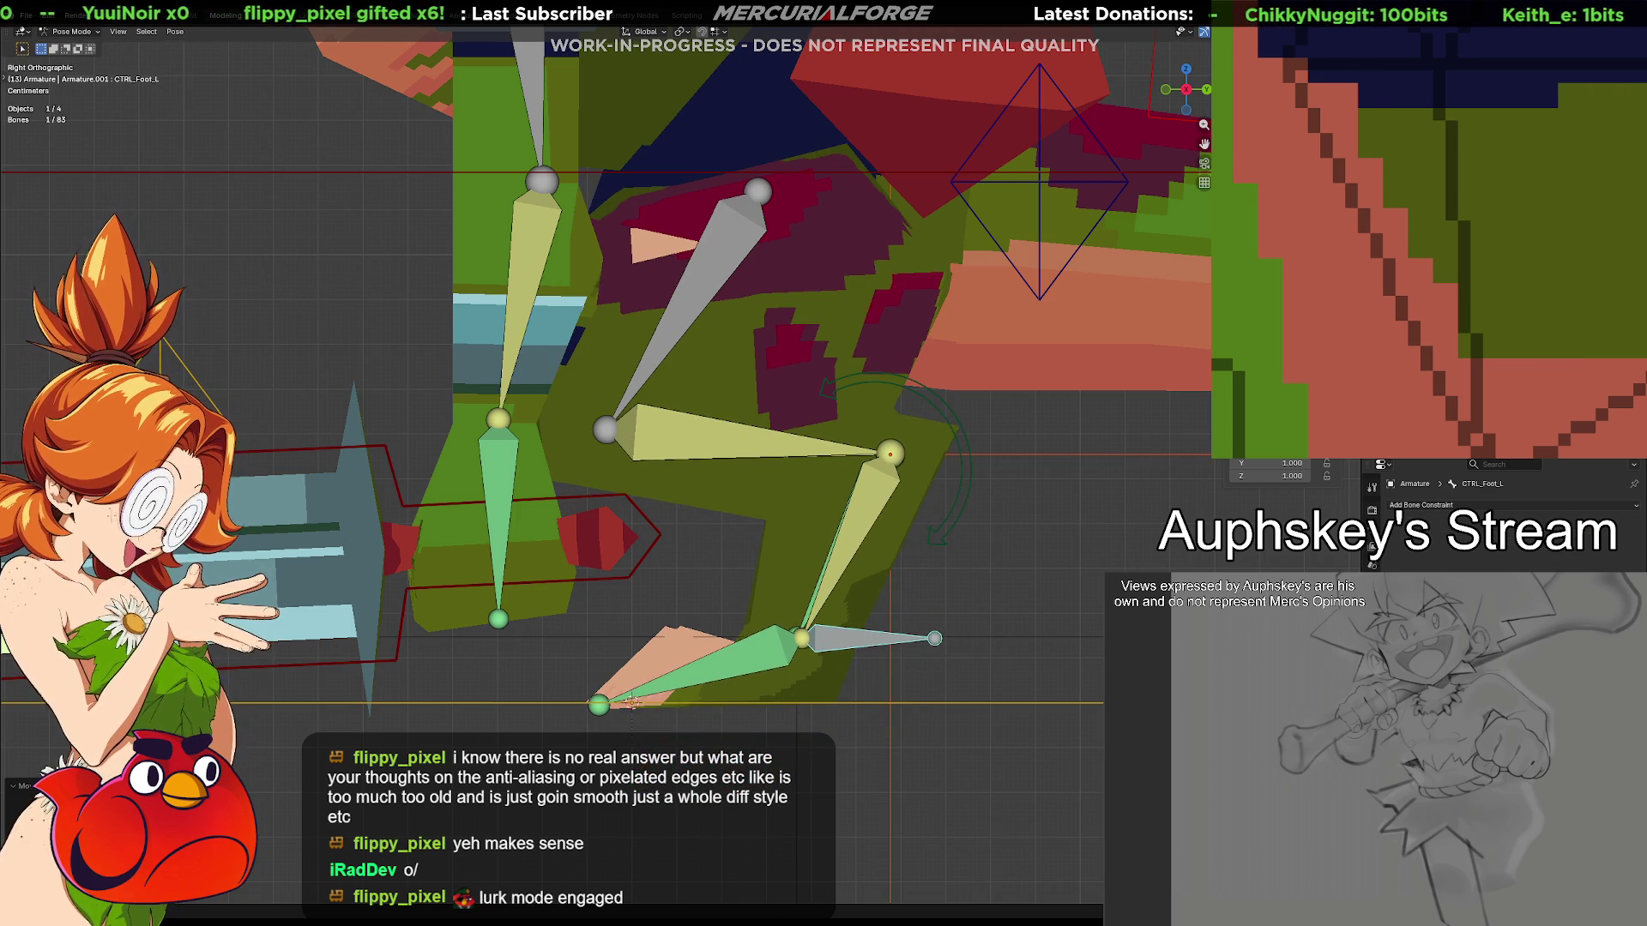
key("g")
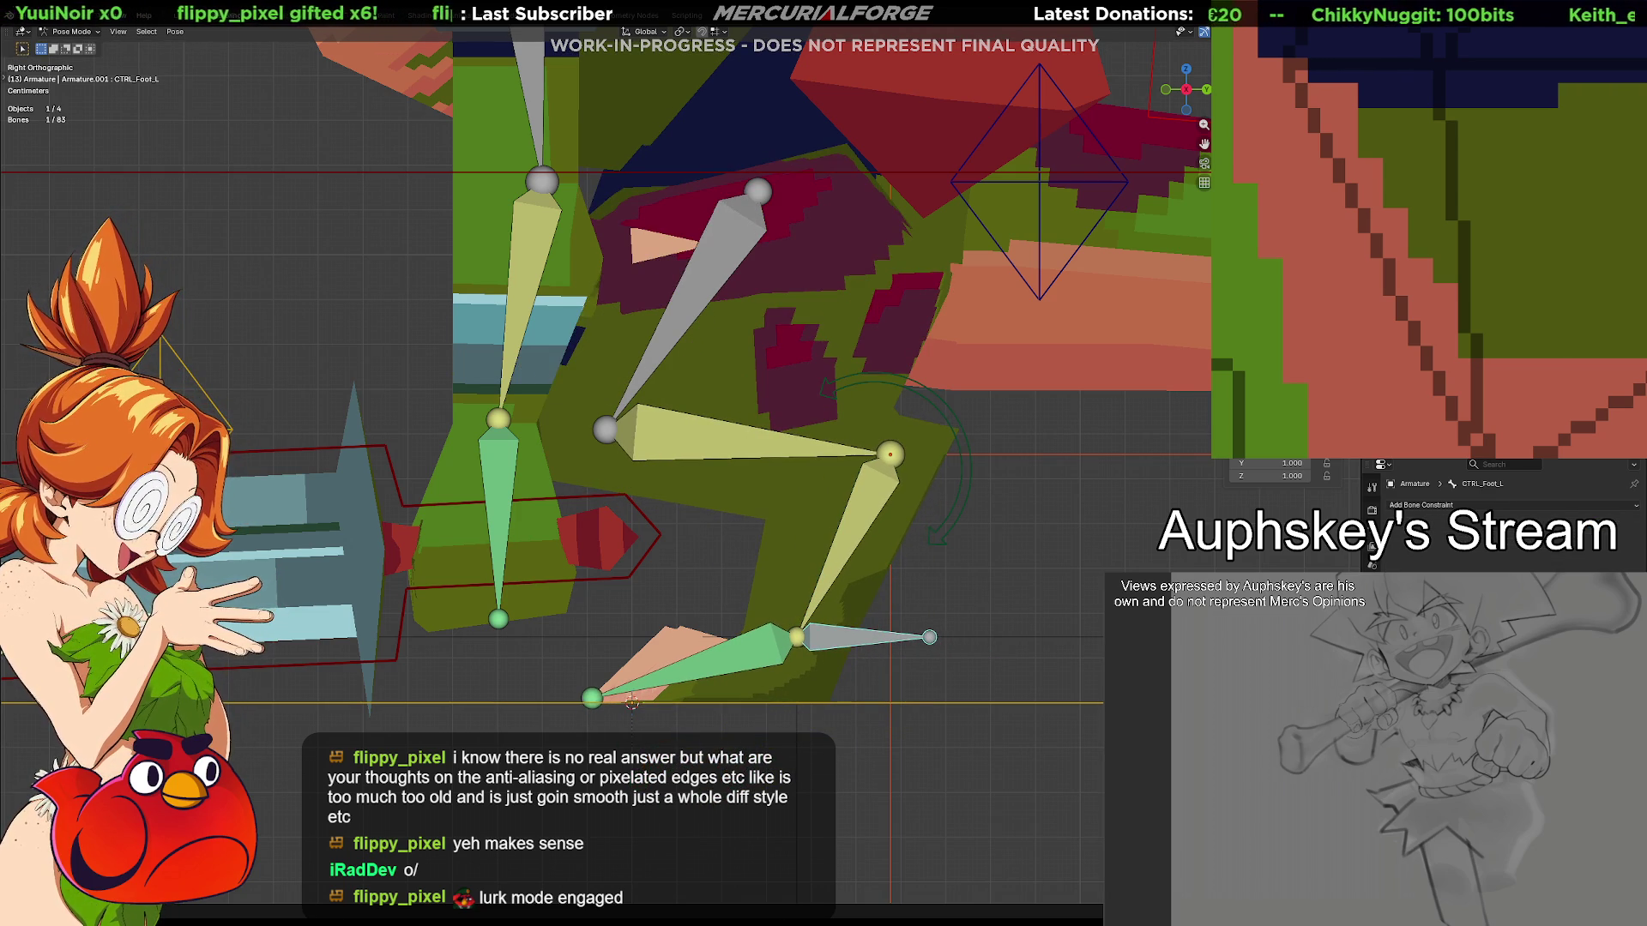
key("g")
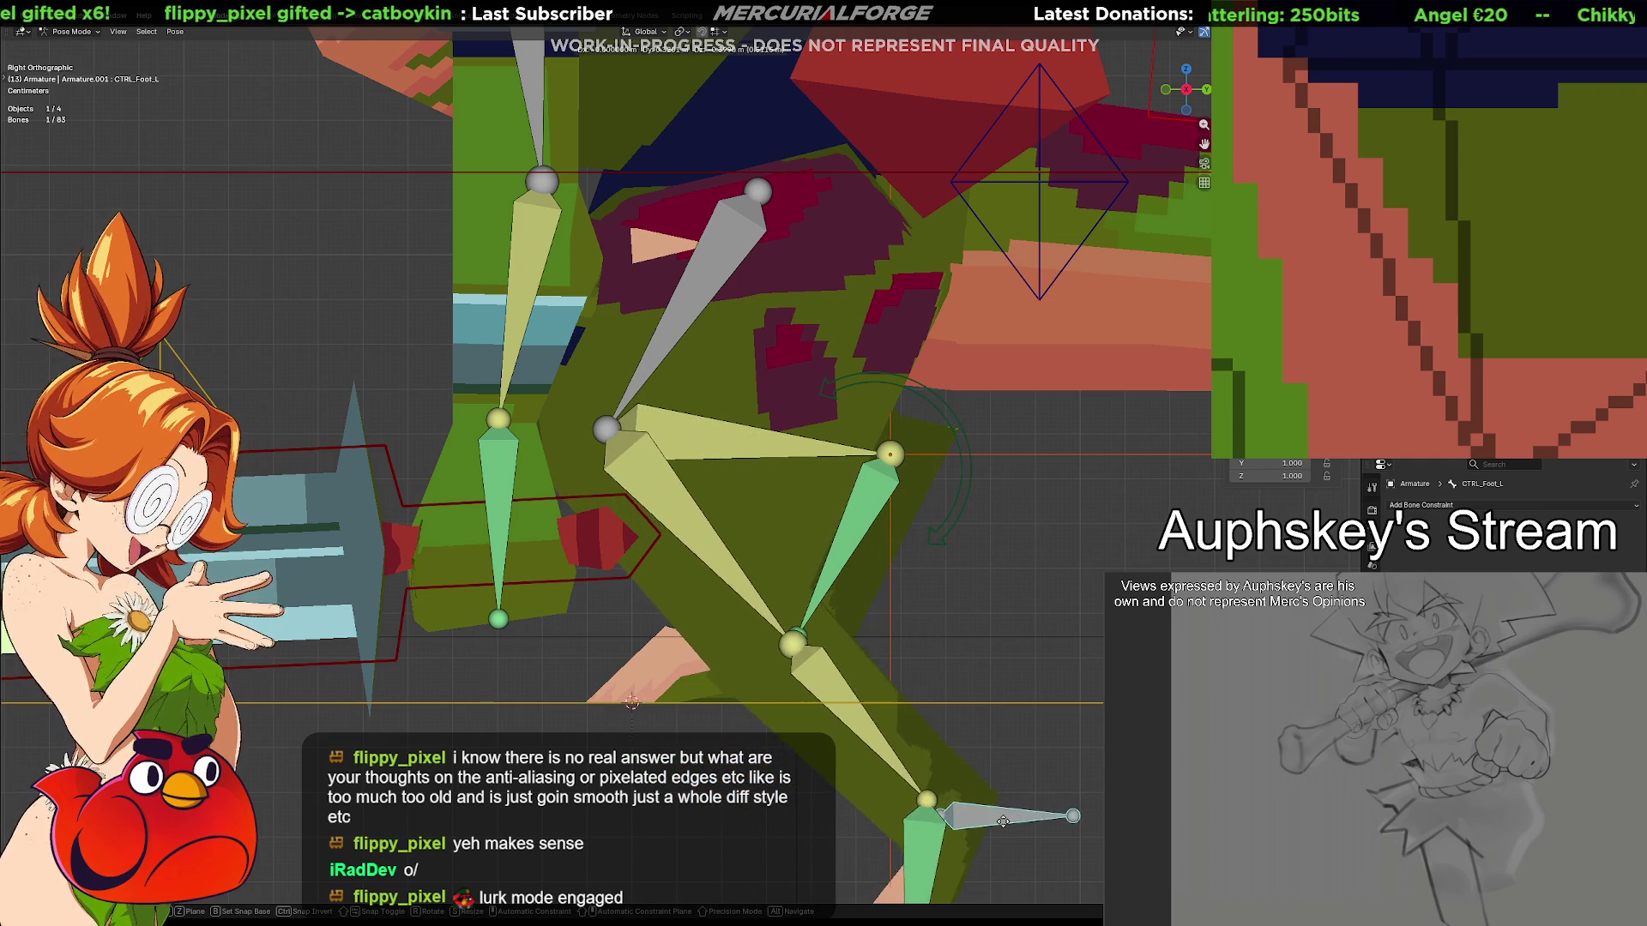
left_click(859, 657)
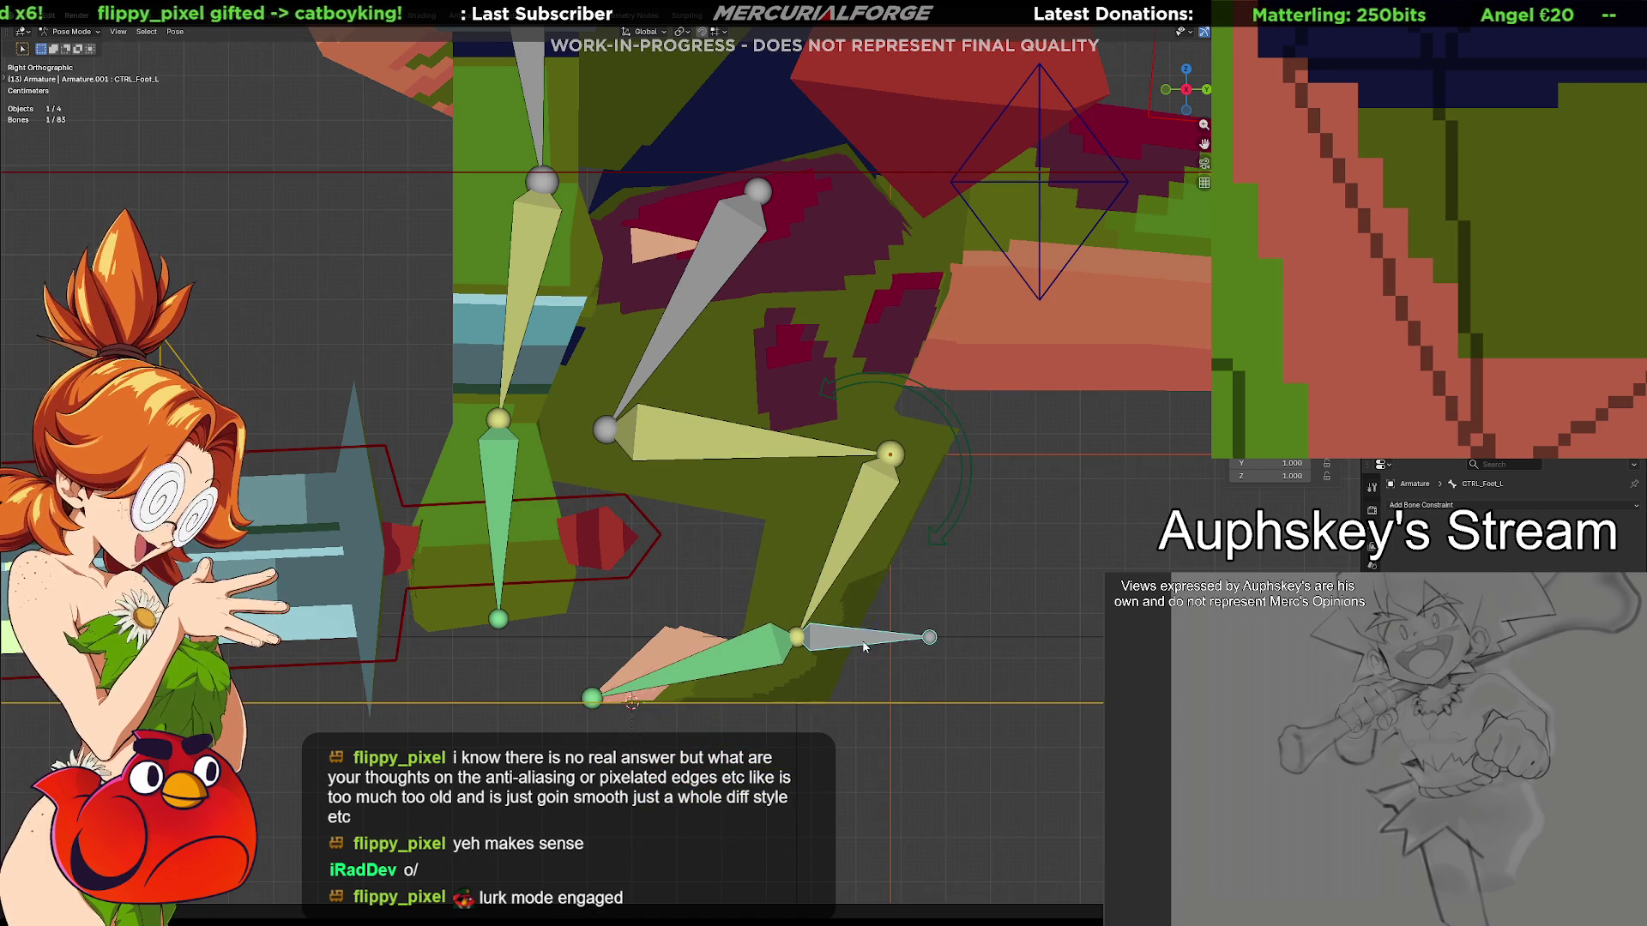
Select IK_LowerLeg.L and reveal its IK constraint's Pole Target showing IK_Ankle.L
left_click(727, 445)
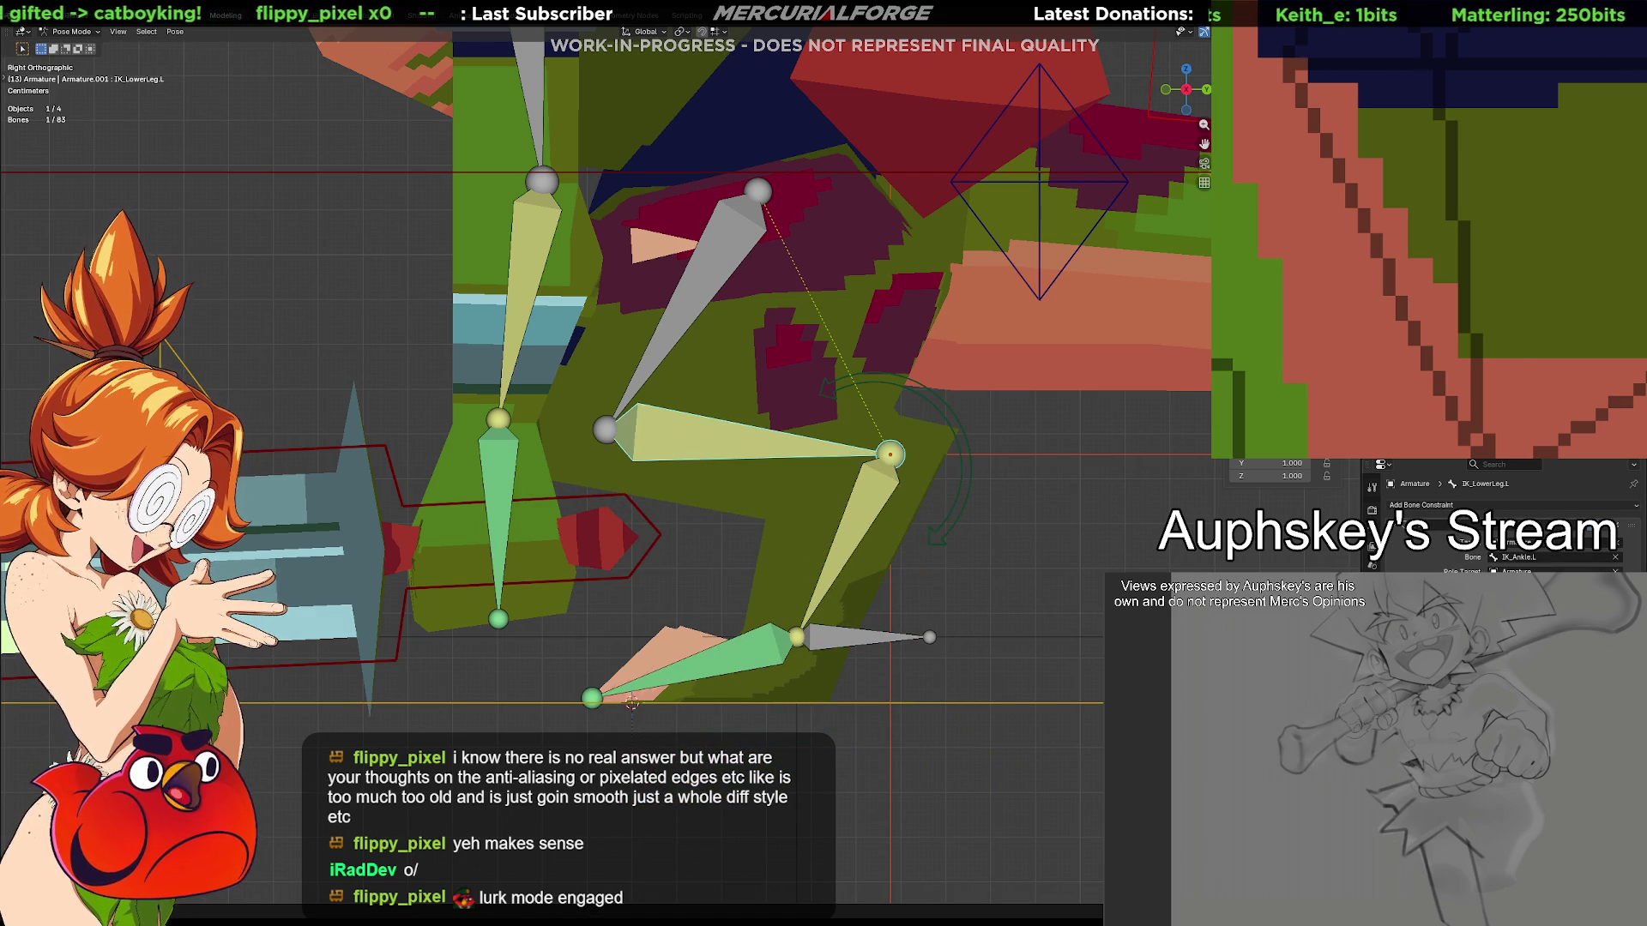
left_click(1540, 563)
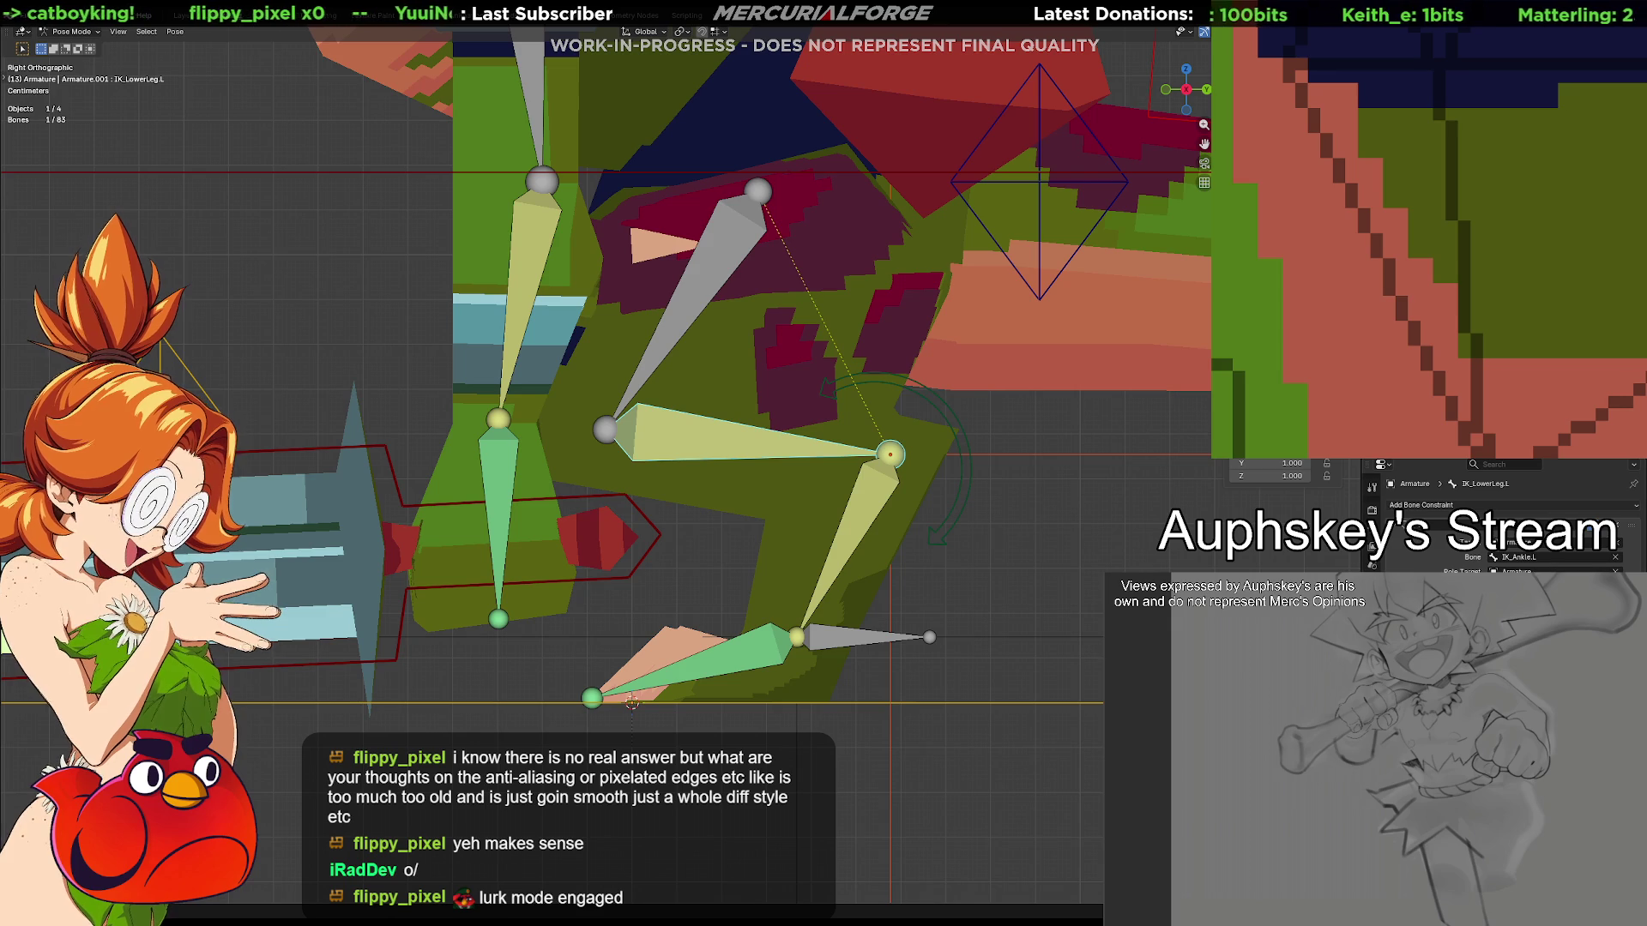
Inspect the arched IK control and foot control's Bone properties, then select IK_Ankle.L in the bone list
mouse_move(966, 647)
middle_mouse_down()
mouse_move(1028, 628)
mouse_move(1022, 643)
mouse_move(994, 521)
middle_mouse_up()
left_click(991, 524)
left_click(929, 622)
mouse_move(901, 632)
middle_mouse_down()
mouse_move(854, 645)
mouse_move(856, 632)
middle_mouse_up()
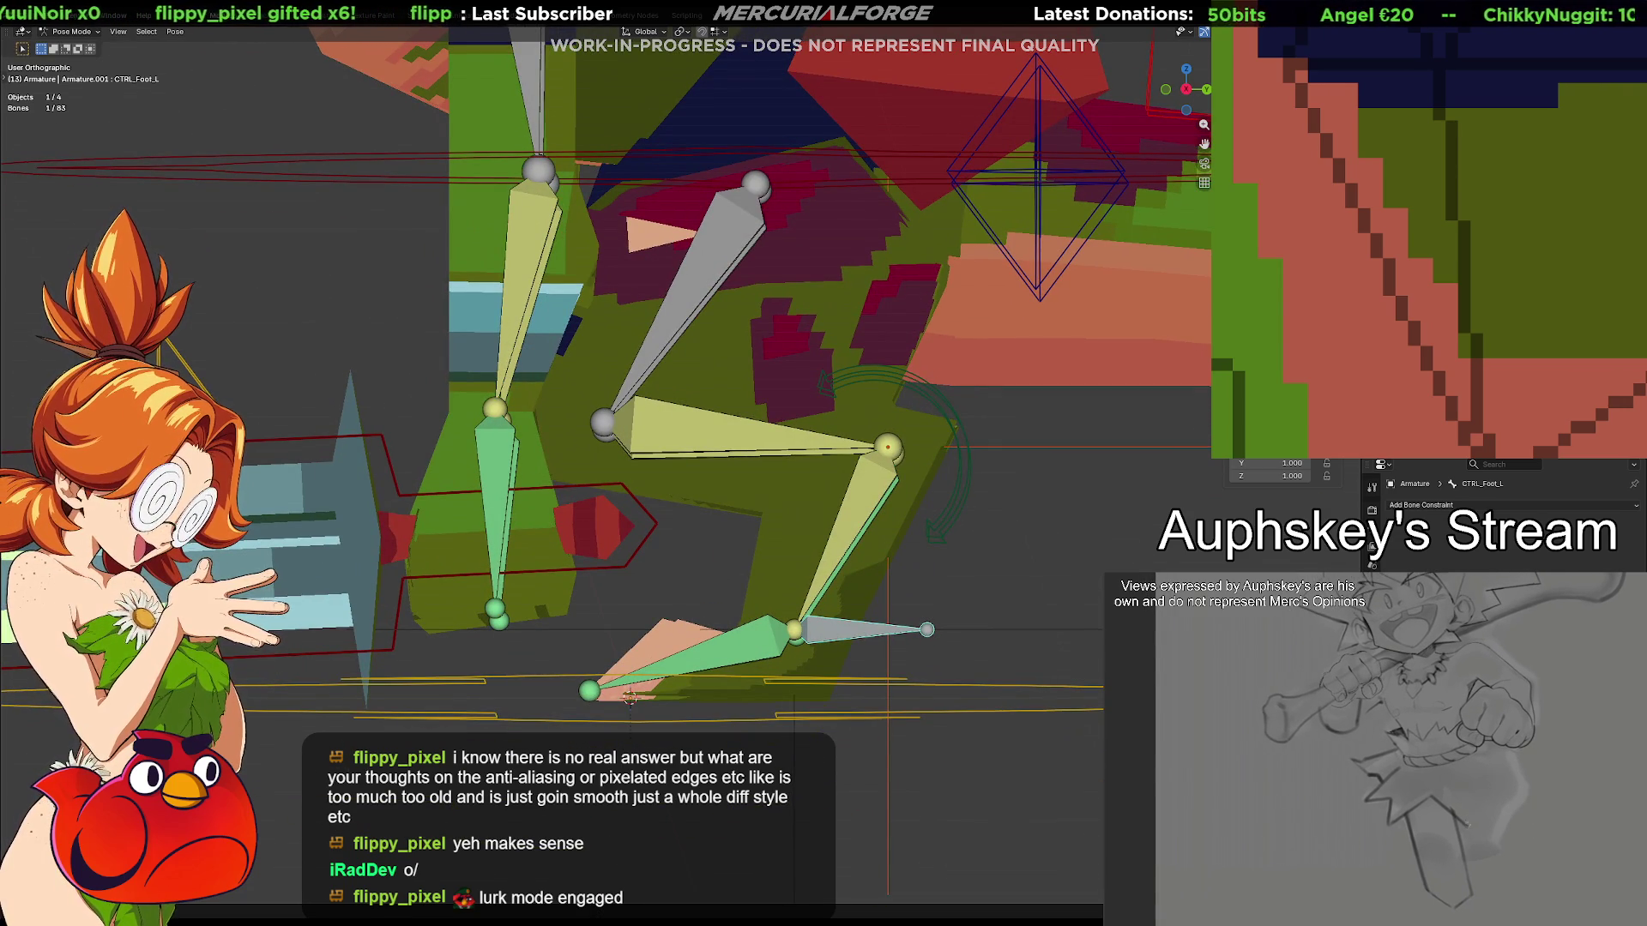
left_click(1371, 549)
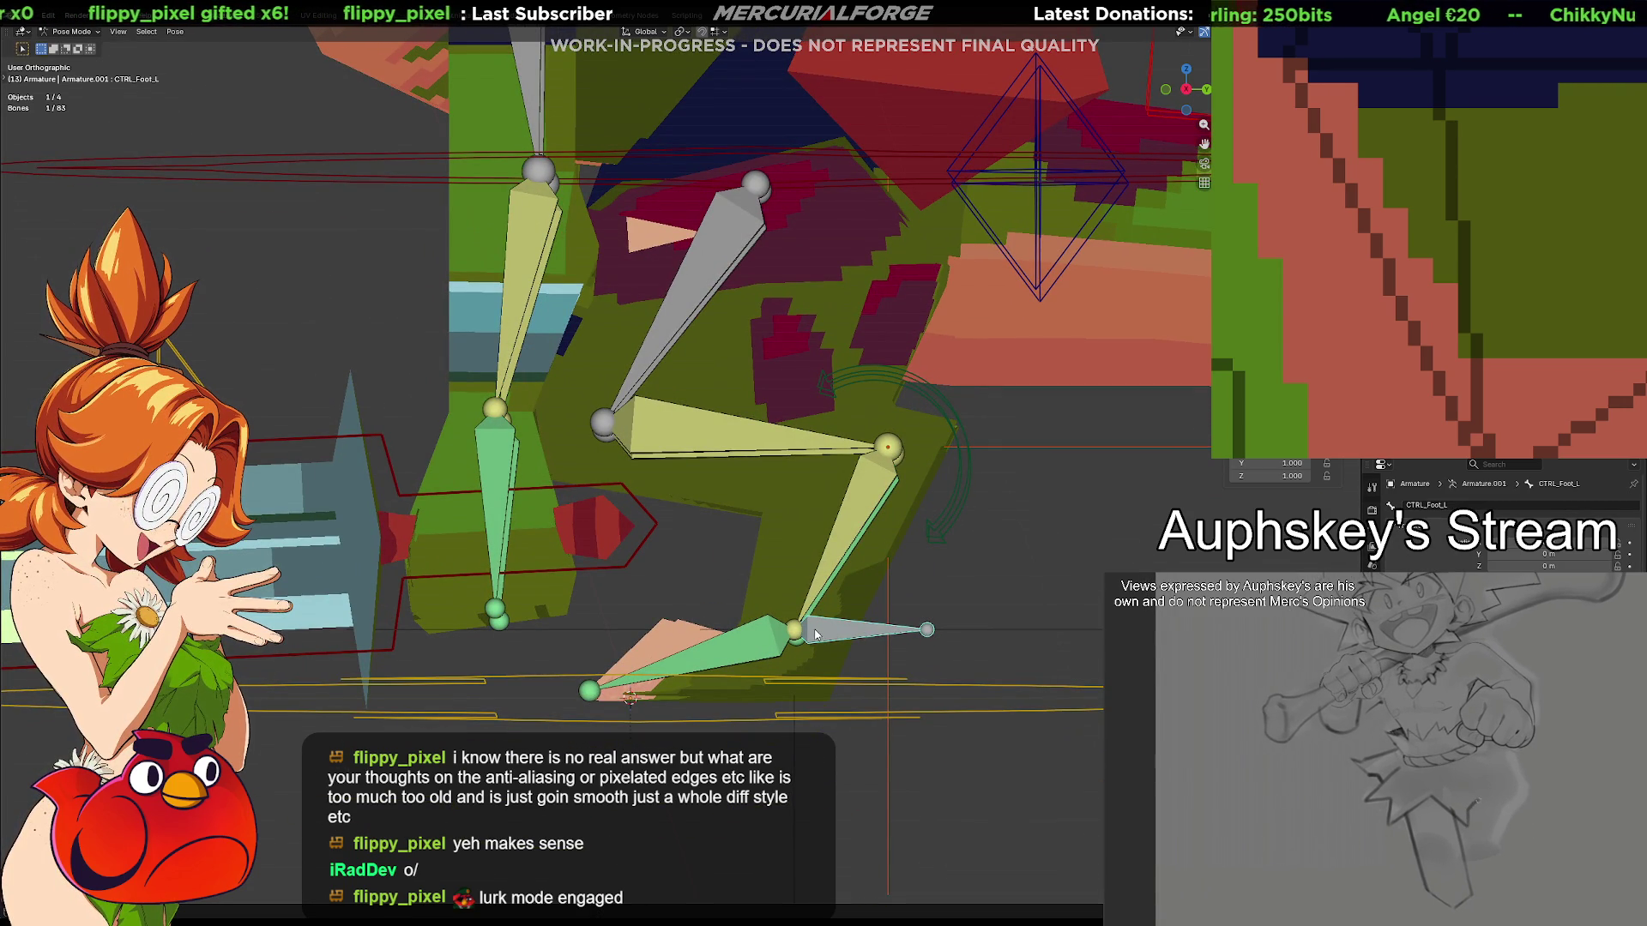
left_click(836, 551)
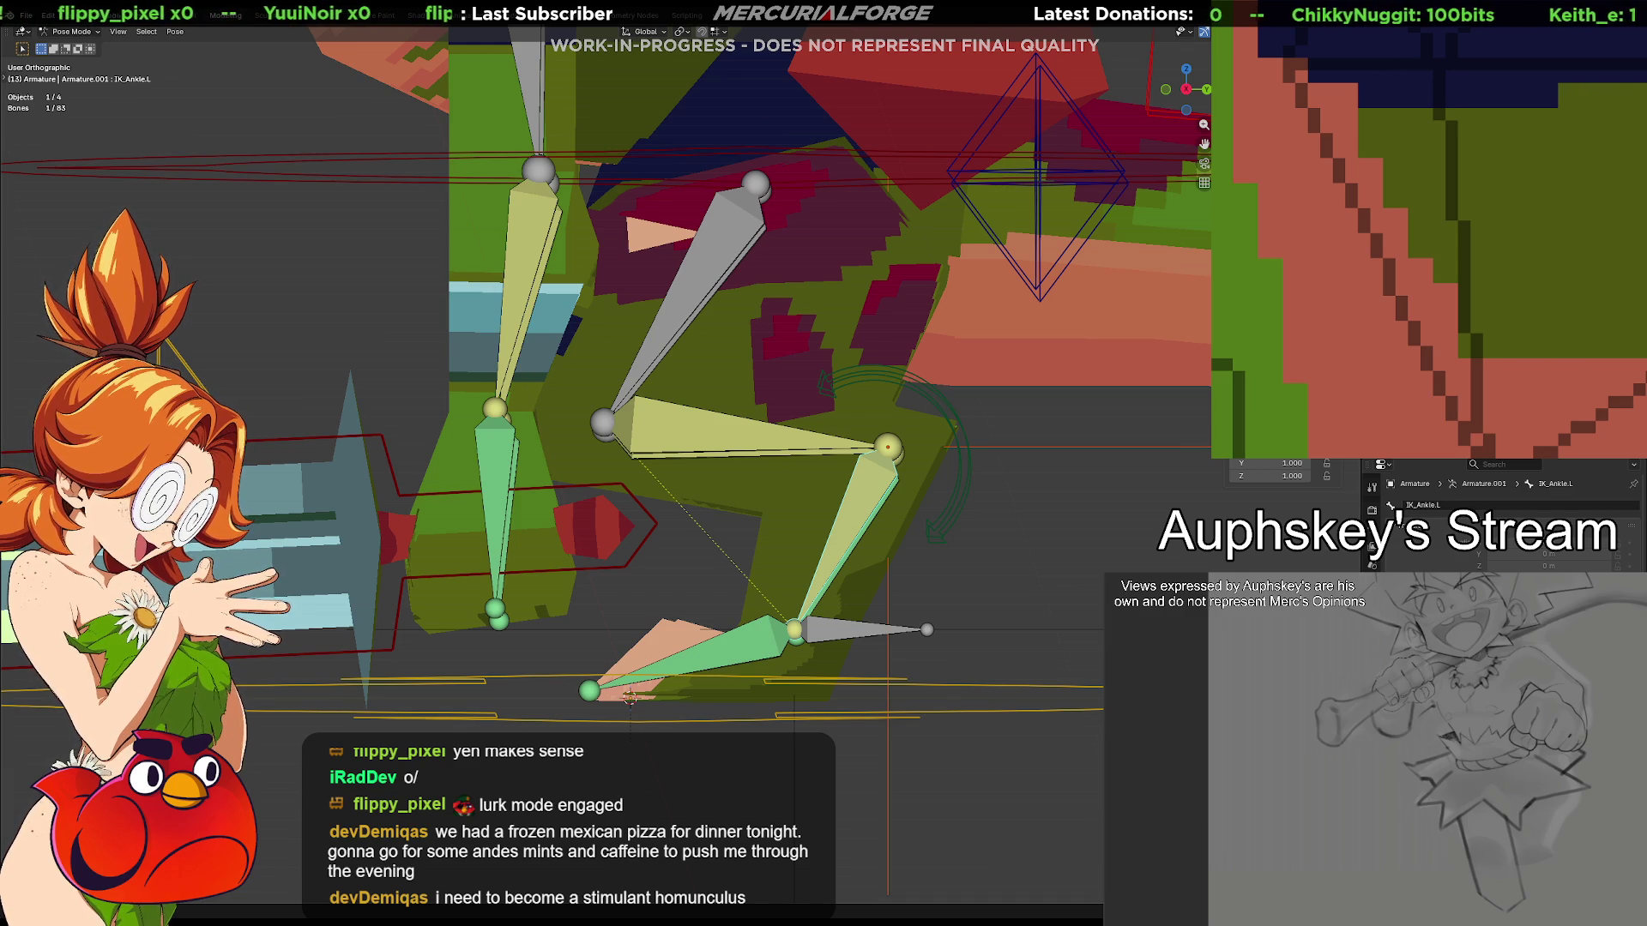
Grab-test CTRL_Foot.L, return to Right Ortho, and test-rotate IK_UpperLeg.L
left_click(630, 697)
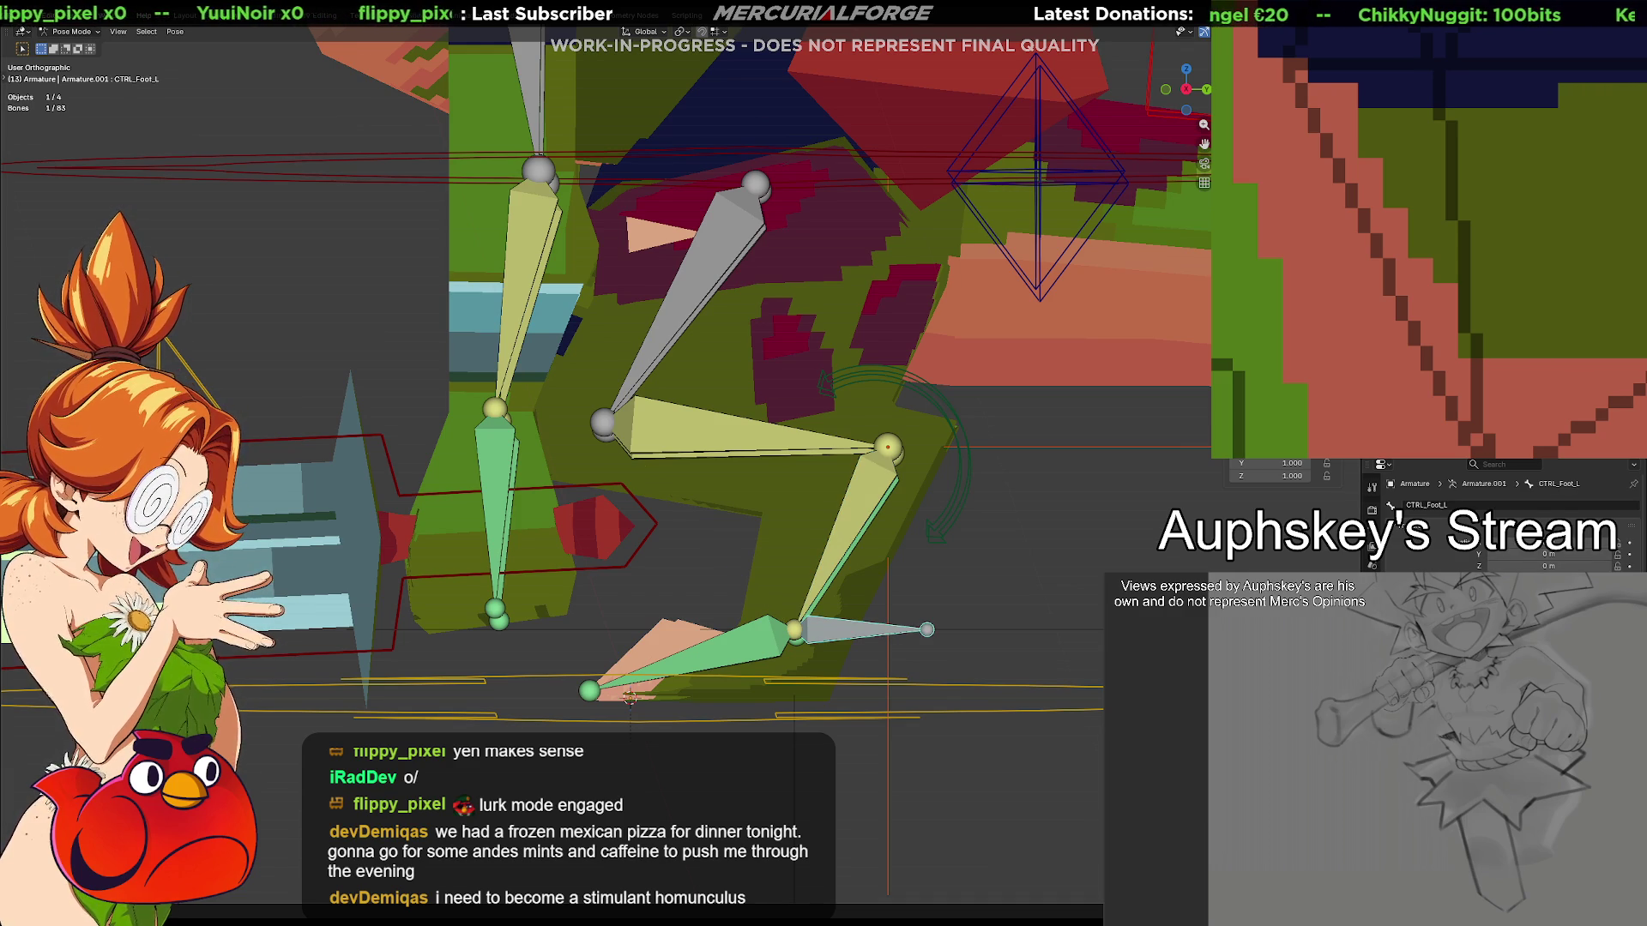
key("g")
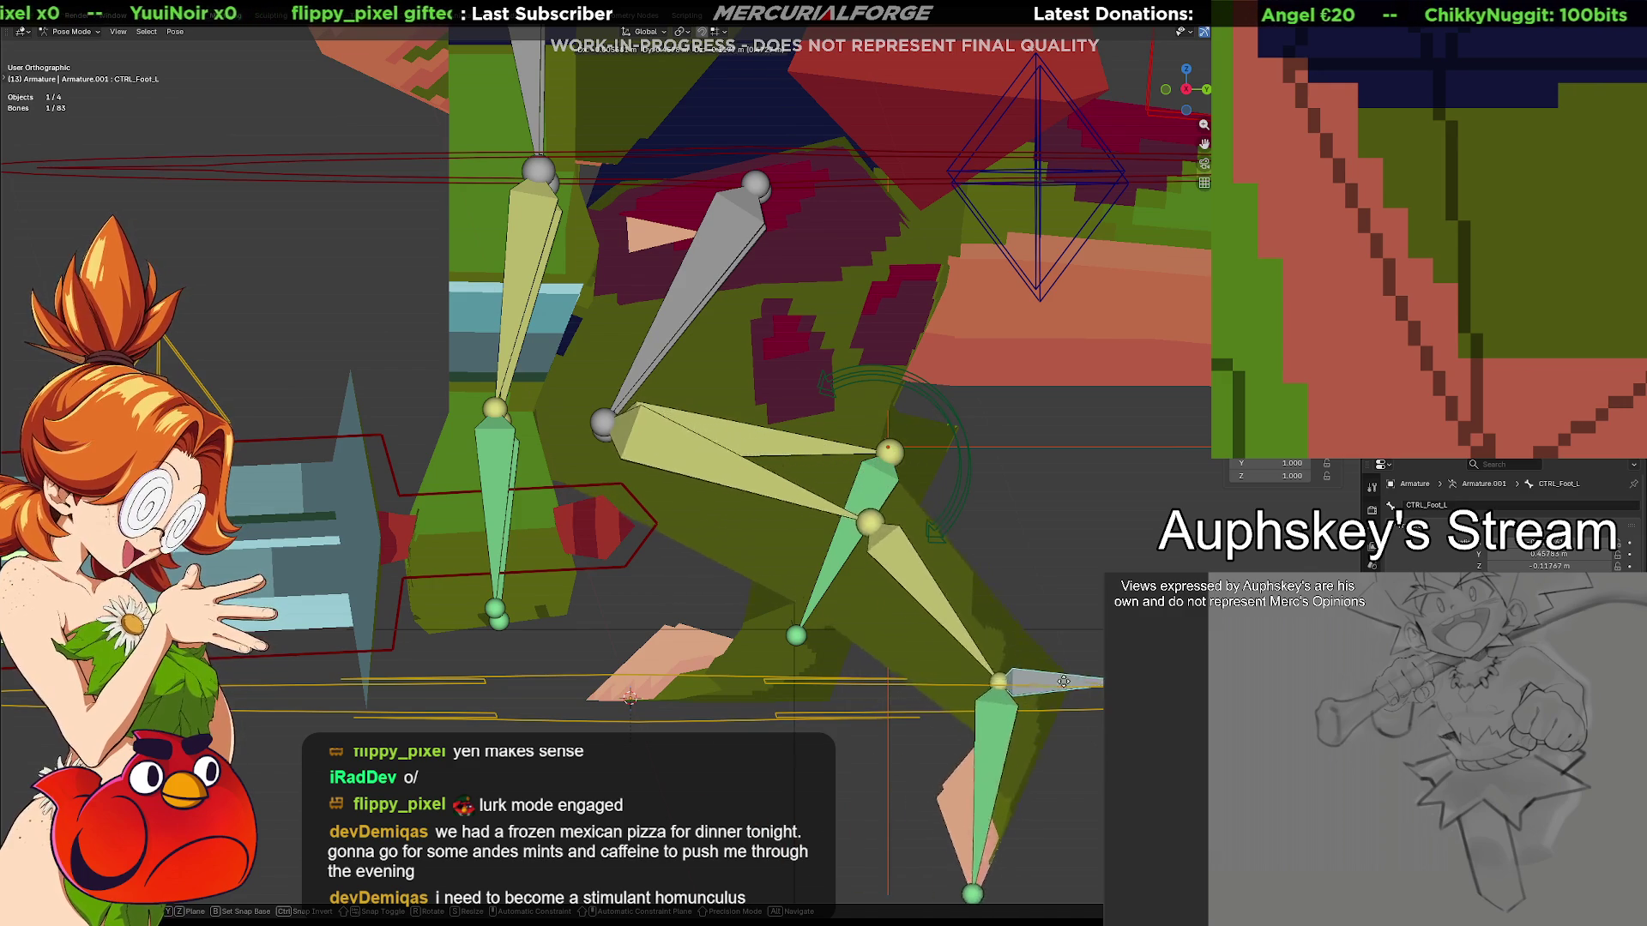
left_click(927, 610)
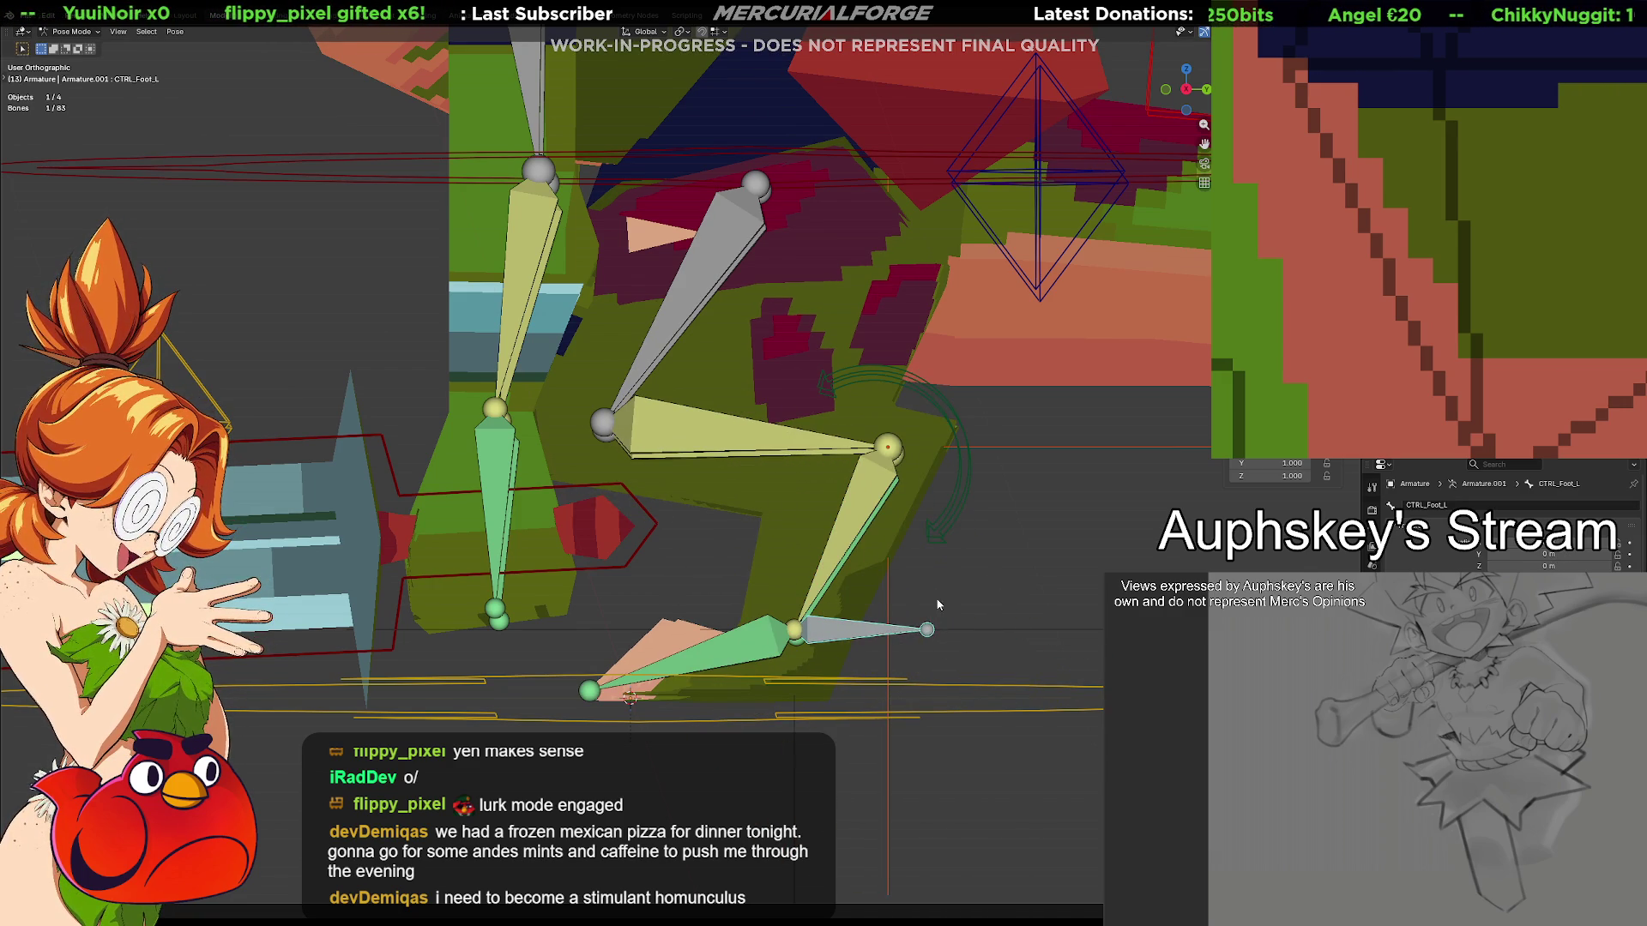
key("KP_3")
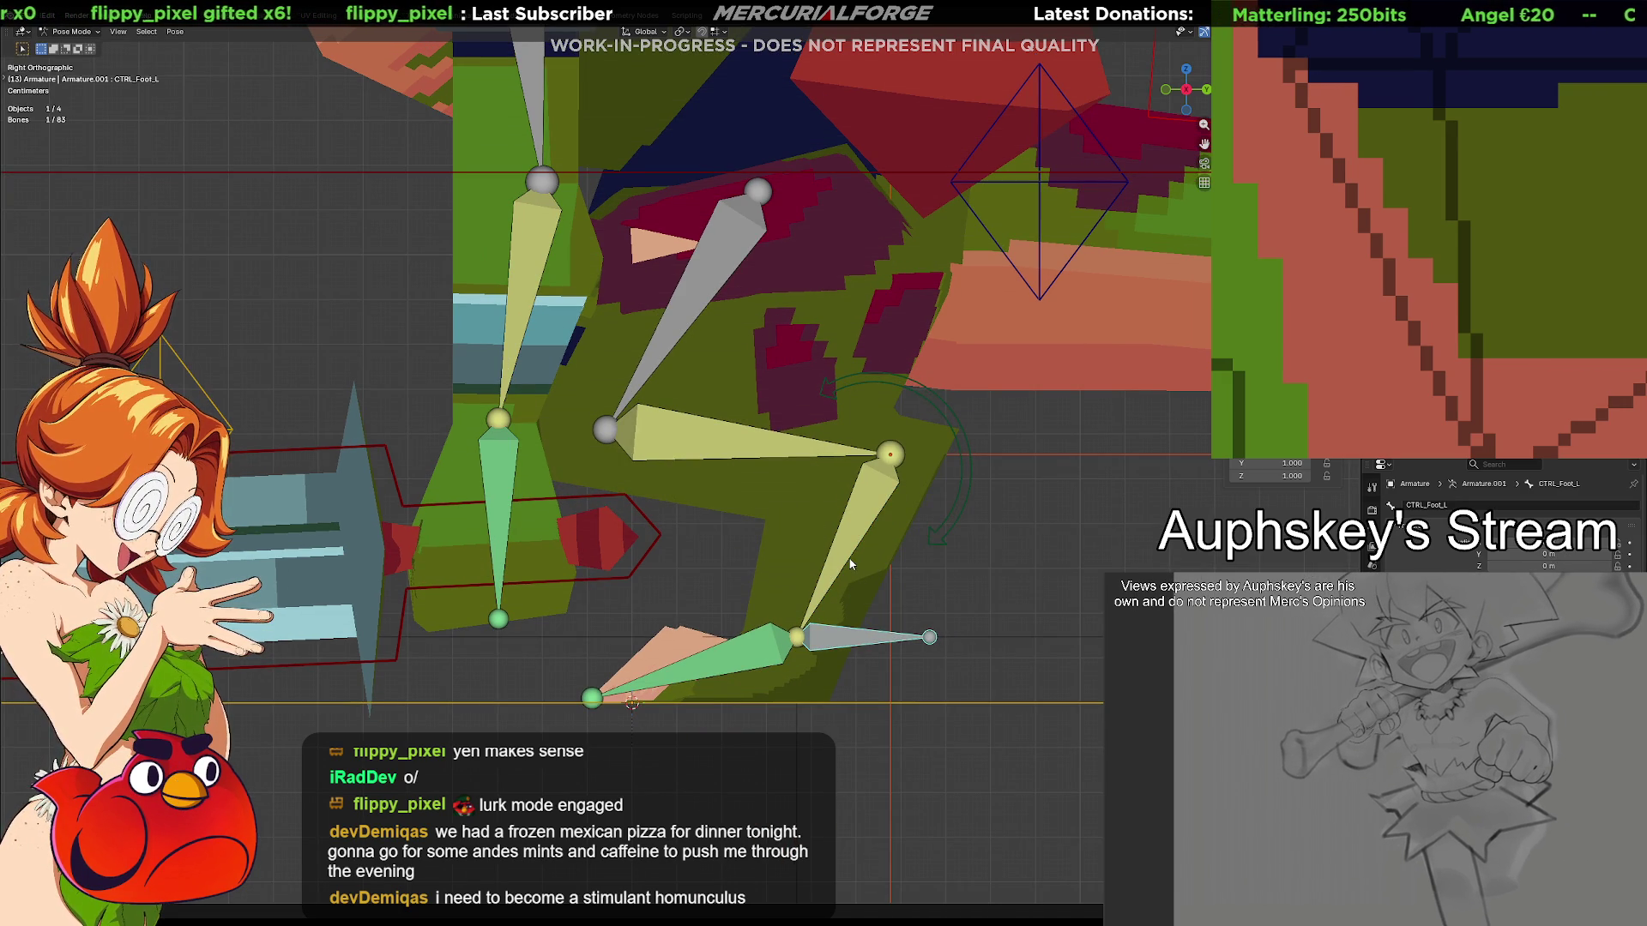
left_click(706, 298)
key("r")
left_click(748, 395)
Delete the IK constraint from IK_LowerLeg.L, cancel an upper-leg rotation test, and select Foot.L.001
left_click(746, 438)
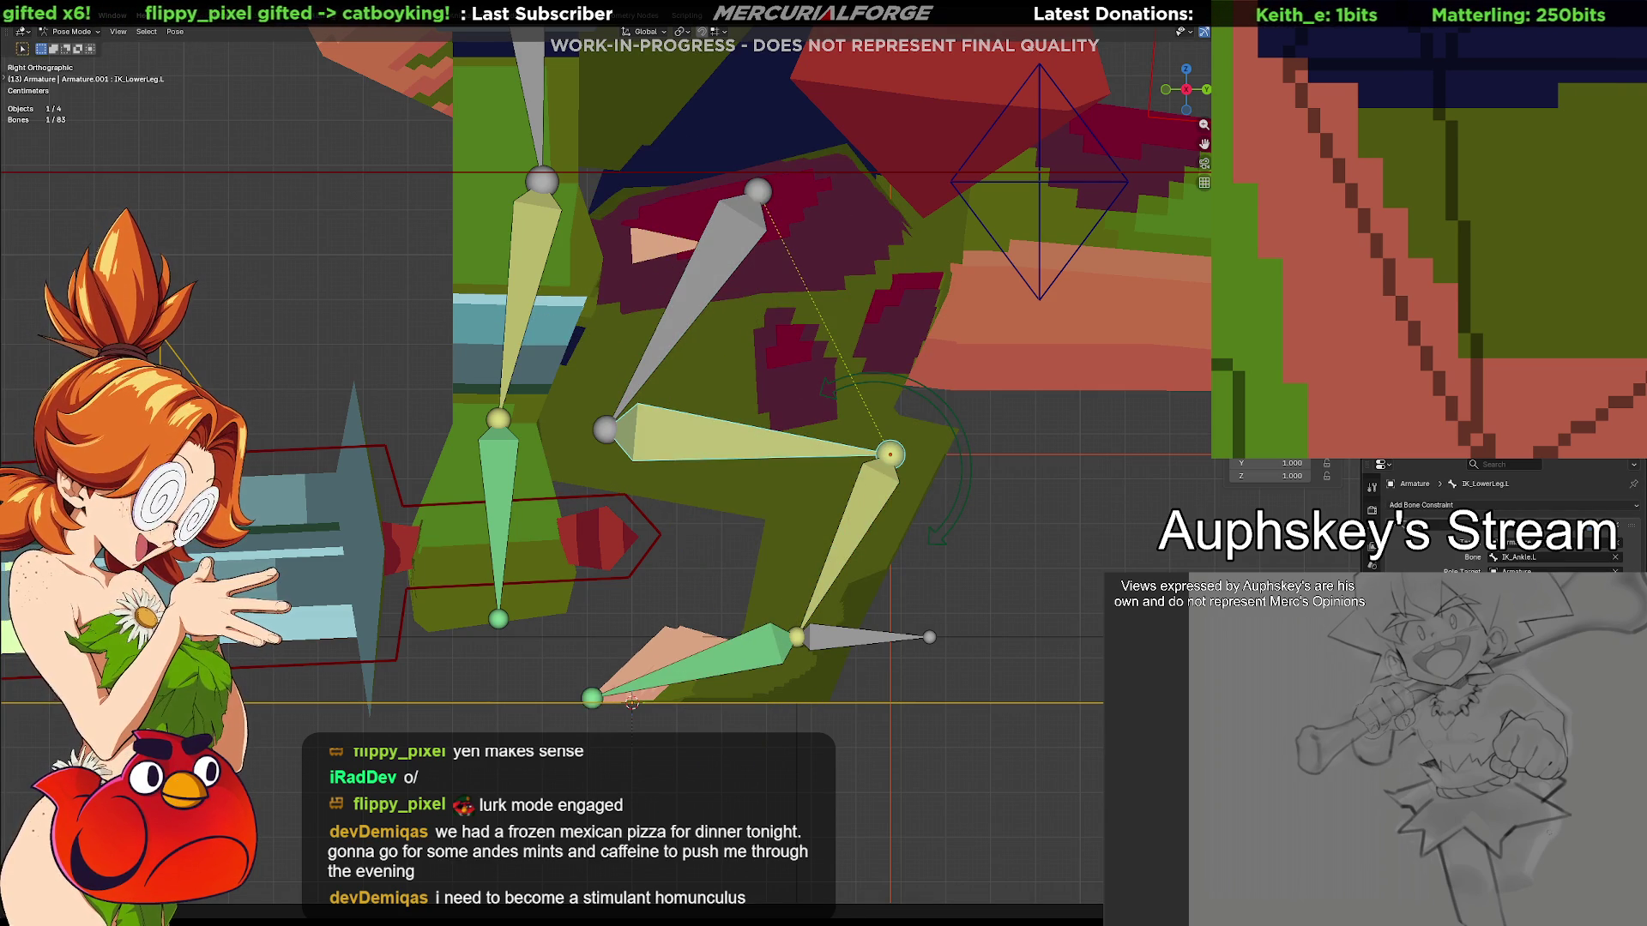
left_click(1438, 556)
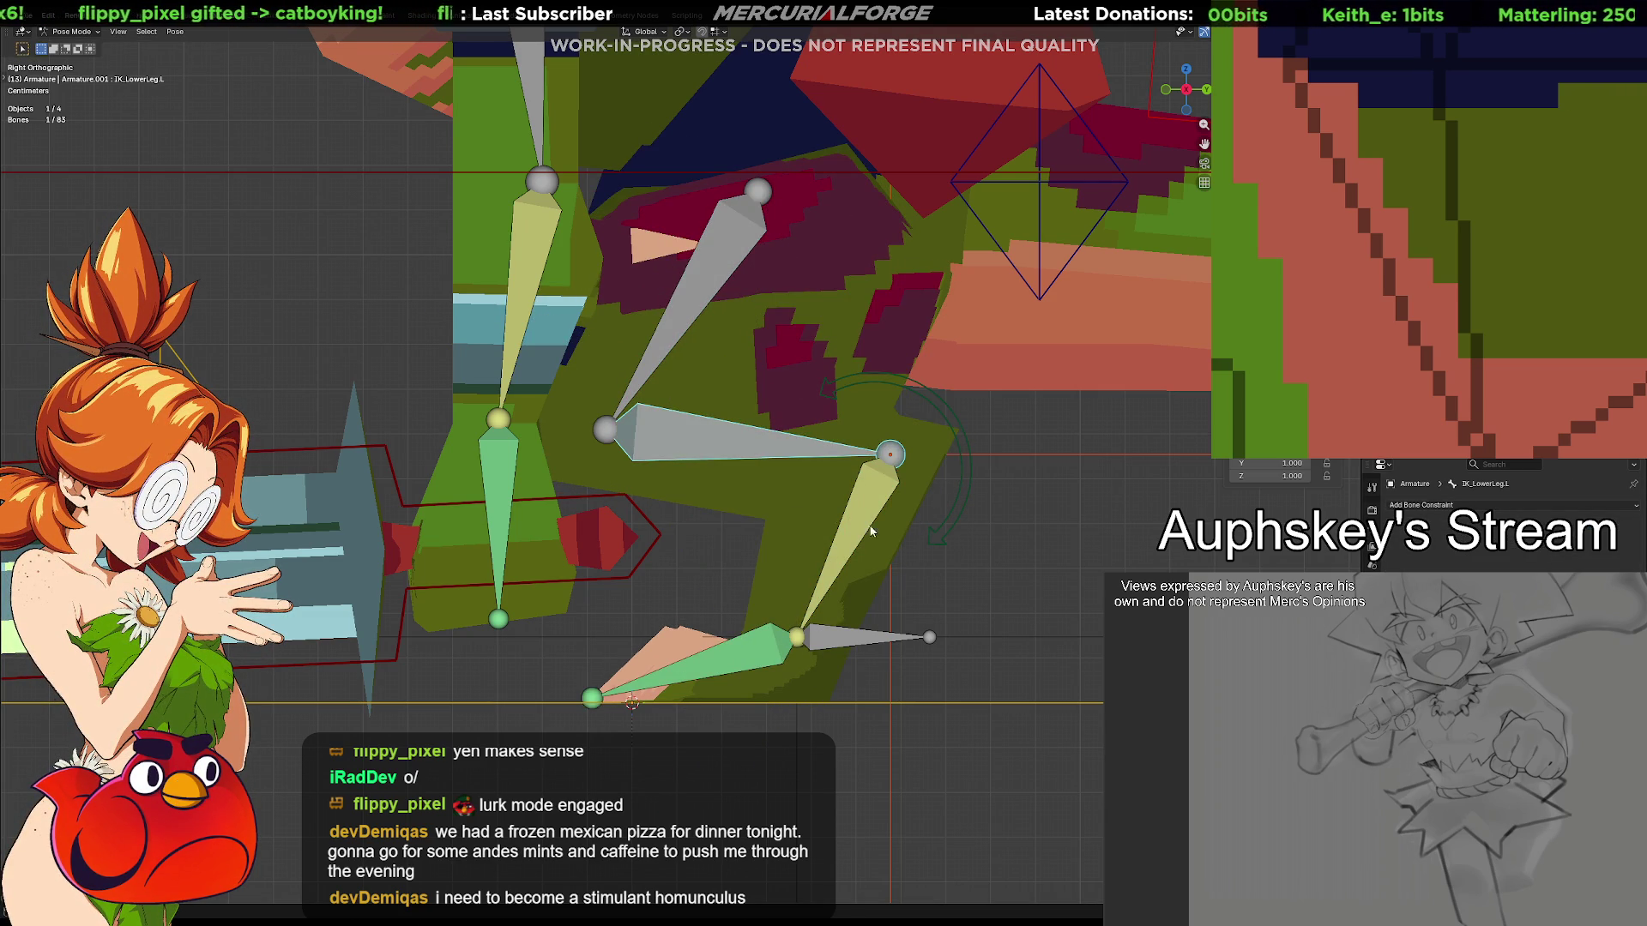
left_click(698, 321)
key("r")
key("Escape")
left_click(844, 652)
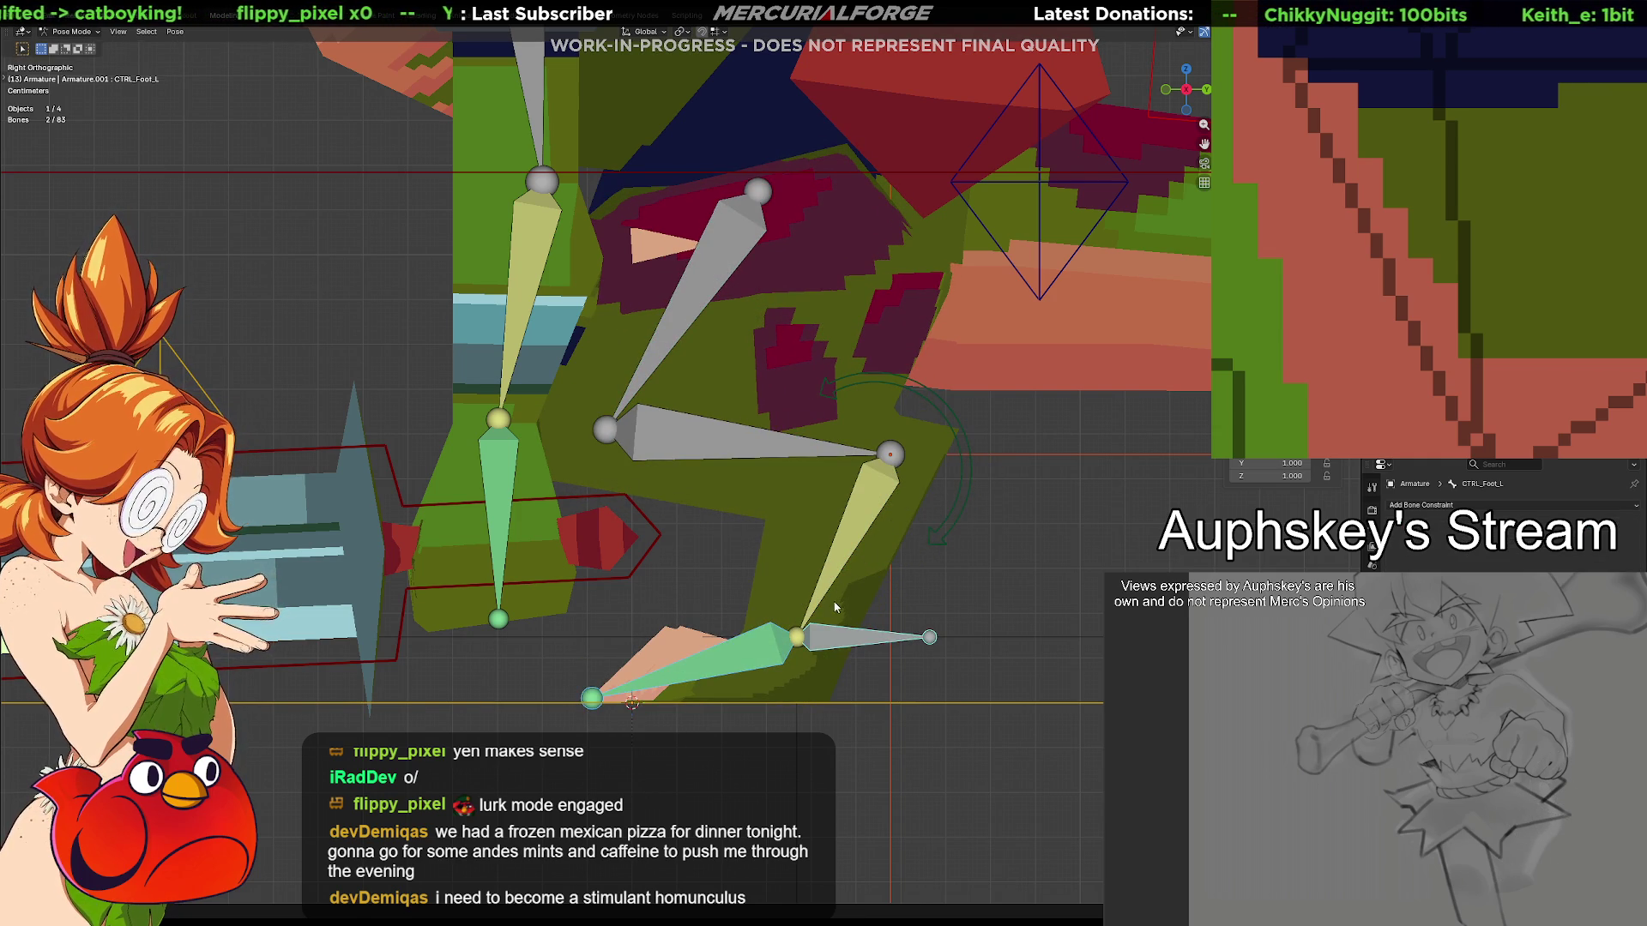
left_click(789, 634)
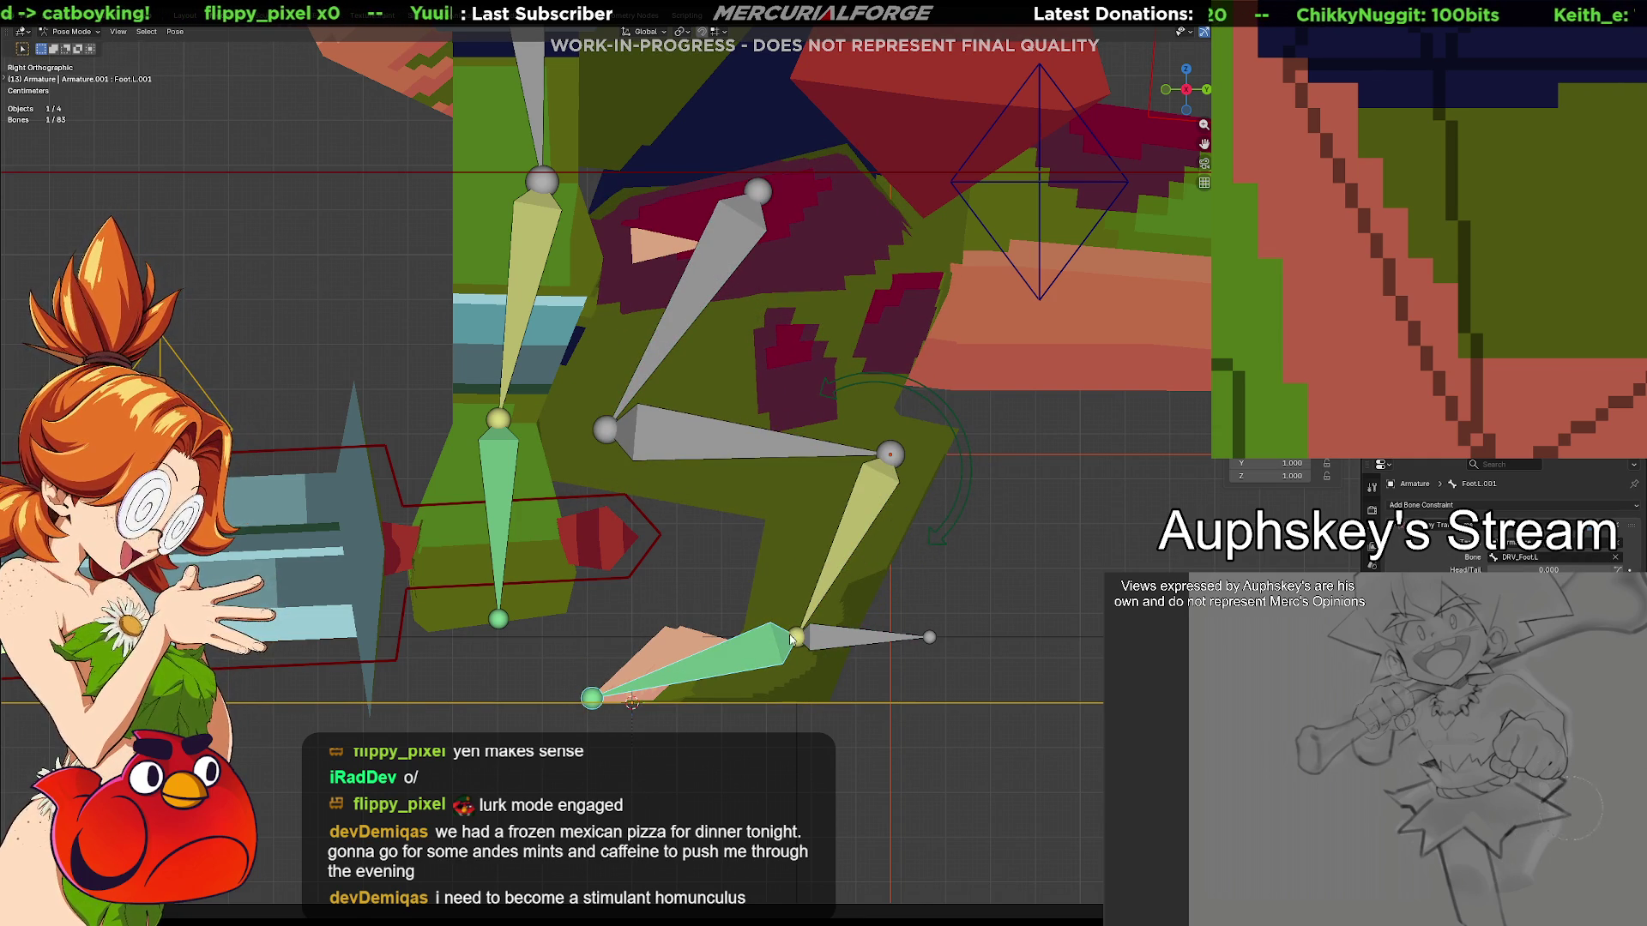
Add an Inverse Kinematics constraint on IK_Ankle.L targeting CTRL_Foot_L, then select Foot.L.001
left_click(847, 553, "shift")
key("ctrl+shift+c")
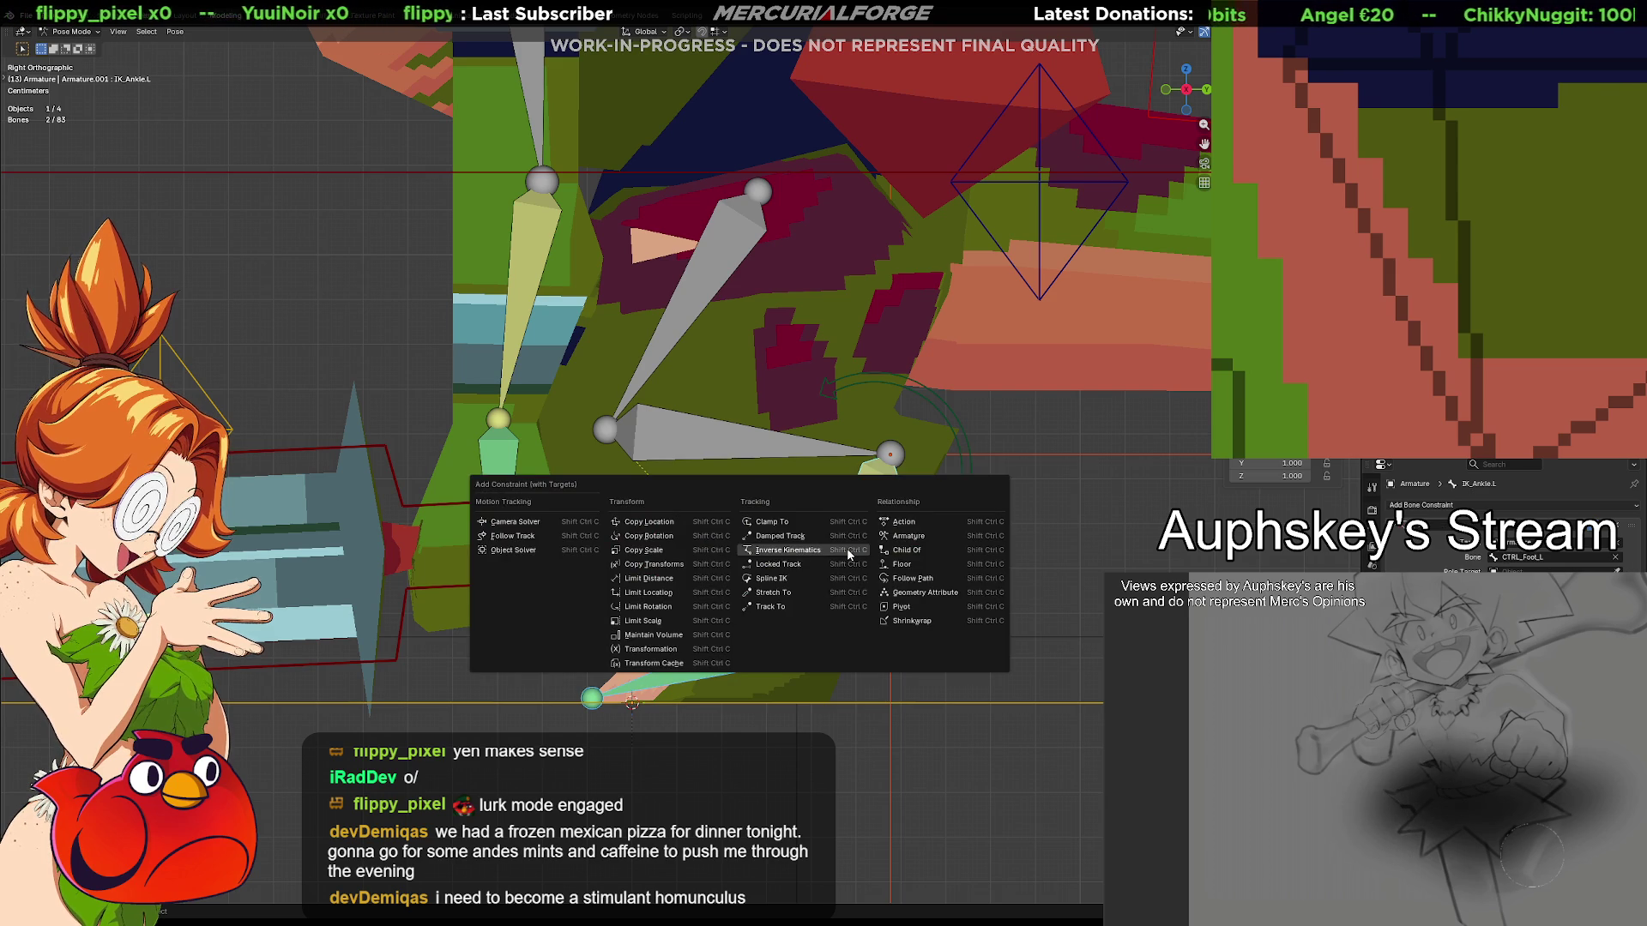
left_click(676, 519)
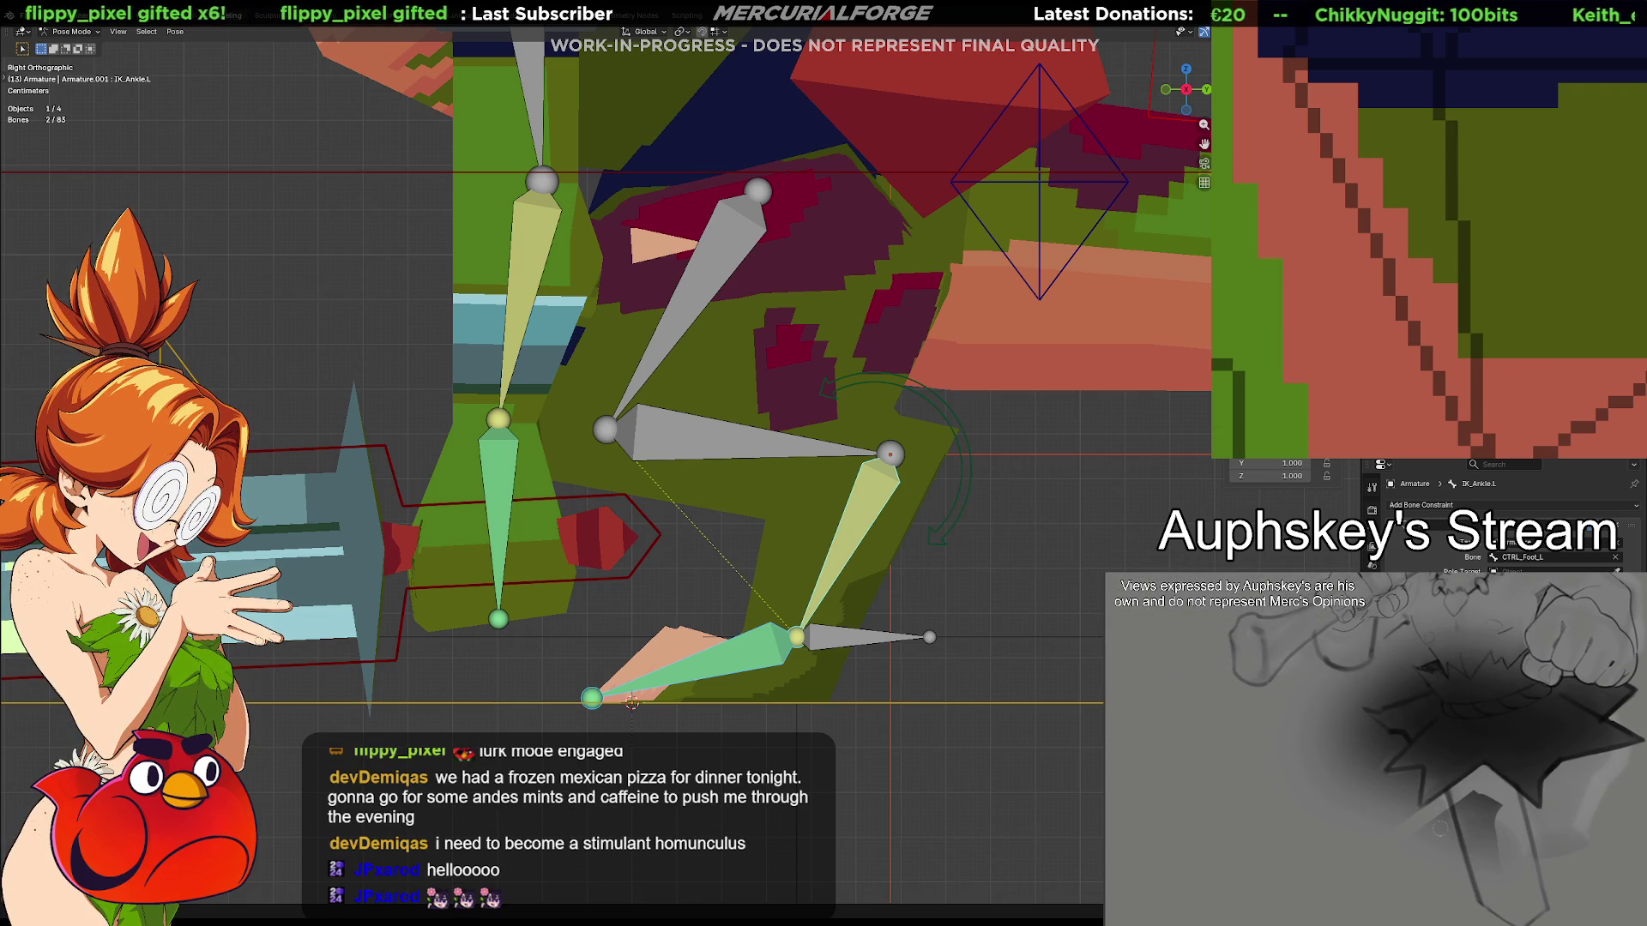
left_click(784, 656)
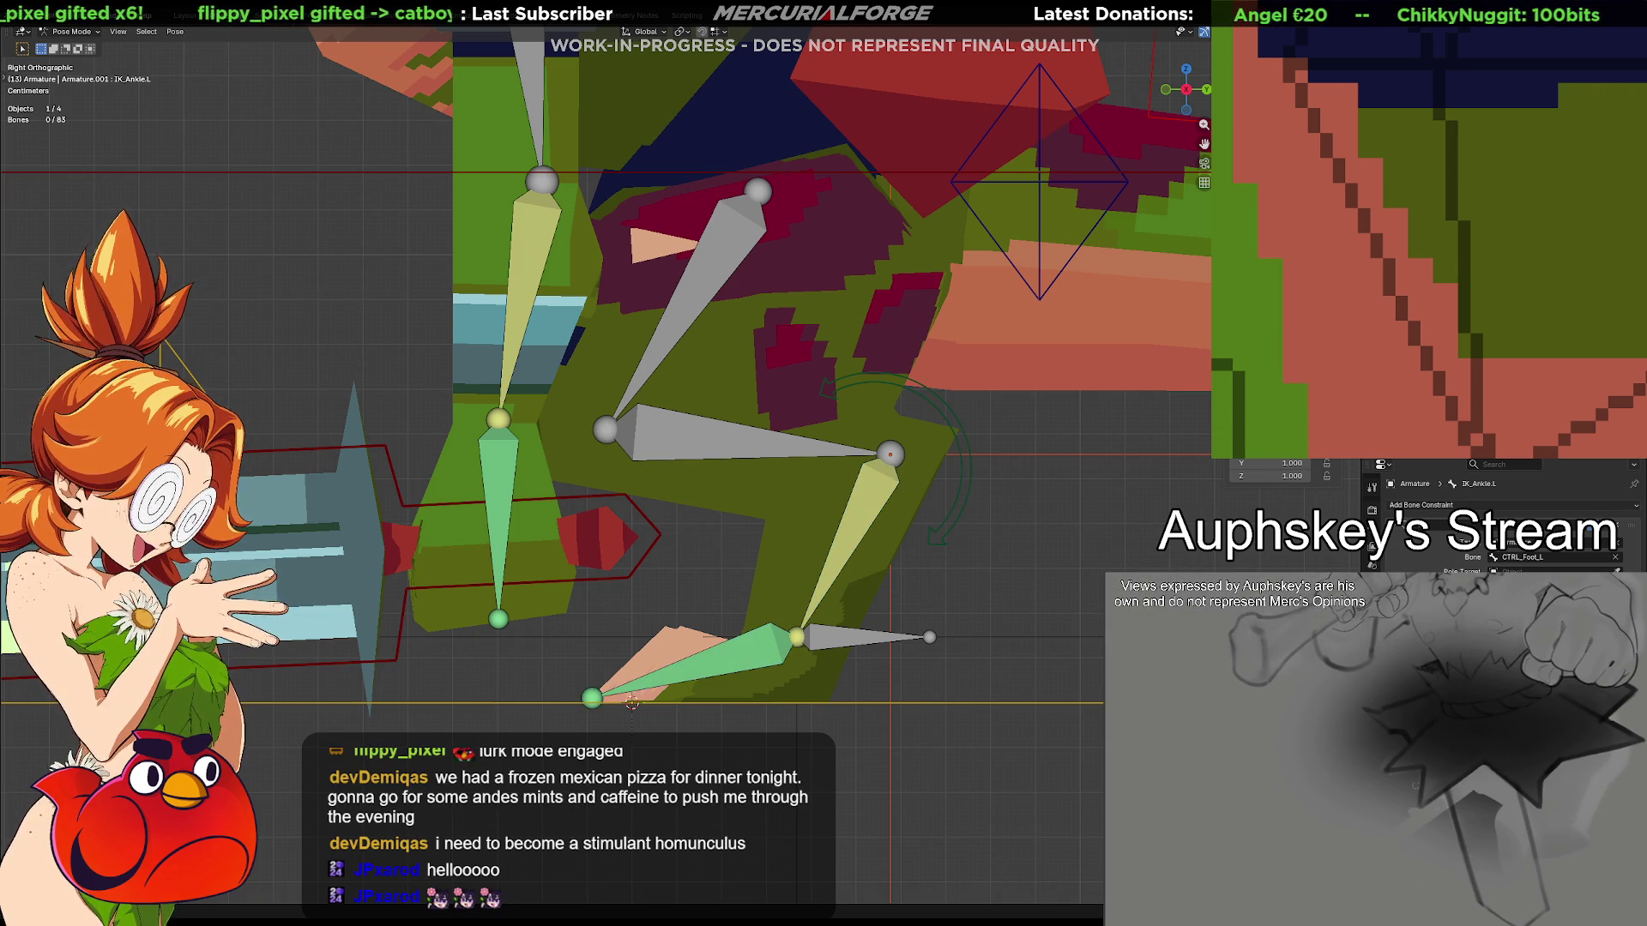
left_click(846, 644, "shift")
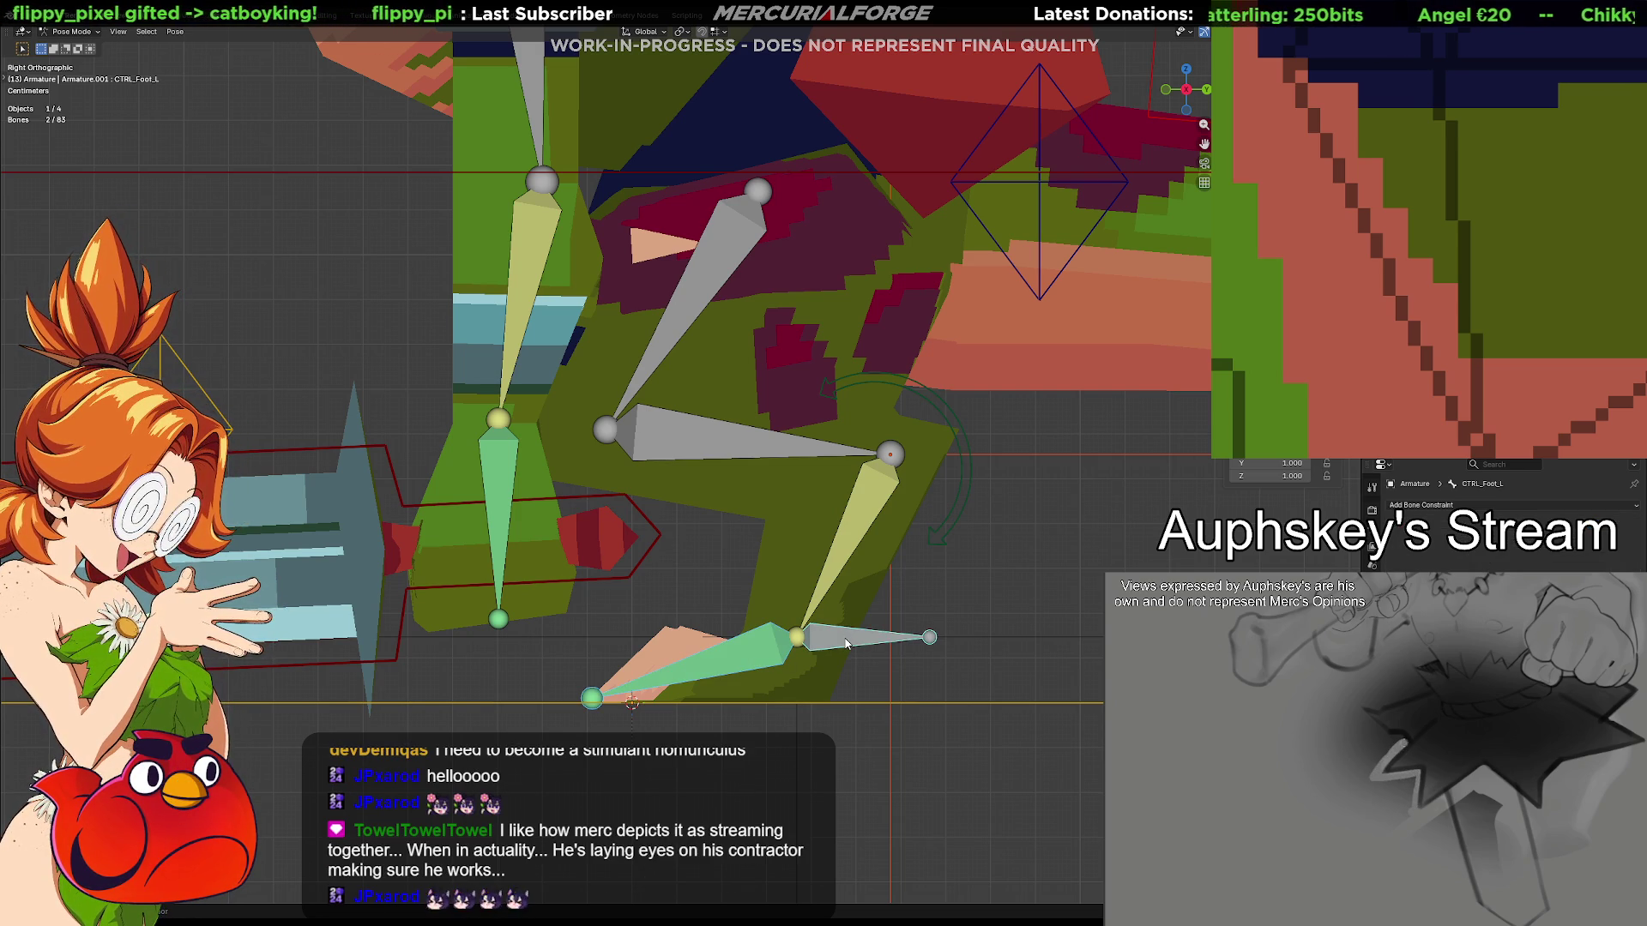
key("shift+i")
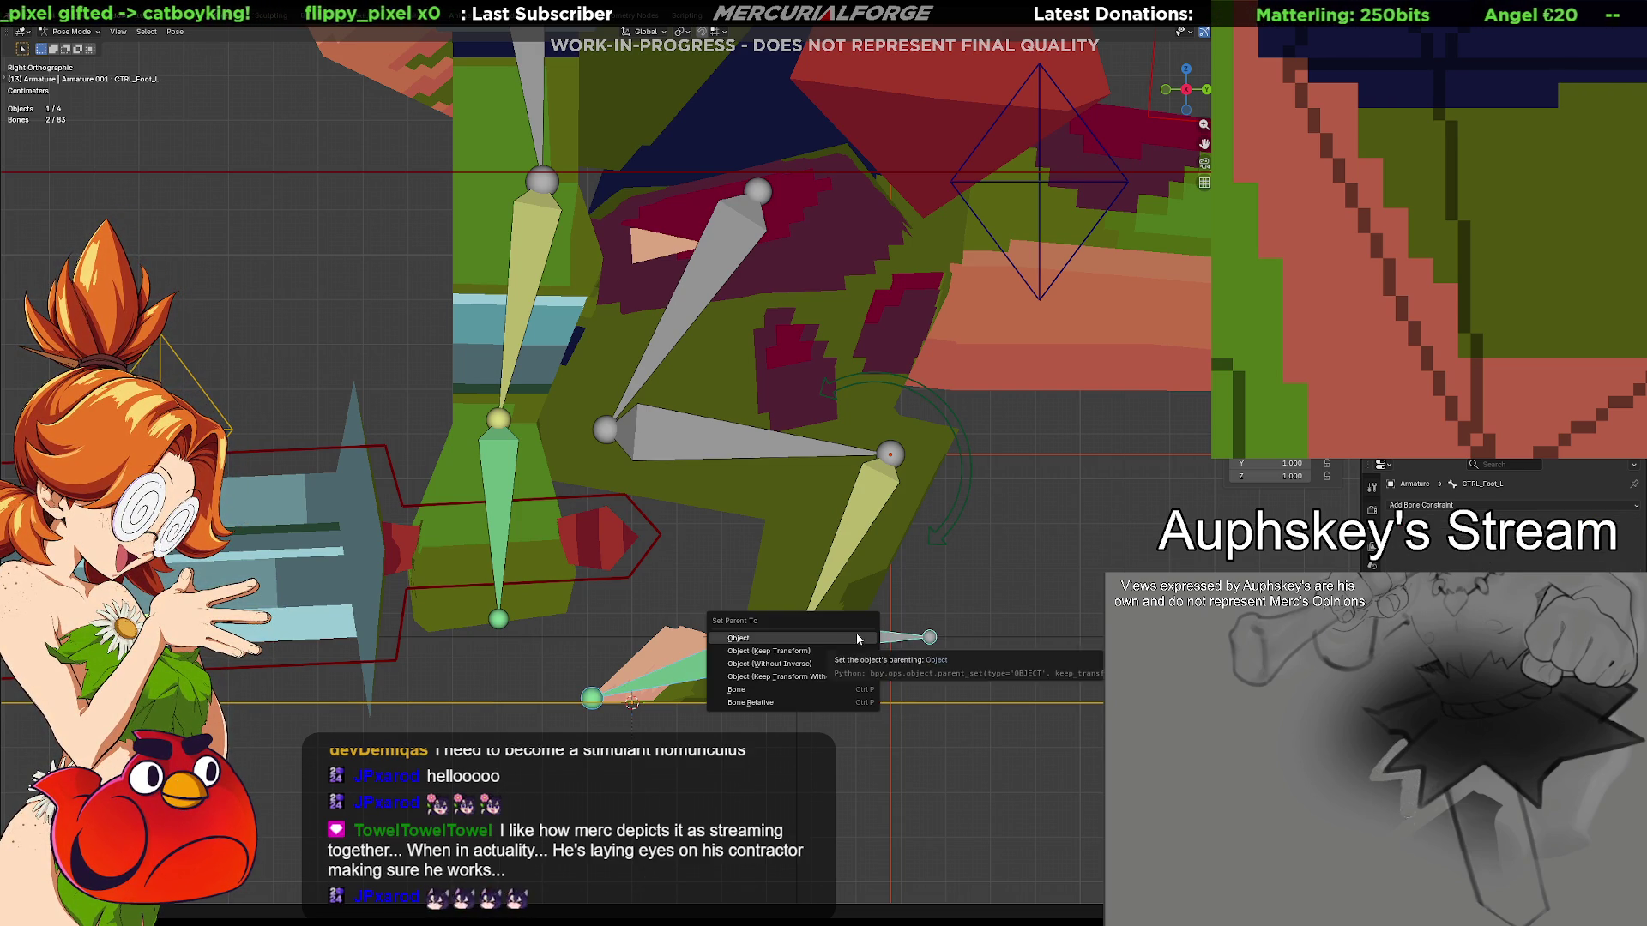
left_click(845, 637)
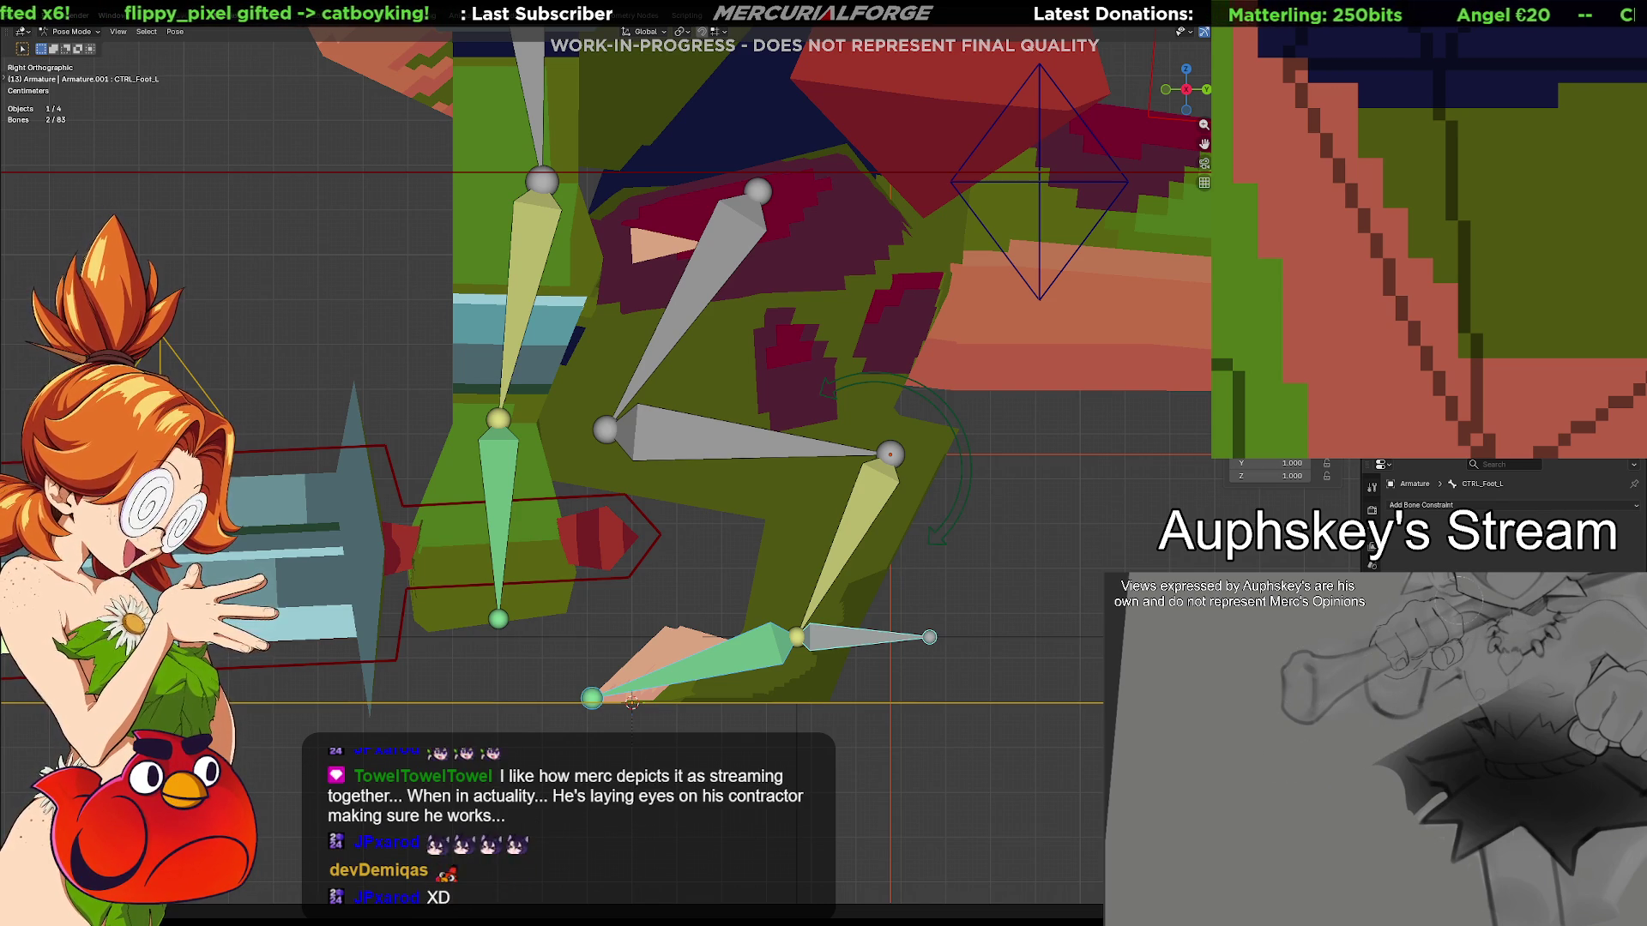
left_click(837, 641)
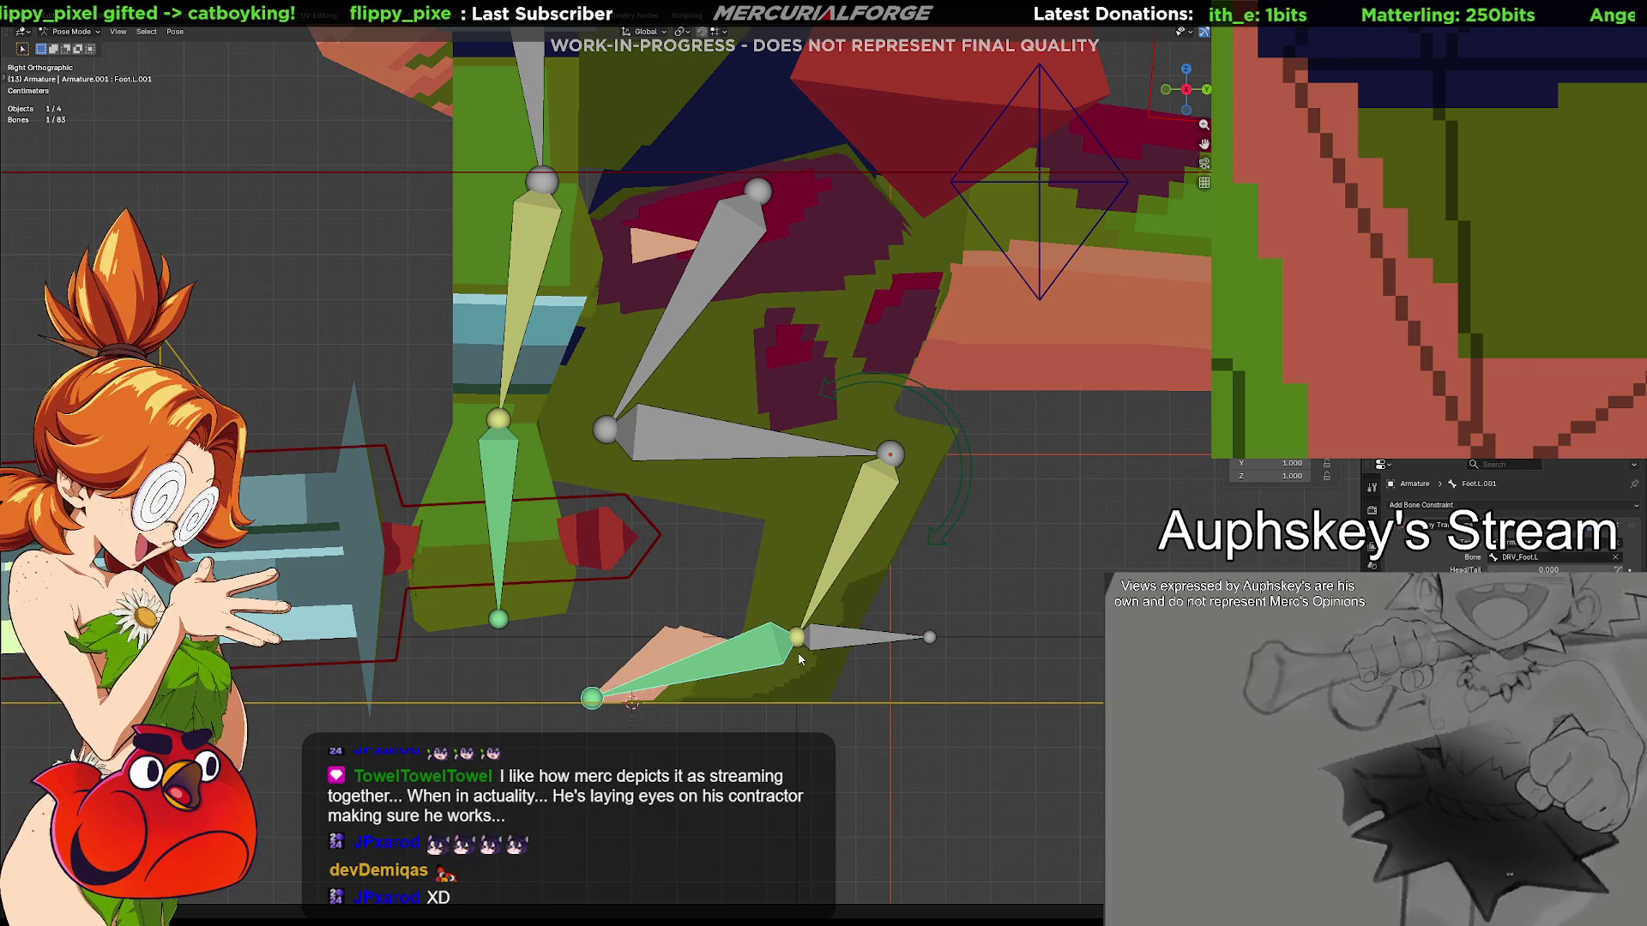
left_click(759, 653)
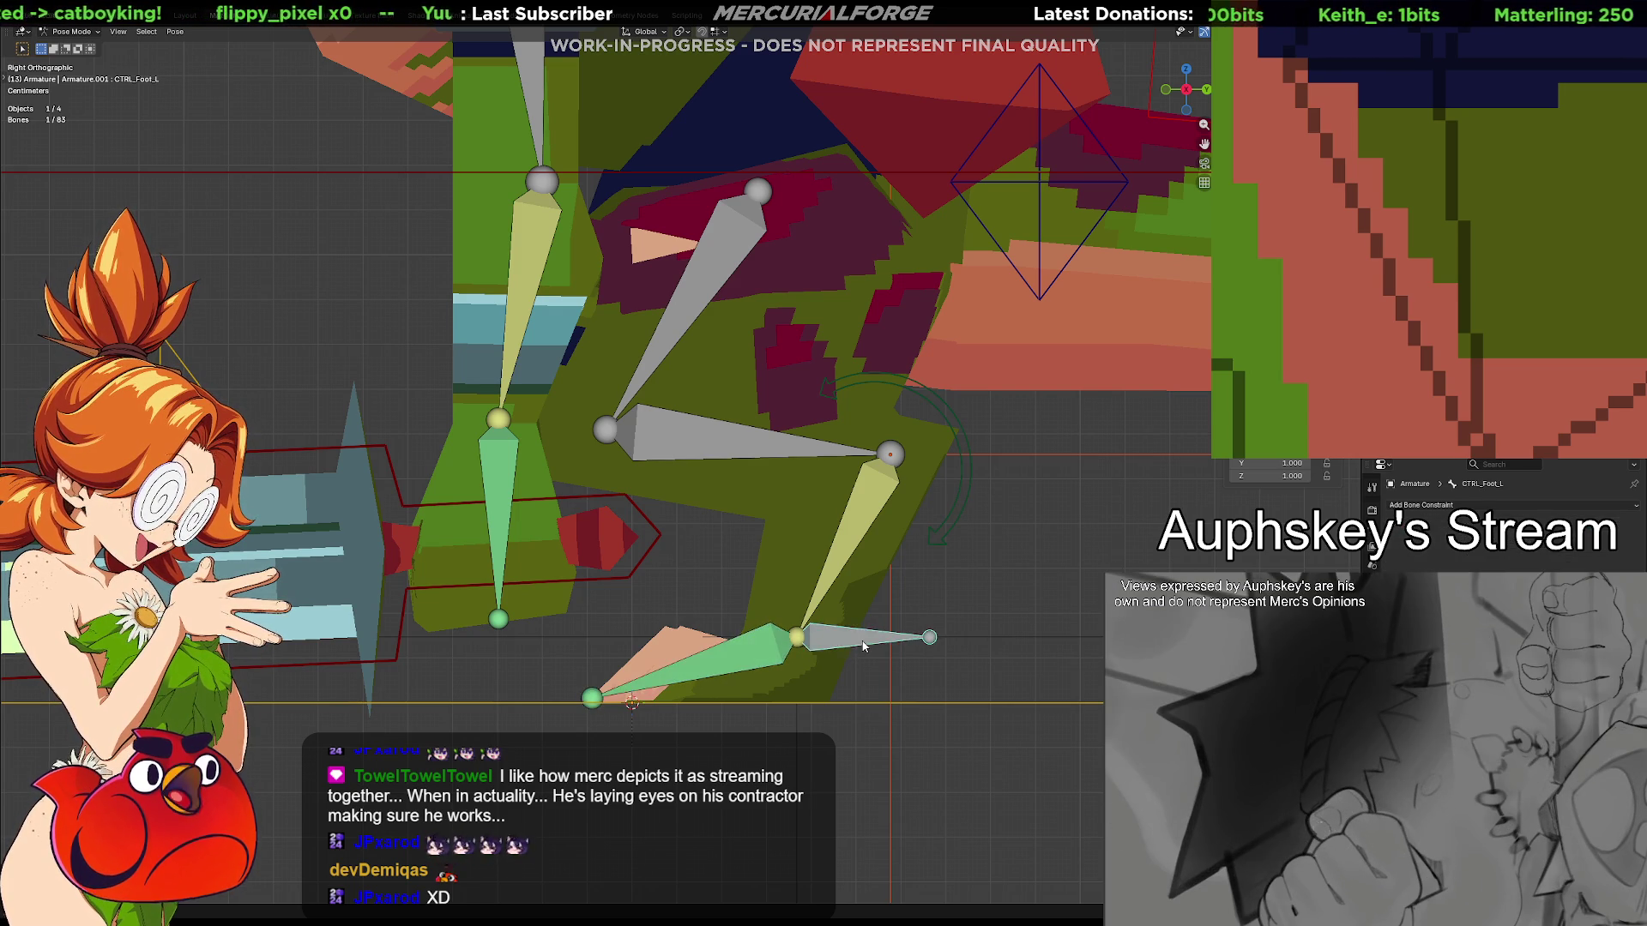
left_click(775, 650)
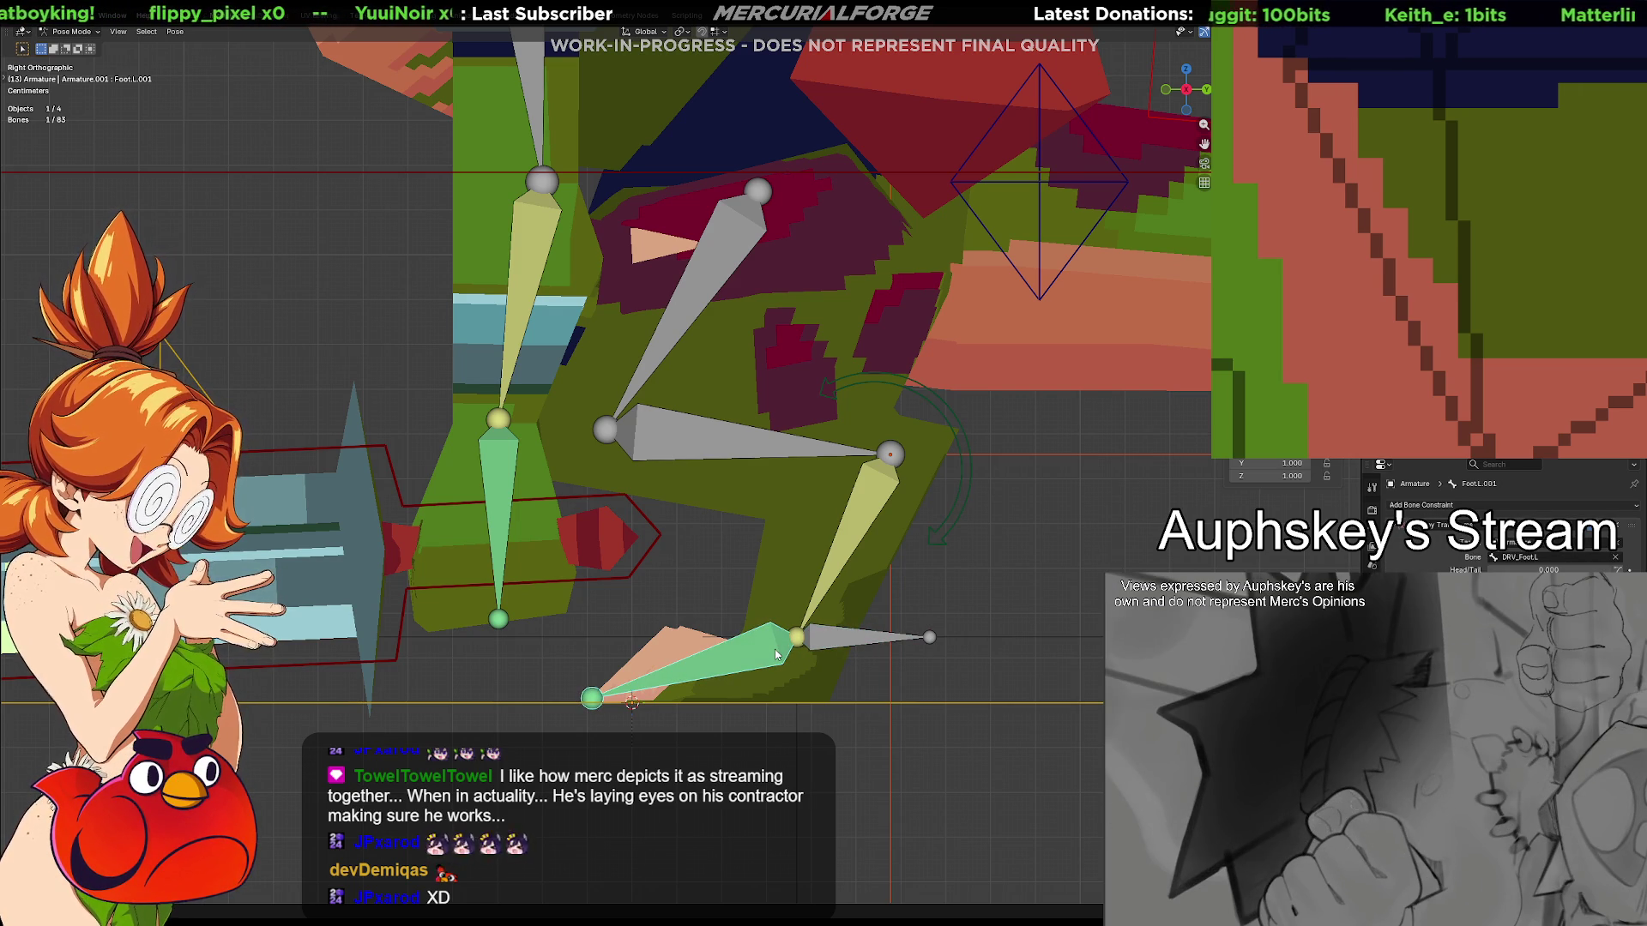
left_click(774, 651, "alt")
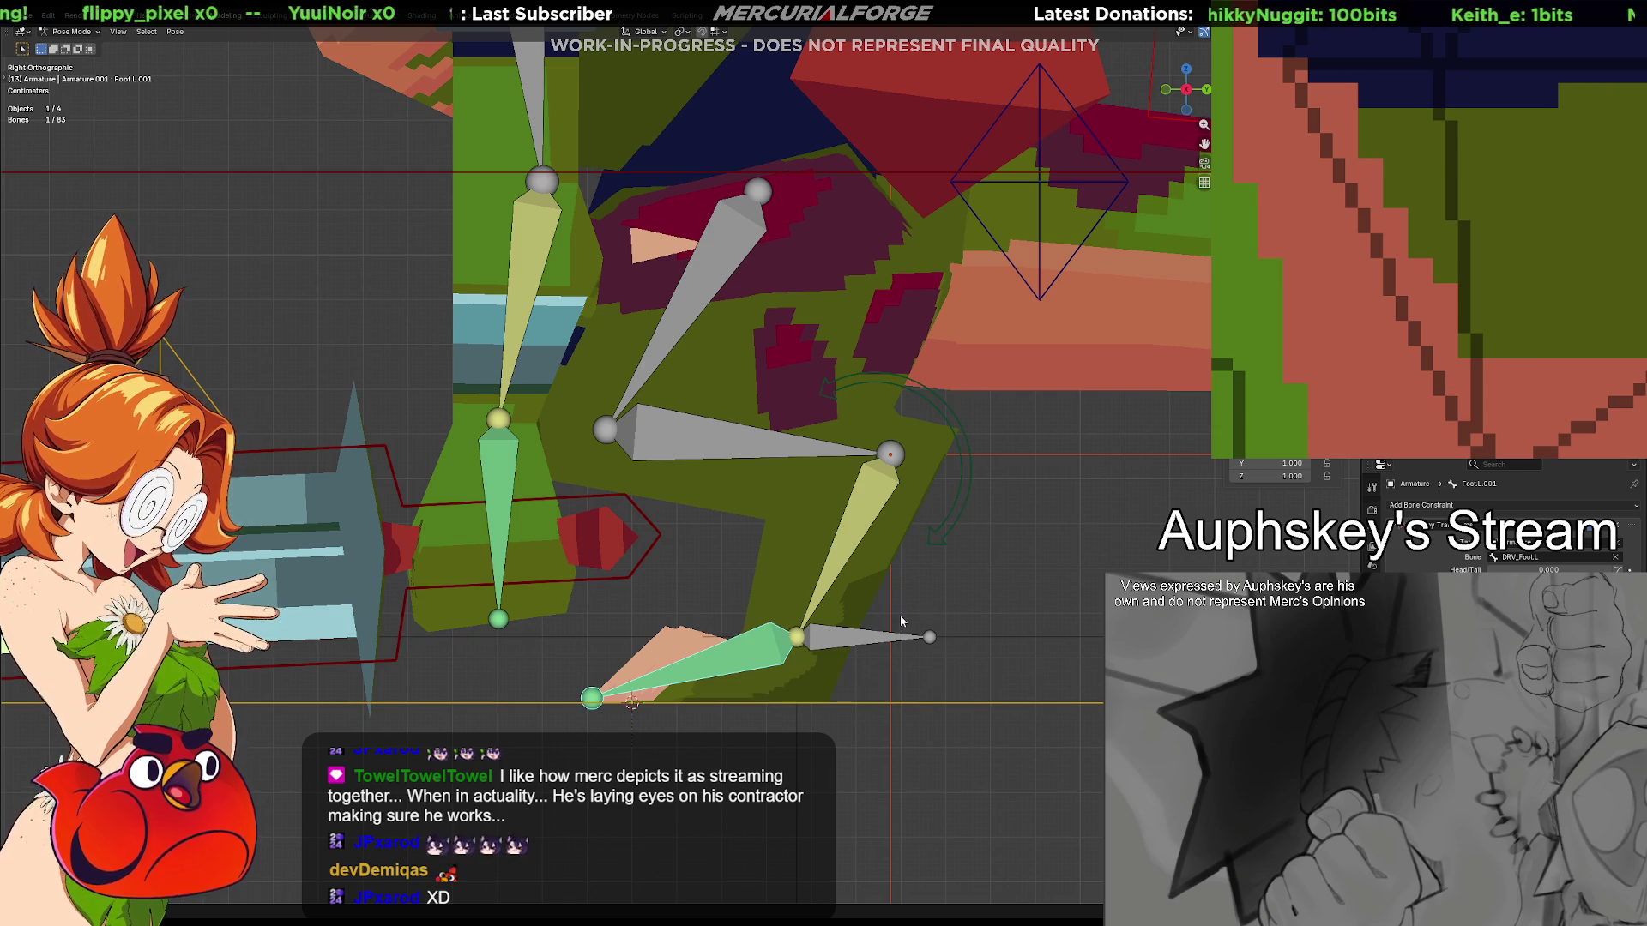
key("Tab")
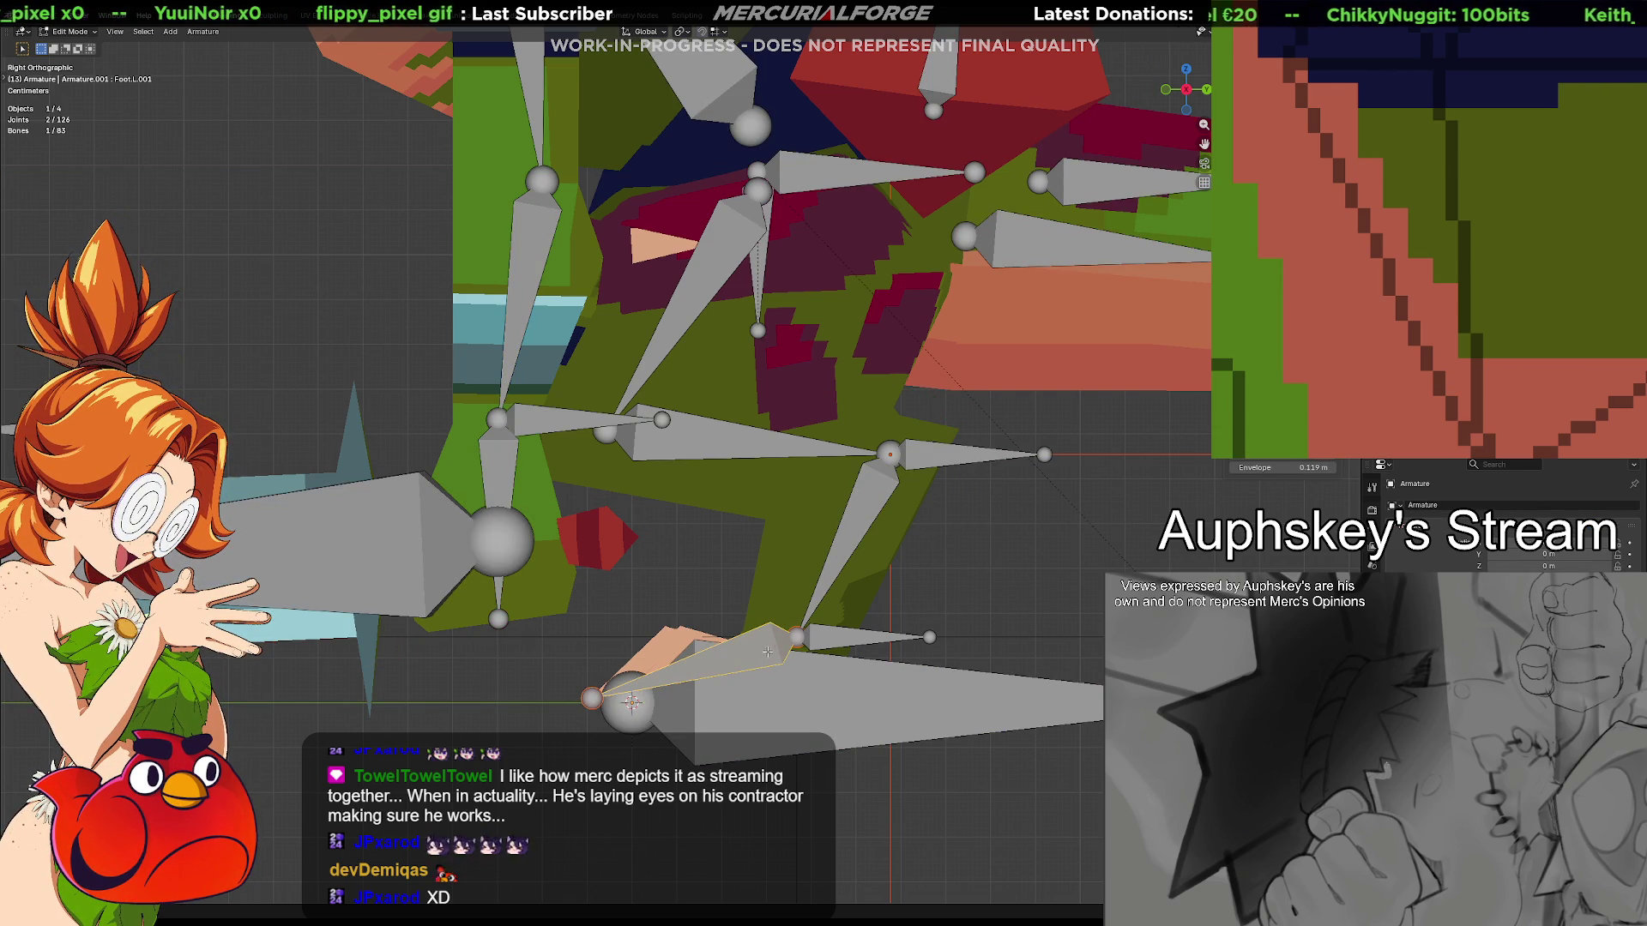
Parent the foot bone to CTRL_Foot_L with Keep Offset, then leave bone editing
left_click(843, 637, "shift")
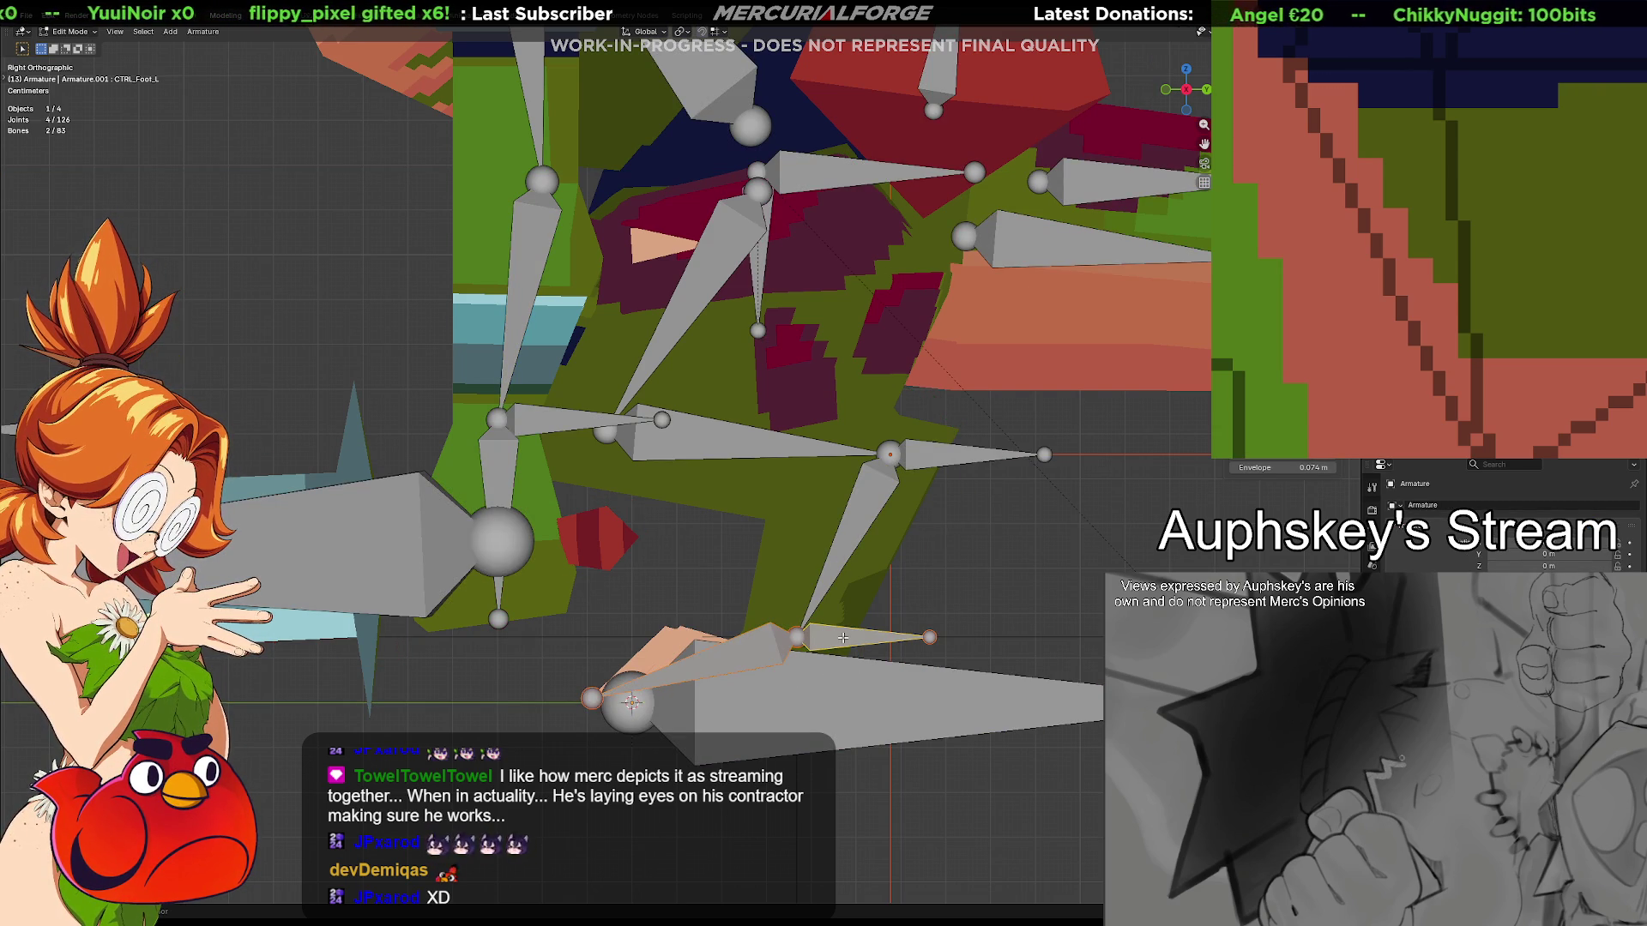
key("ctrl+p")
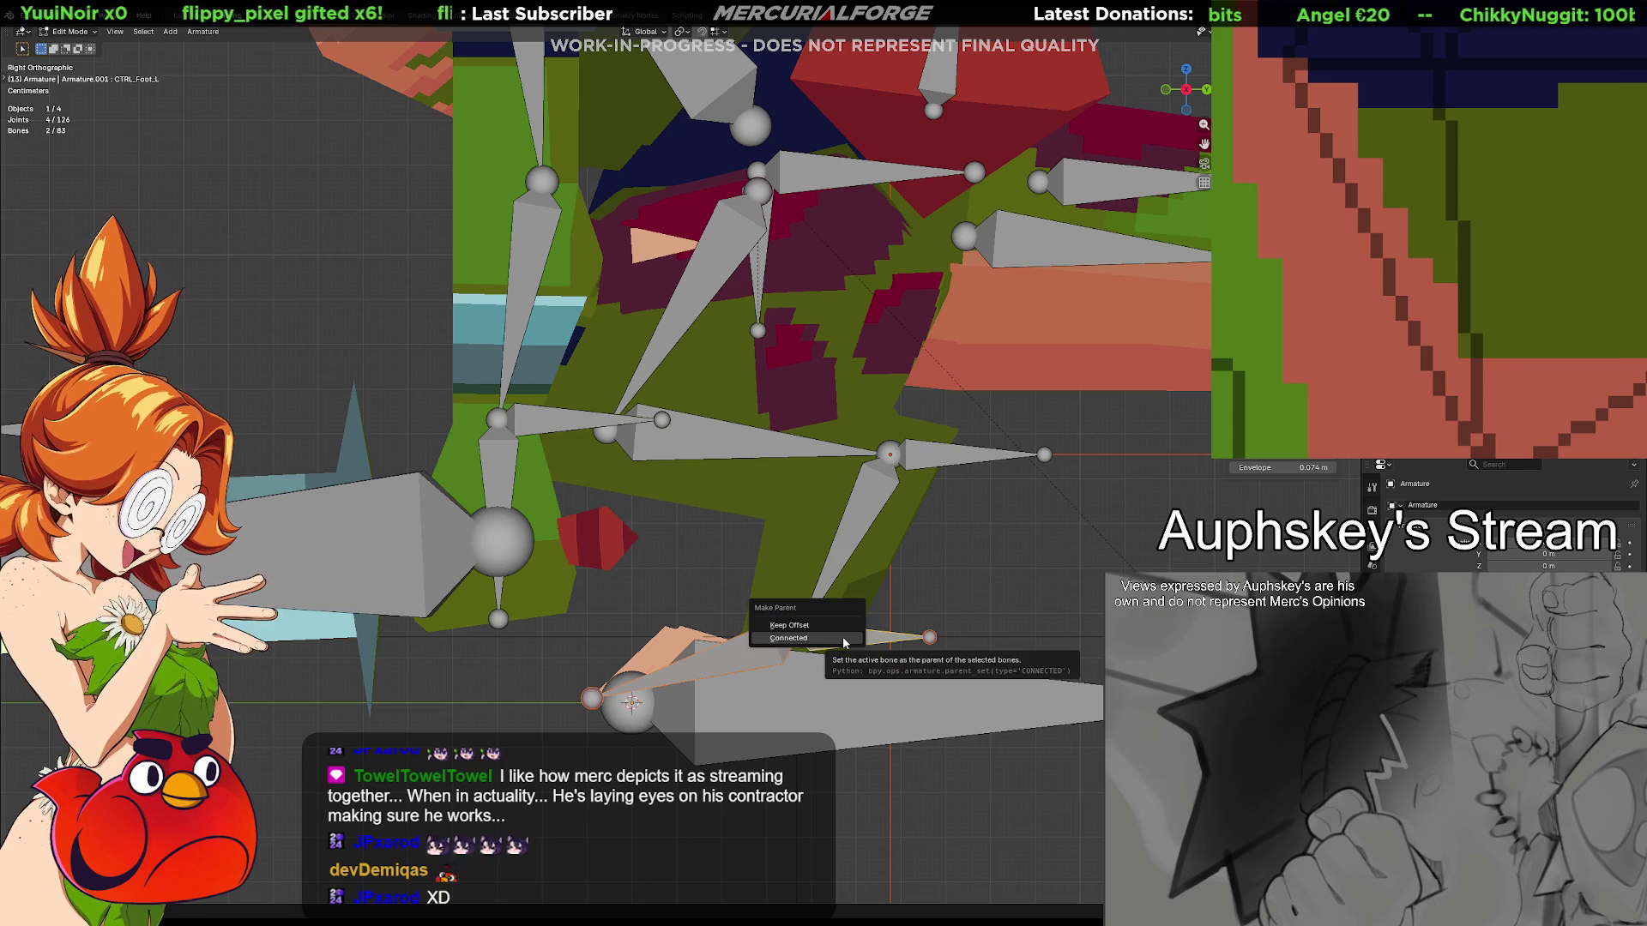
left_click(843, 631)
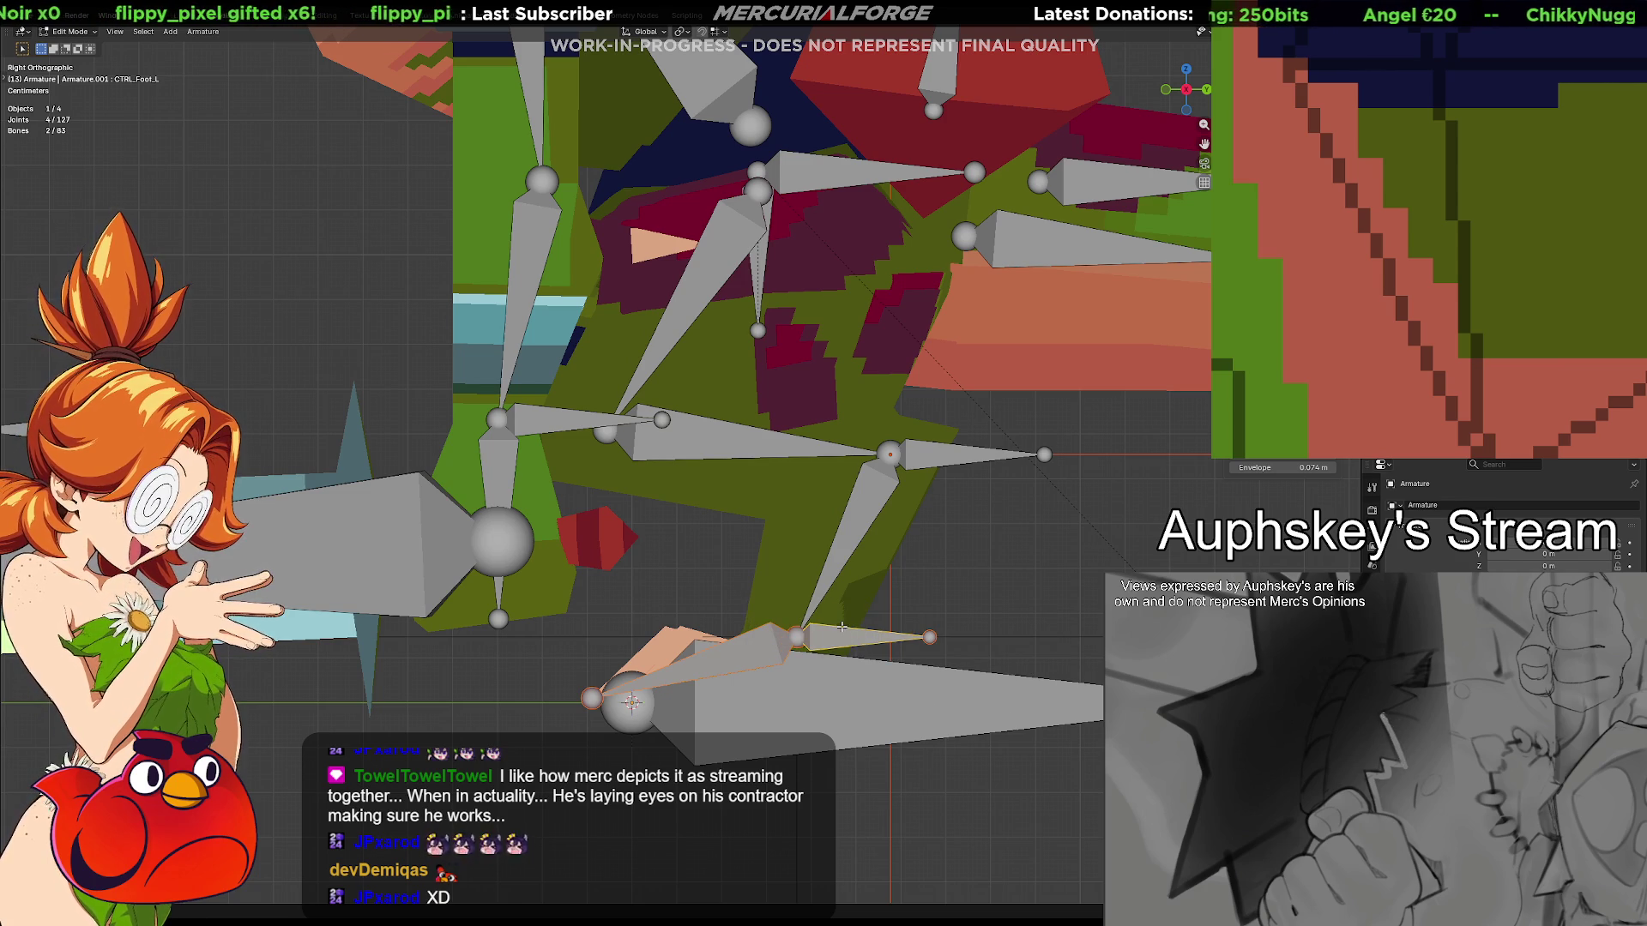
left_click(834, 639)
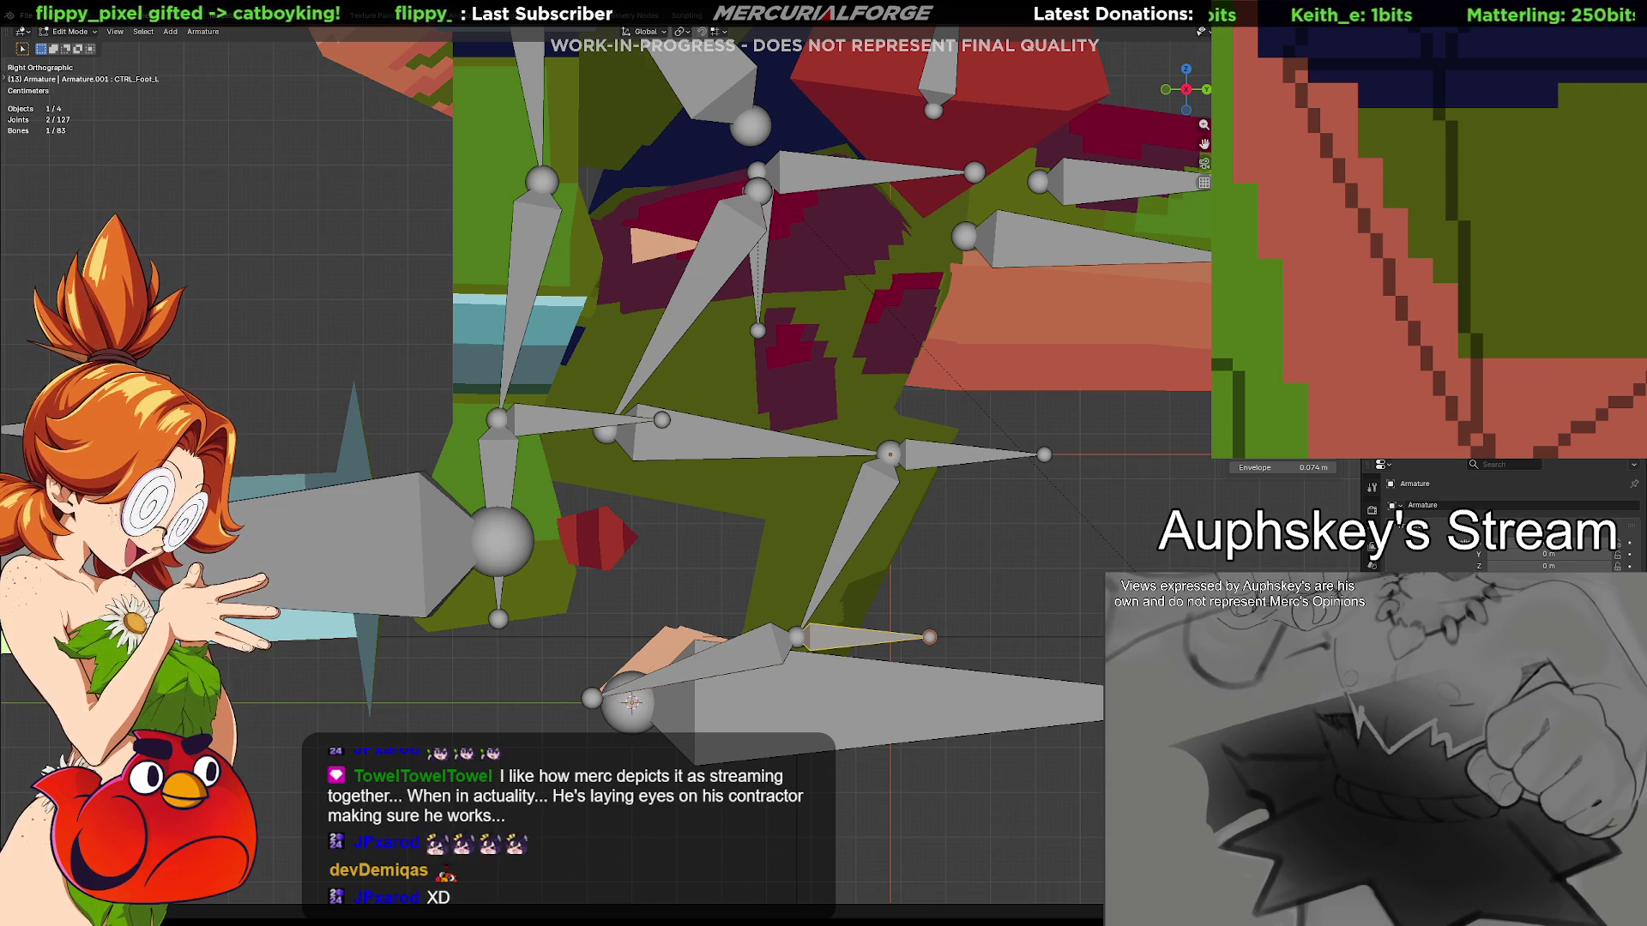
key("Tab")
In Pose Mode, give IK_Ankle.L an Inverse Kinematics constraint
key("ctrl+Tab")
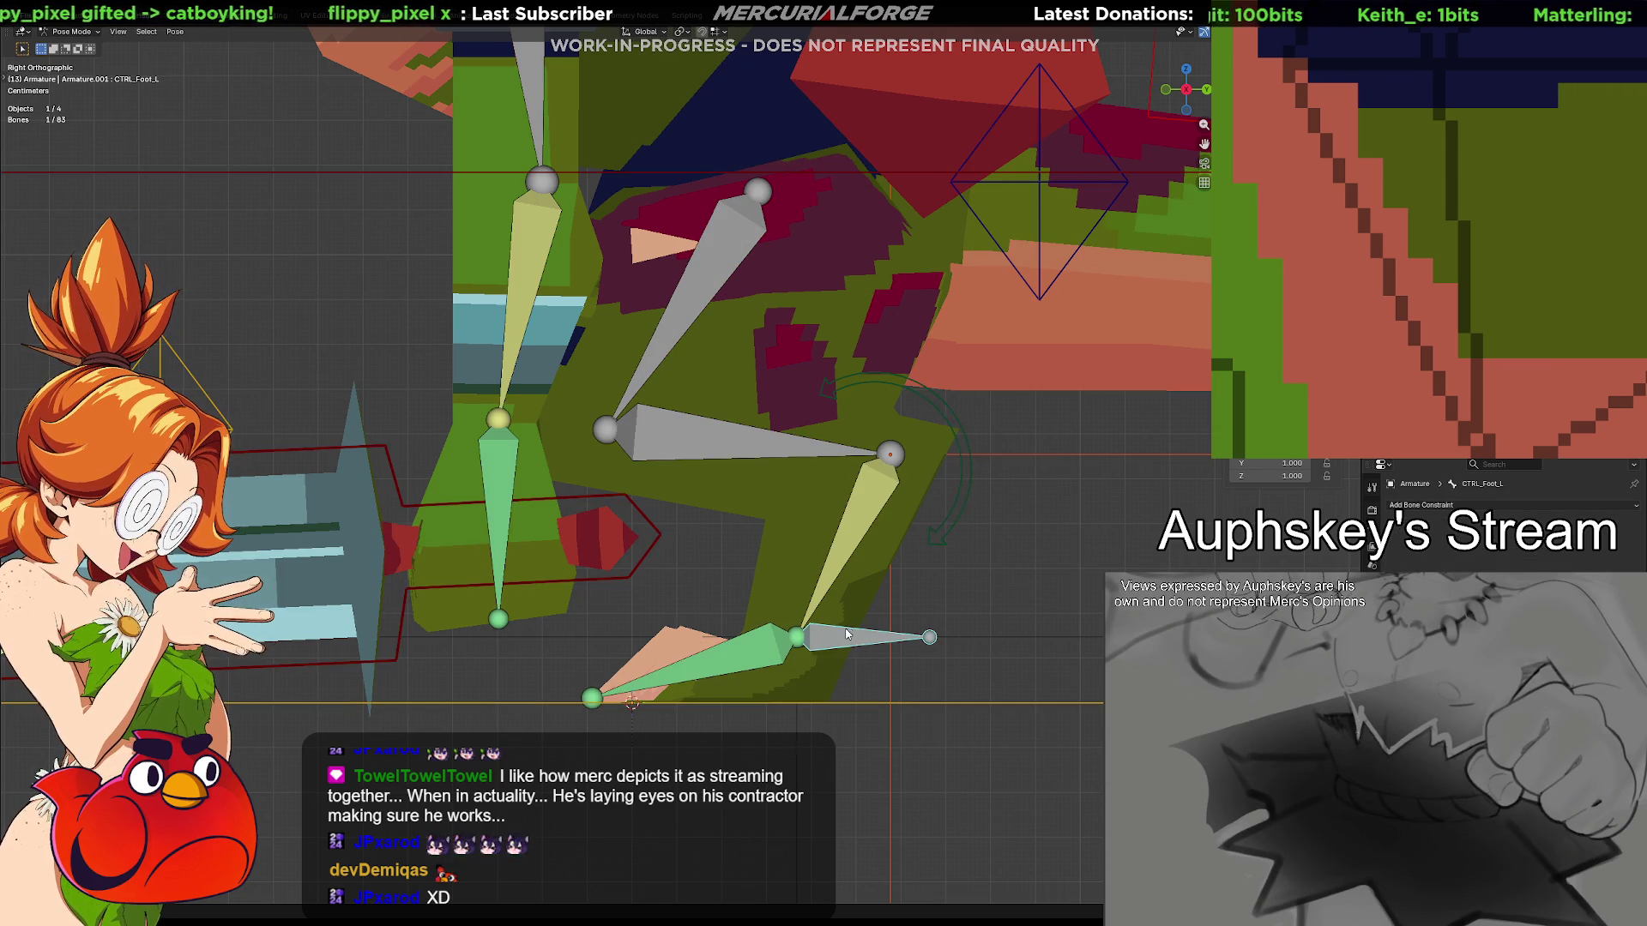
left_click(855, 530, "shift")
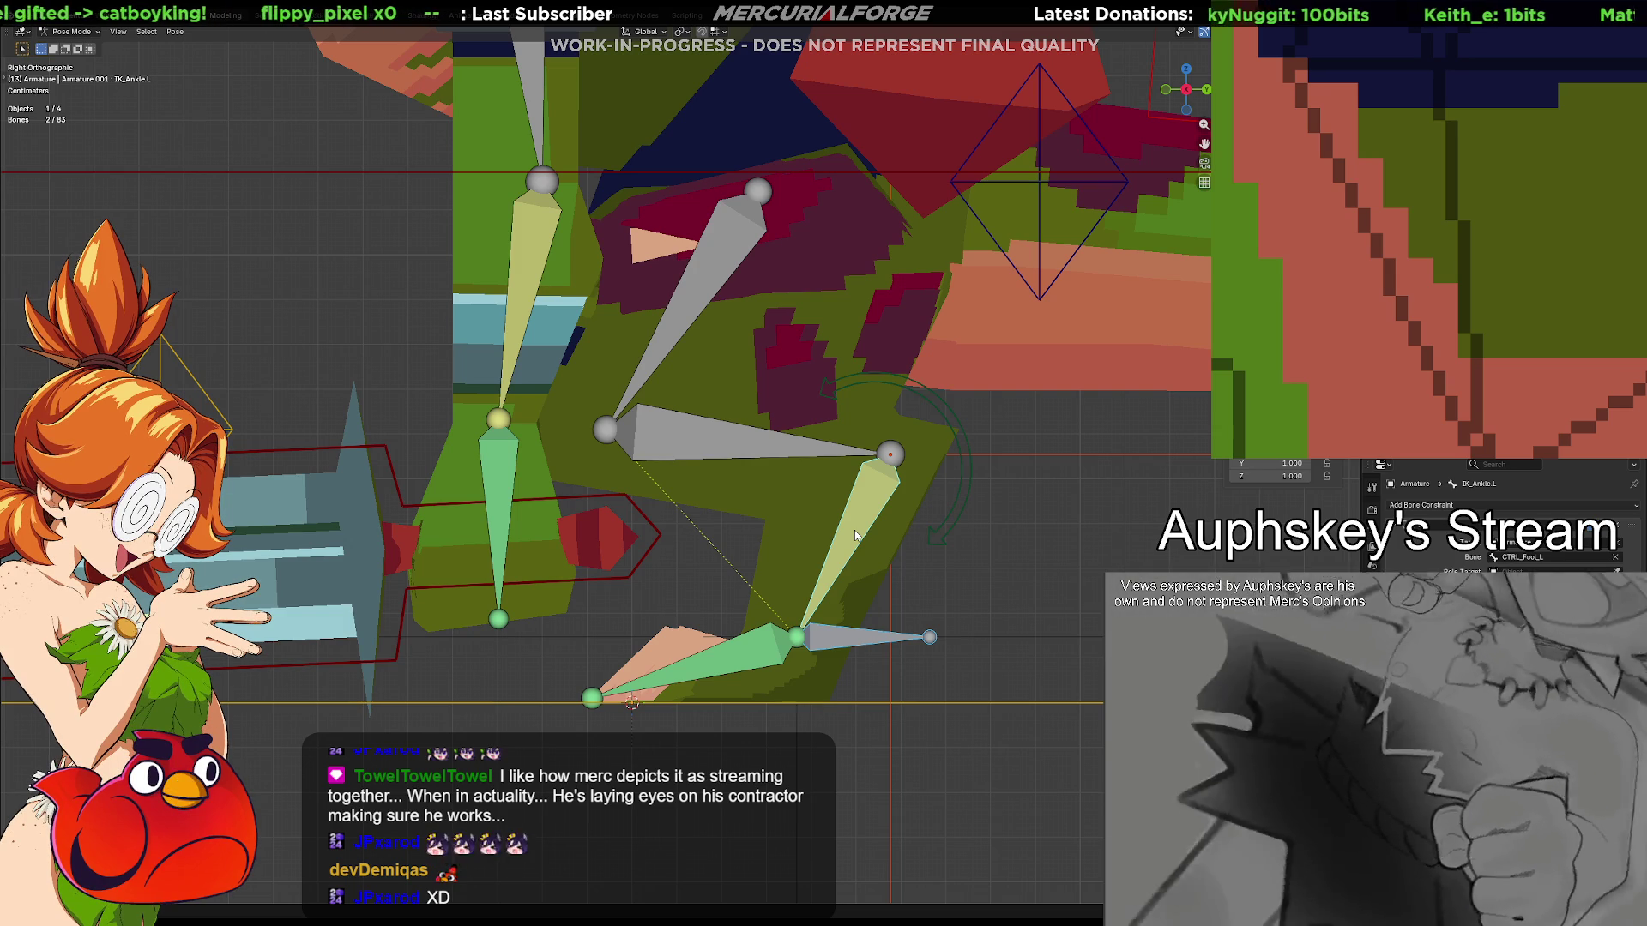
key("shift+ctrl+c")
left_click(929, 563)
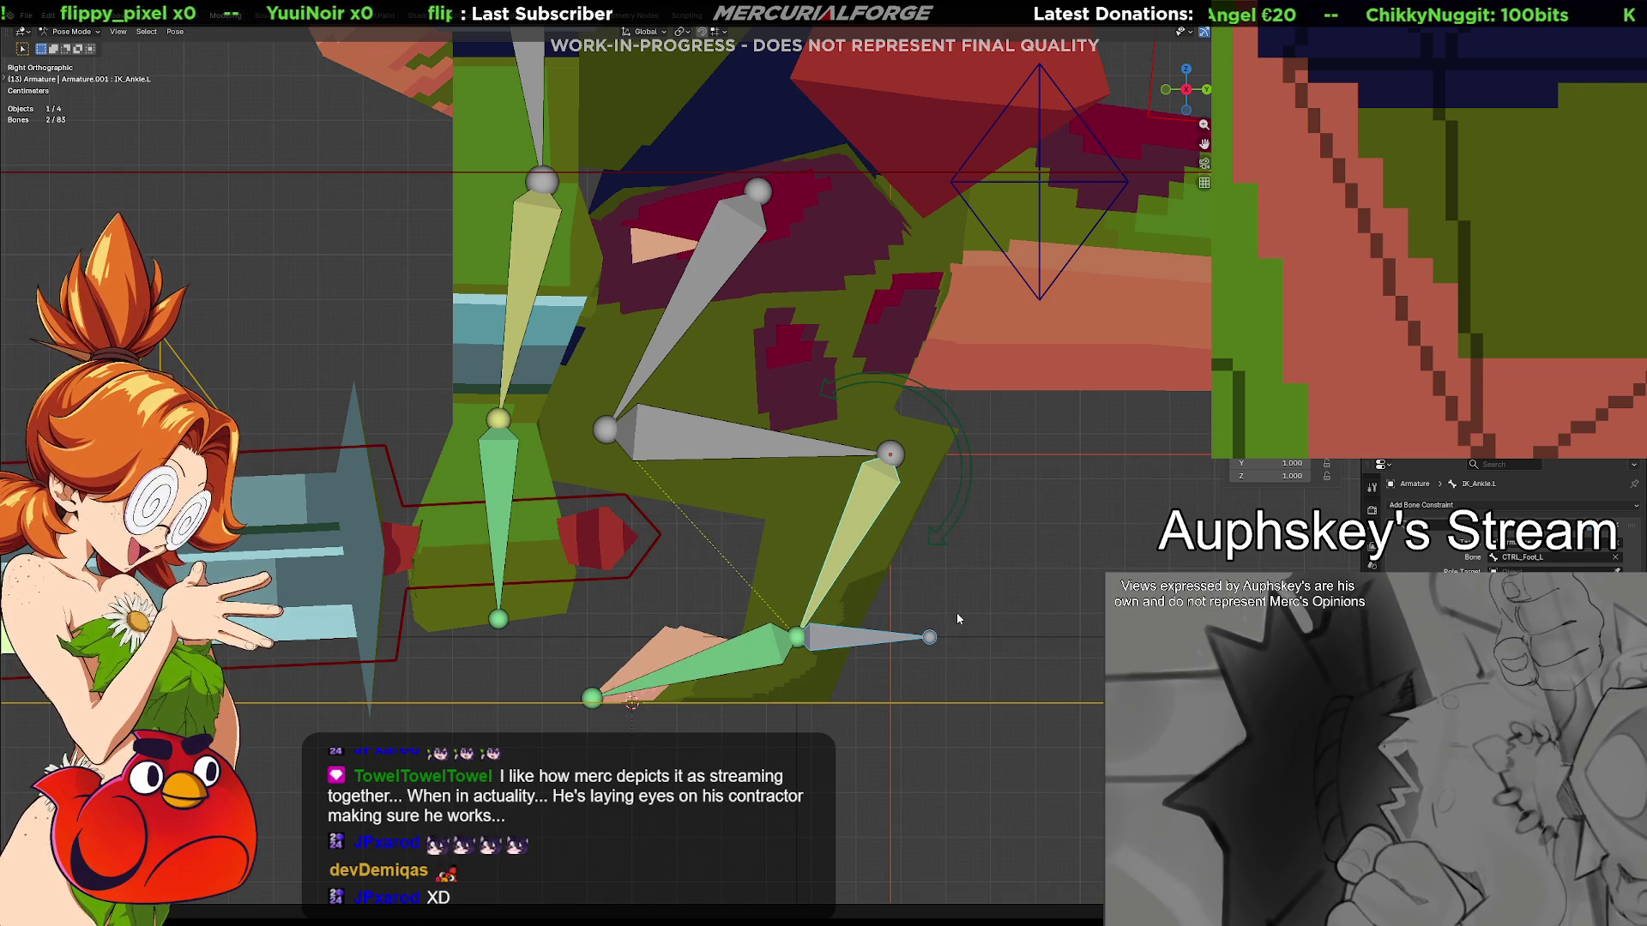
Test-move CTRL_Foot_L and cancel so the leg stays in its original pose
left_click(888, 636)
key("g")
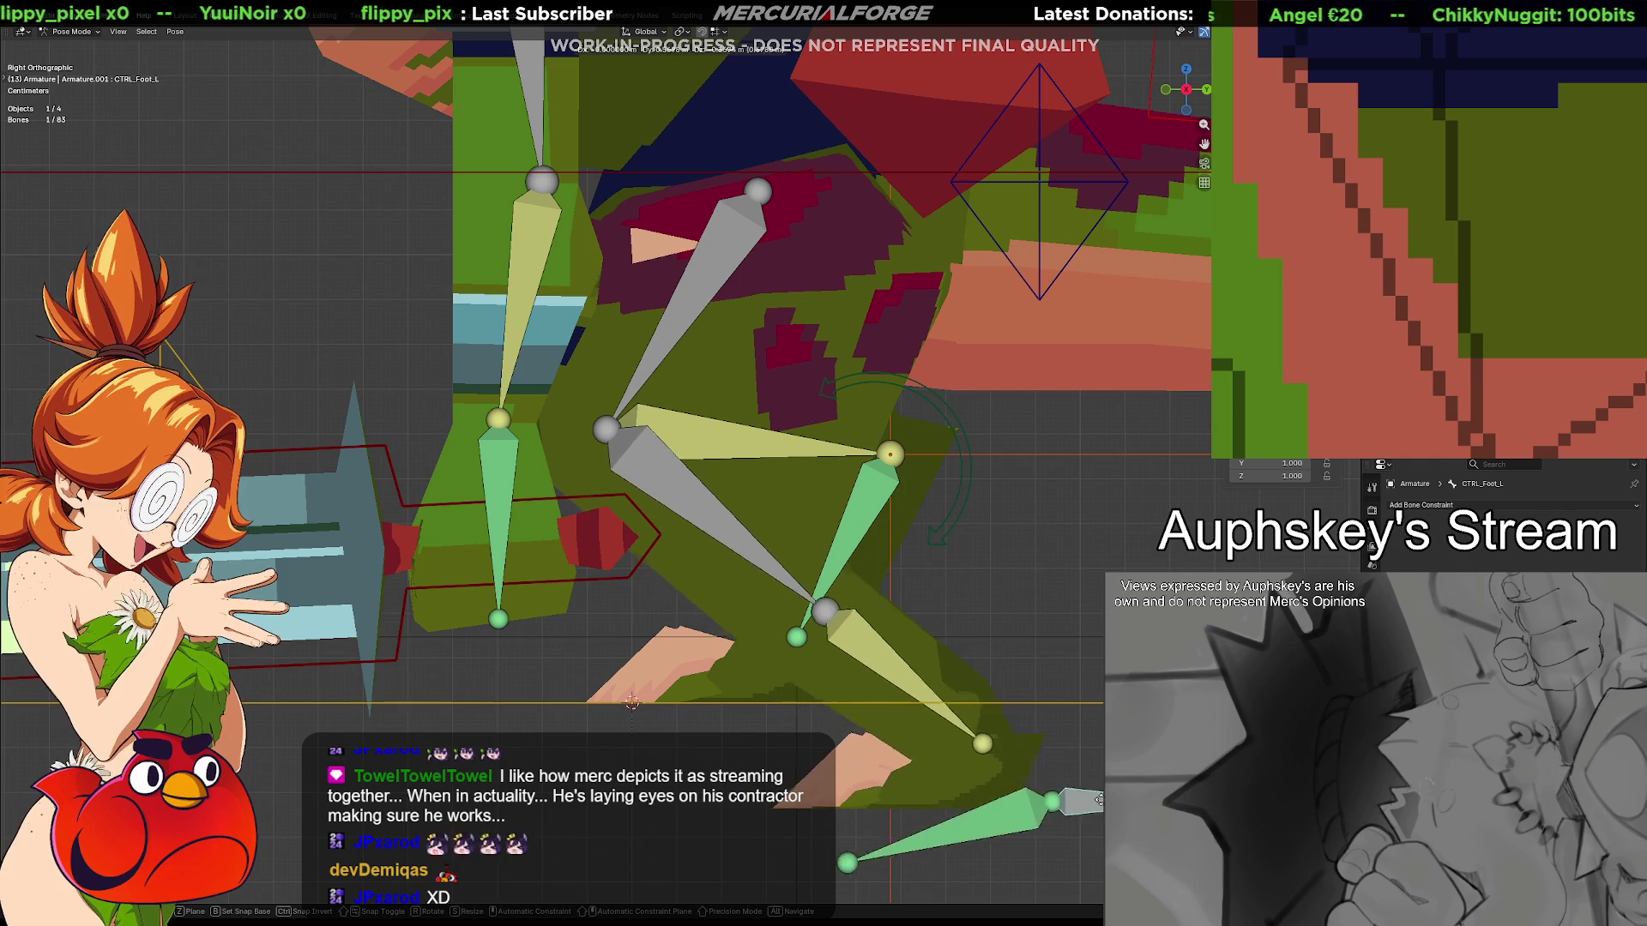
left_click(892, 675)
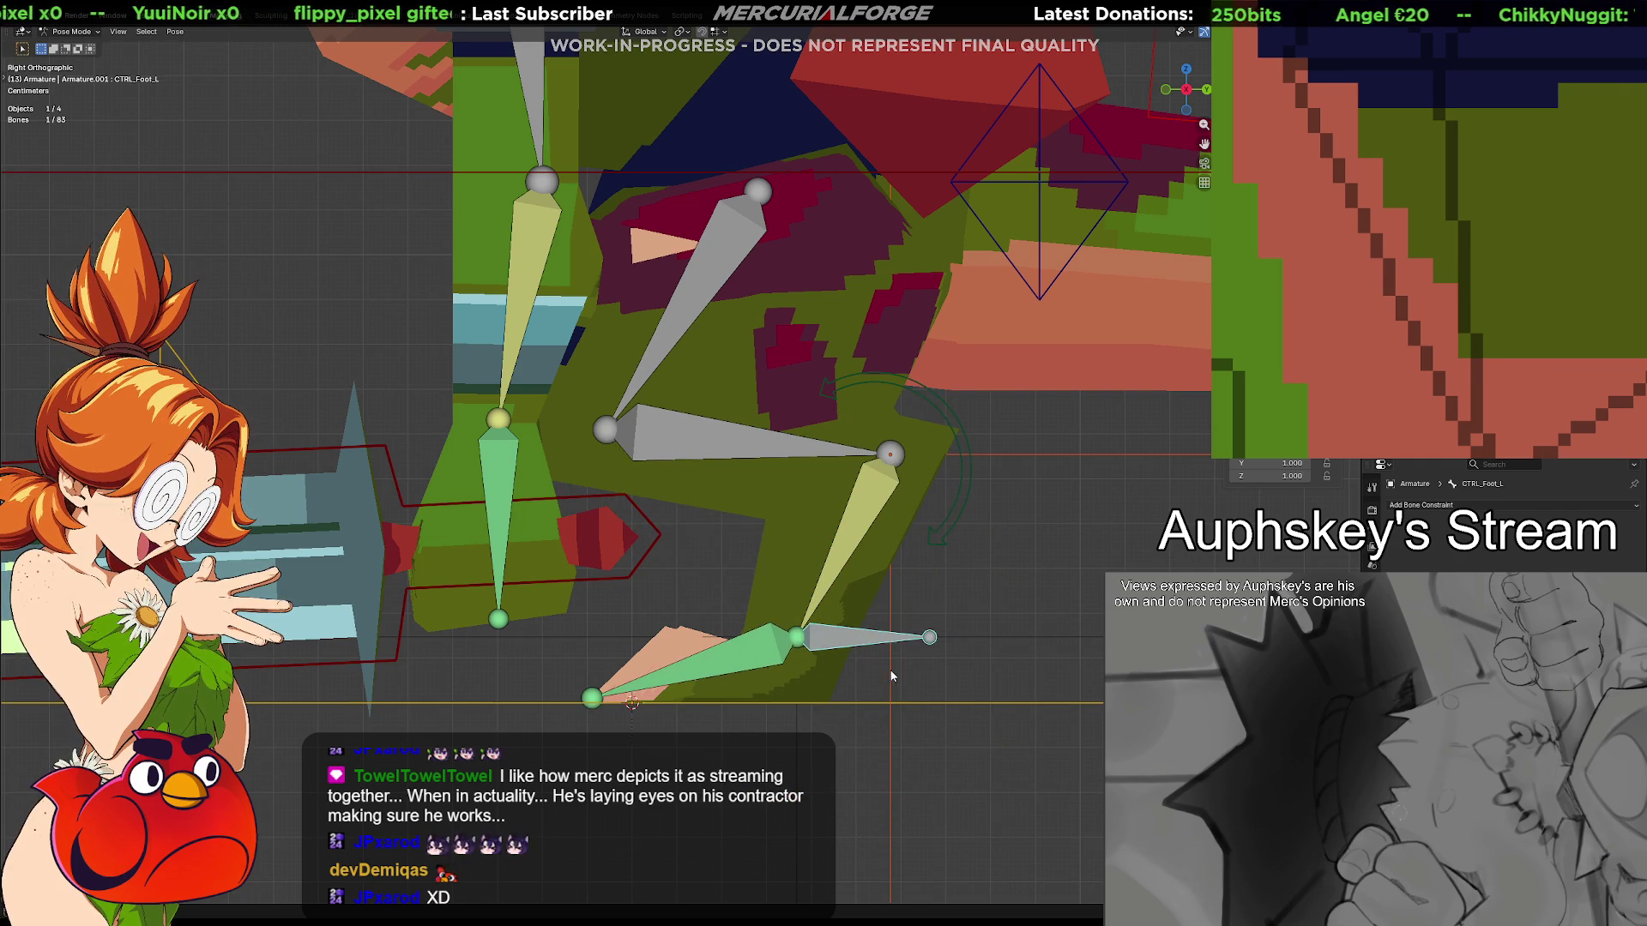
left_click(854, 518, "shift")
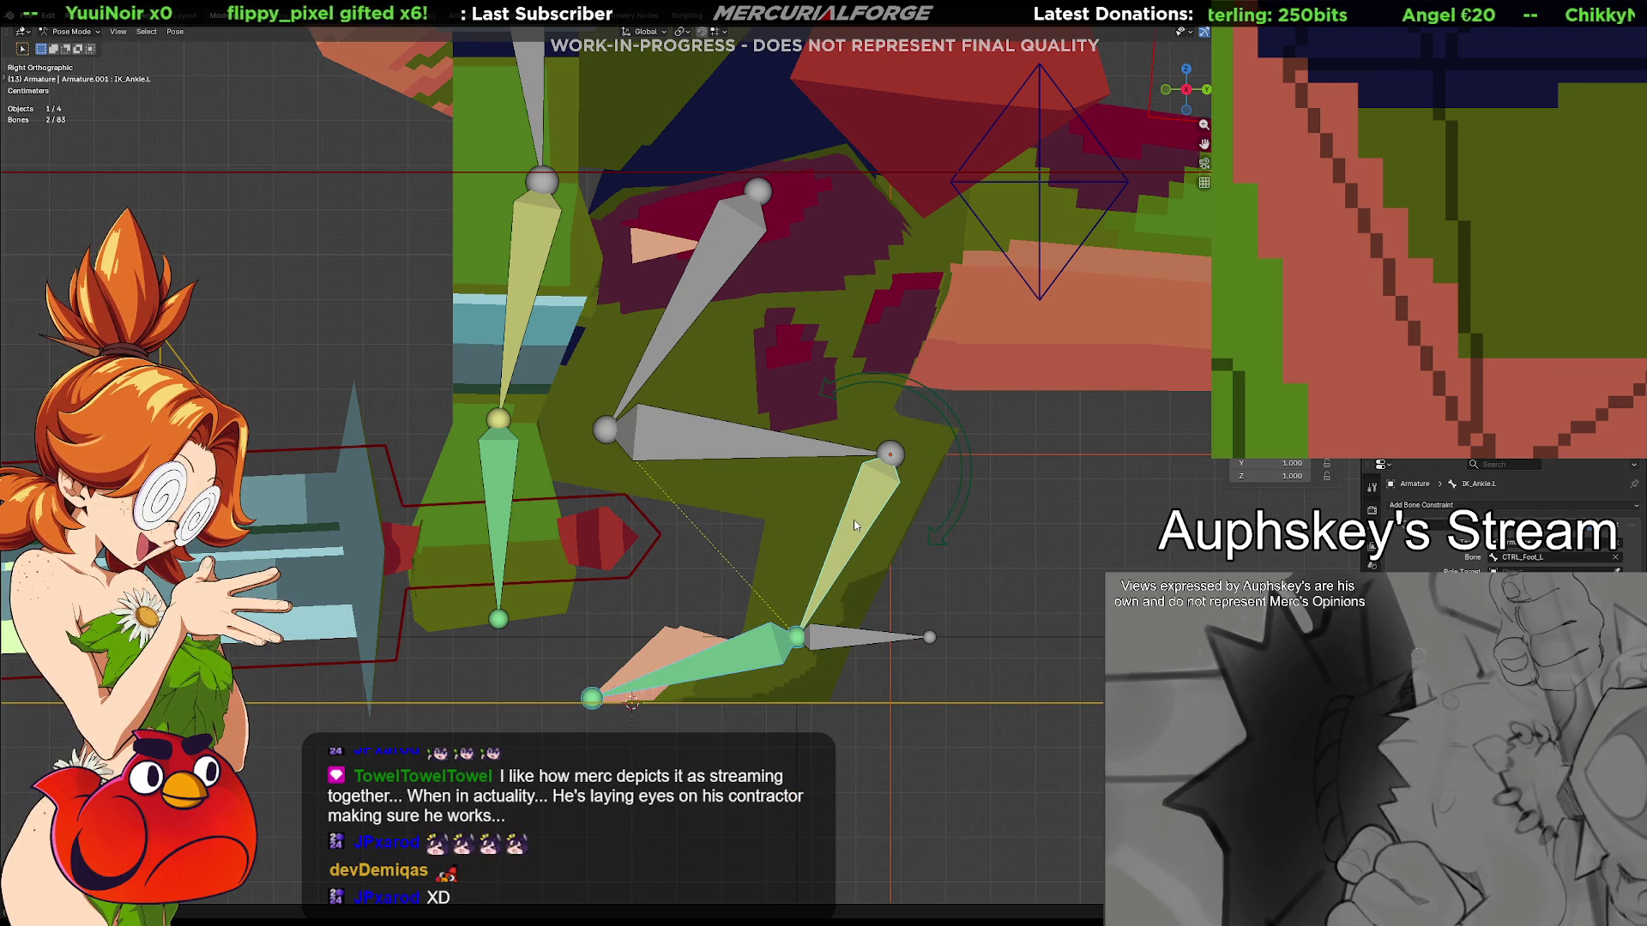
key("ctrl+shift+c")
key("Escape")
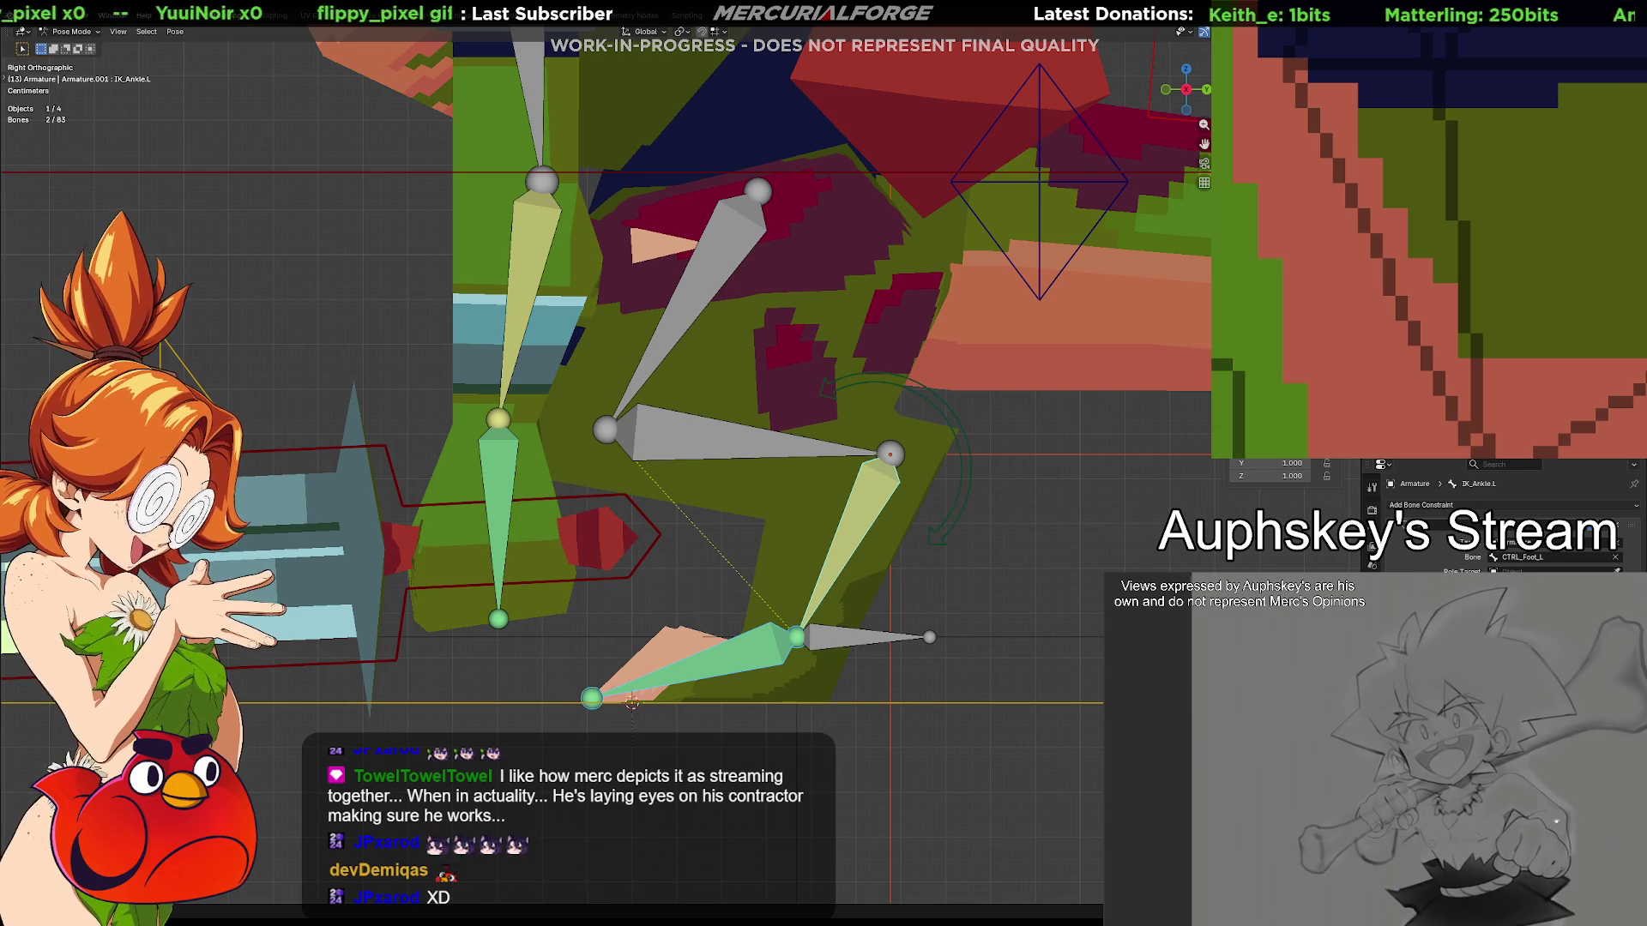
Remove the constraint from Foot.L.001 and test-grab the foot control without moving it
left_click(631, 701)
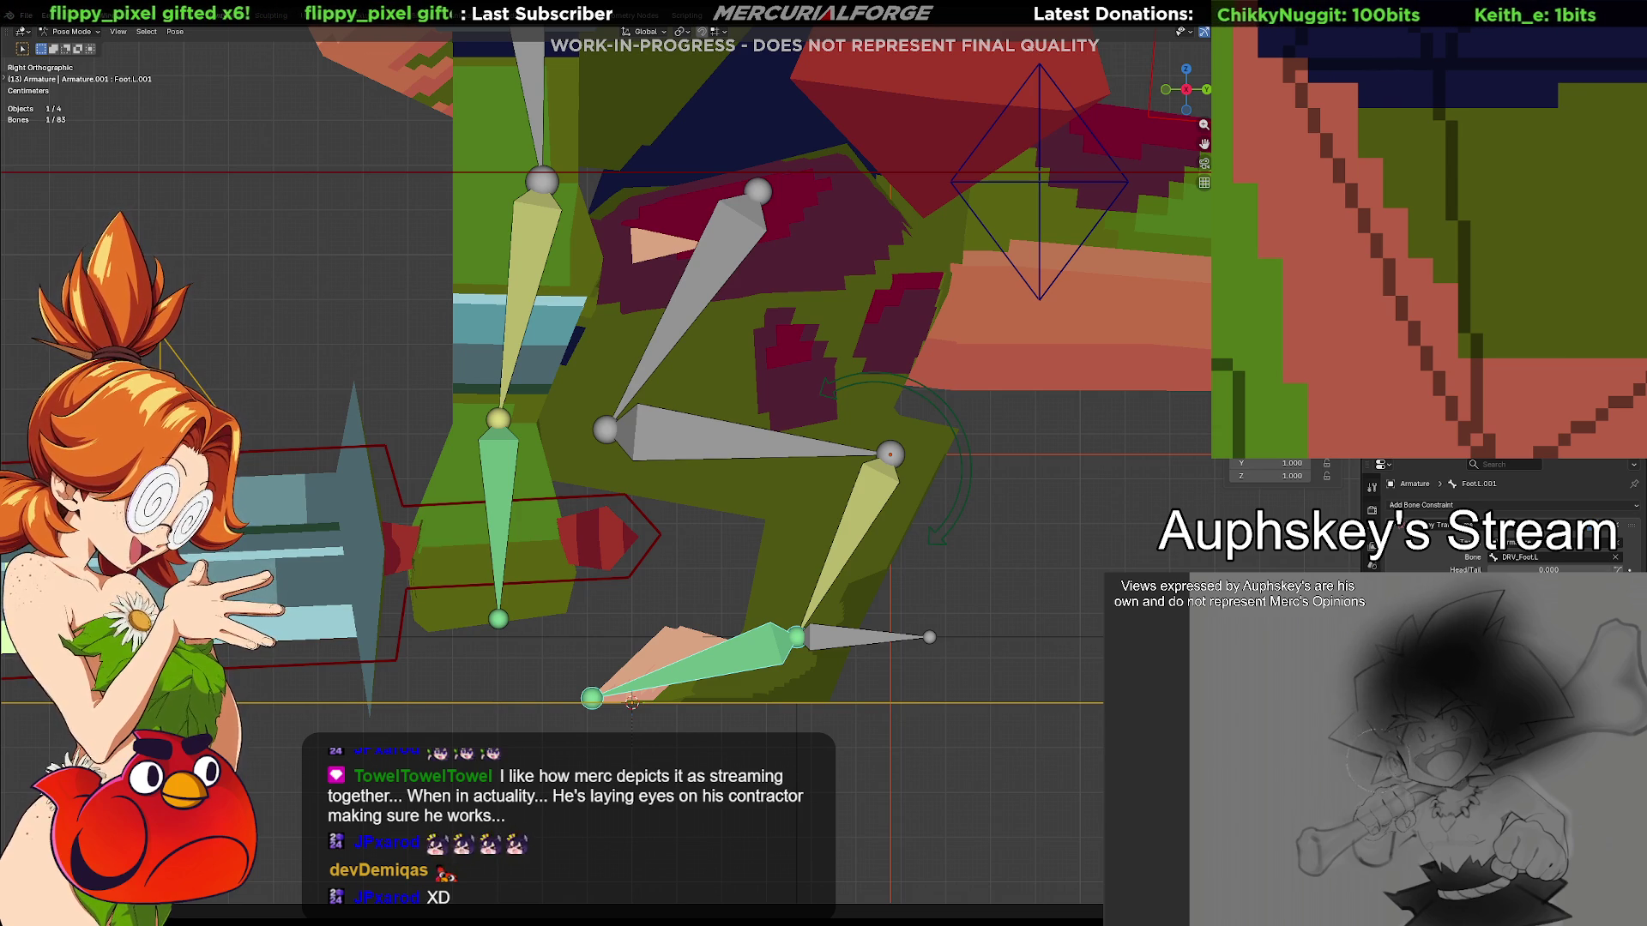
left_click(1617, 529)
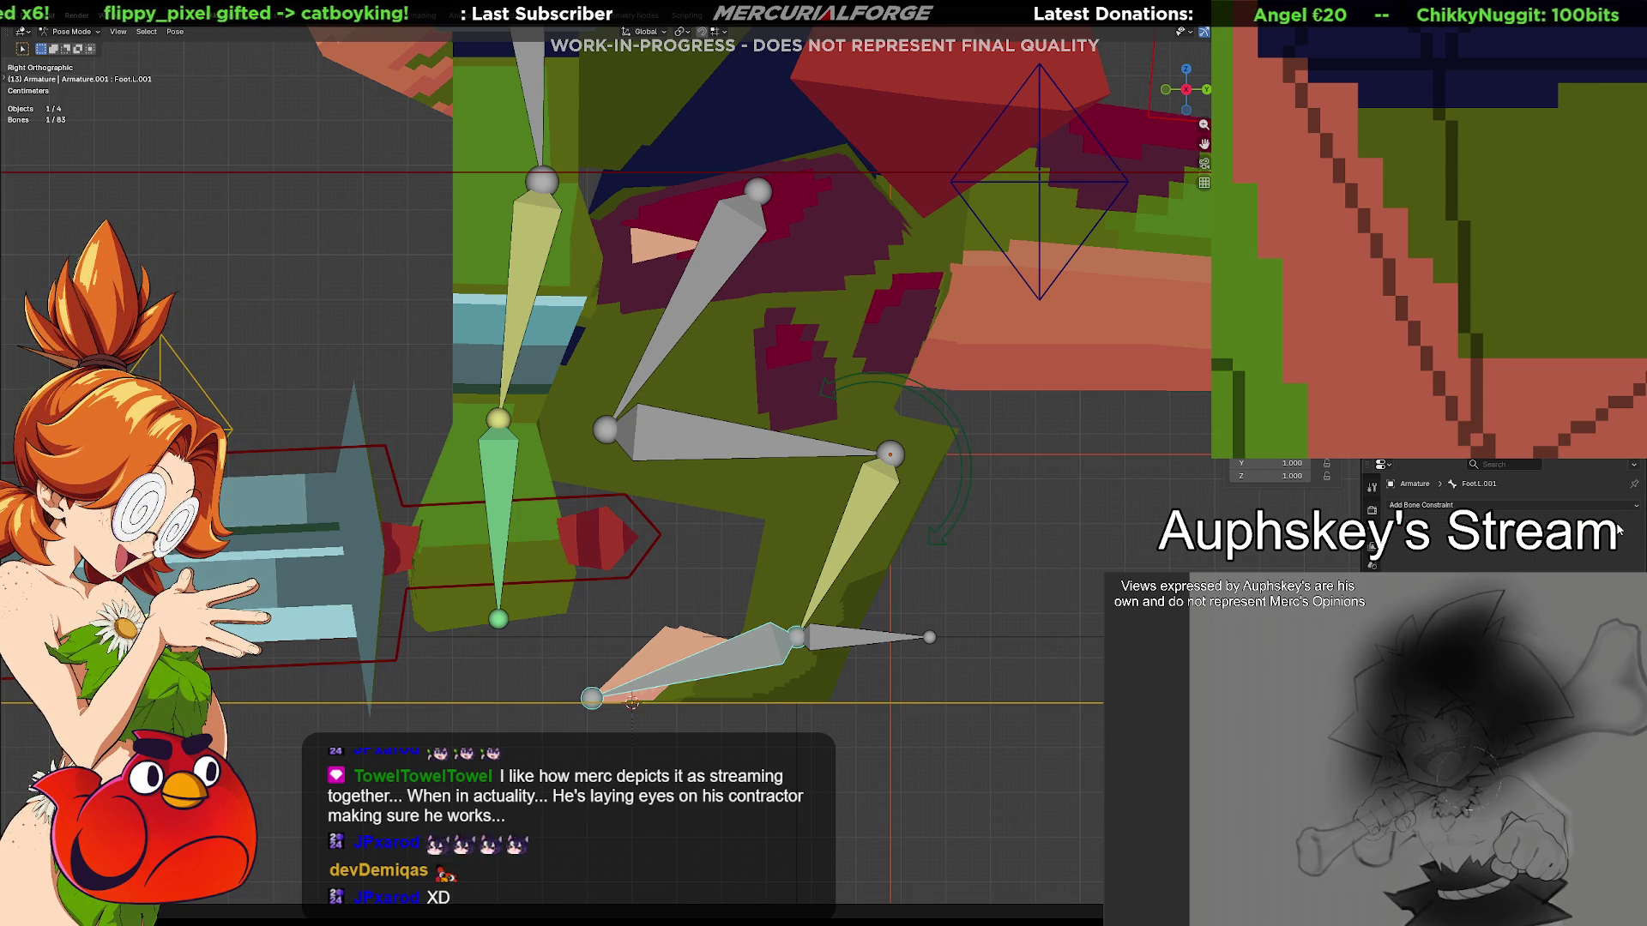
left_click(891, 656)
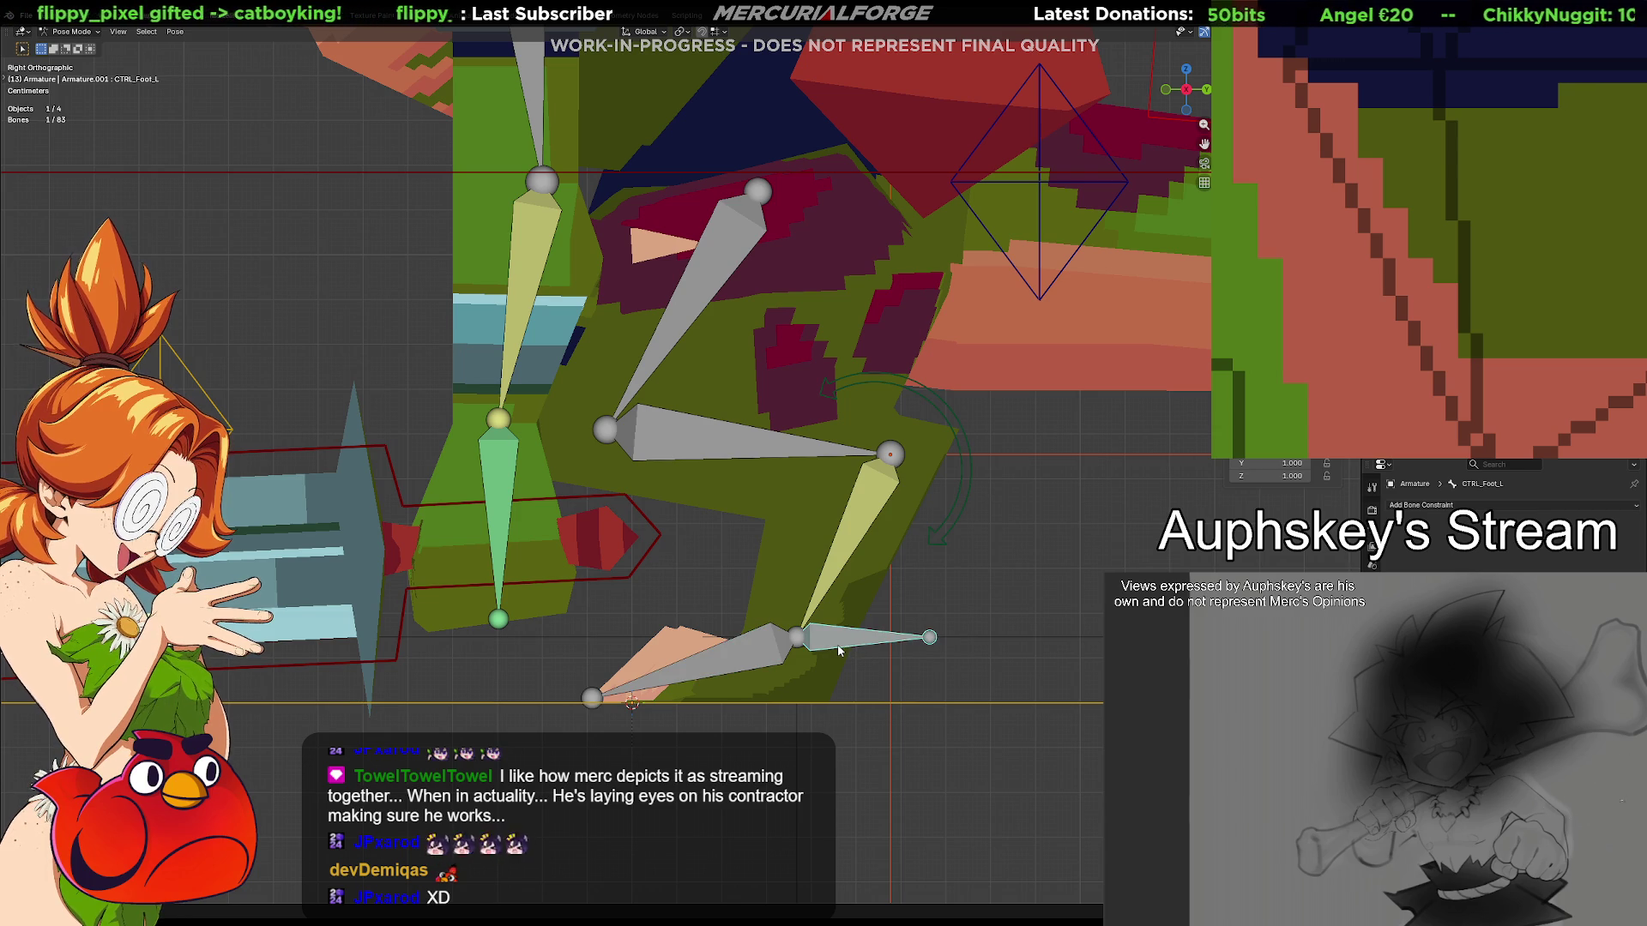
key("g")
key("Escape")
left_click(761, 651)
Give the foot bone a Copy Location constraint targeting the Armature
key("shift+ctrl+c")
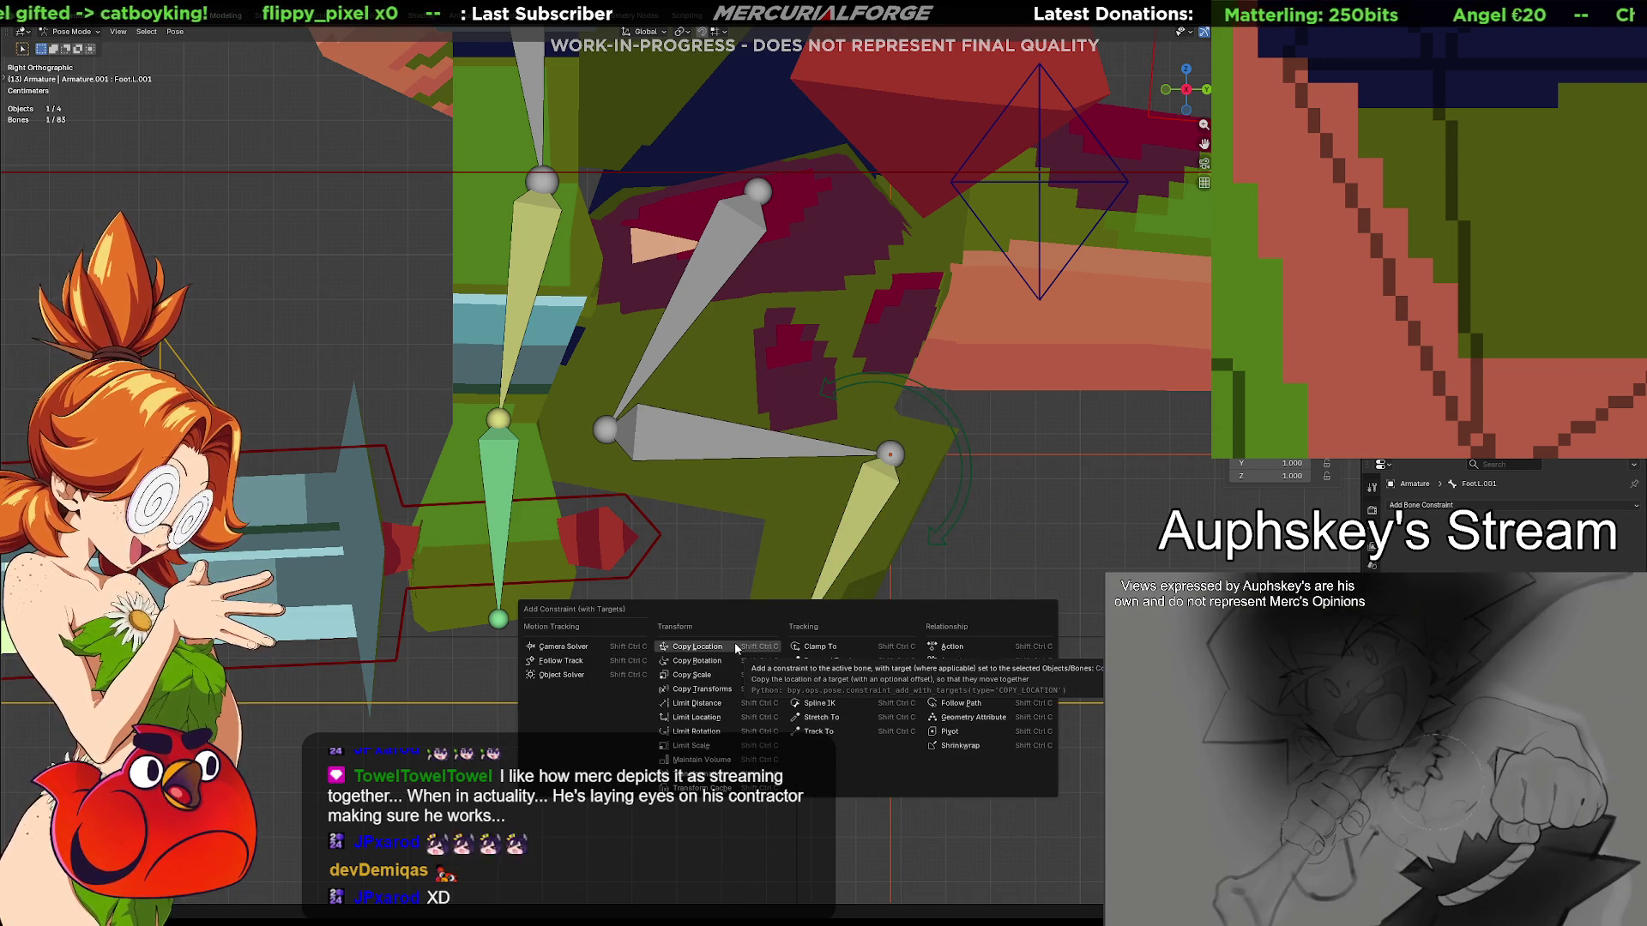
left_click(732, 645)
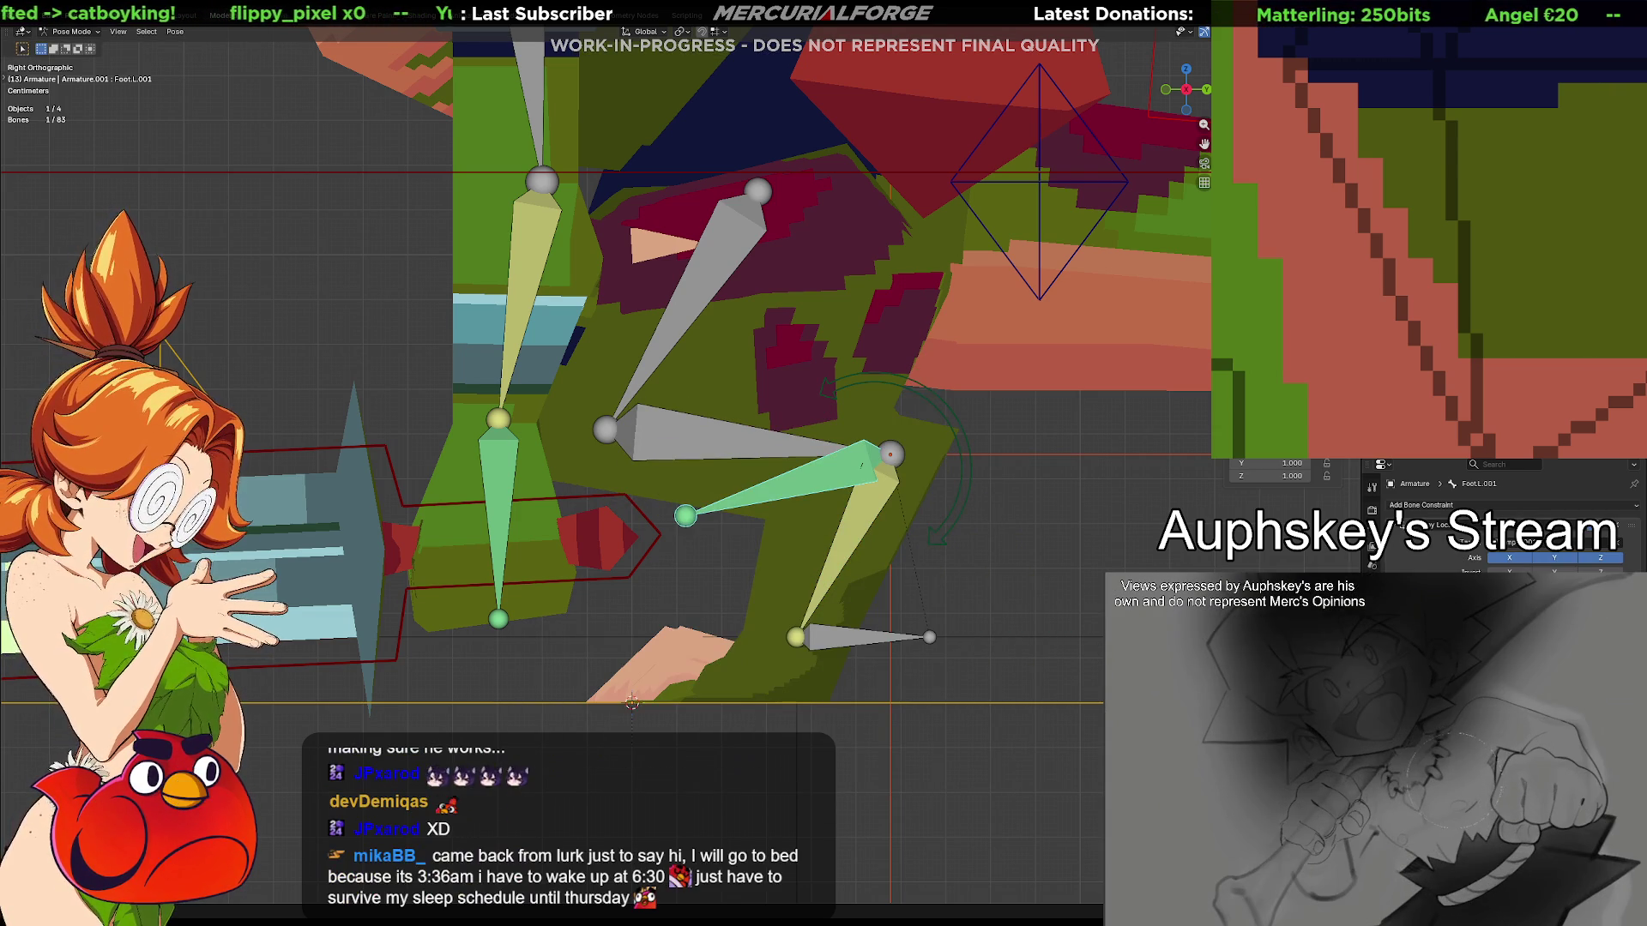
left_click(1618, 553)
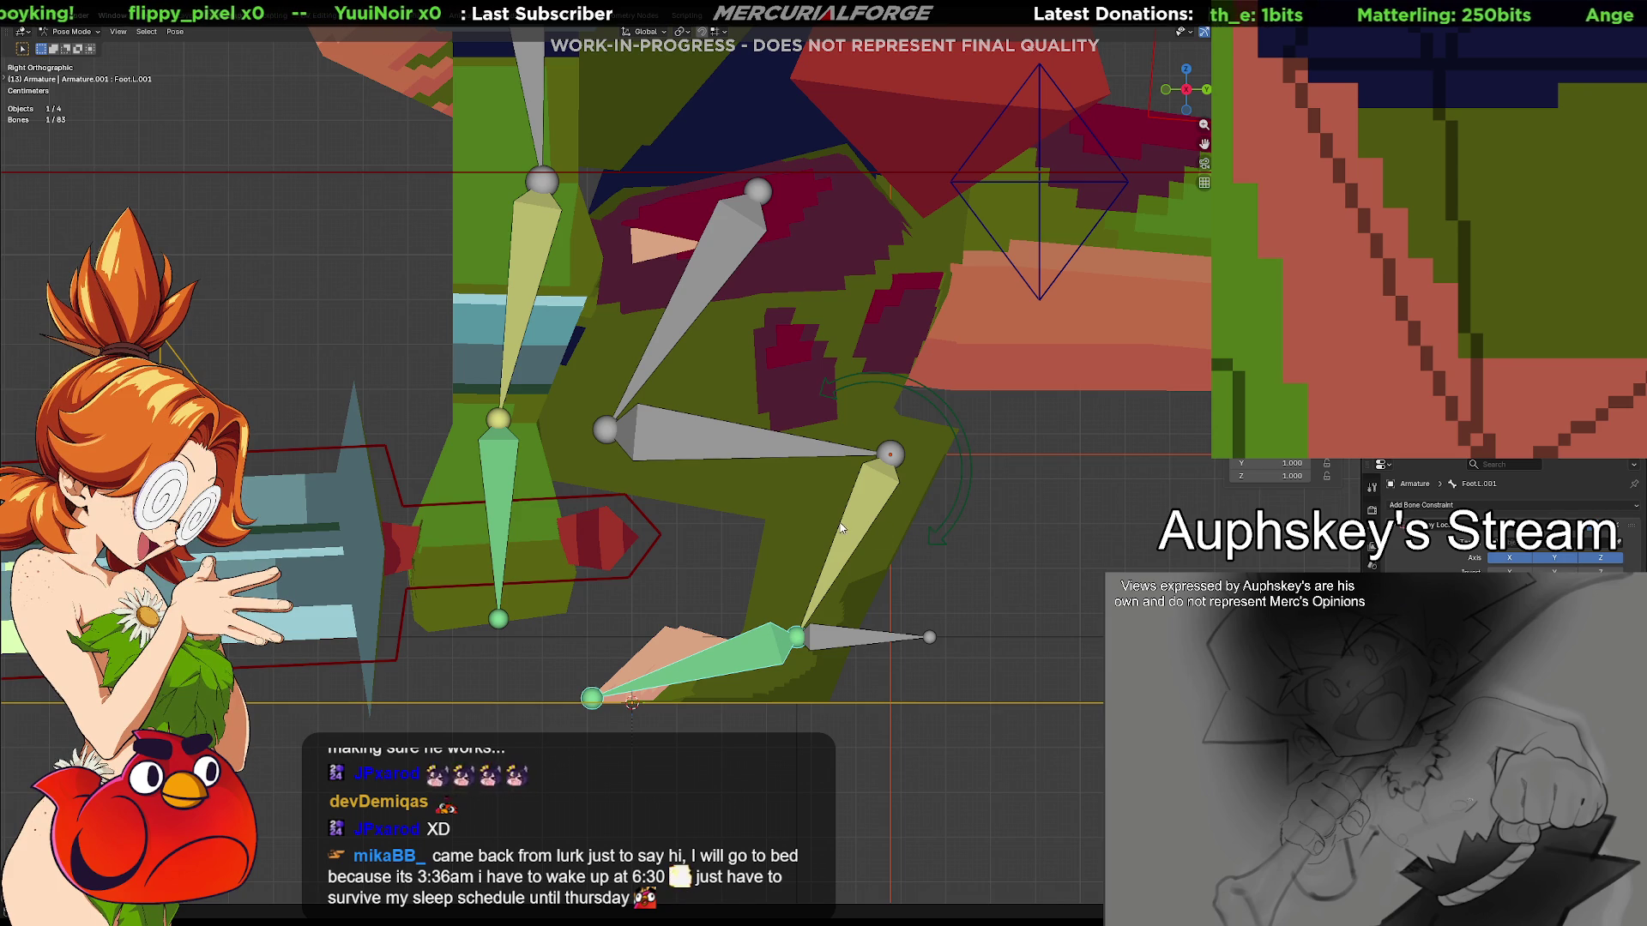
left_click(1505, 559)
Eyedrop IK_Ankle.L as the target bone and set Head/Tail to 1.0
left_click(1544, 557)
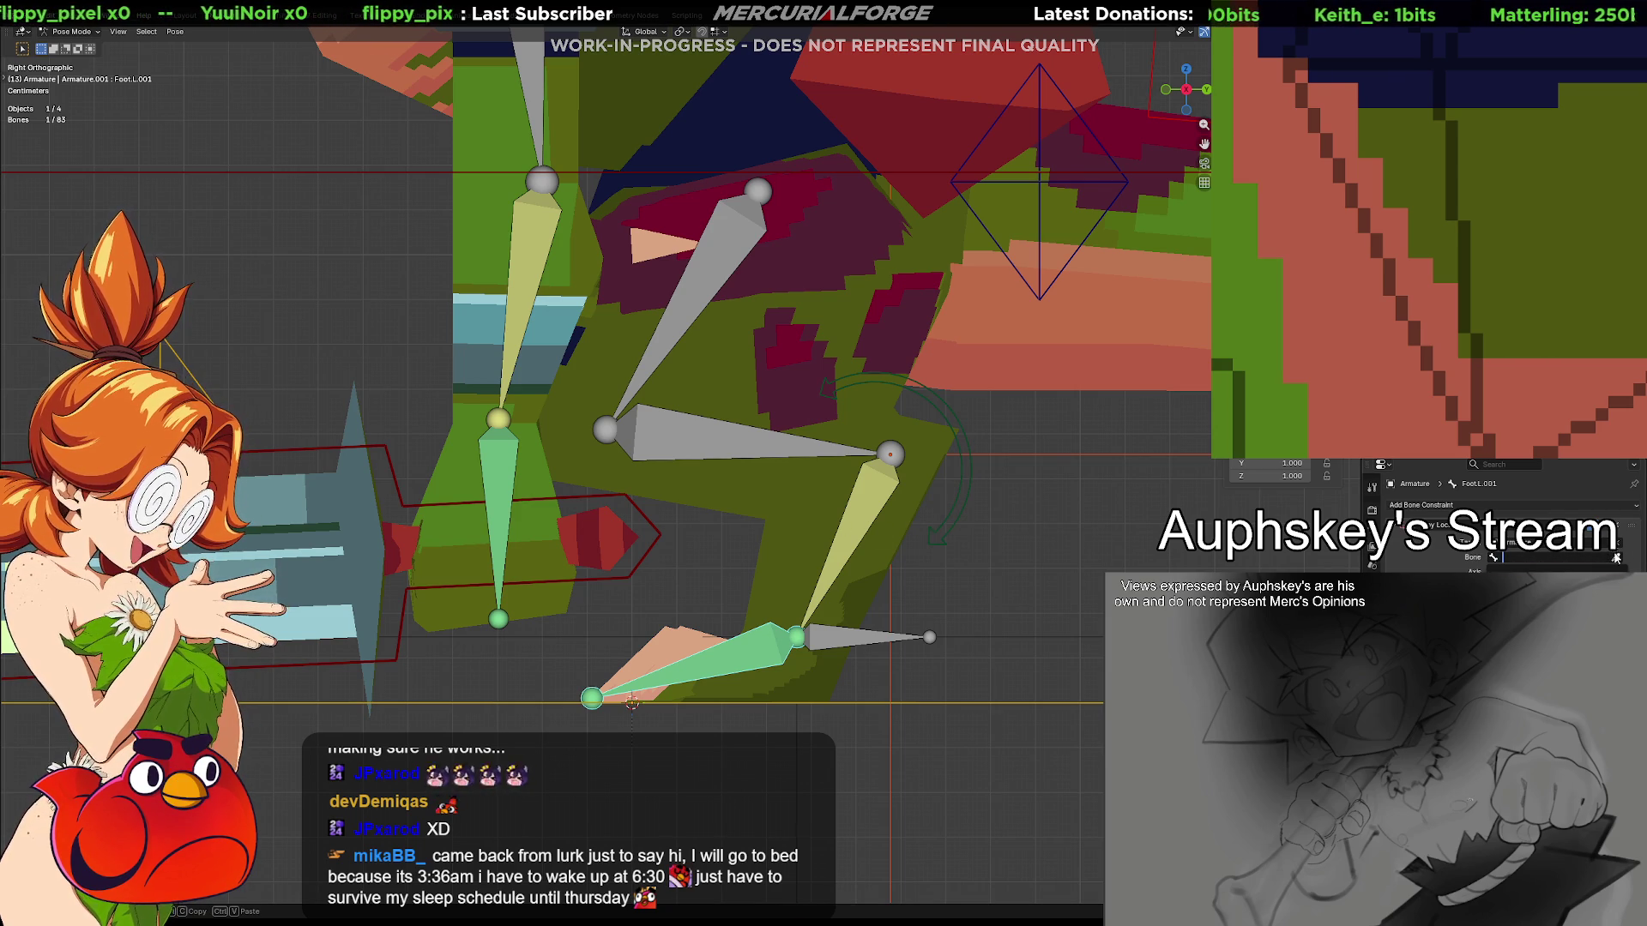
left_click(1618, 556)
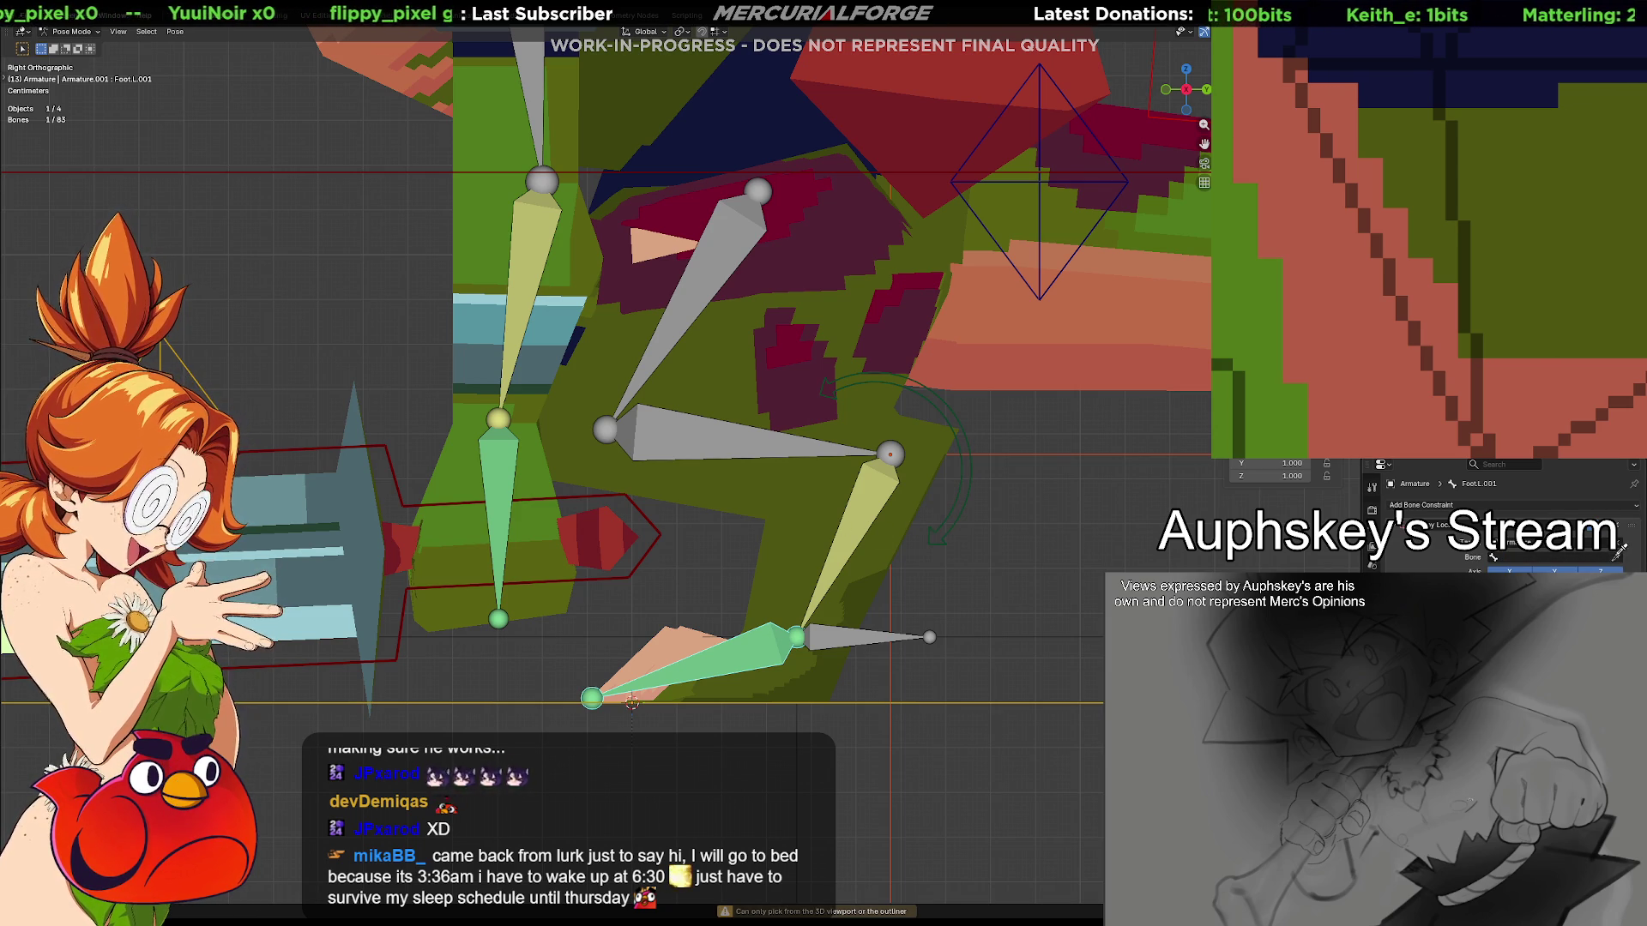
left_click(866, 520)
left_click_drag(1494, 570, 1613, 569)
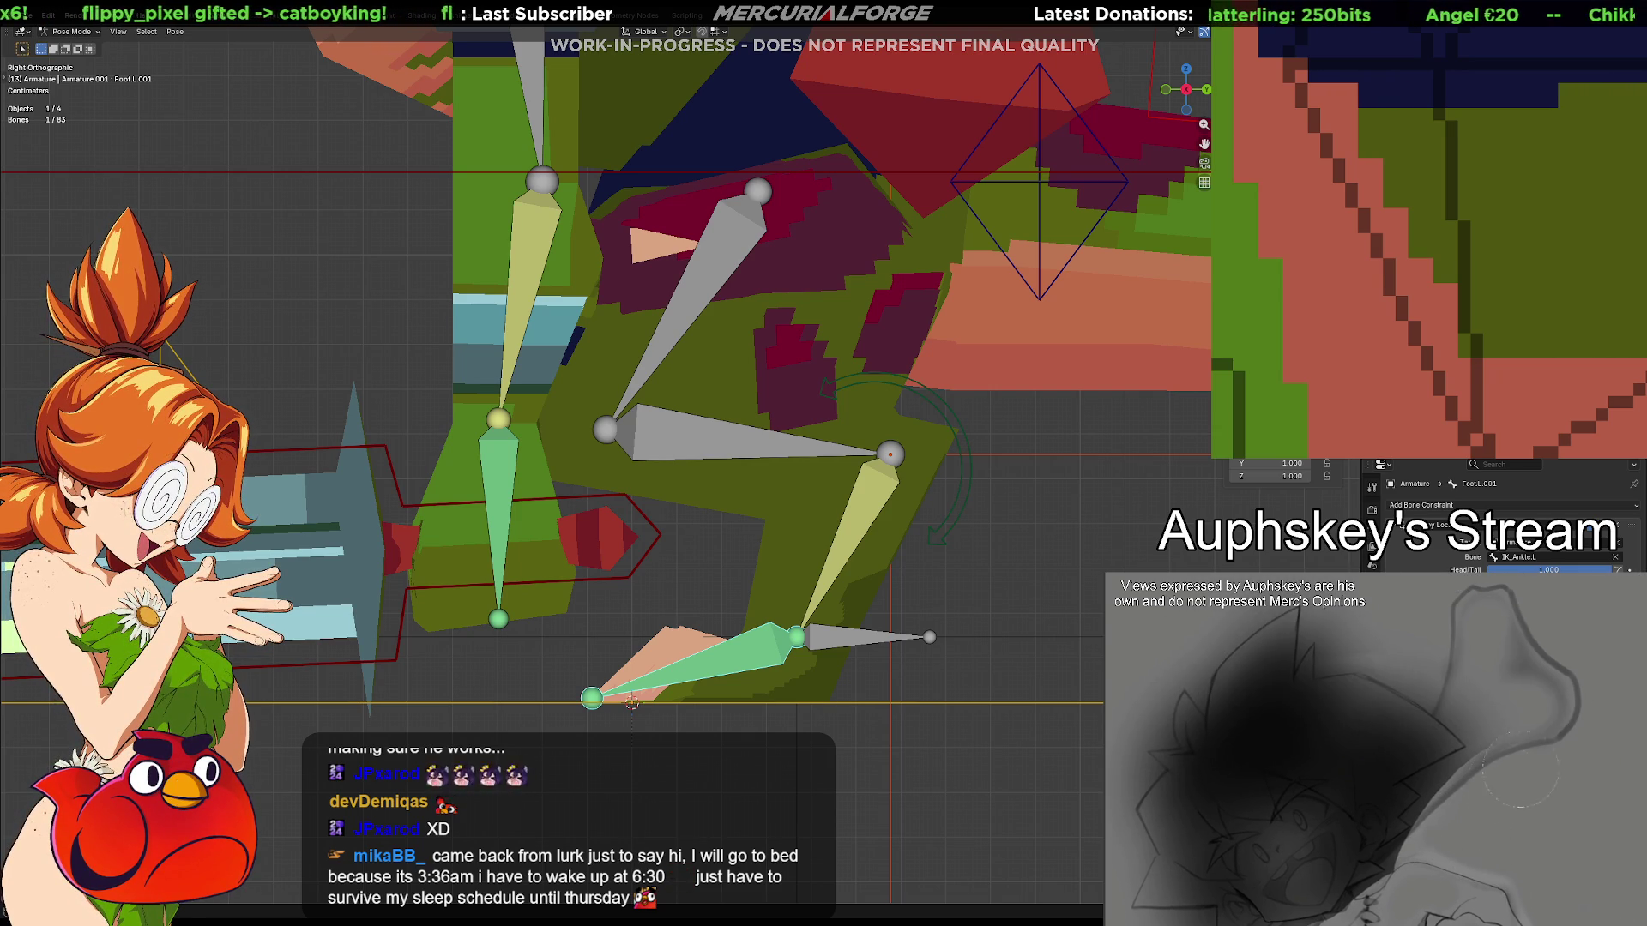
Test-move the foot control, cancel, and make IK_LowerLeg.L active
left_click(812, 642)
key("g")
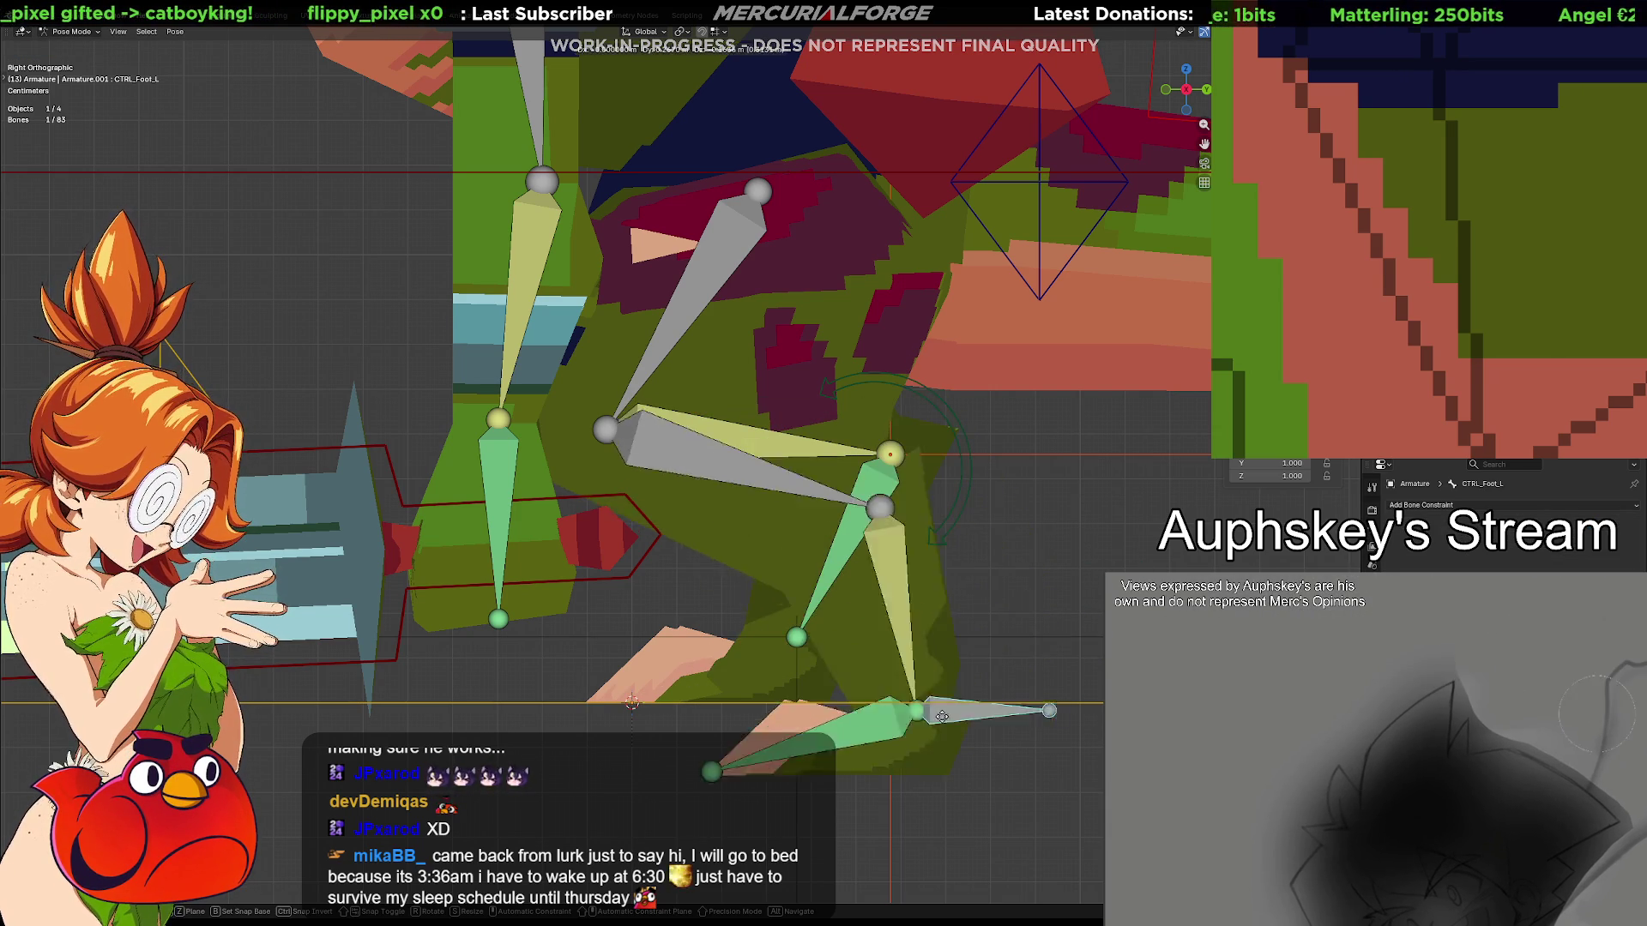
left_click(851, 662)
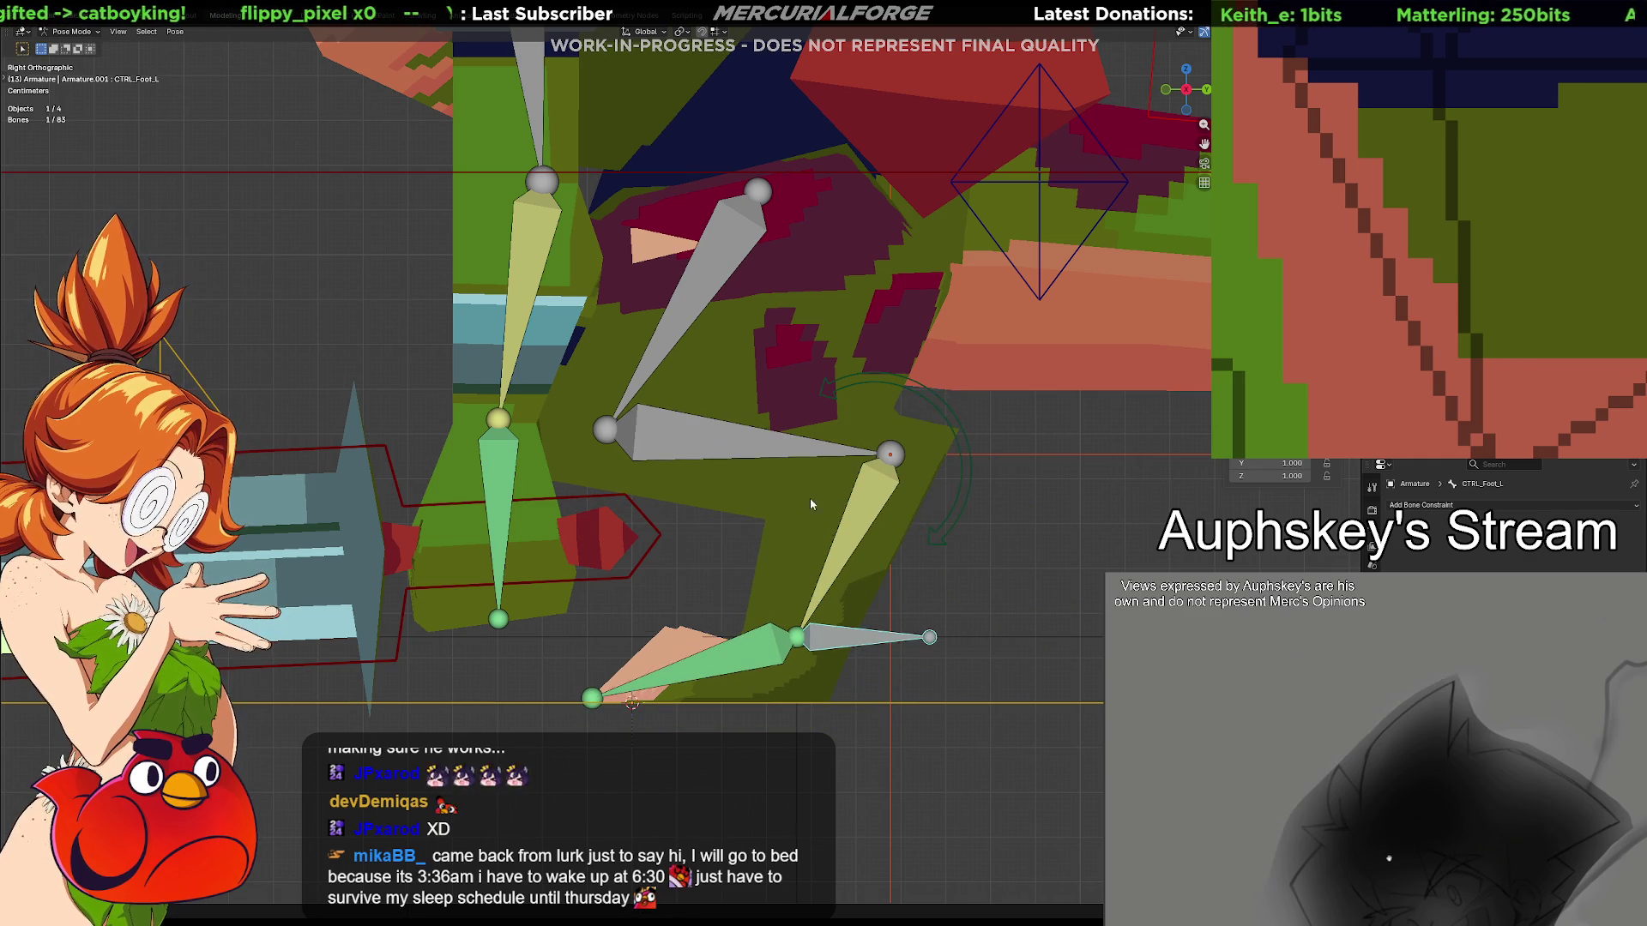
left_click(747, 447)
Show the bone properties and the armature's bone collections
middle_click_drag(993, 544, 1003, 584, "shift")
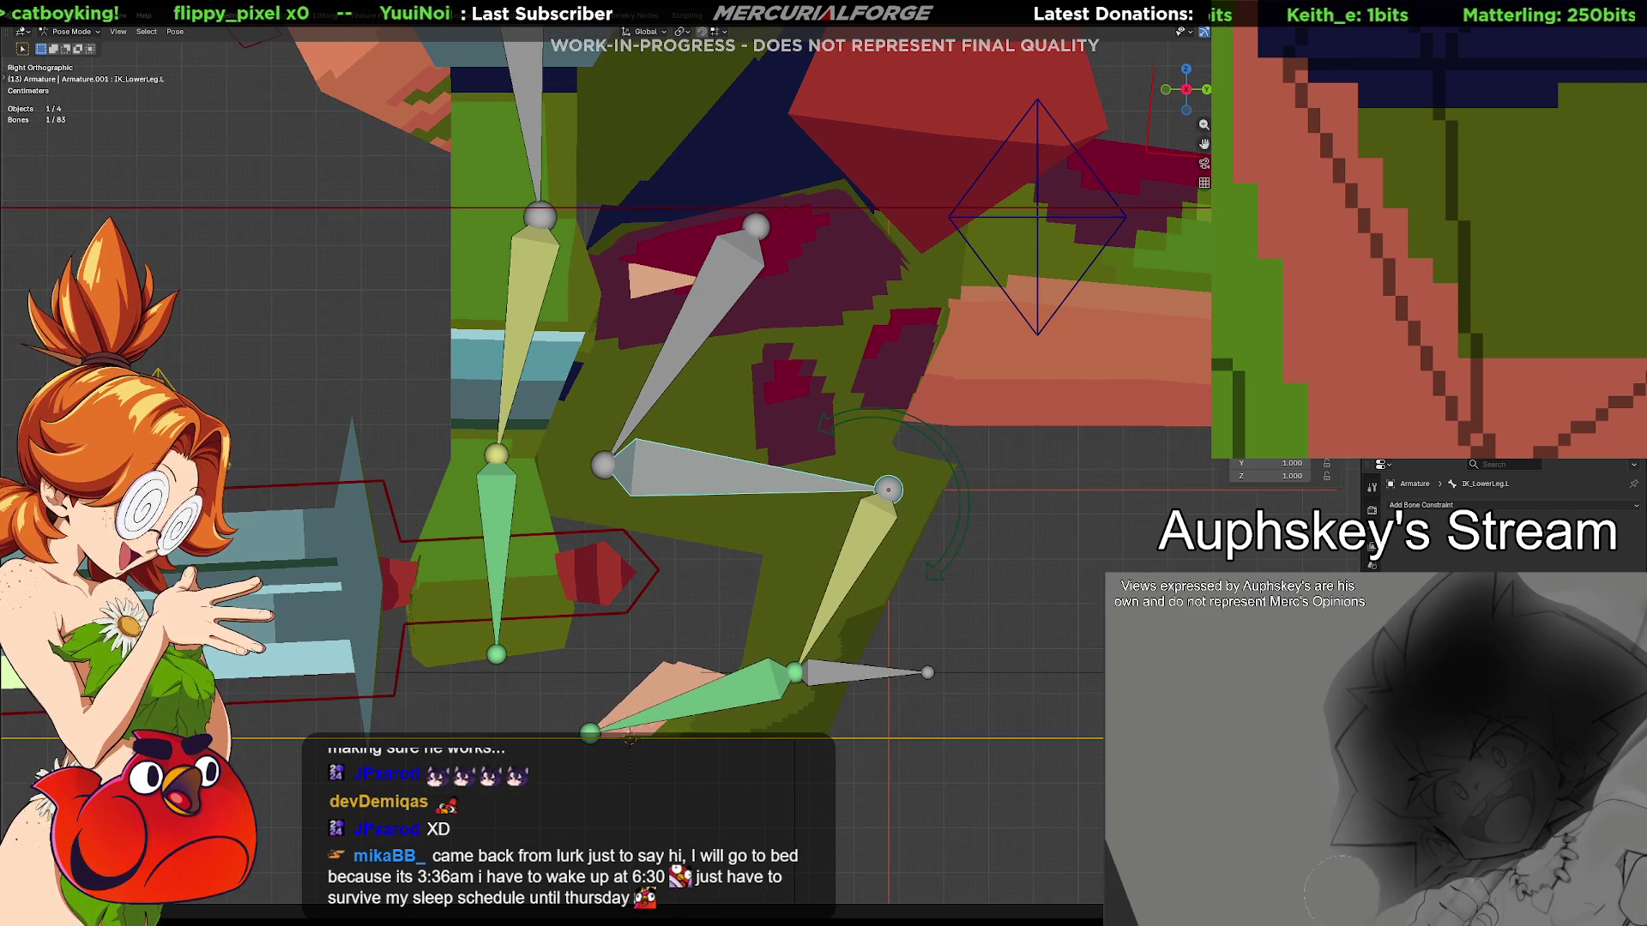
left_click(1372, 504)
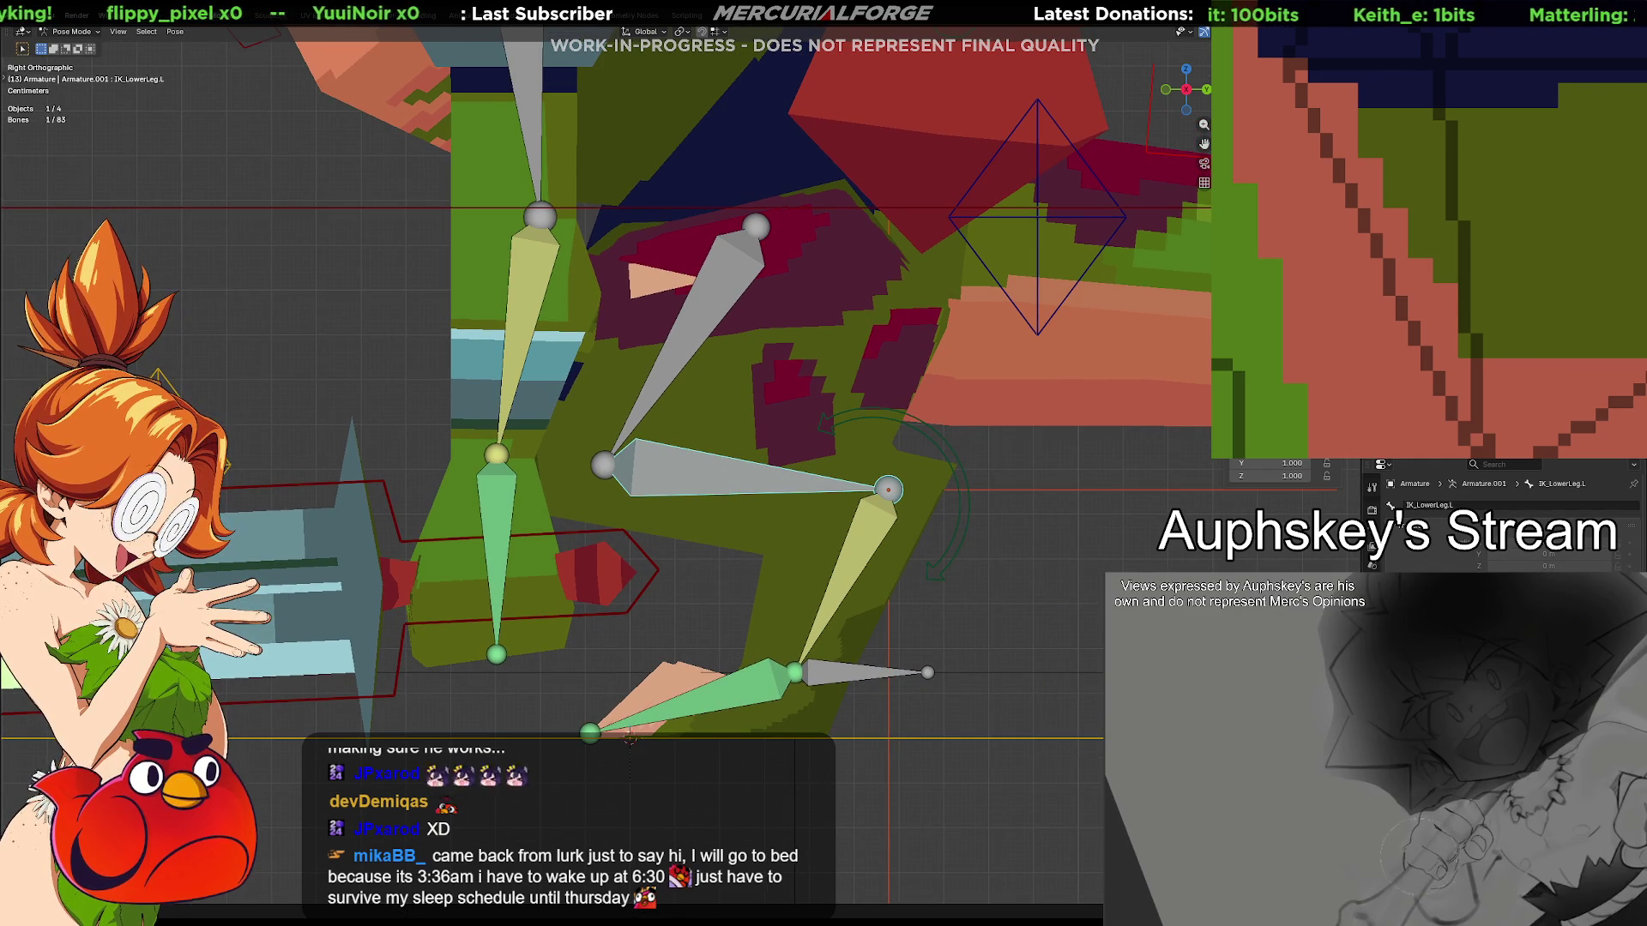
left_click(1372, 496)
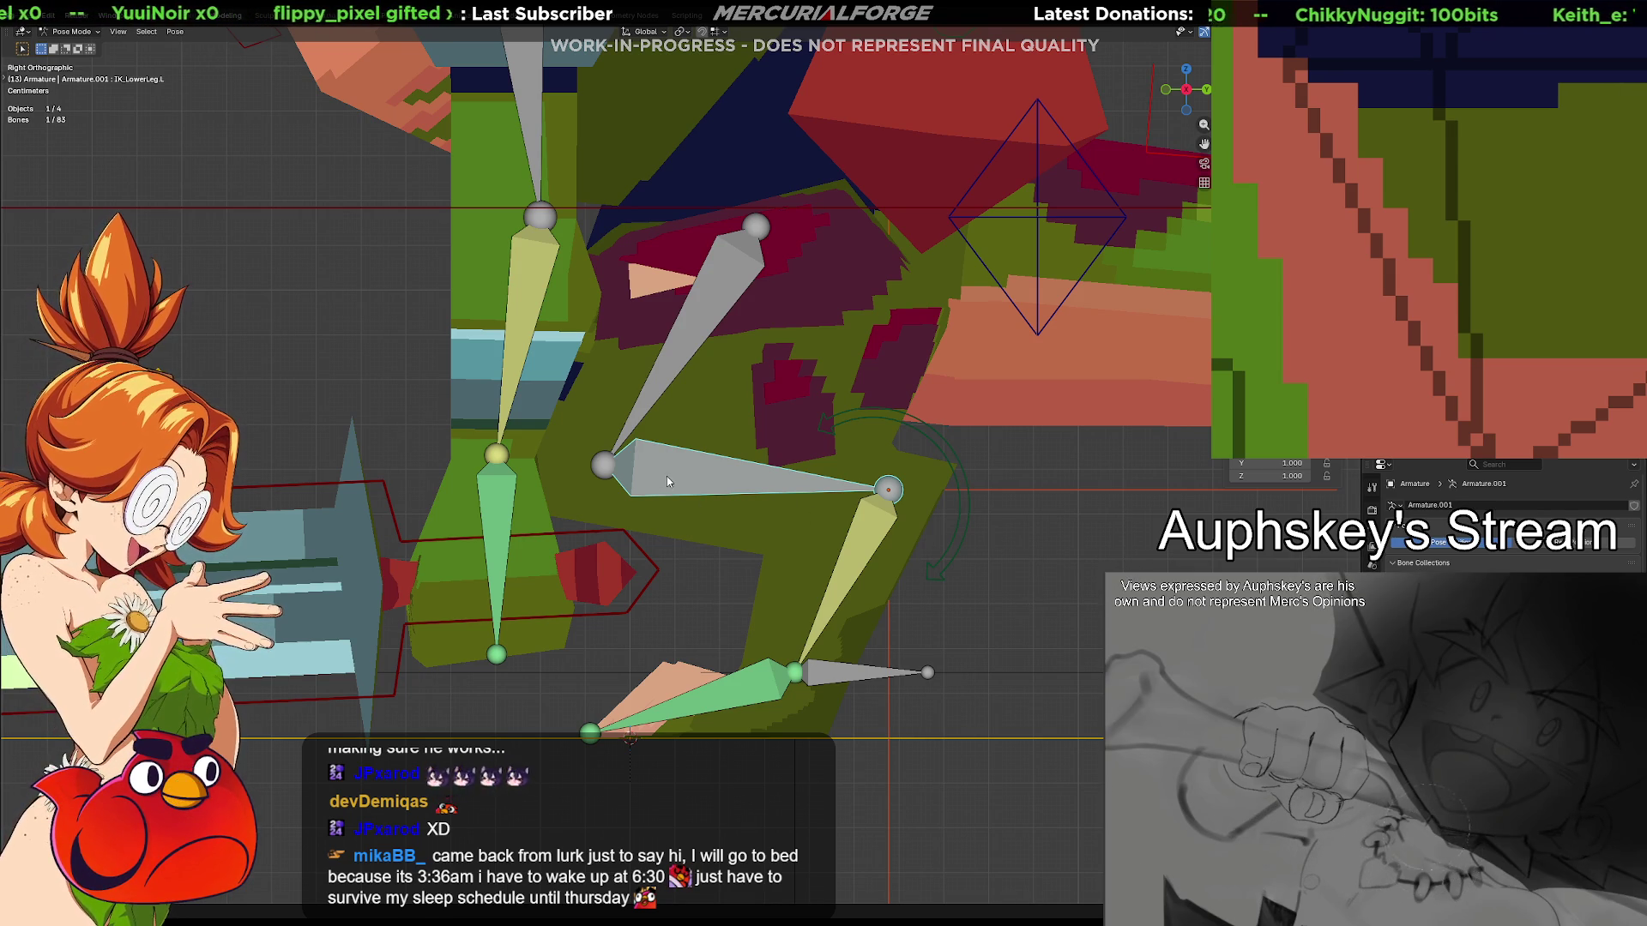
key("ctrl+shift+c")
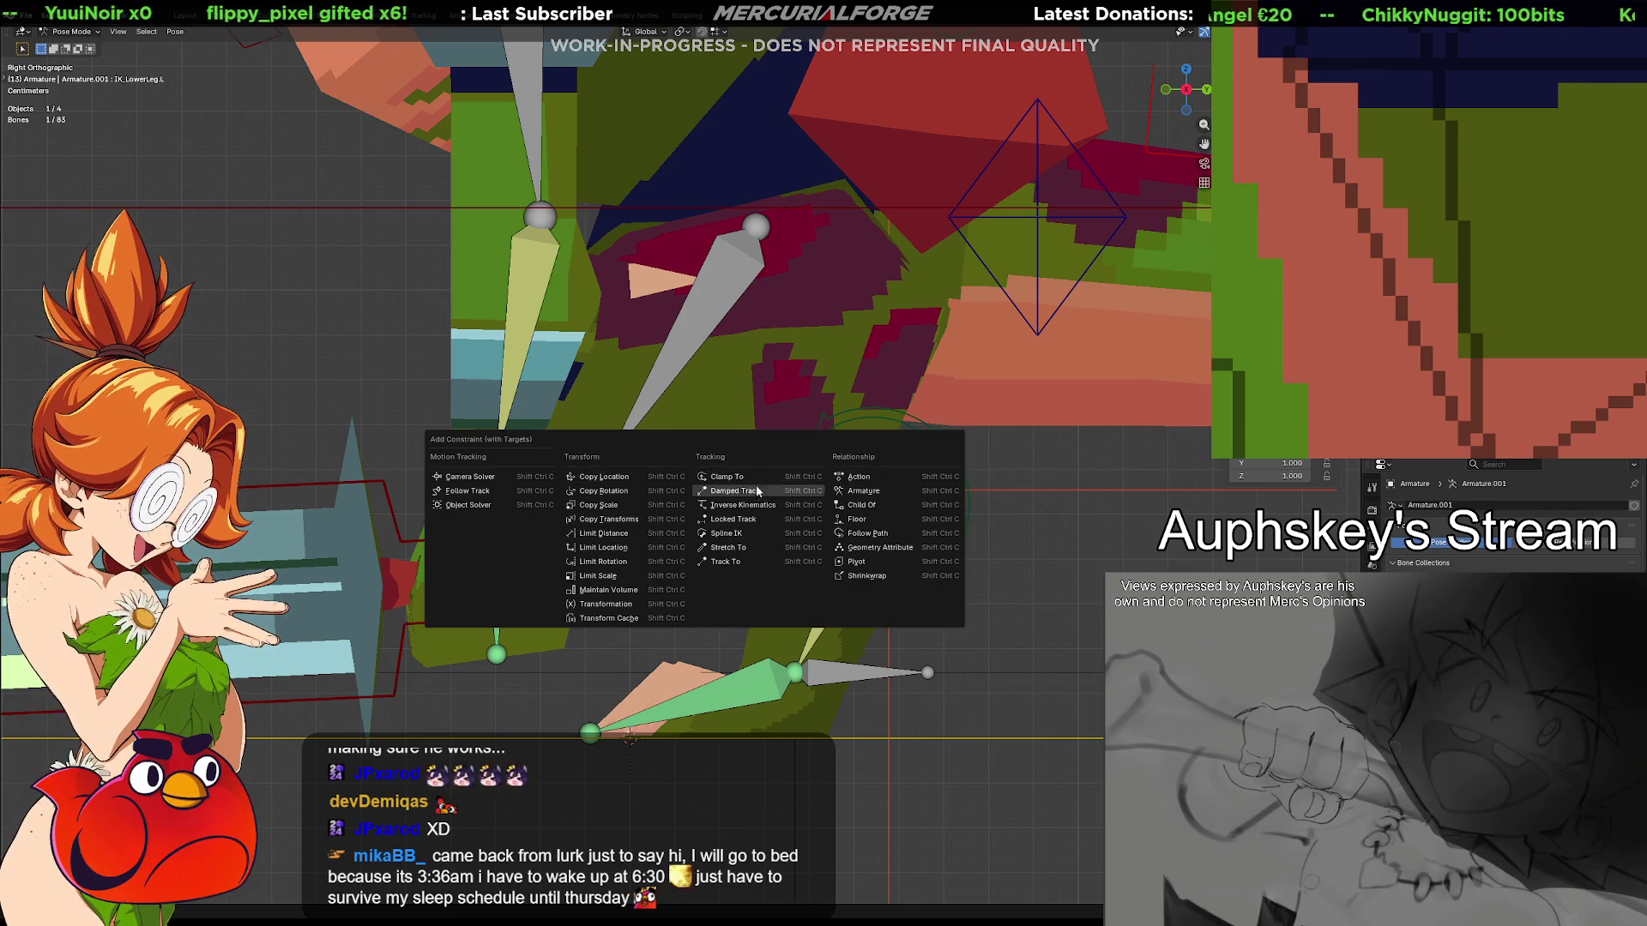
Give IK_LowerLeg.L an Inverse Kinematics constraint and view the rig at an angle
left_click(759, 504)
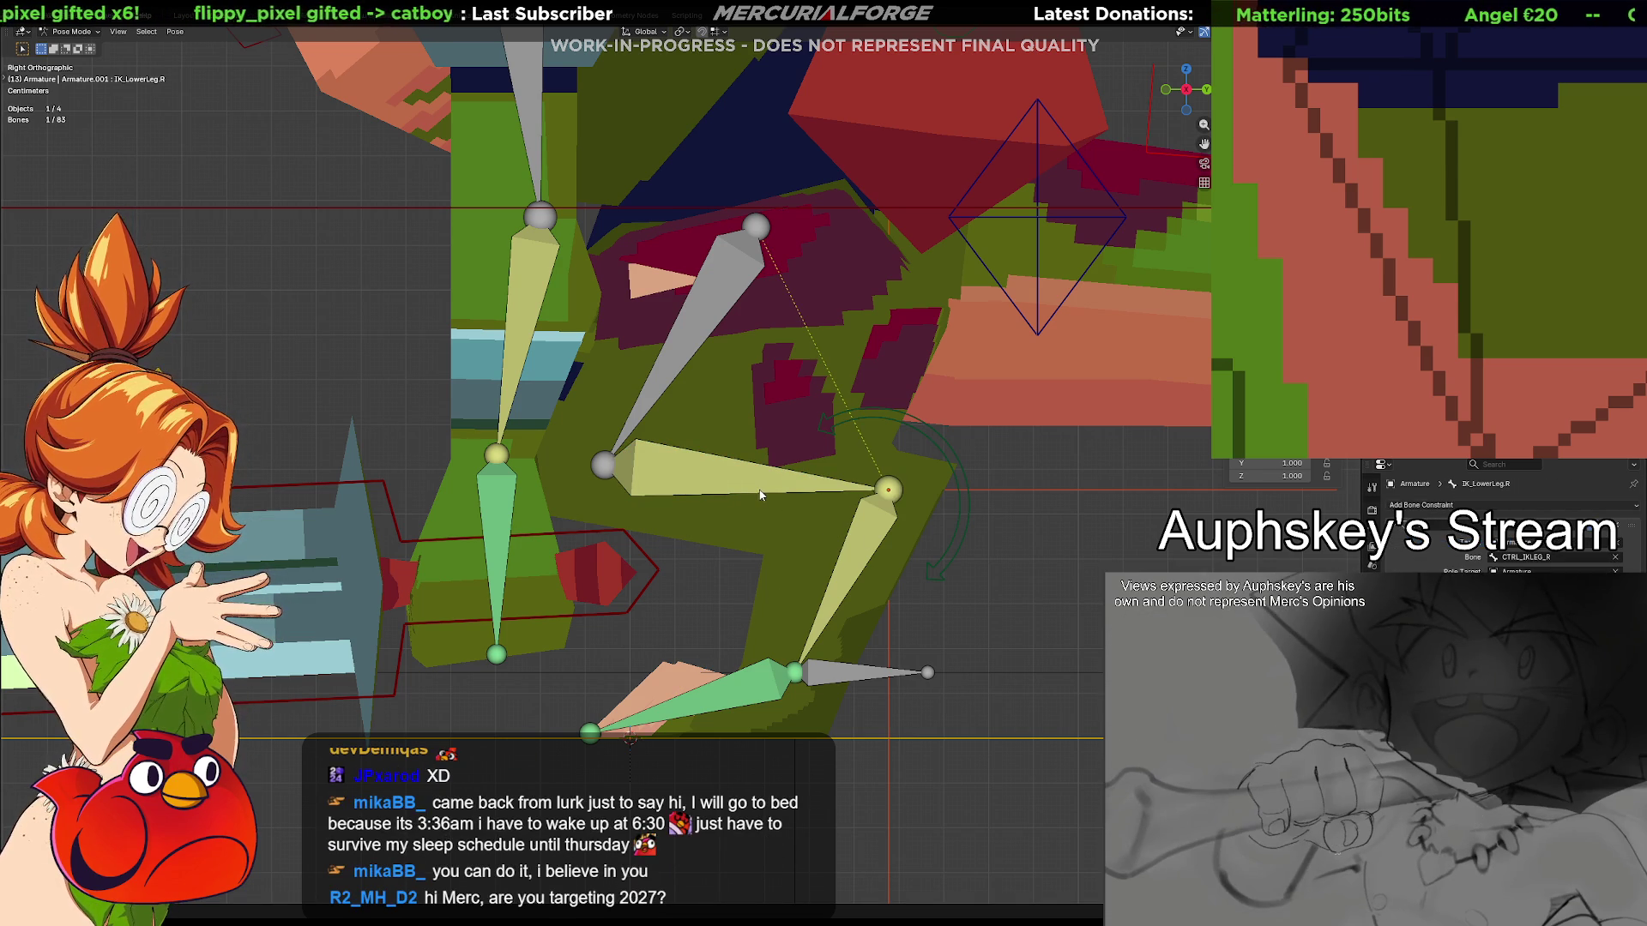
middle_click_drag(759, 494, 924, 569)
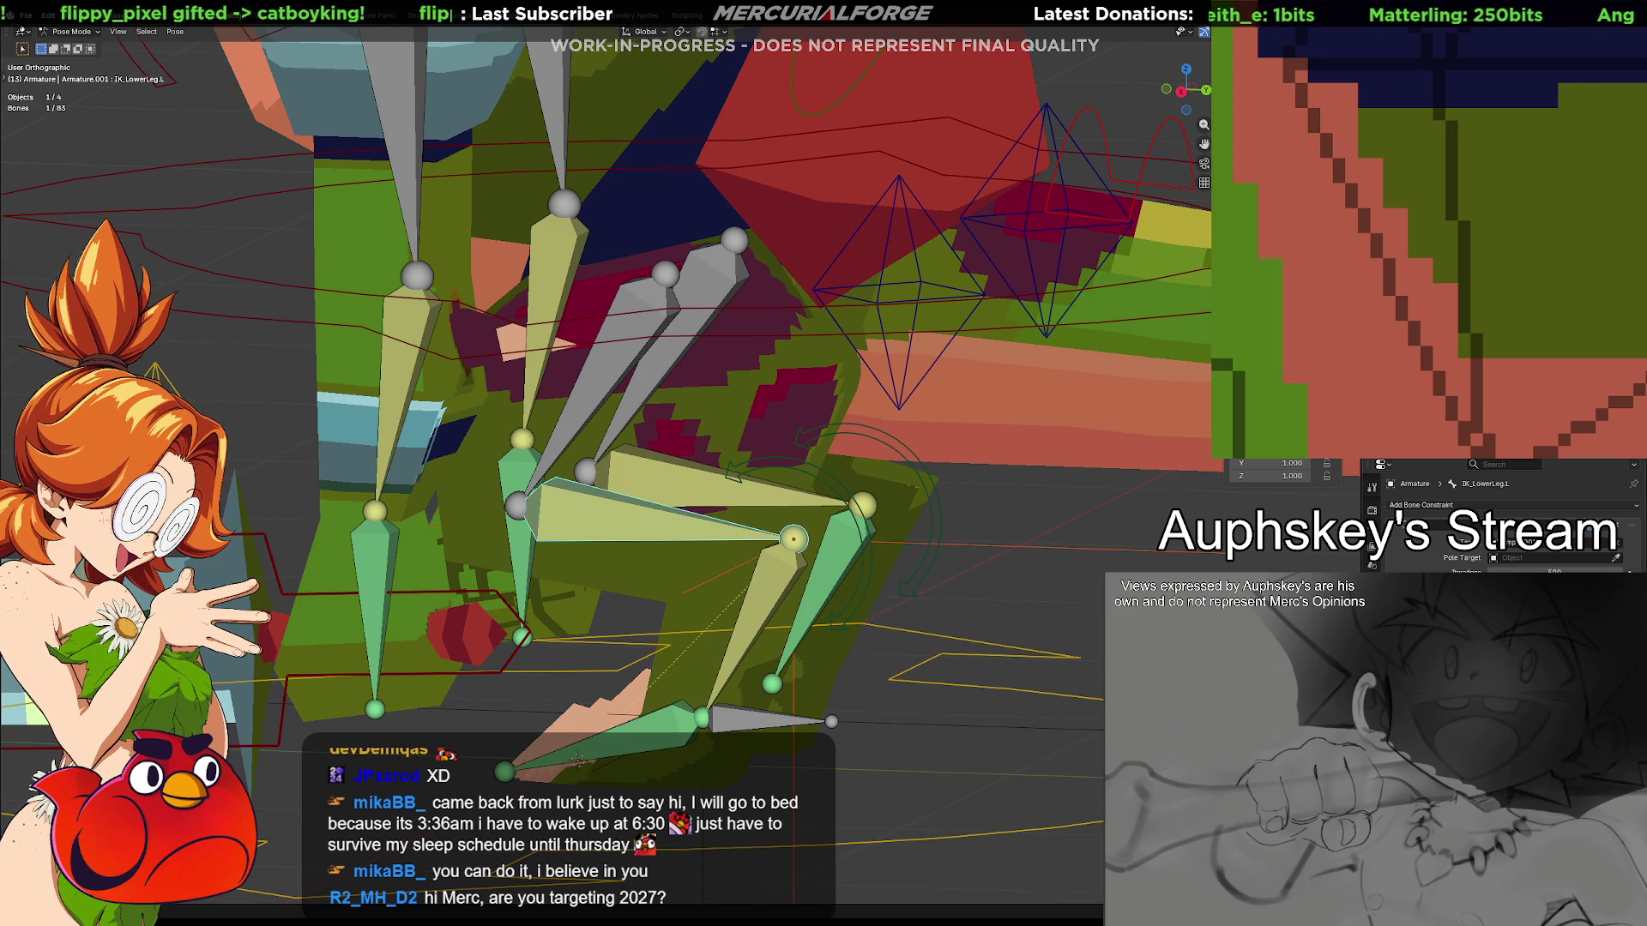
Eyedrop IK_Ankle.L as the IK target bone and test-grab the foot control from side view
left_click(1618, 545)
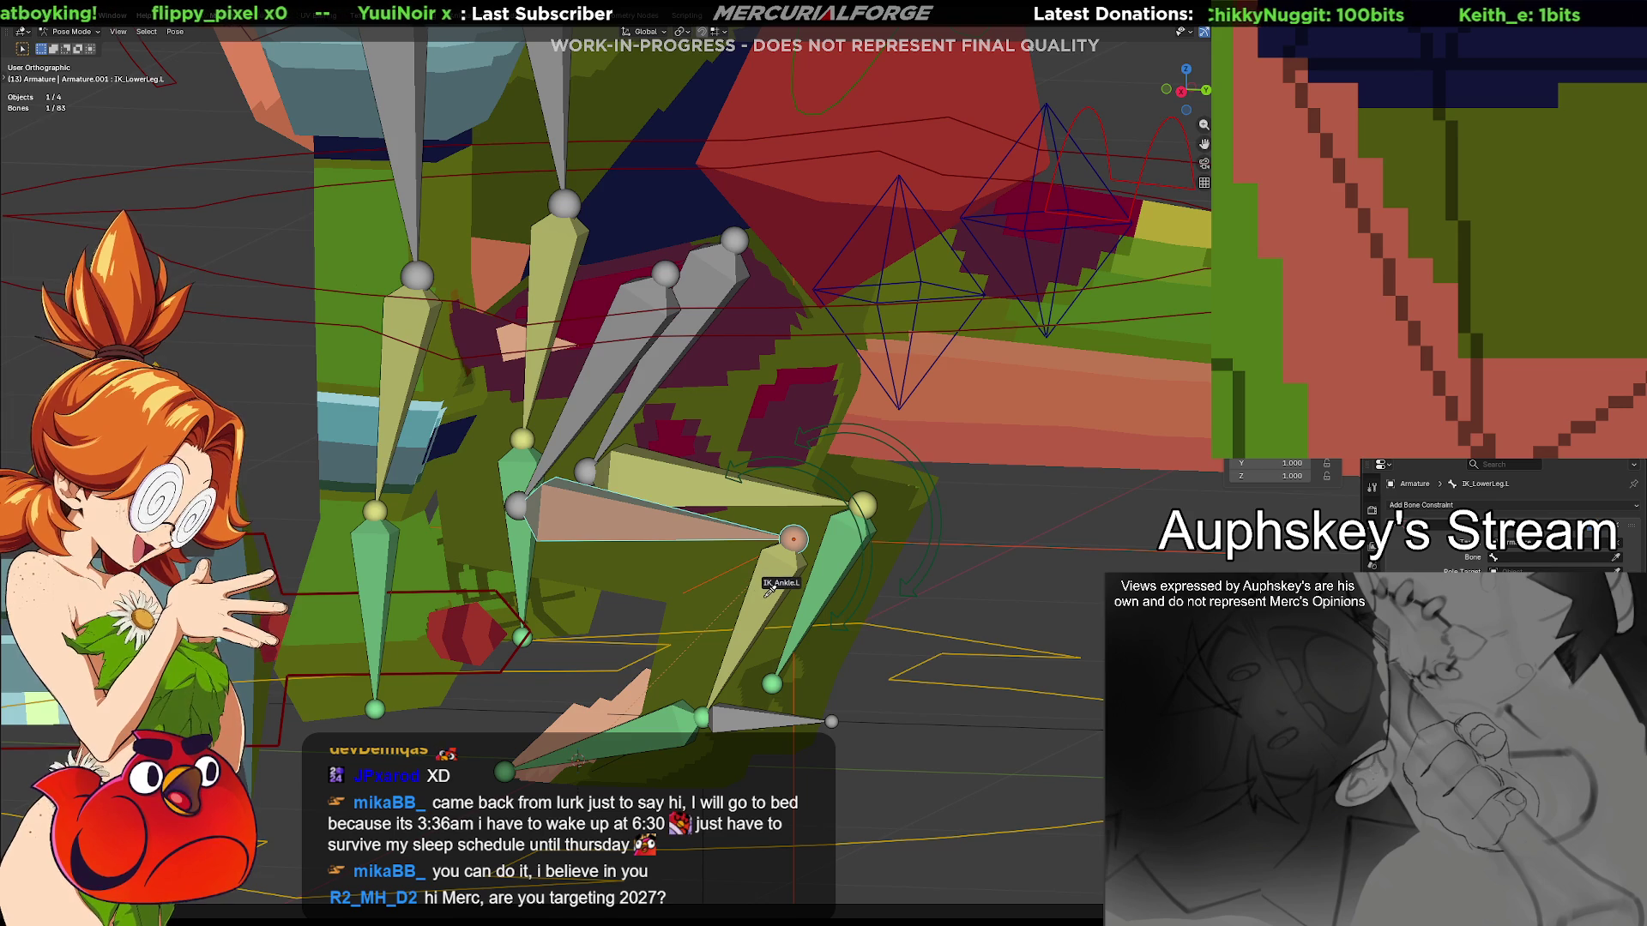
left_click(760, 581)
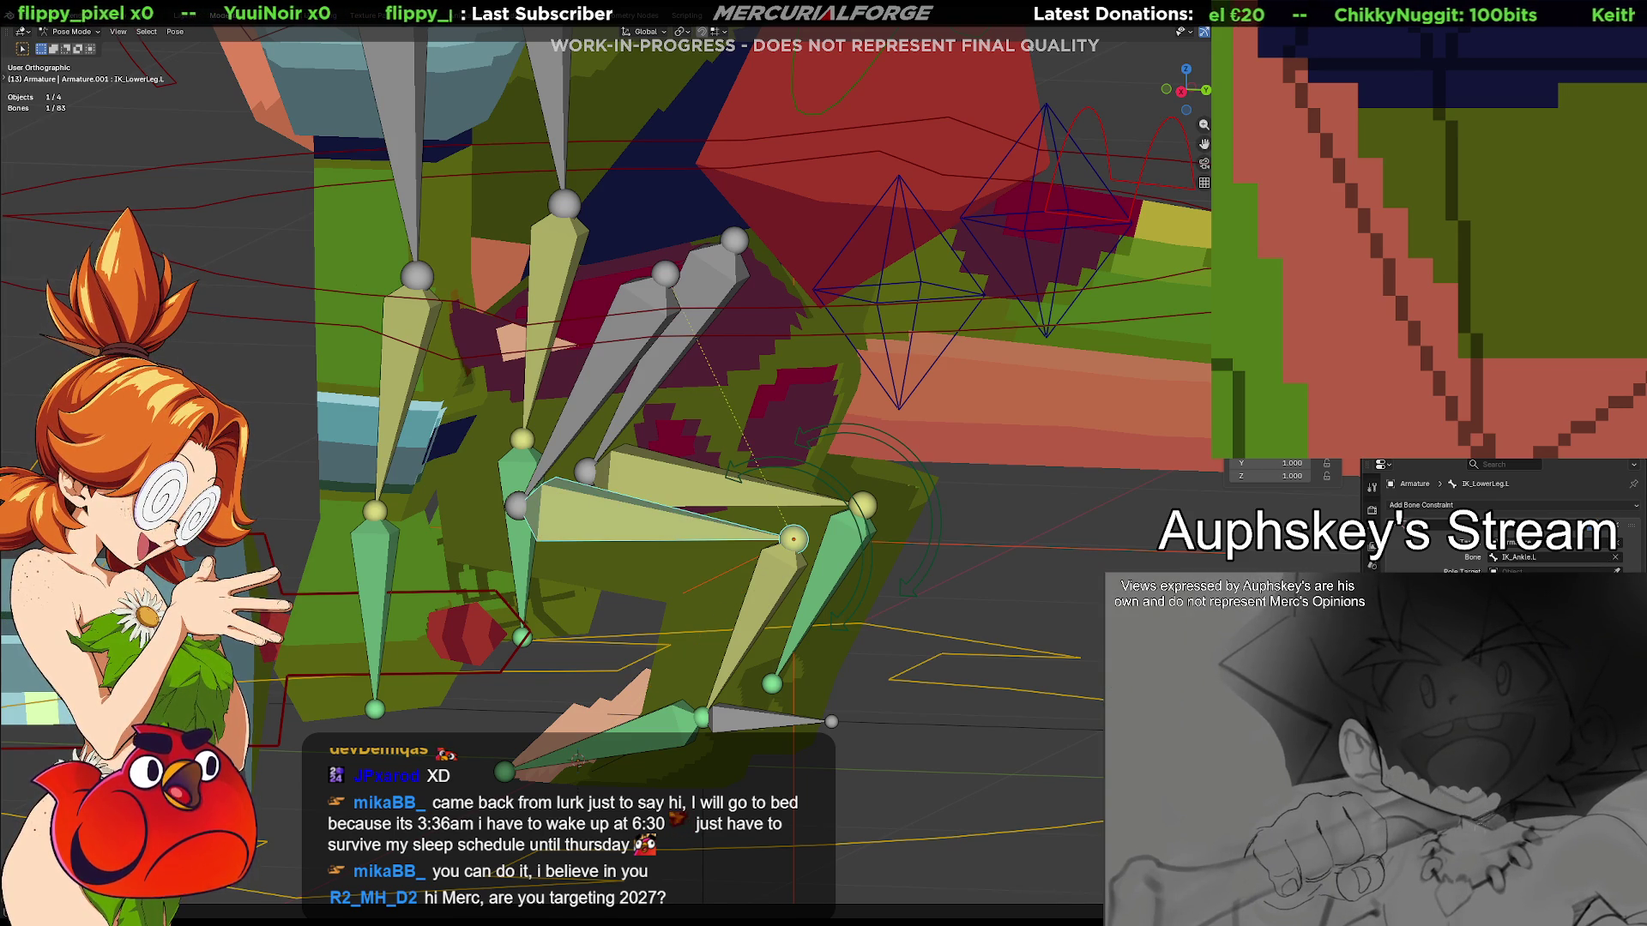
key("KP_3")
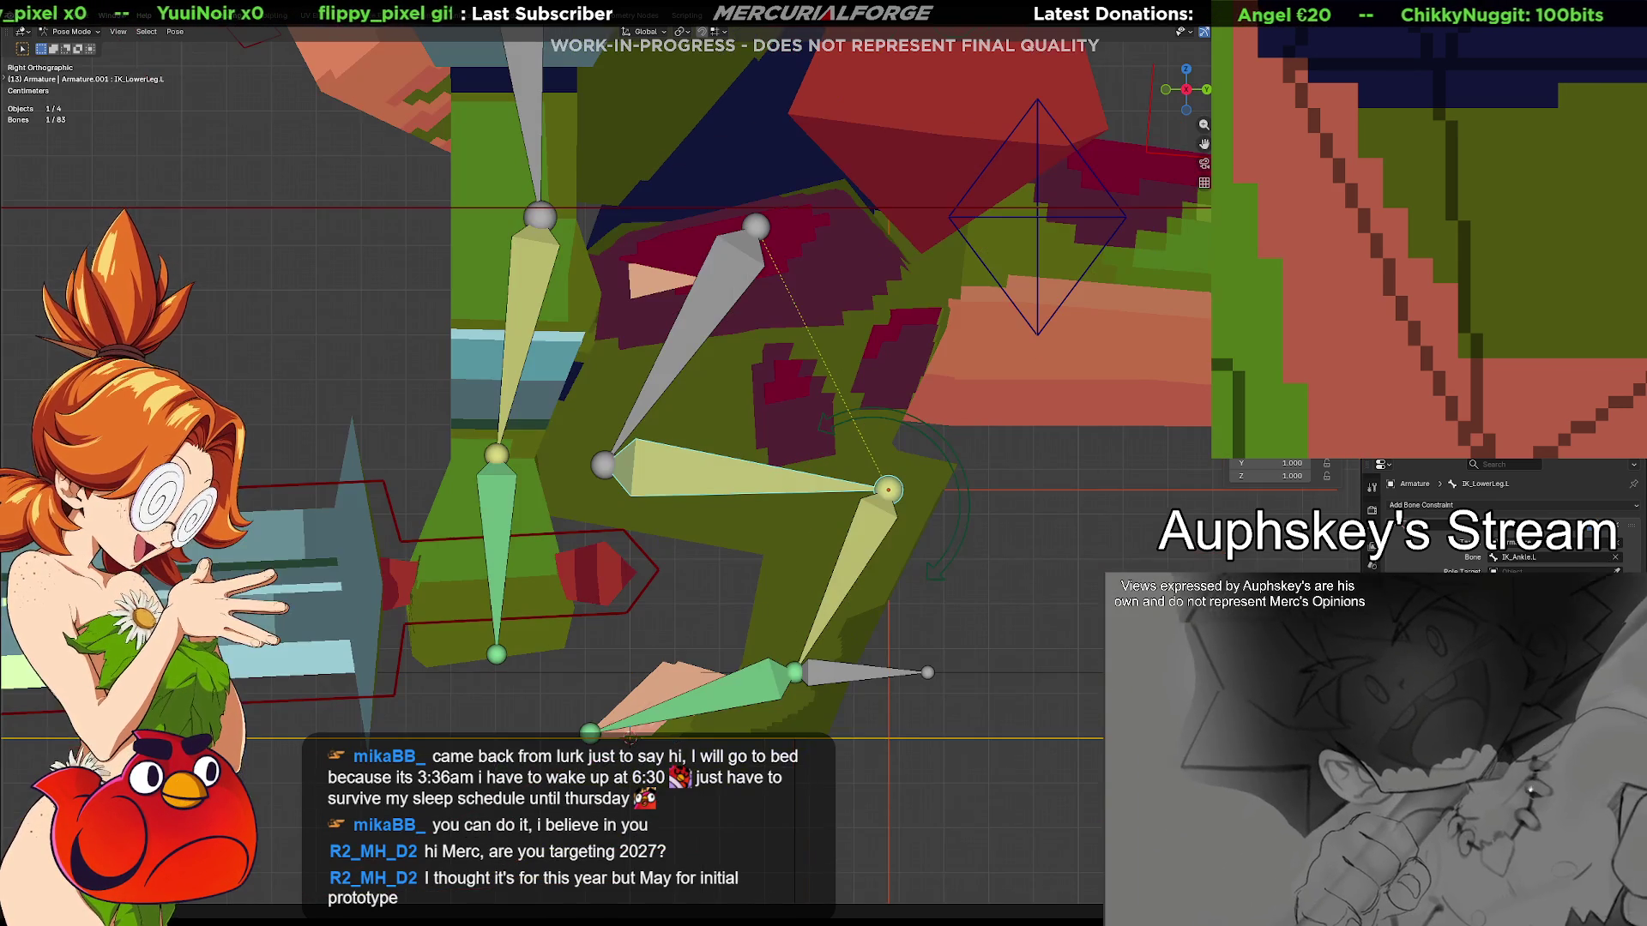
left_click(841, 692)
key("g")
key("Escape")
Run Shift+I on IK_Ankle.L and IK_LowerLeg.L and adjust the IK chain length
left_click(844, 612, "shift")
key("shift+i")
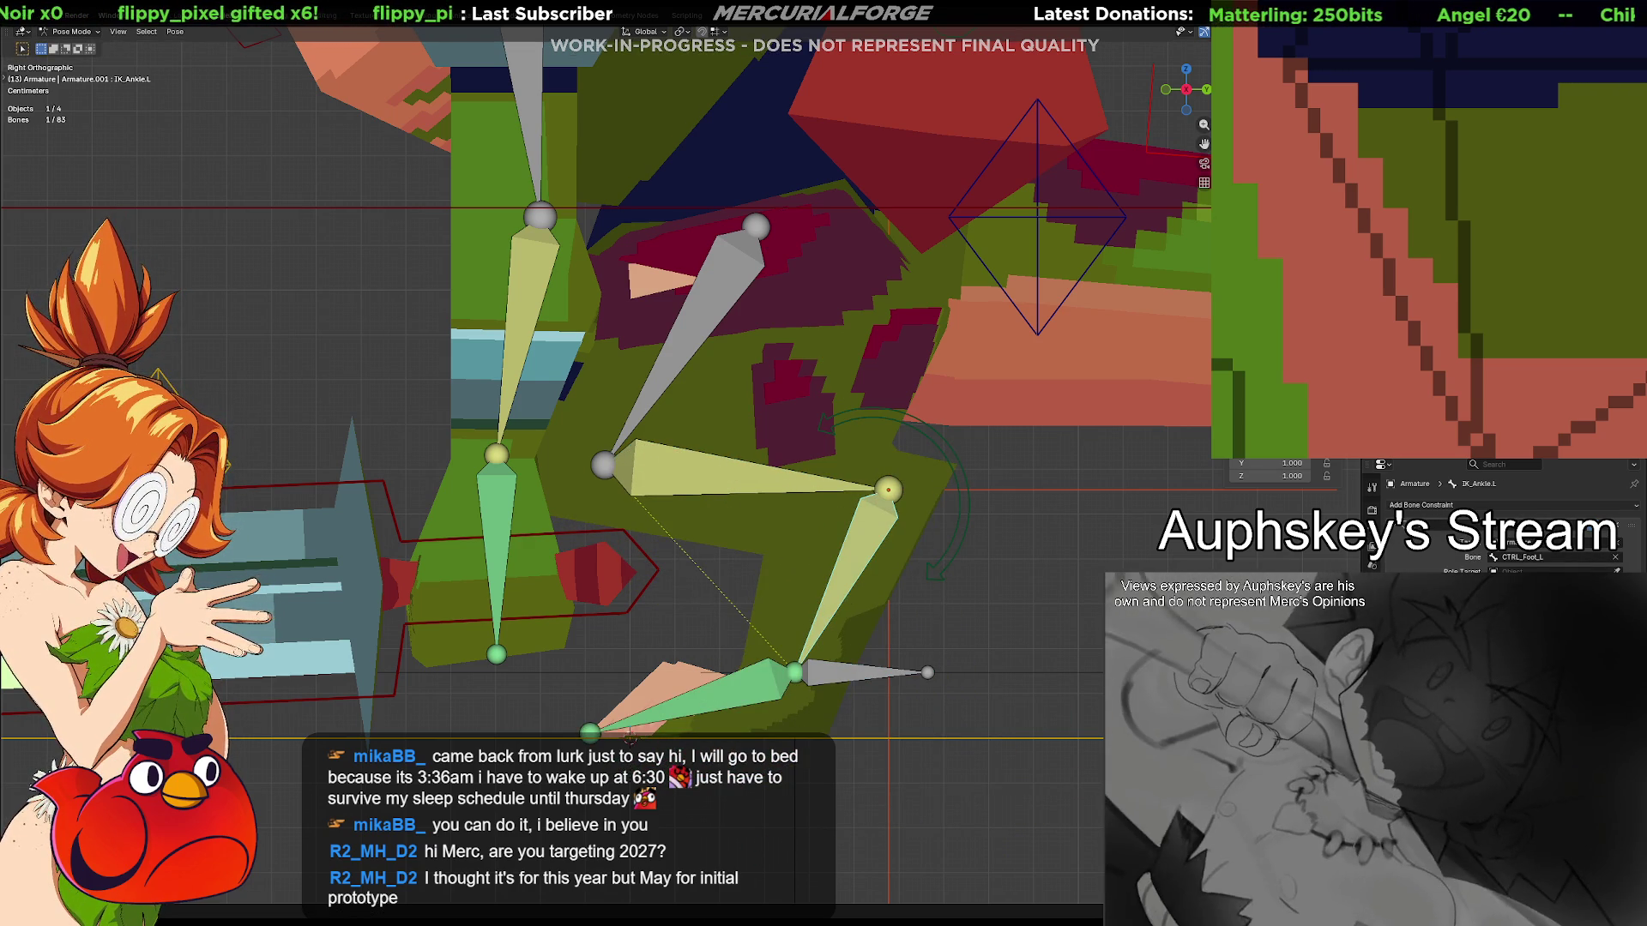
left_click(901, 508, "shift")
key("shift+i")
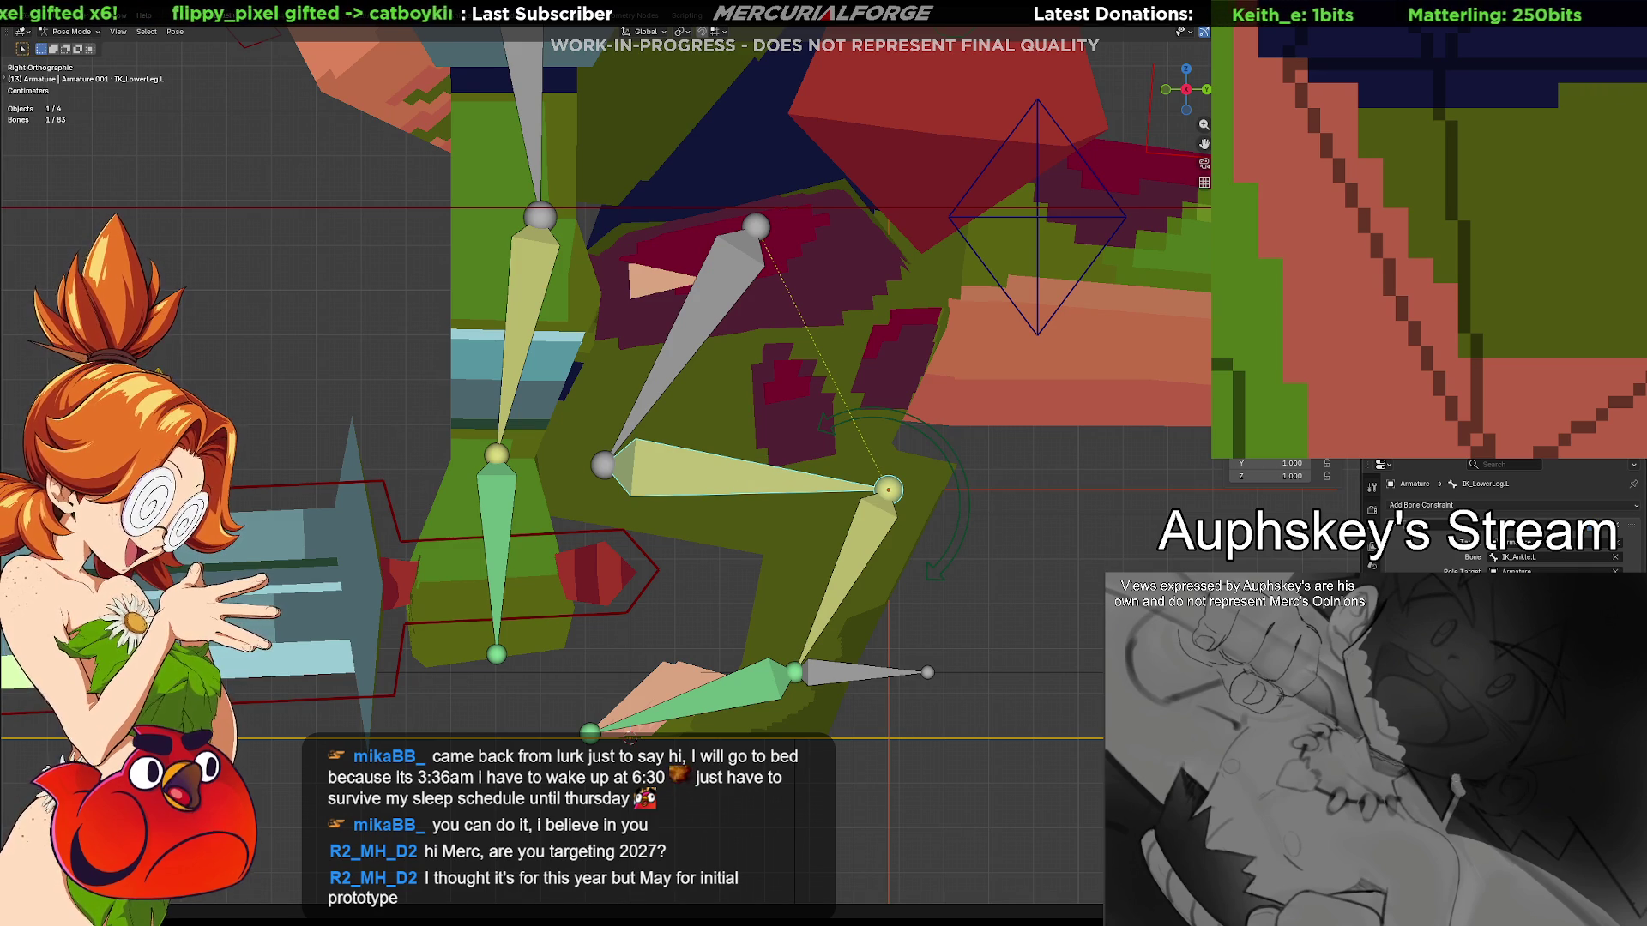
key("Return")
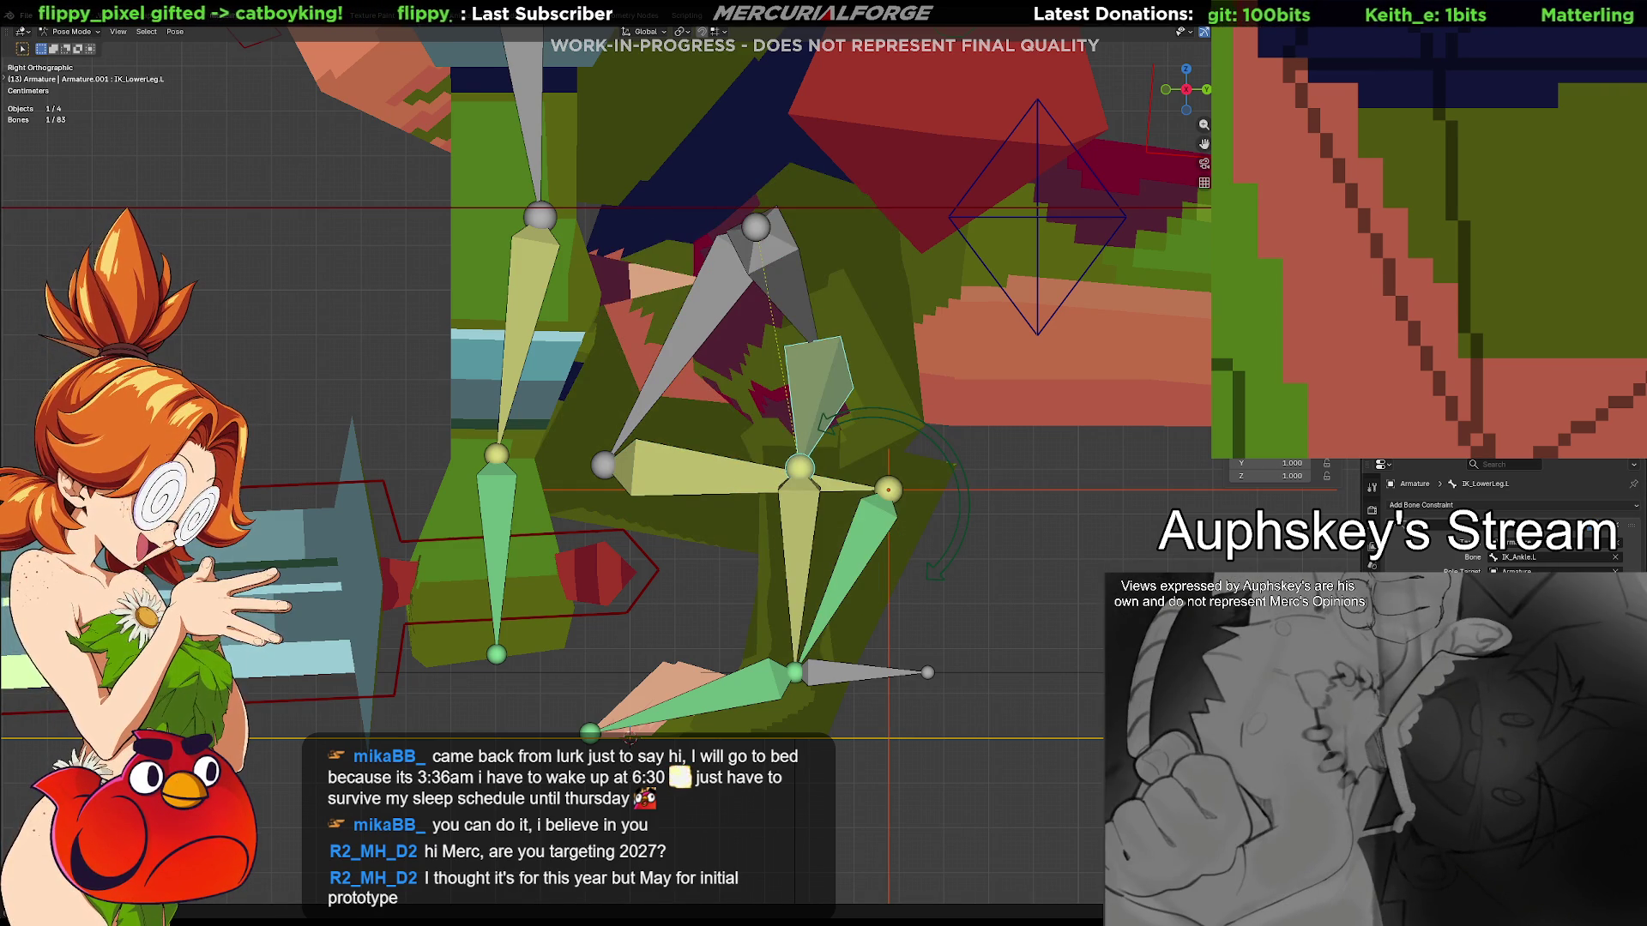
key("Return")
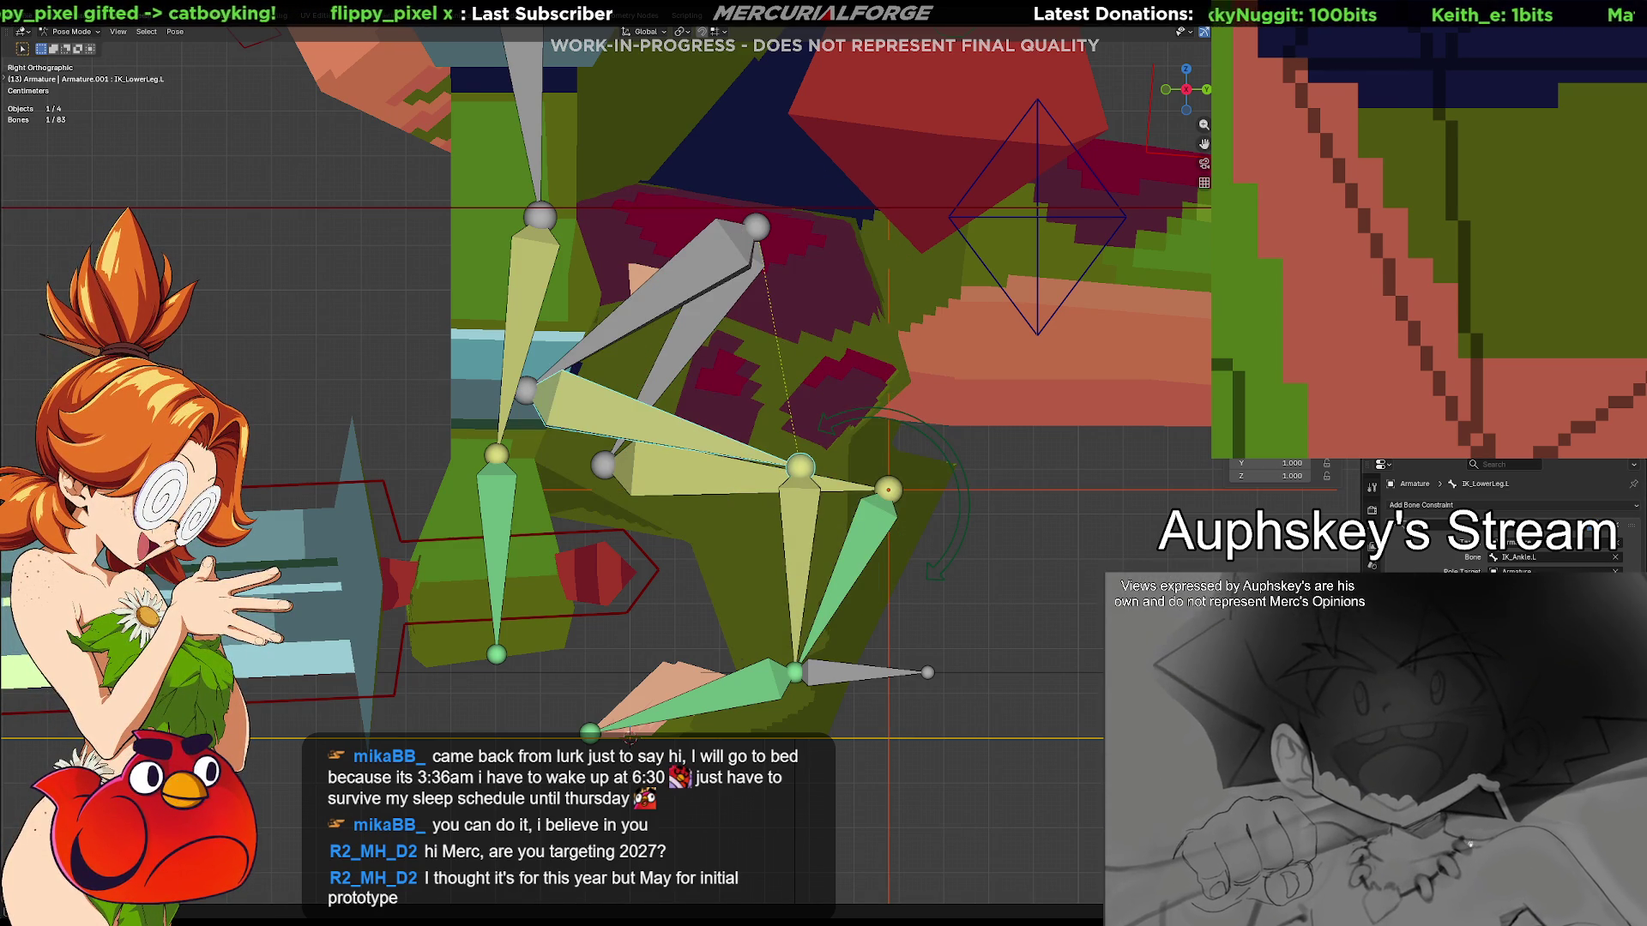
Undo the chain change and retarget the IK constraint to CTRL_Foot_L
left_click(868, 680)
key("ctrl+z")
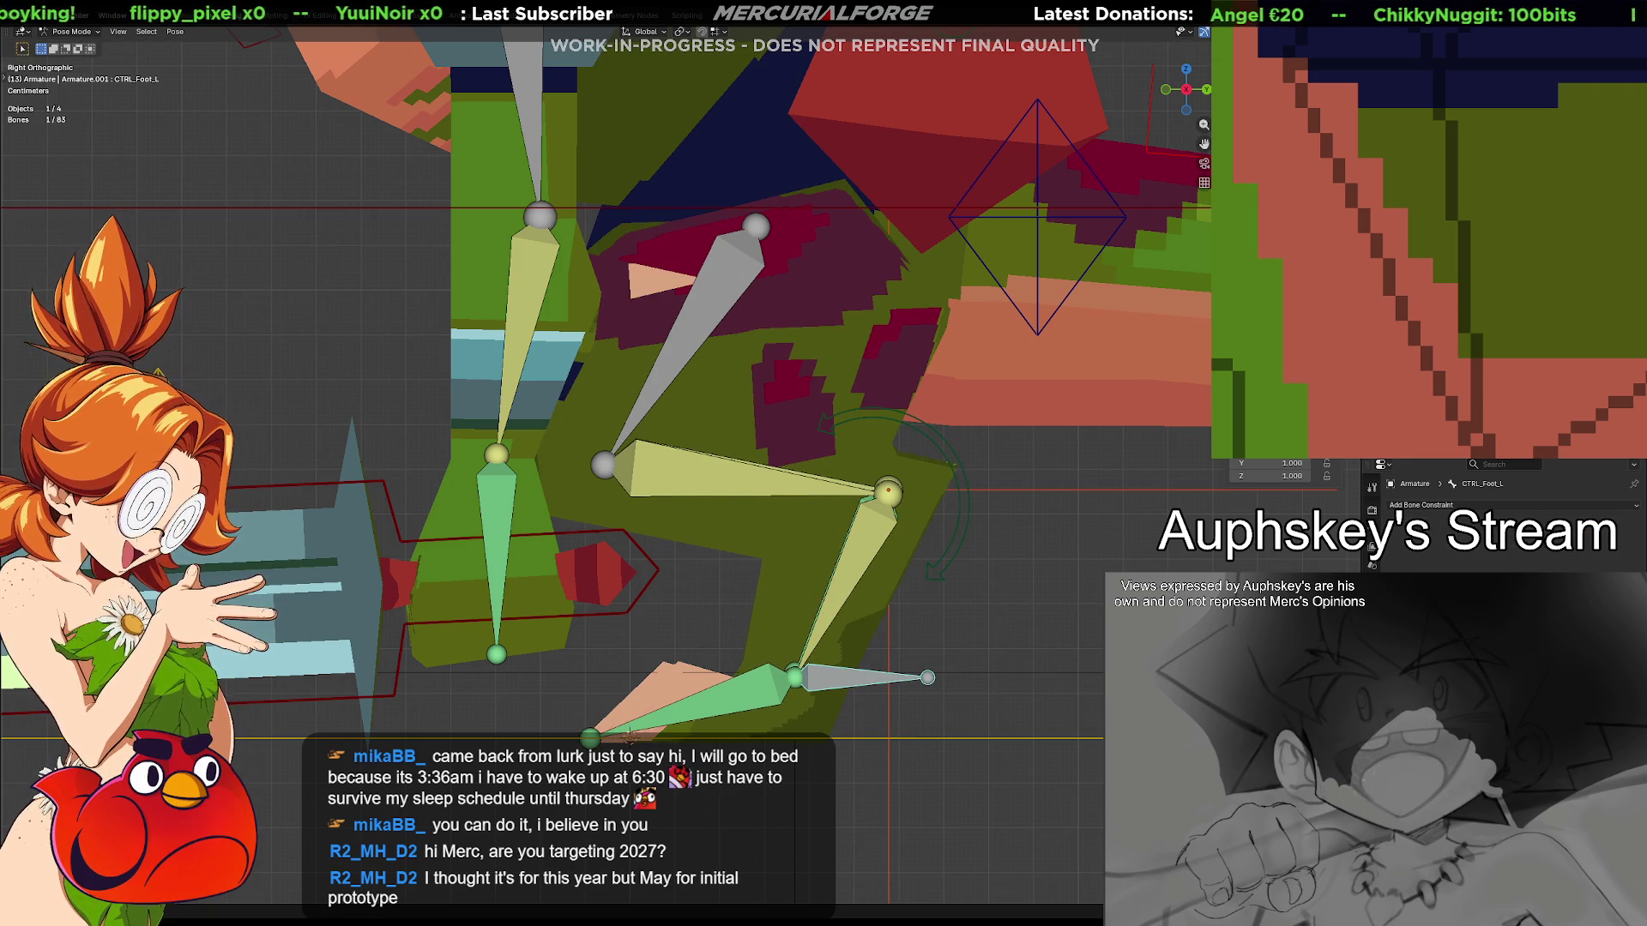
left_click(866, 552)
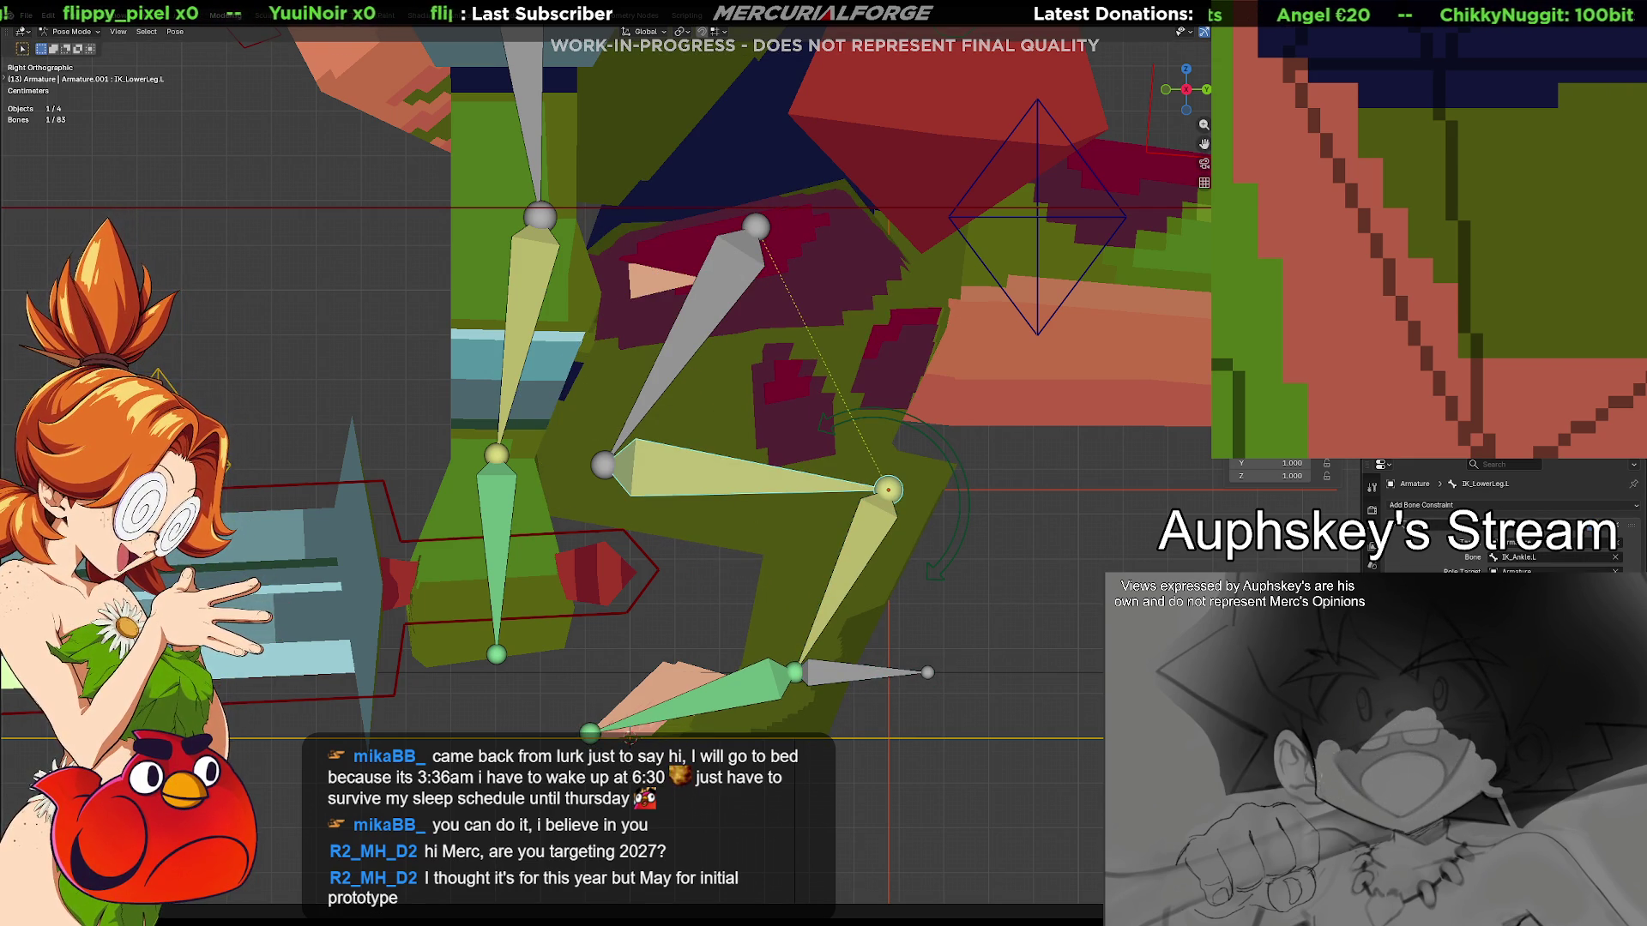
left_click(1615, 561)
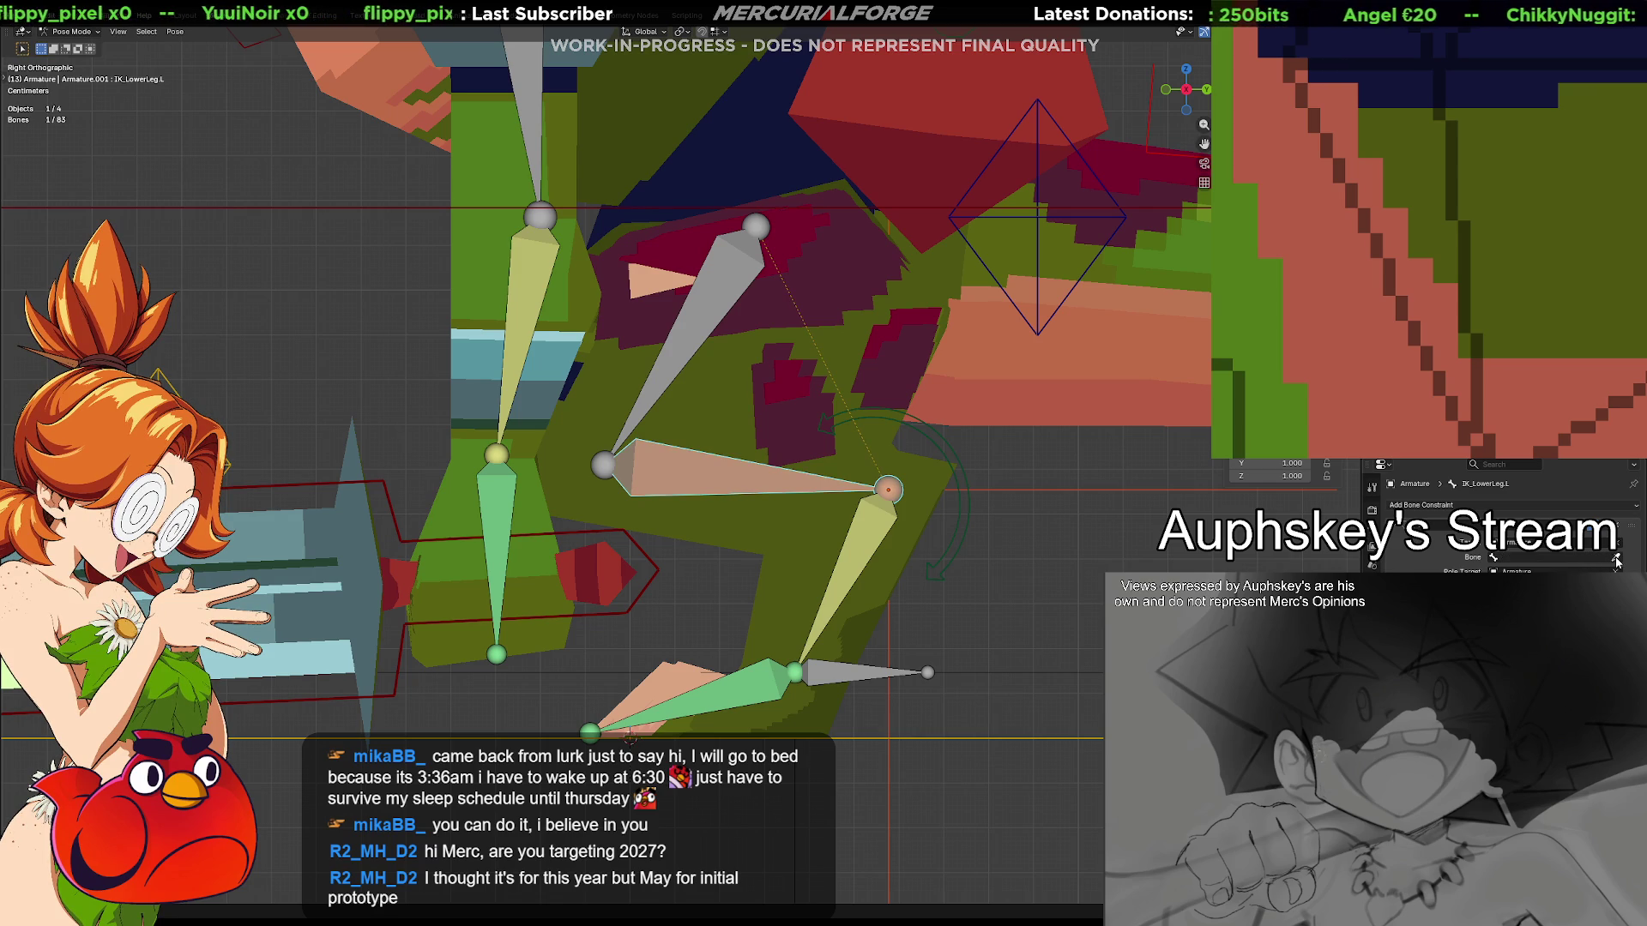
left_click(849, 671)
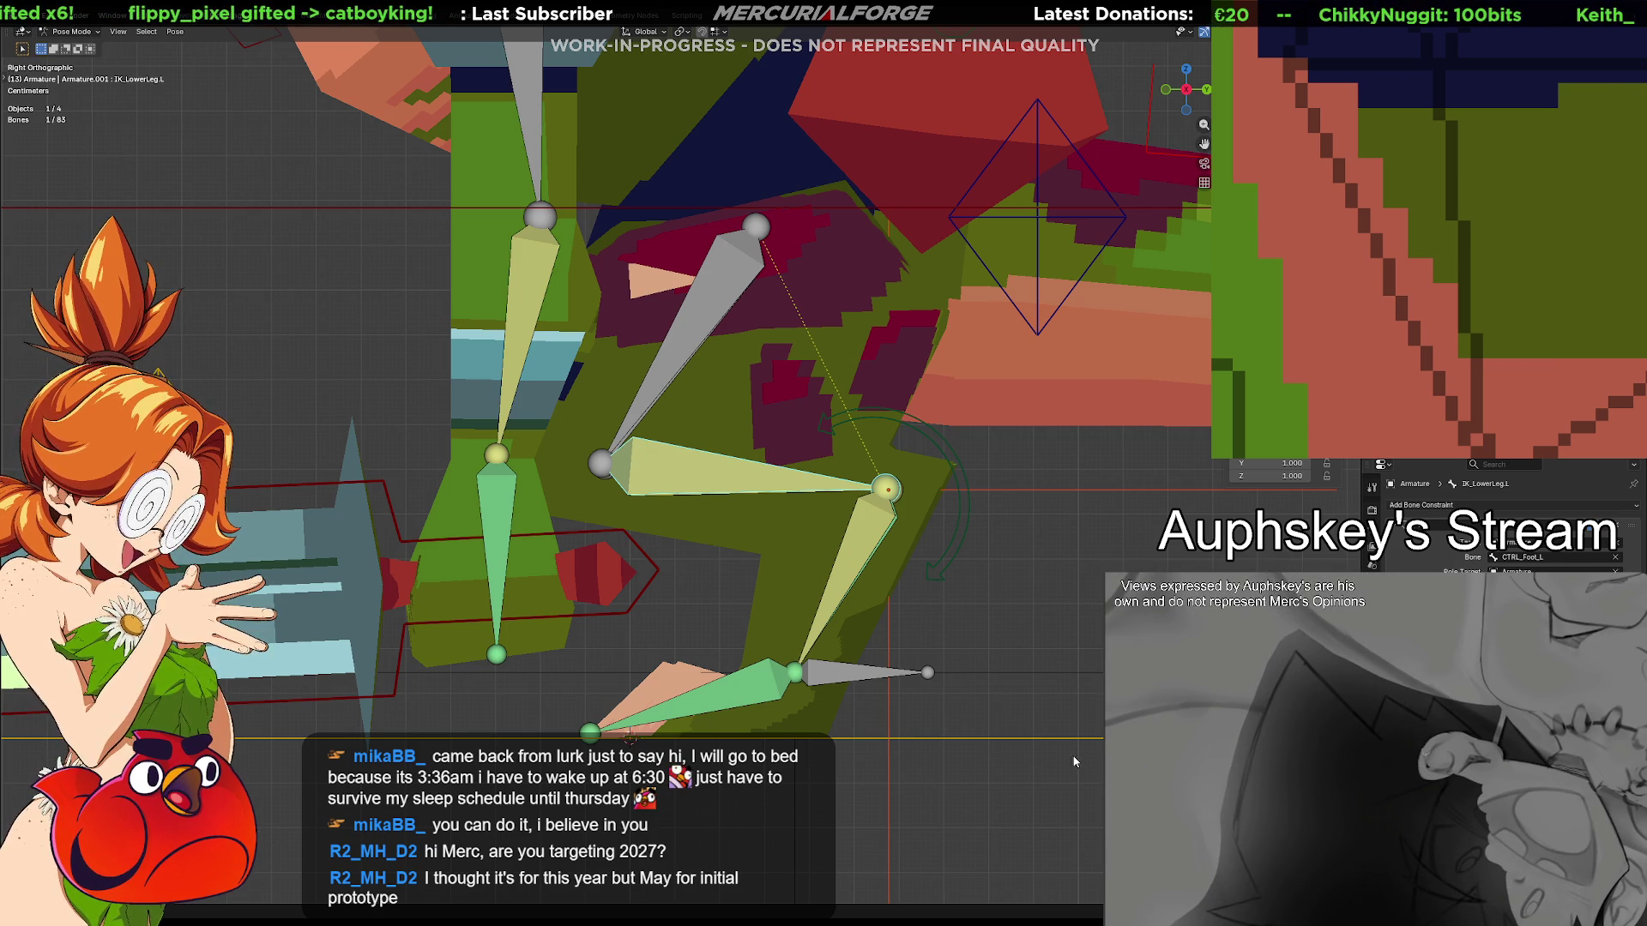
Drag the foot control through several positions to test the leg bend
mouse_move(859, 672)
left_mouse_down()
mouse_move(861, 752)
mouse_move(1020, 813)
mouse_move(565, 623)
left_mouse_up()
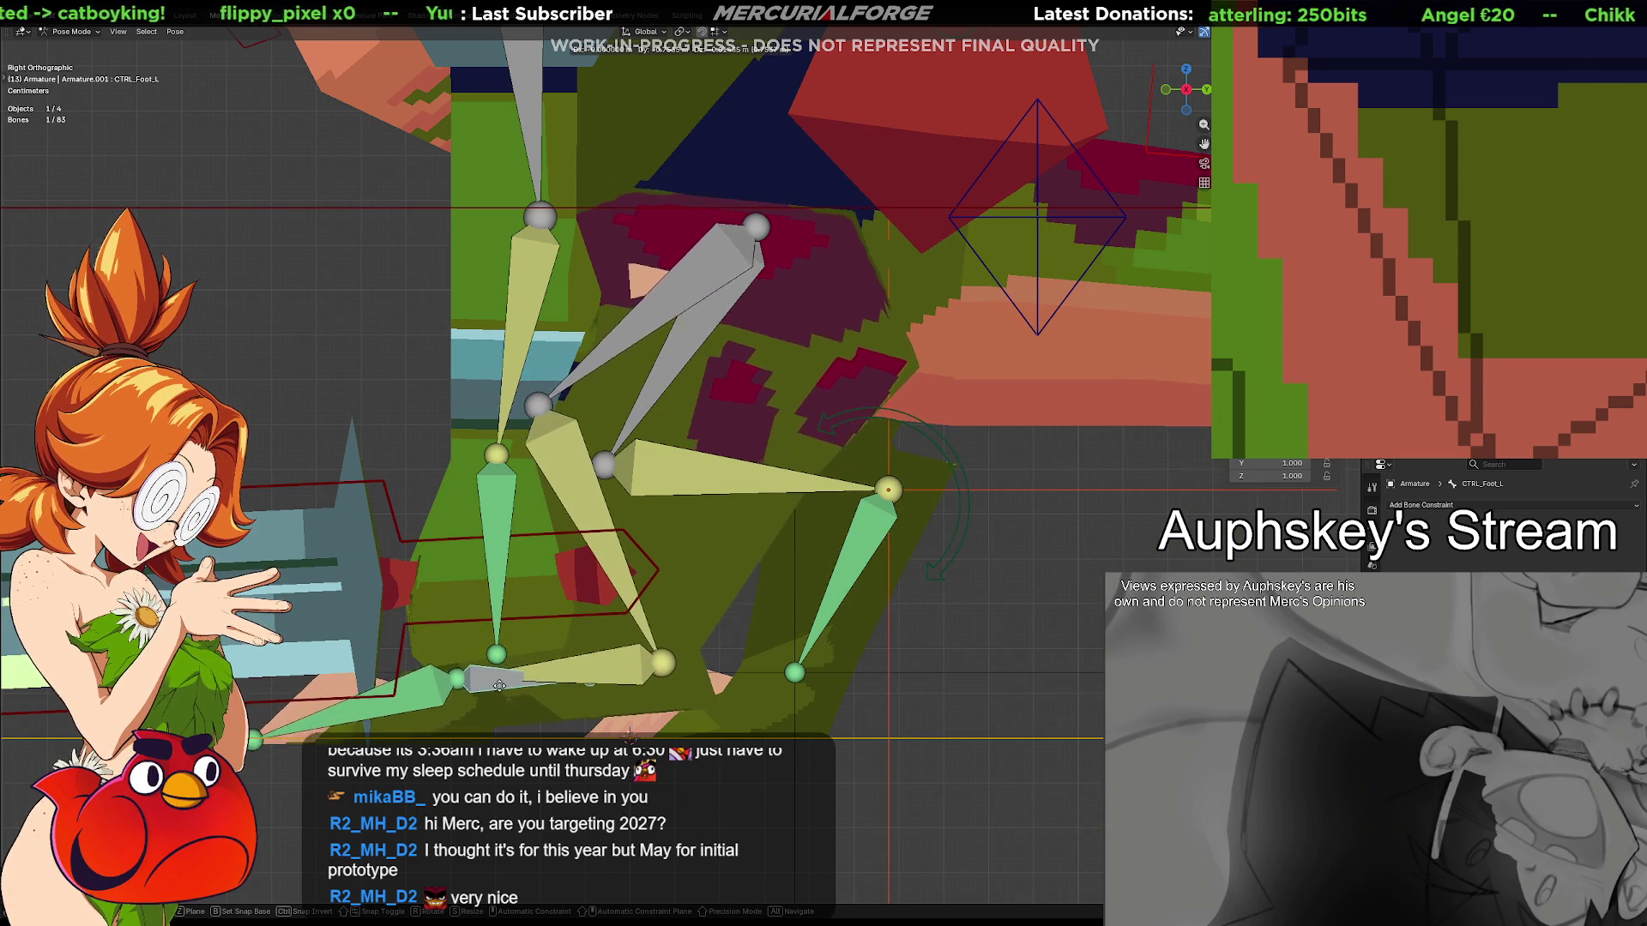
mouse_move(567, 624)
left_mouse_down()
mouse_move(494, 708)
mouse_move(902, 784)
left_mouse_up()
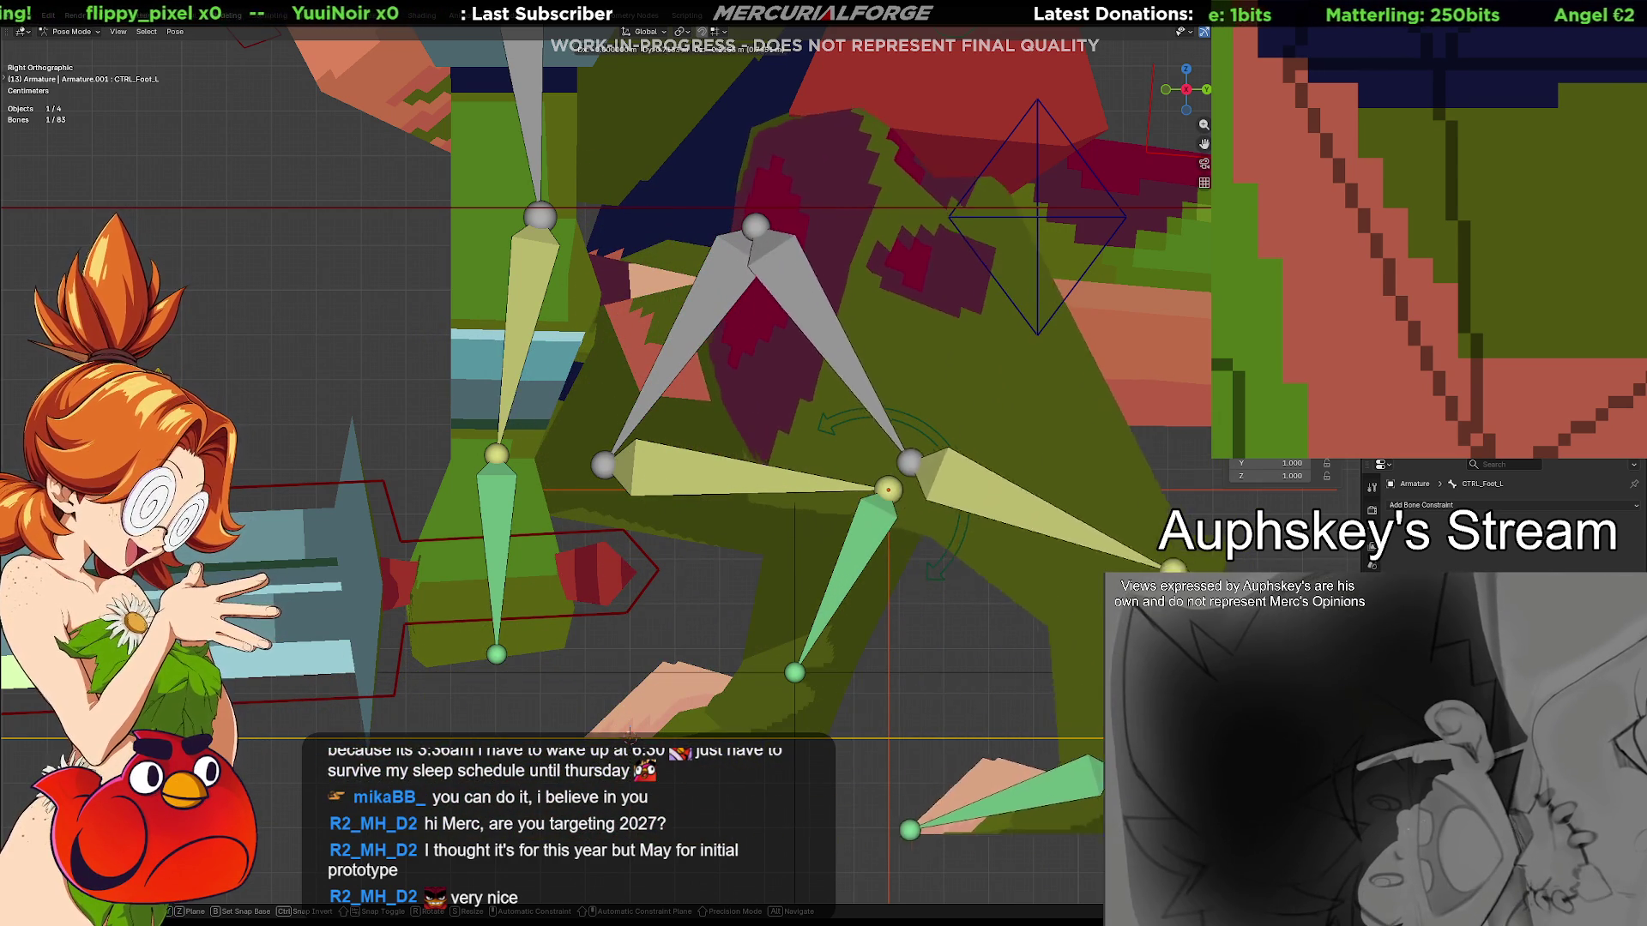
left_click_drag(903, 783, 841, 678)
scroll(872, 596, "down", 3)
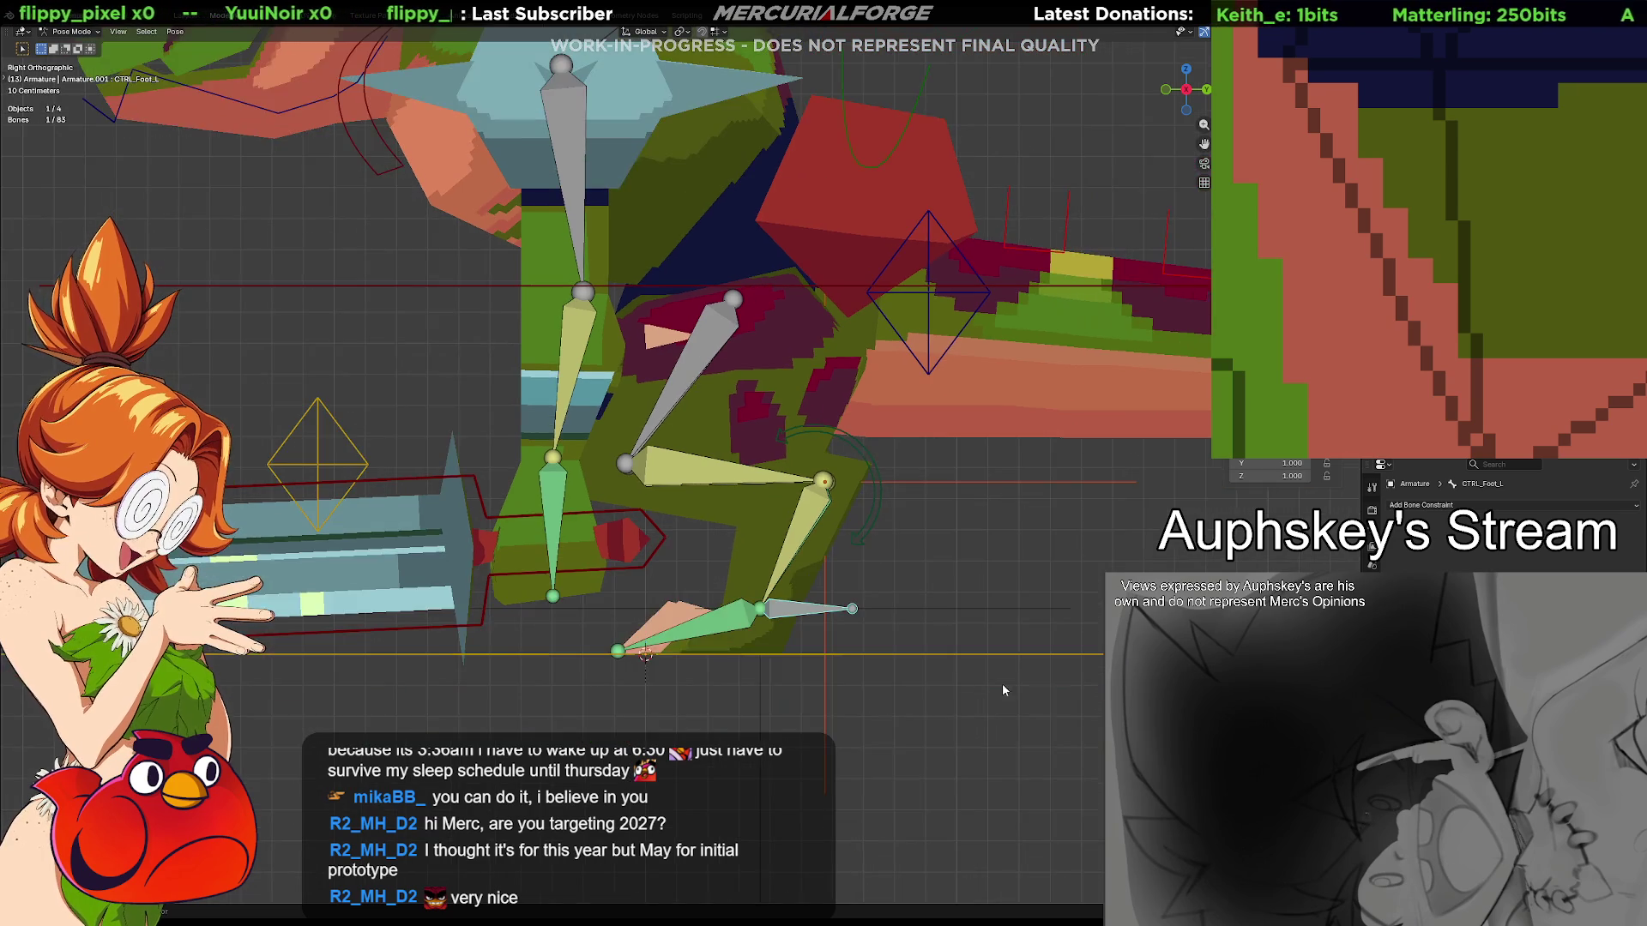
mouse_move(871, 596)
left_mouse_down()
mouse_move(983, 611)
mouse_move(944, 594)
mouse_move(943, 614)
mouse_move(837, 482)
mouse_move(793, 490)
left_mouse_up()
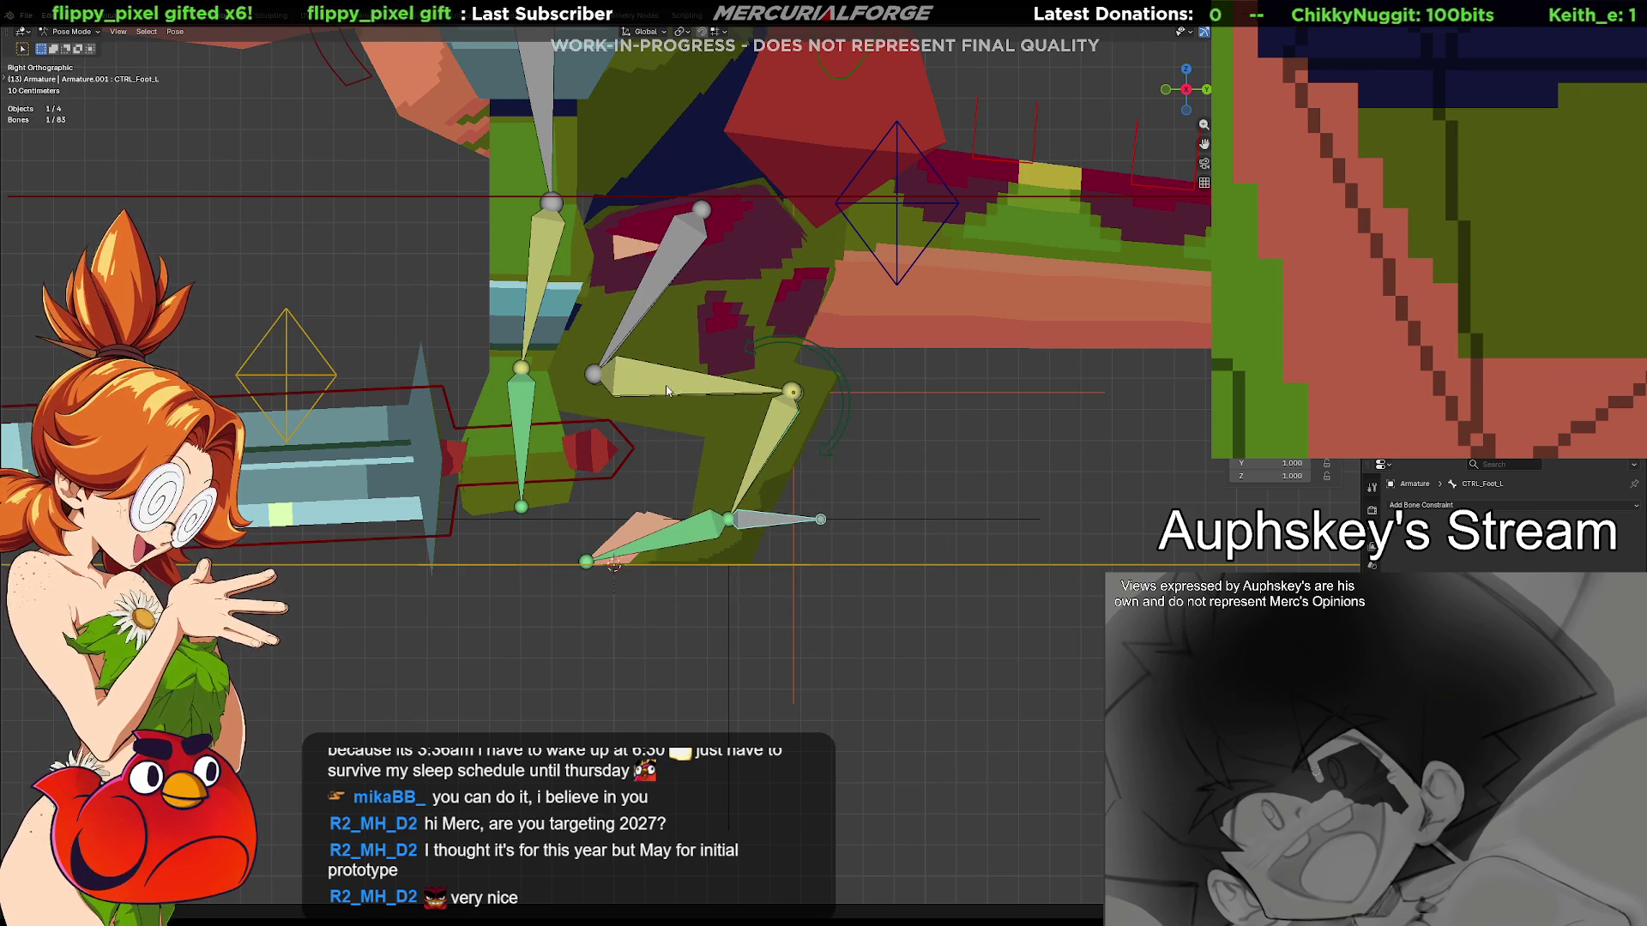
Remove the lower leg's IK constraint and rotate the upper leg bone
left_click(750, 415)
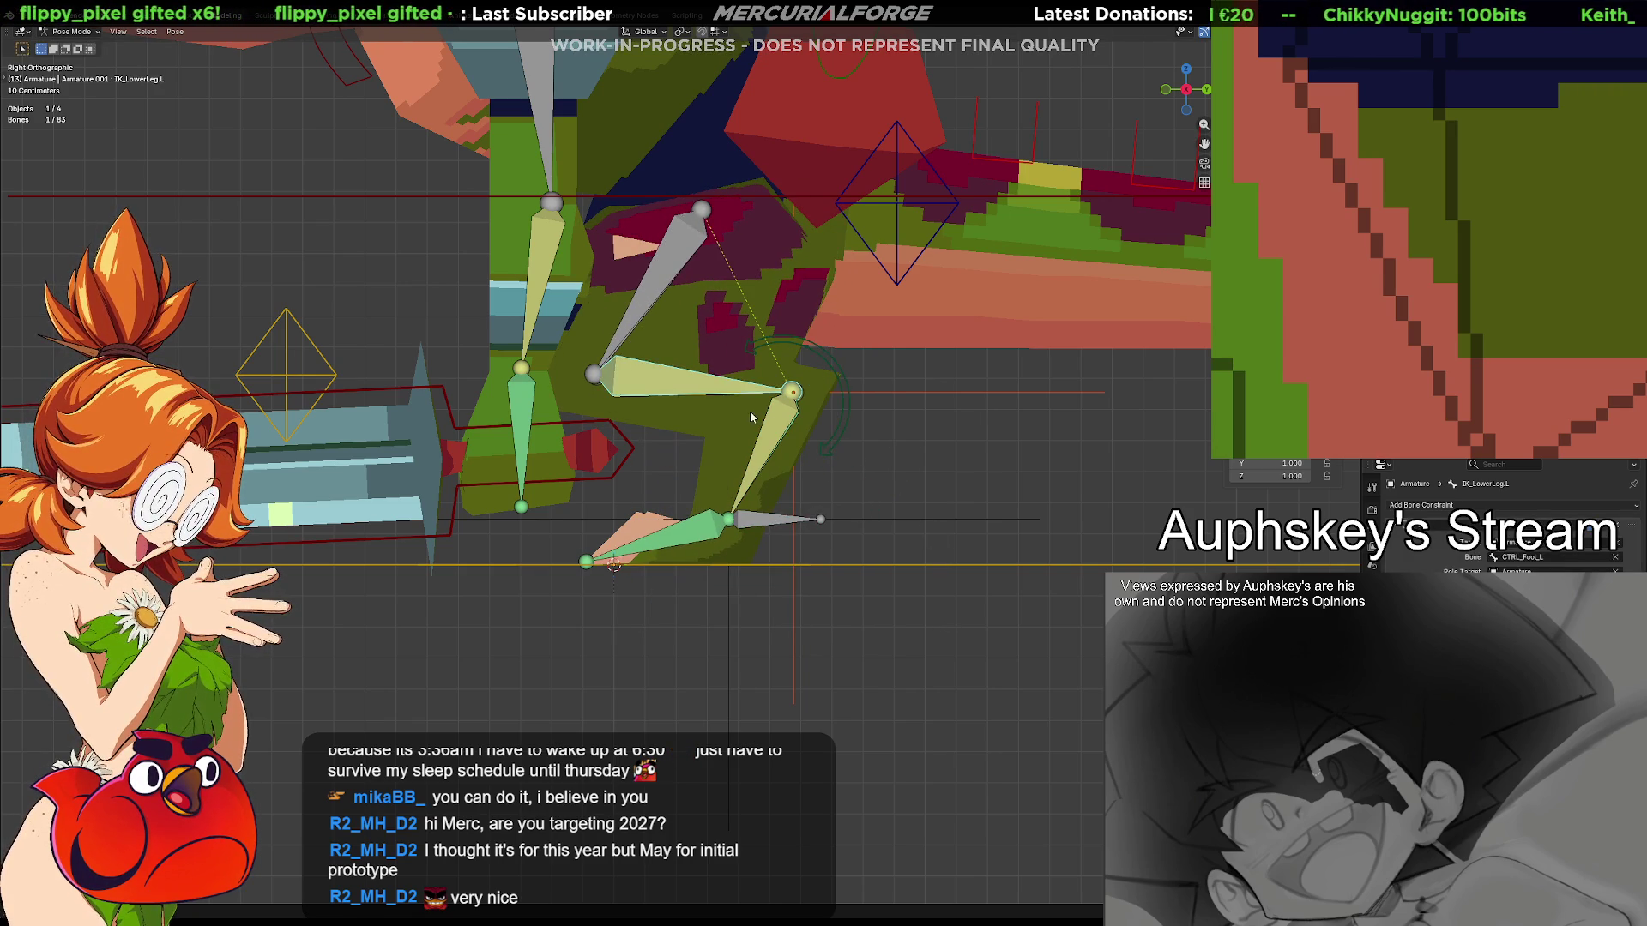
left_click(1620, 531)
mouse_move(750, 530)
left_mouse_down()
mouse_move(871, 472)
mouse_move(631, 640)
left_mouse_up()
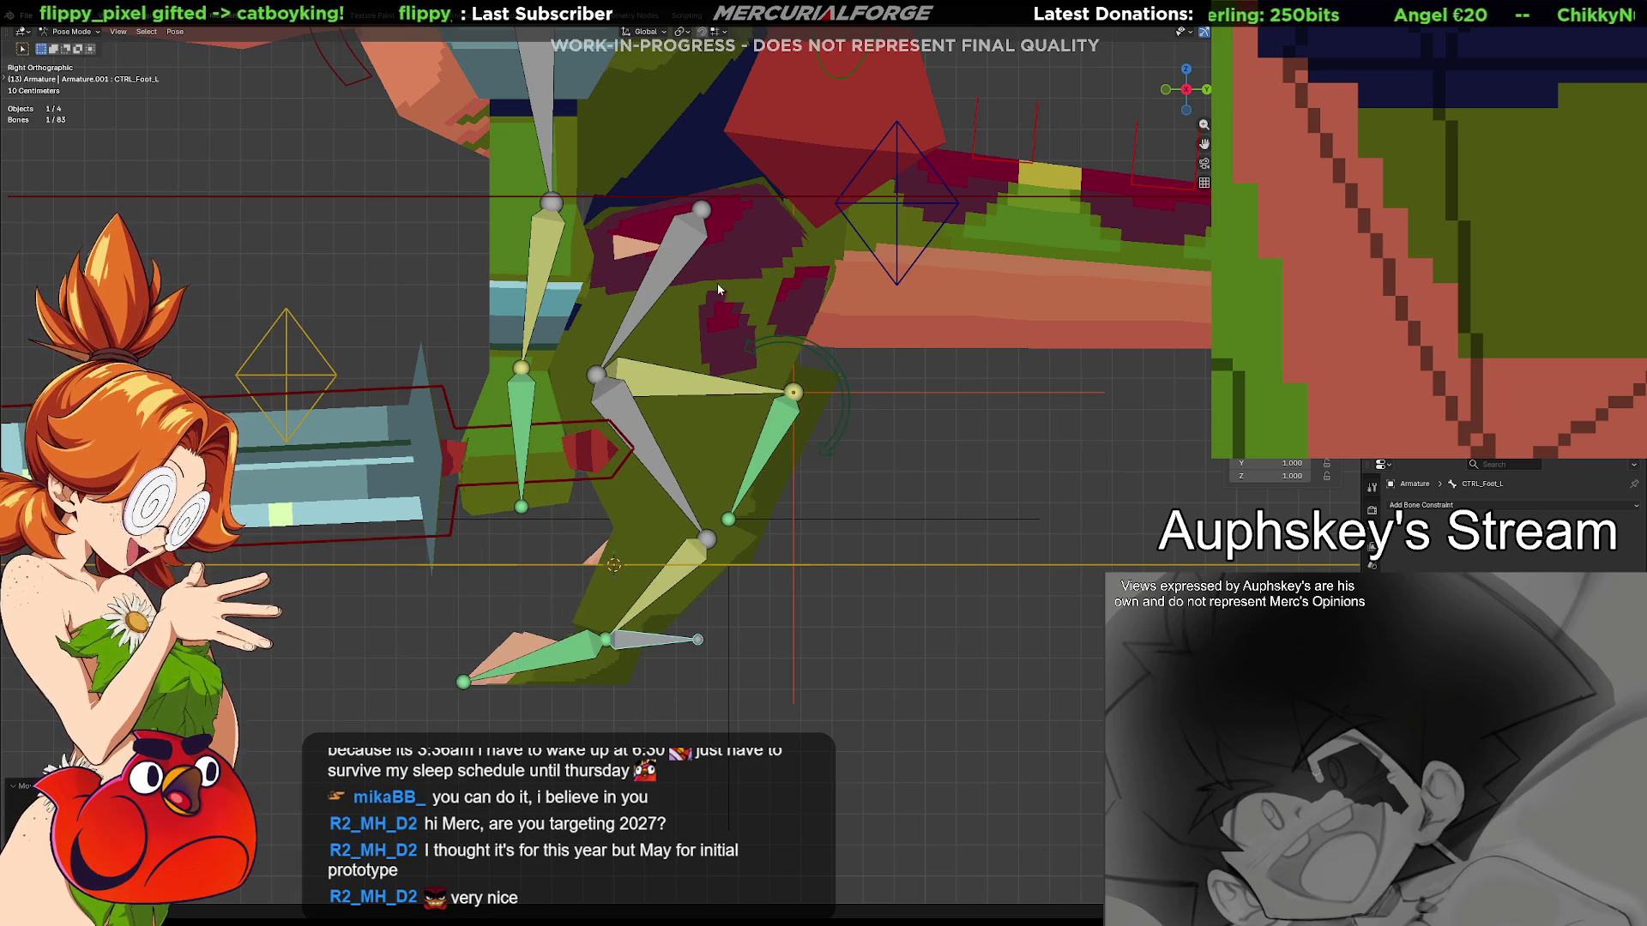
left_click(675, 274)
key("r")
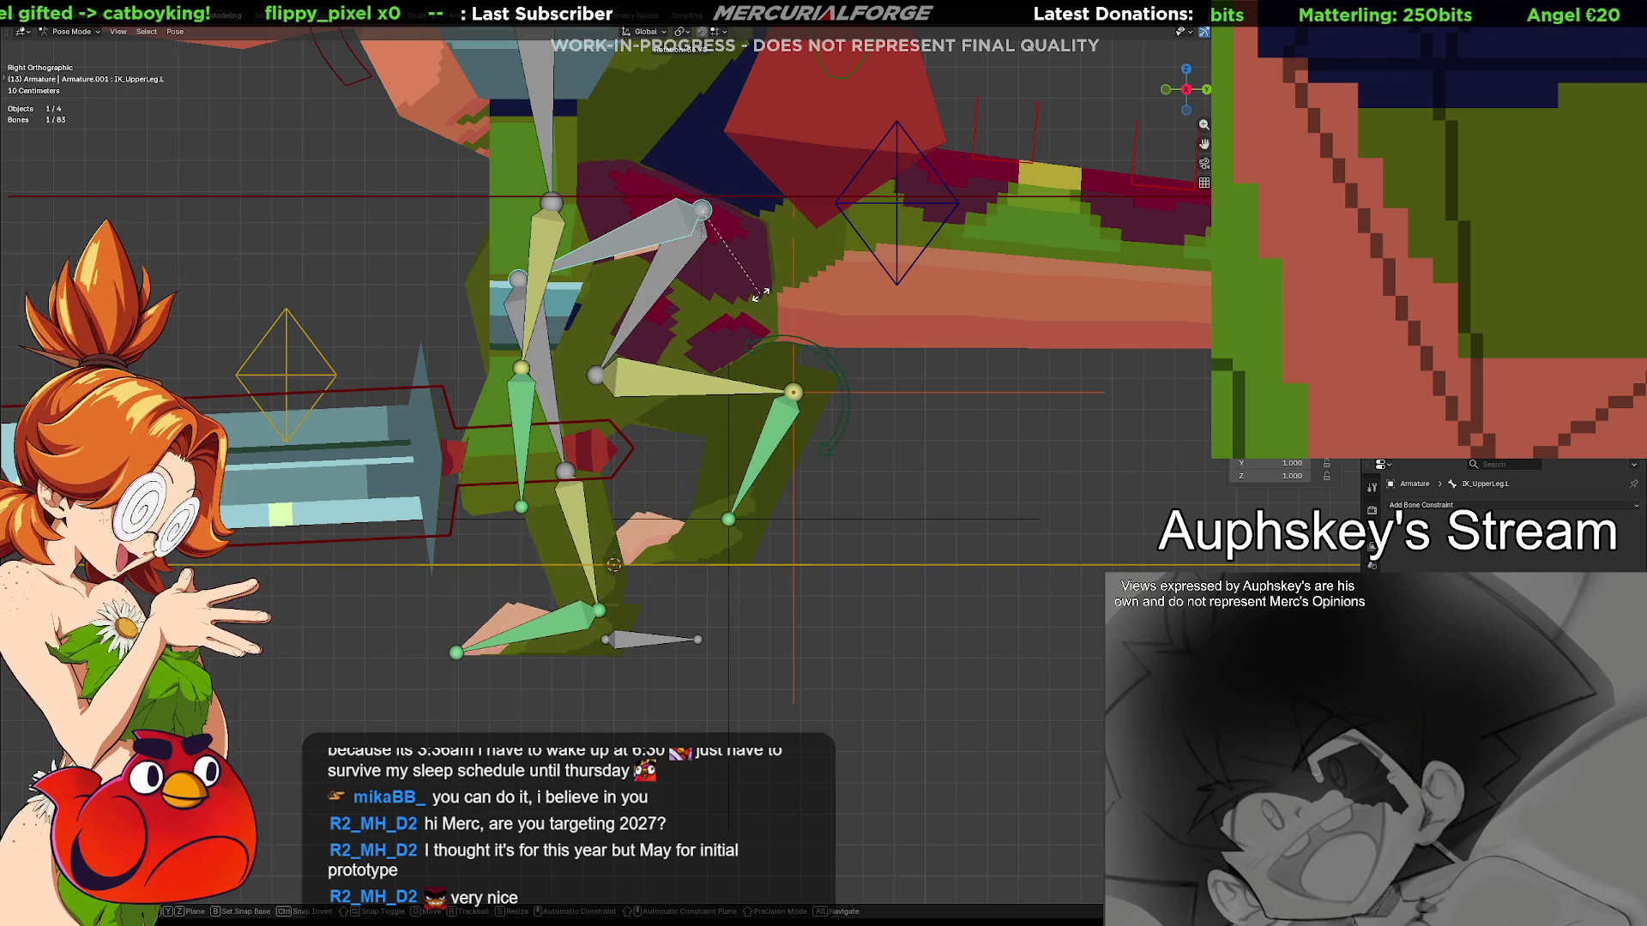
left_click(651, 440)
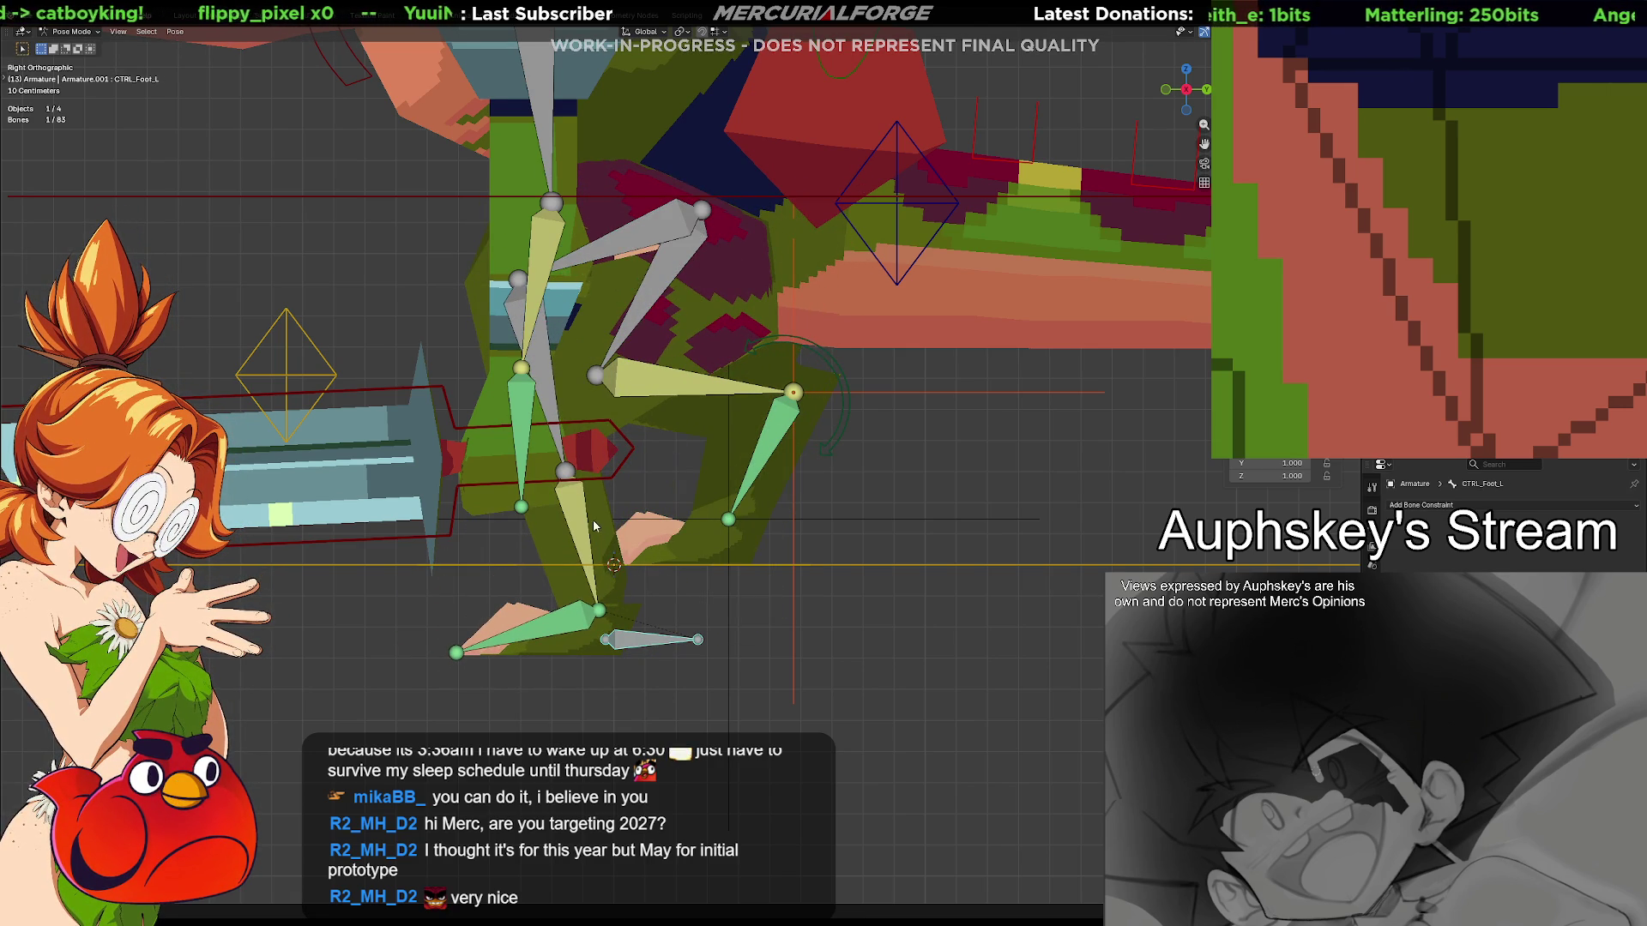
Cancel a foot-control move and undo back to the rest pose
key("g")
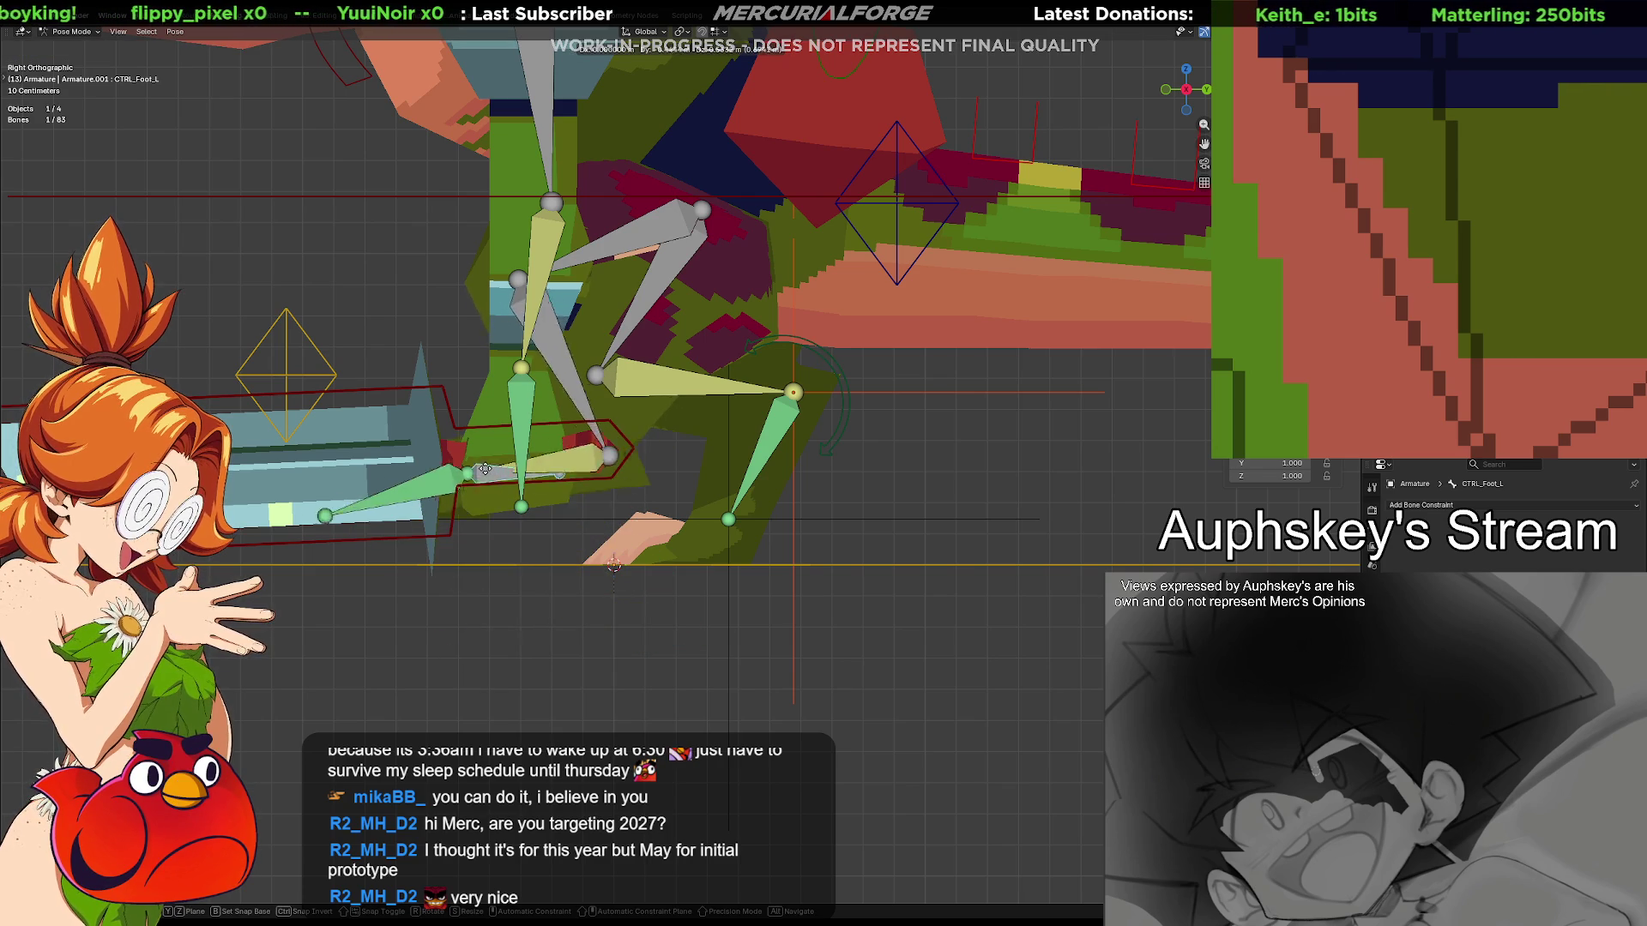
key("Escape")
left_click(625, 532)
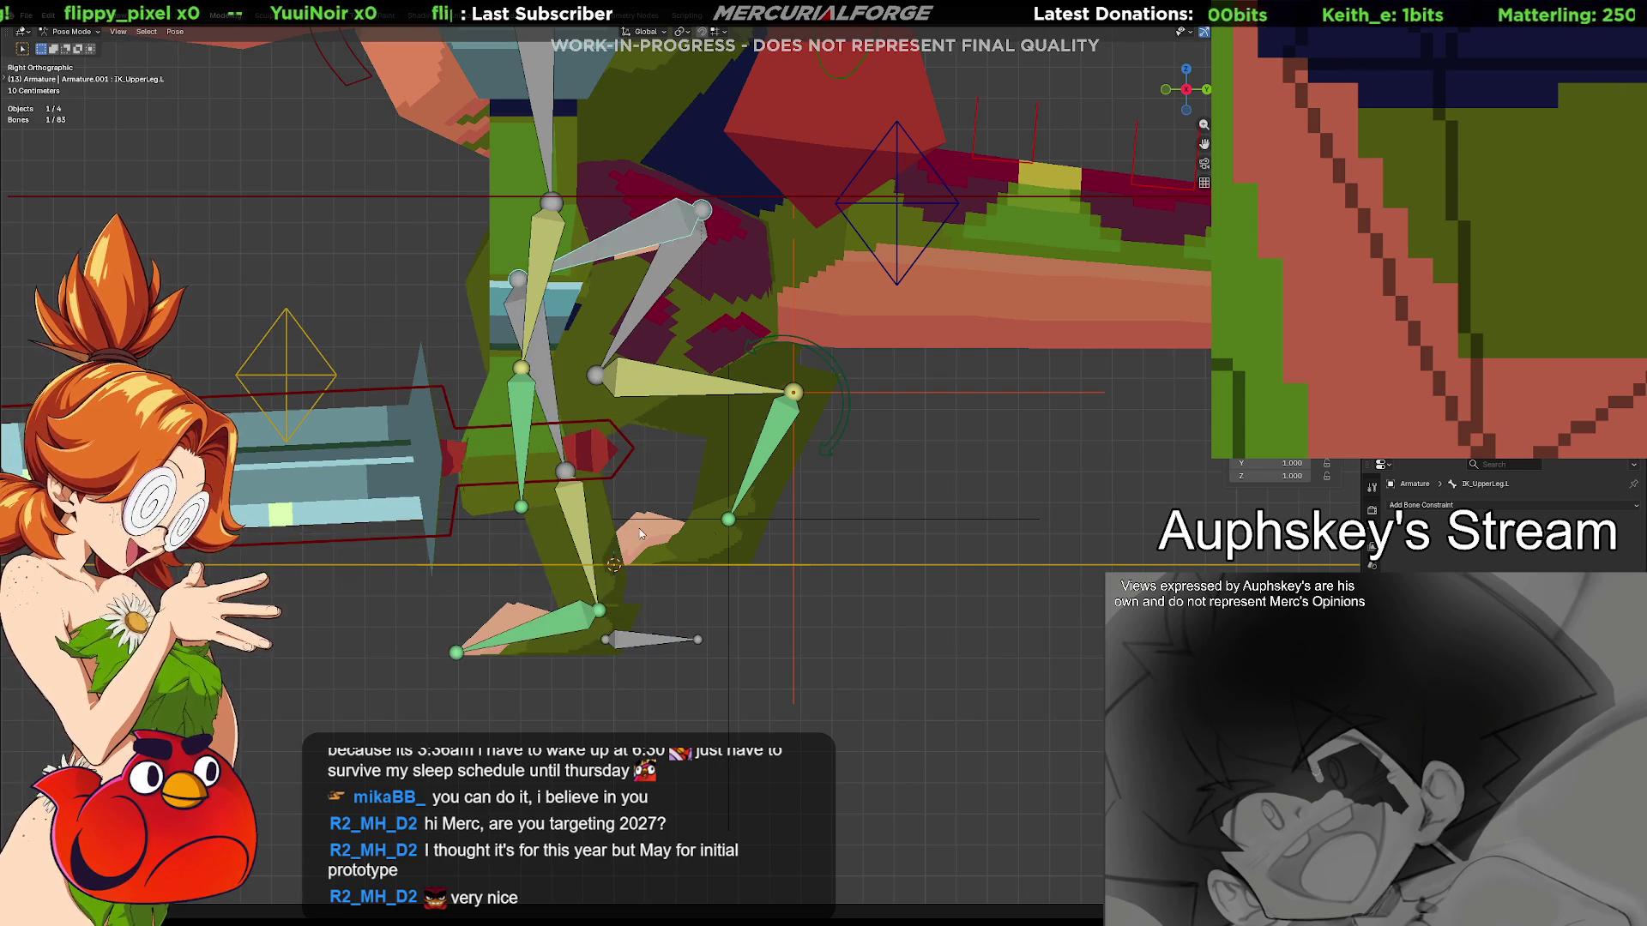
key("ctrl+z")
key("ctrl+z")
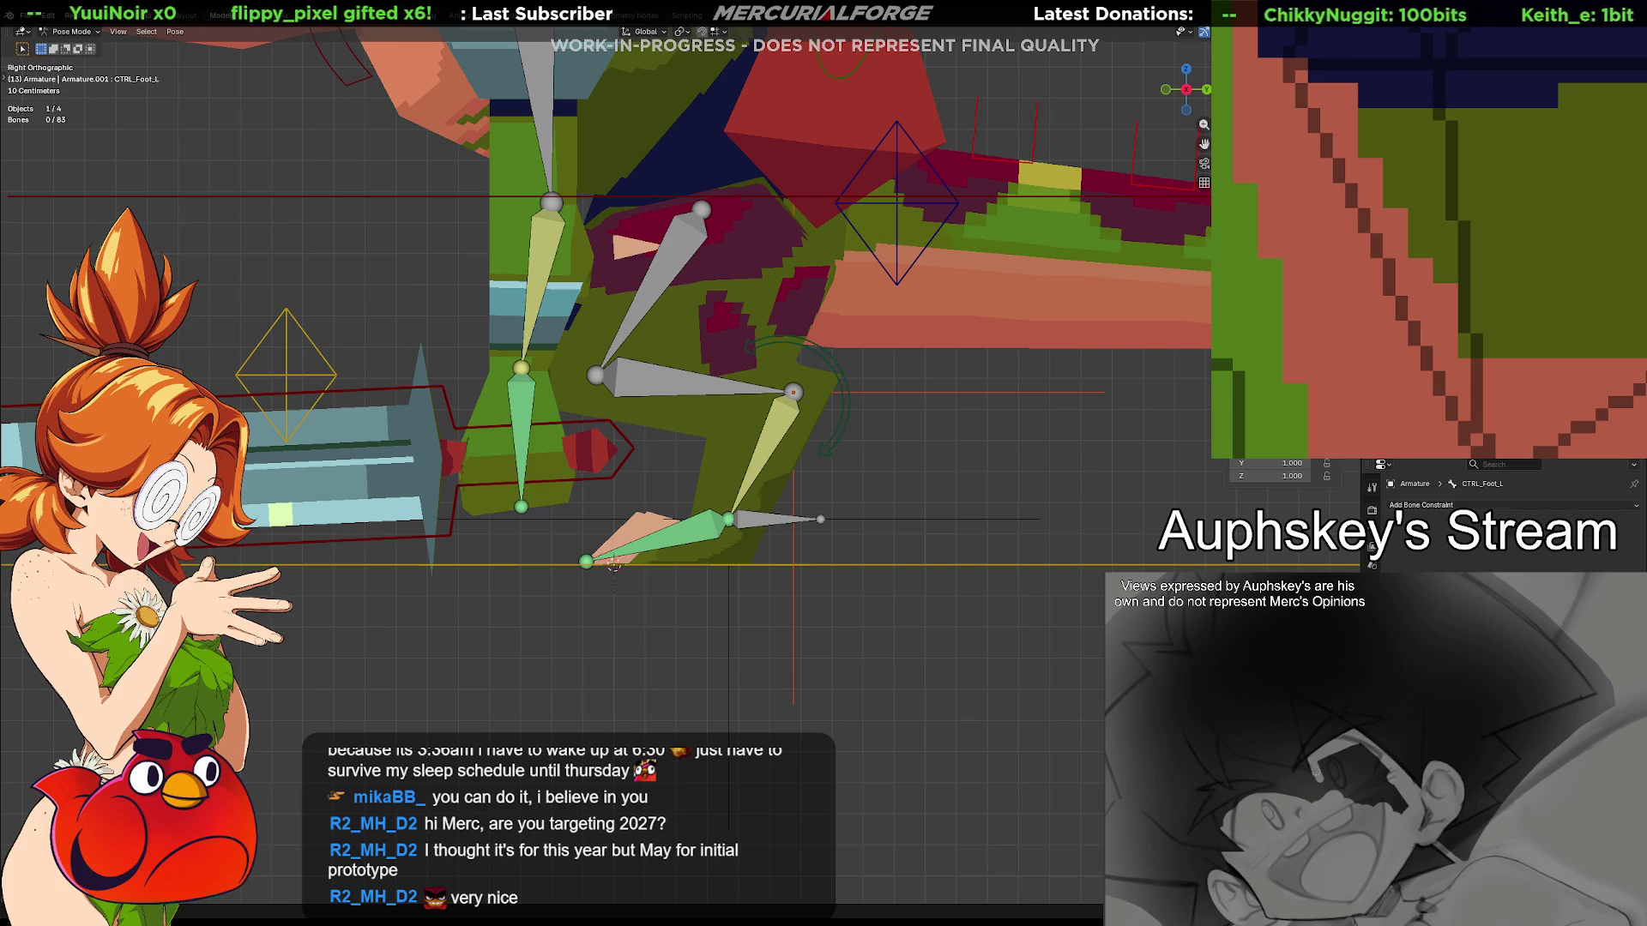
Give the lower leg a new IK constraint using Foot.L.001
left_click(678, 395)
key("shift+ctrl+c")
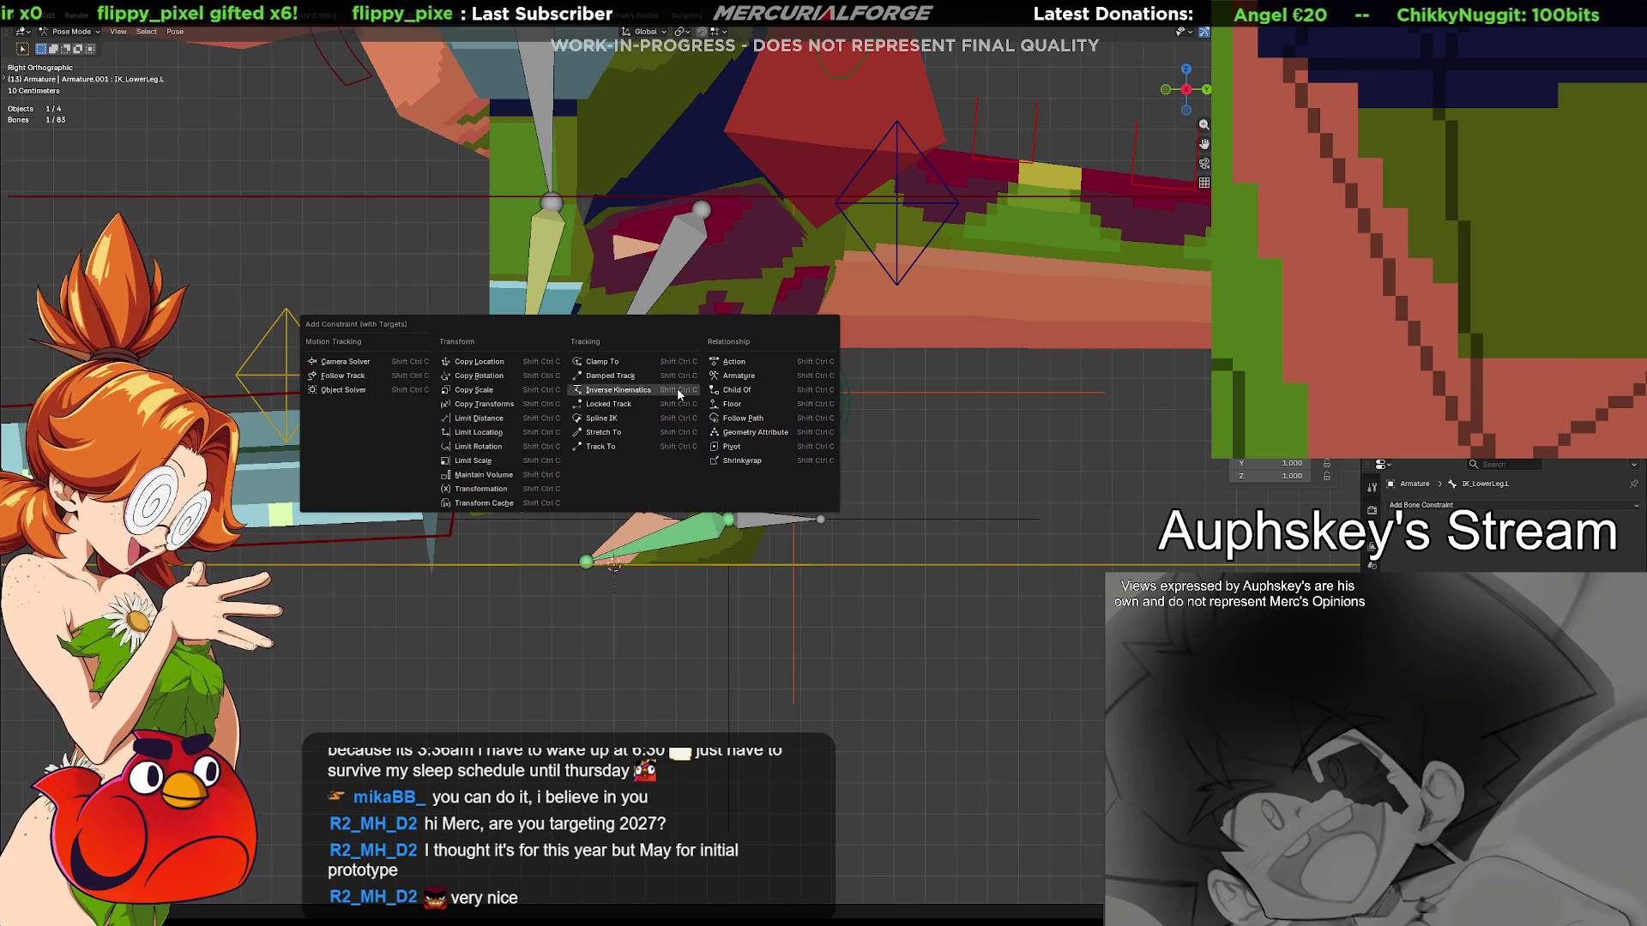
left_click(618, 389)
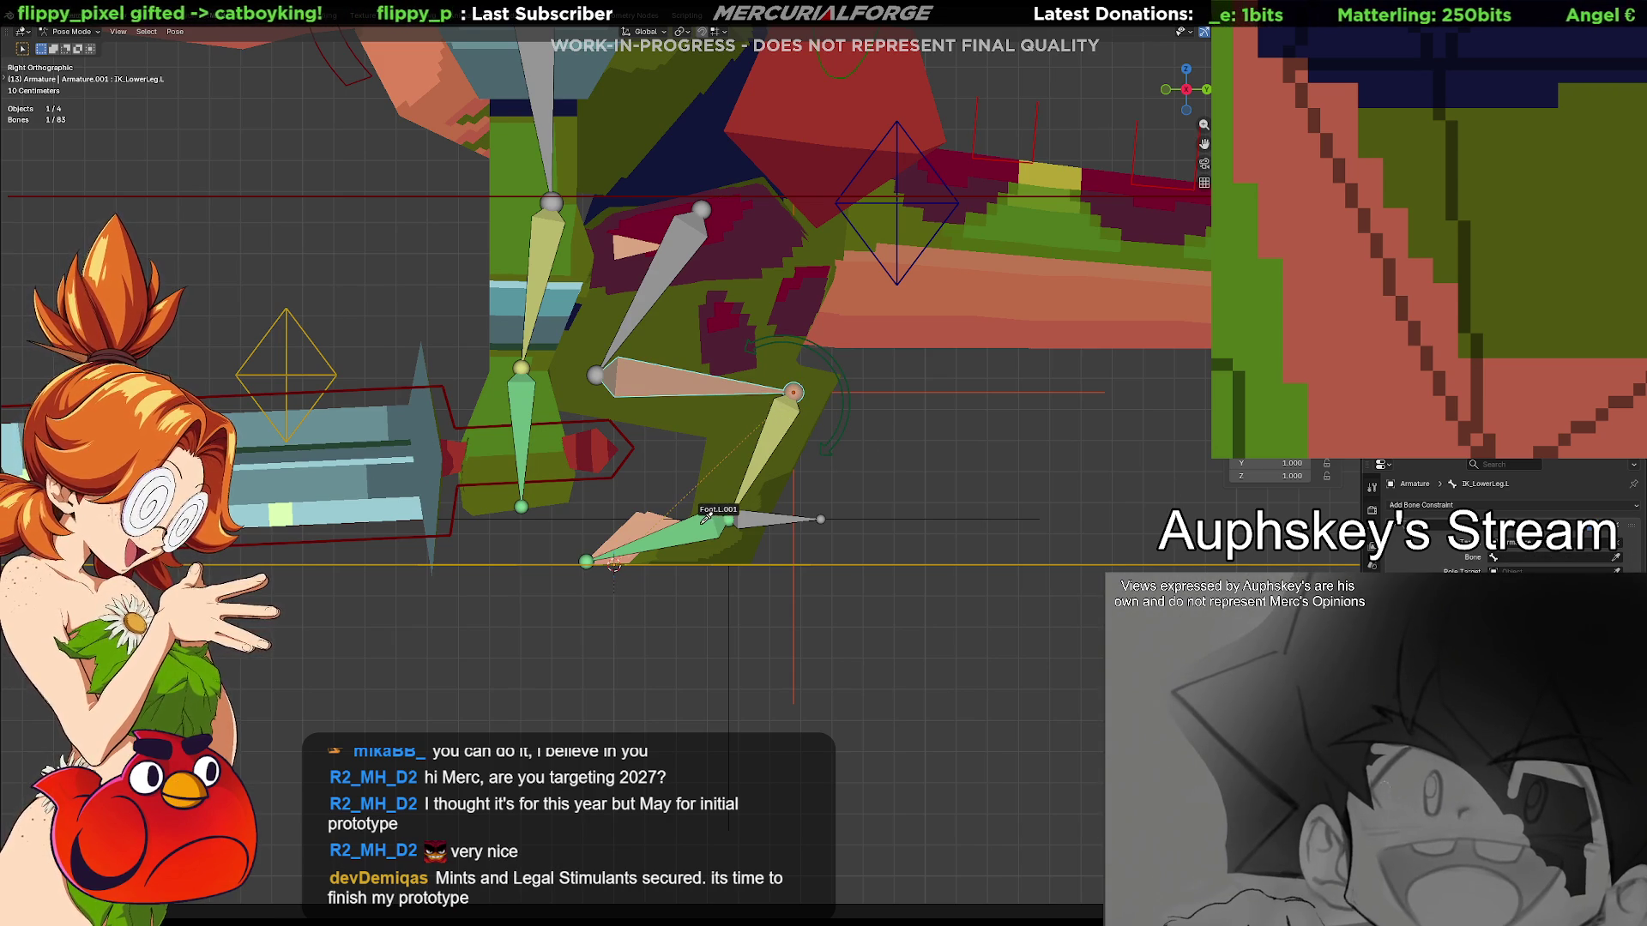
left_click(742, 527)
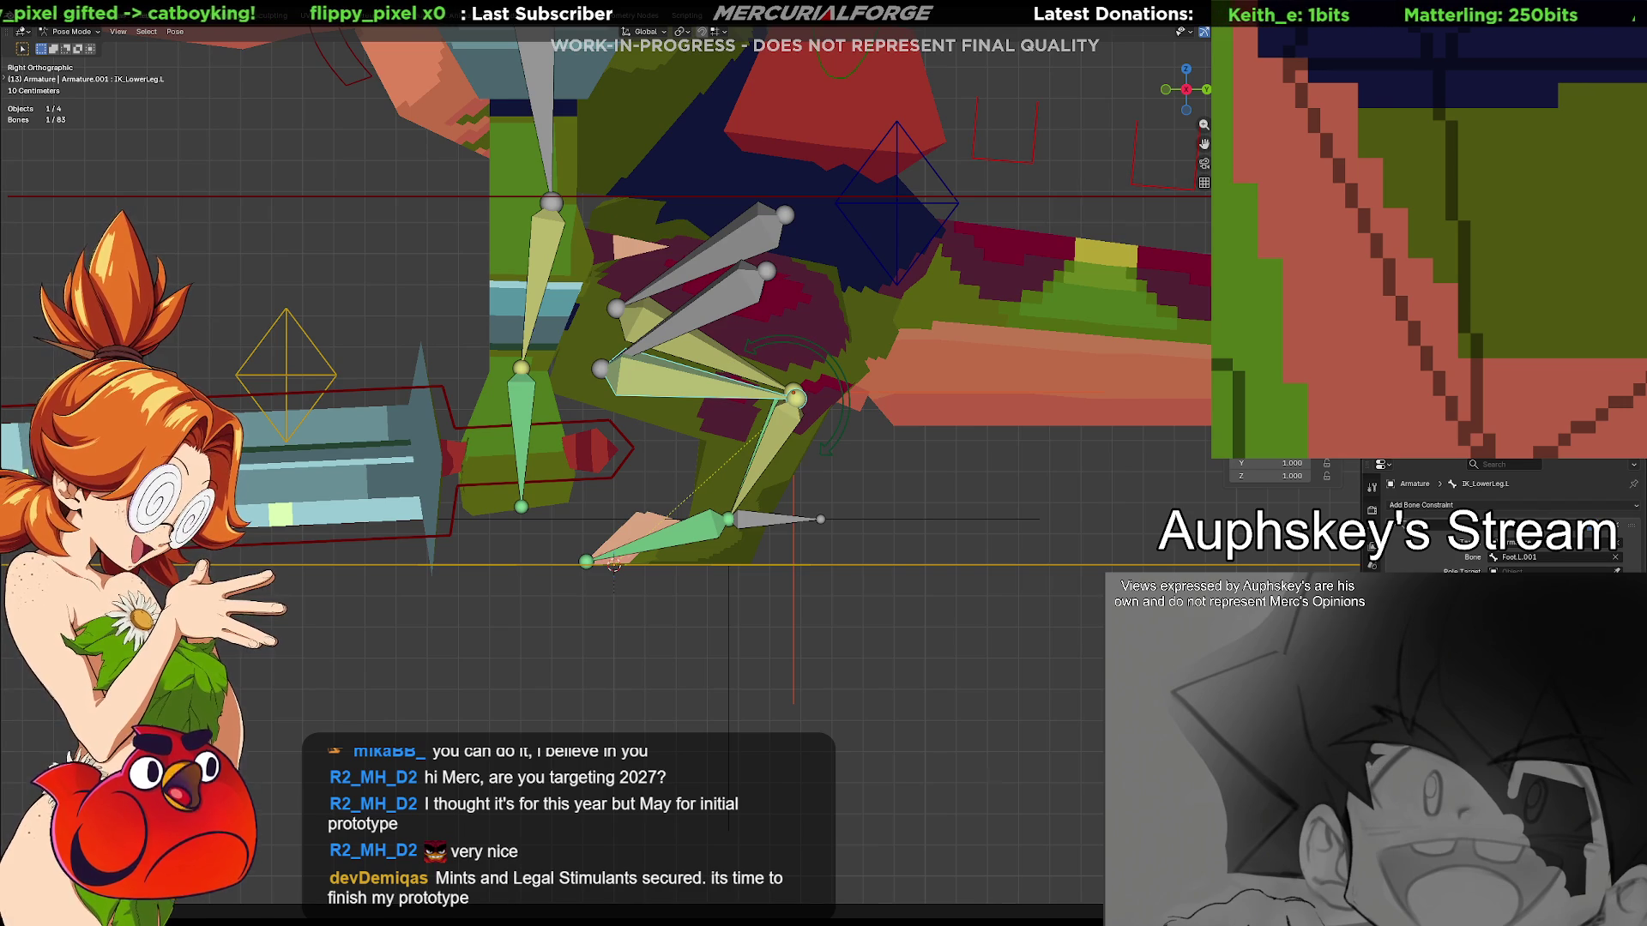
Undo once and start moving CTRL_Foot_L to test the chain
key("ctrl+z")
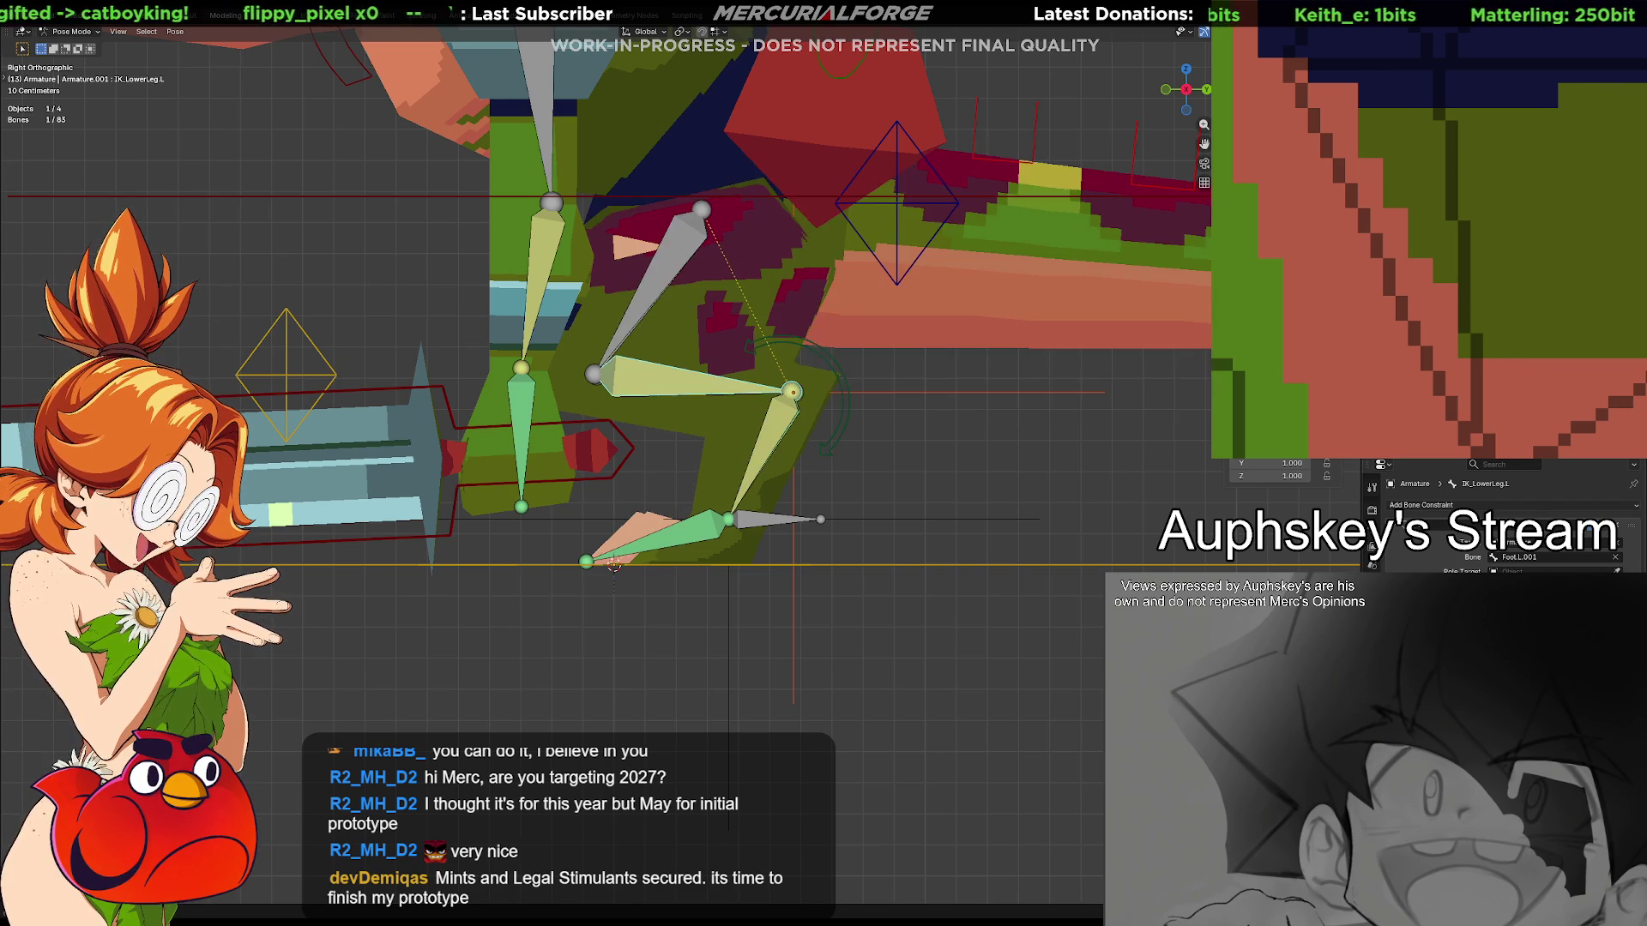
left_click(757, 521)
key("g")
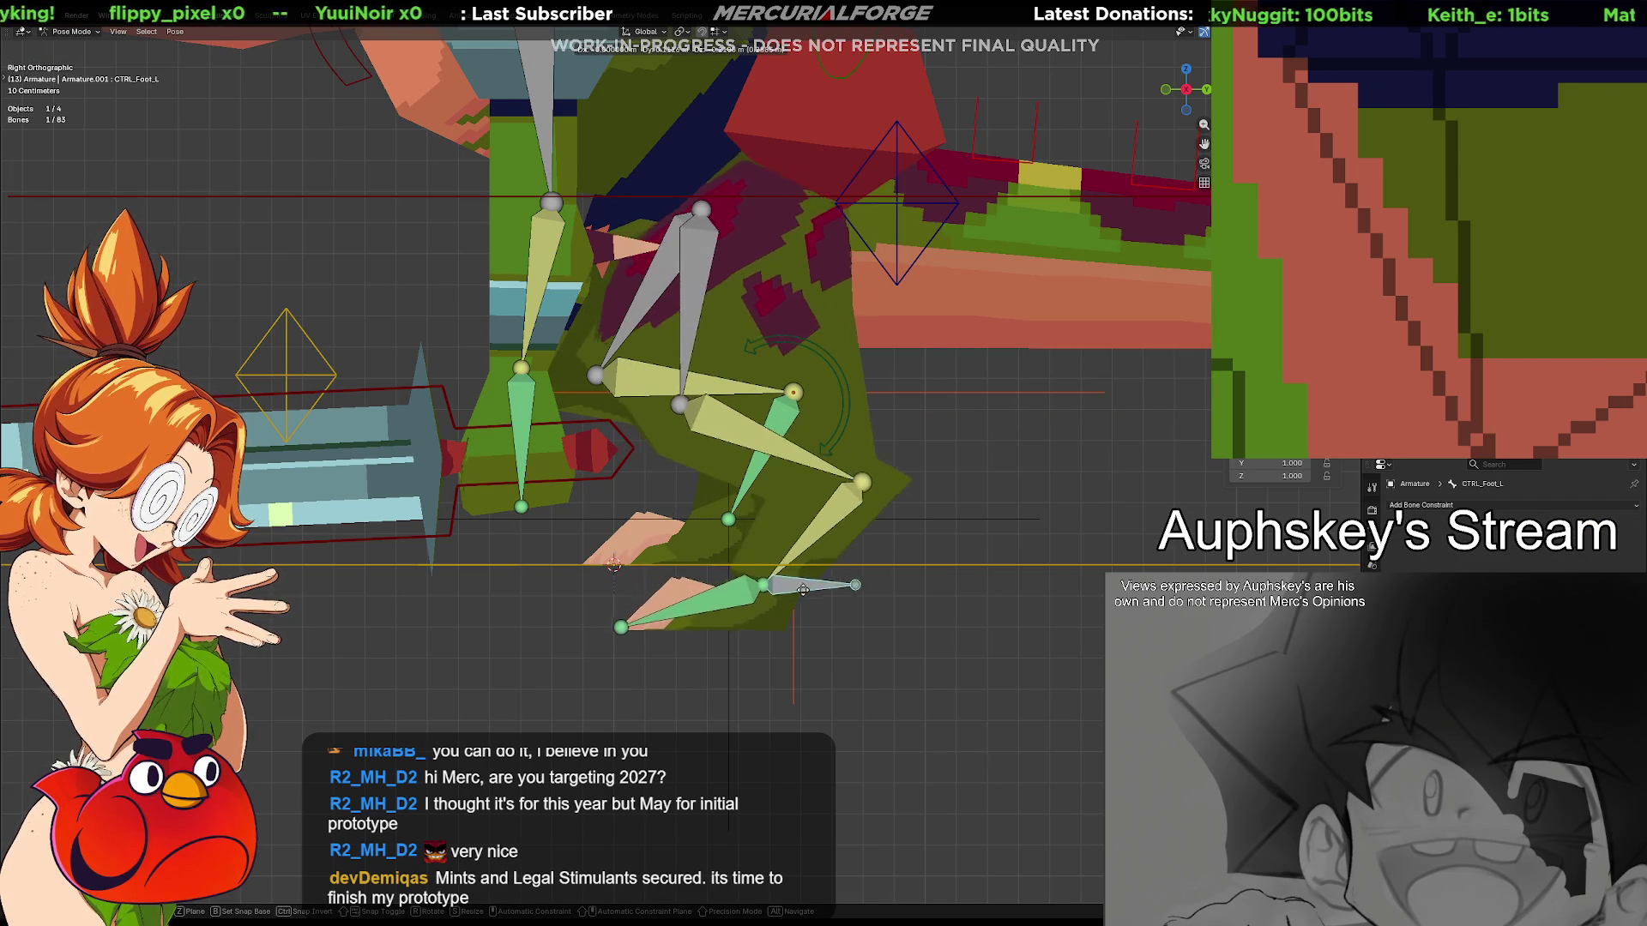
Drag the foot control up, left and right to check the knee bend
left_click_drag(841, 679, 832, 604)
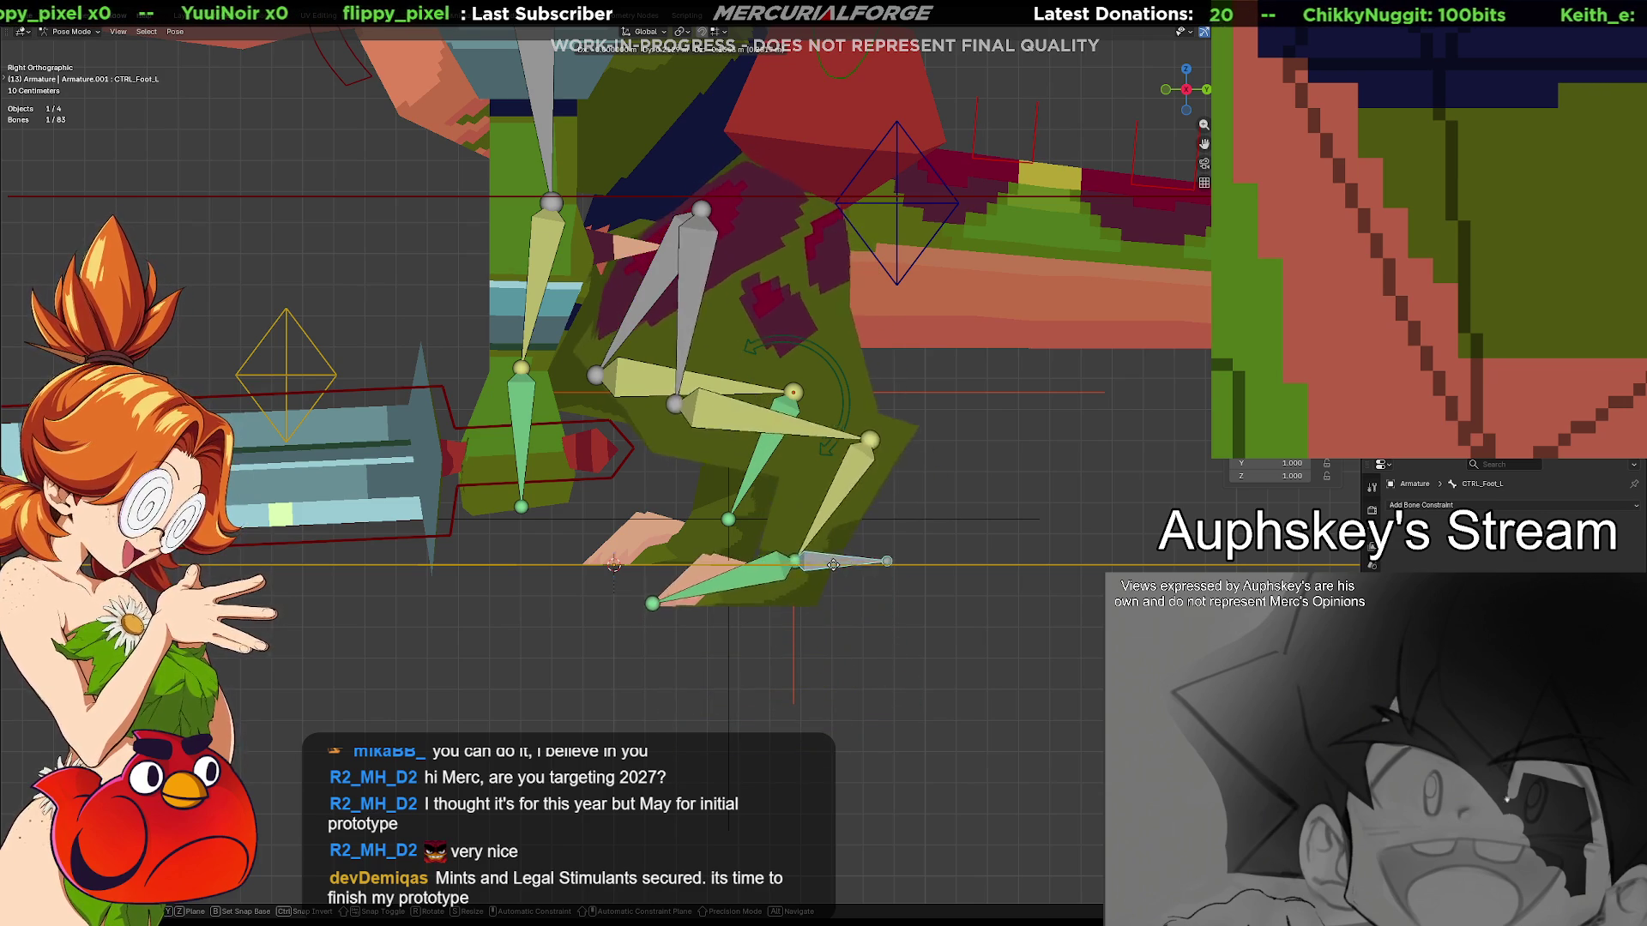
mouse_move(833, 604)
left_mouse_down()
mouse_move(663, 515)
mouse_move(465, 566)
left_mouse_up()
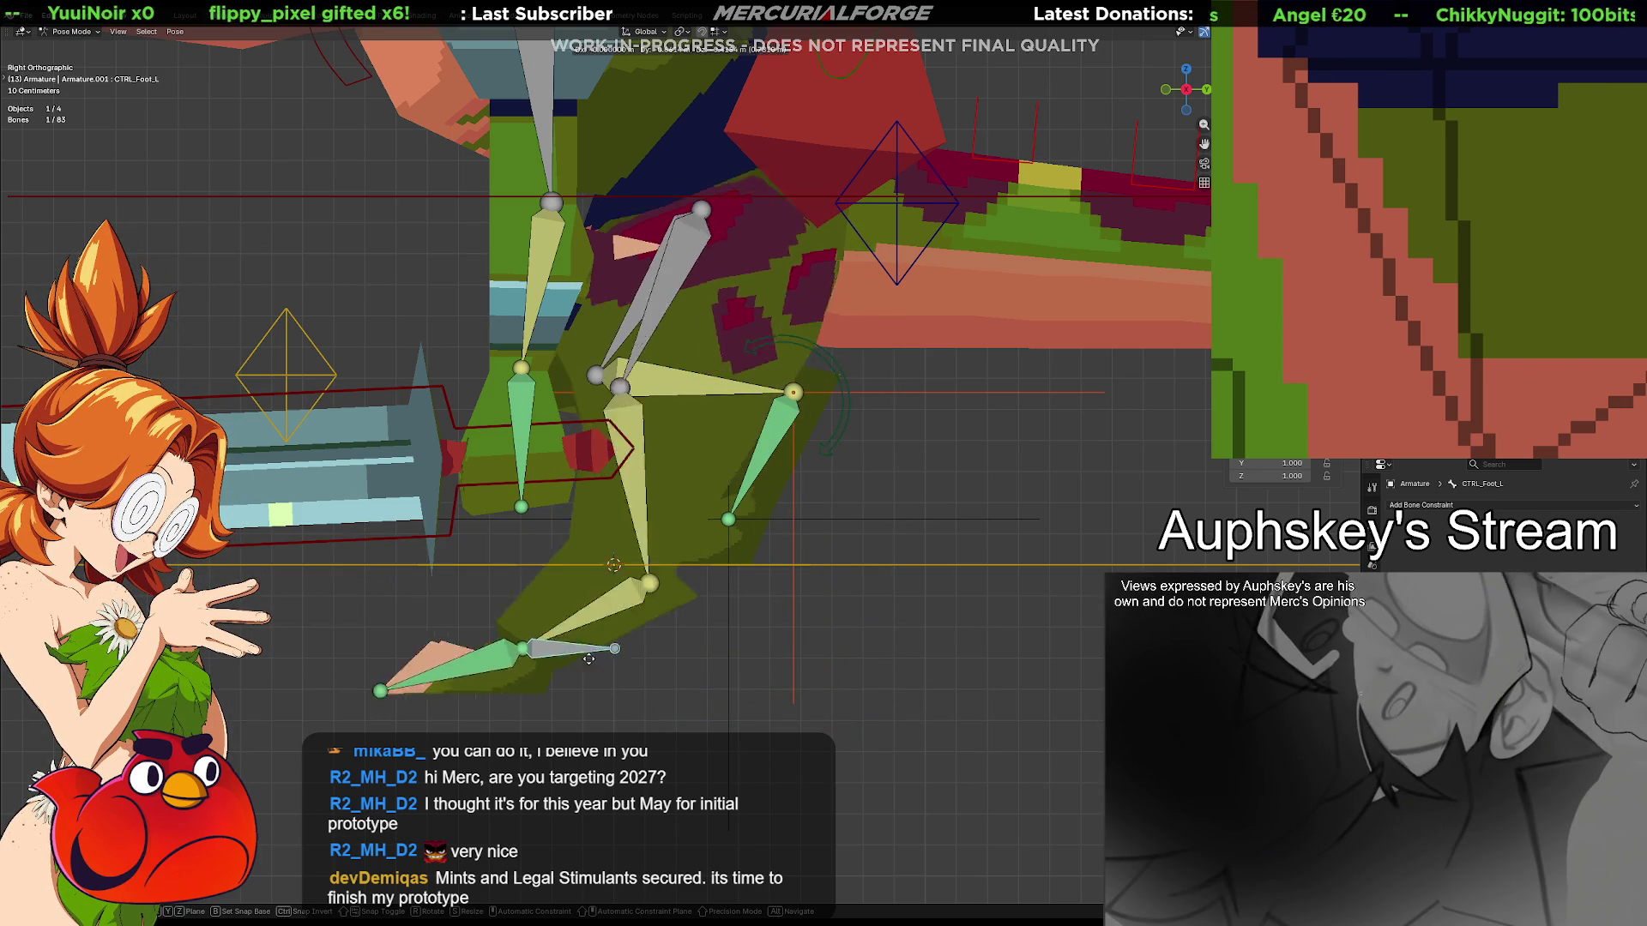
mouse_move(465, 566)
left_mouse_down()
mouse_move(824, 522)
mouse_move(1087, 588)
mouse_move(839, 458)
mouse_move(746, 526)
left_mouse_up()
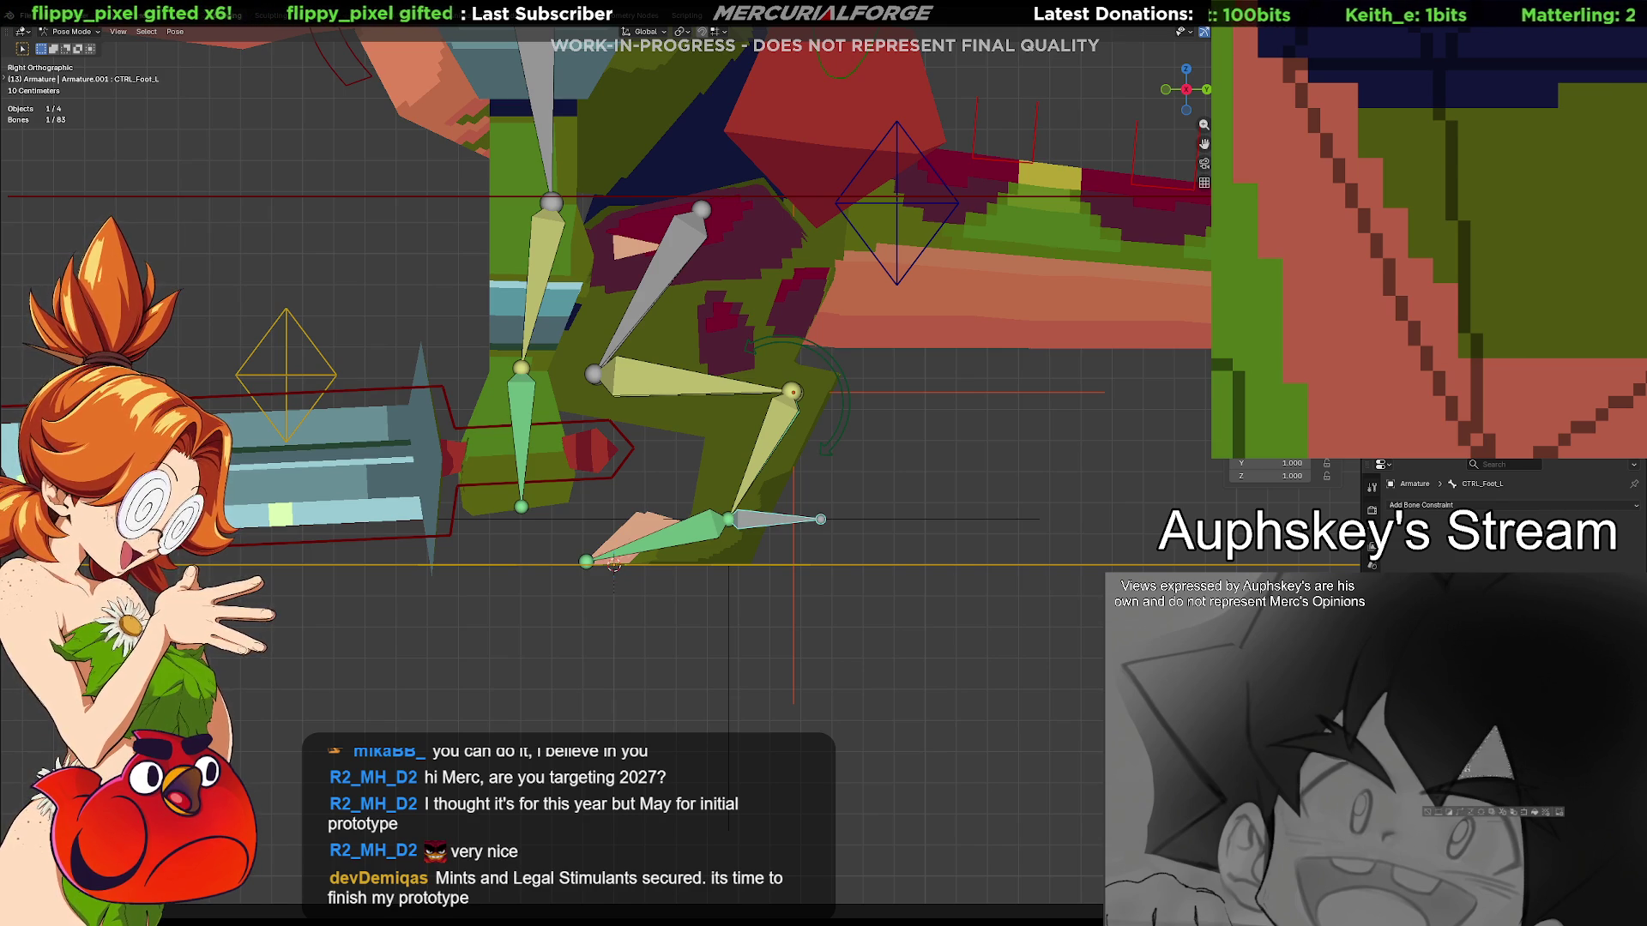
Deselect all bones, bring up the Apply options, and switch to front view
left_click(945, 496)
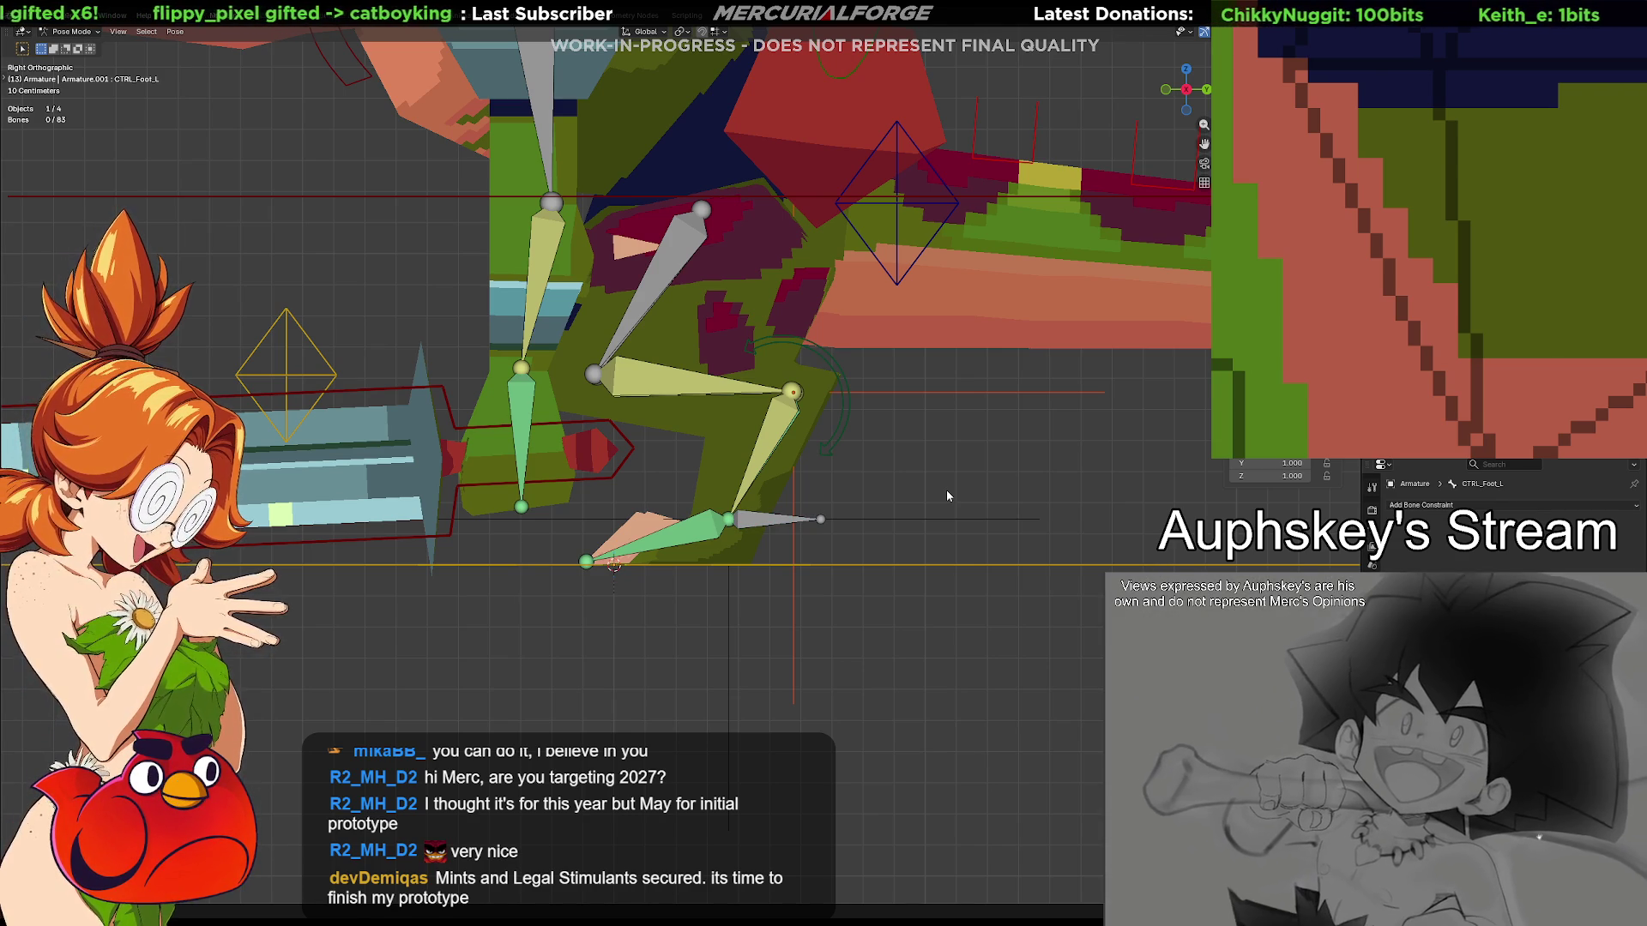
key("ctrl+a")
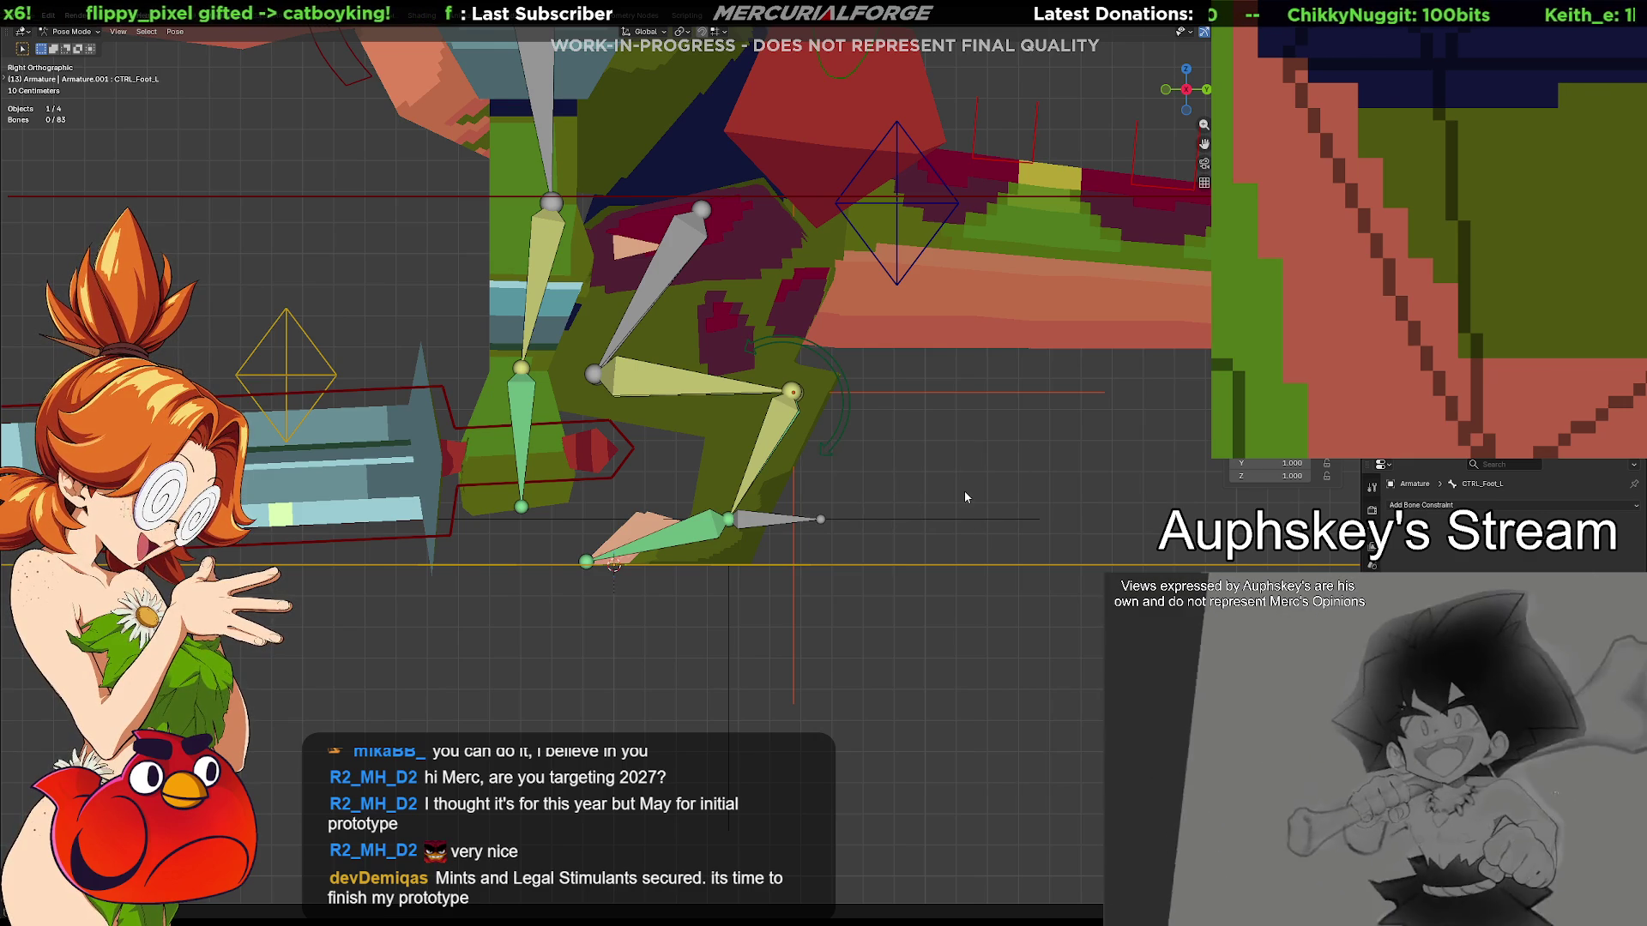
key("KP_1")
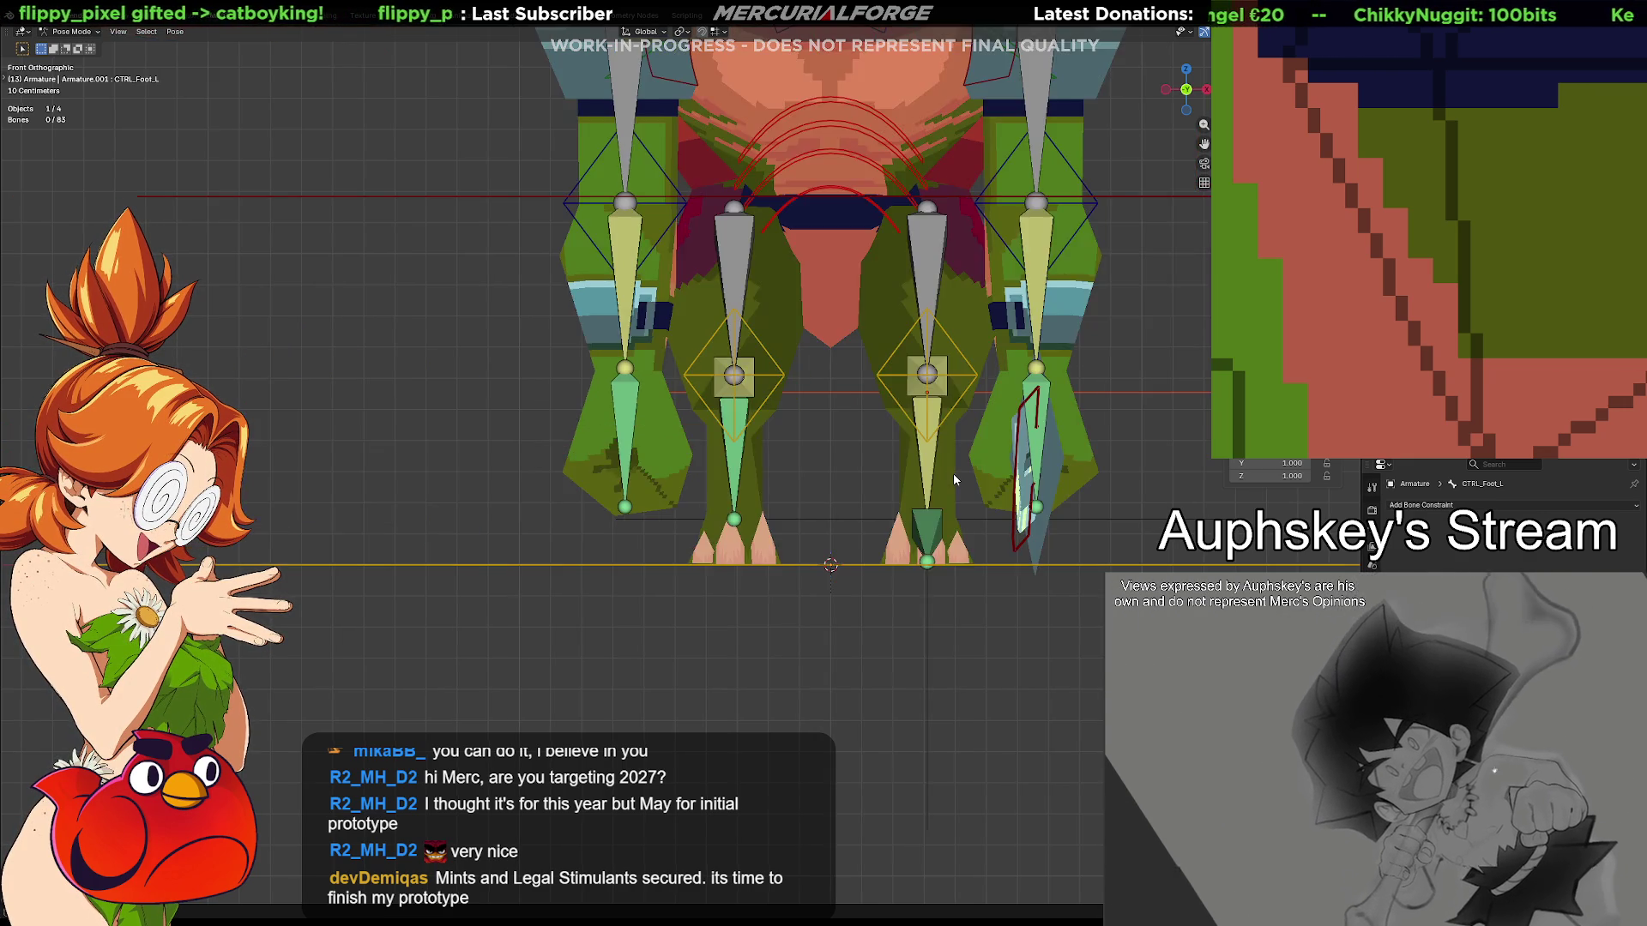
Check the armature briefly in Edit Mode, return to Object Mode, deselect it and bring up Shift+A to add a meta-rig
key("KP_3")
key("Tab")
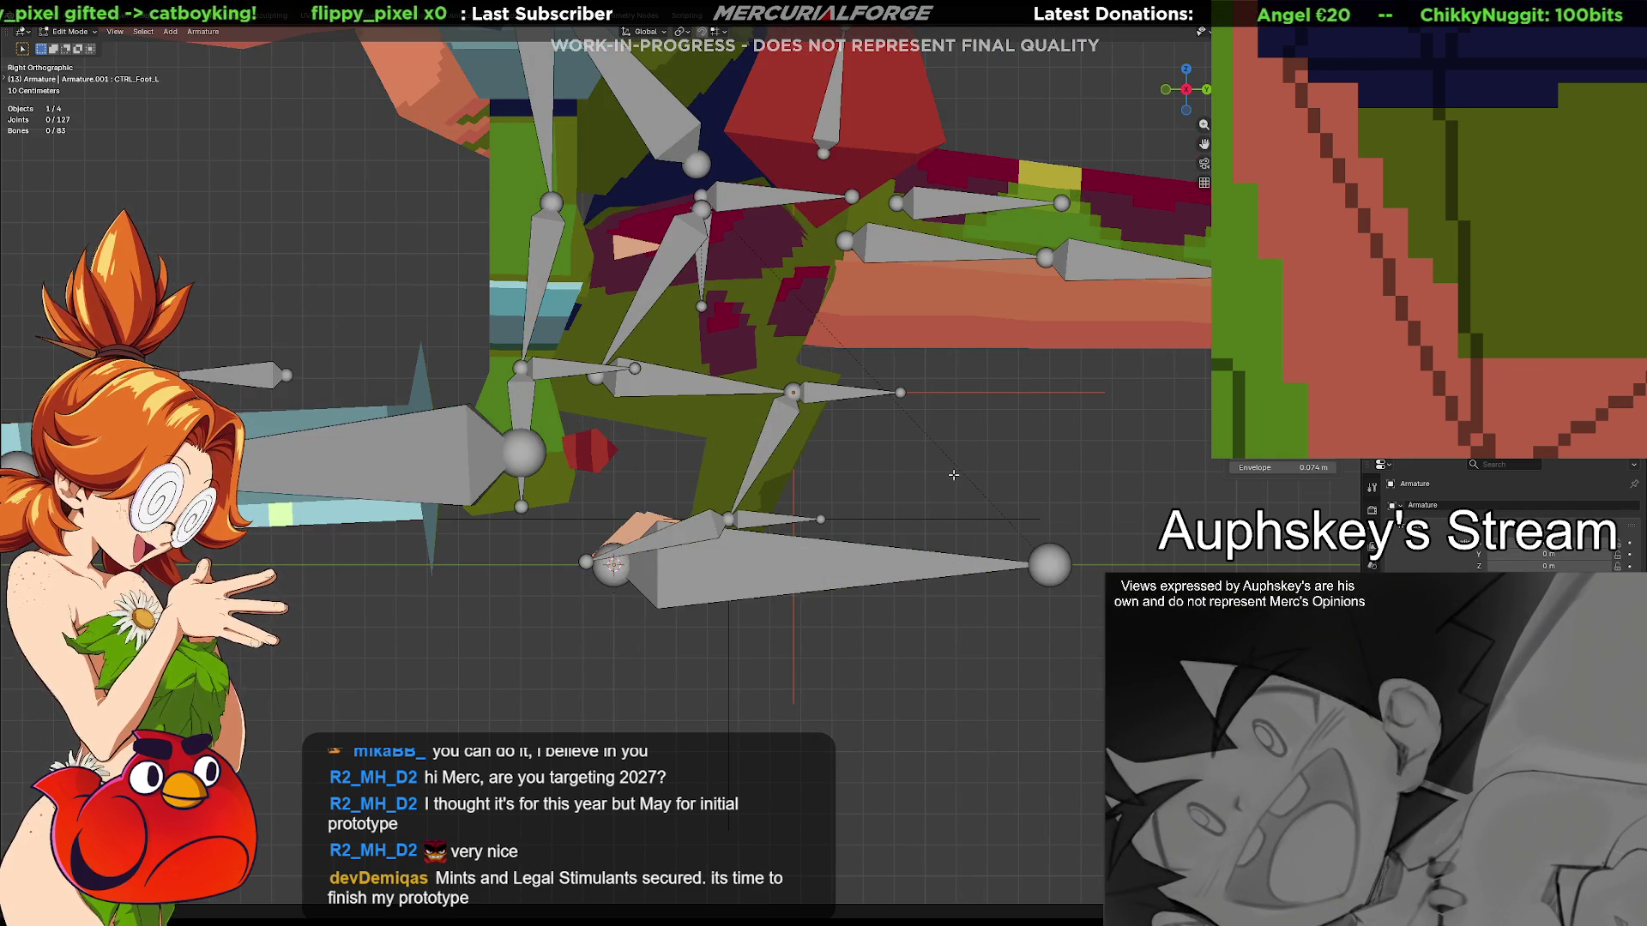
scroll(954, 475, "down", 4)
key("Tab")
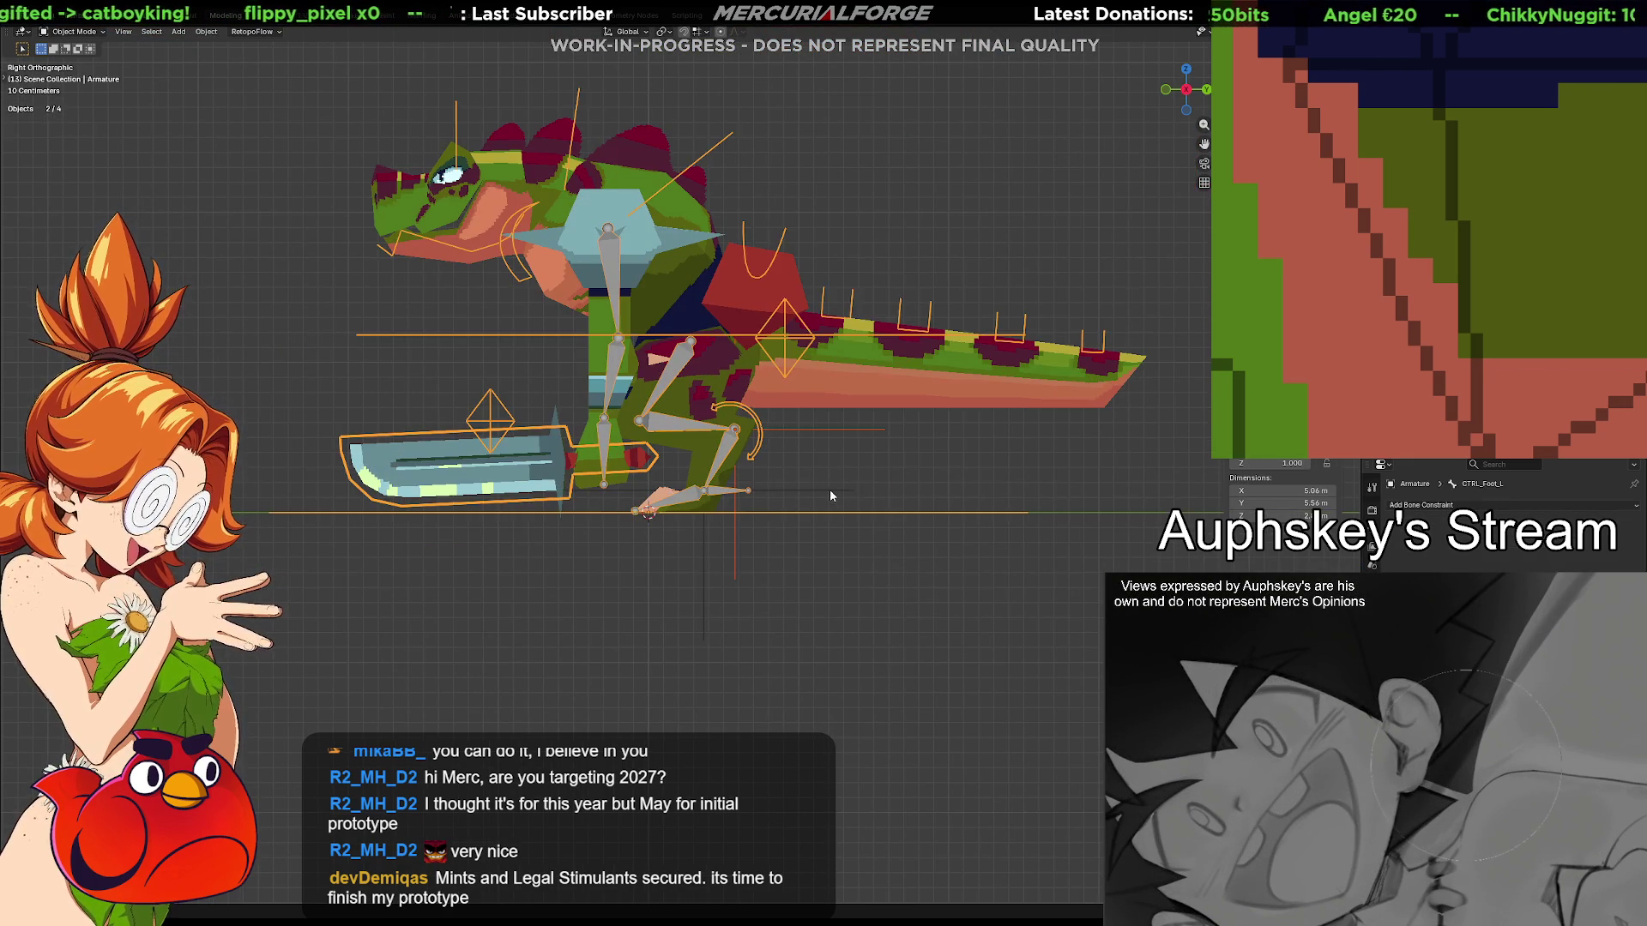
left_click(881, 478)
key("shift+a")
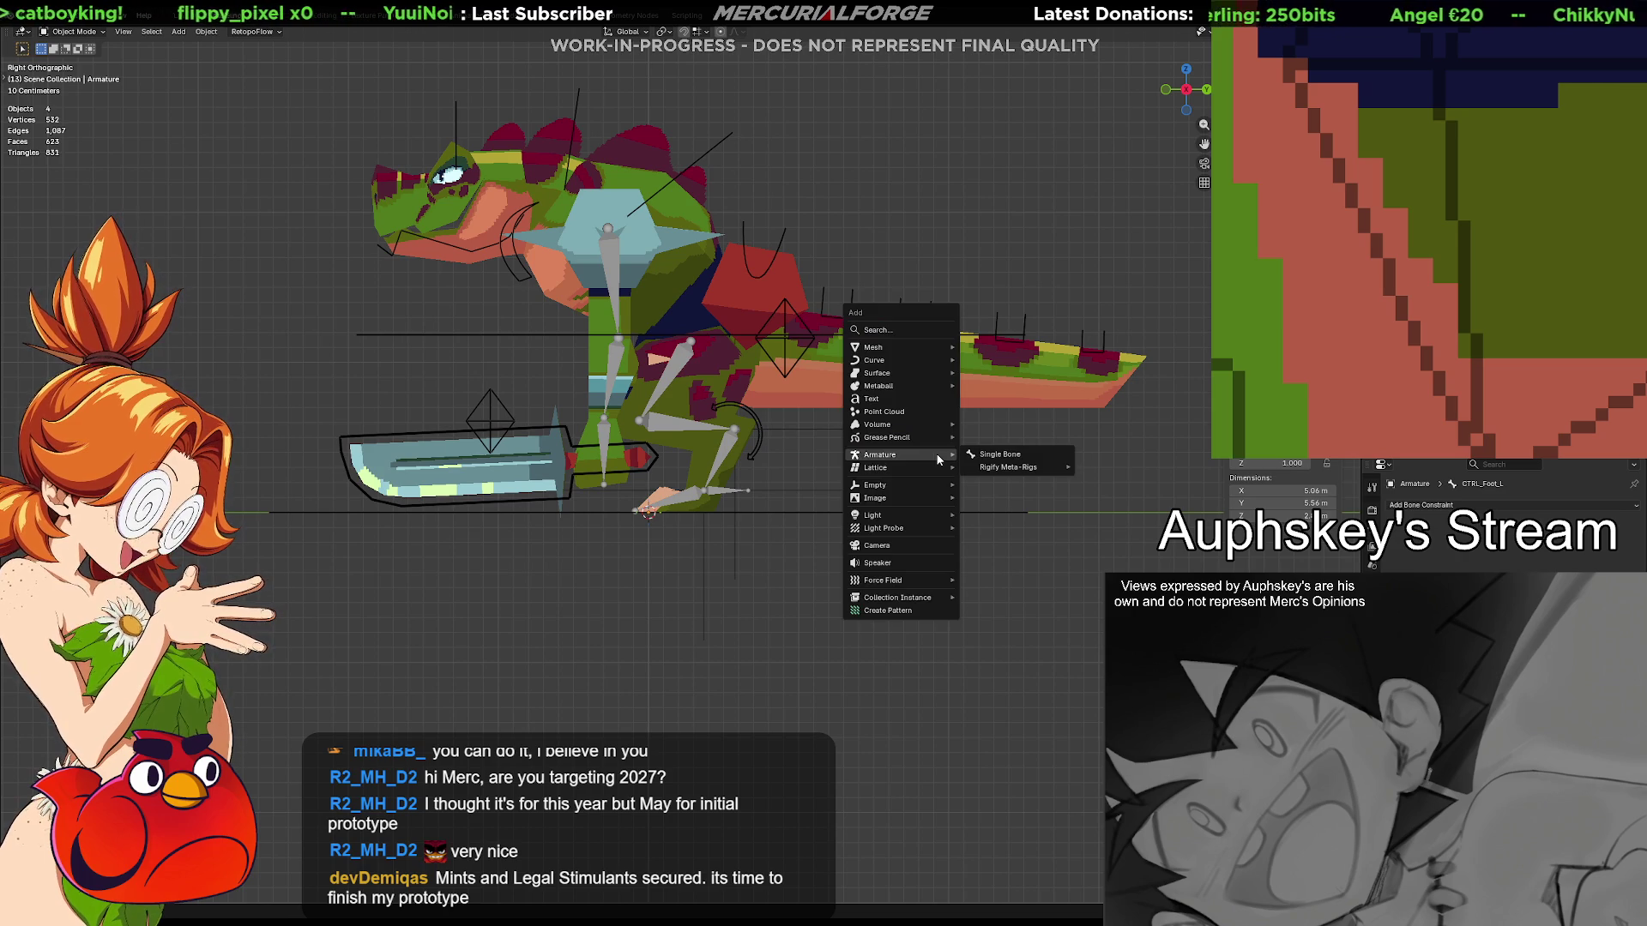
mouse_move(1012, 468)
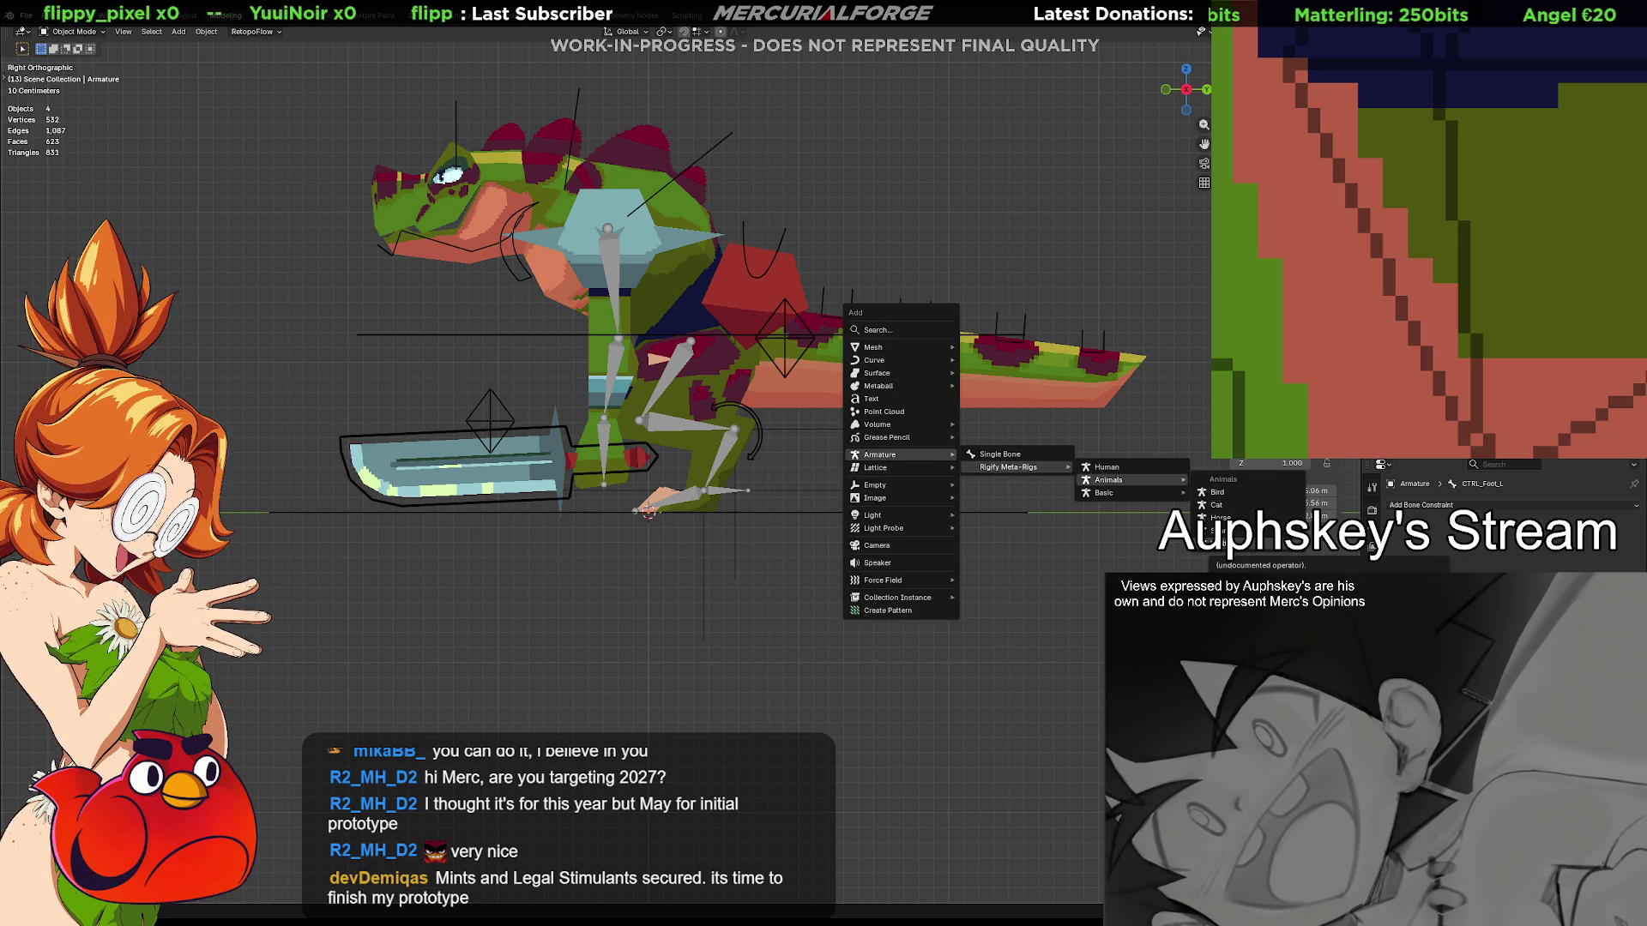
mouse_move(1120, 492)
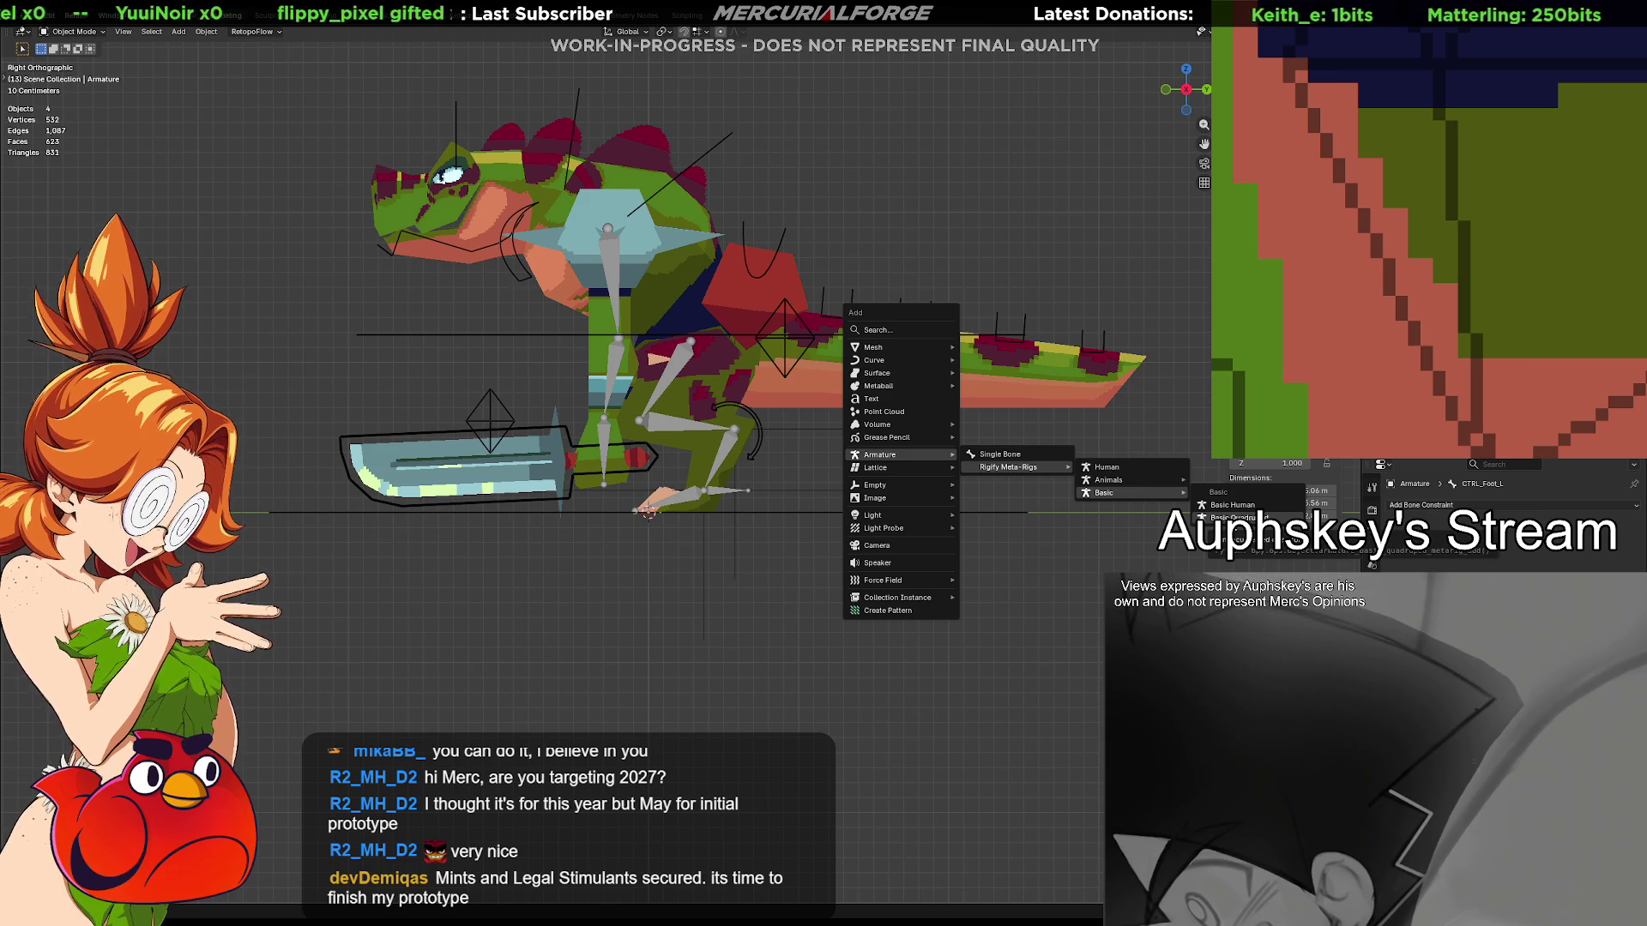
Add a basic Rigify human meta-rig and confirm its placement beside the dinosaur rig
left_click(1242, 518)
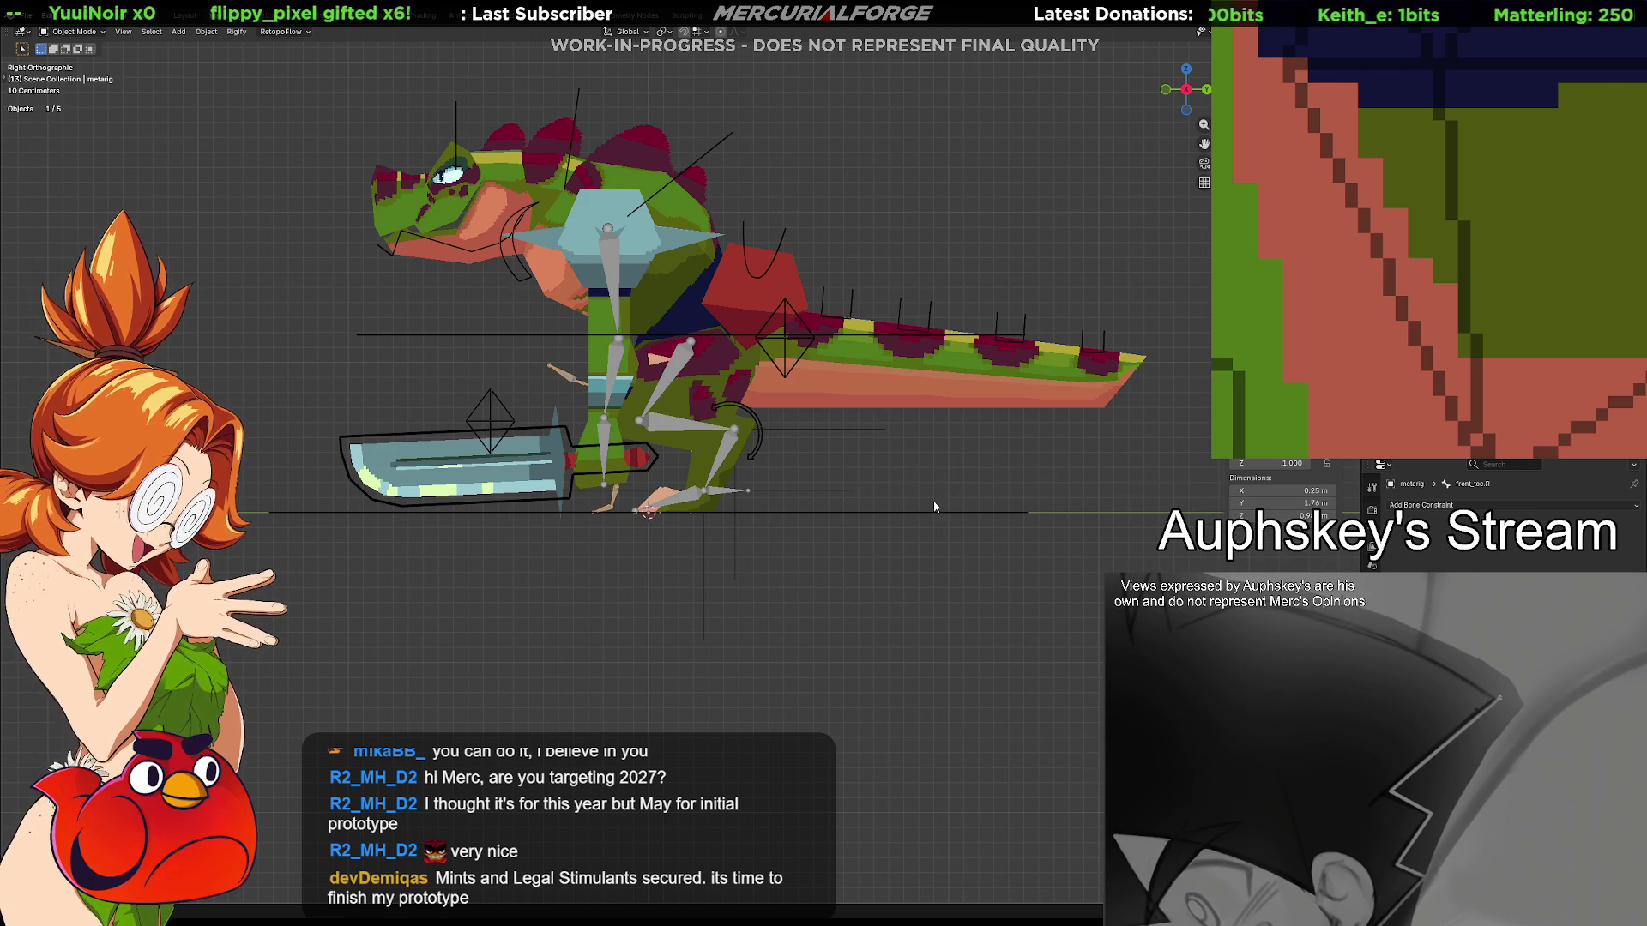
key("g")
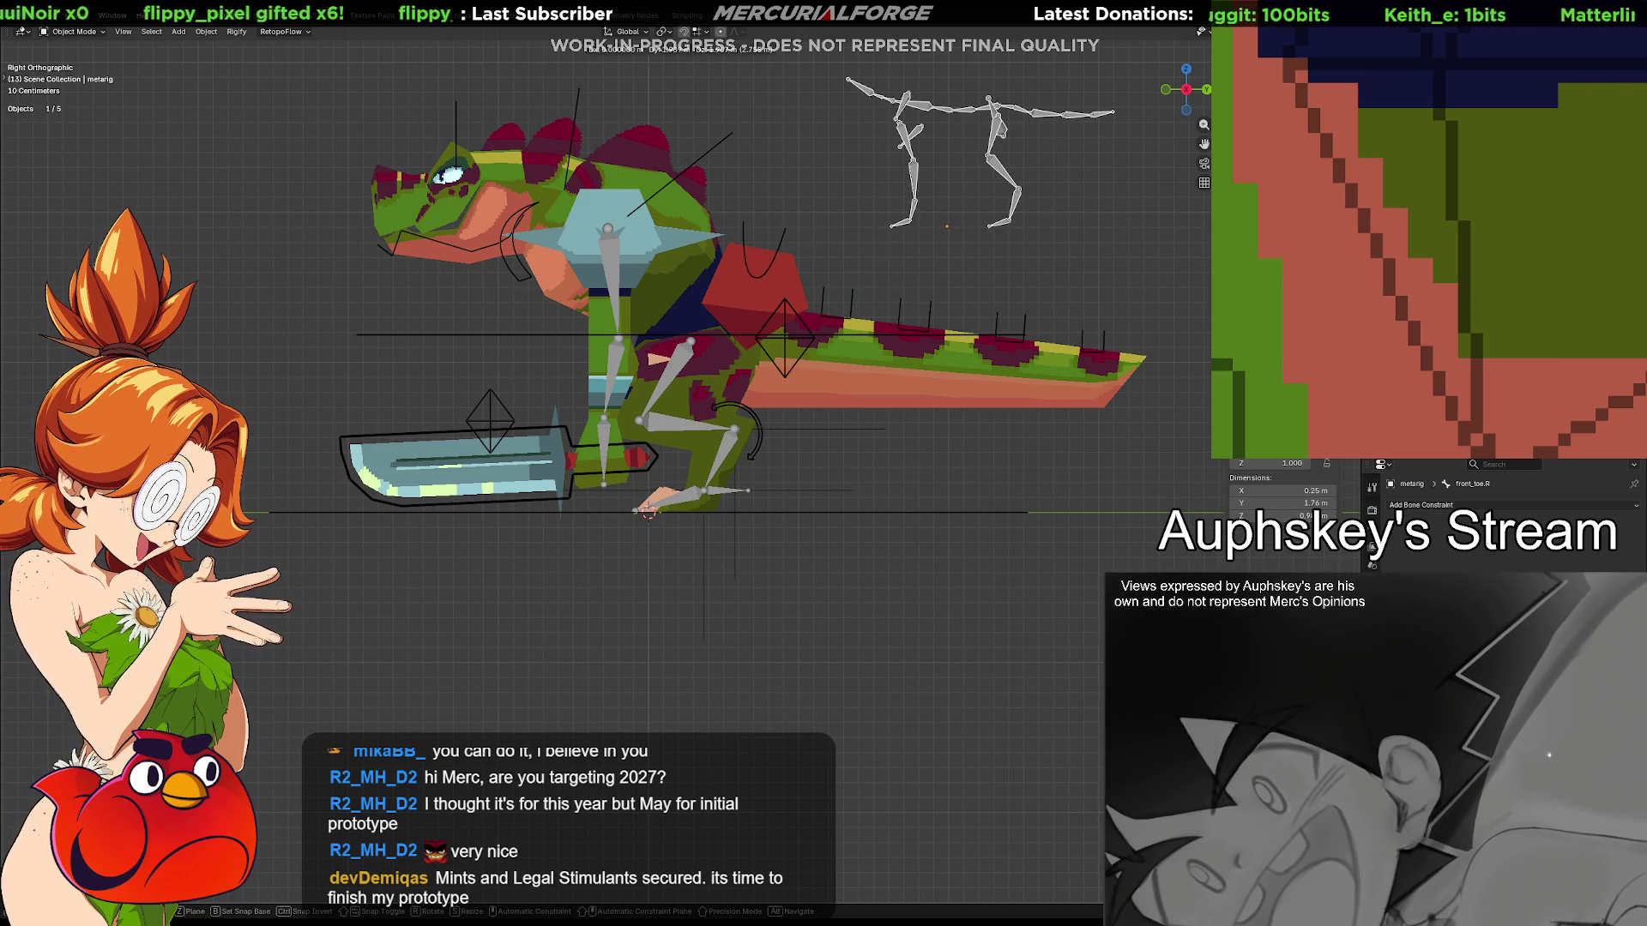
key("Return")
scroll(721, 412, "up", 3)
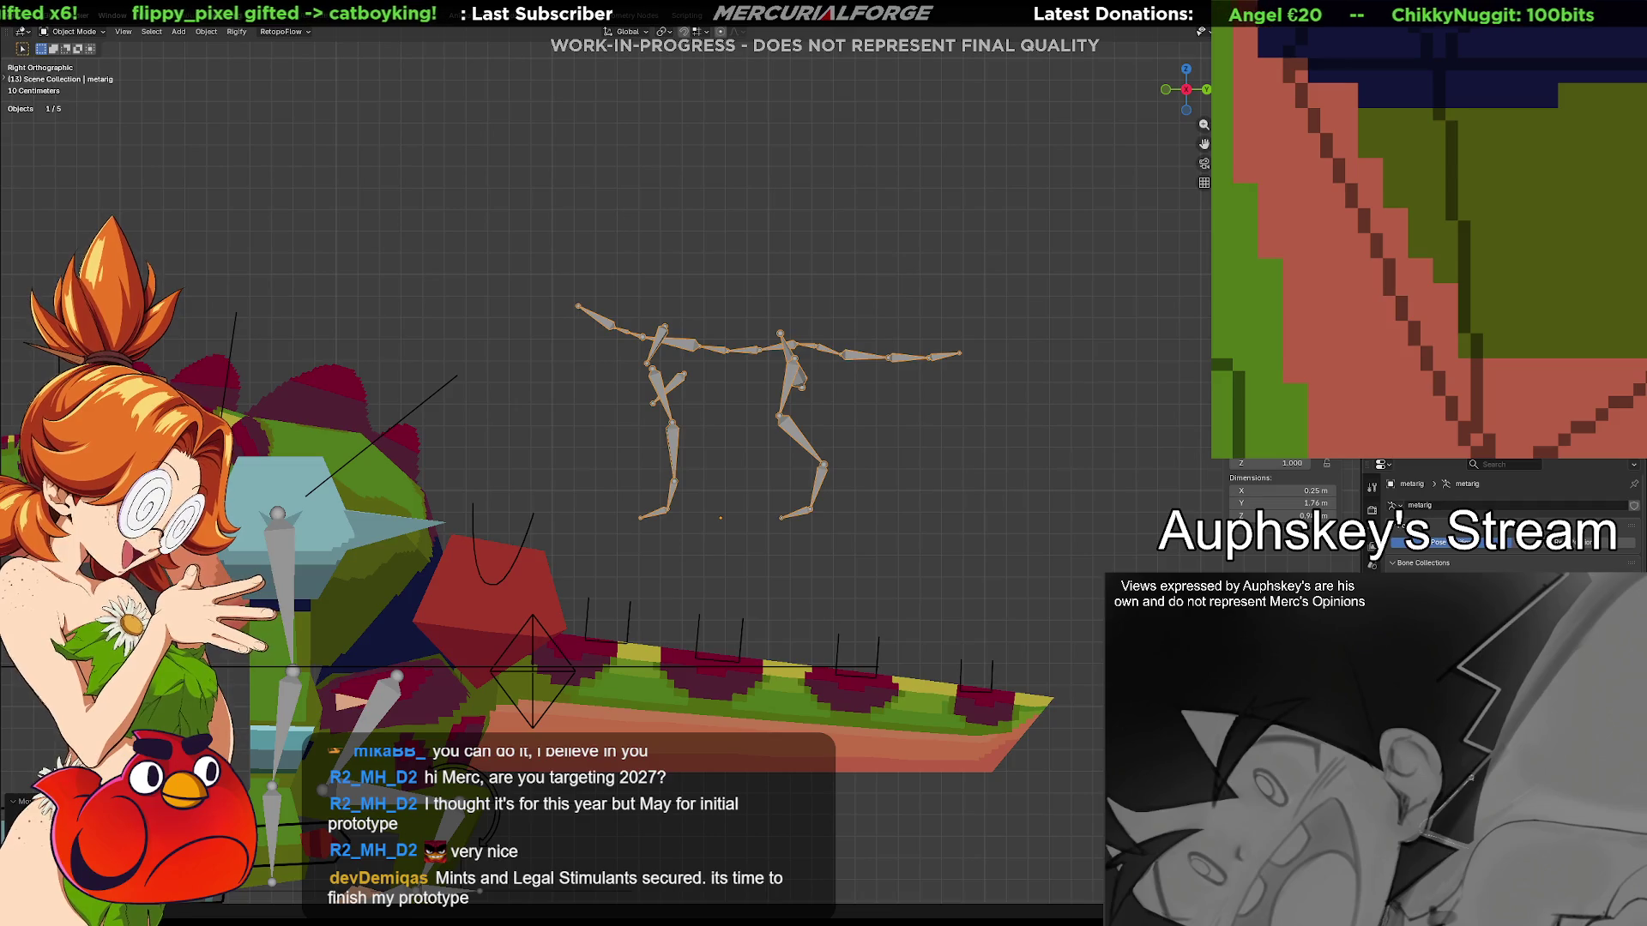
scroll(1505, 521, "down", 3)
scroll(1506, 522, "down", 3)
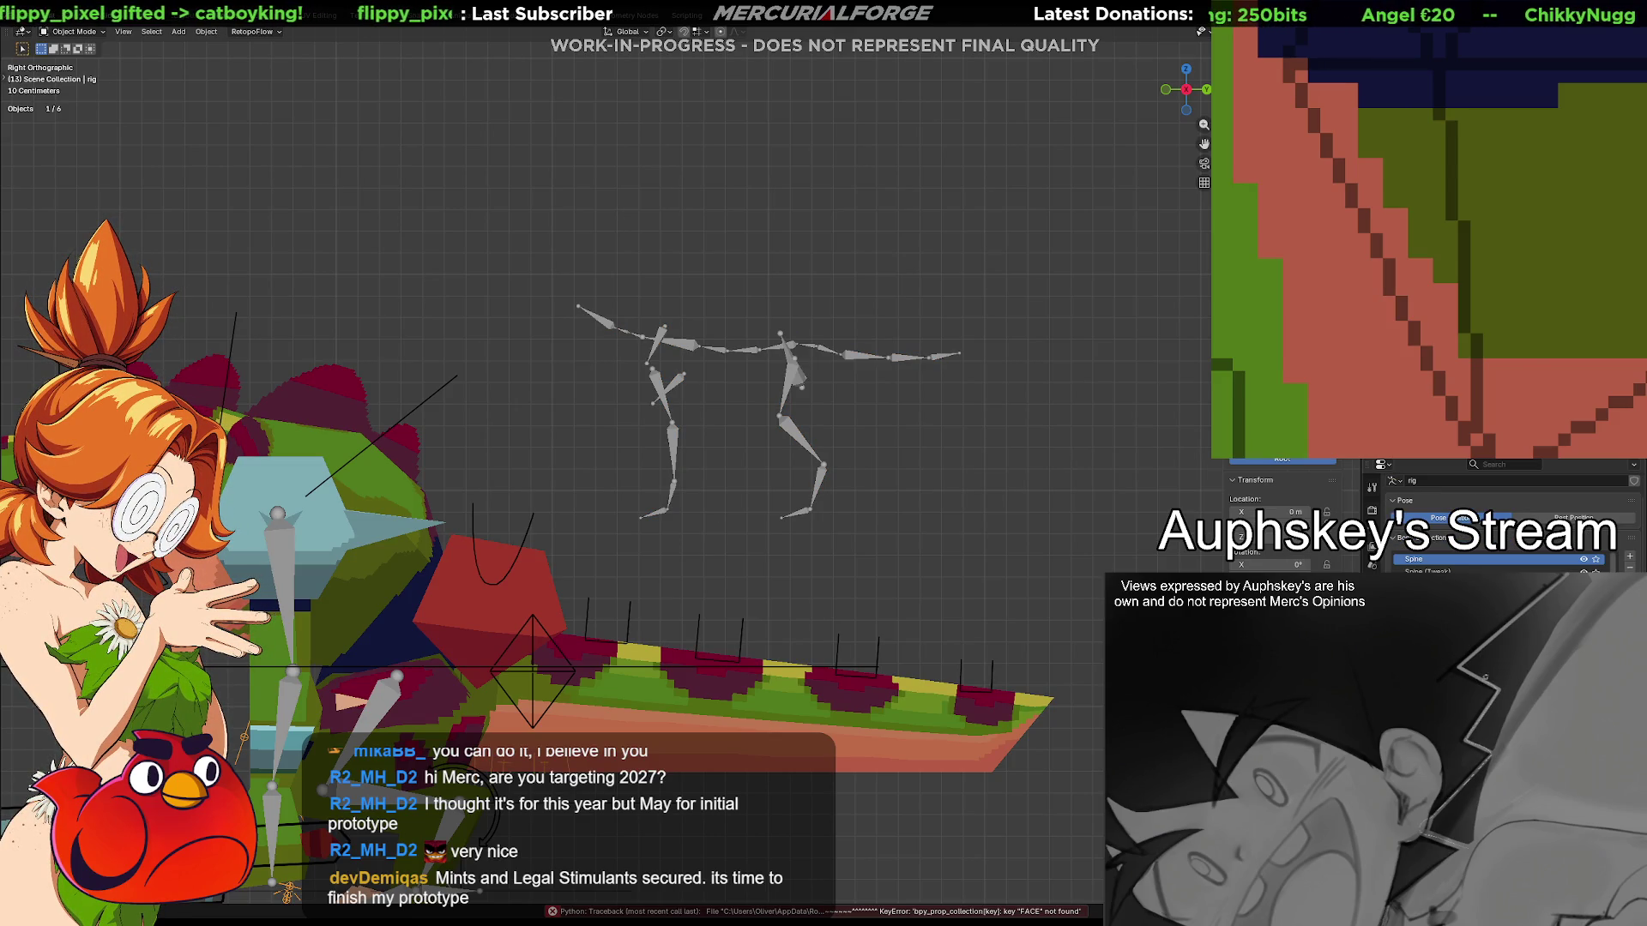
Inspect the meta-rig in Pose and Edit Mode, select its shin bone, then leave it in Object Mode
left_click(809, 438)
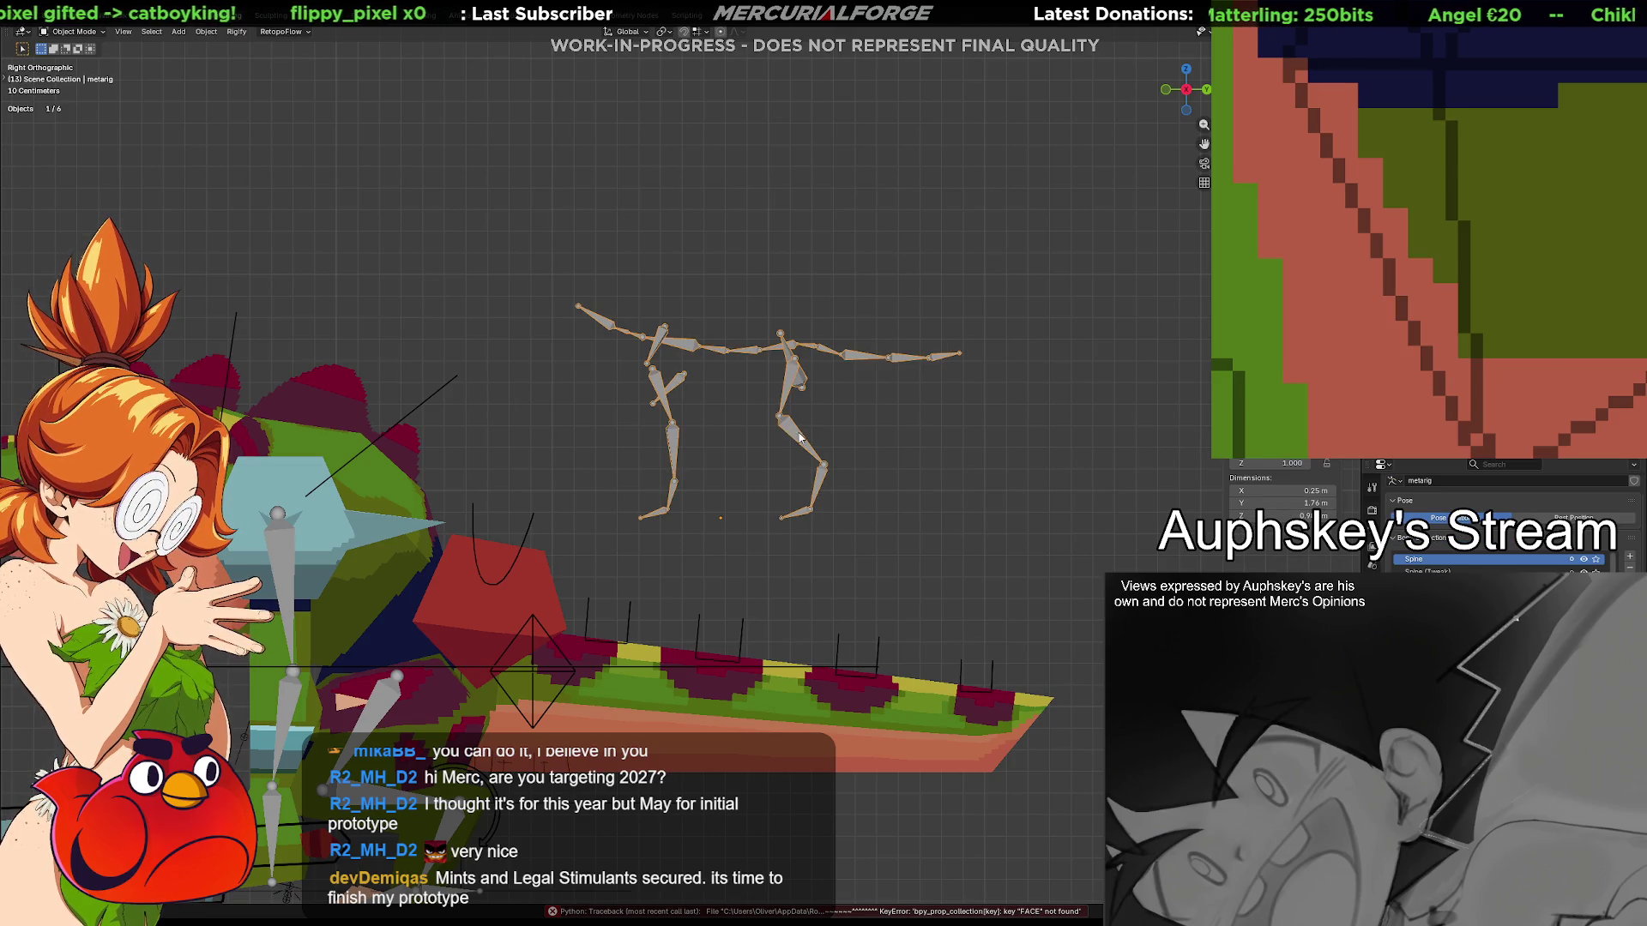
key("ctrl+Tab")
key("Tab")
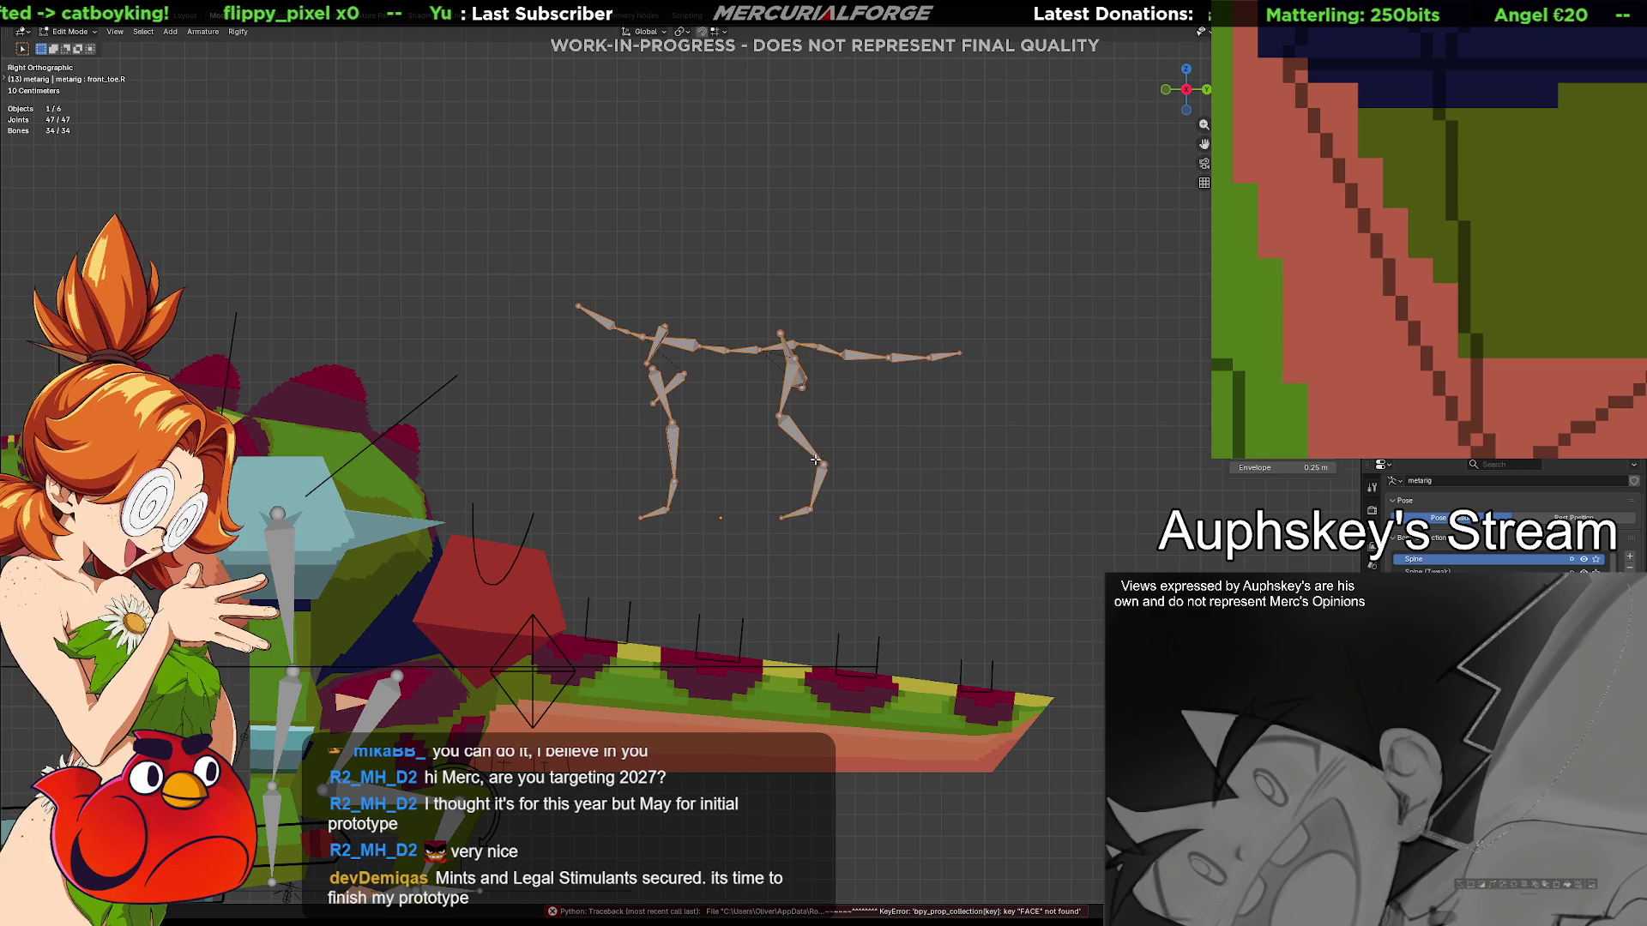
key("Tab")
left_click(800, 440)
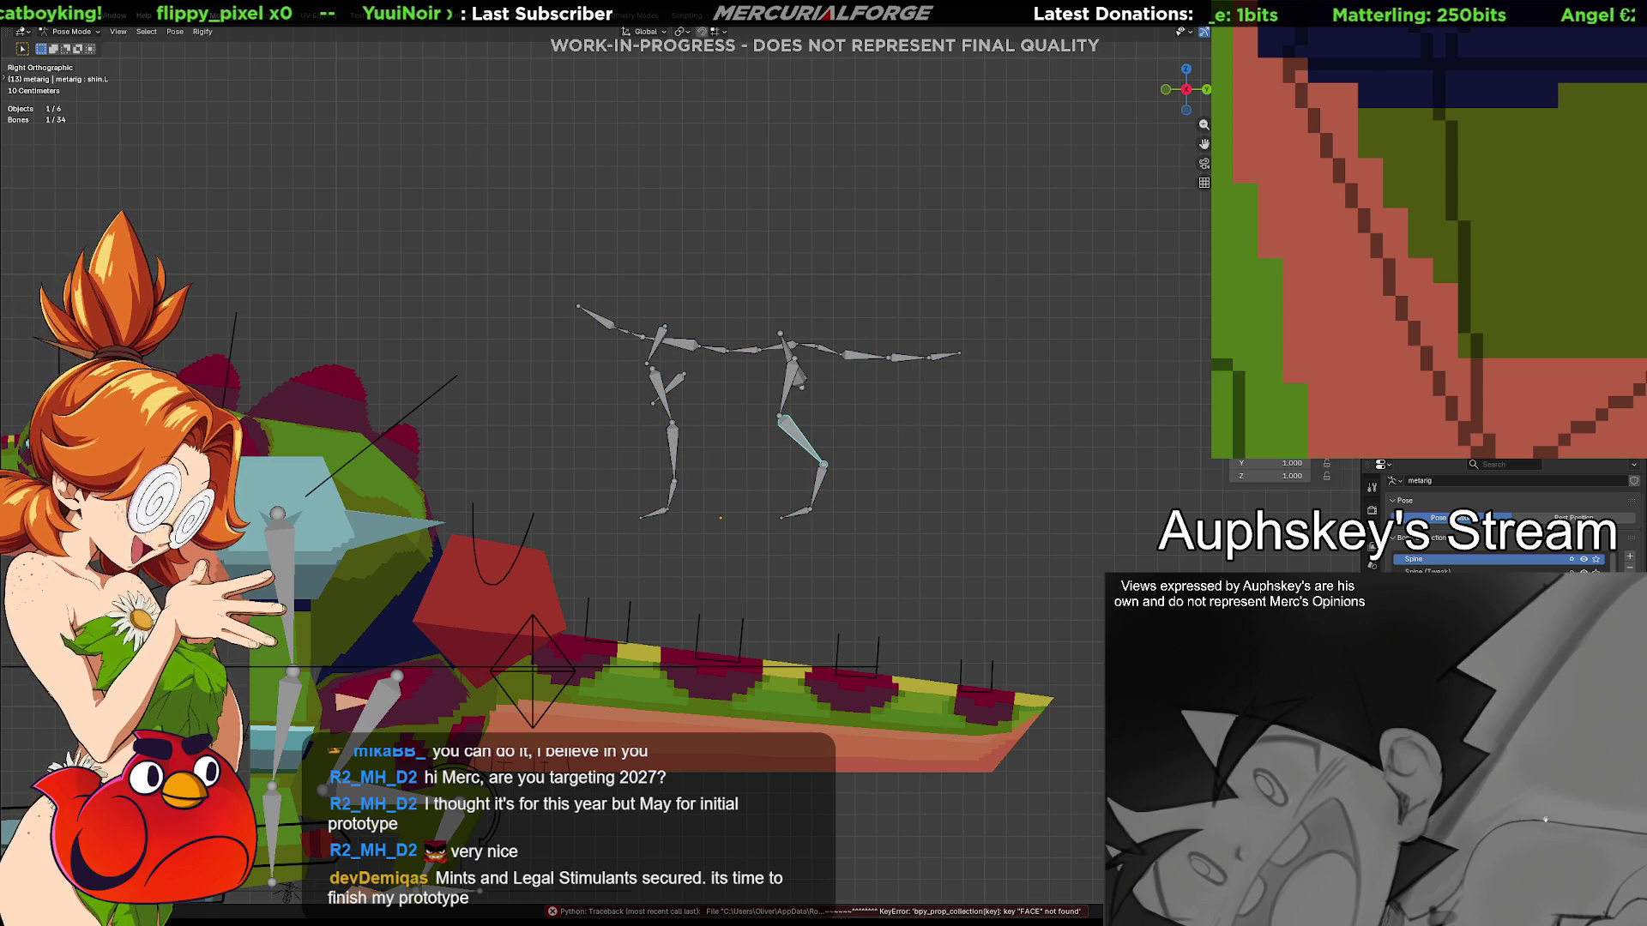
scroll(812, 516, "down", 2)
scroll(663, 696, "down", 1)
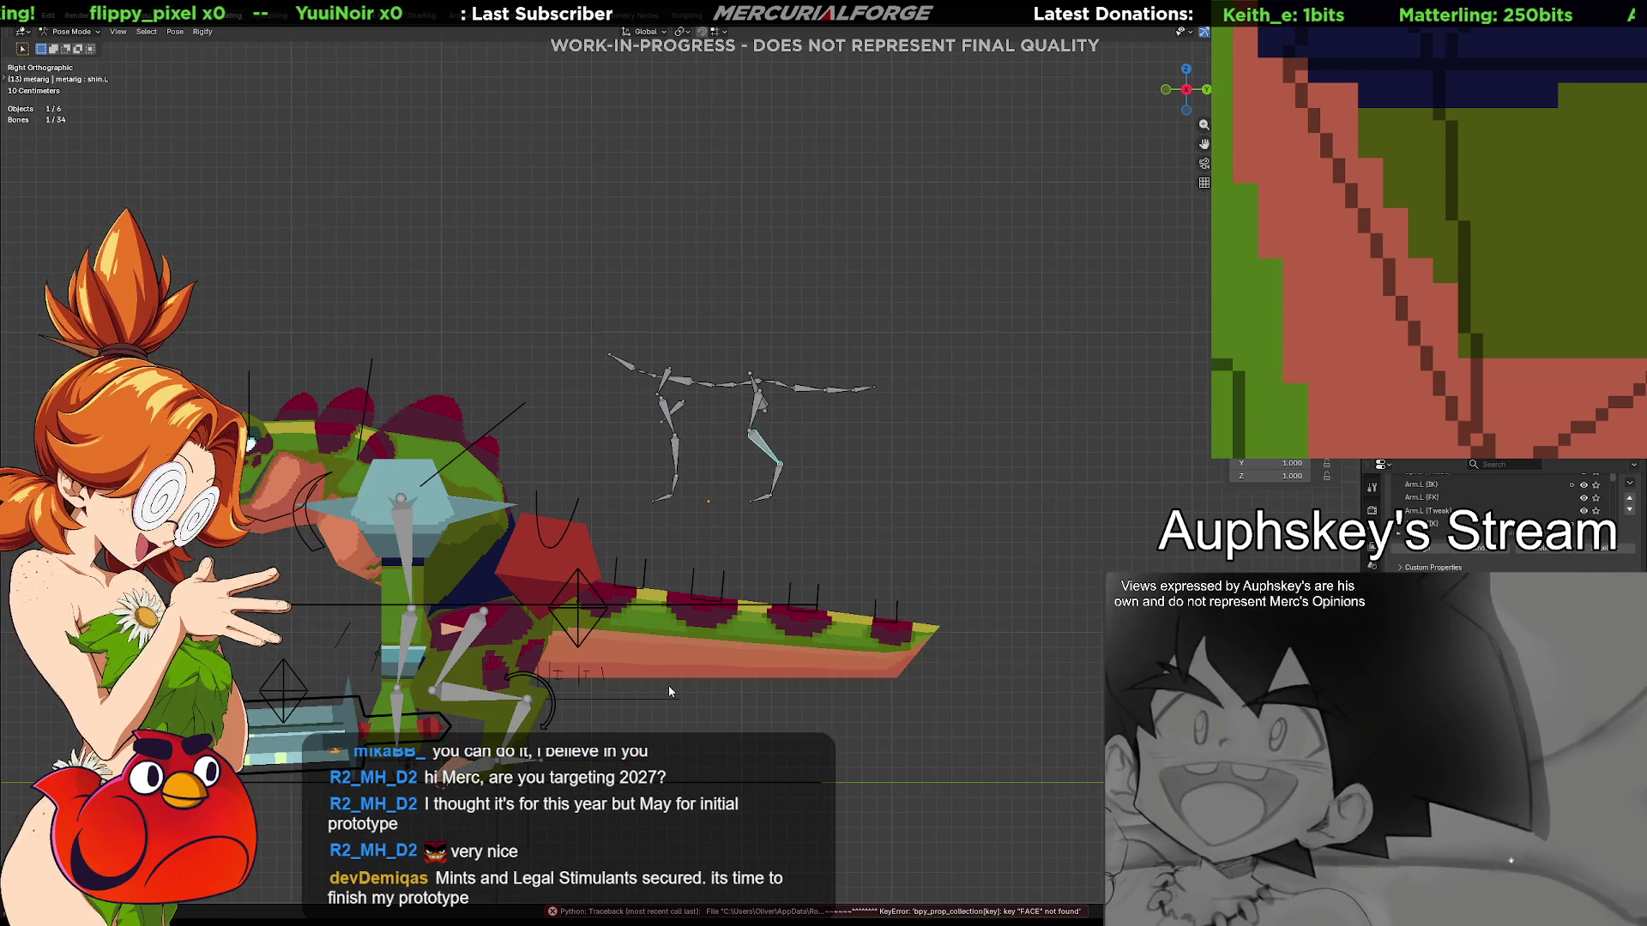
middle_click_drag(662, 695, 859, 590)
key("Tab")
key("Tab")
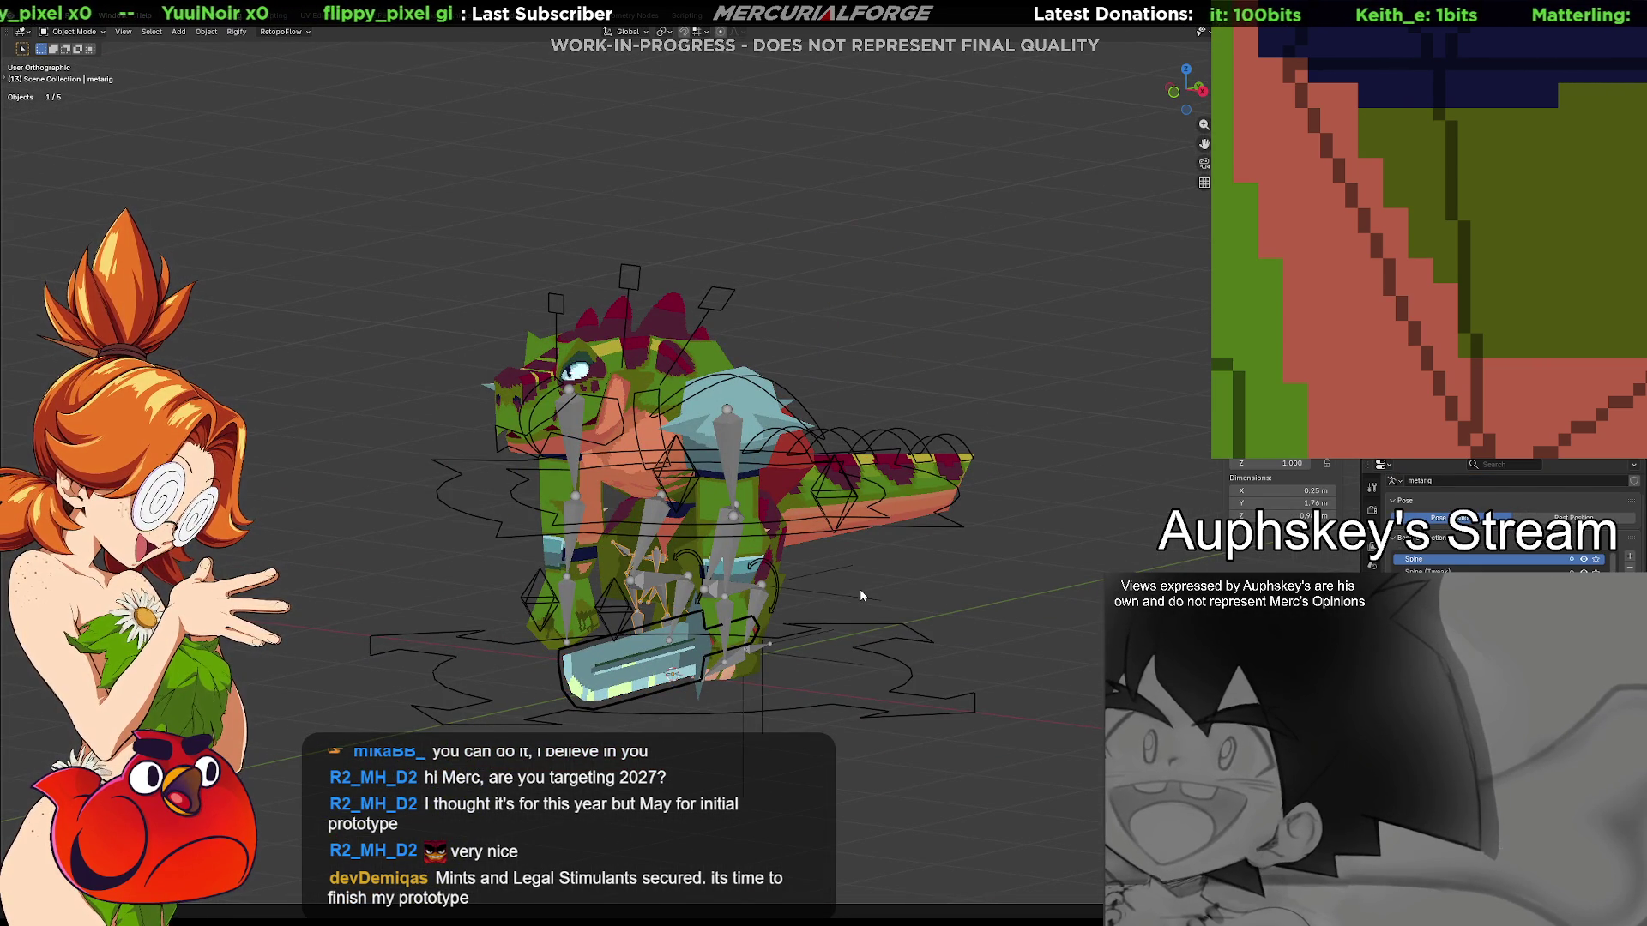
Take a last look at the dragon rig, then start a fresh empty scene with Ctrl+N
mouse_move(860, 588)
middle_mouse_down()
mouse_move(936, 506)
mouse_move(737, 501)
mouse_move(902, 501)
mouse_move(1075, 535)
middle_mouse_up()
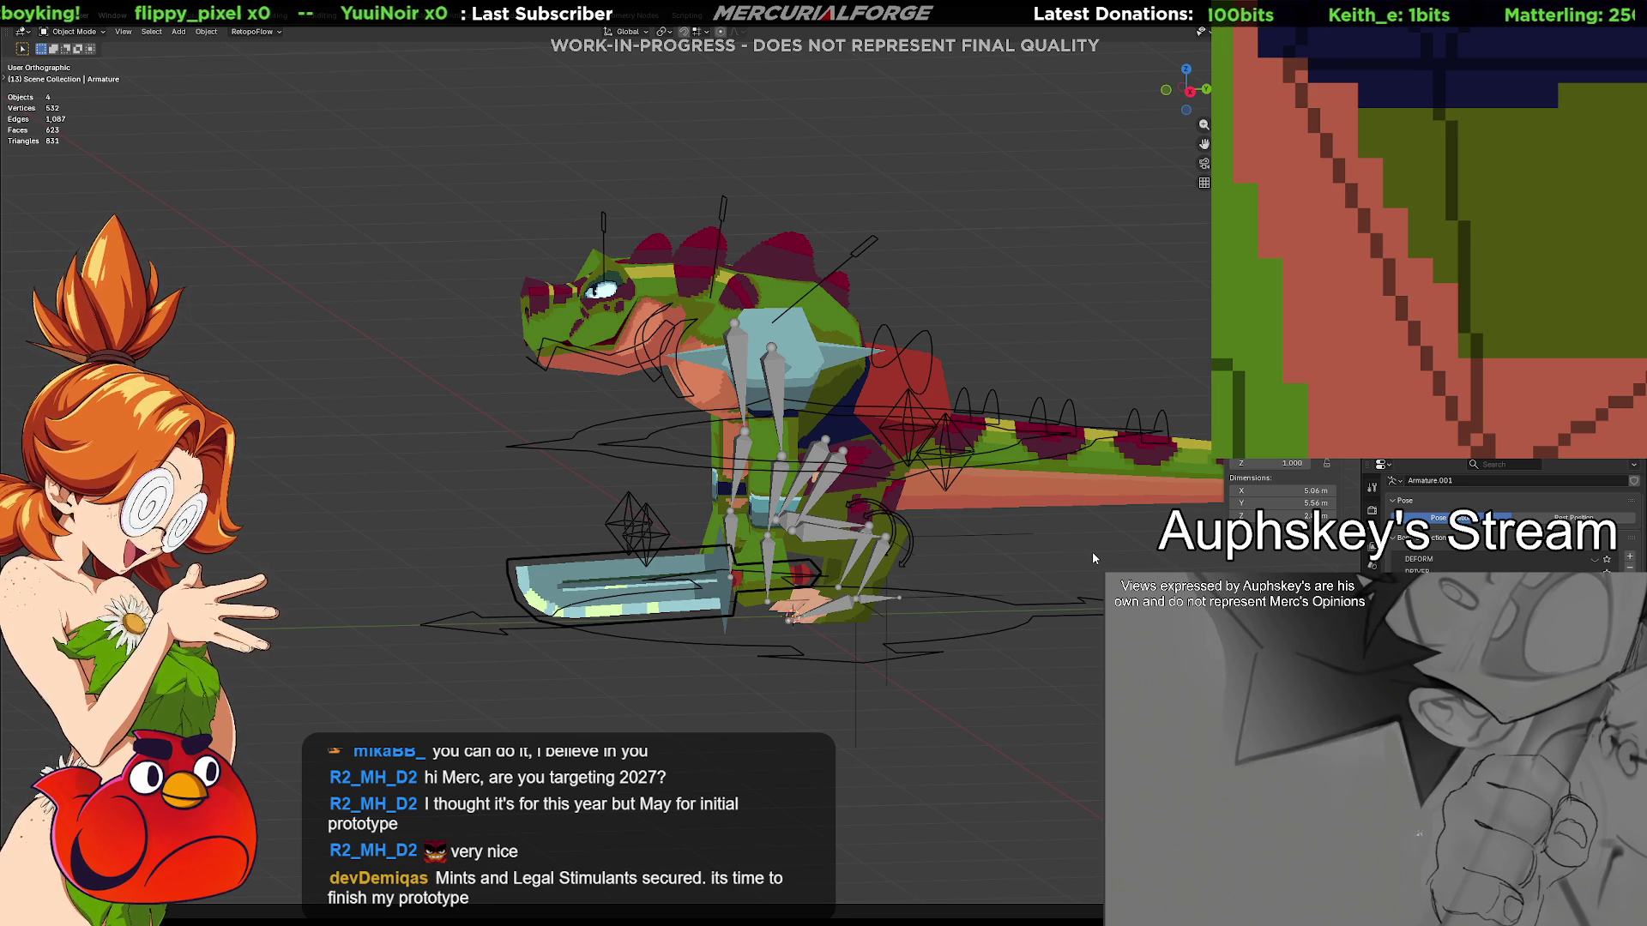
key("ctrl+n")
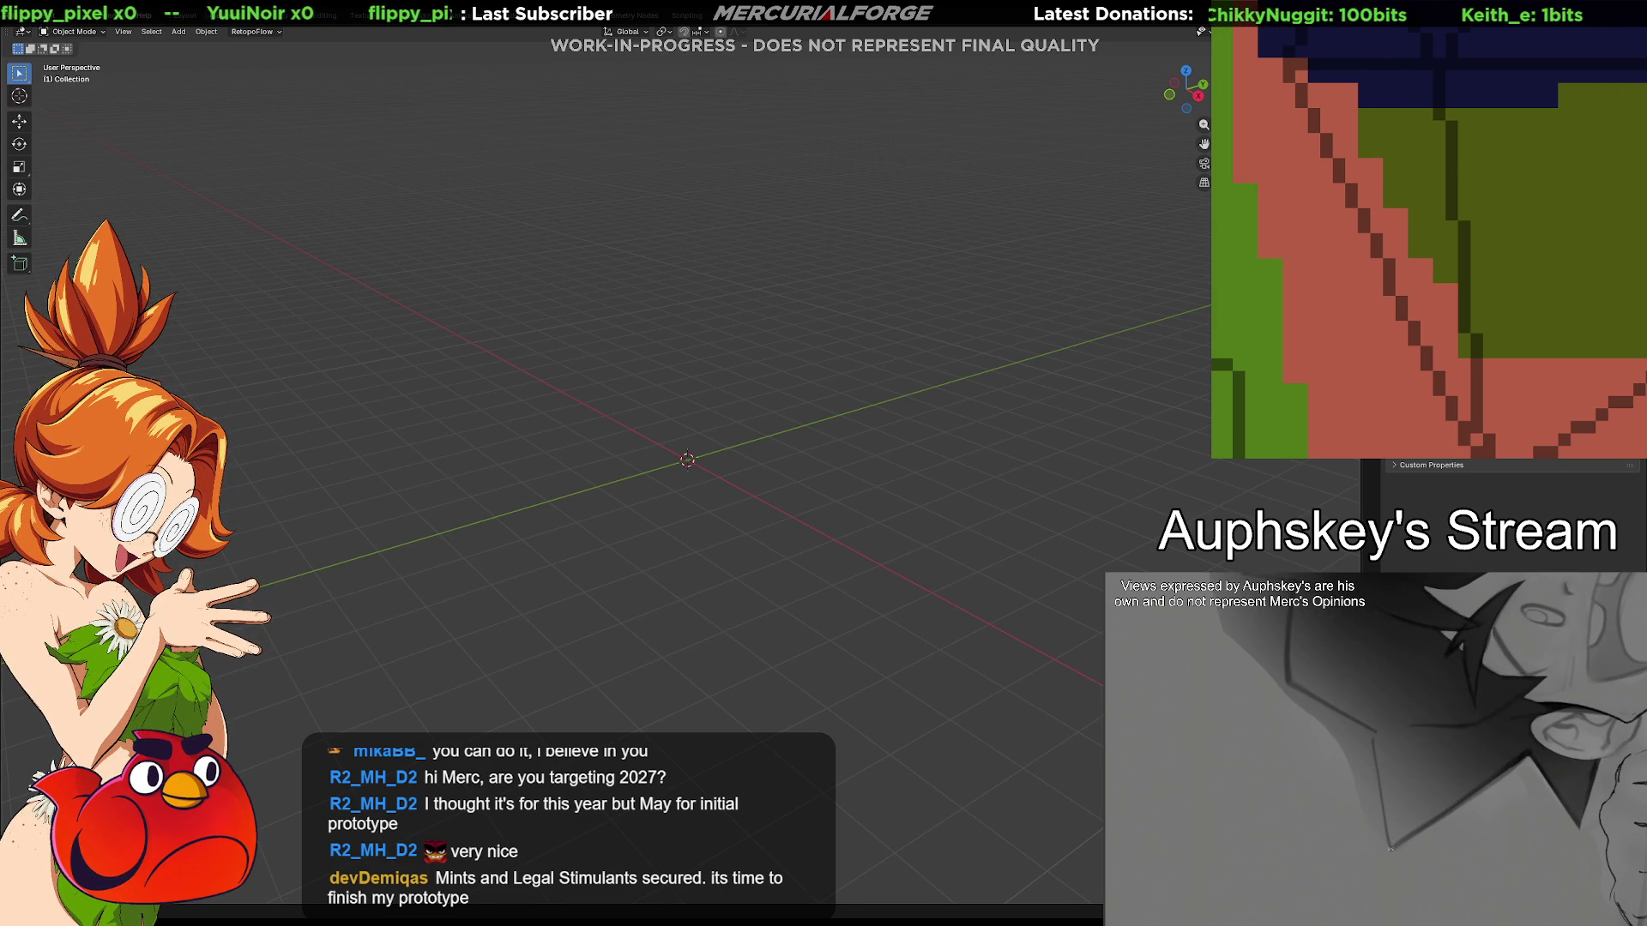
Add a Basic Quadruped meta-rig and generate the full control rig from it
key("shift+a")
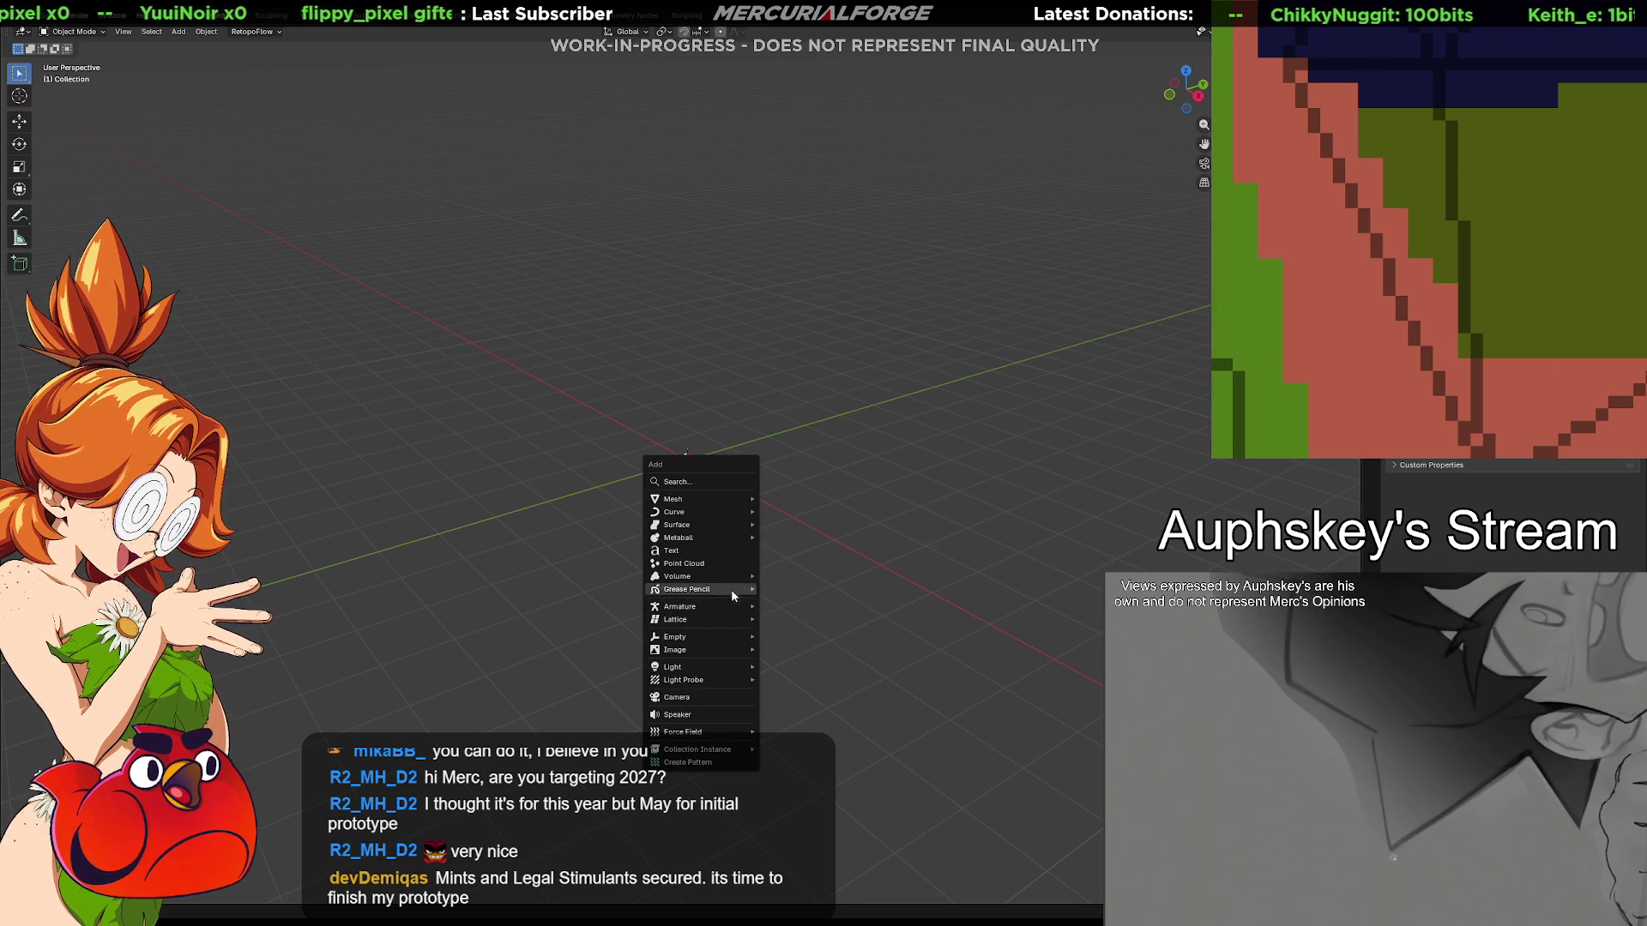
mouse_move(680, 606)
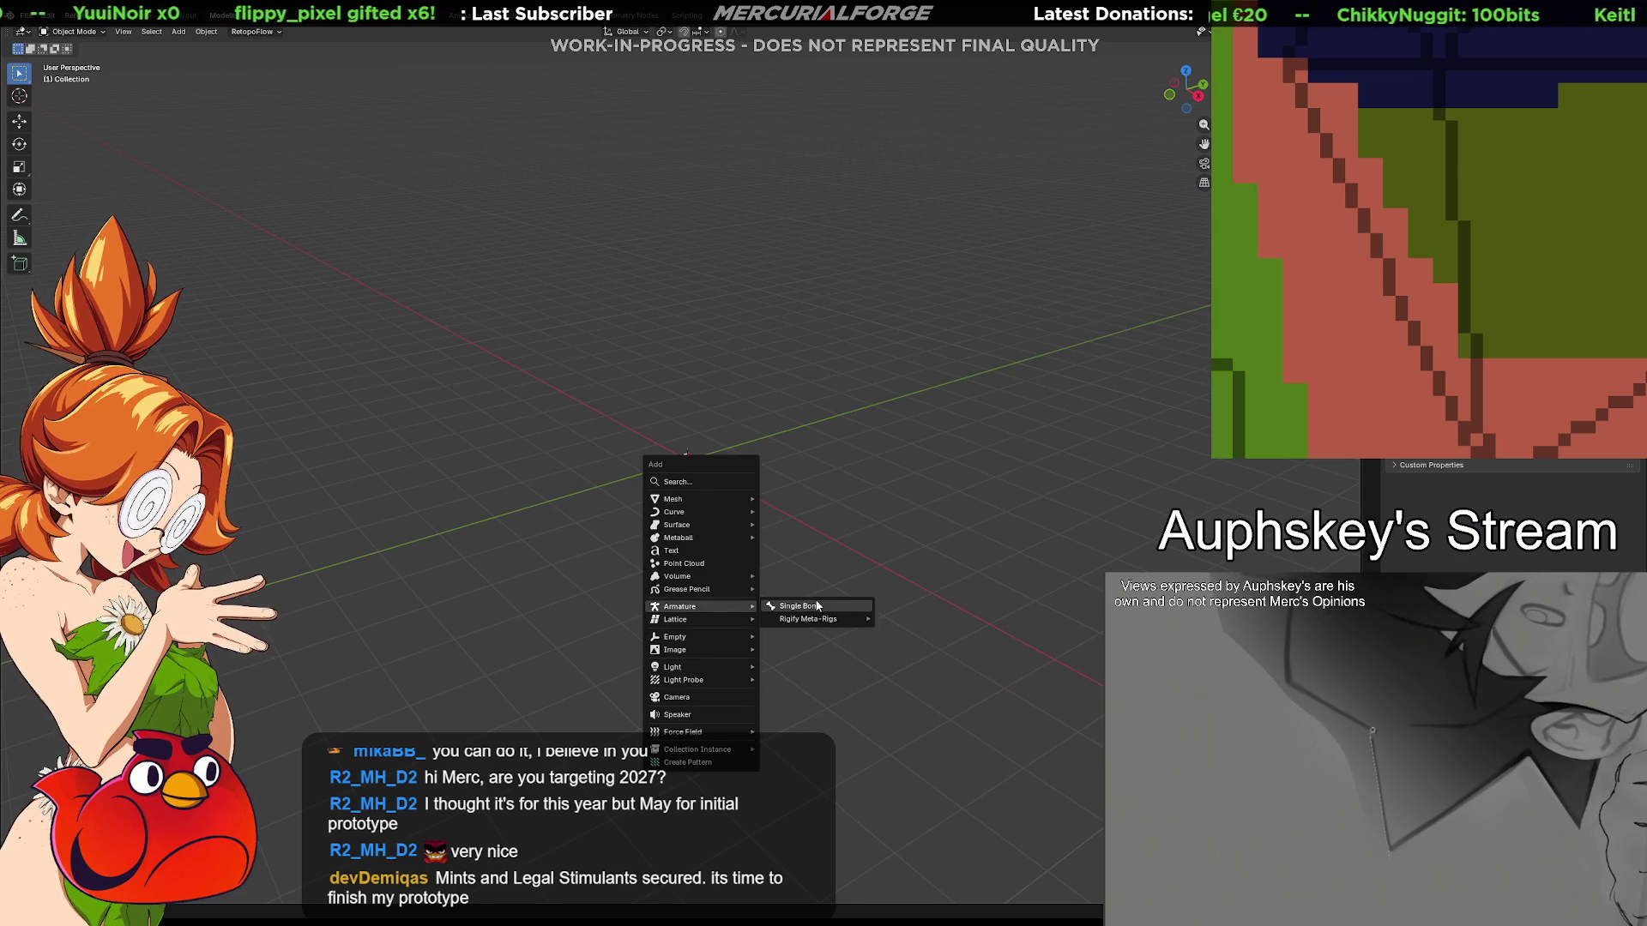
mouse_move(905, 645)
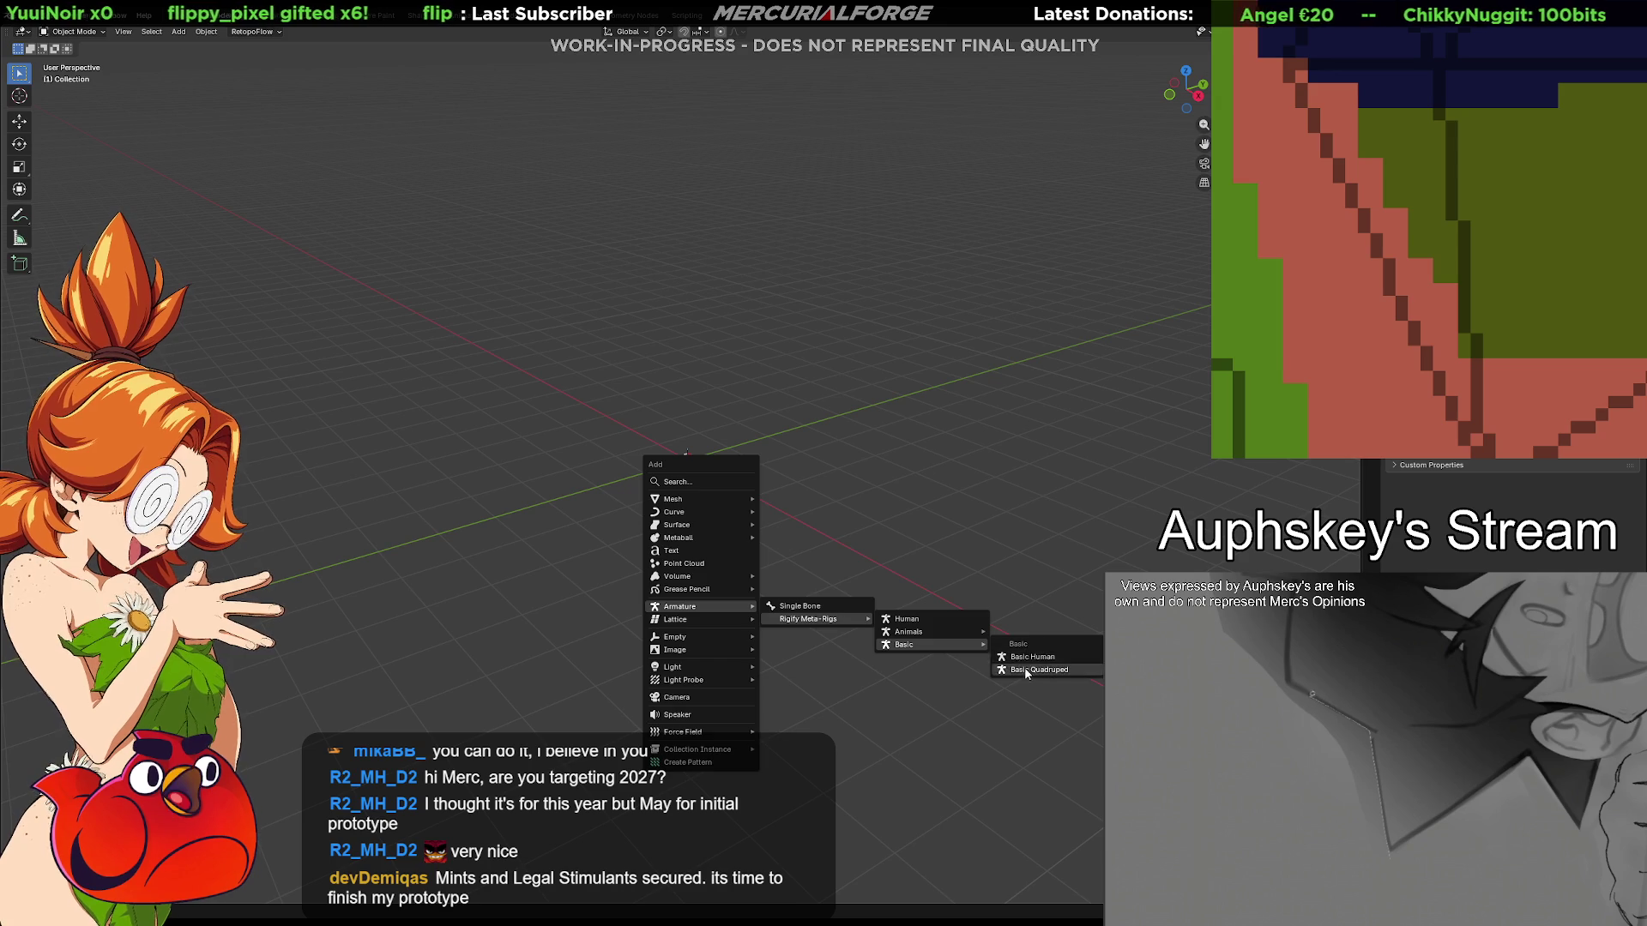
left_click(1026, 671)
scroll(805, 459, "up", 3)
scroll(826, 434, "up", 3)
mouse_move(799, 434)
middle_mouse_down()
mouse_move(774, 427)
mouse_move(925, 617)
middle_mouse_up()
left_click(1408, 722)
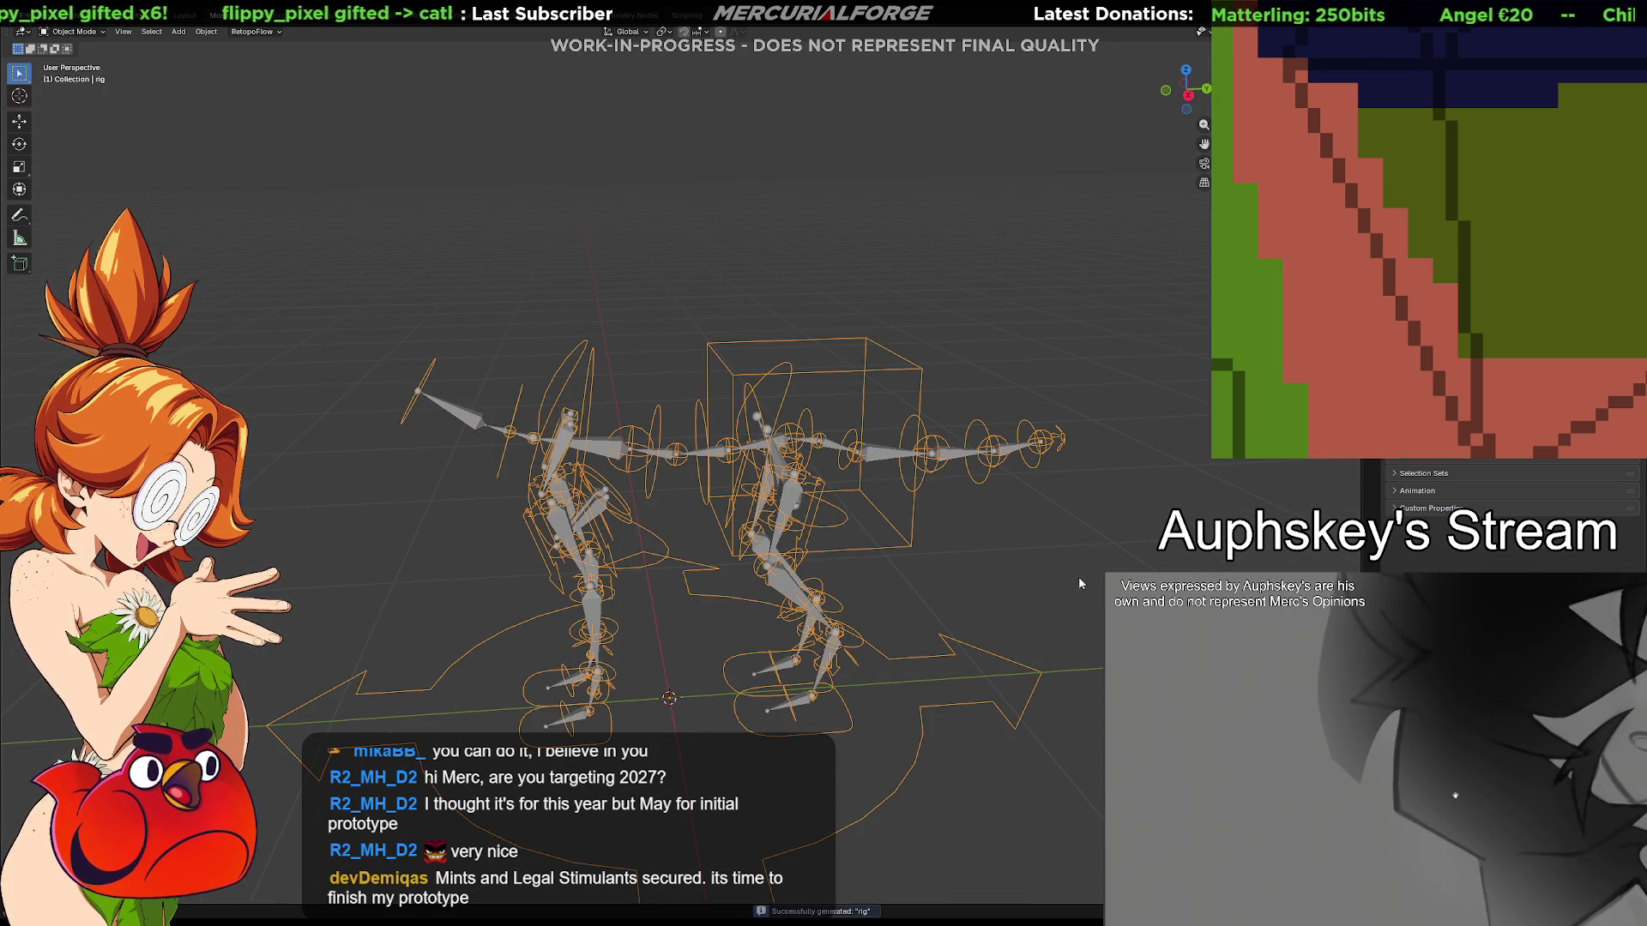
Look around the generated rig, hide and unhide it, and bring up the interaction mode choices
middle_click_drag(1080, 577, 1046, 575)
scroll(959, 551, "up", 3)
scroll(934, 538, "up", 2)
middle_click_drag(931, 539, 847, 540)
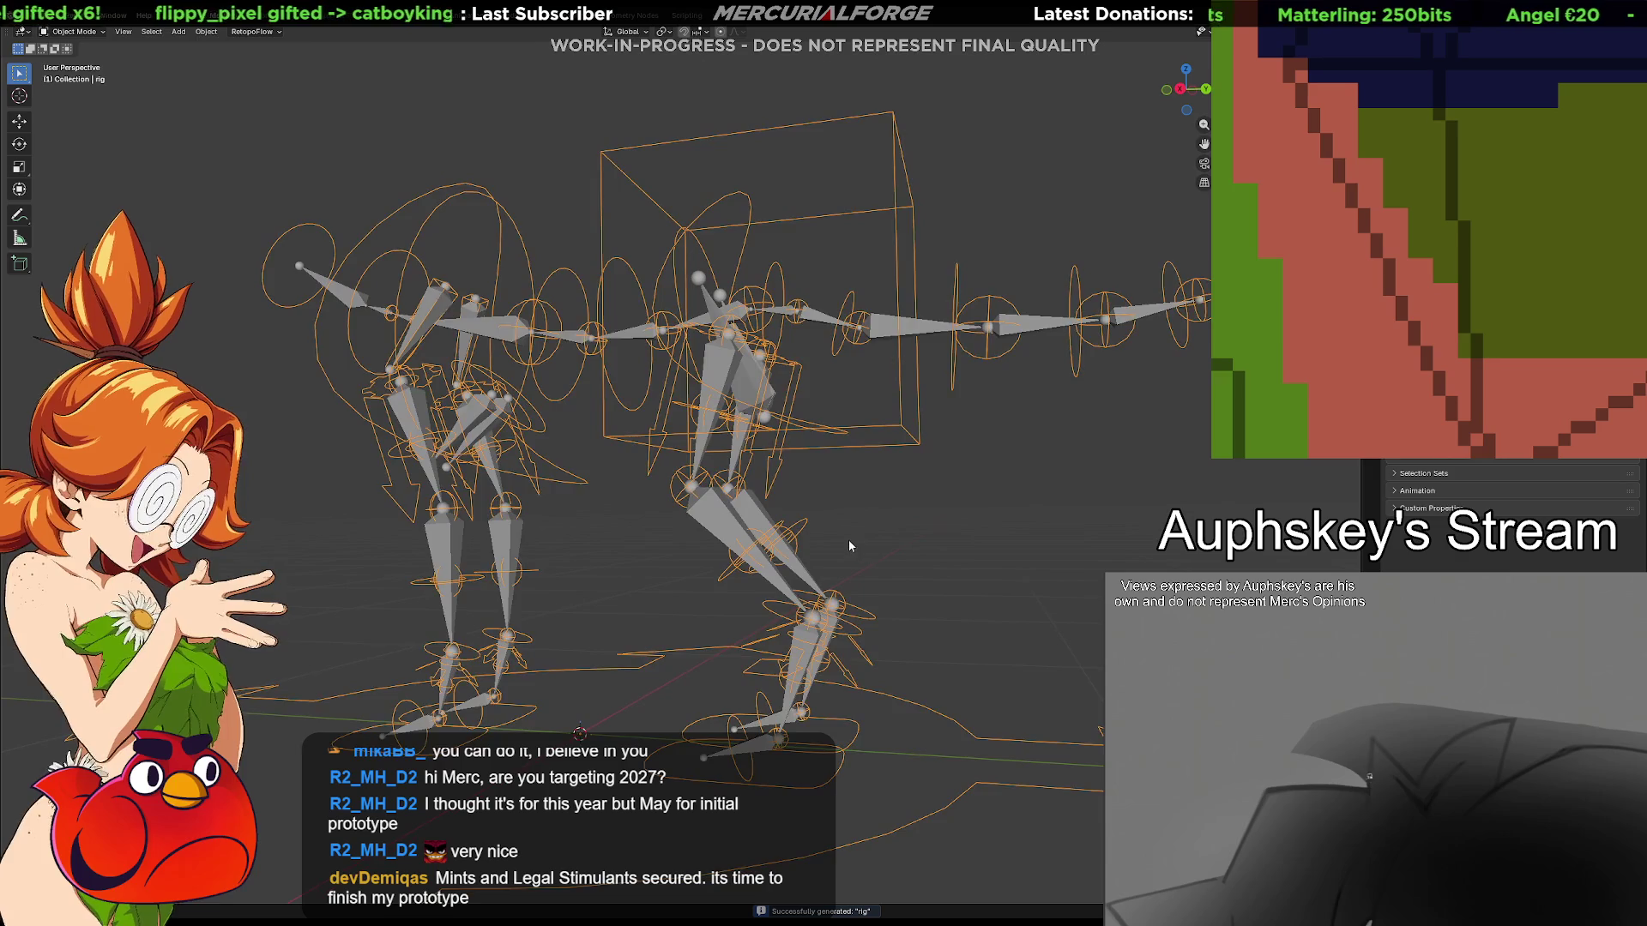
key("h")
key("alt+h")
key("ctrl+Tab")
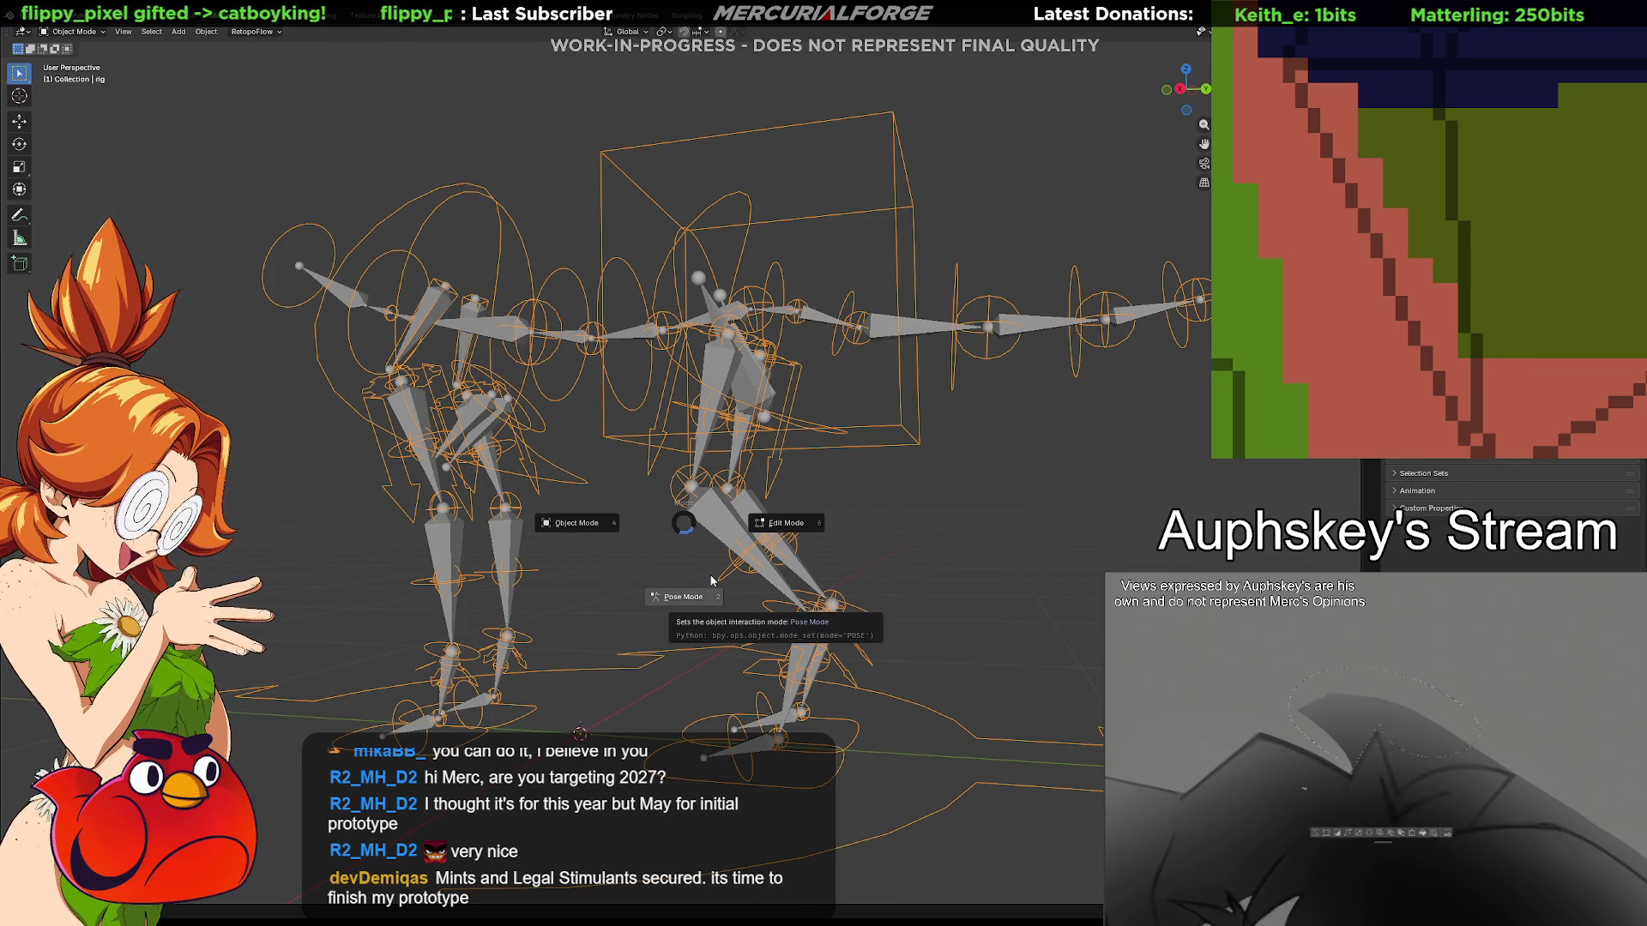
In Pose Mode, move the left foot IK control foot_ik.L to a new spot
left_click(682, 598)
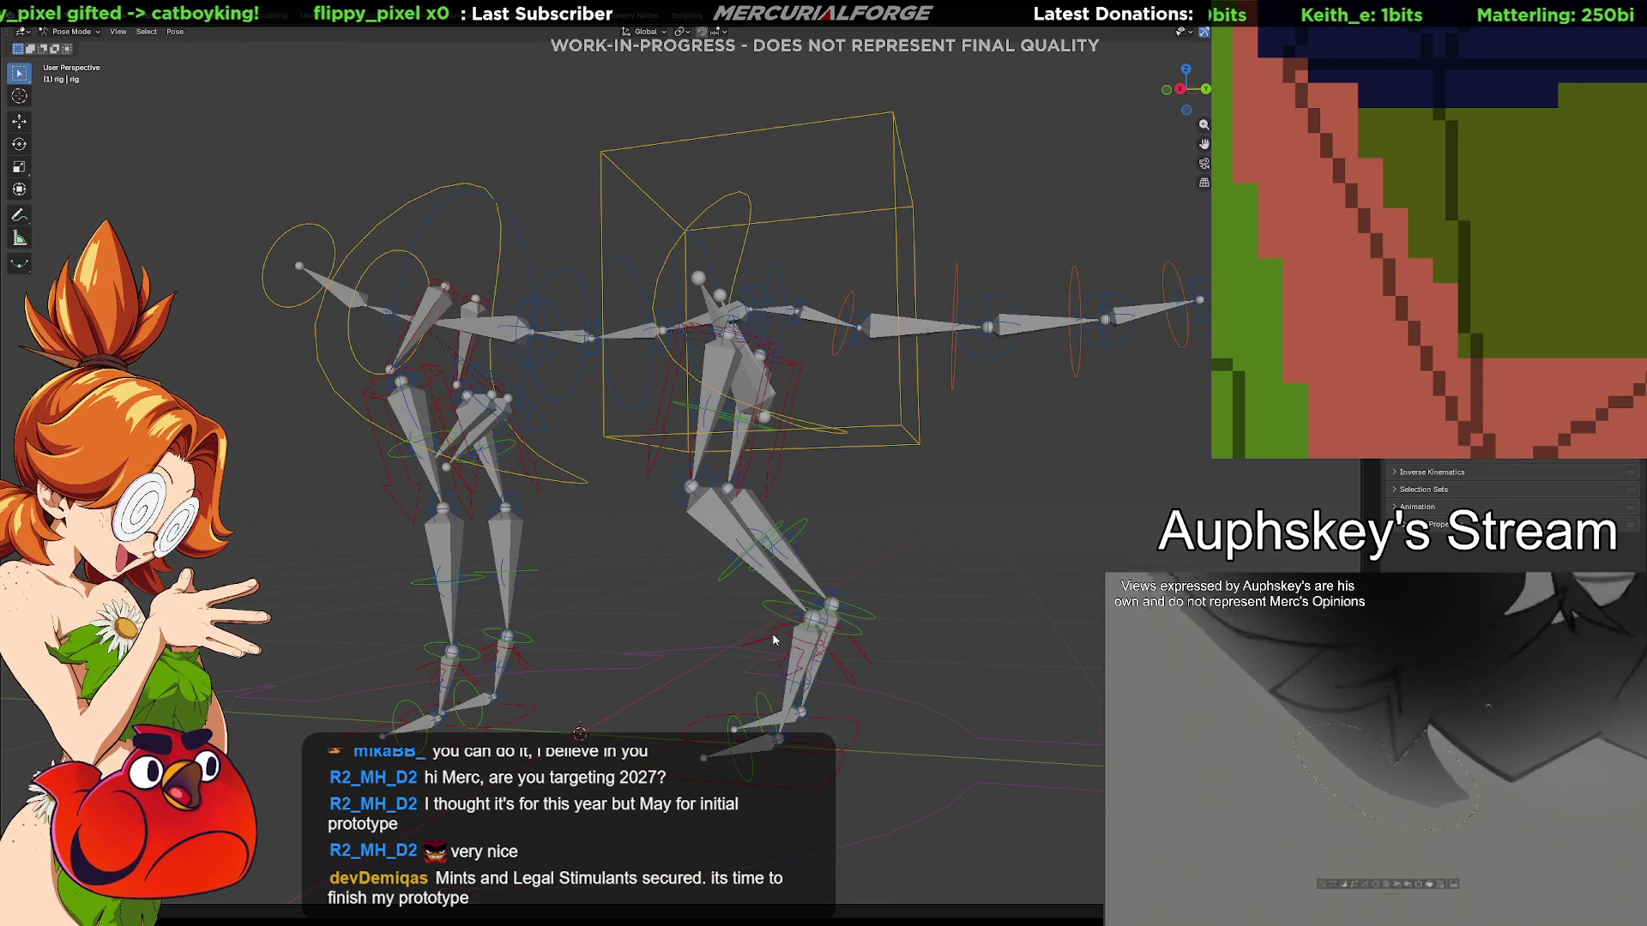
left_click(852, 777)
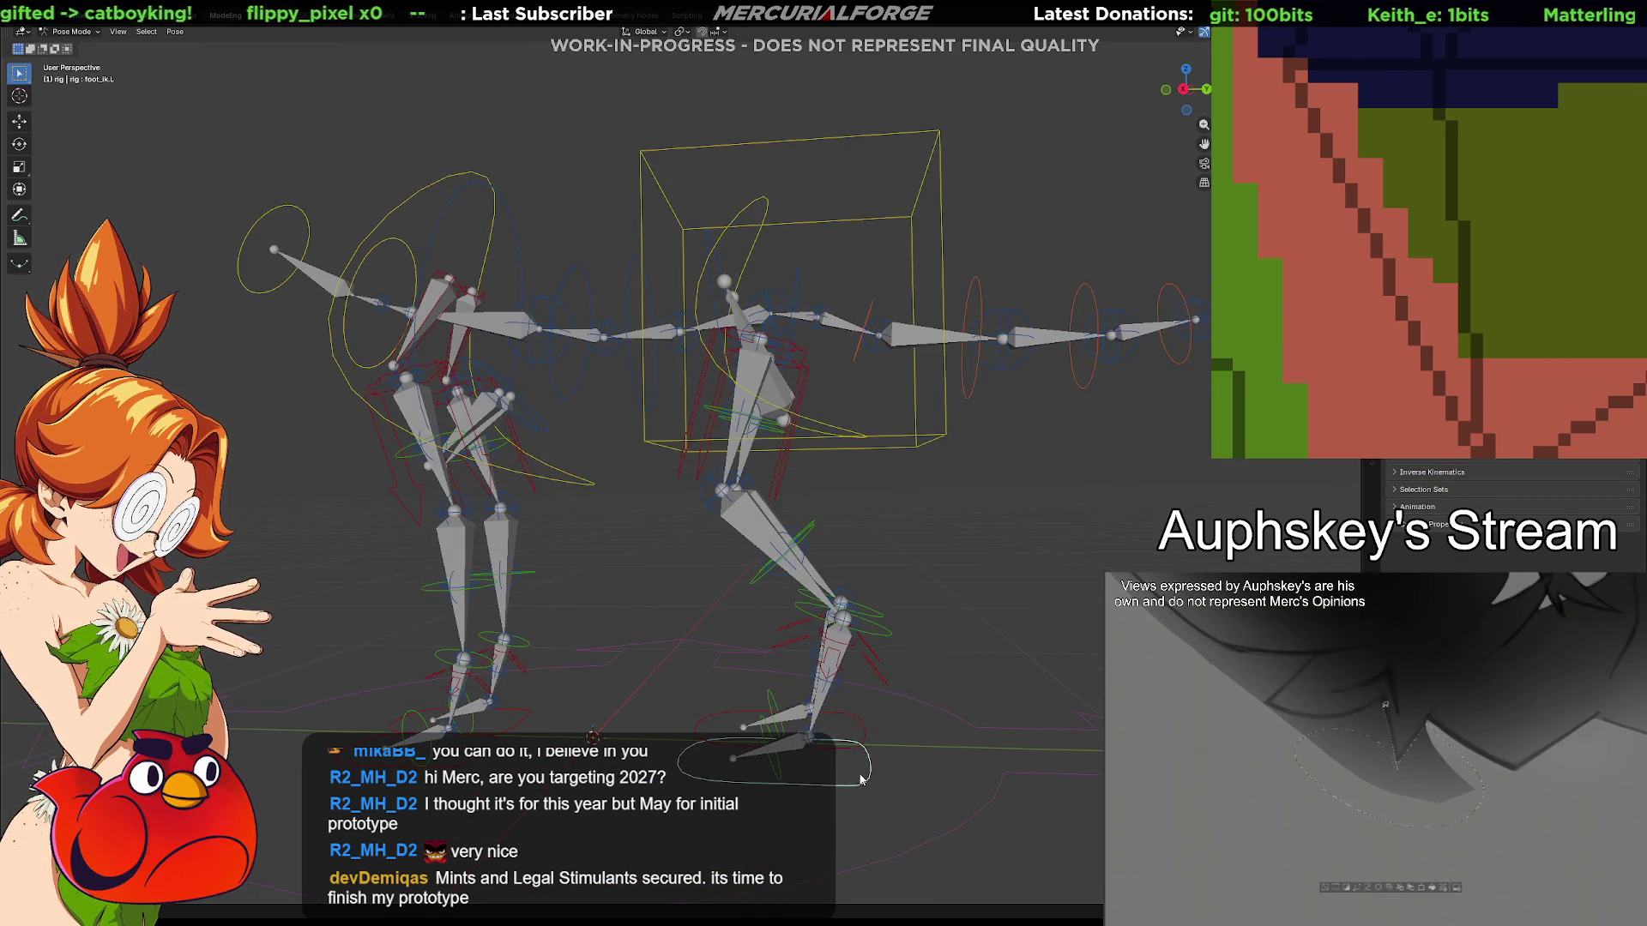
key("g")
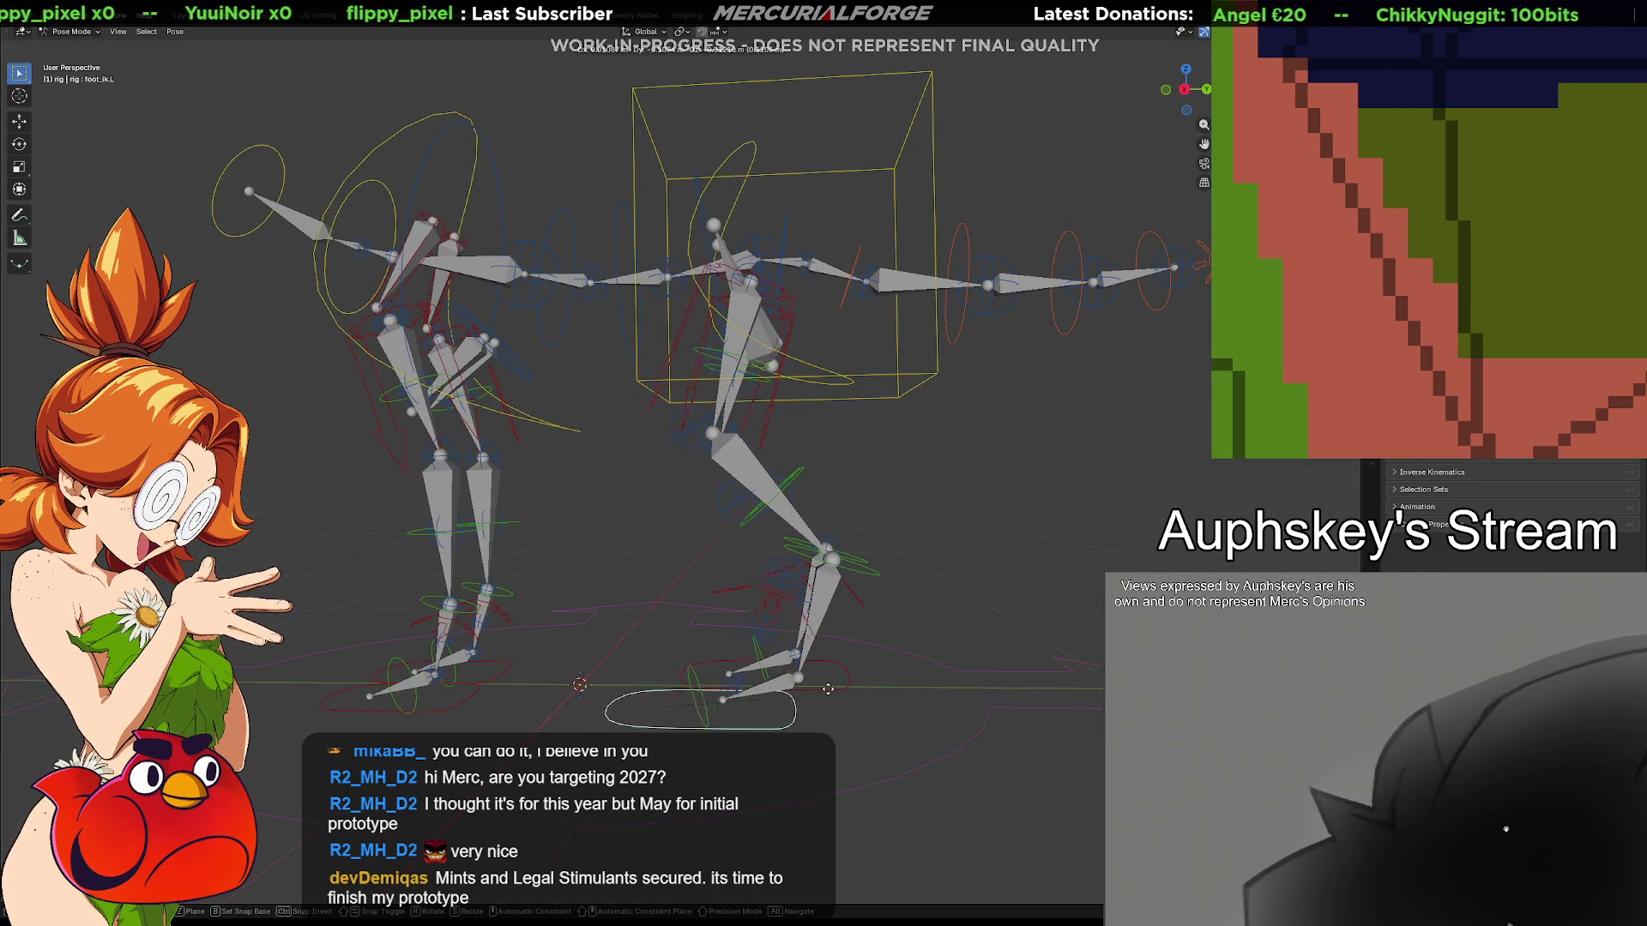
left_click(915, 660)
middle_click_drag(922, 670, 1003, 651)
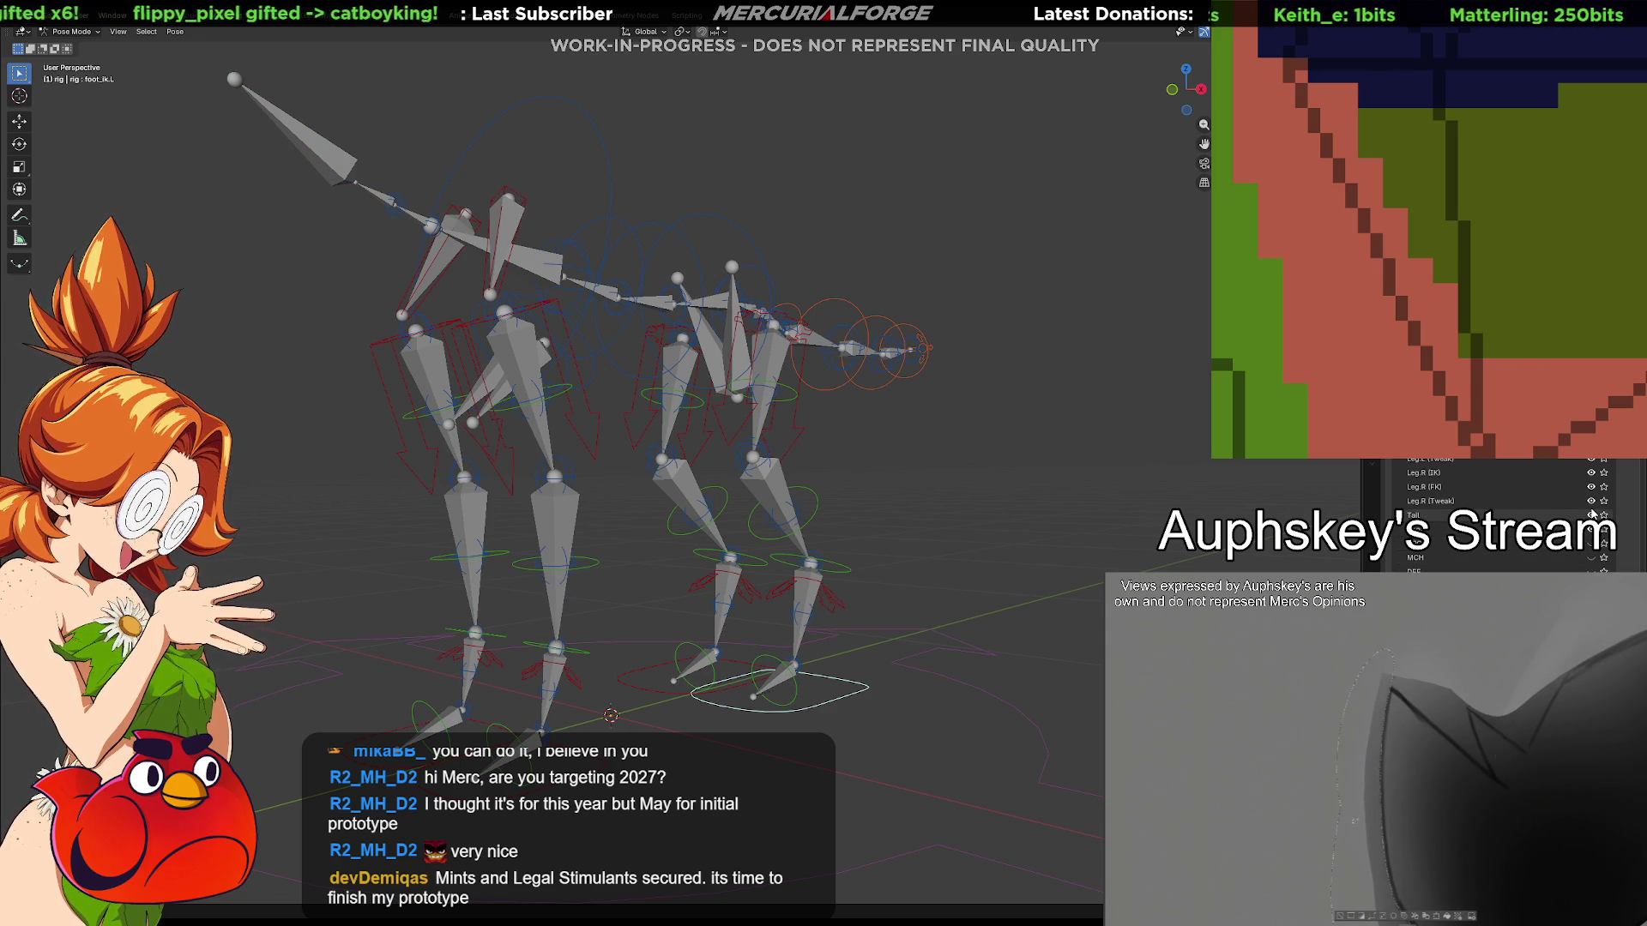
From a side view, raise and lower the foot control, select foot_tweak.L.001, then switch the rig into Edit Mode
middle_click_drag(892, 614, 819, 600)
mouse_move(901, 554)
left_mouse_down()
mouse_move(1050, 422)
mouse_move(897, 440)
left_mouse_up()
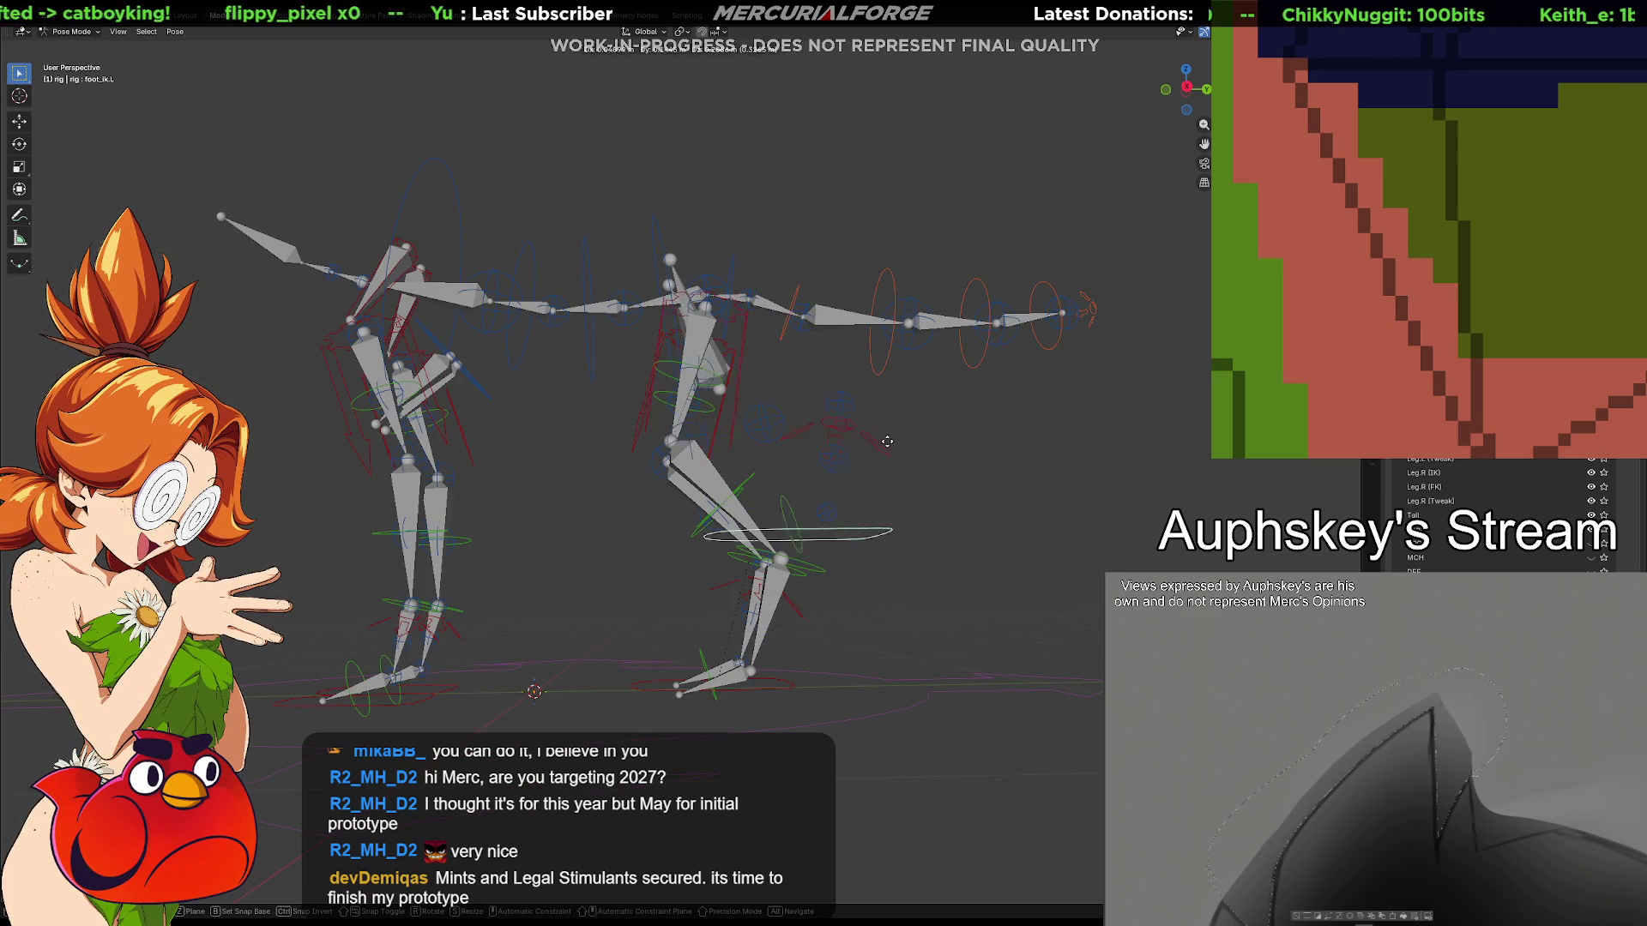
left_click_drag(897, 440, 953, 502)
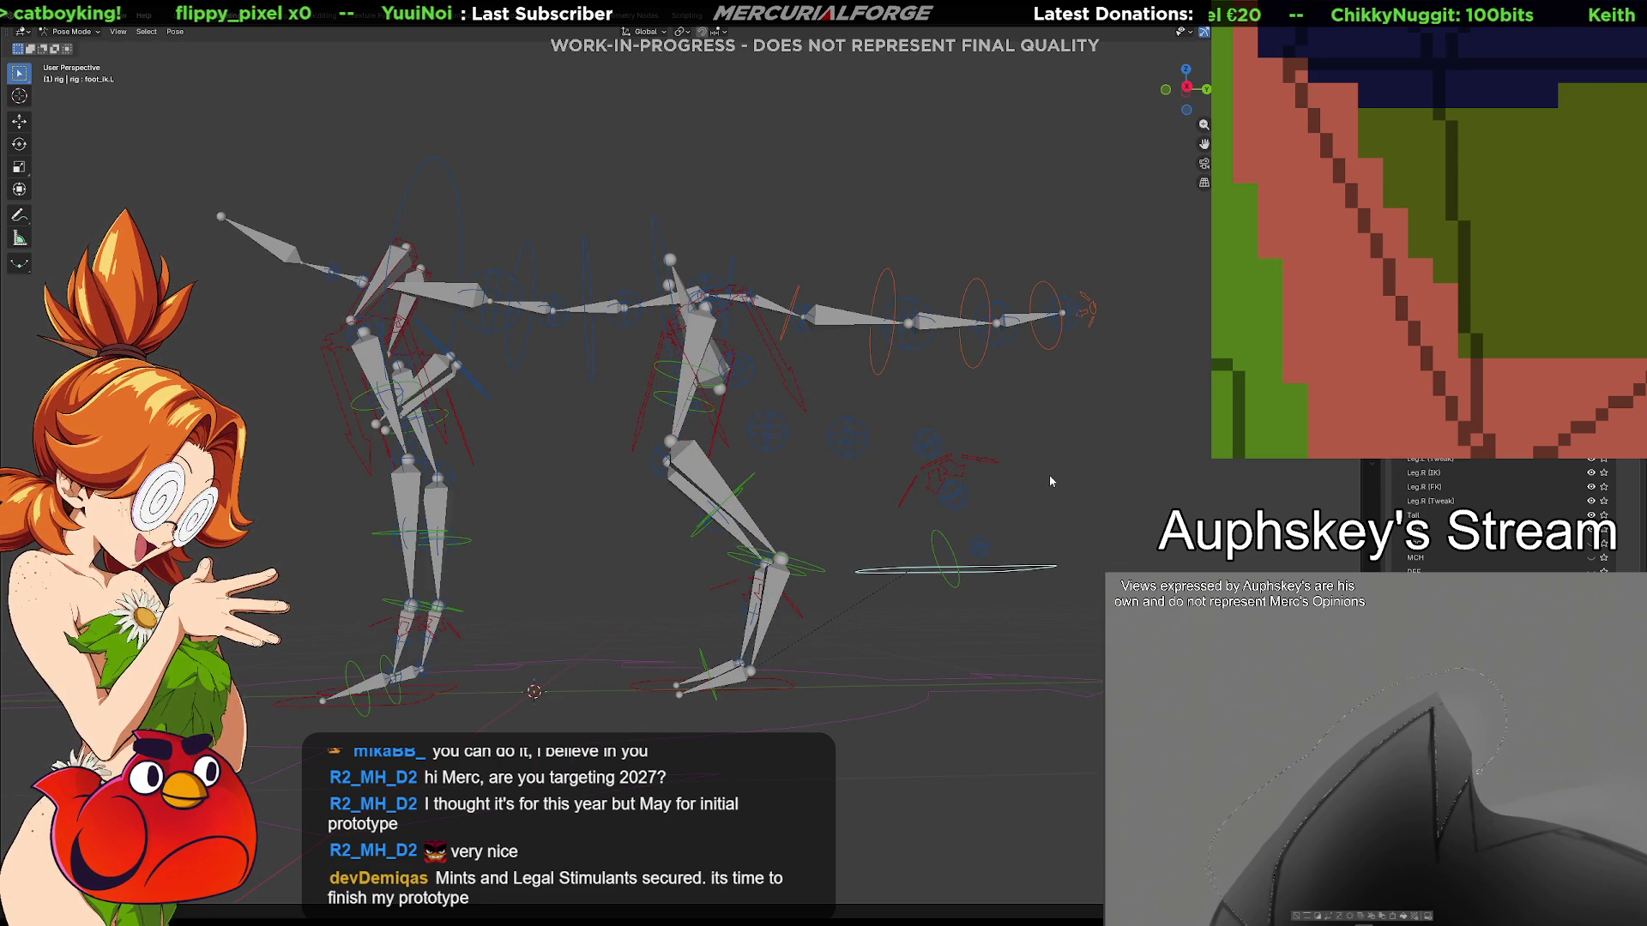
left_click(956, 497)
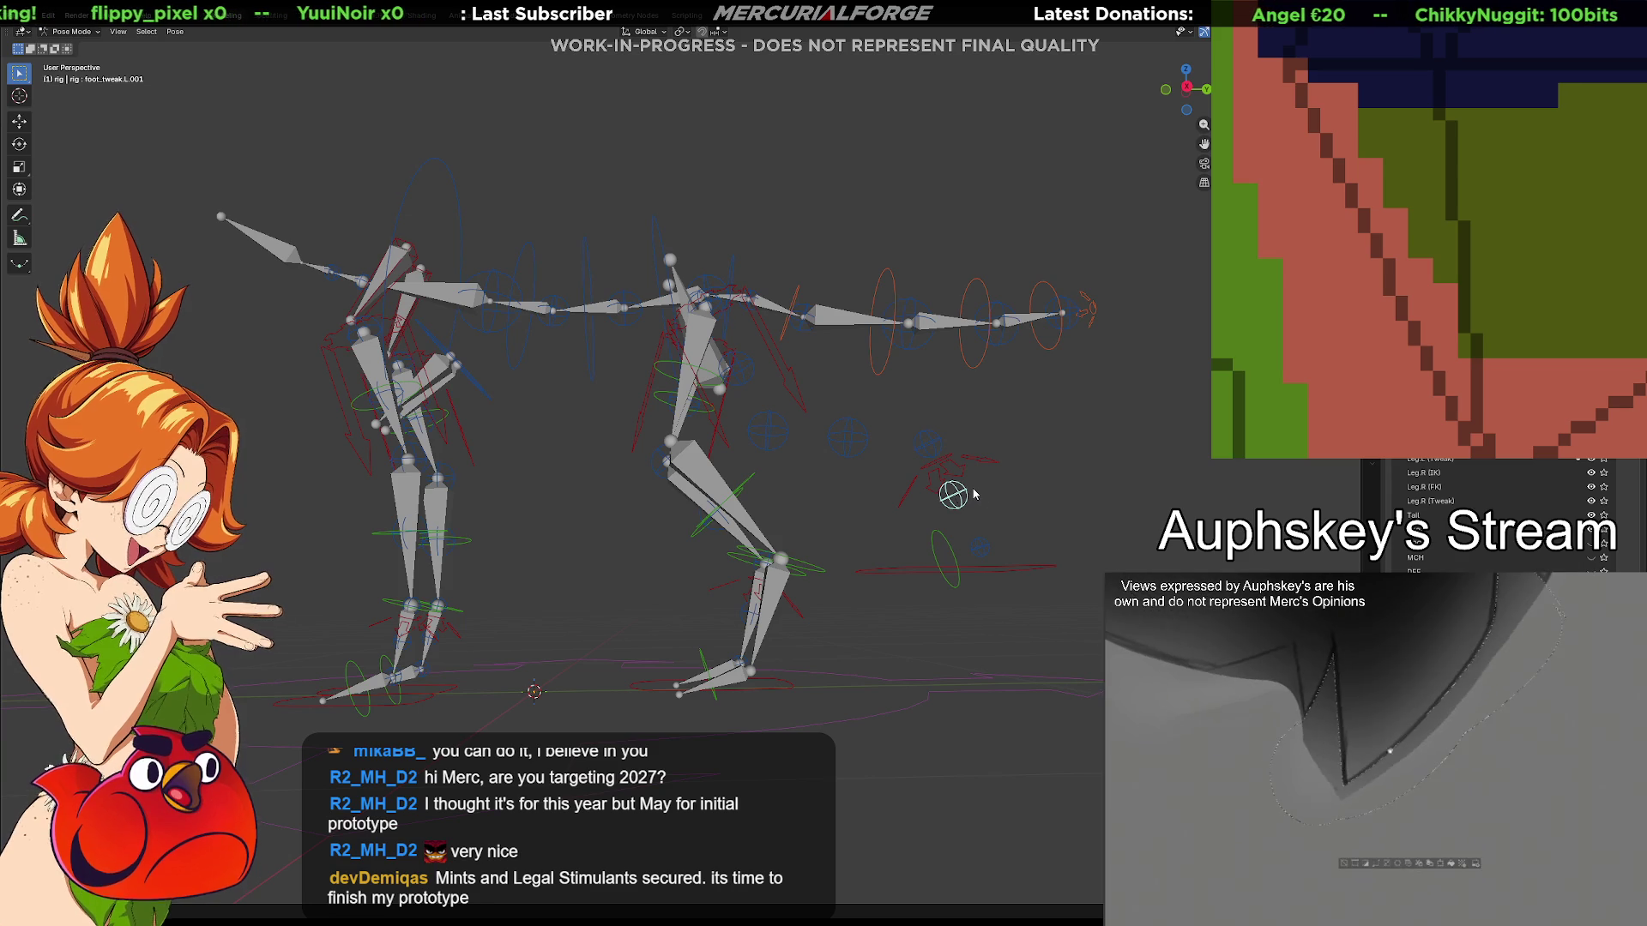
key("Tab")
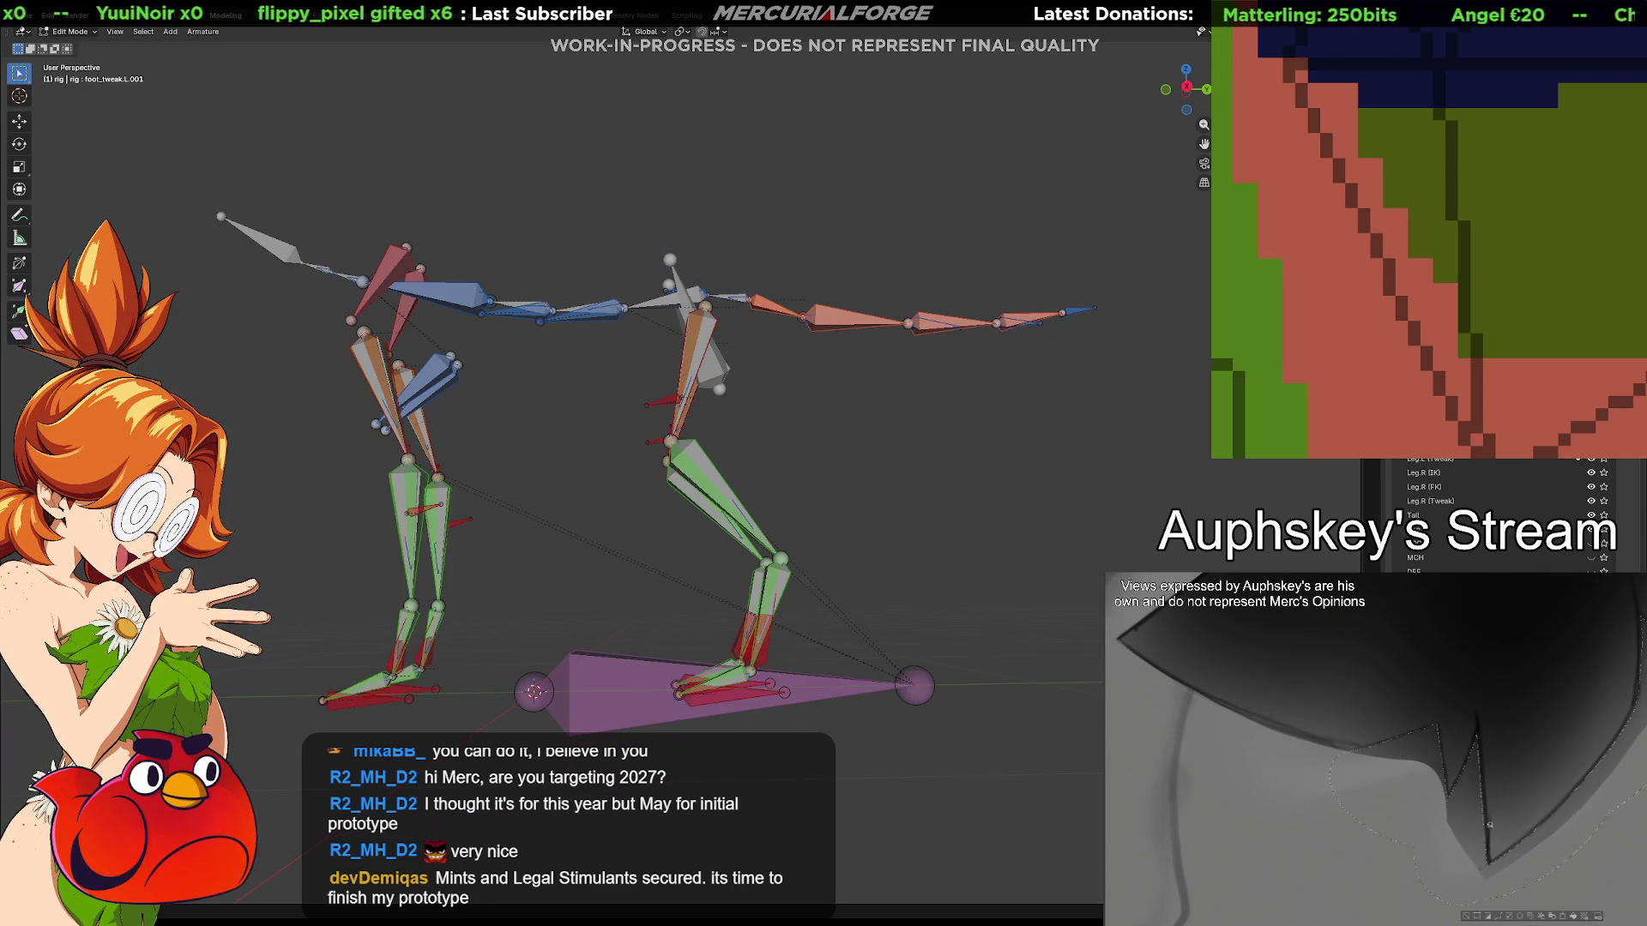
Undo, hide the green leg and orange root bone collections, centre on the hind leg and select thigh_ik.L
key("ctrl+z")
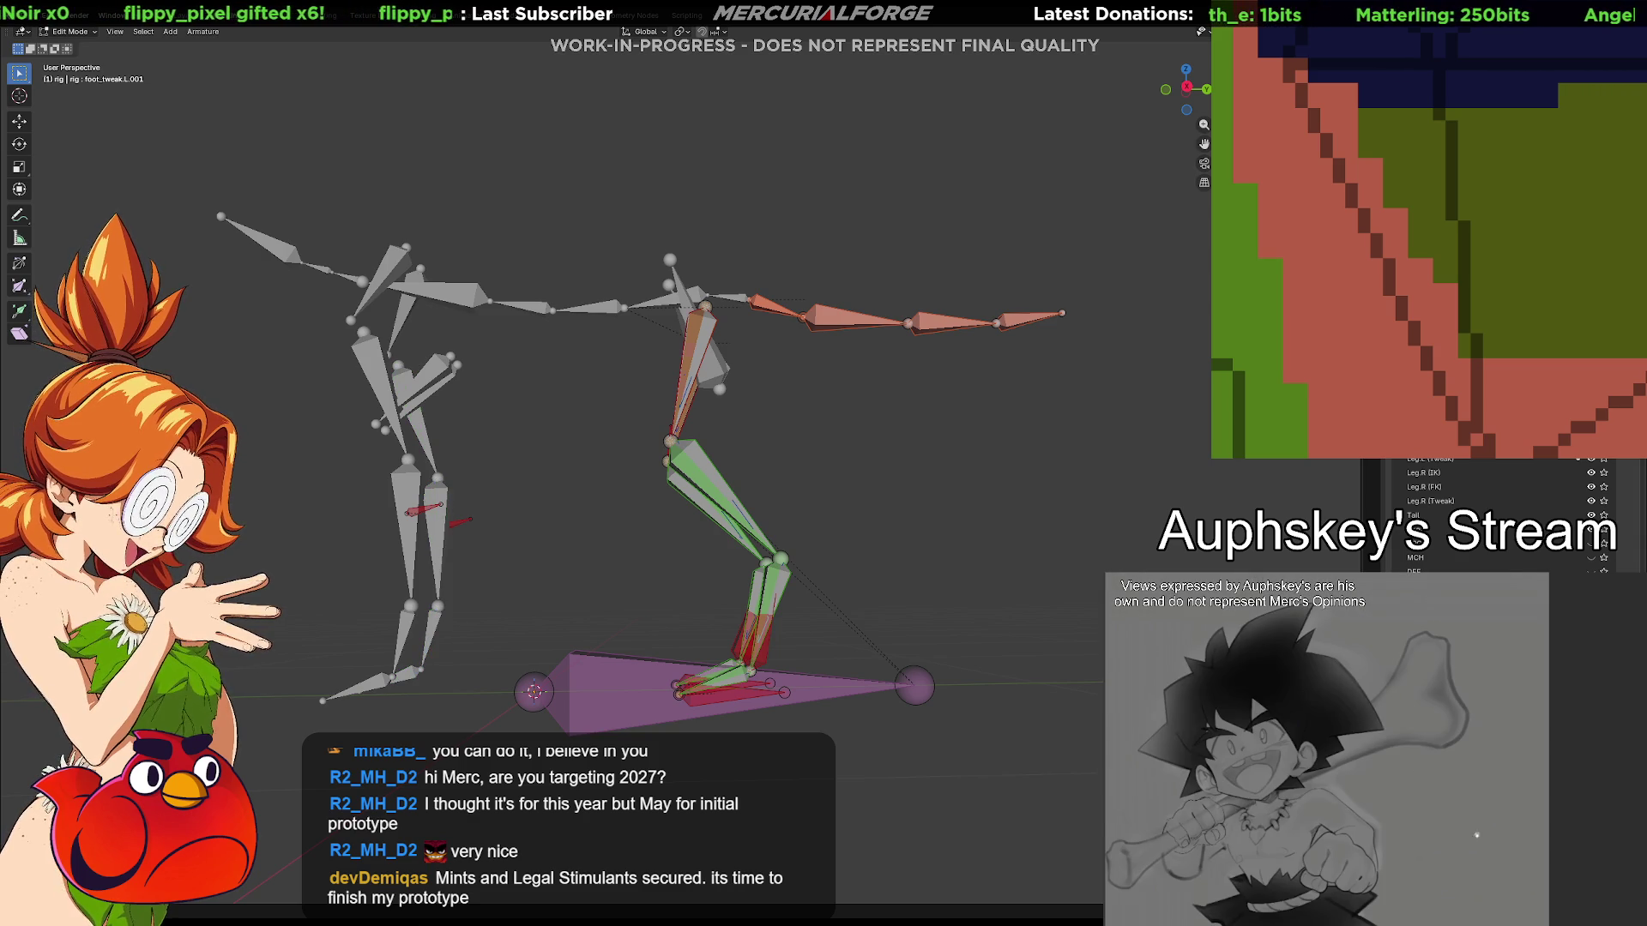
left_click(1592, 501)
left_click(1591, 486)
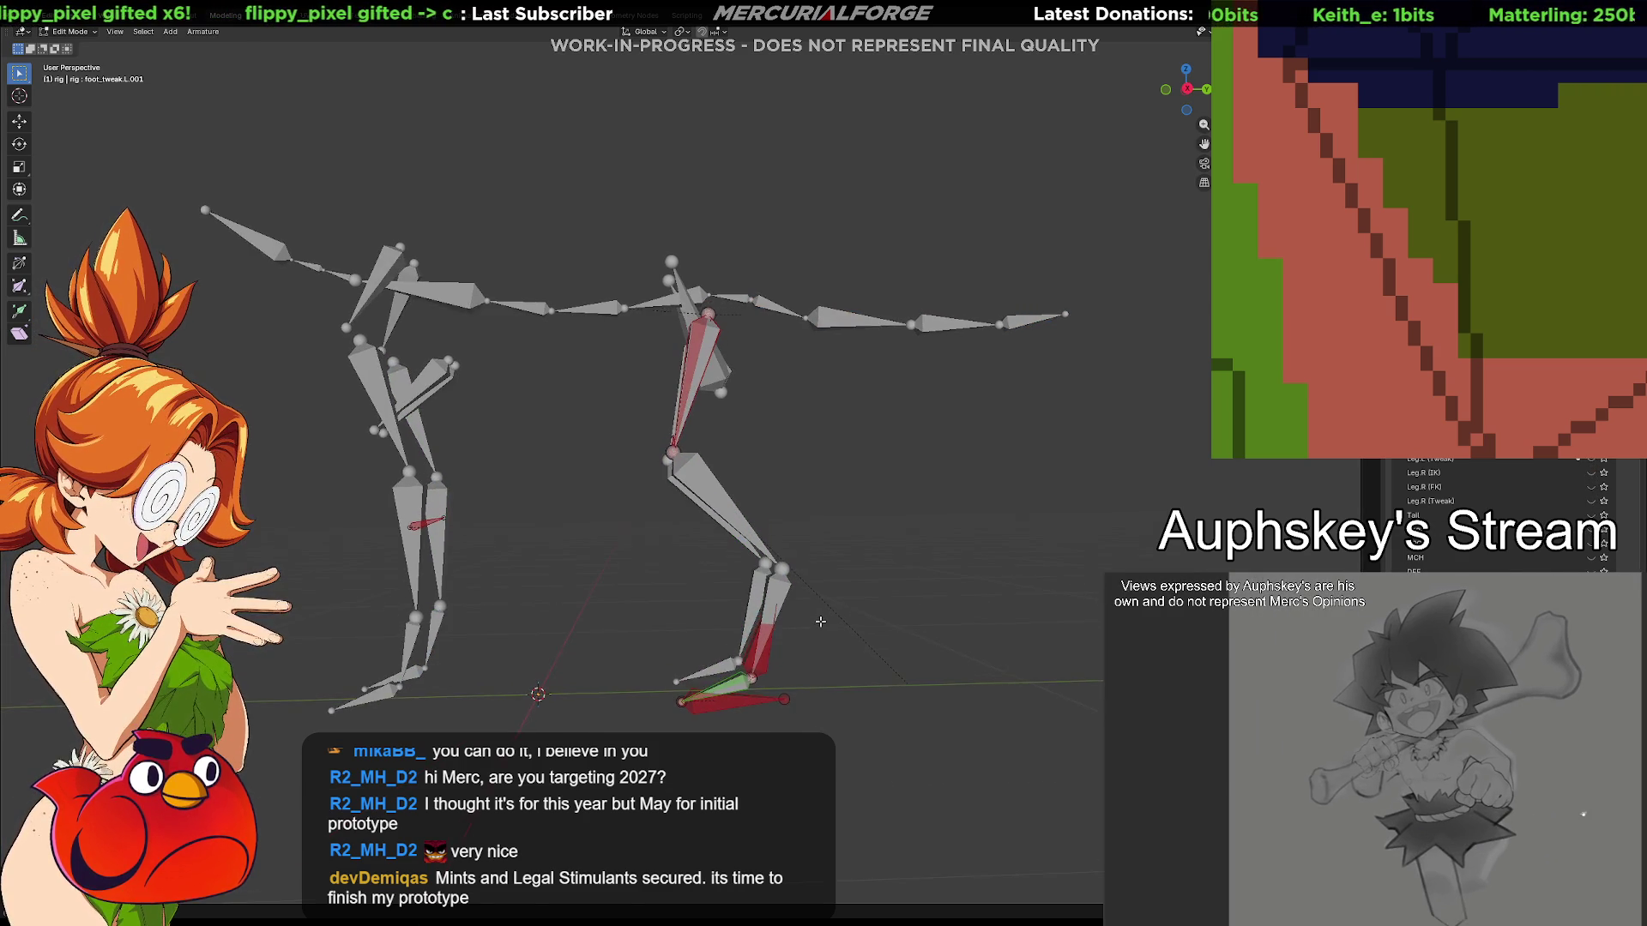
scroll(814, 601, "up", 2)
scroll(824, 600, "up", 2)
scroll(850, 601, "up", 2)
scroll(850, 602, "up", 2)
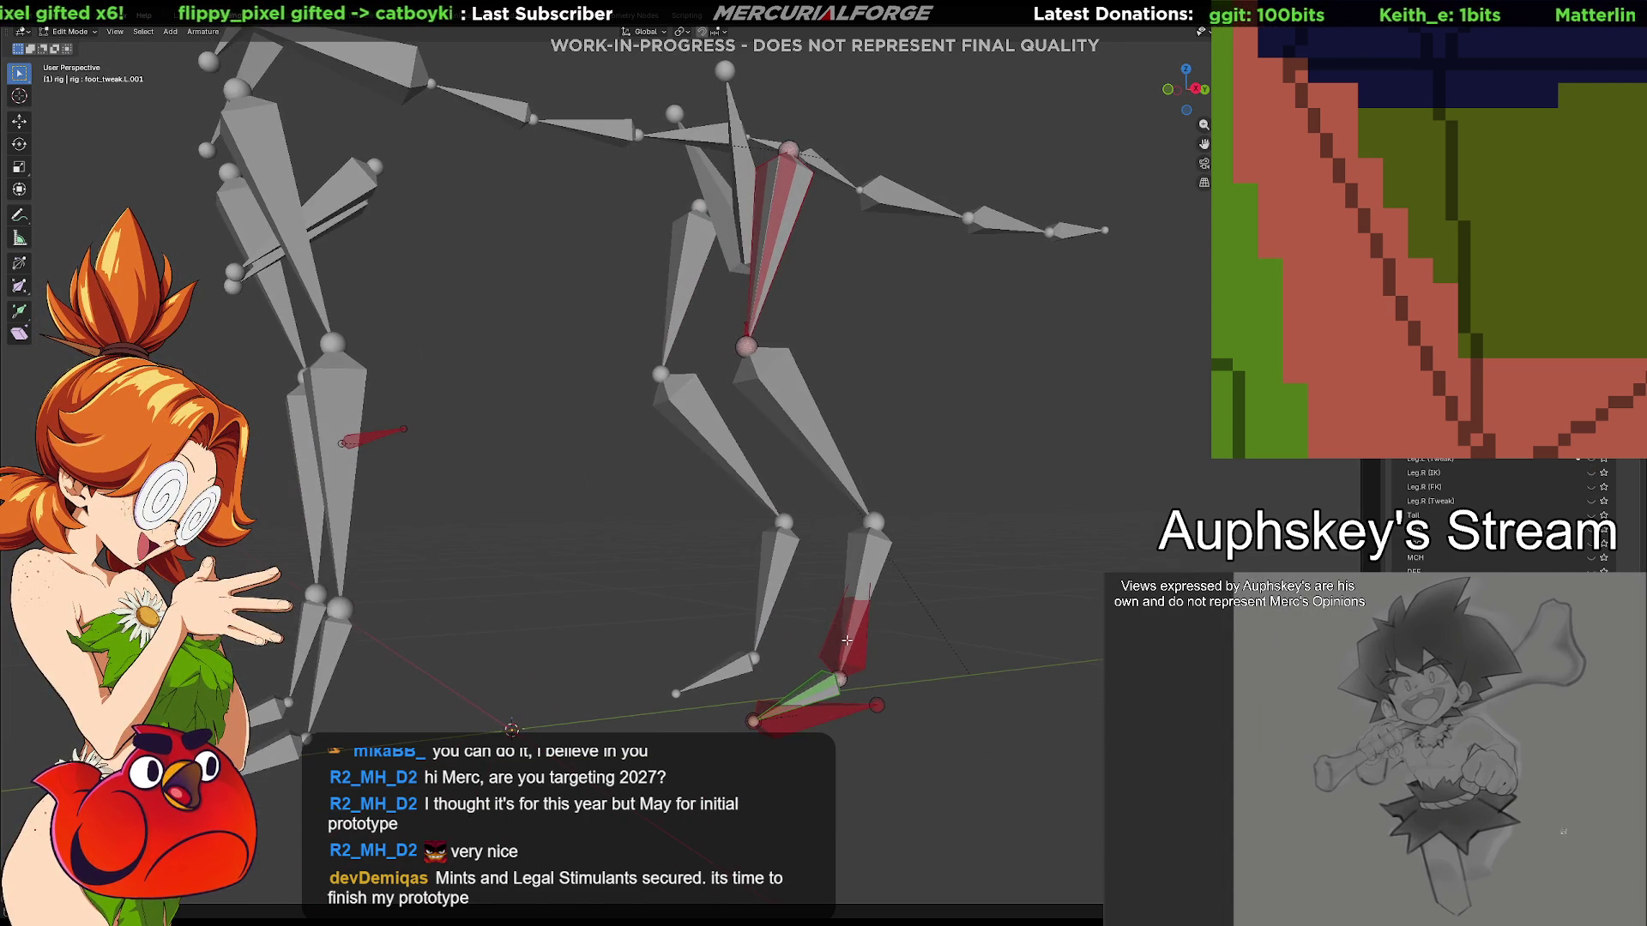
scroll(855, 618, "up", 2)
scroll(875, 697, "up", 2)
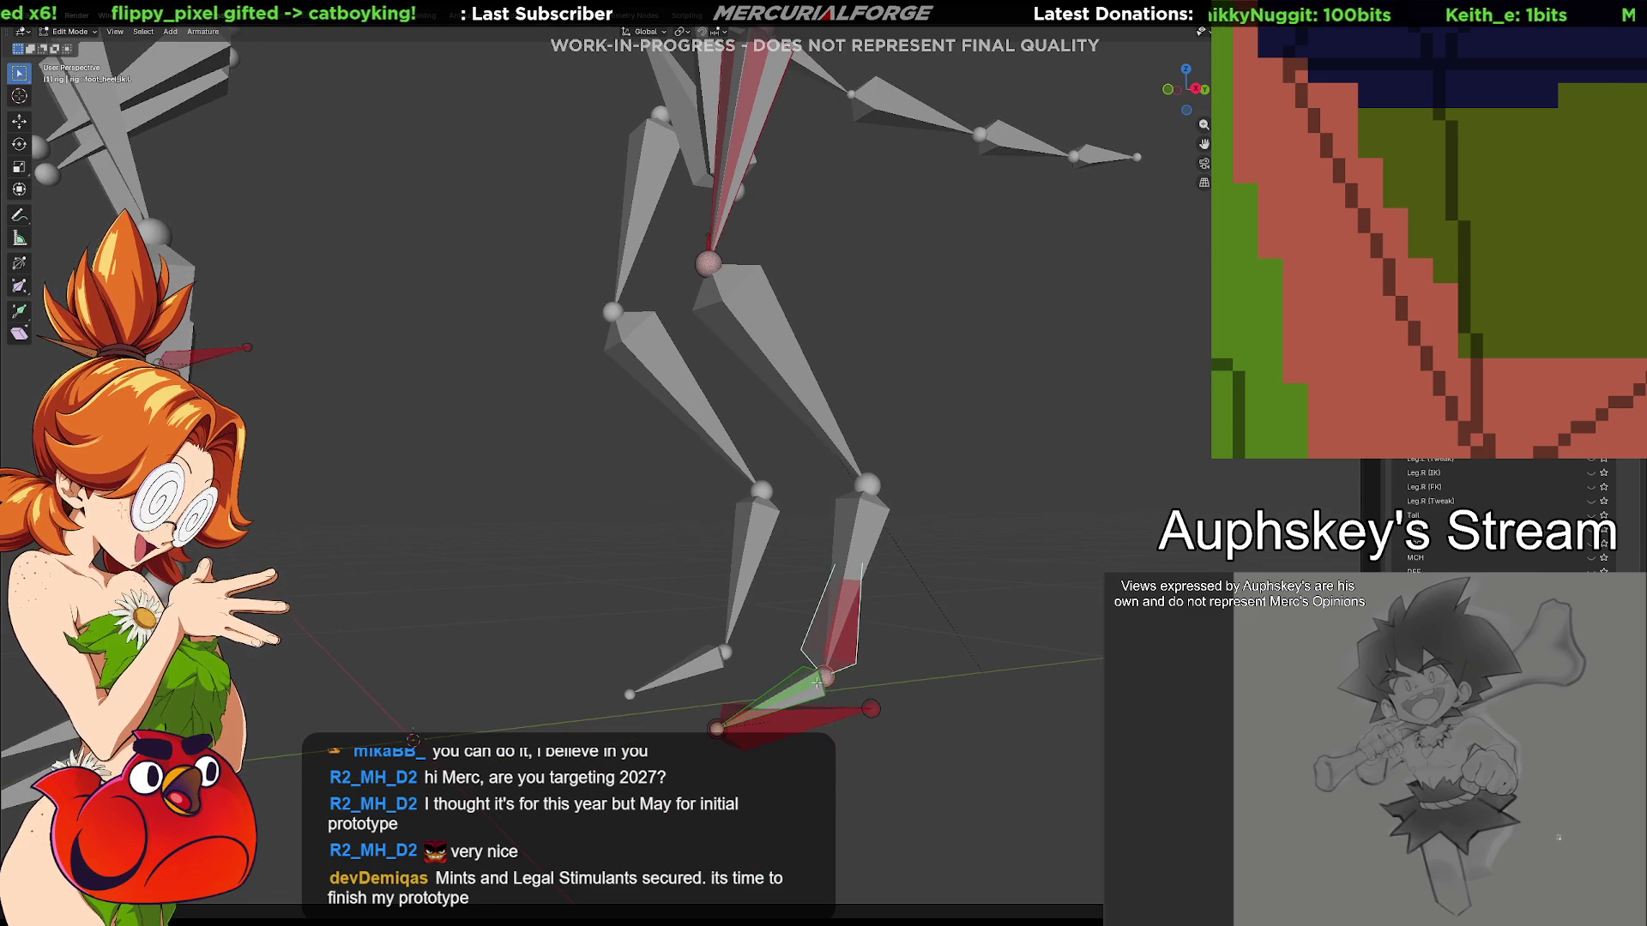
scroll(843, 579, "up", 2)
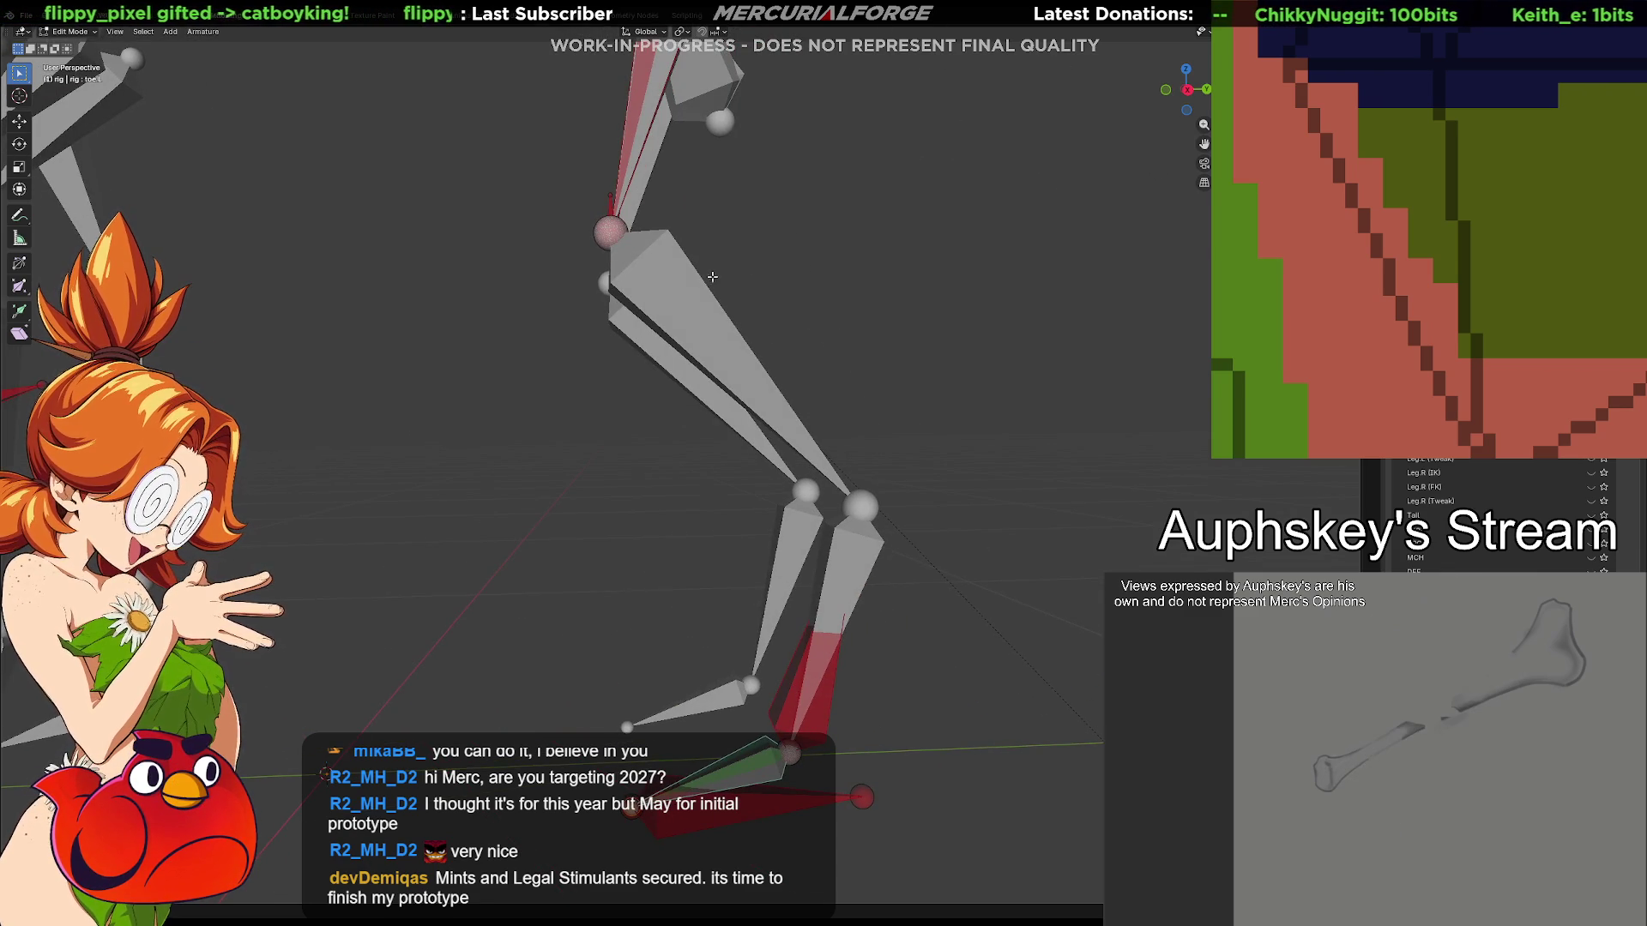
middle_click_drag(714, 276, 699, 385, "shift")
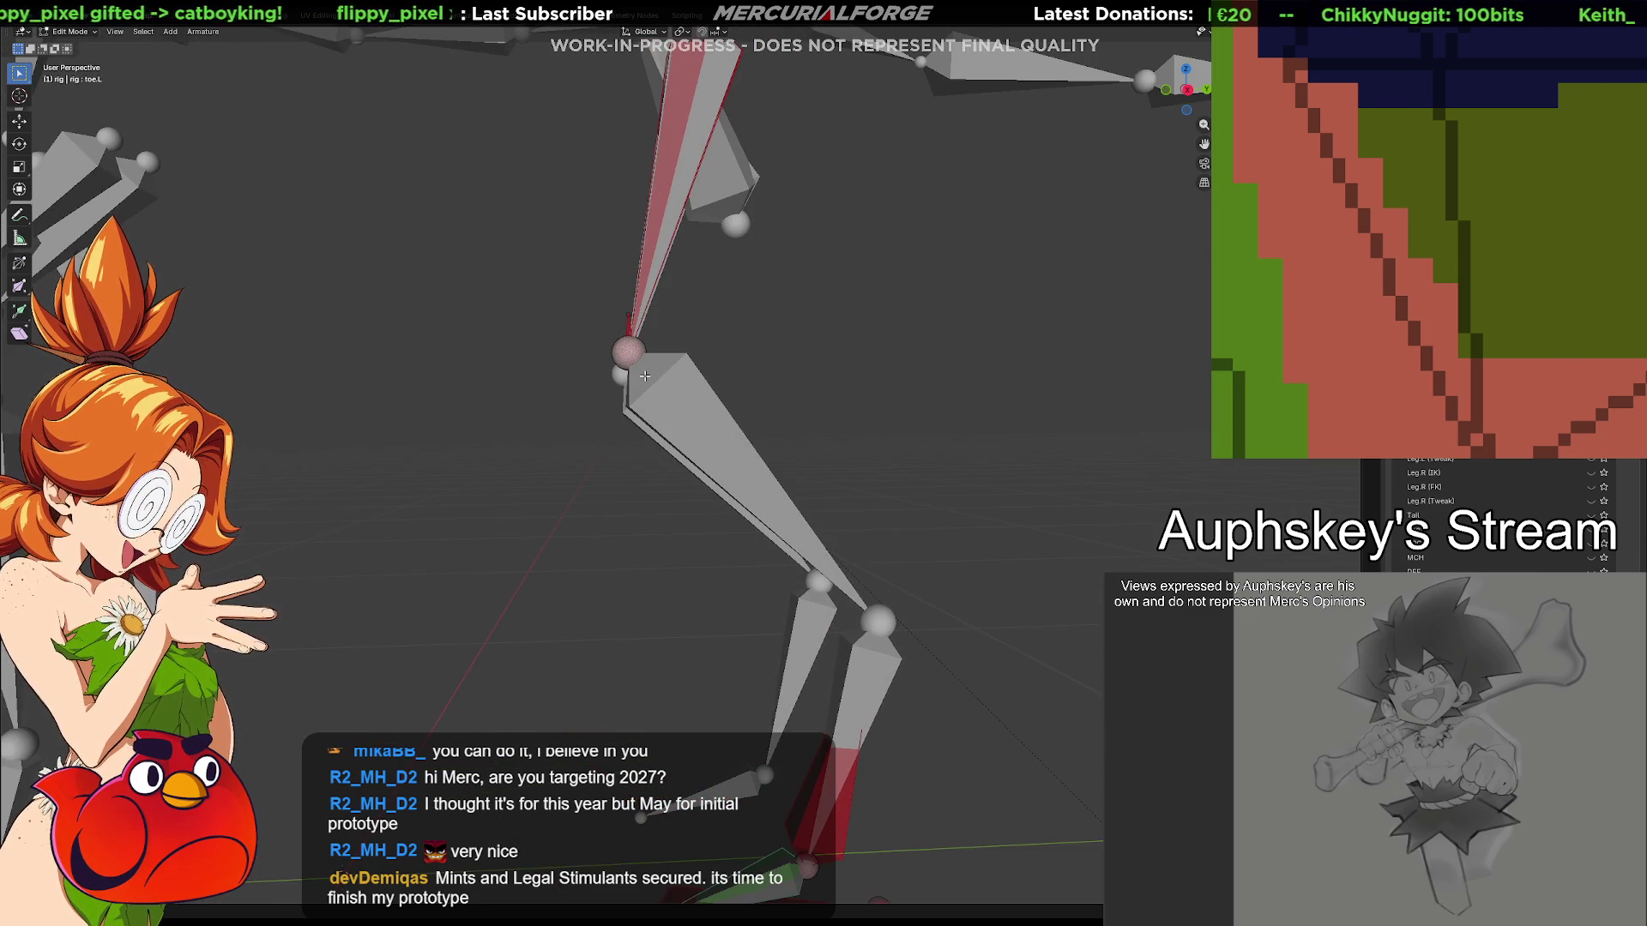
scroll(645, 375, "down", 5)
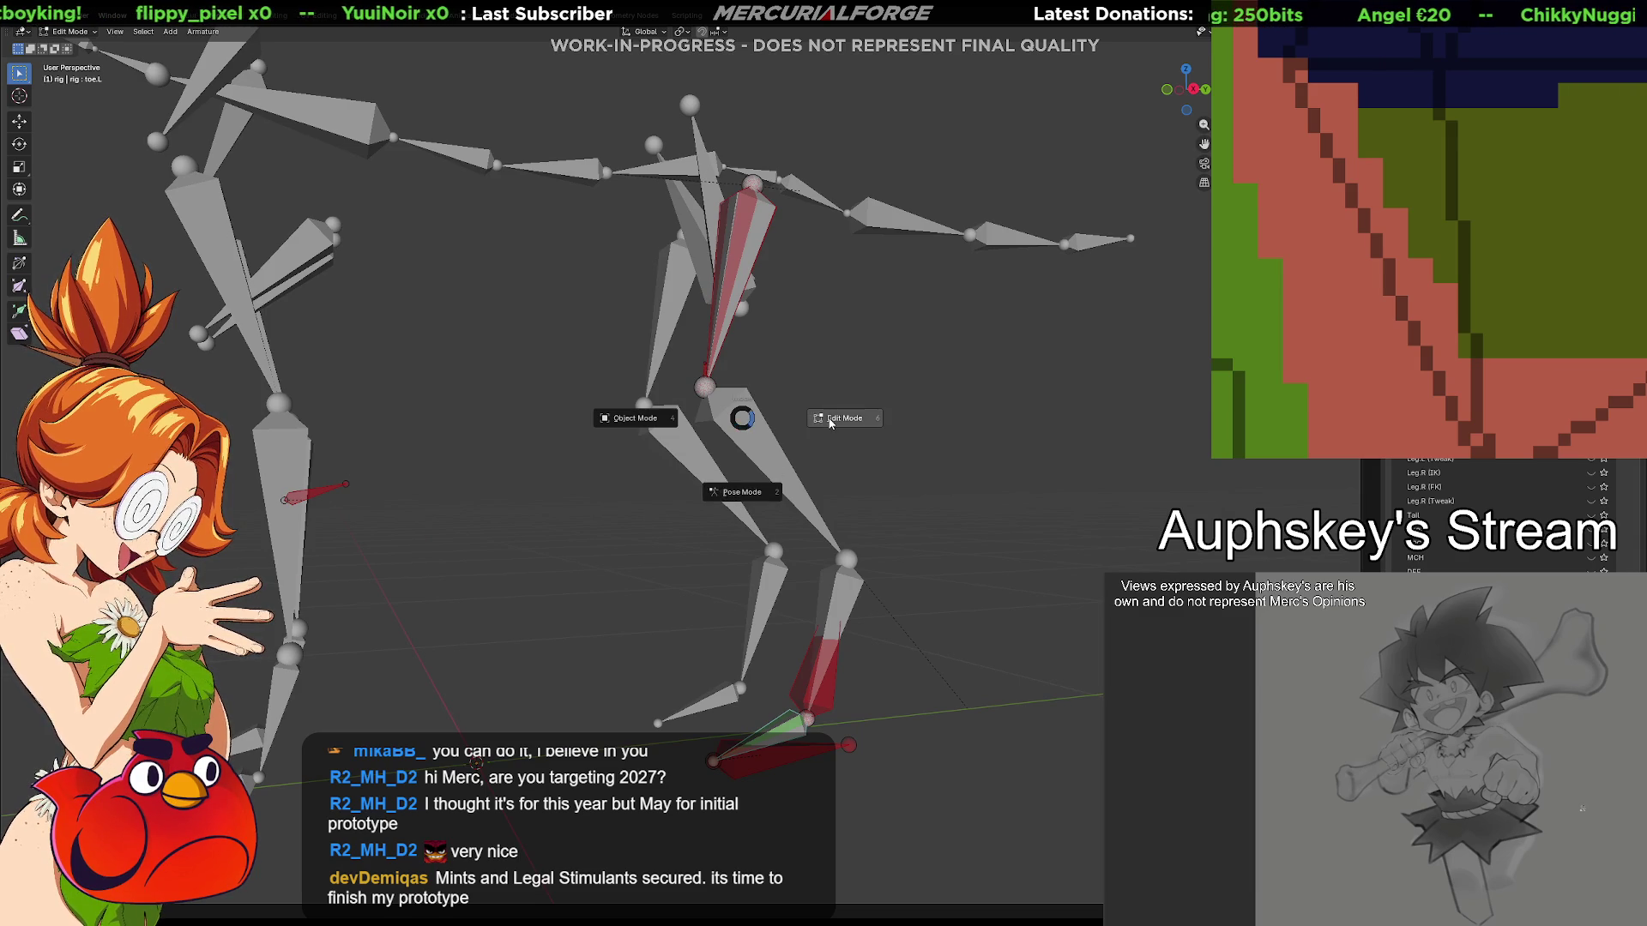
left_click(754, 399)
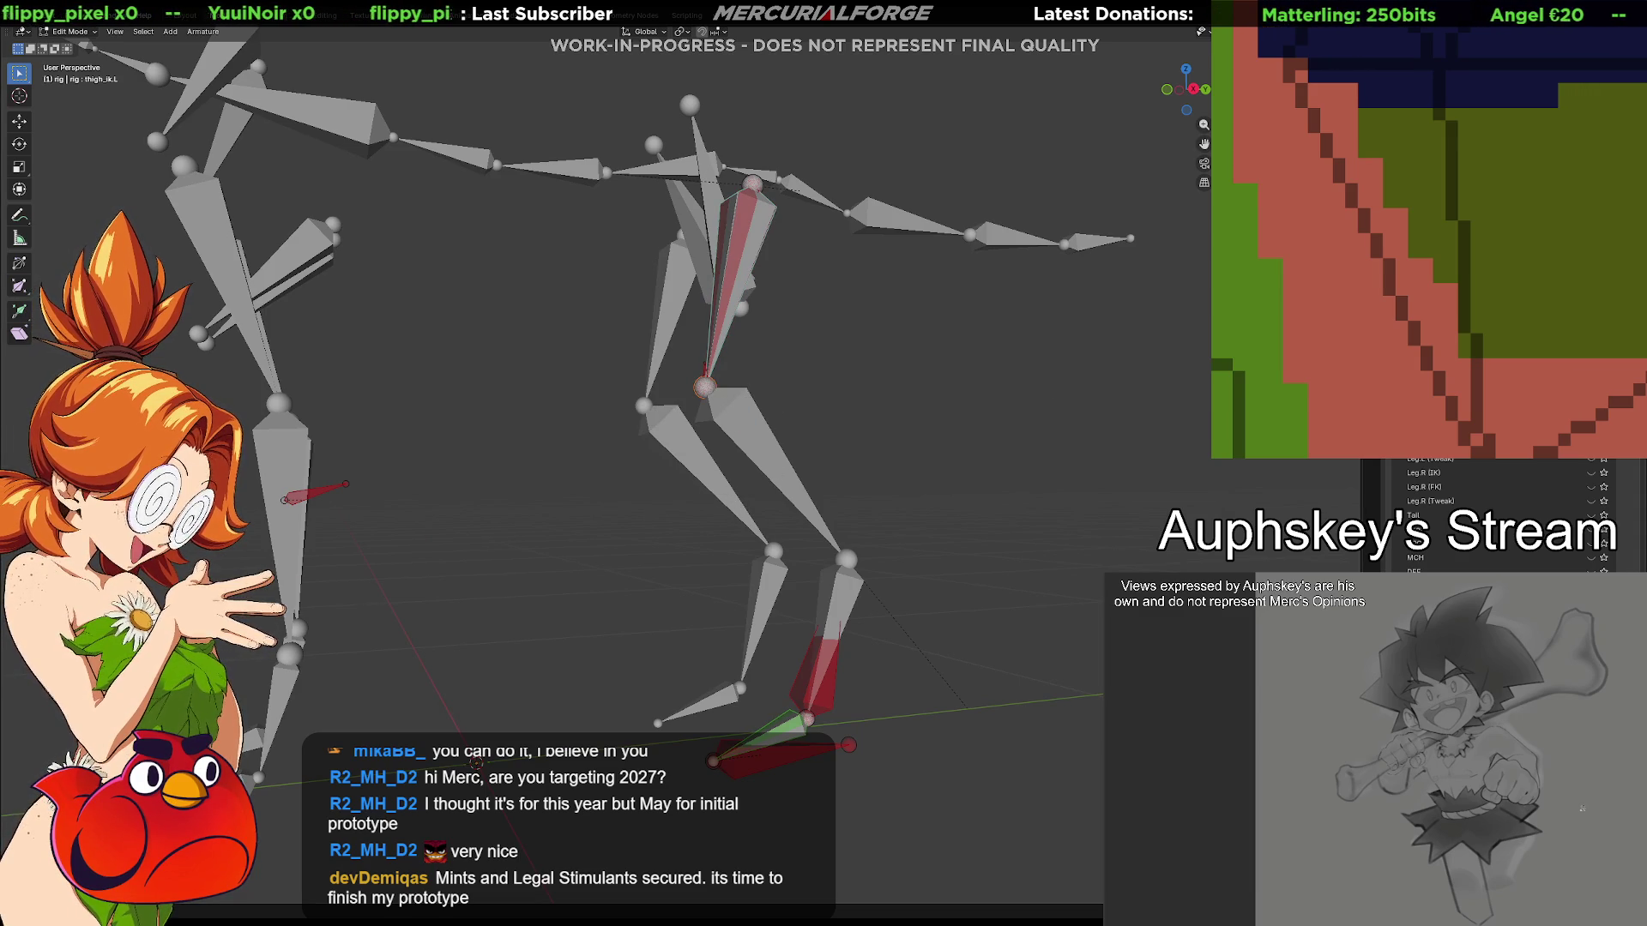
Orbit around the skeleton selecting the right shin and thigh_ik.L bones, then switch the rig into Pose Mode
middle_click_drag(853, 405, 699, 293)
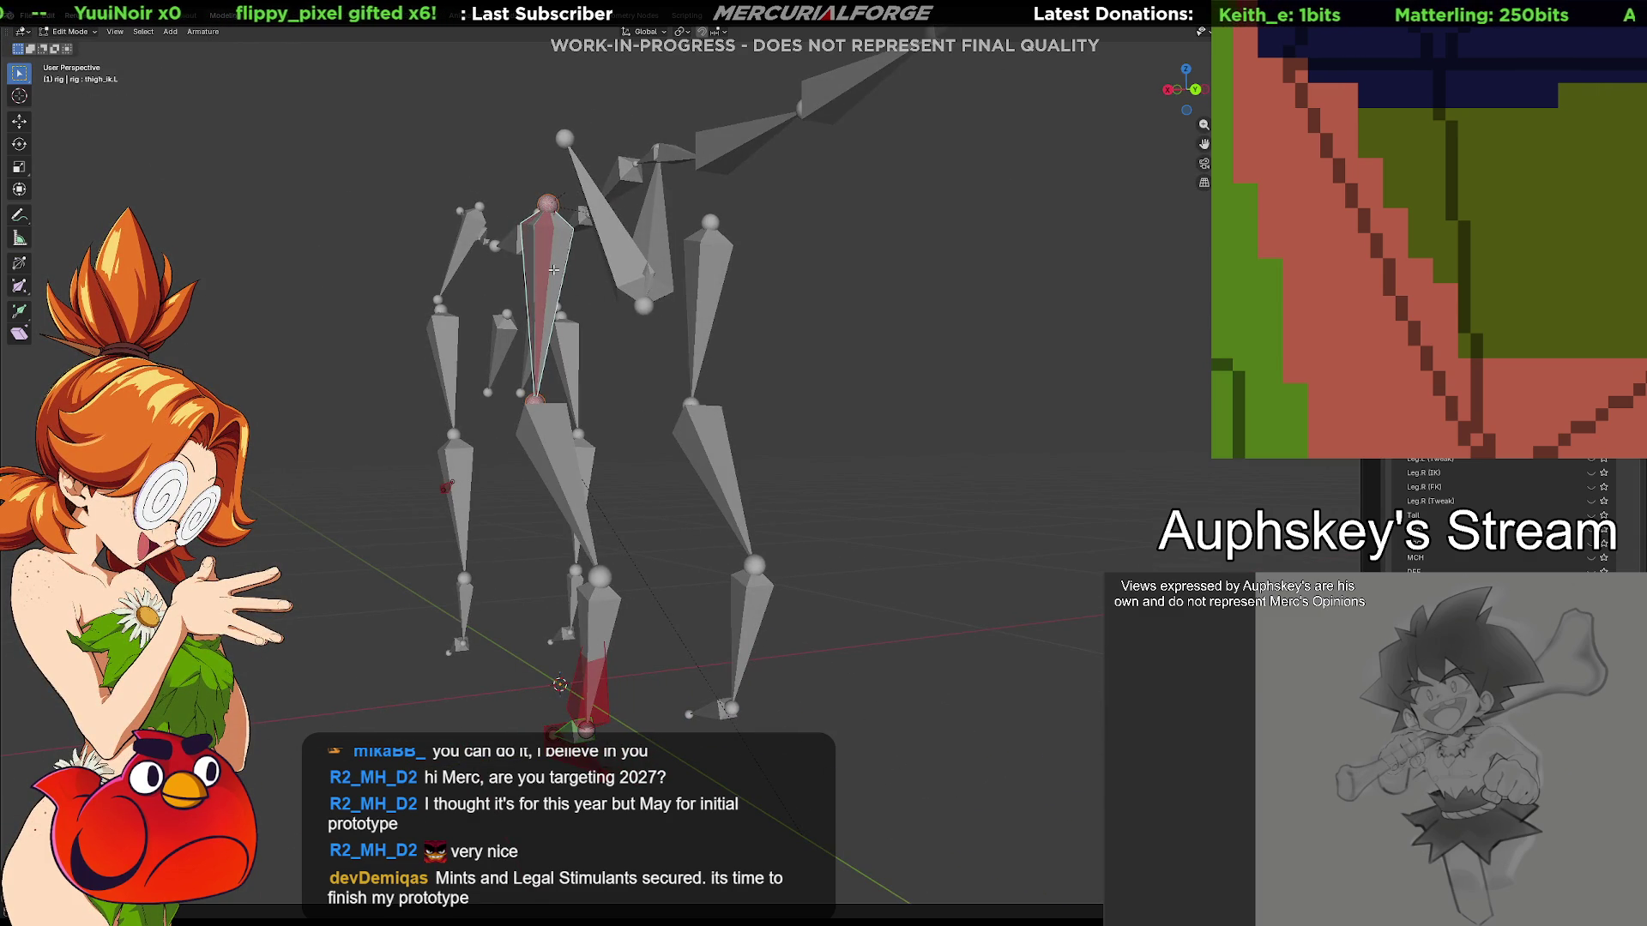
middle_click_drag(696, 284, 1224, 558)
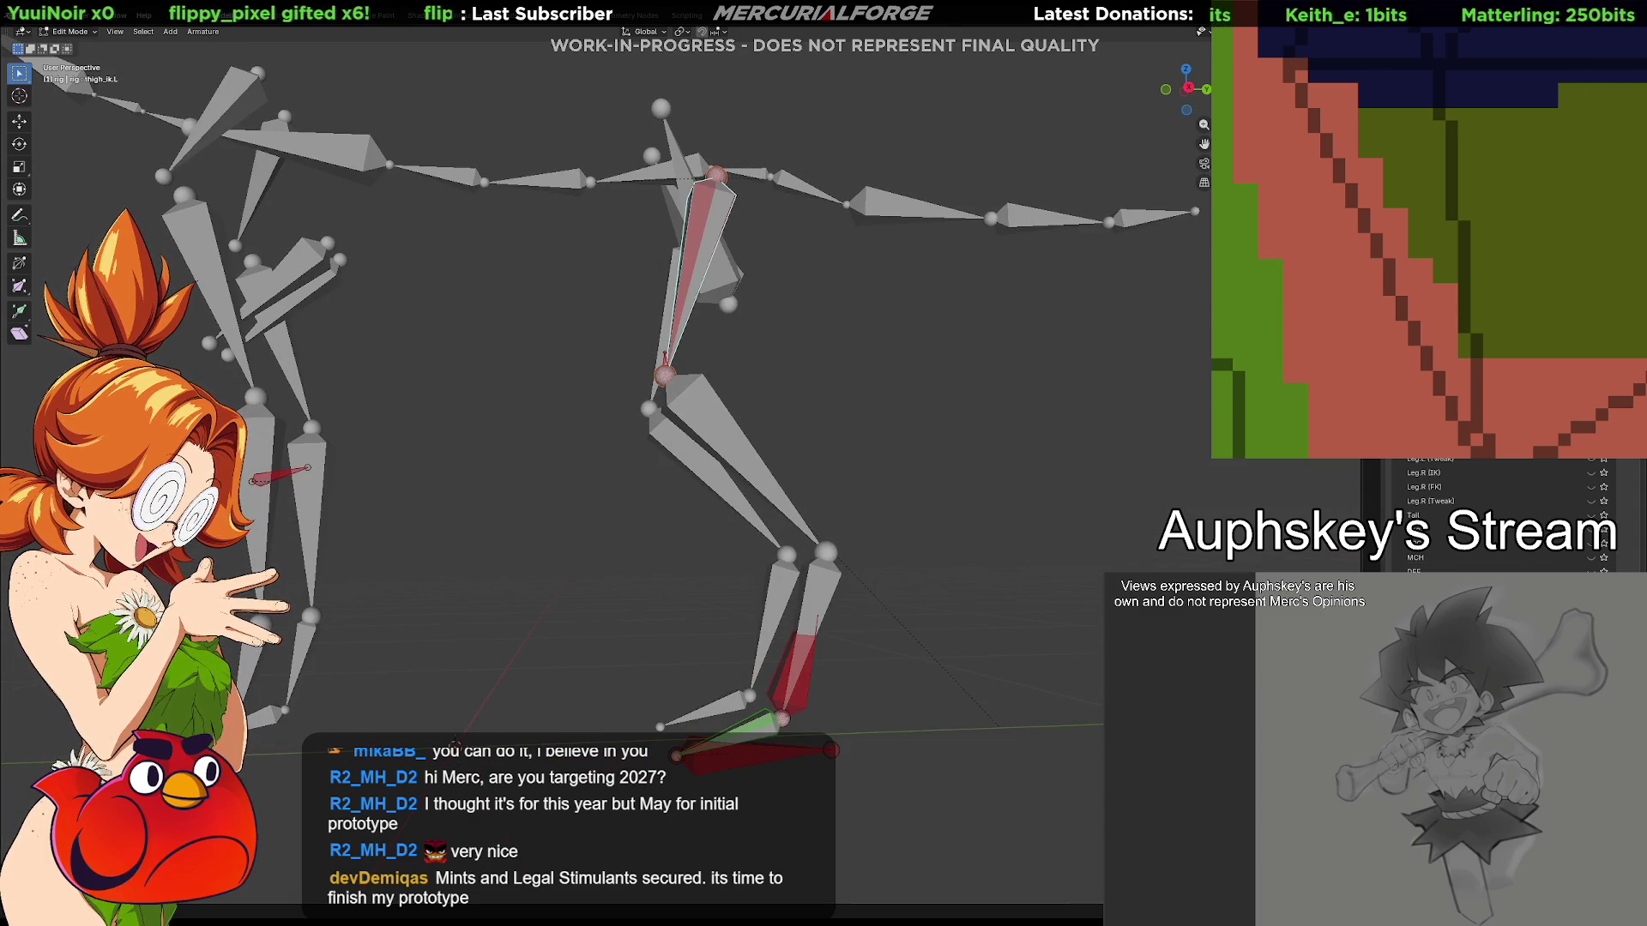
scroll(1492, 516, "down", 5)
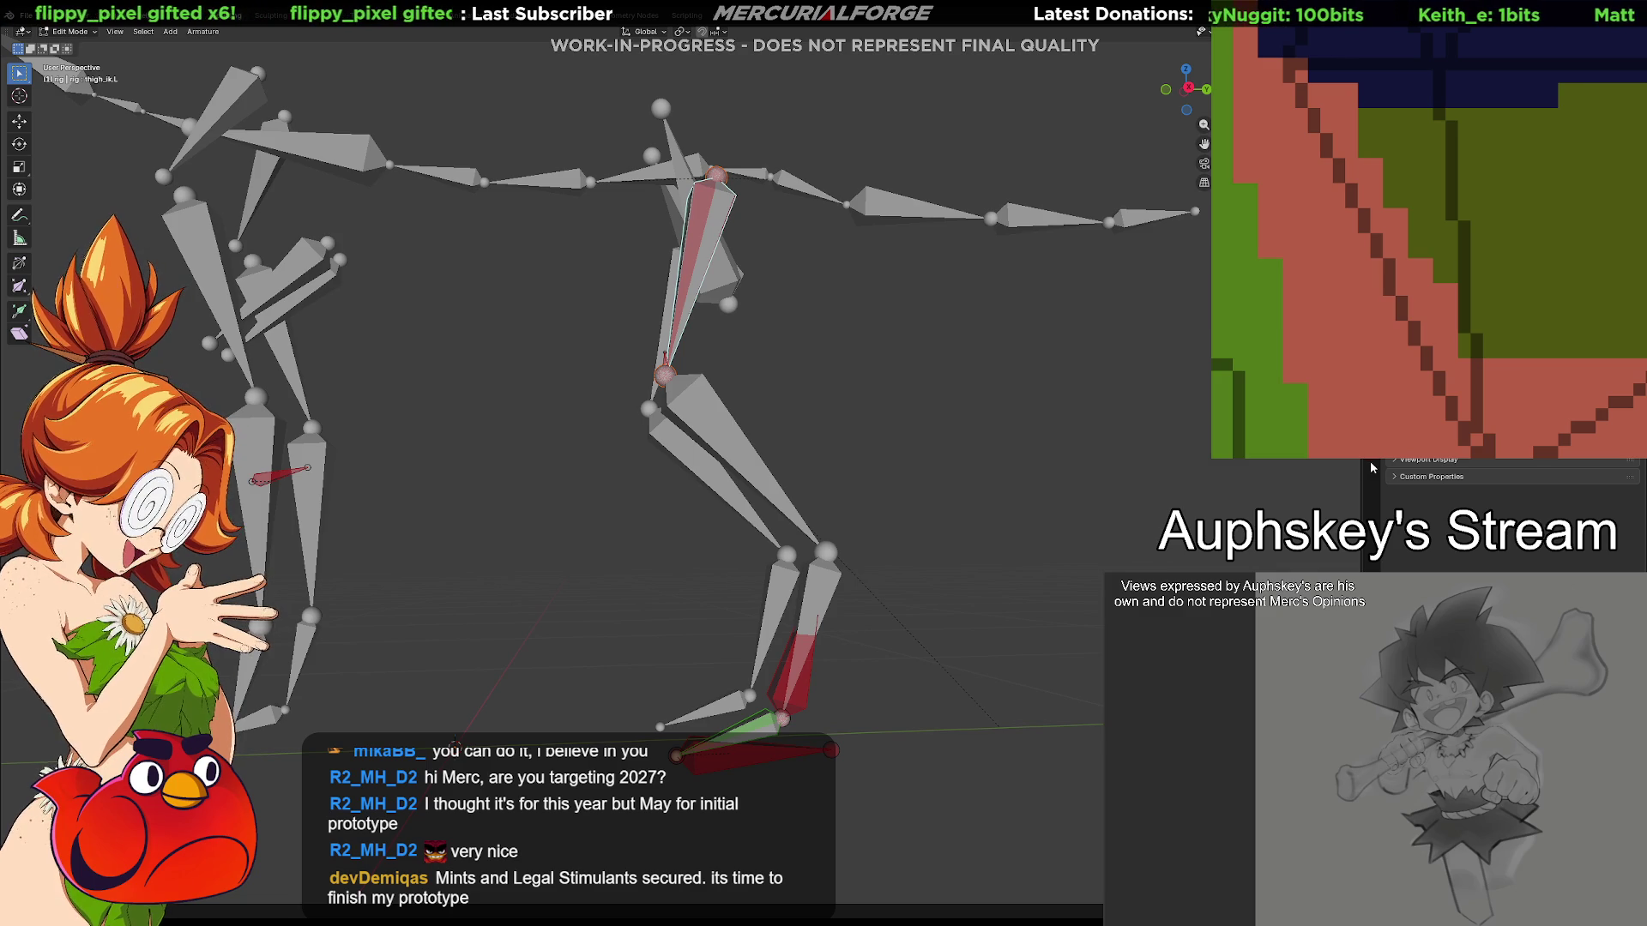
left_click_drag(1361, 468, 1359, 469)
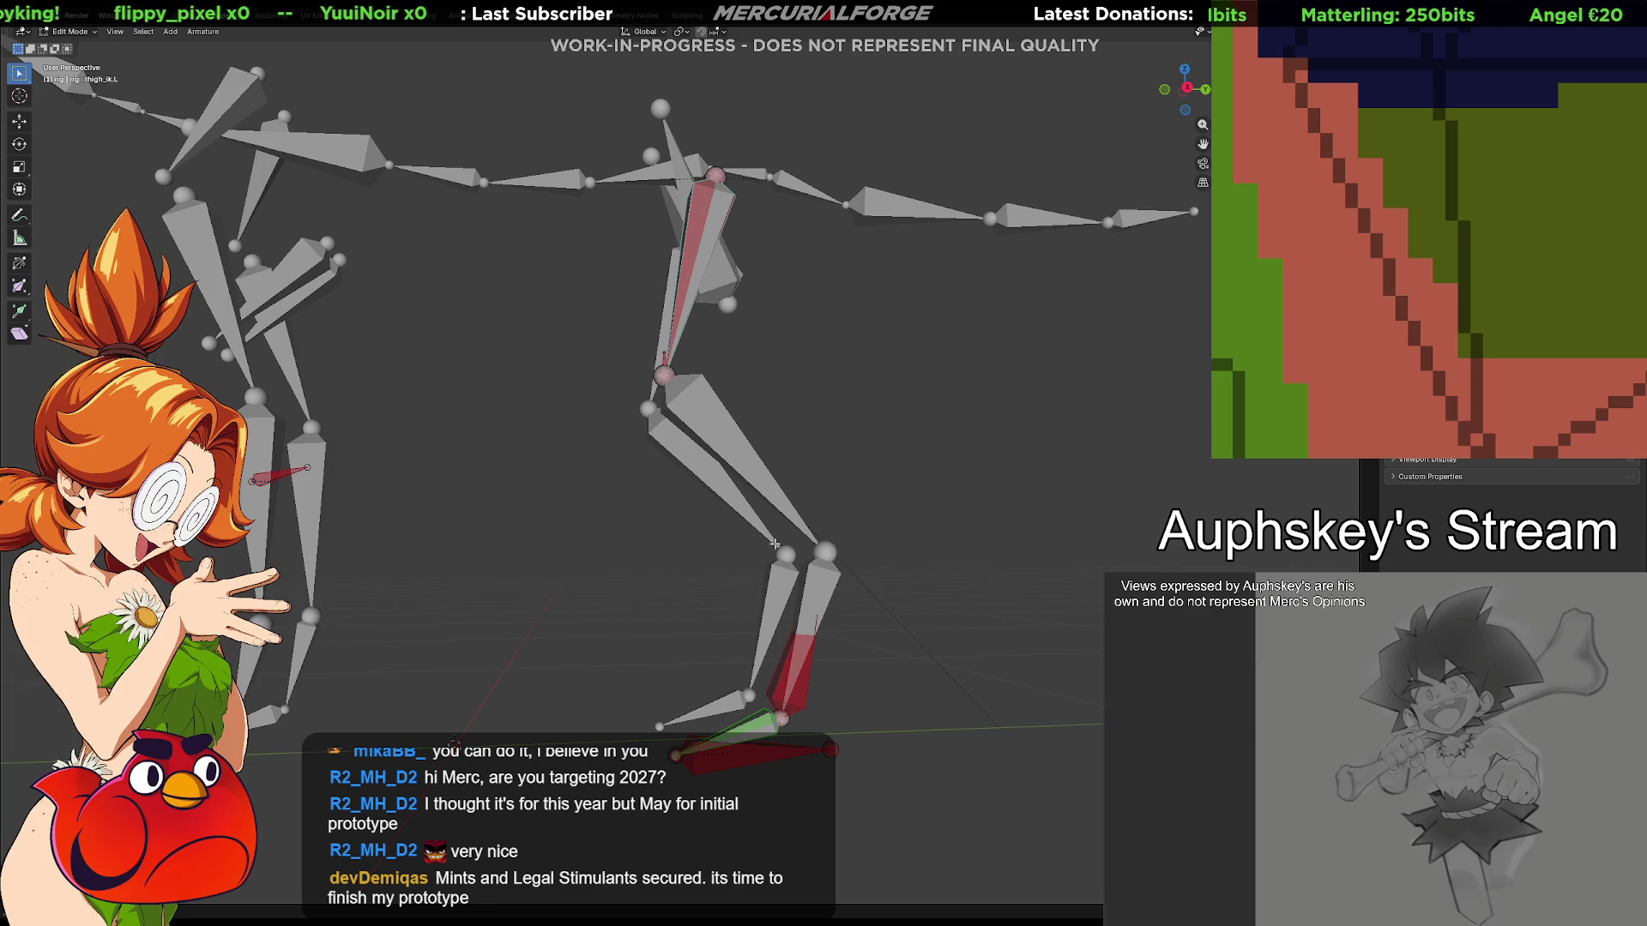
left_click(828, 581)
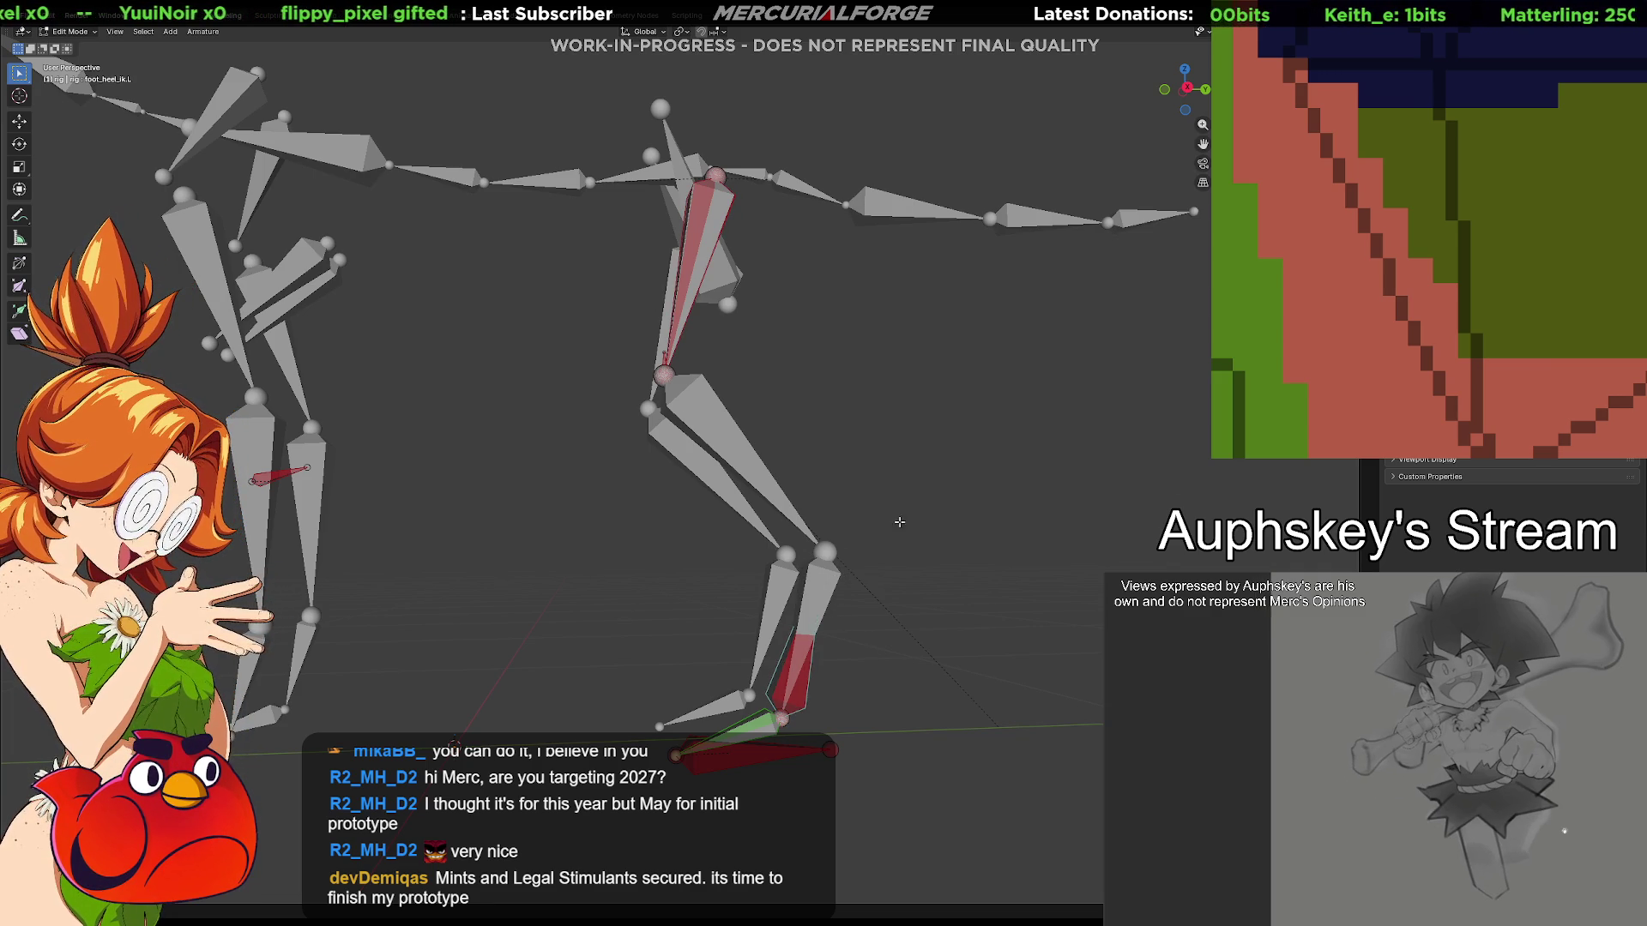
middle_click_drag(829, 553, 1222, 554)
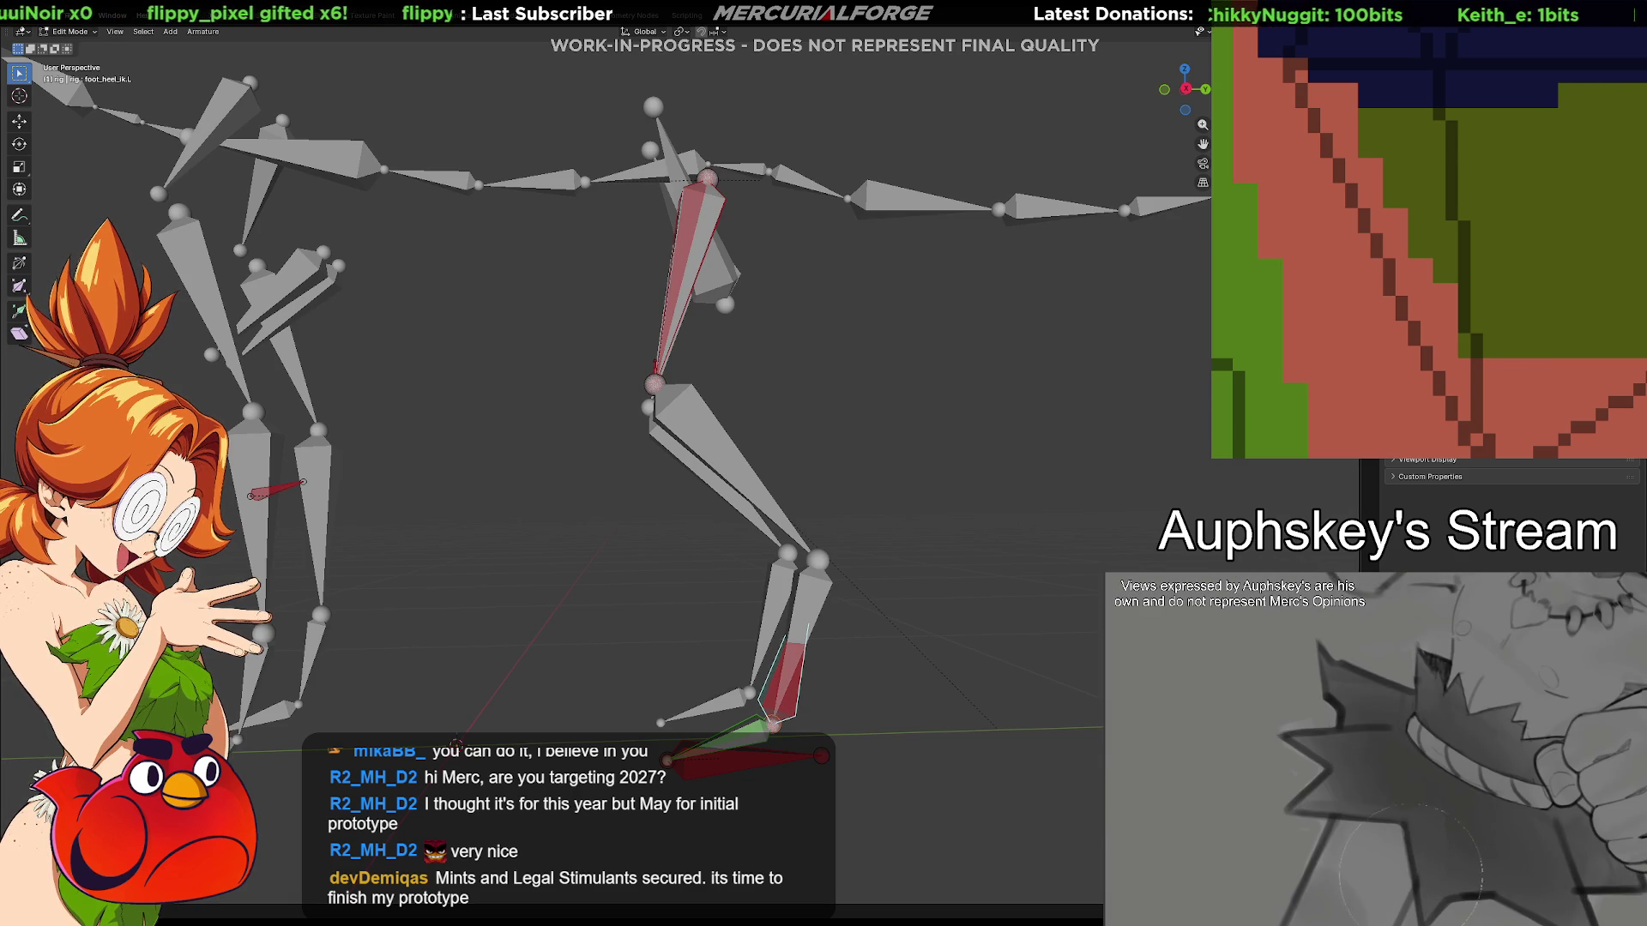
left_click(688, 283)
mouse_move(689, 283)
middle_mouse_down()
mouse_move(773, 368)
mouse_move(1026, 411)
middle_mouse_up()
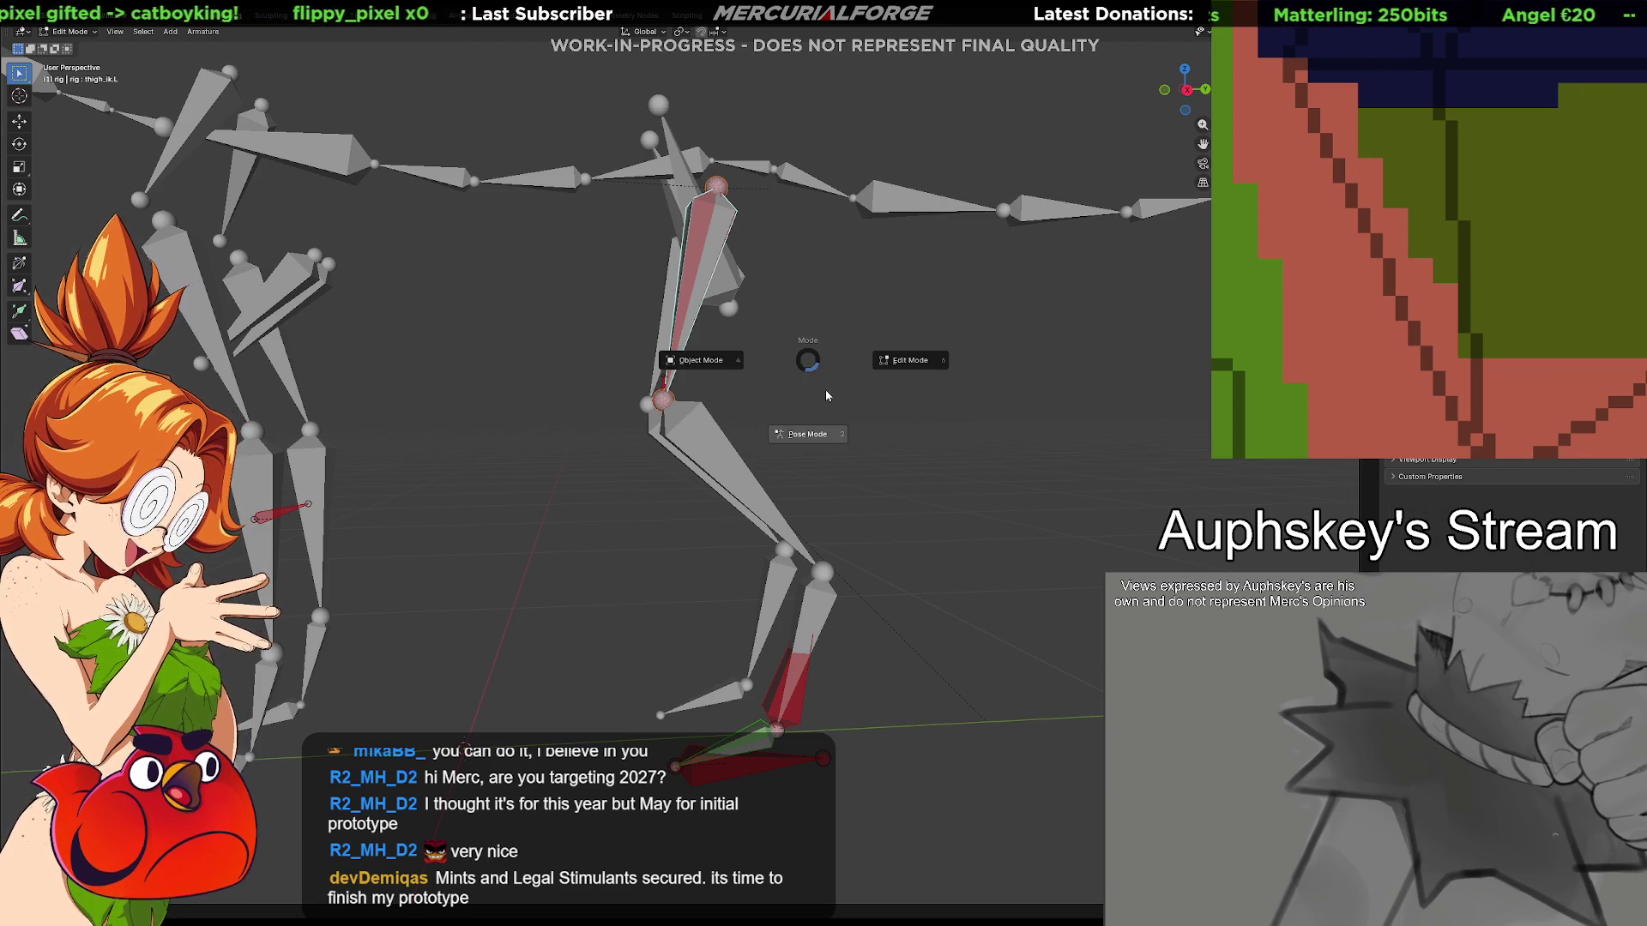
key("ctrl+Tab")
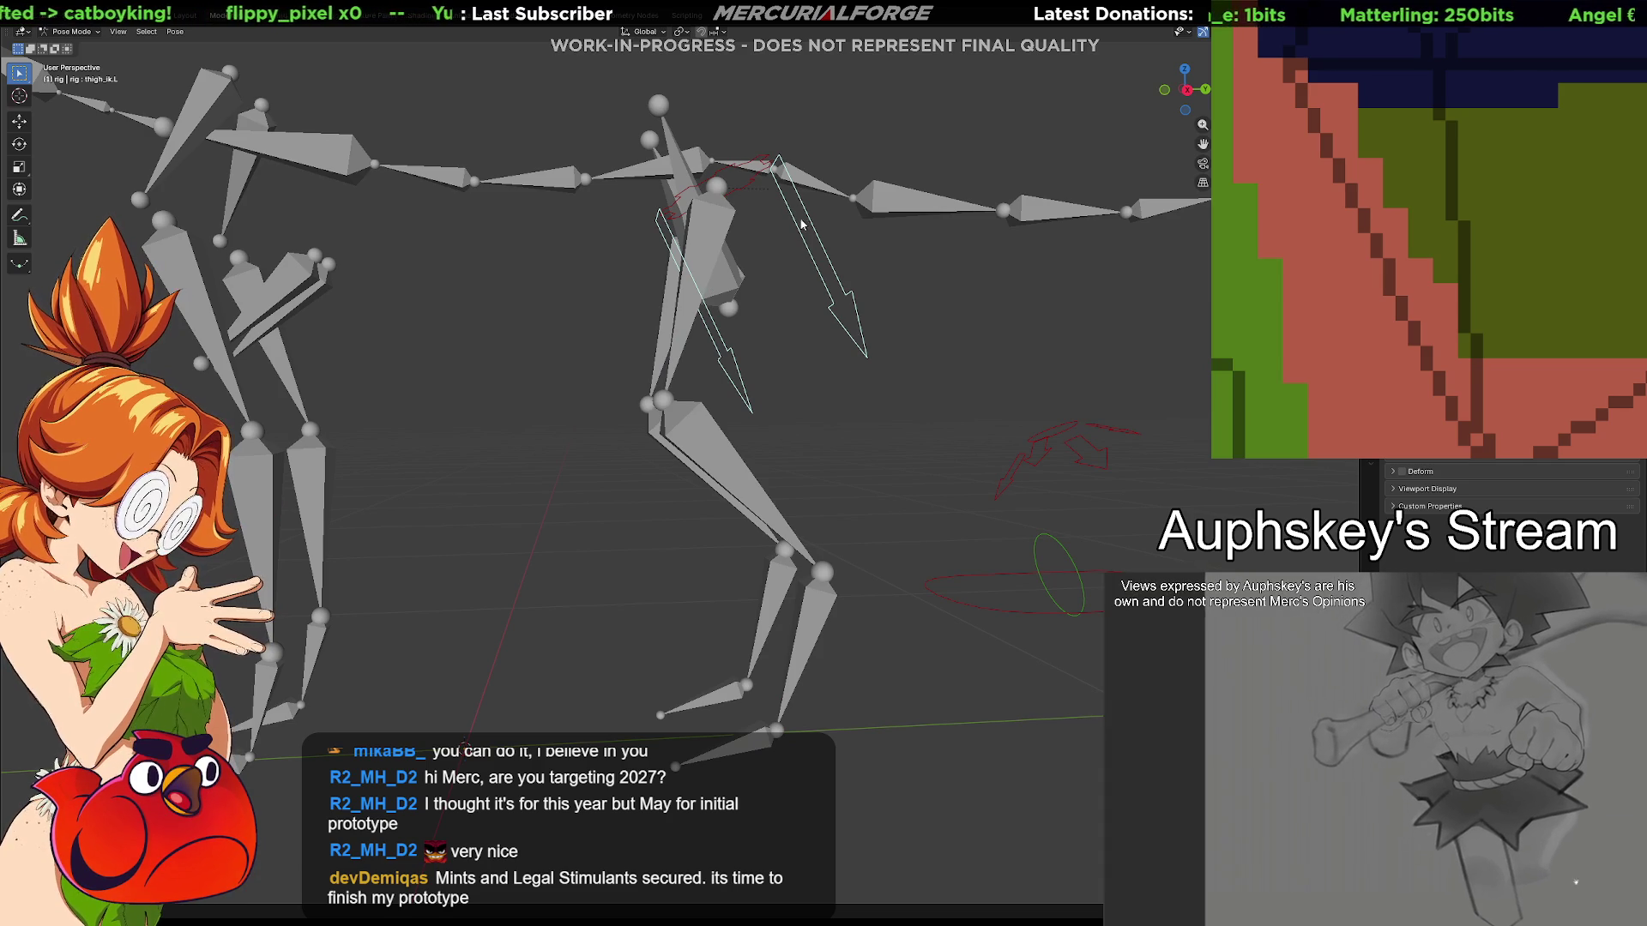
Unhide the Leg.L (Tweak) and Leg.R (IK) bone collections and select the shin_tweak.L.001 control
middle_click_drag(846, 307, 816, 301)
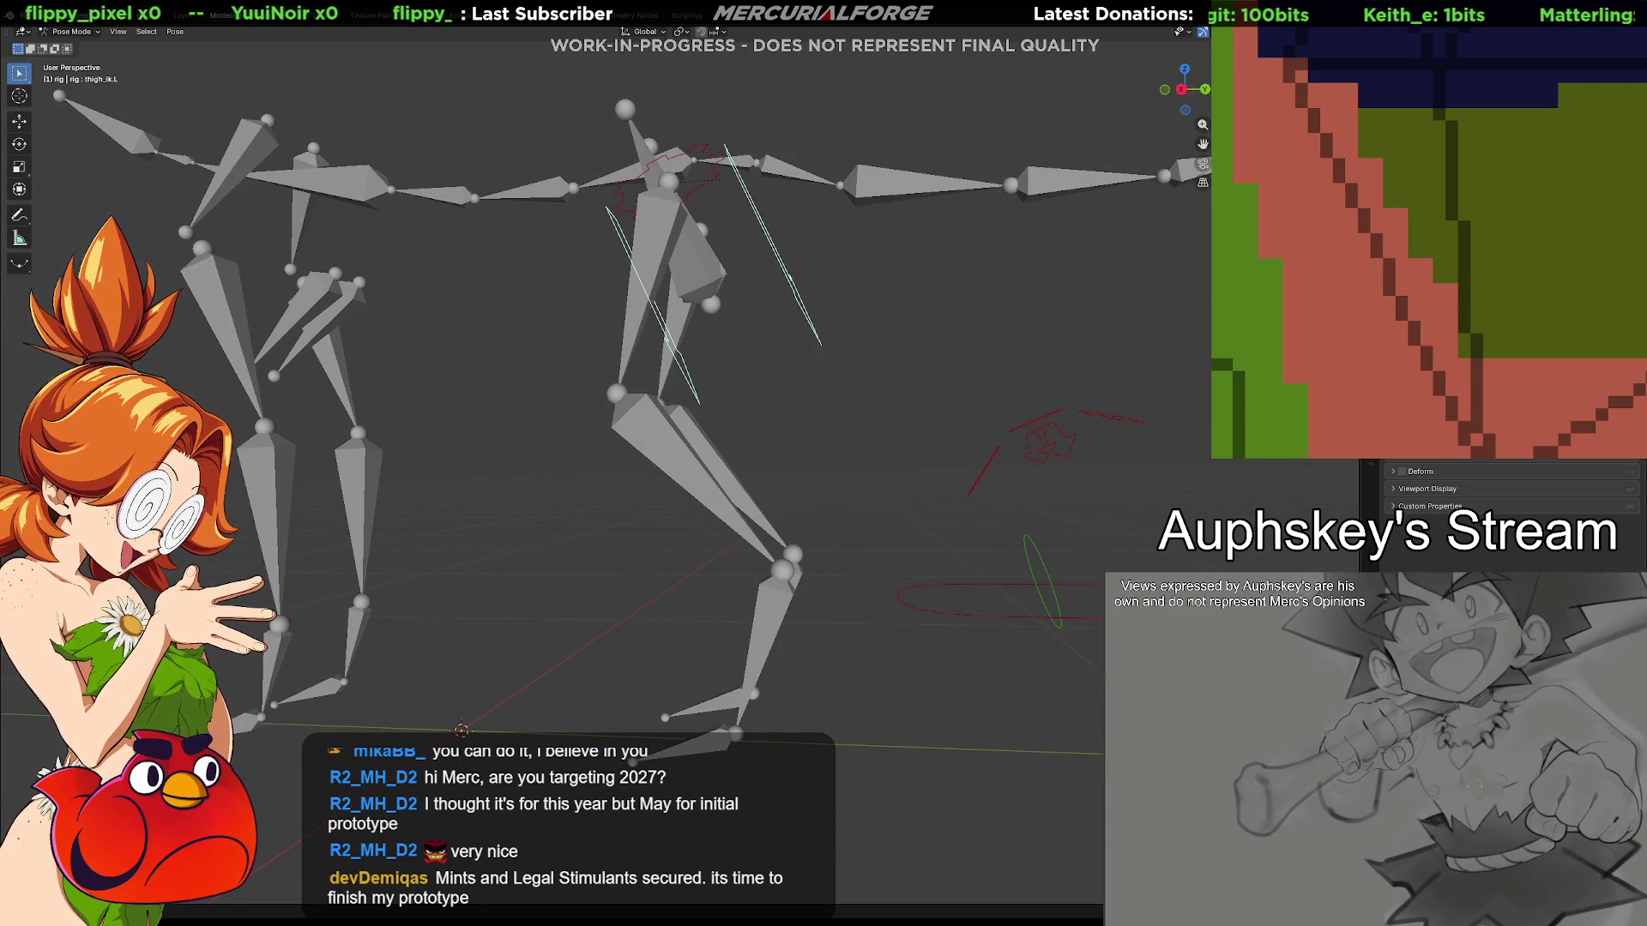
left_click(1219, 386)
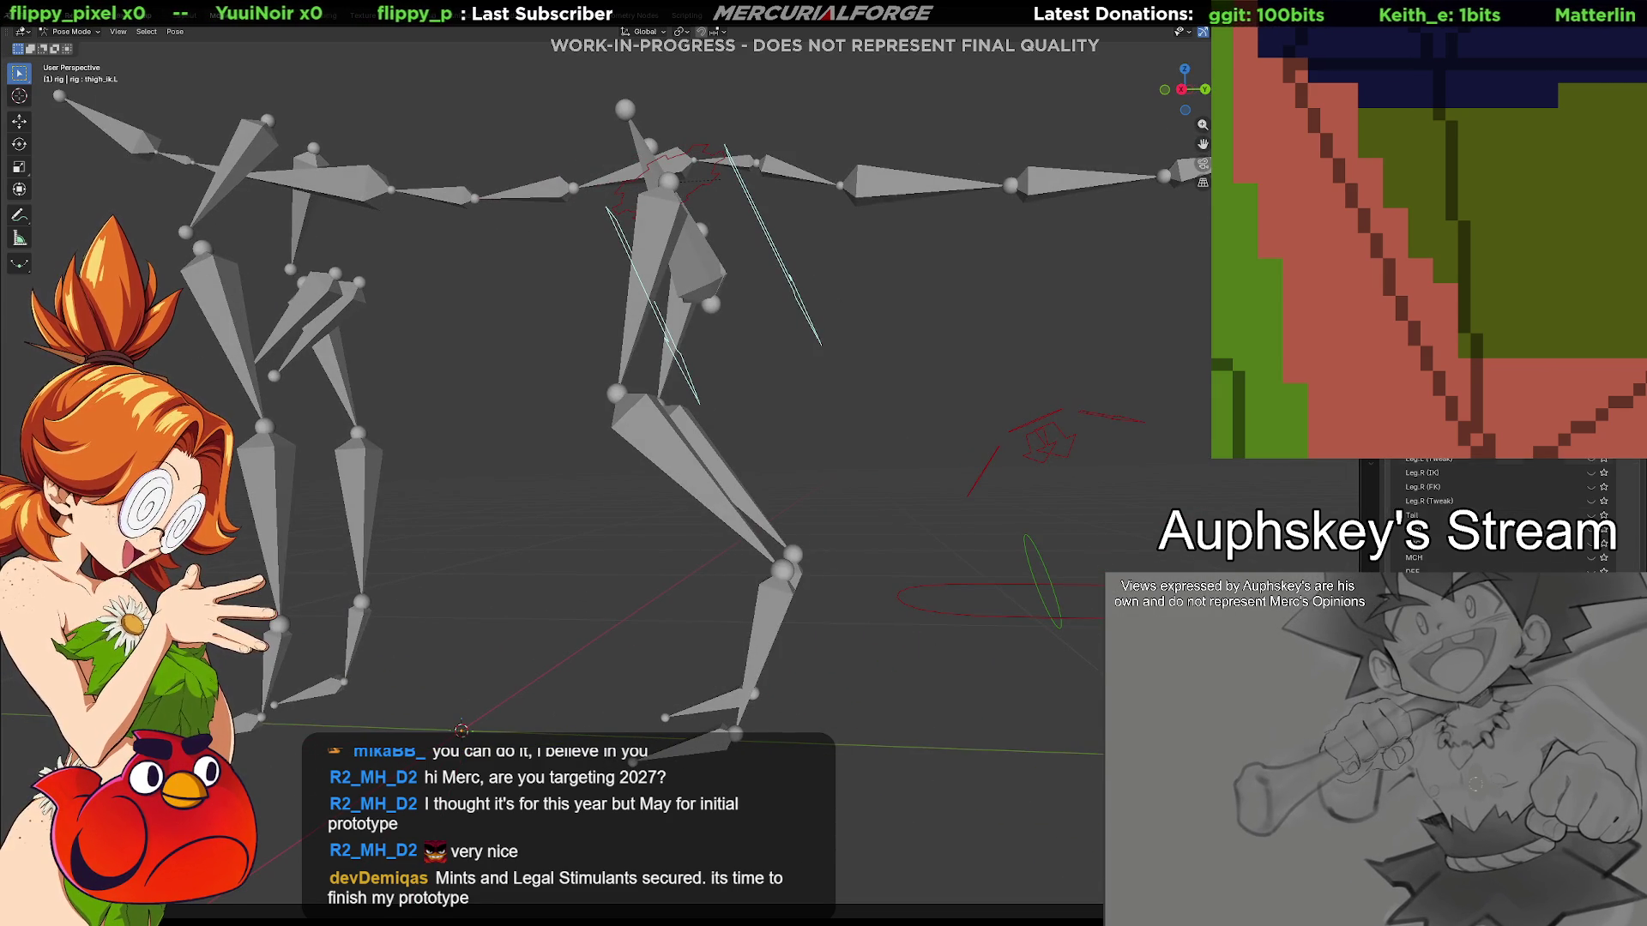
left_click(1590, 460)
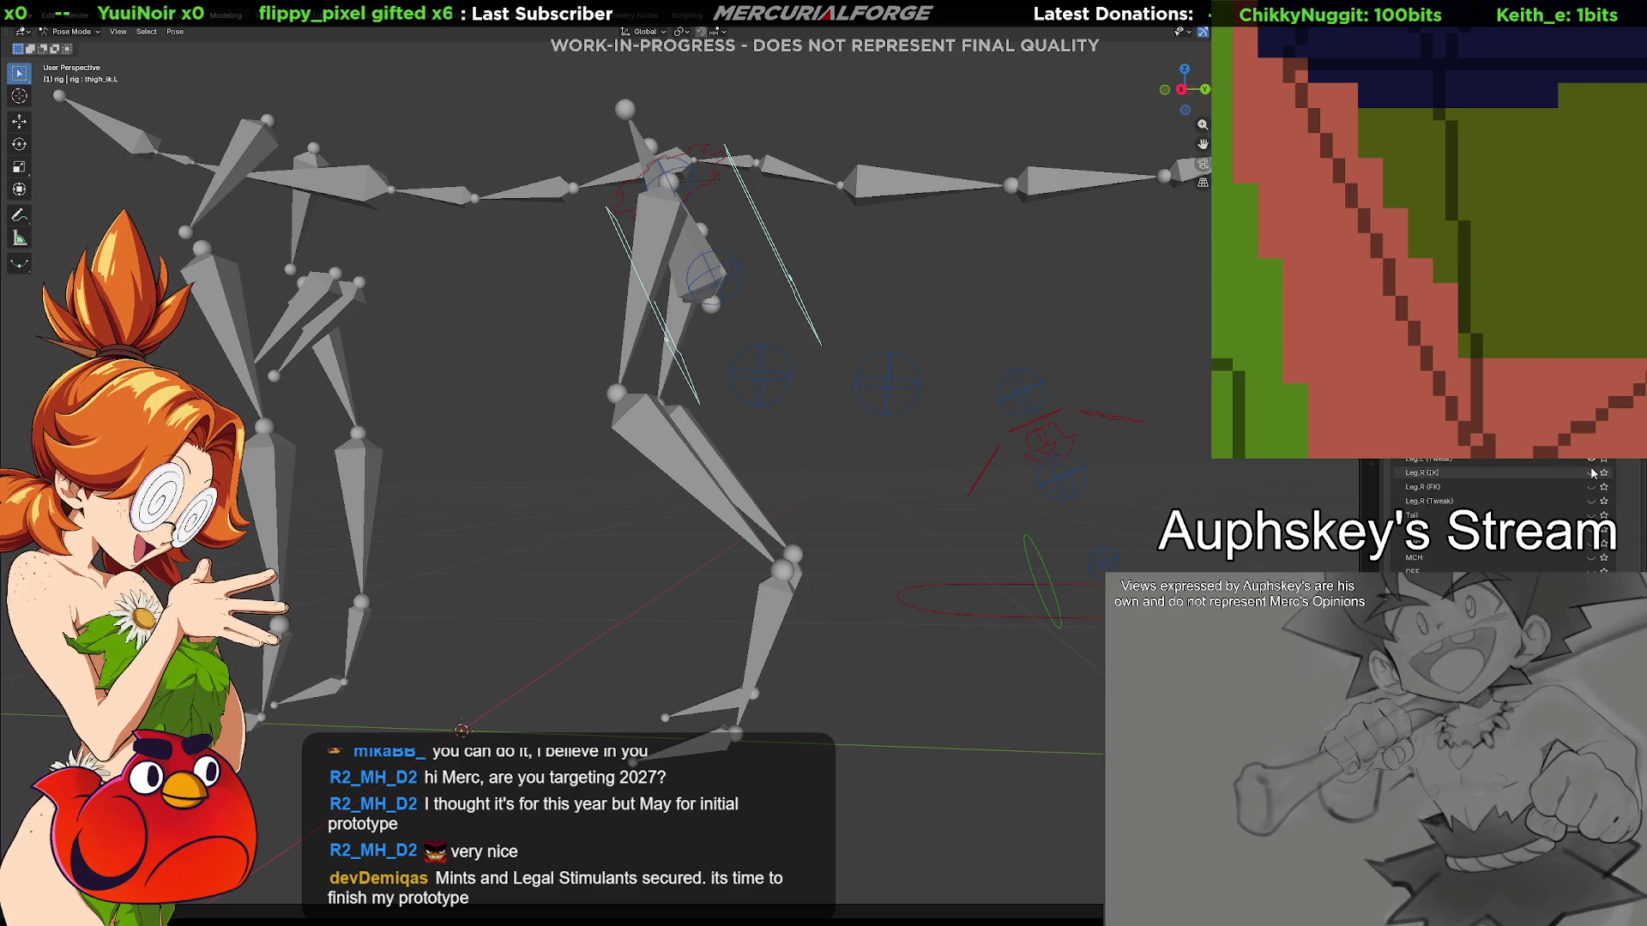
left_click(1592, 473)
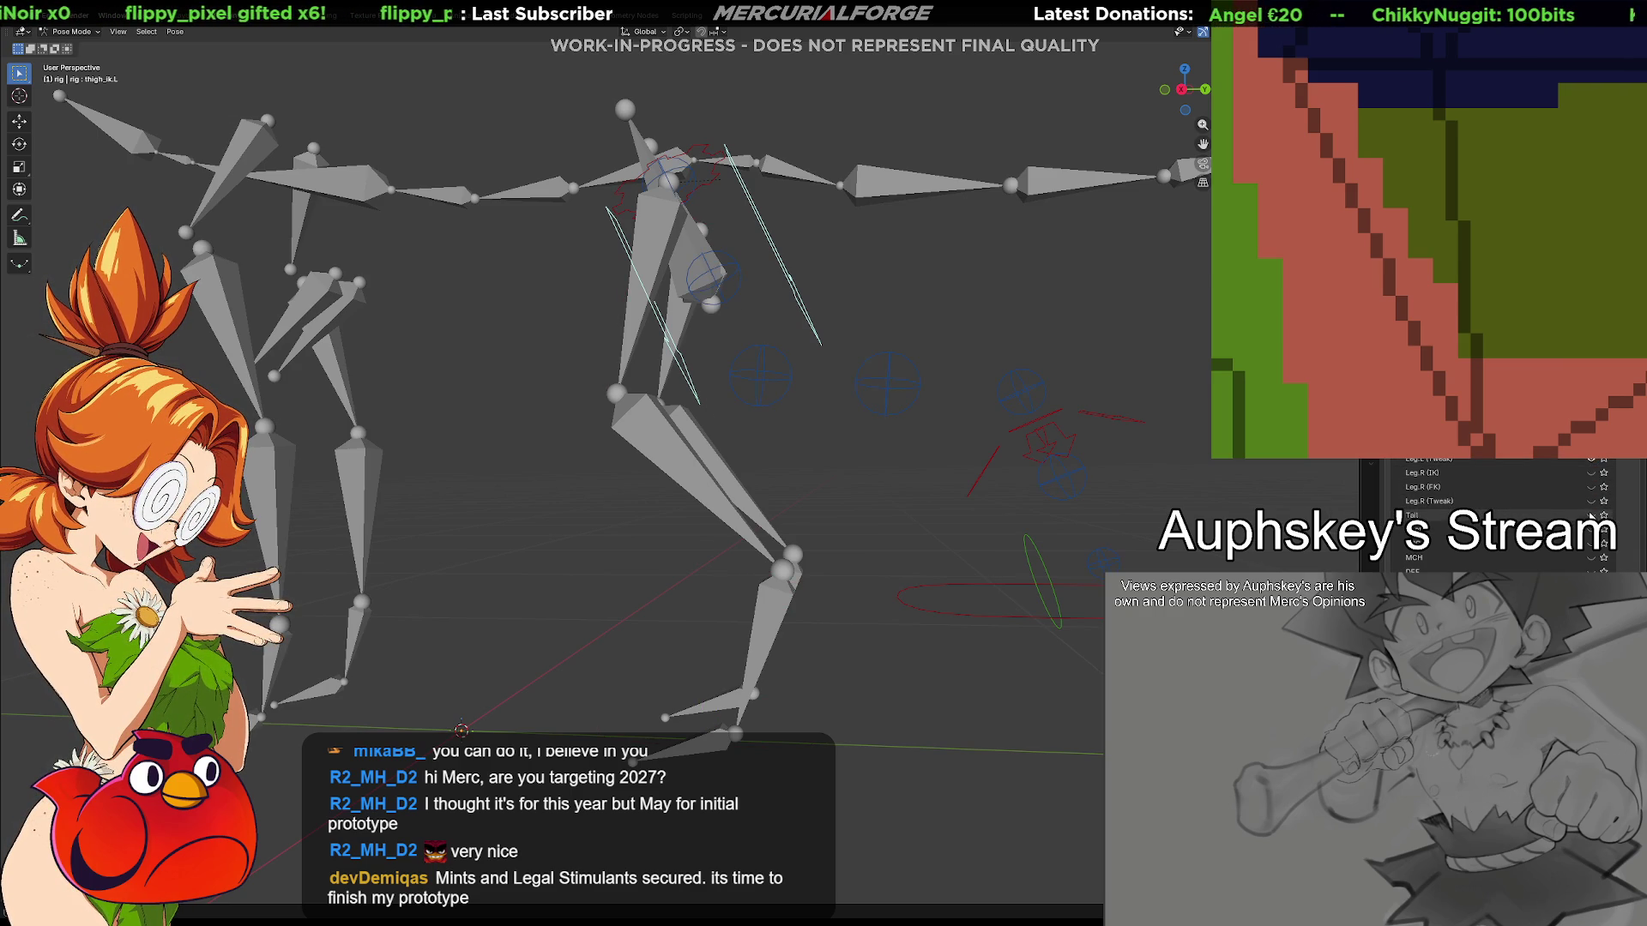
left_click(889, 393)
key("ctrl+Tab")
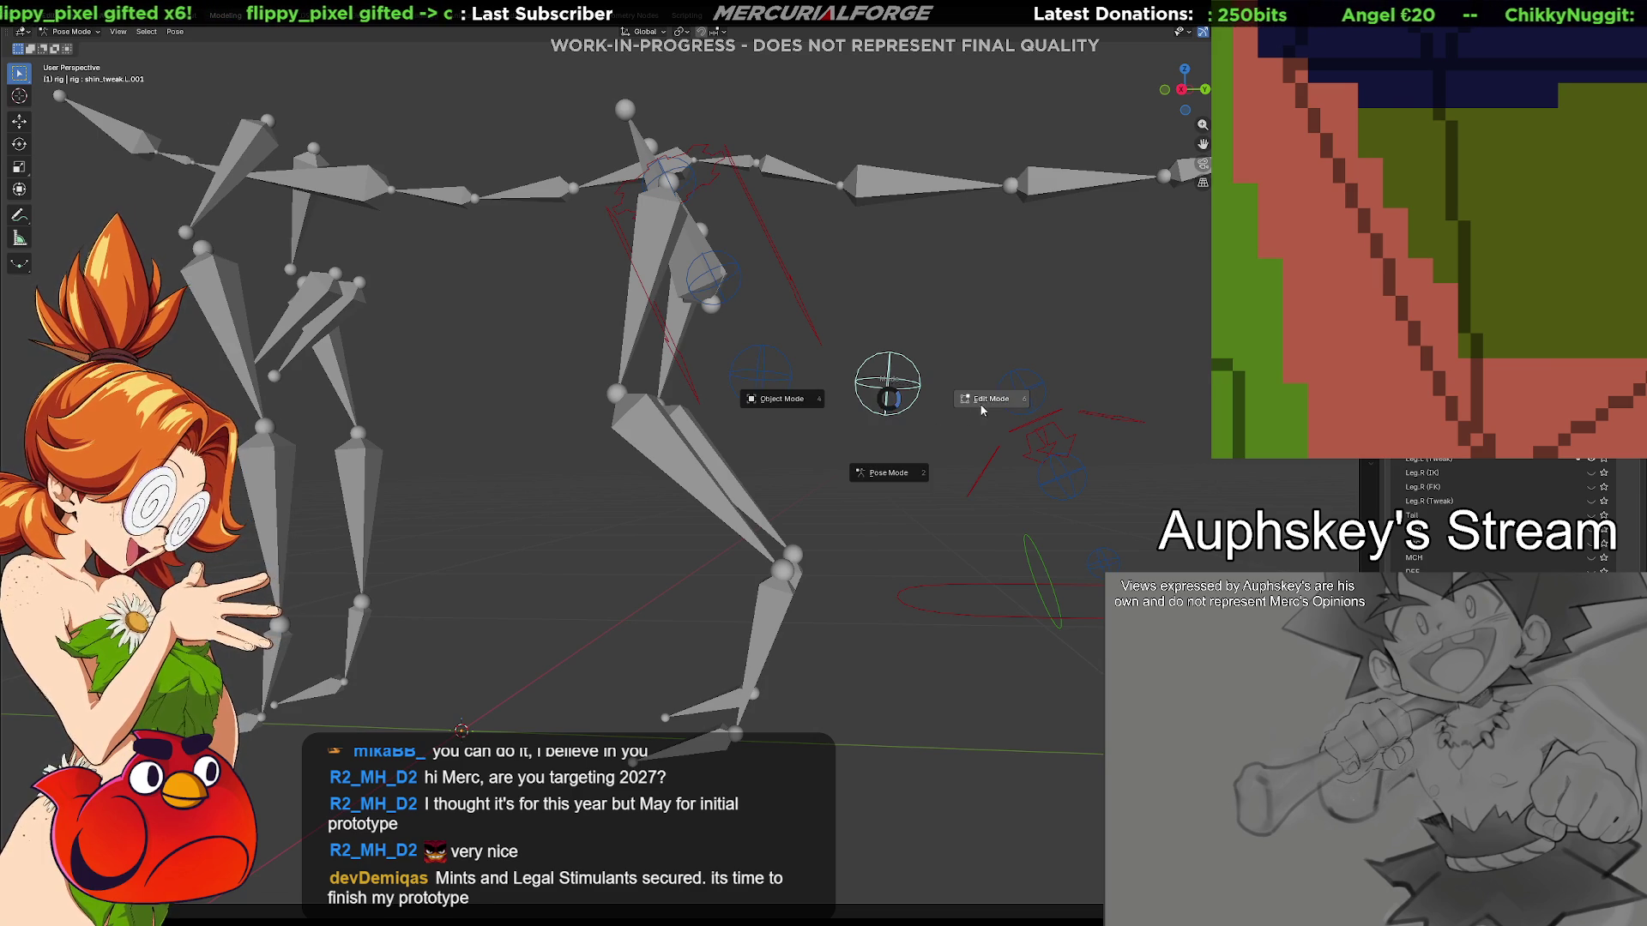
left_click(891, 446)
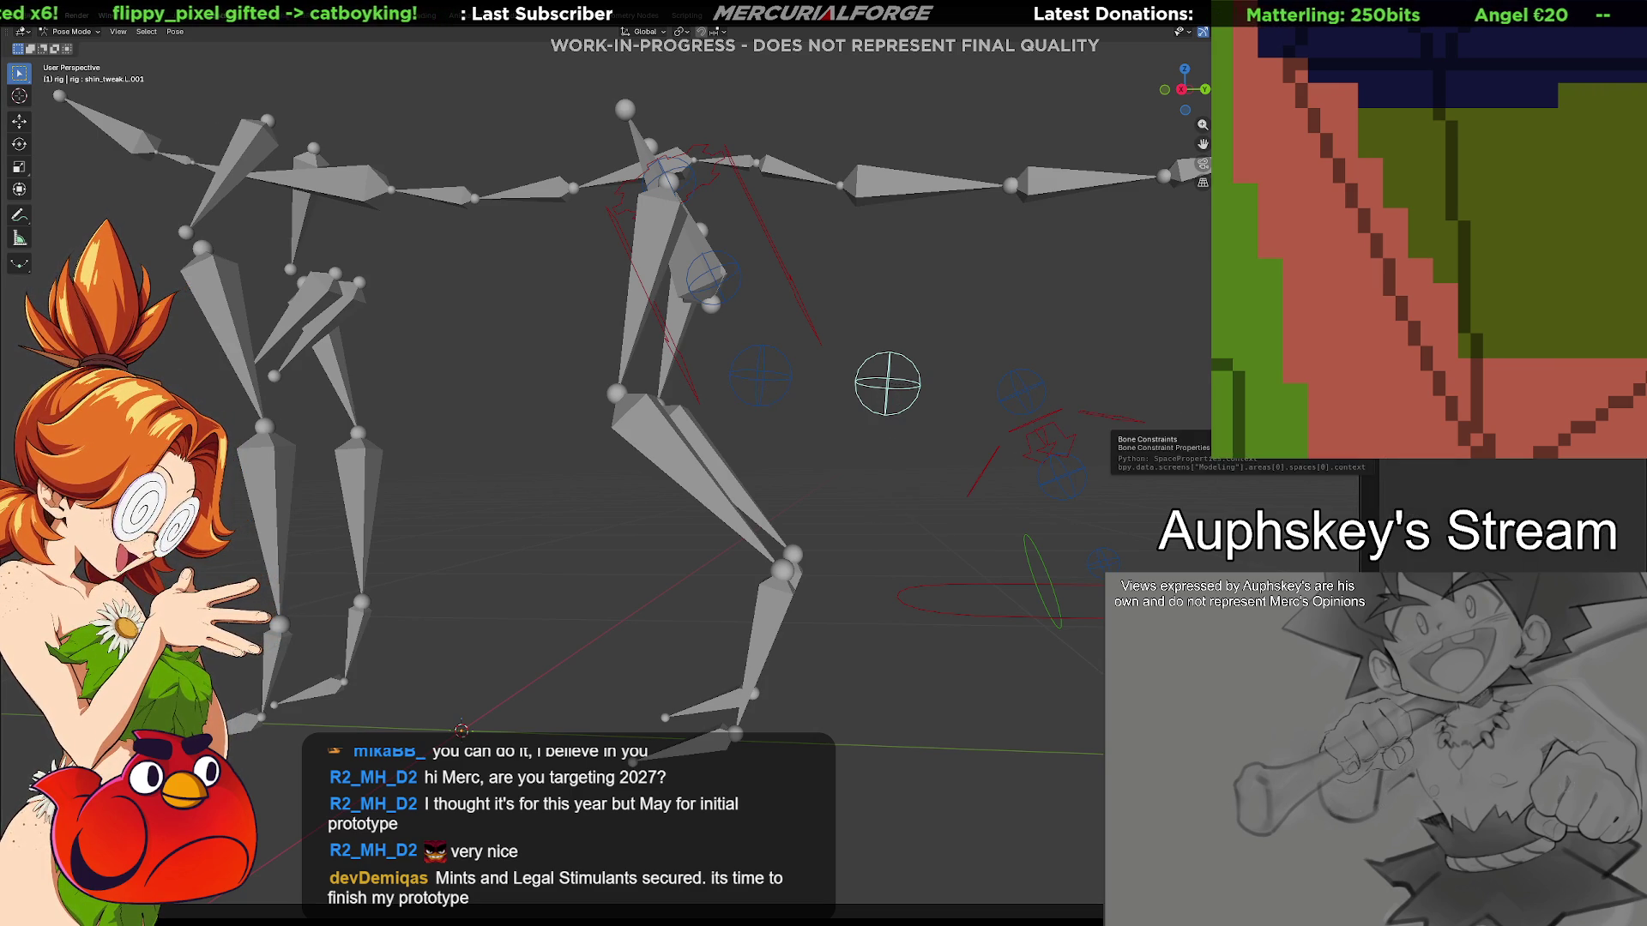
Click through the left foot IK, toe and leg tweak controls, then switch the rig into Edit Mode
left_click(926, 601)
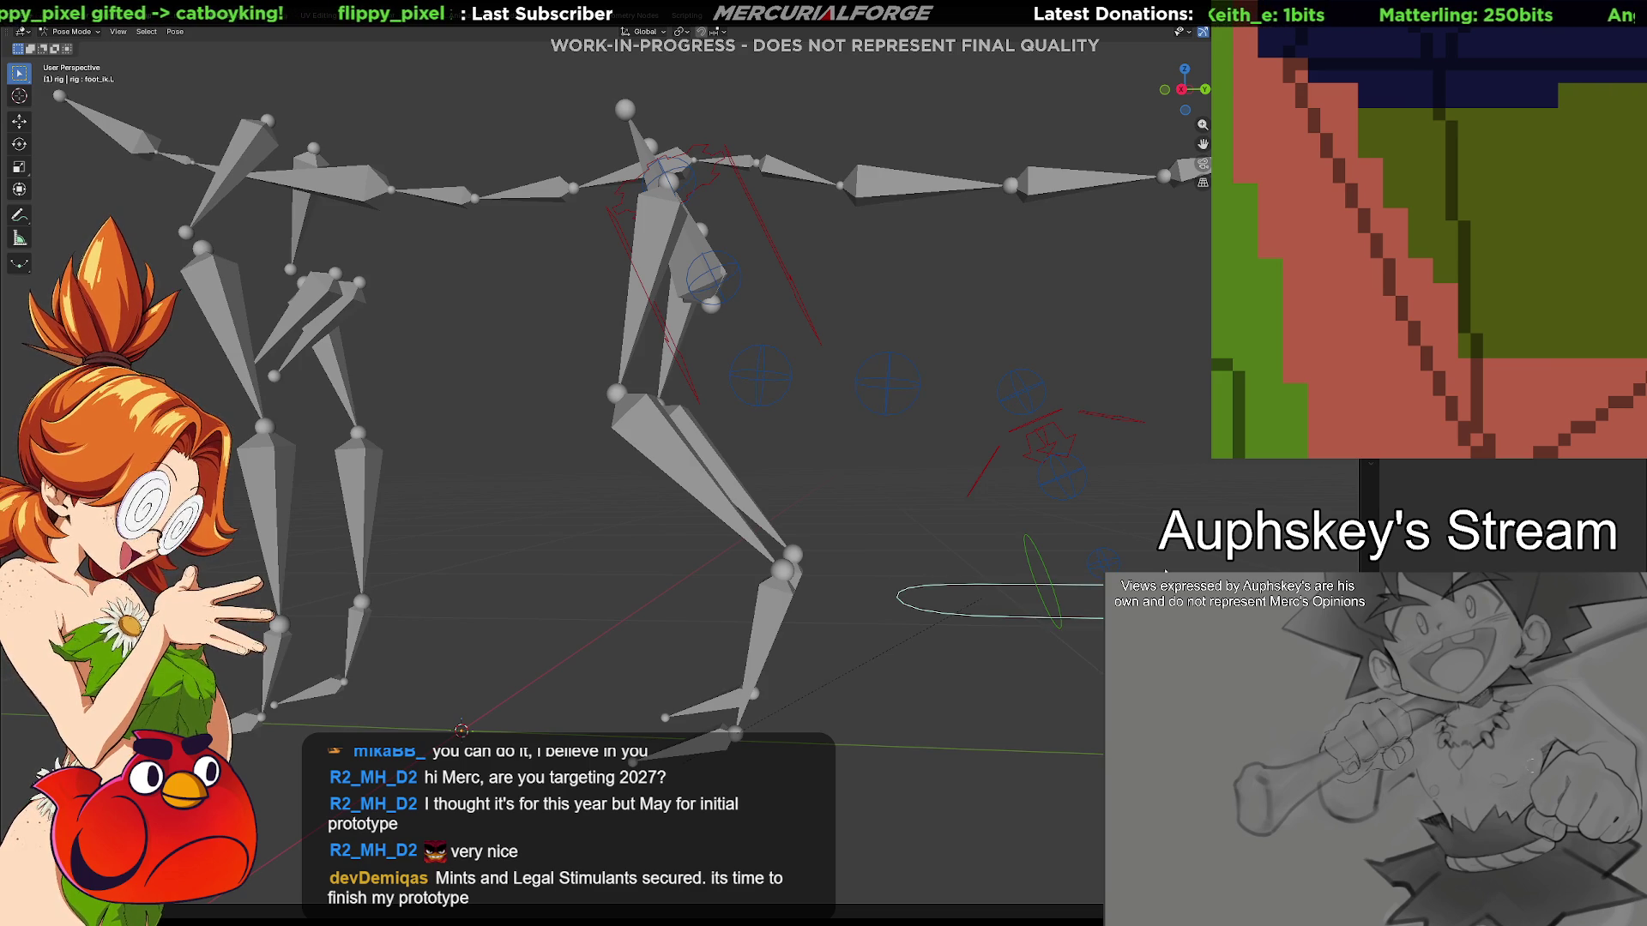
left_click(1046, 583)
left_click(1102, 564)
left_click(1020, 391)
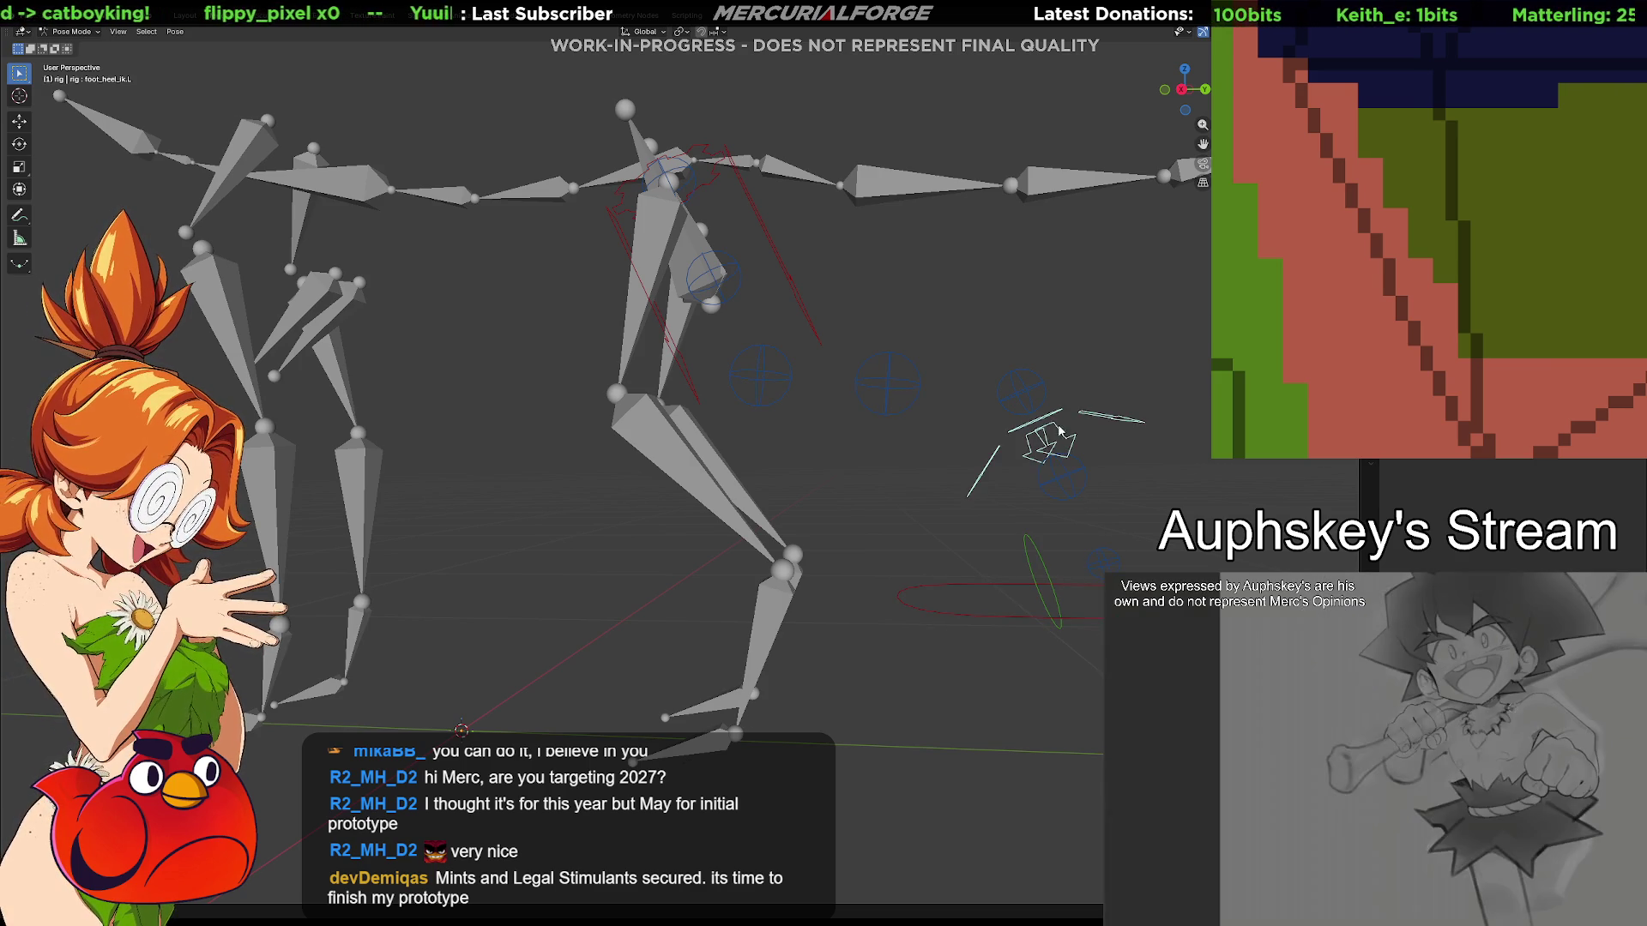
left_click(889, 383)
left_click(761, 378)
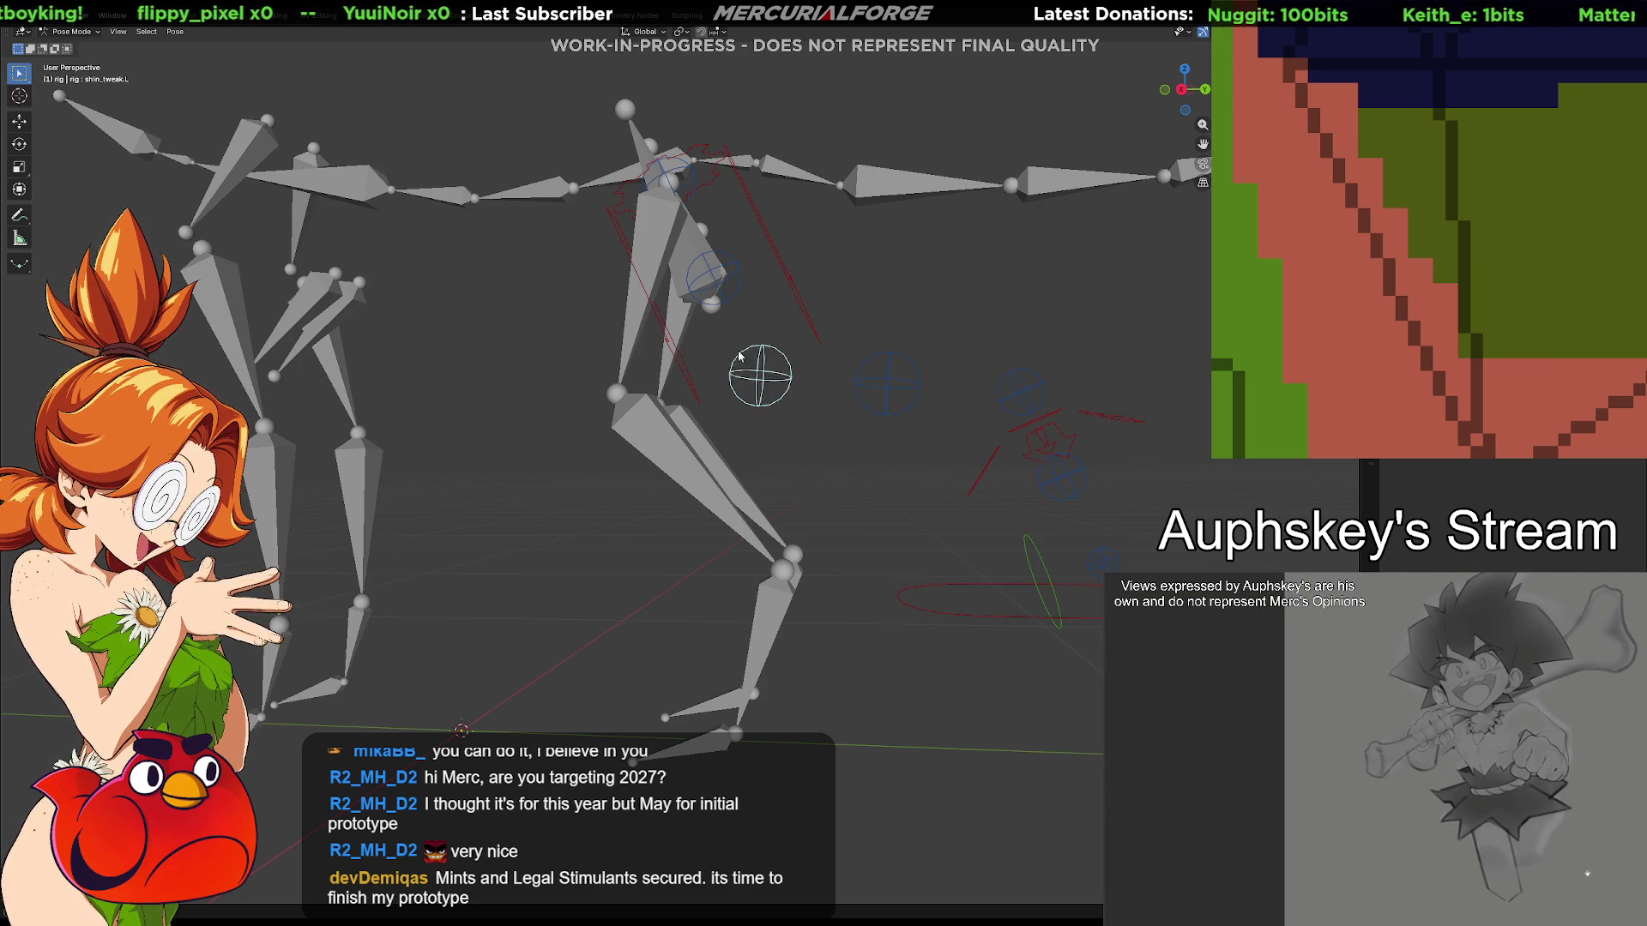
left_click(714, 281)
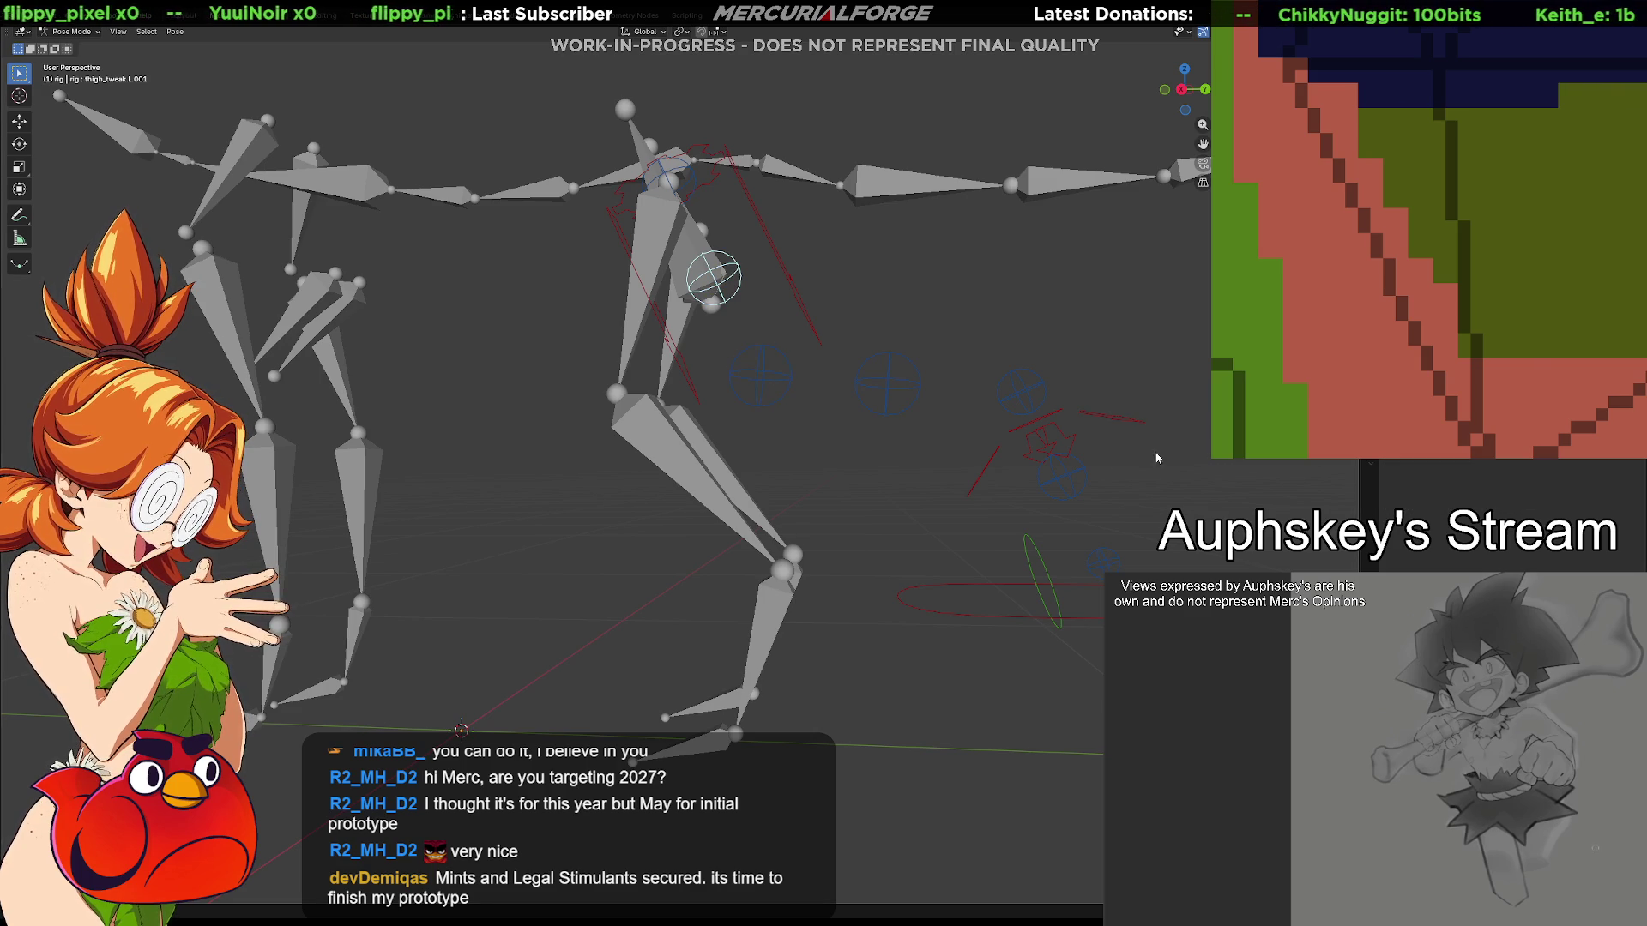
key("ctrl+Tab")
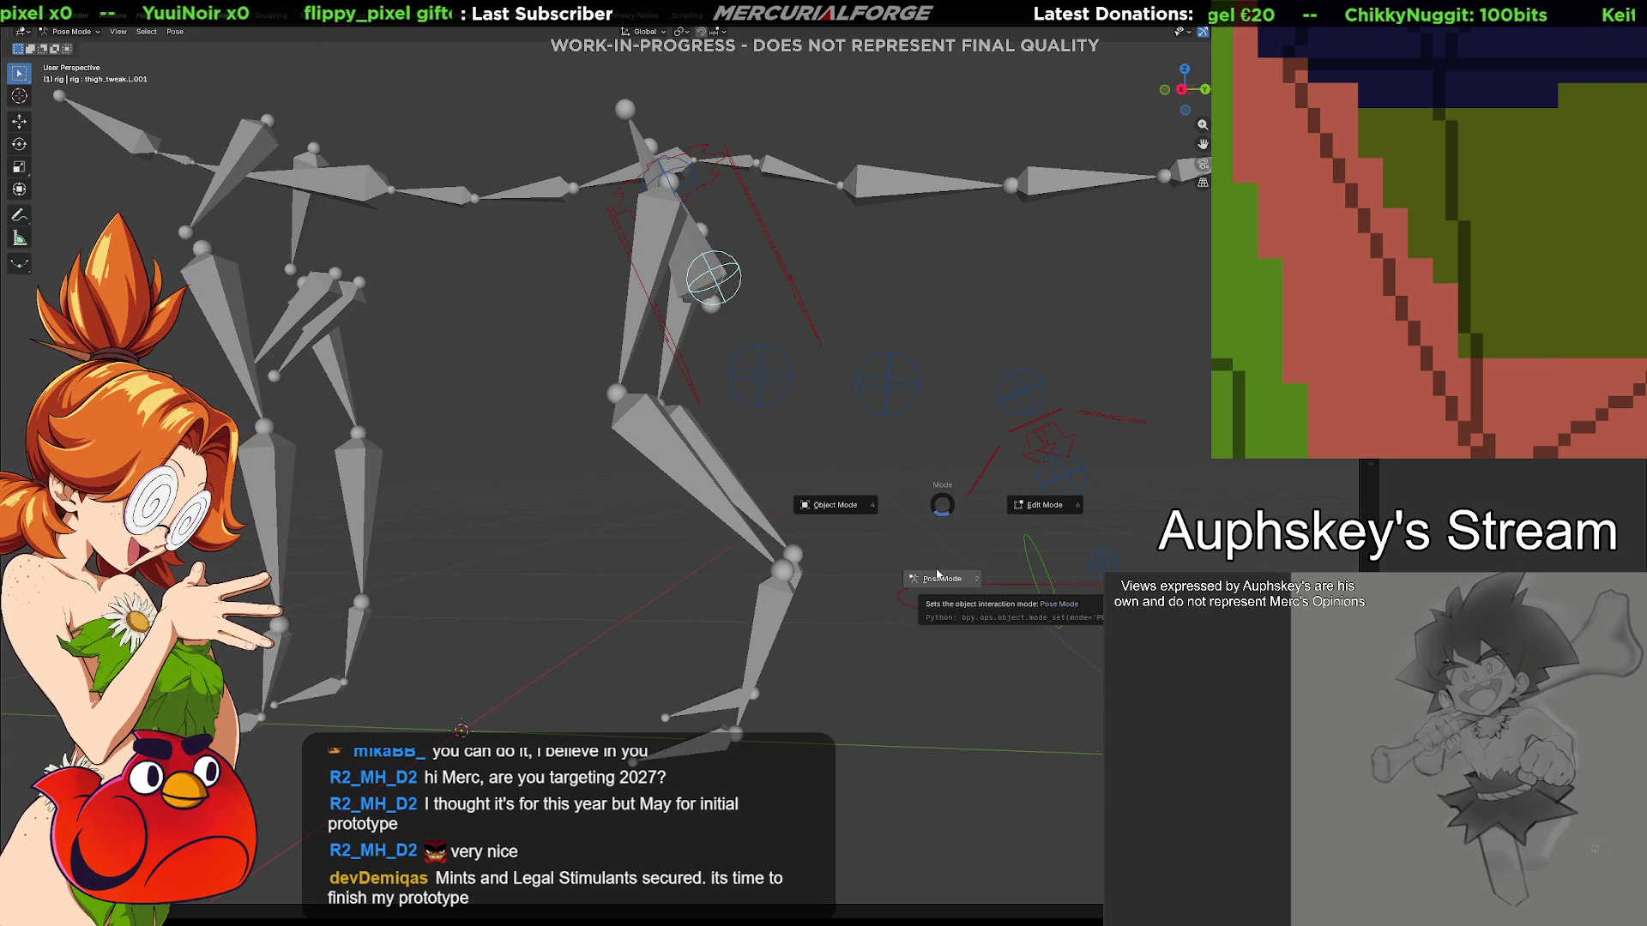
left_click(1045, 505)
left_click(755, 520)
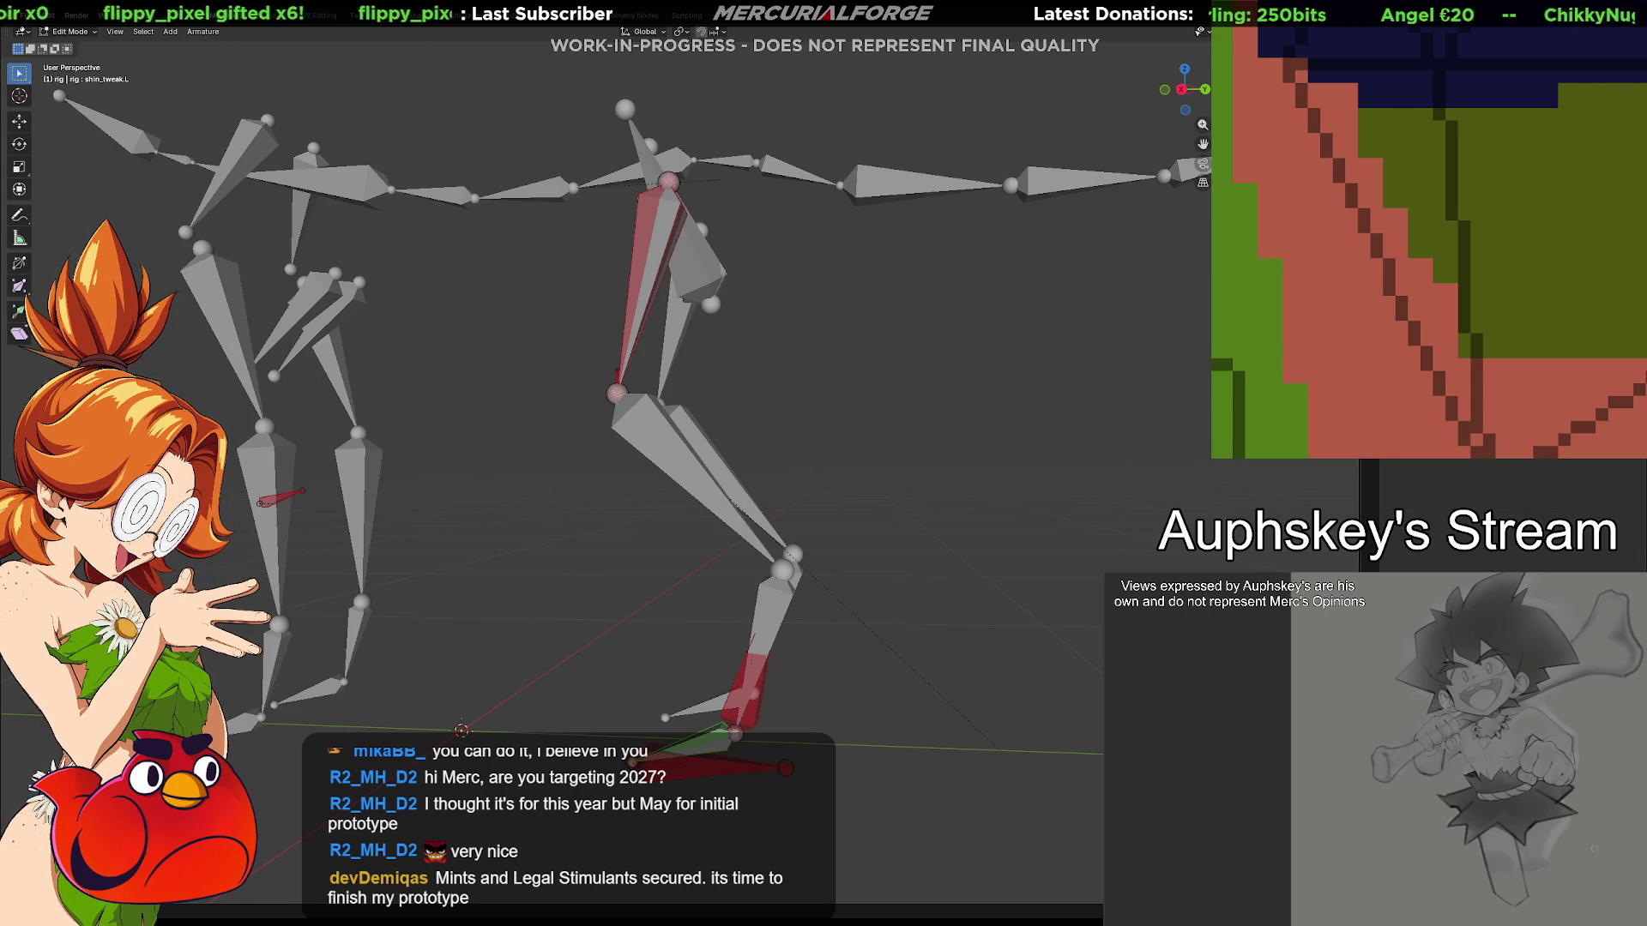
key("ctrl+Tab")
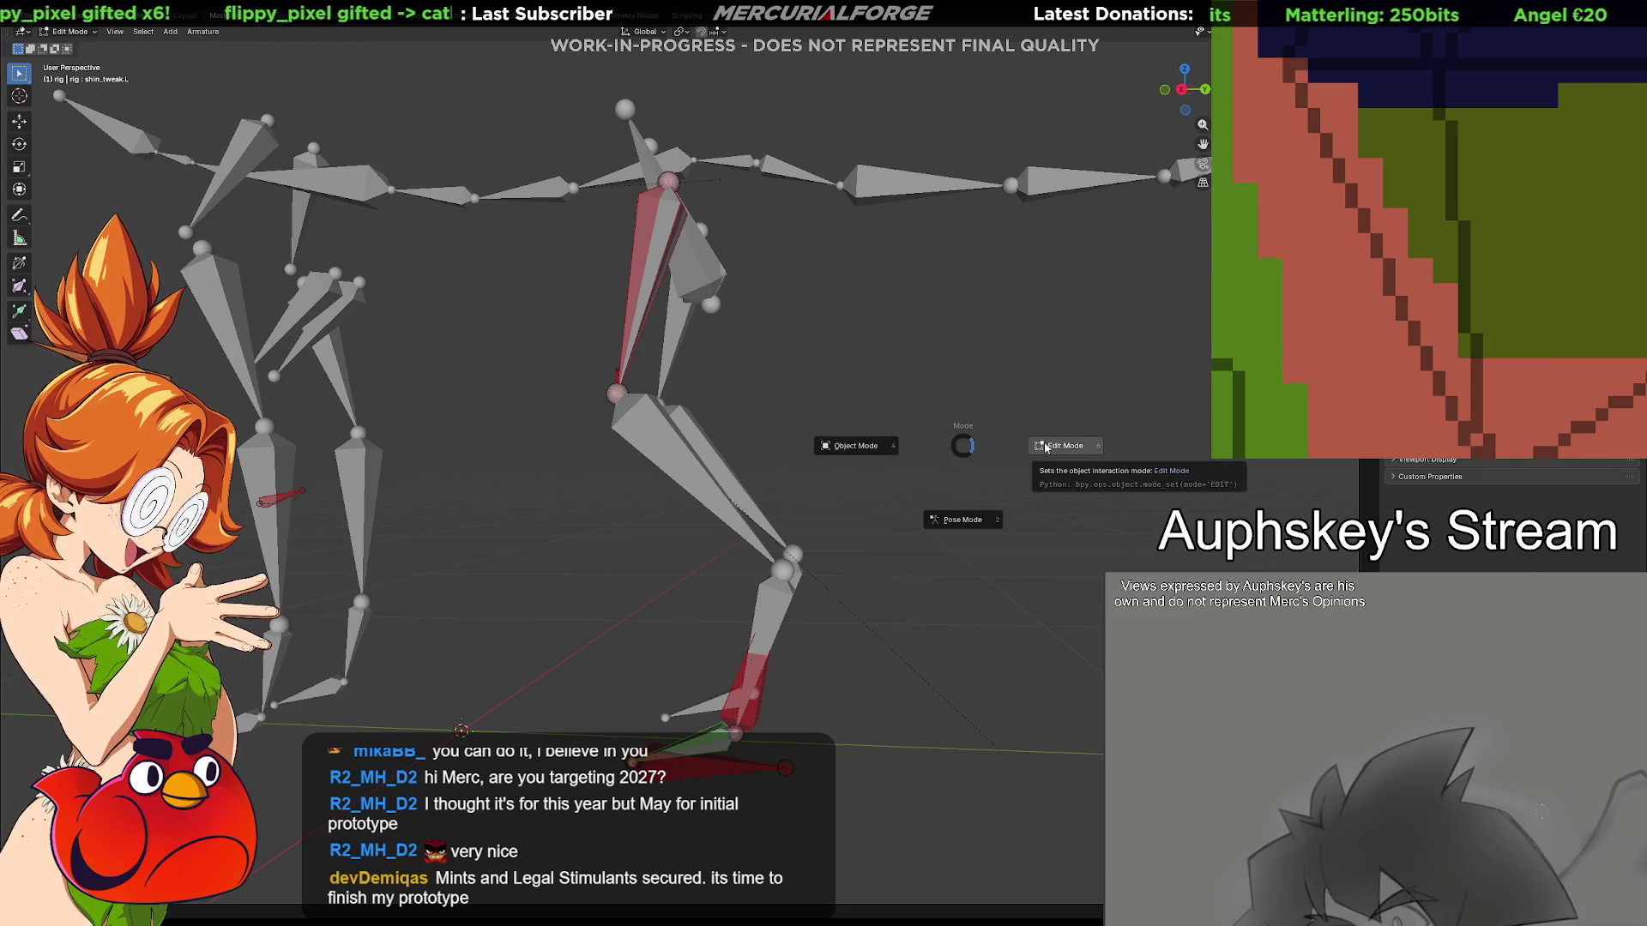
left_click(971, 519)
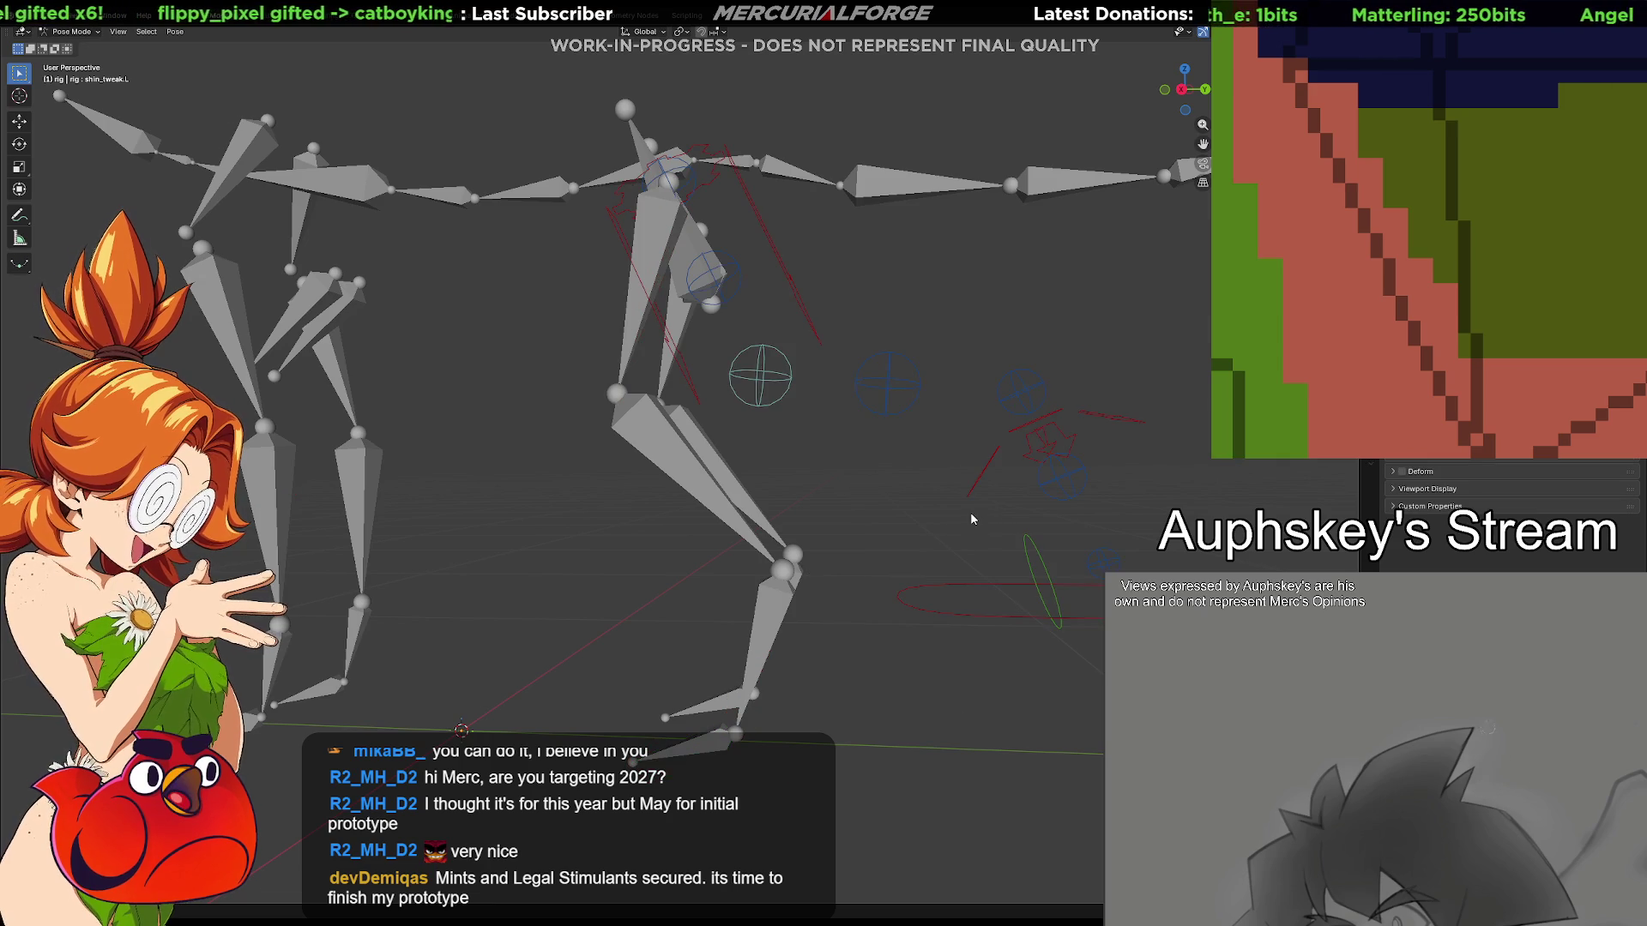
Unhide another green leg control collection and select the leg, foot IK and foot tweak controls
left_click(886, 378)
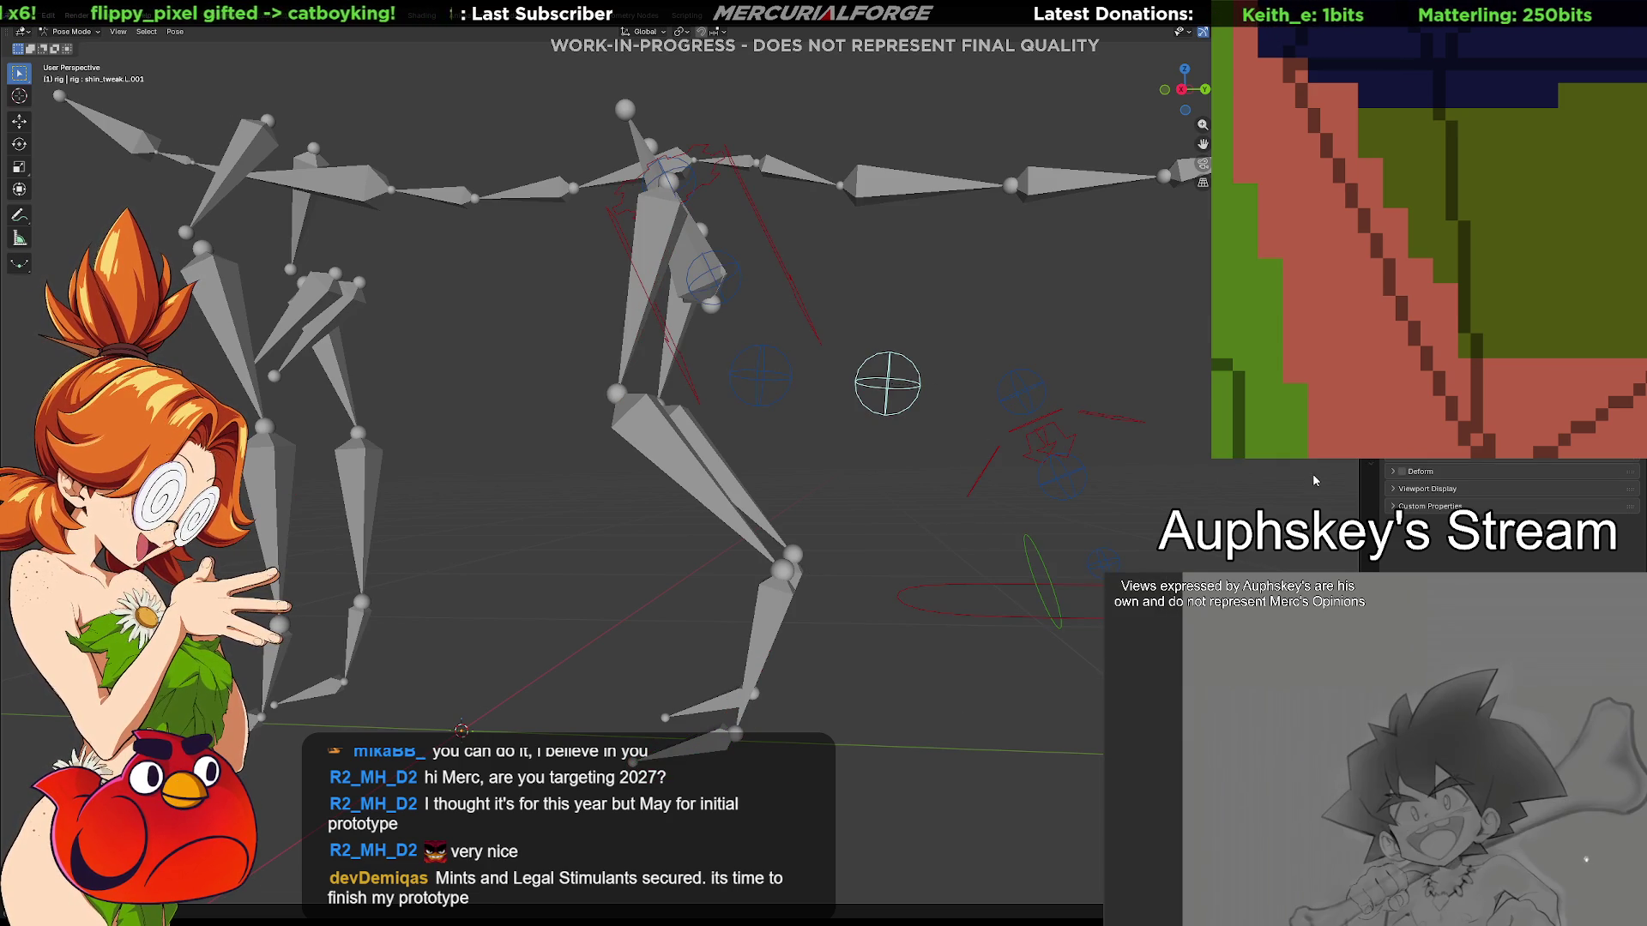
left_click(1372, 489)
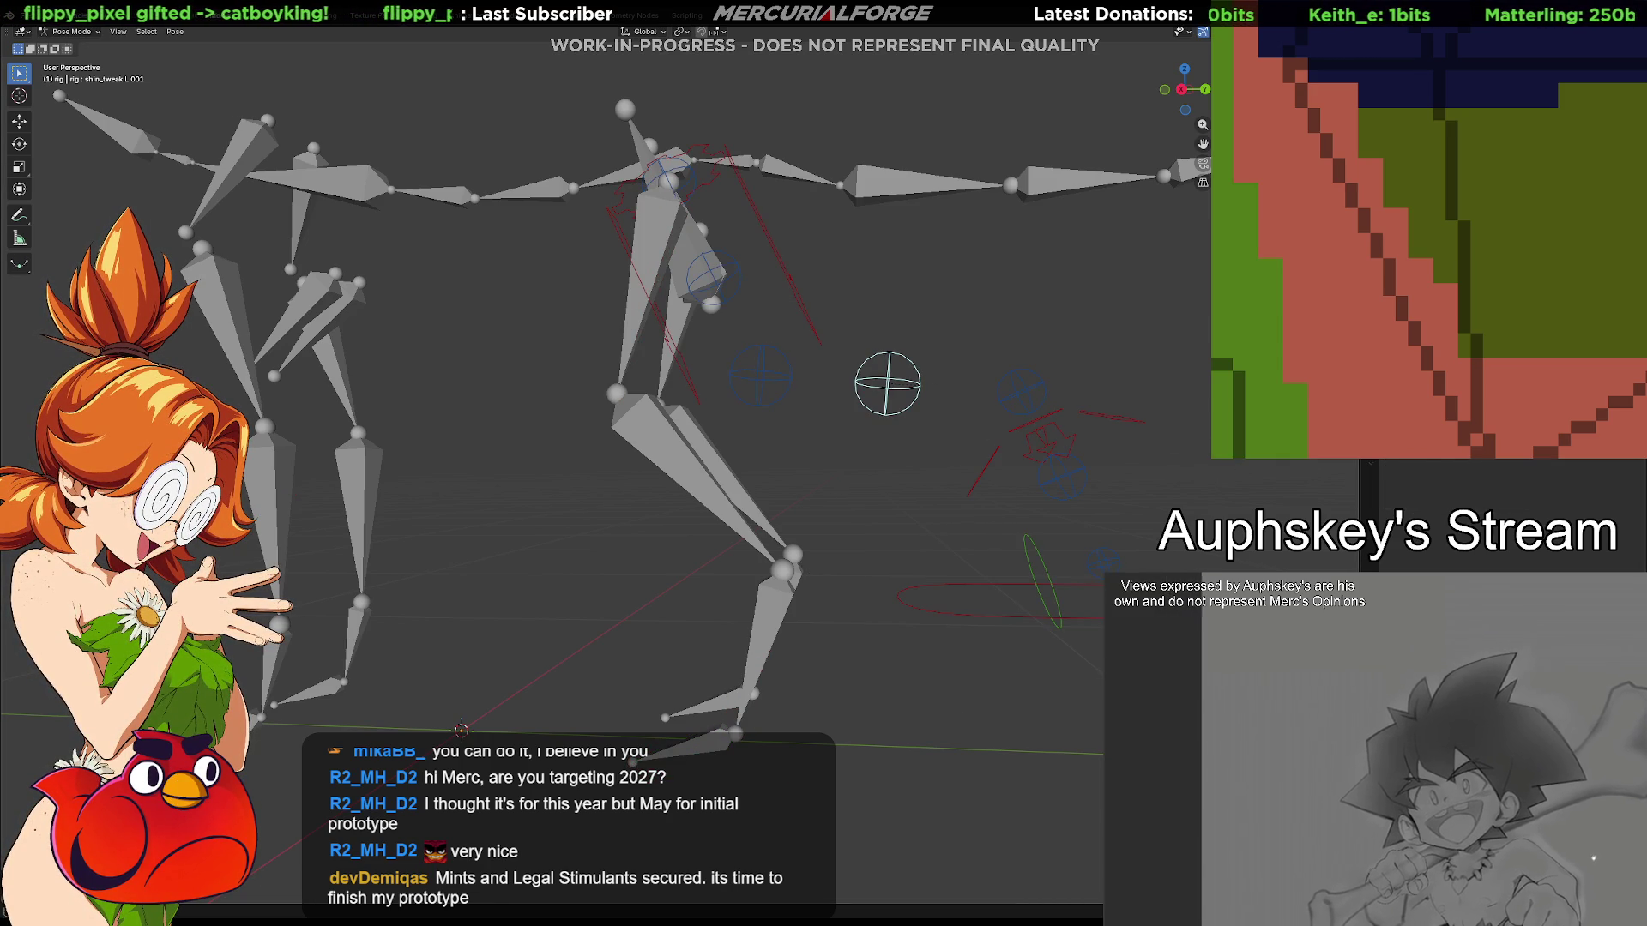
left_click(1590, 487)
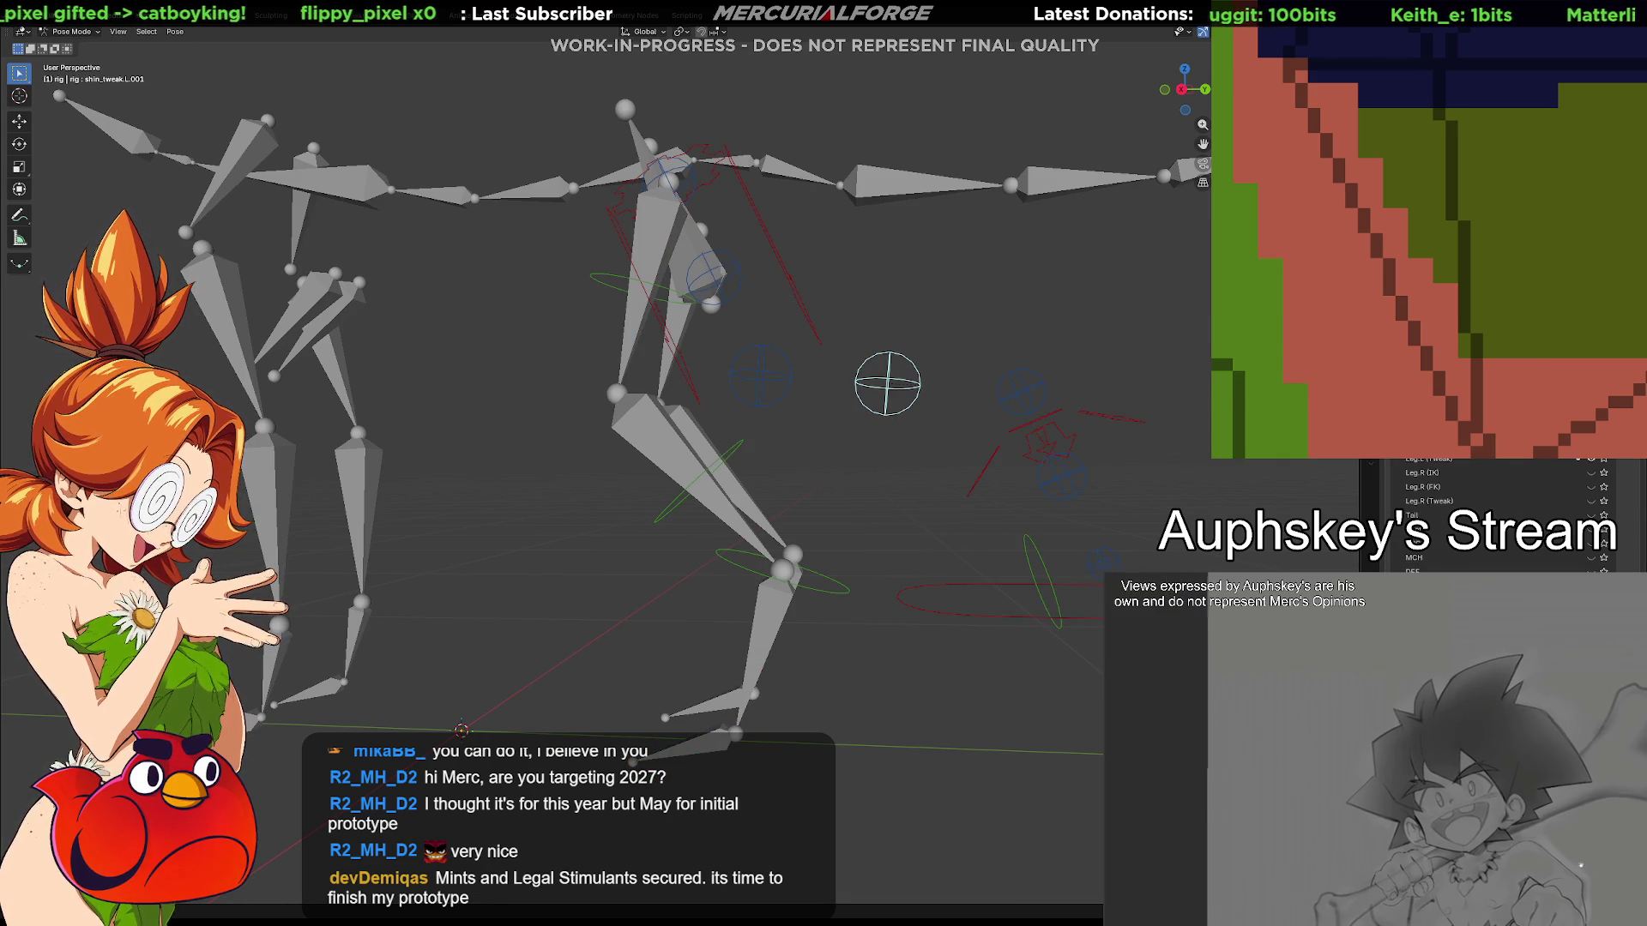
left_click(740, 446)
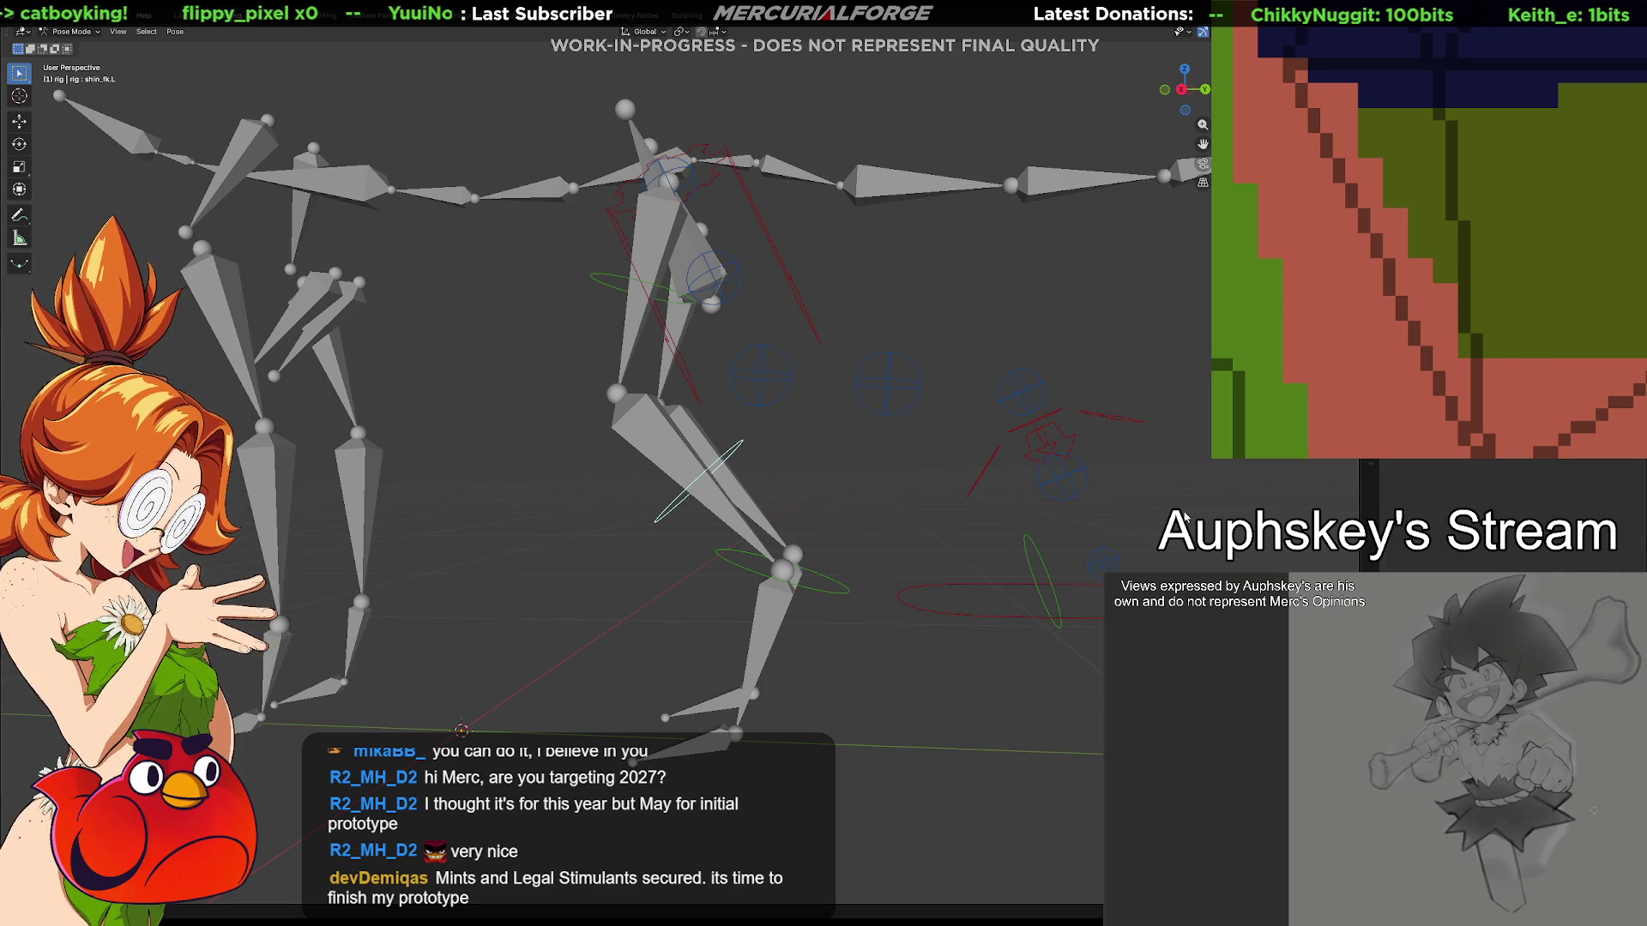
left_click(850, 590)
left_click(1042, 573)
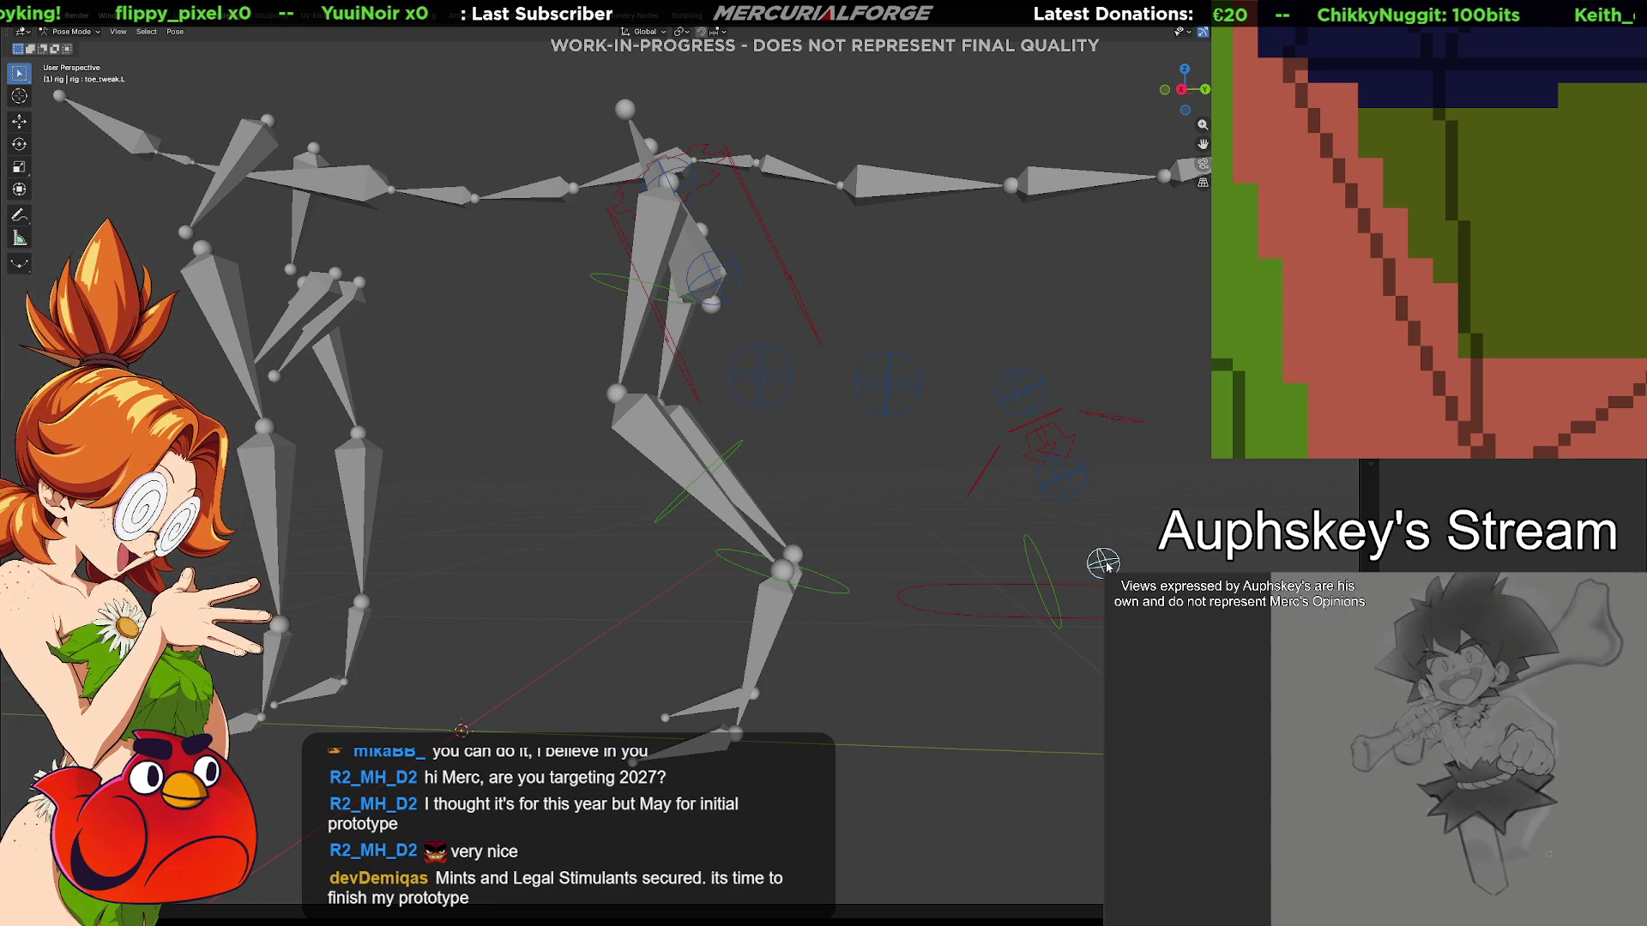
left_click(1061, 476)
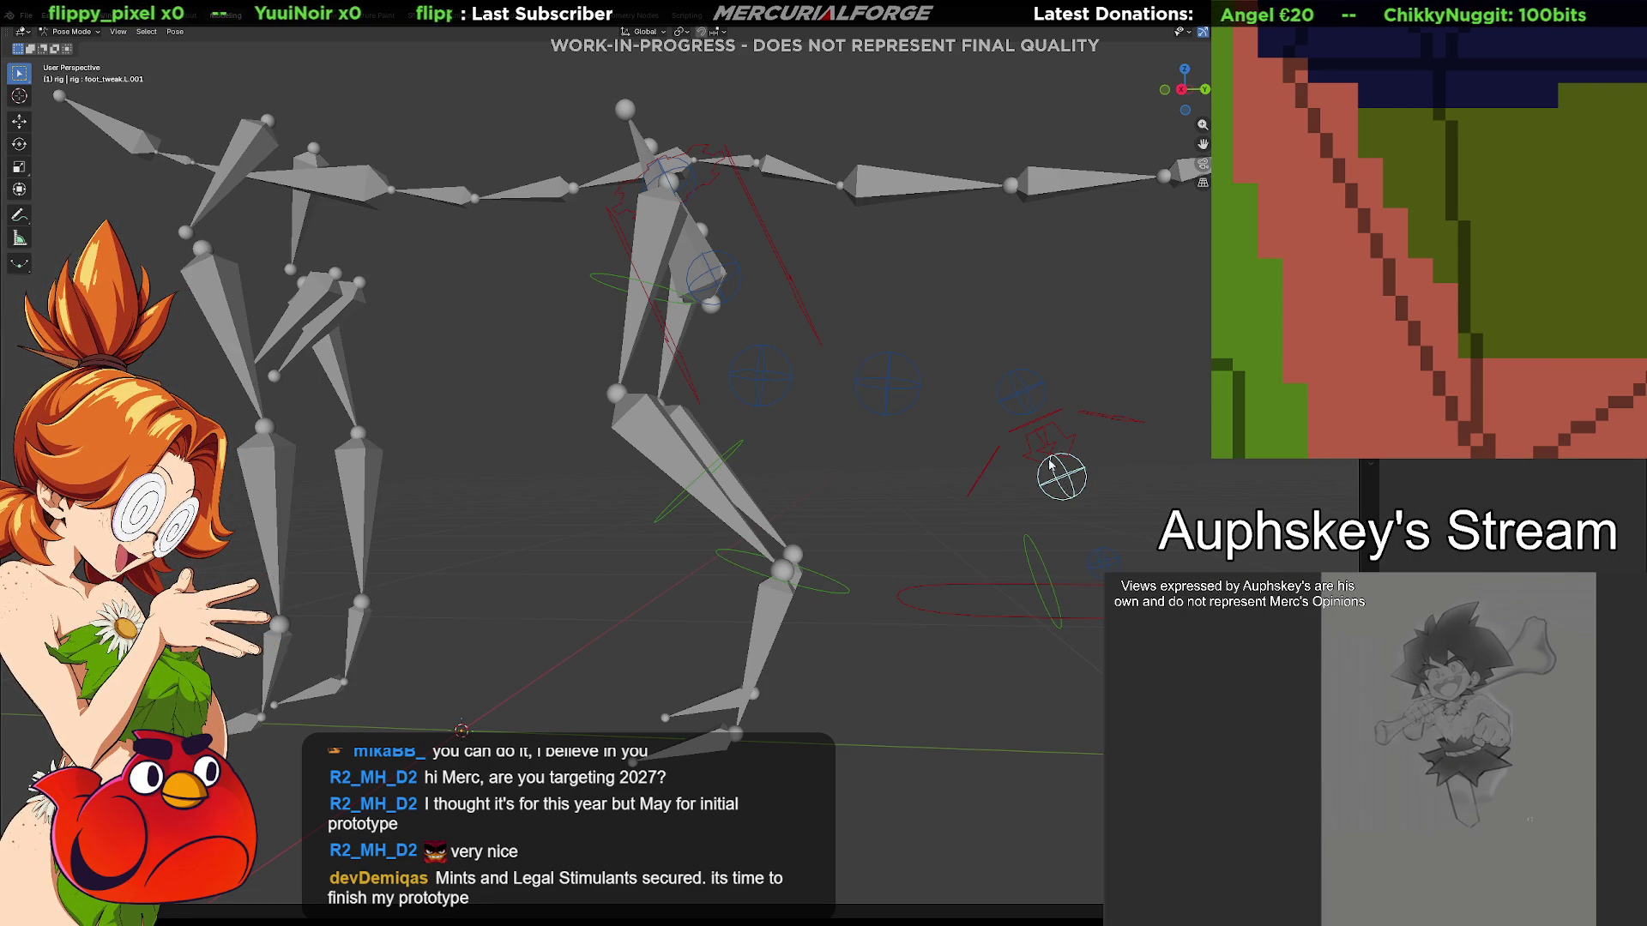
Step through the thigh, shin and toe tweak controls along the left leg
left_click(1016, 393)
left_click(889, 393)
left_click(762, 374)
left_click(720, 273)
left_click(689, 176)
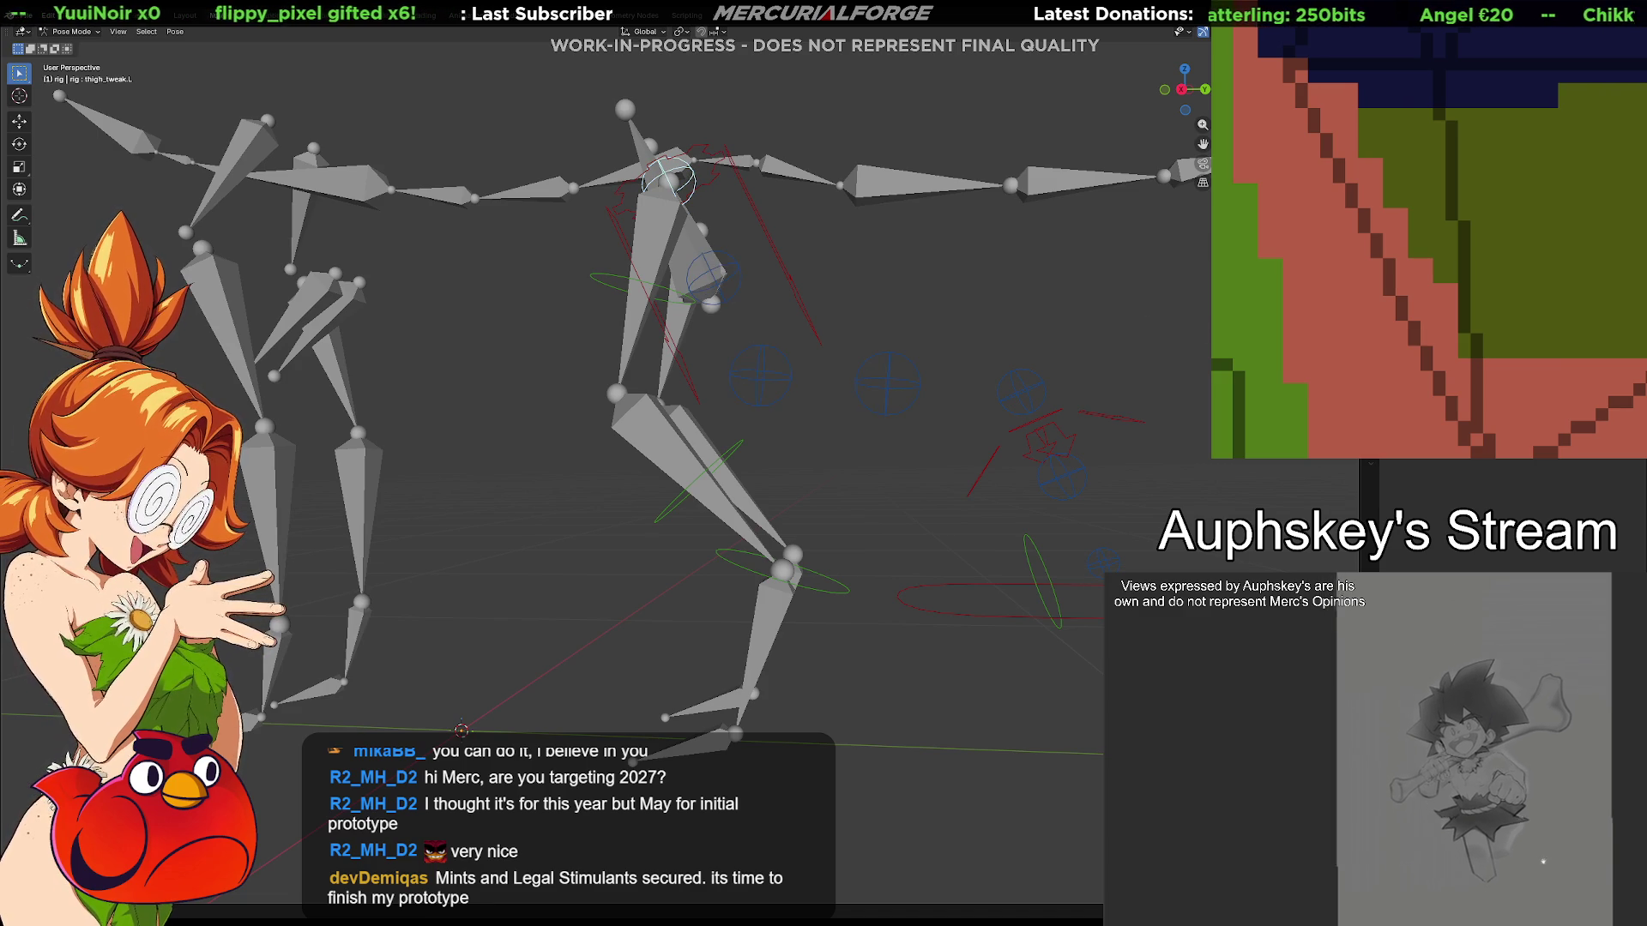
left_click(736, 268)
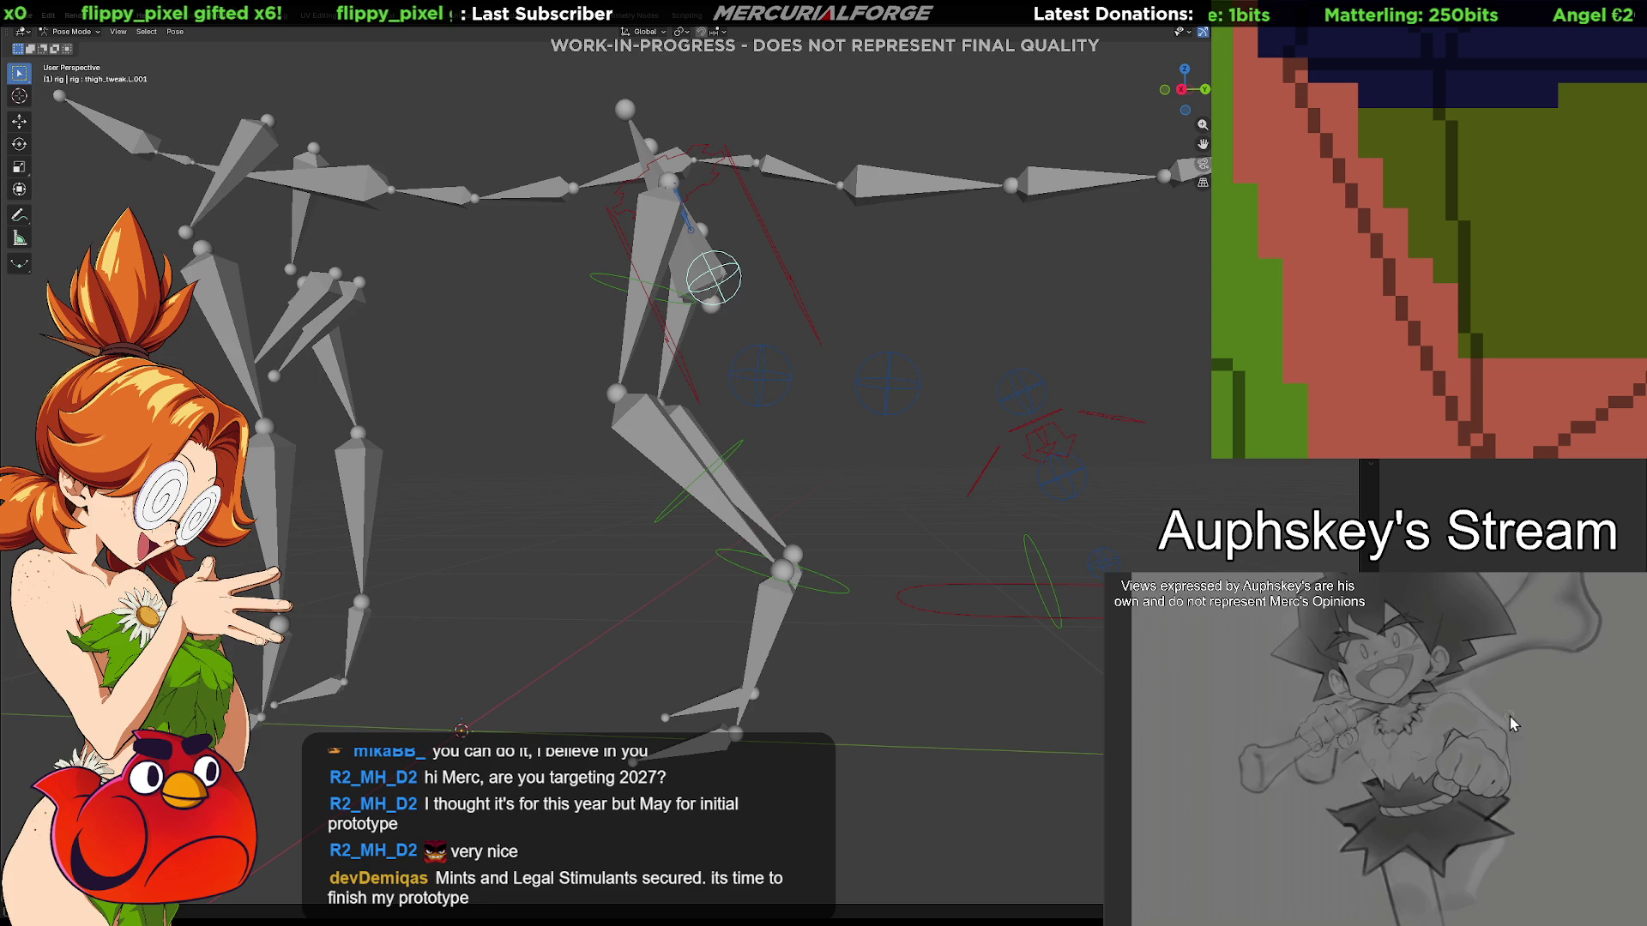
left_click(800, 366)
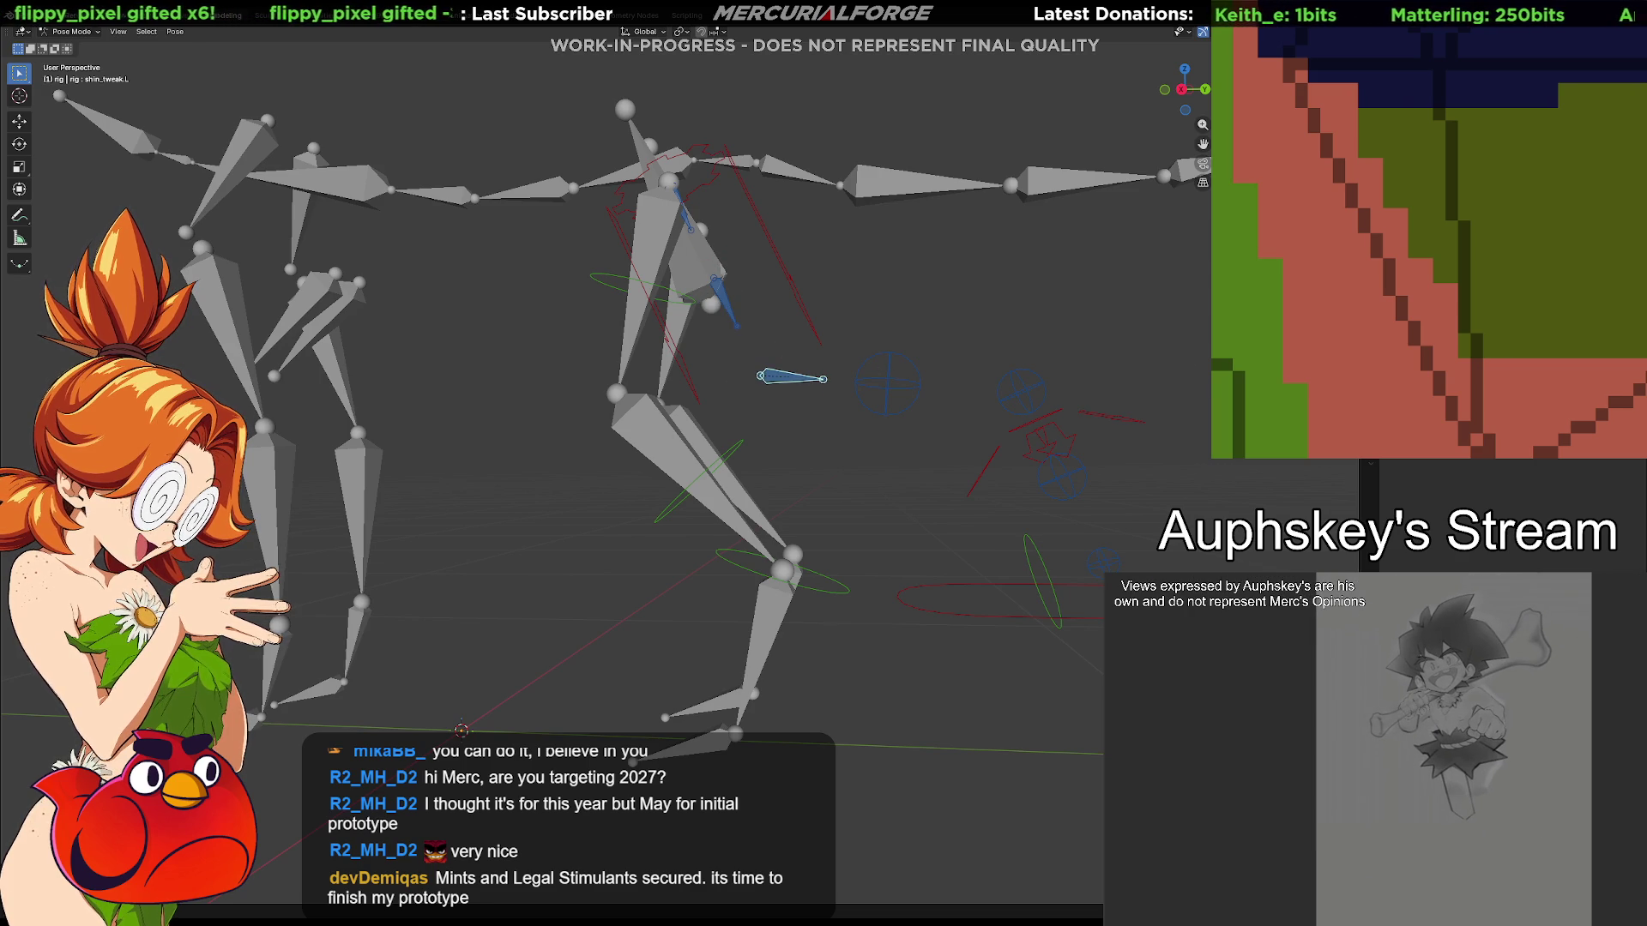
left_click(916, 382)
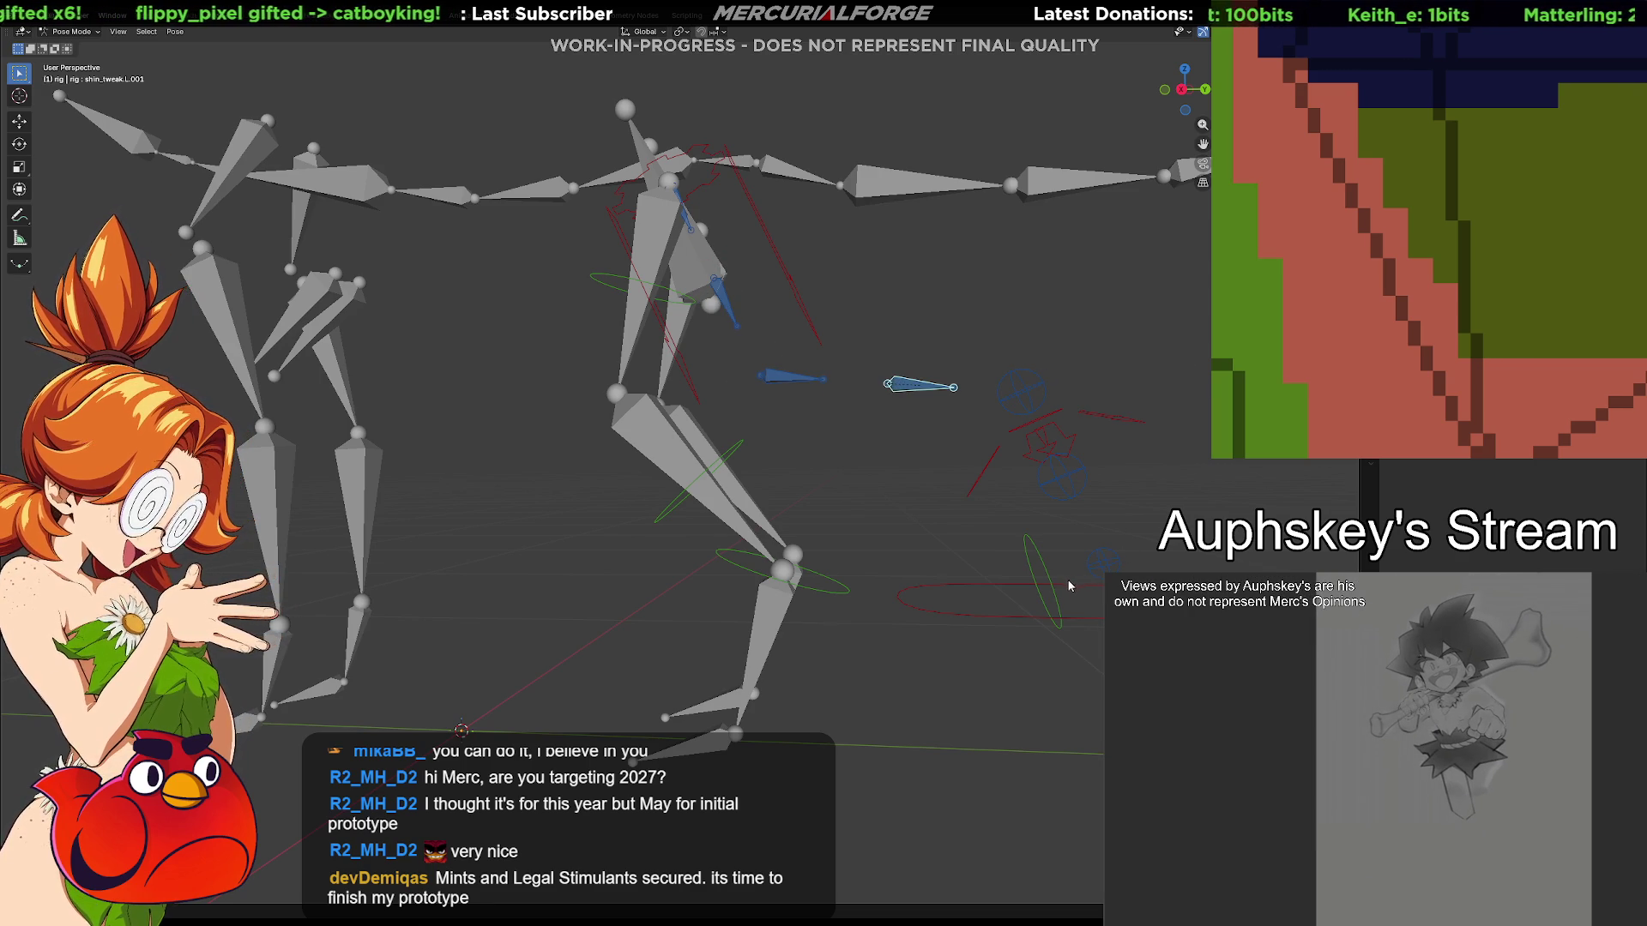
left_click(1100, 562)
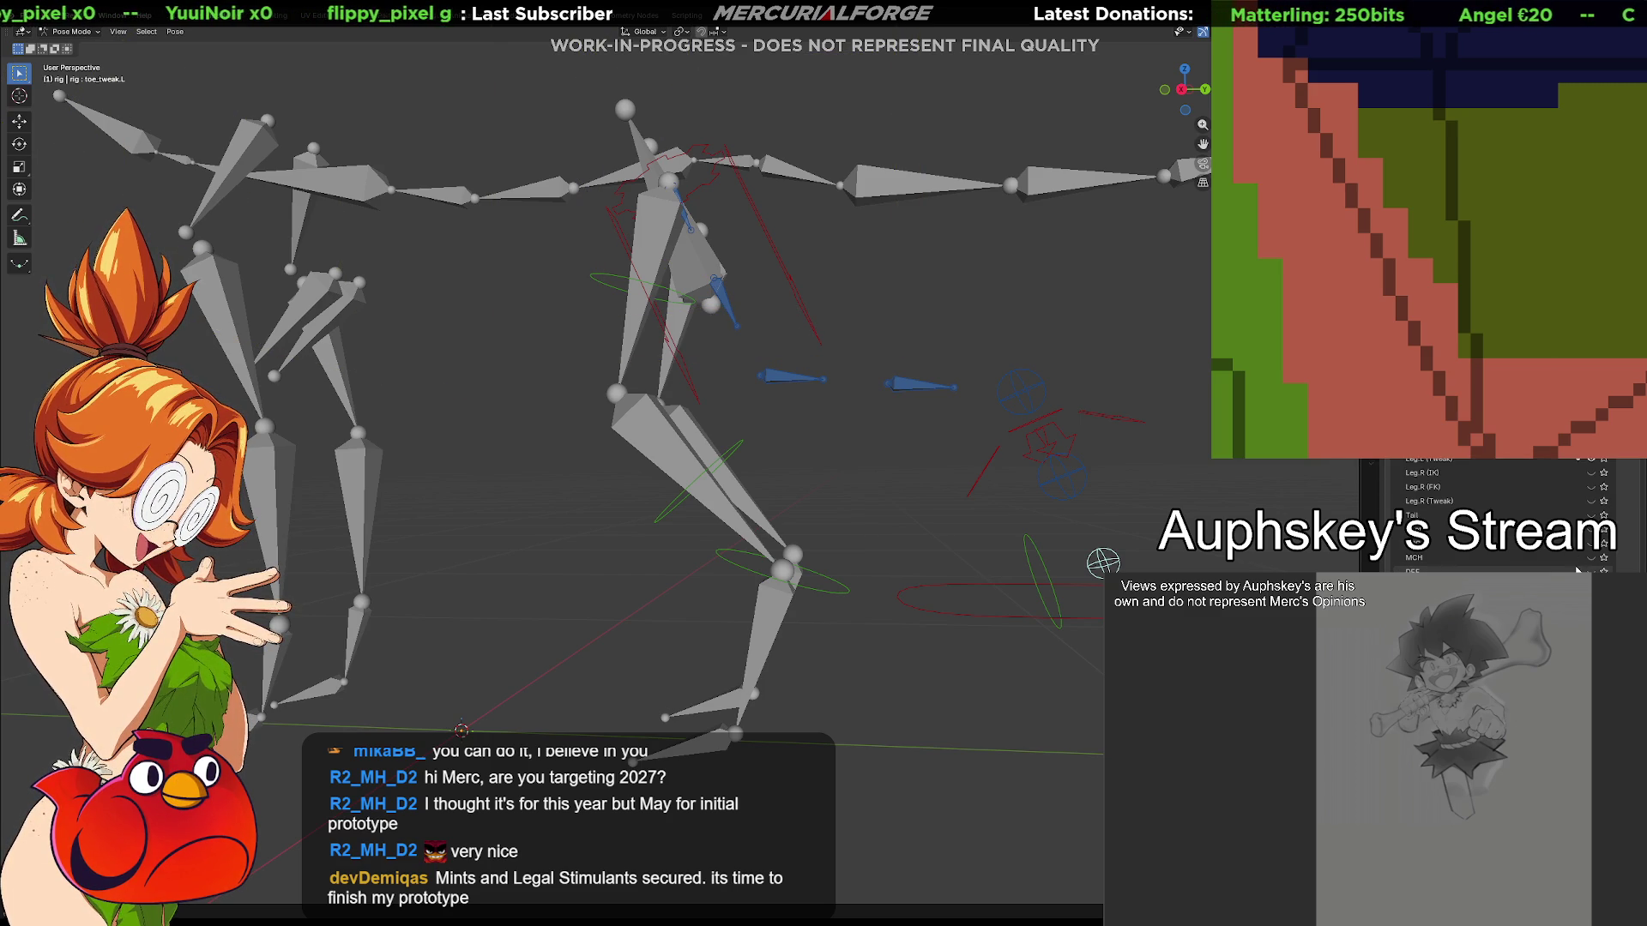
Reveal the DEF deform bones, select DEF-foot.L.001 and view its Stretch To constraint settings
left_click(1567, 860)
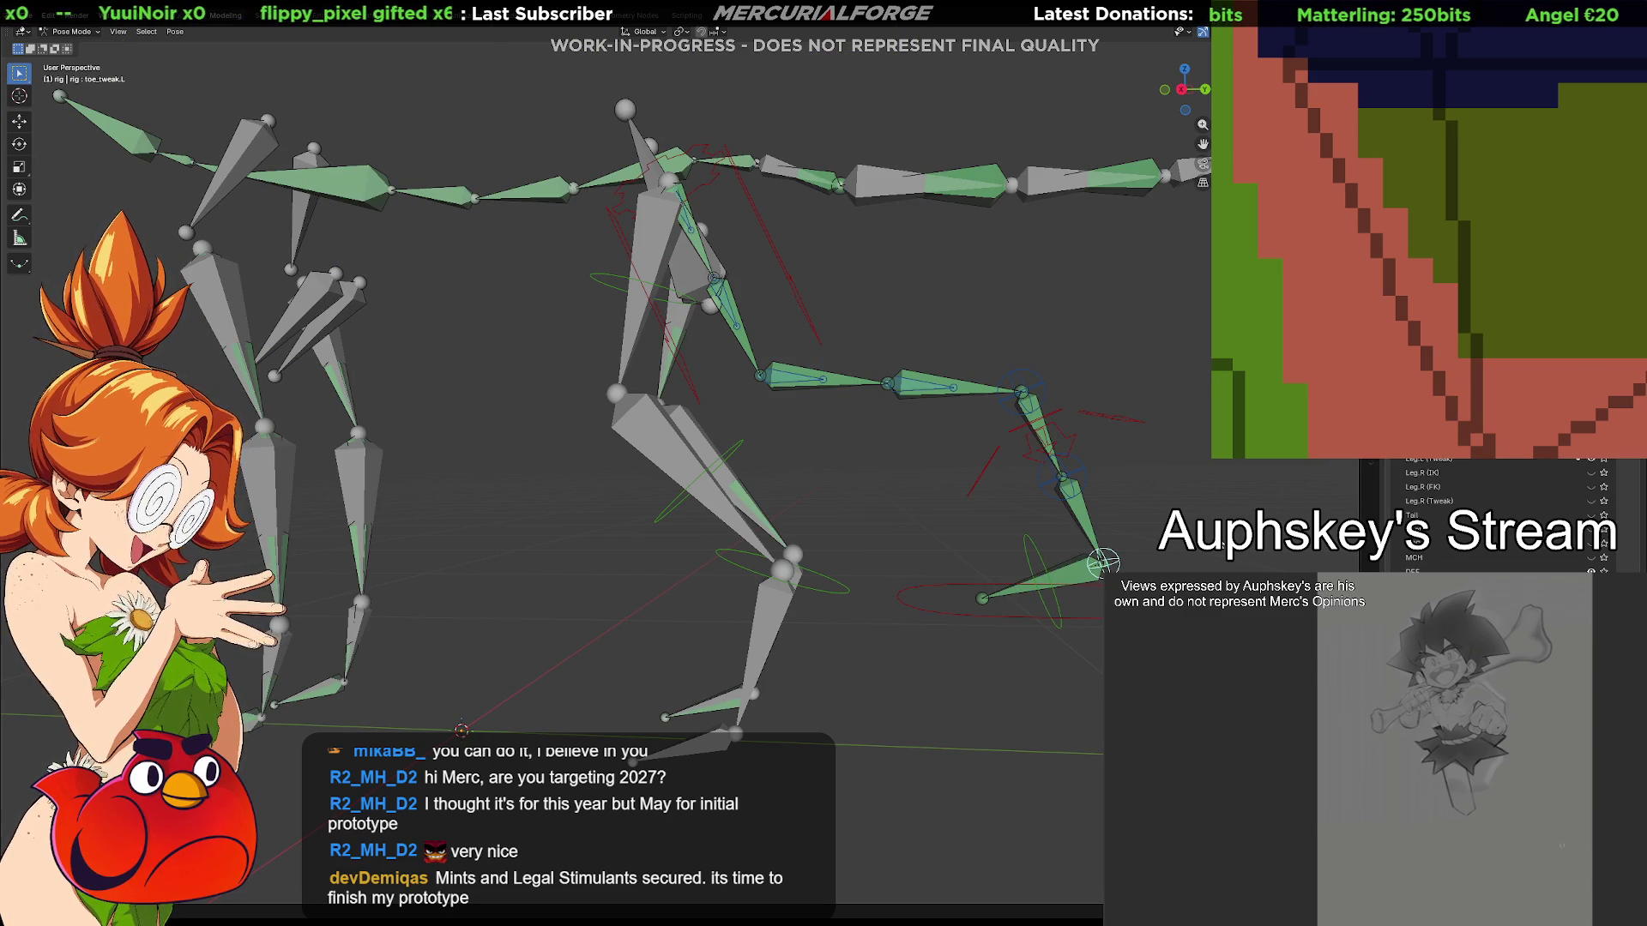
left_click(1090, 515)
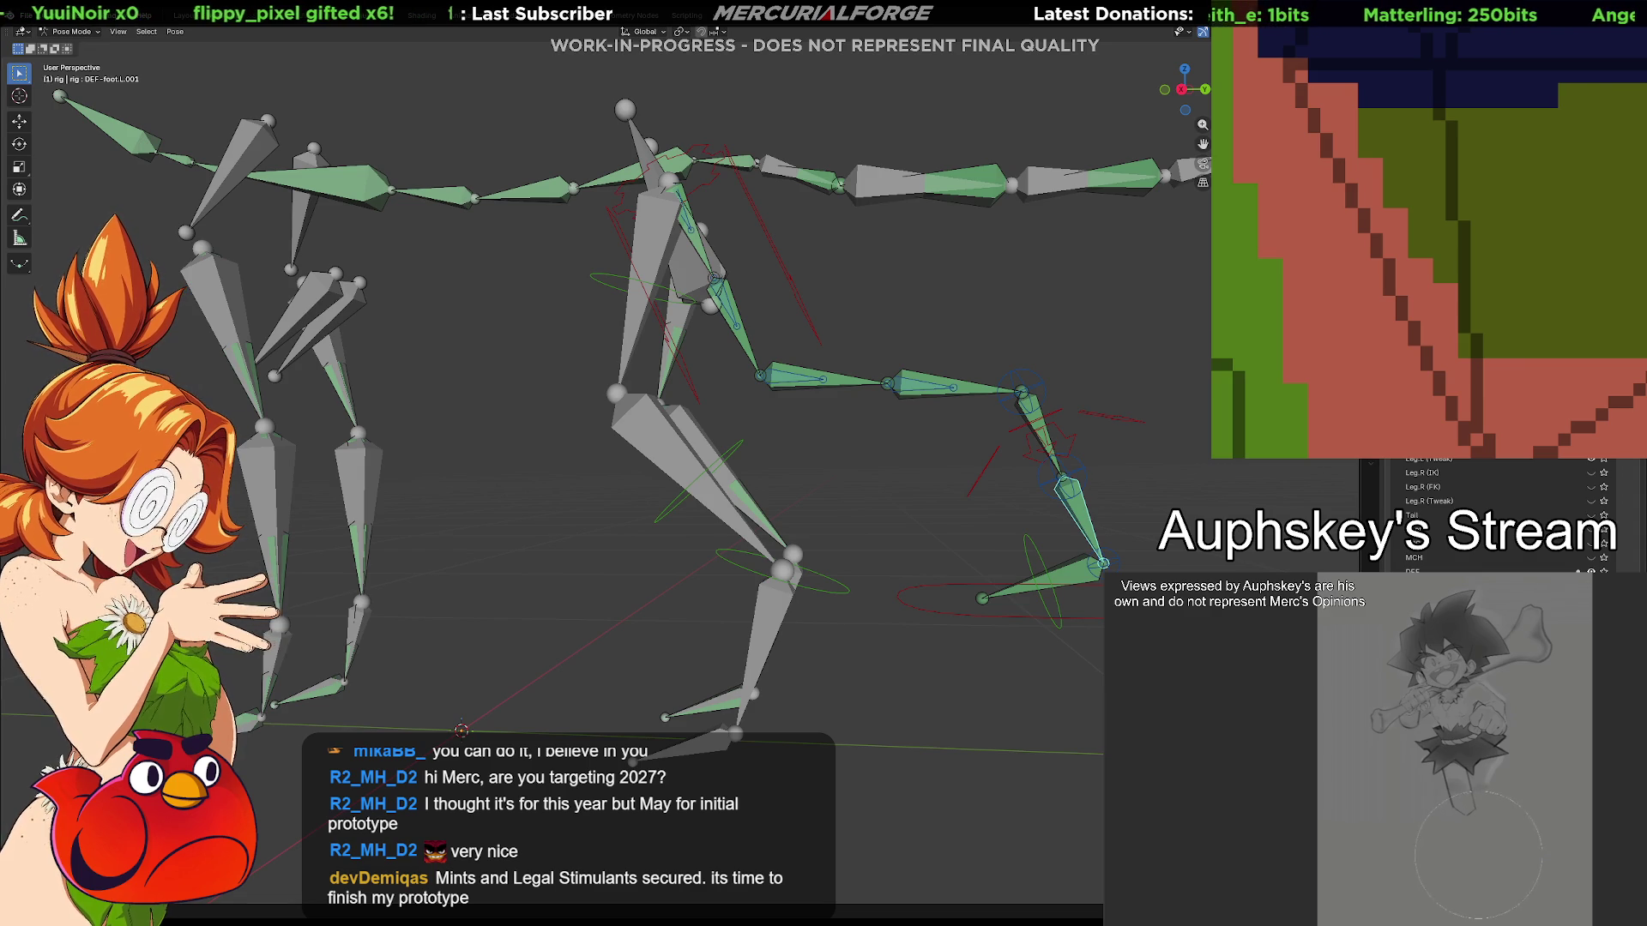
left_click(1374, 643)
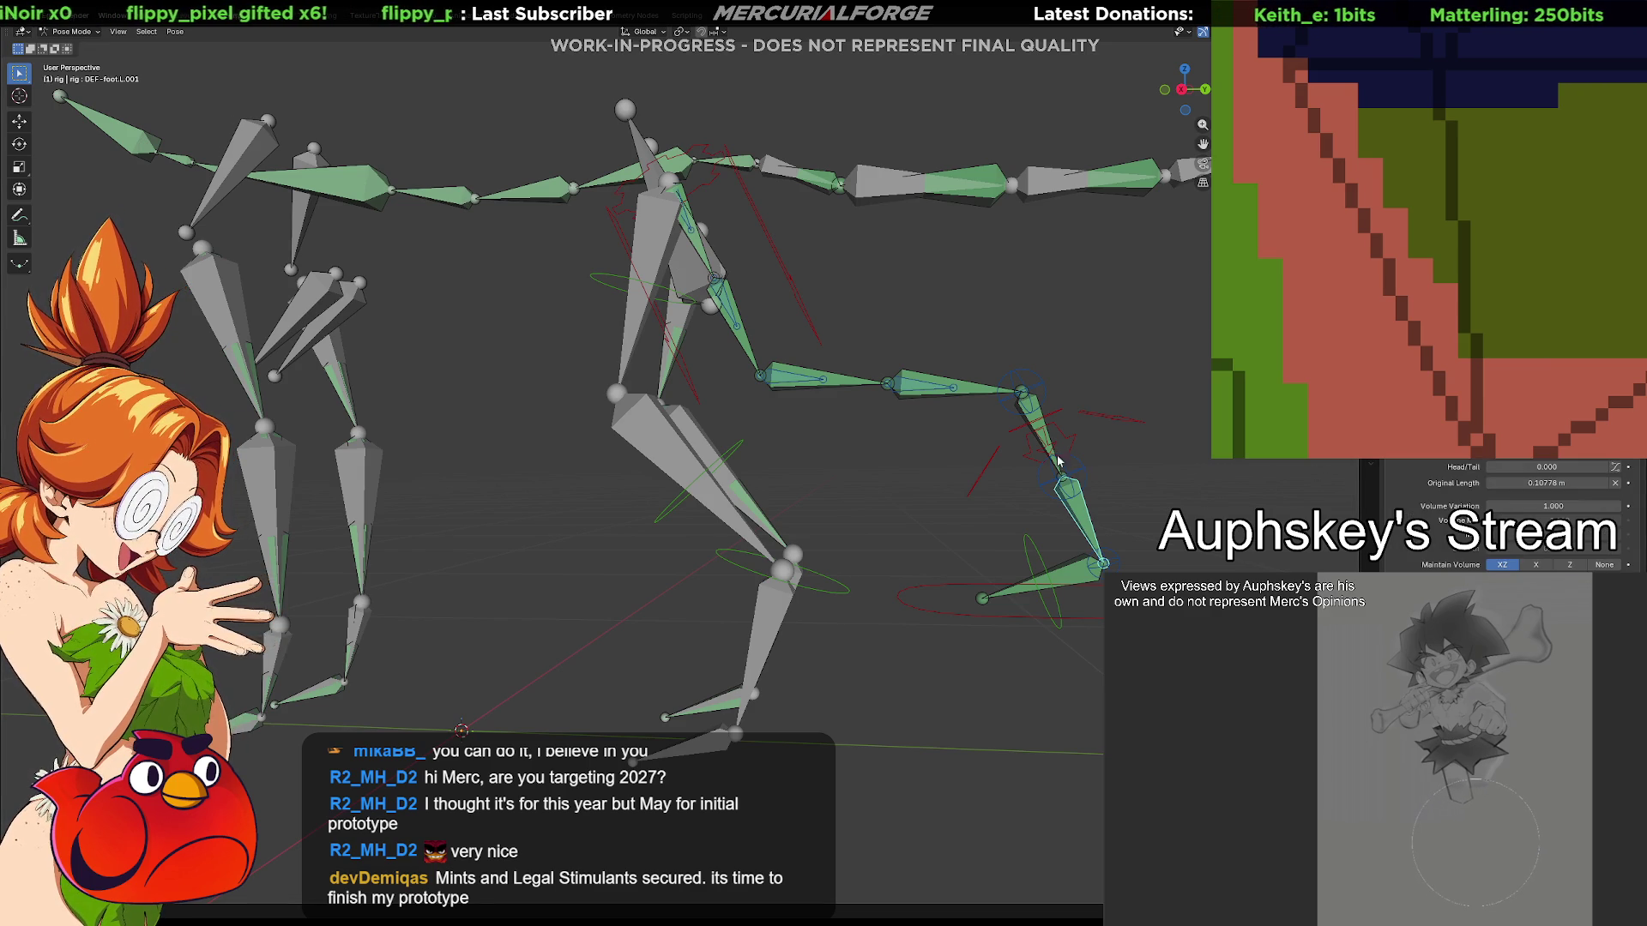
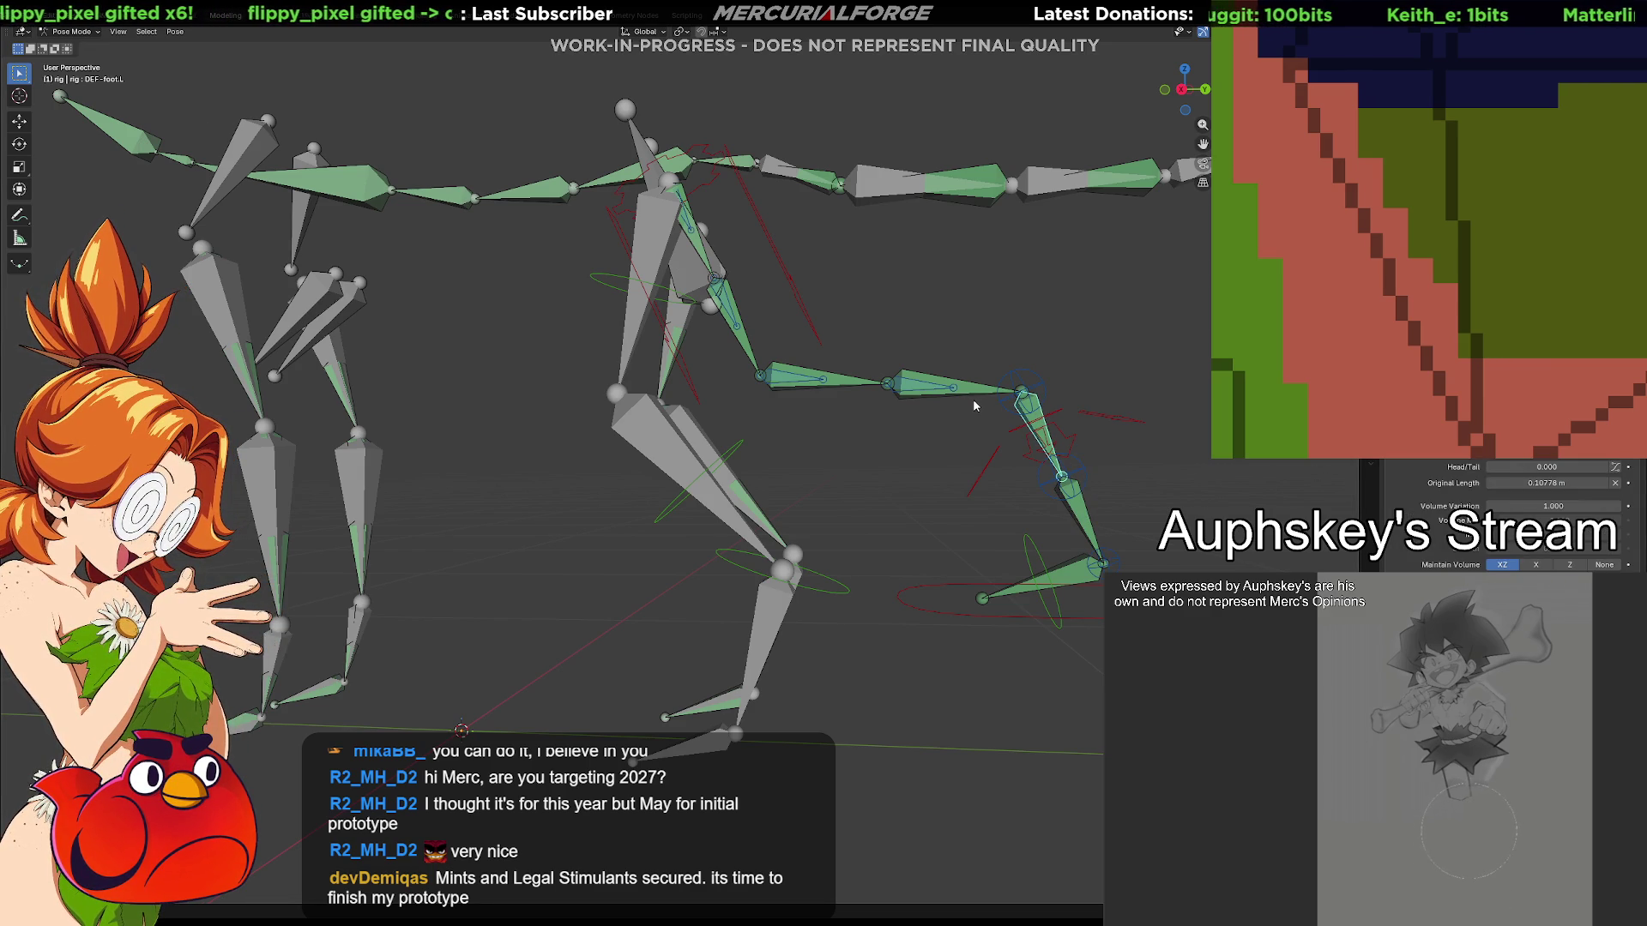
Select the left leg deform bones and reveal the hidden MCH helper bone collection
left_click(896, 391)
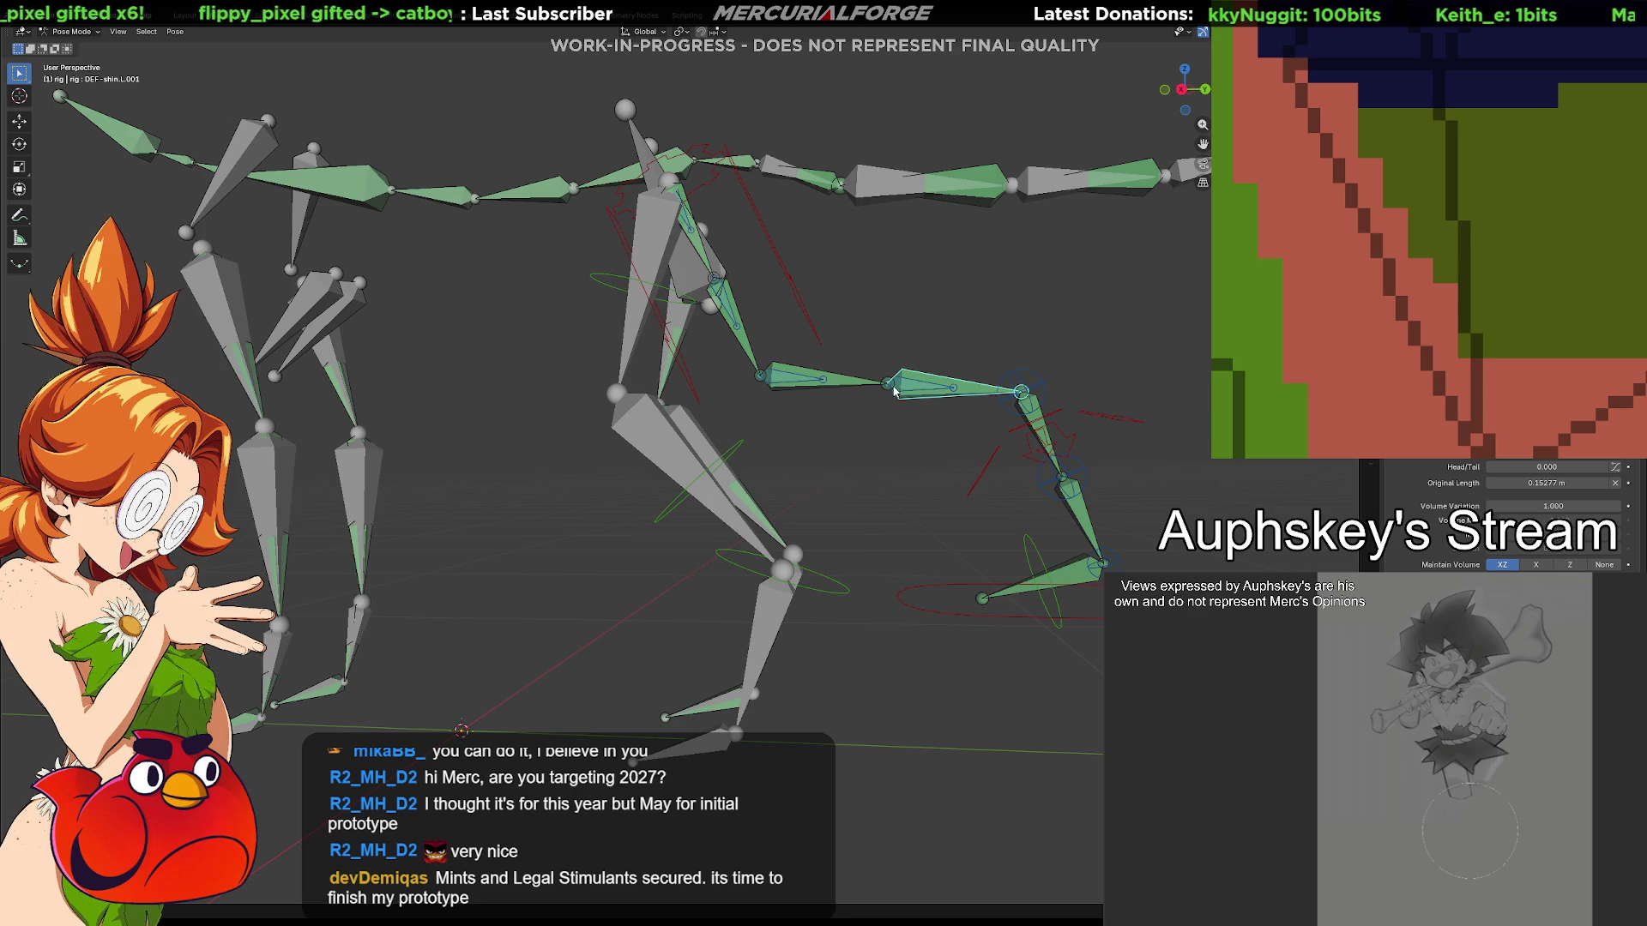
left_click(848, 389)
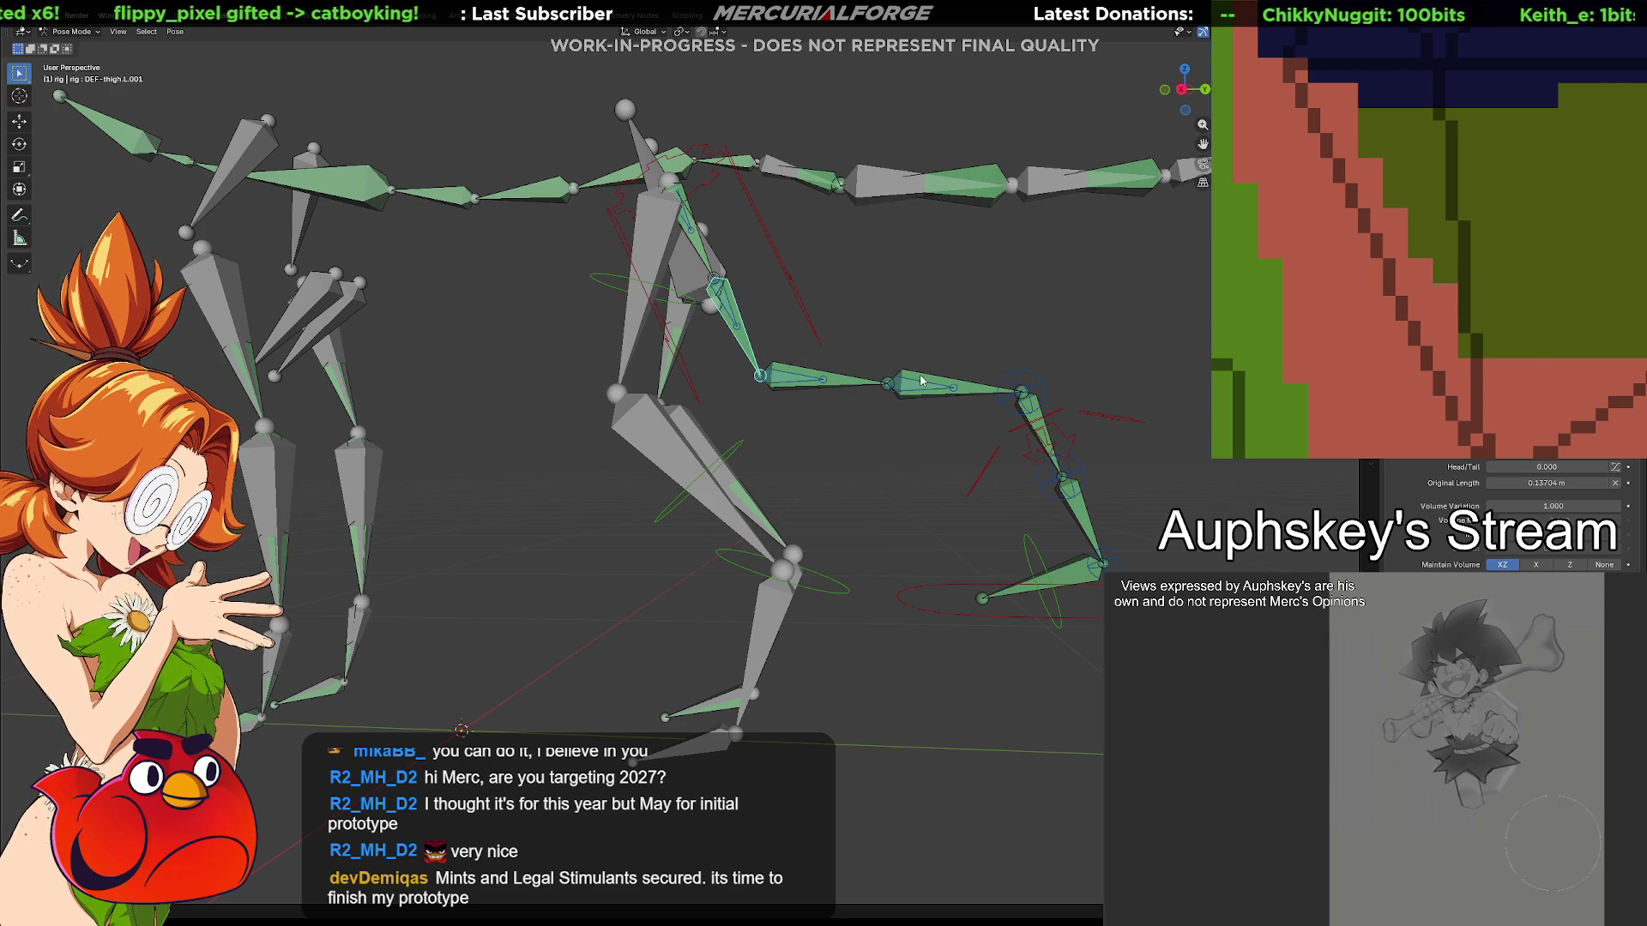
left_click(1092, 526)
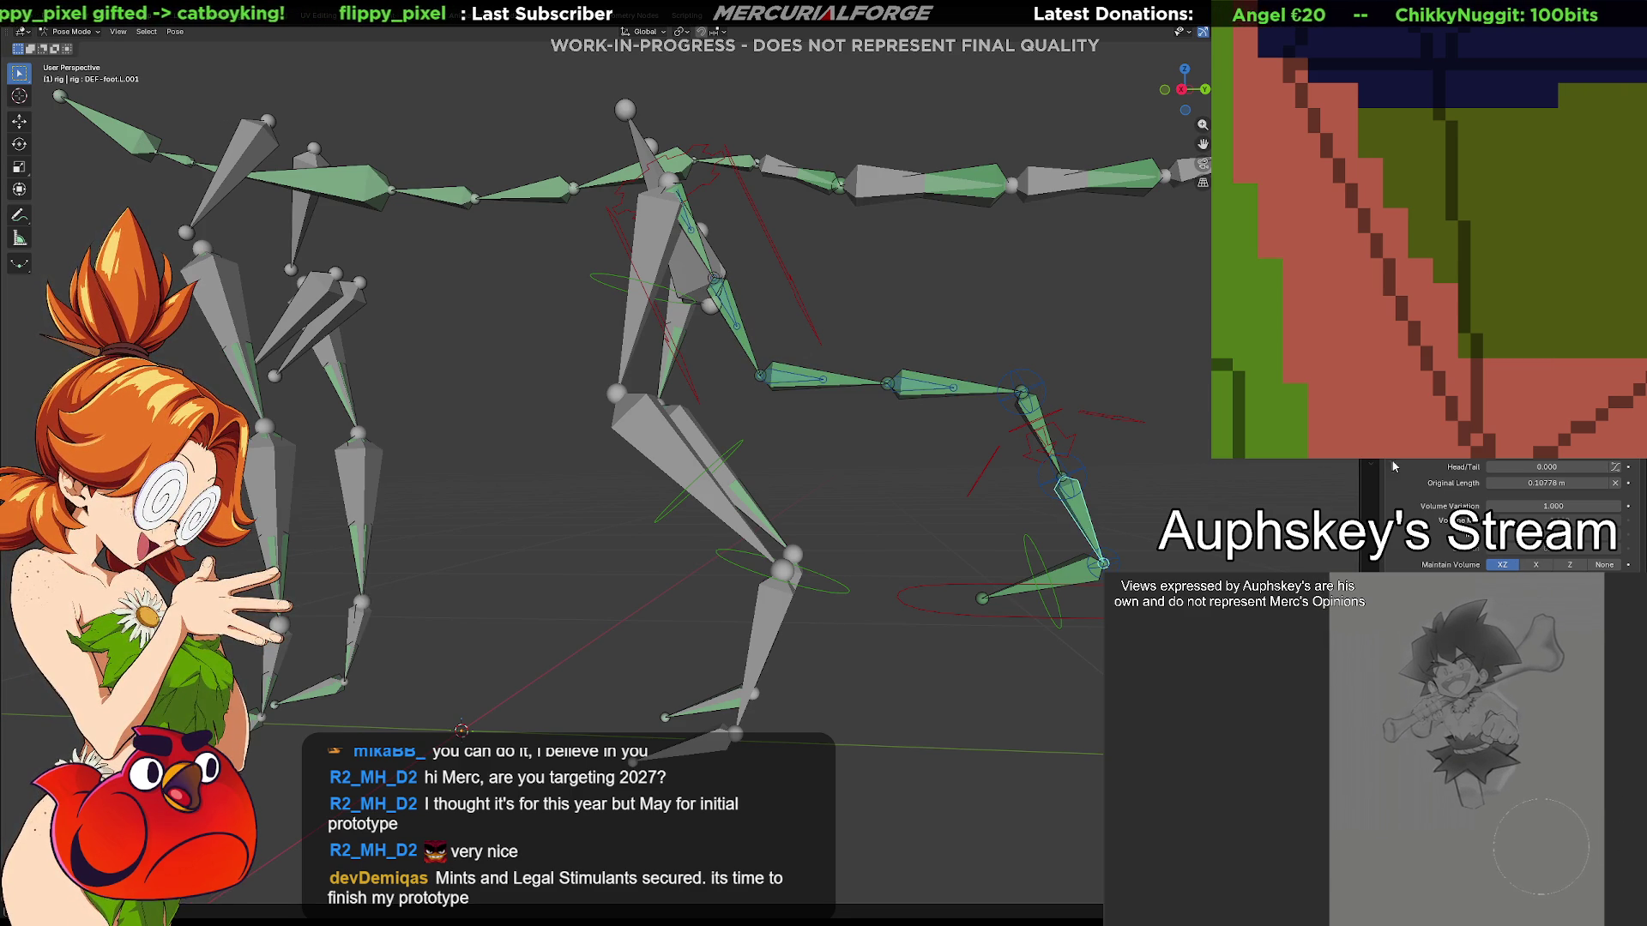
left_click(1374, 542)
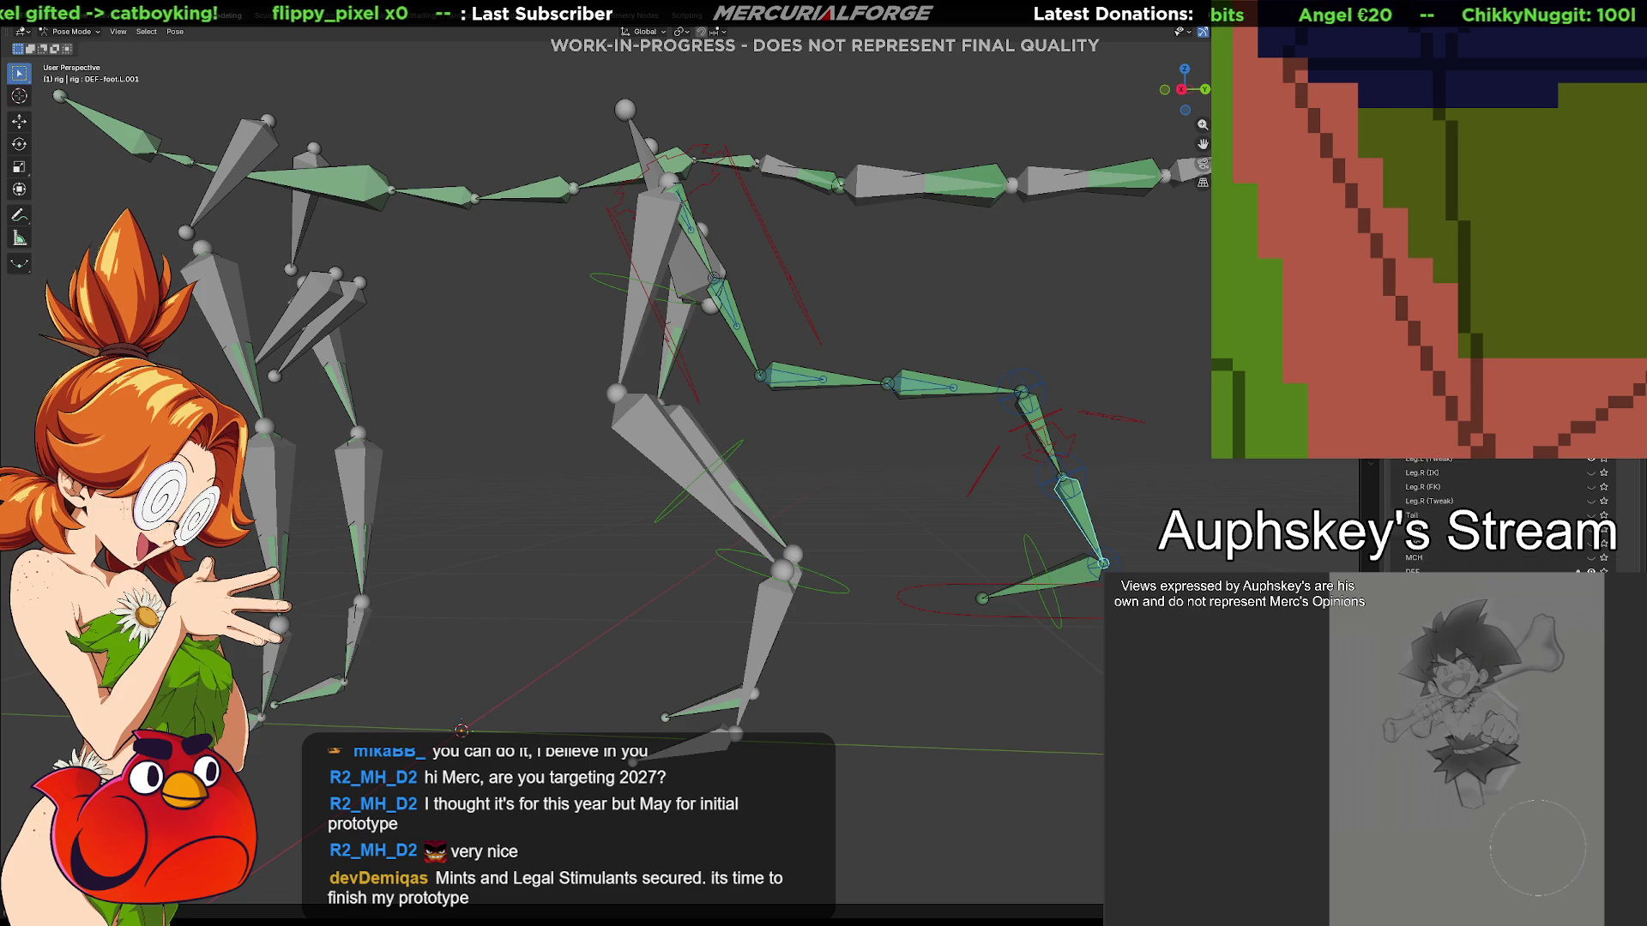
left_click(1593, 557)
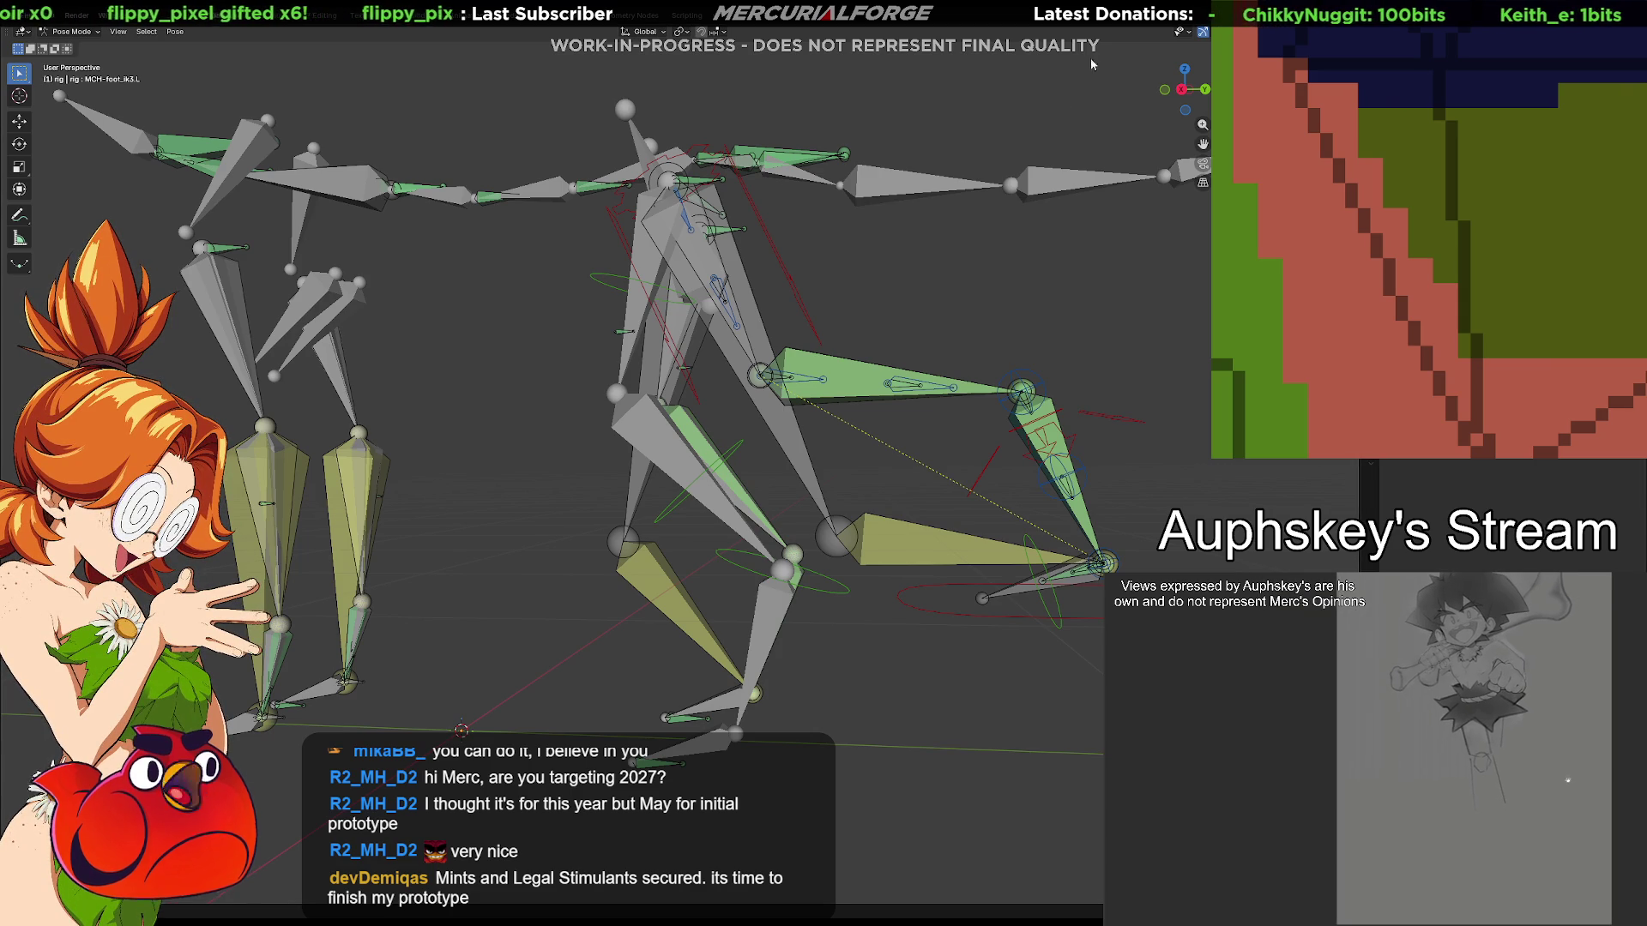
mouse_move(1027, 441)
middle_mouse_down()
mouse_move(683, 426)
mouse_move(739, 420)
middle_mouse_up()
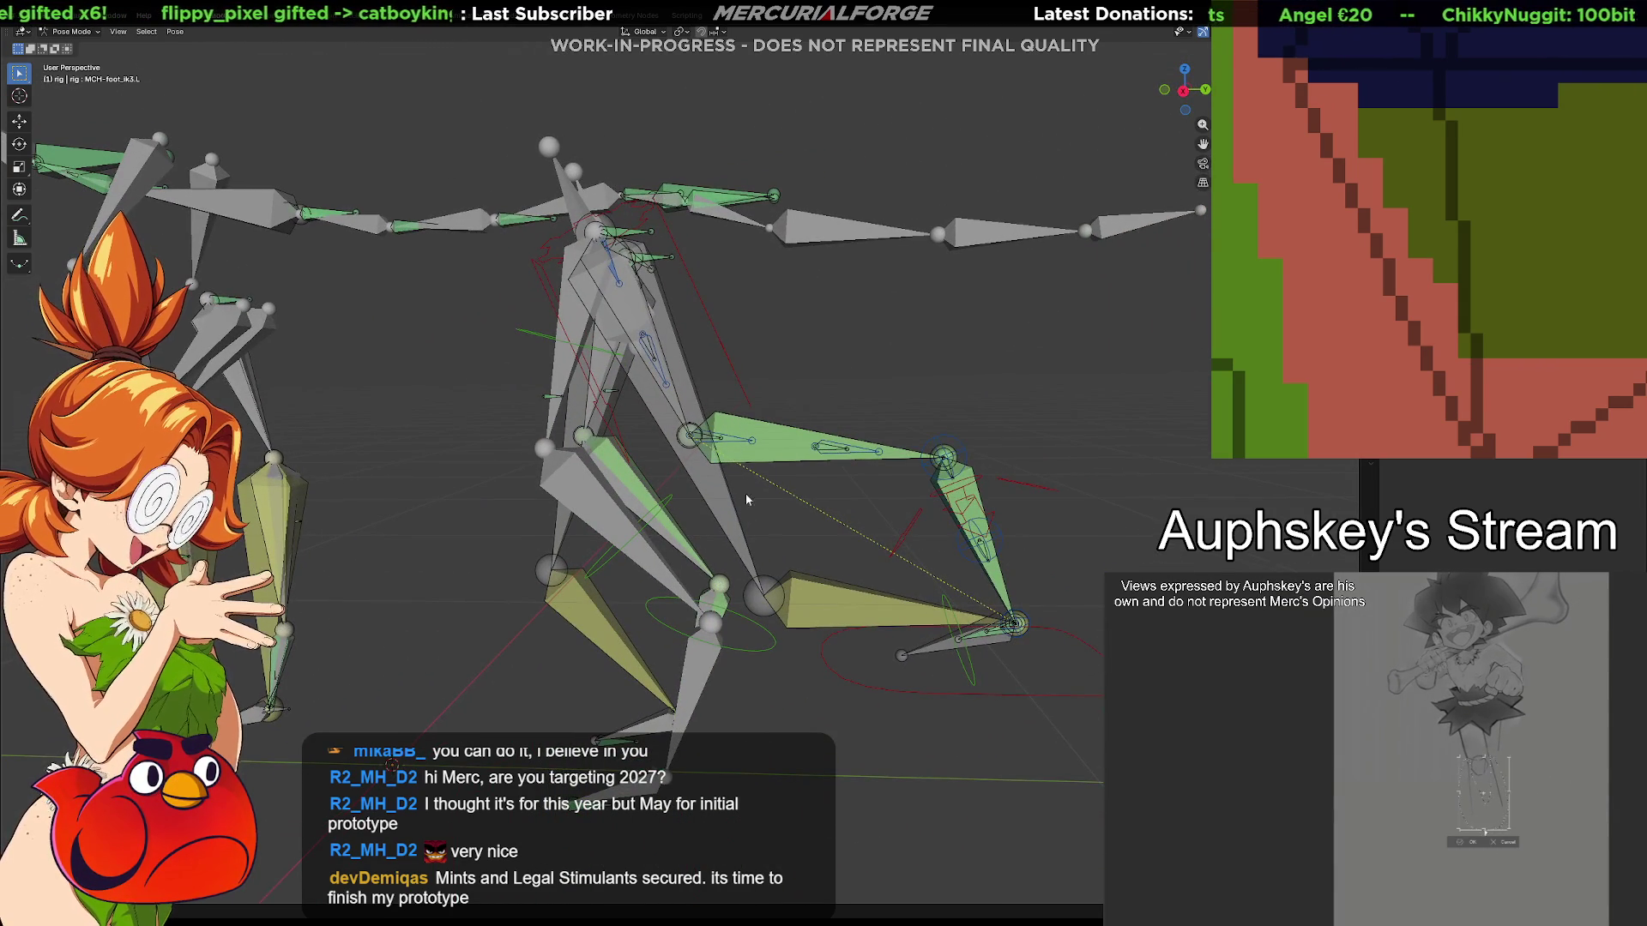
middle_click_drag(739, 499, 749, 487)
left_click(684, 476)
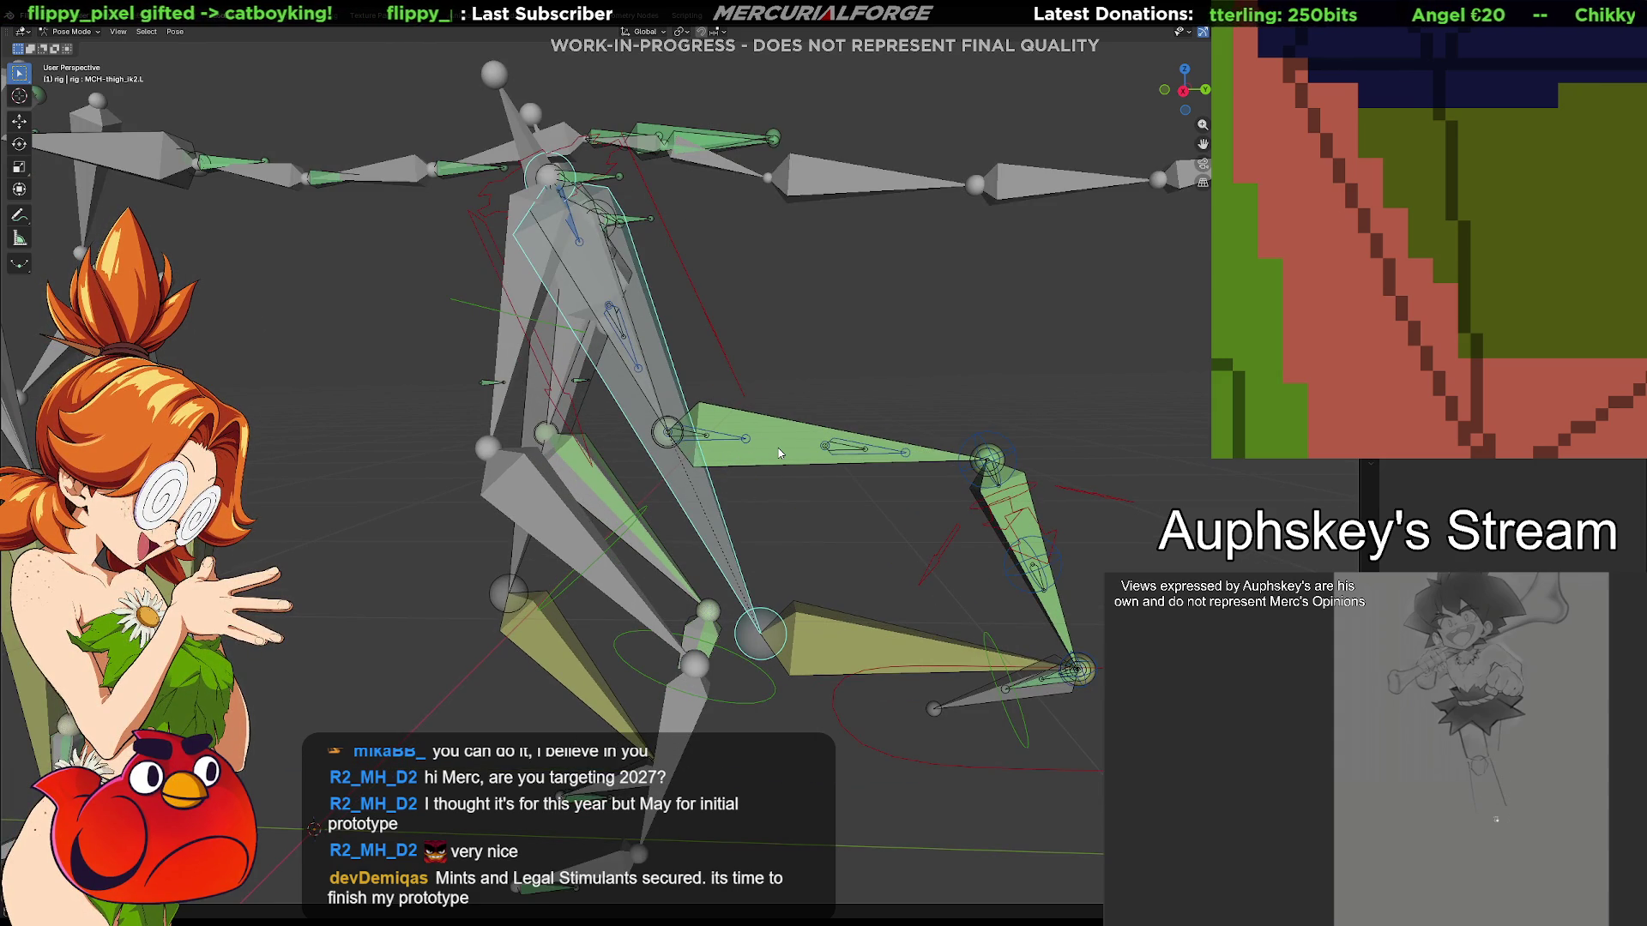
left_click(827, 654)
mouse_move(827, 656)
middle_mouse_down()
mouse_move(773, 608)
mouse_move(813, 600)
middle_mouse_up()
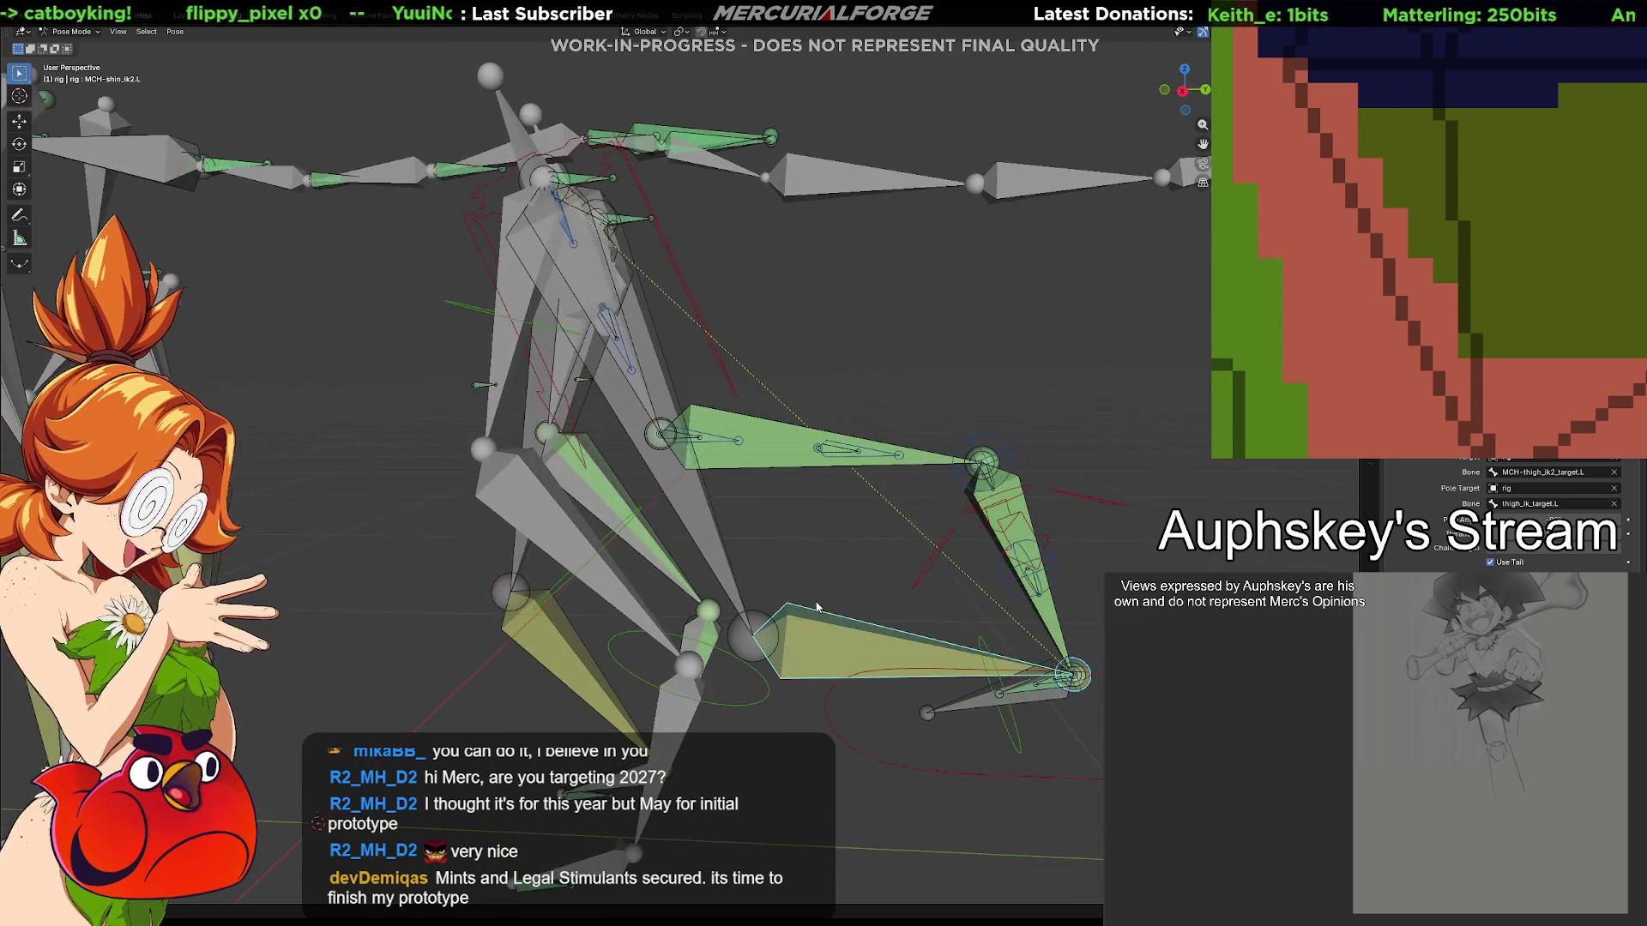
left_click(780, 432)
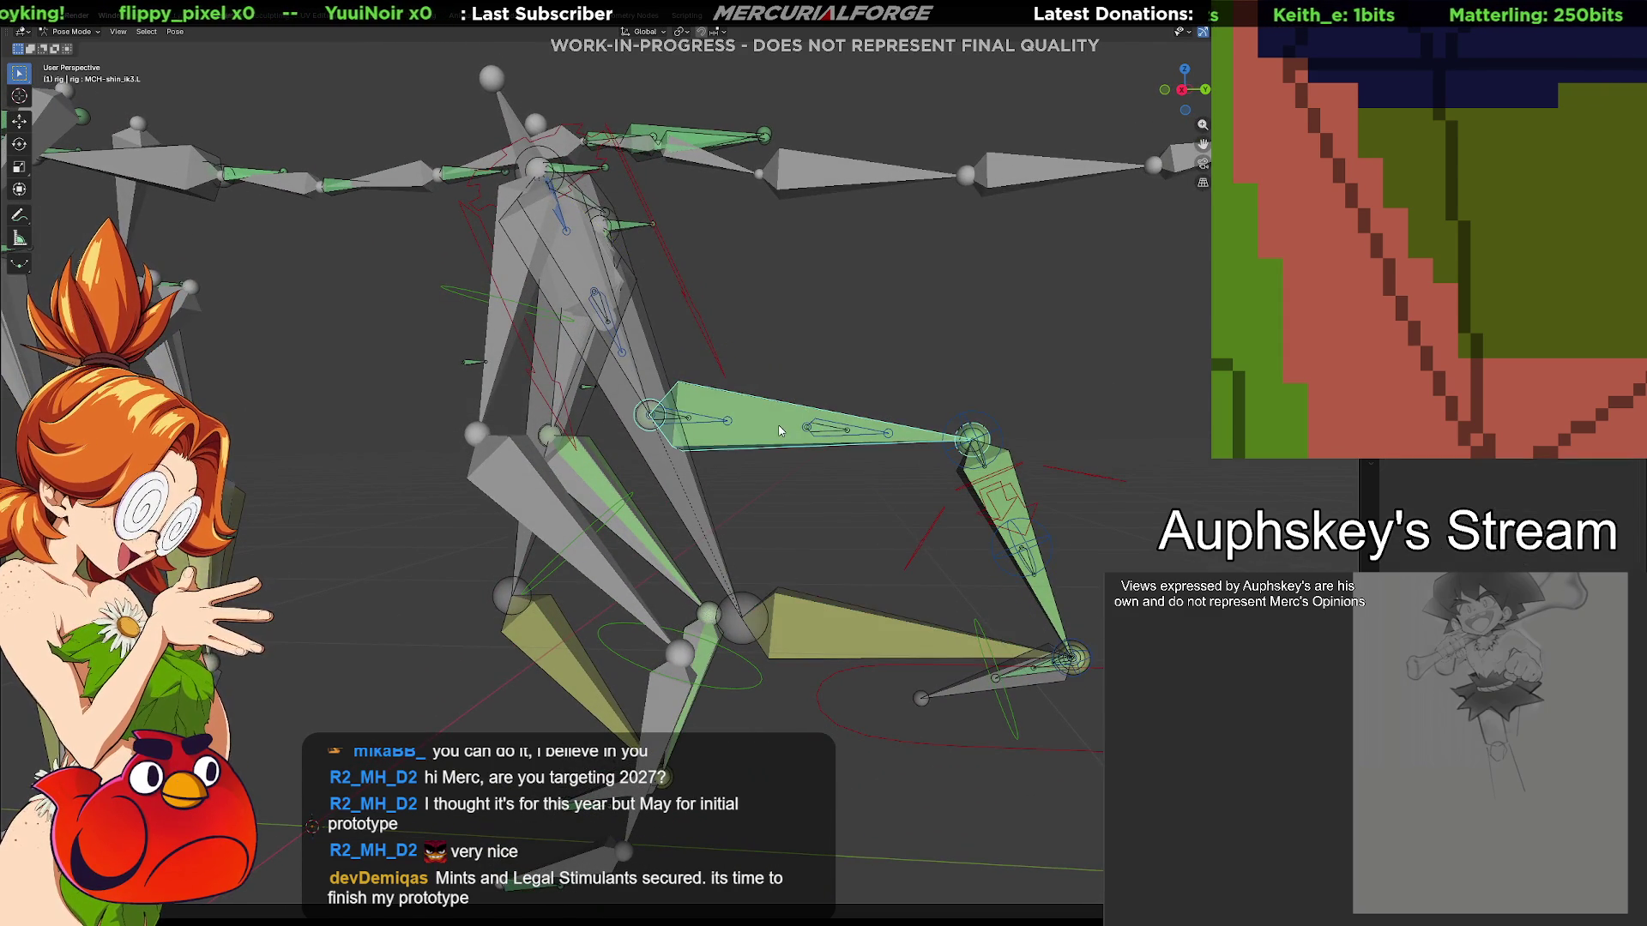
left_click(1015, 482)
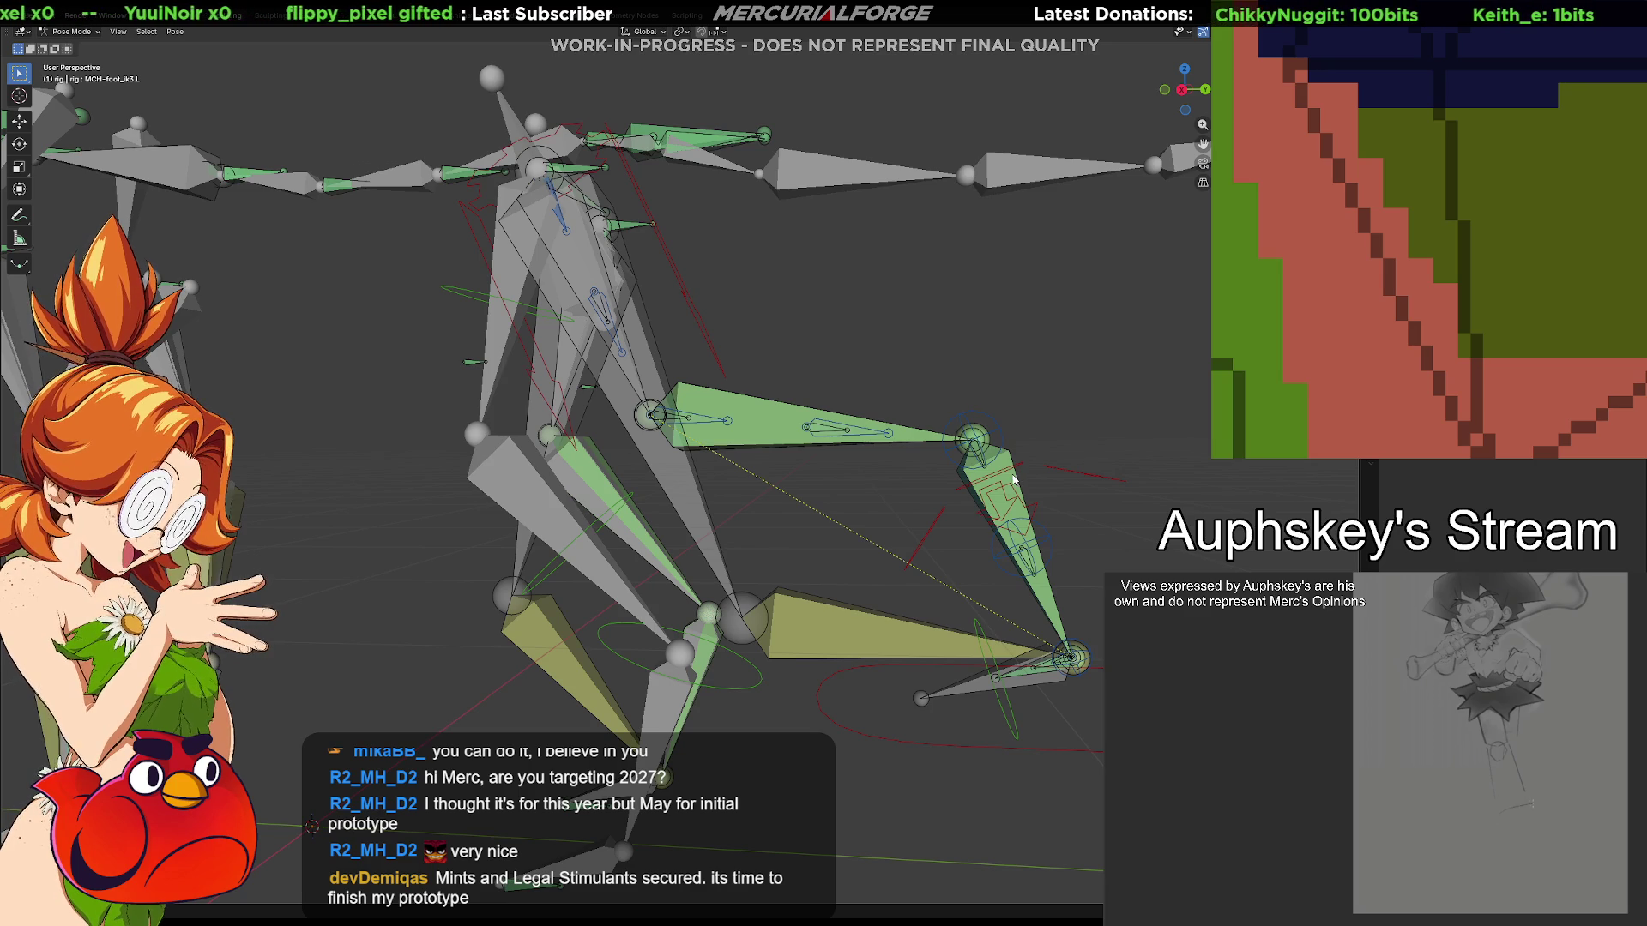
mouse_move(1067, 660)
middle_mouse_down()
mouse_move(919, 596)
mouse_move(821, 614)
middle_mouse_up()
left_click(822, 614)
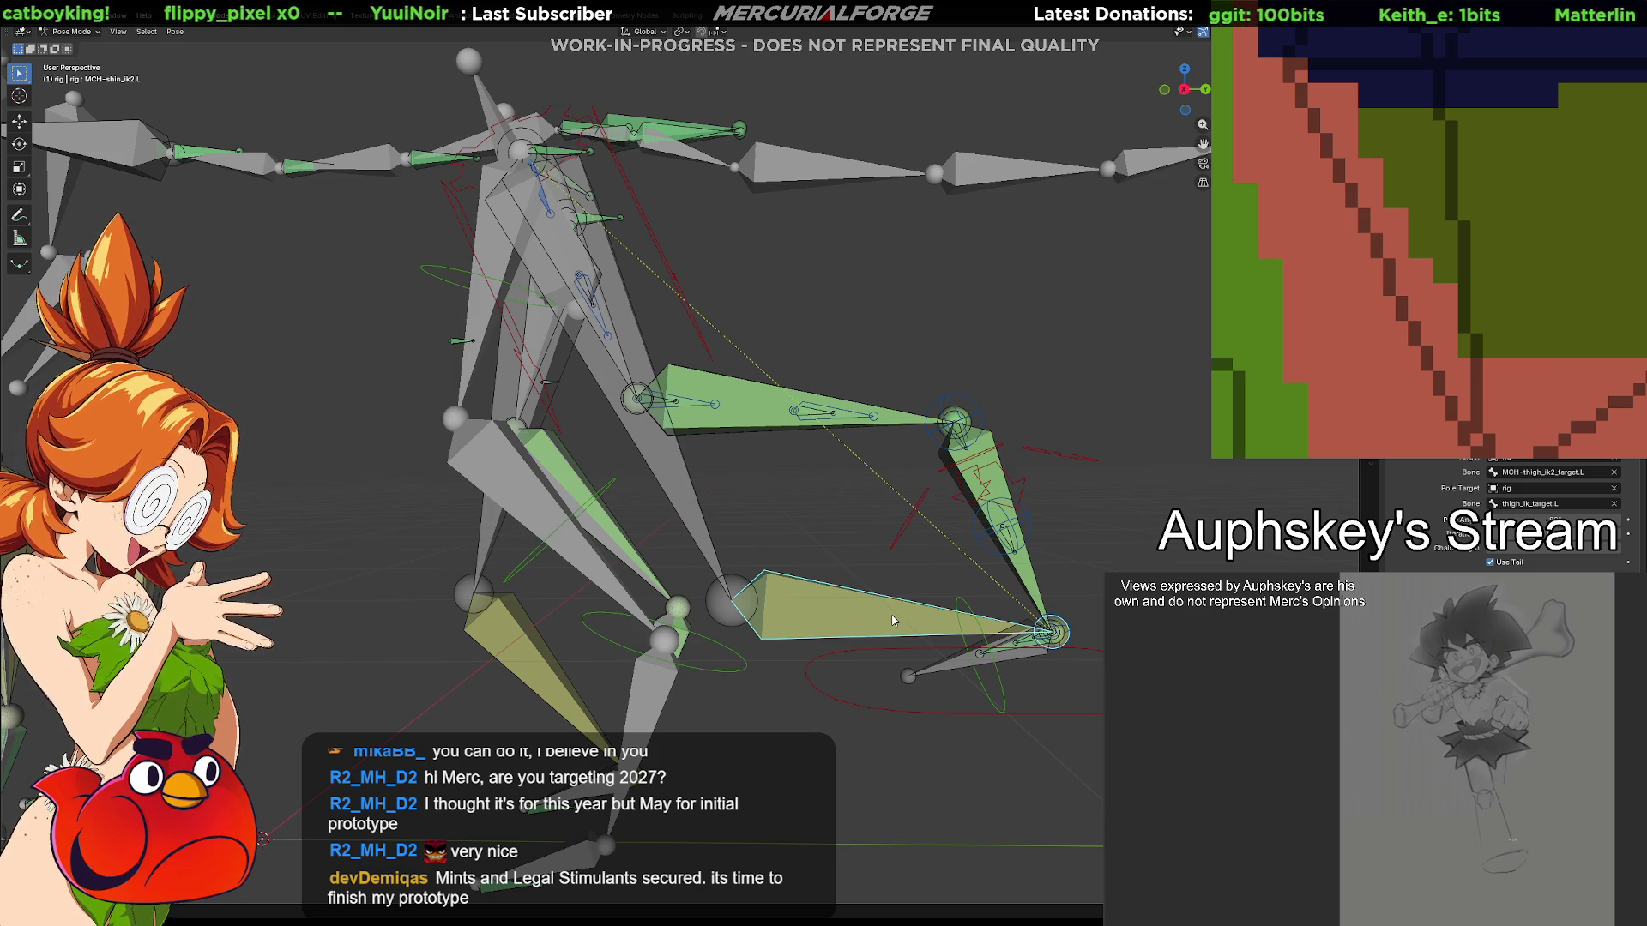
left_click(1052, 634)
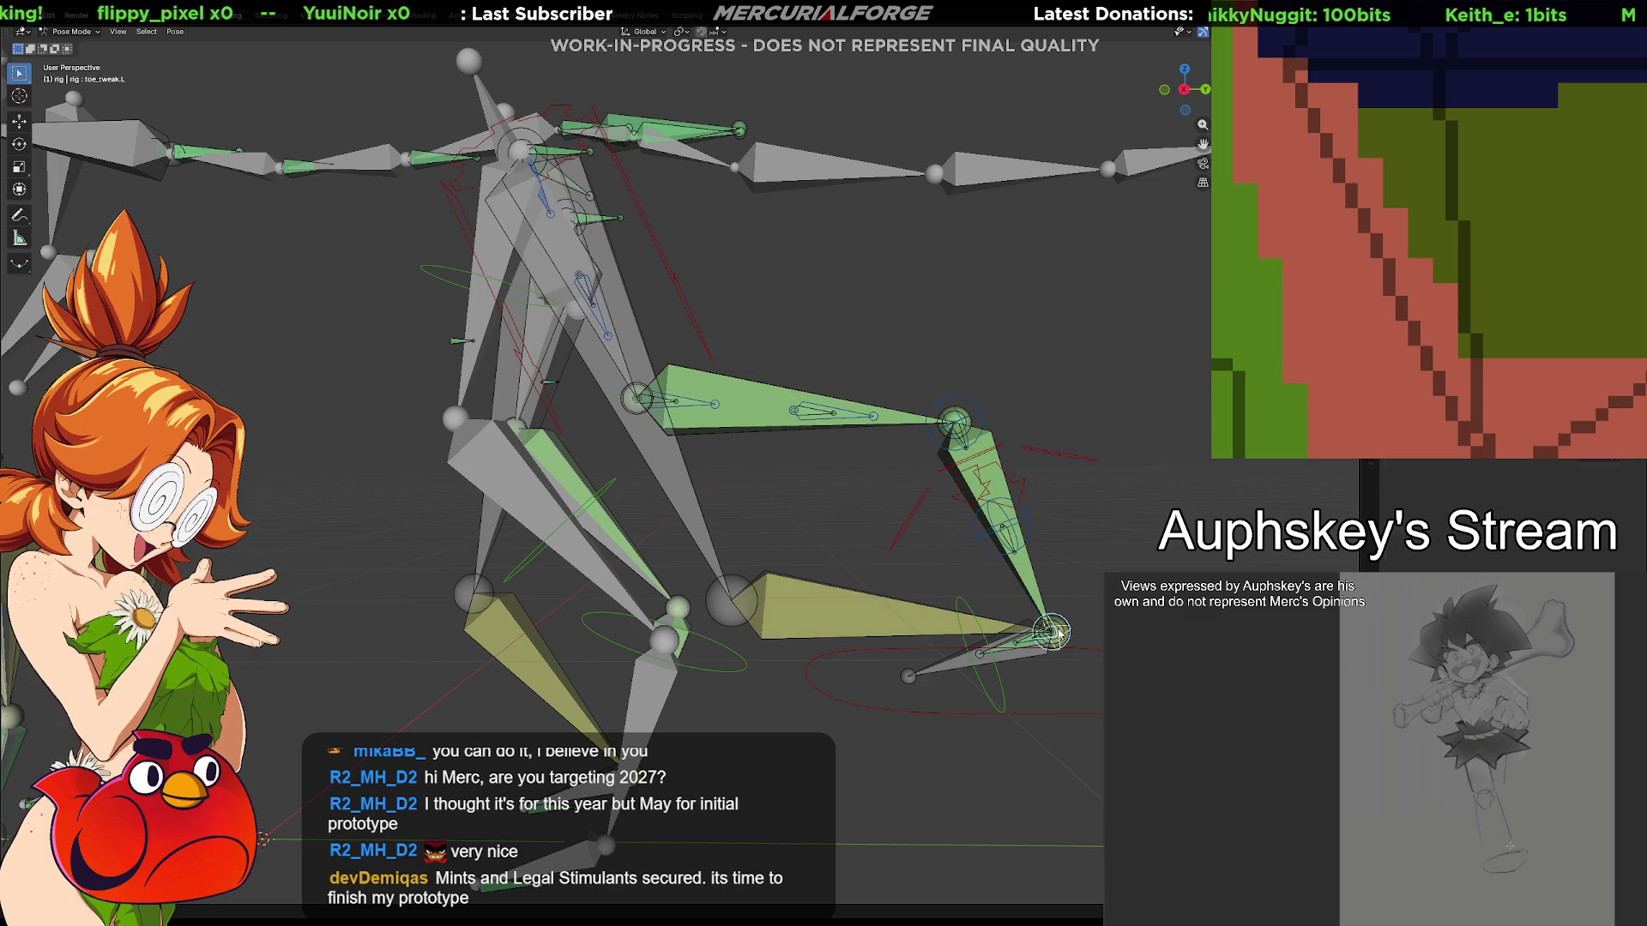
key("g")
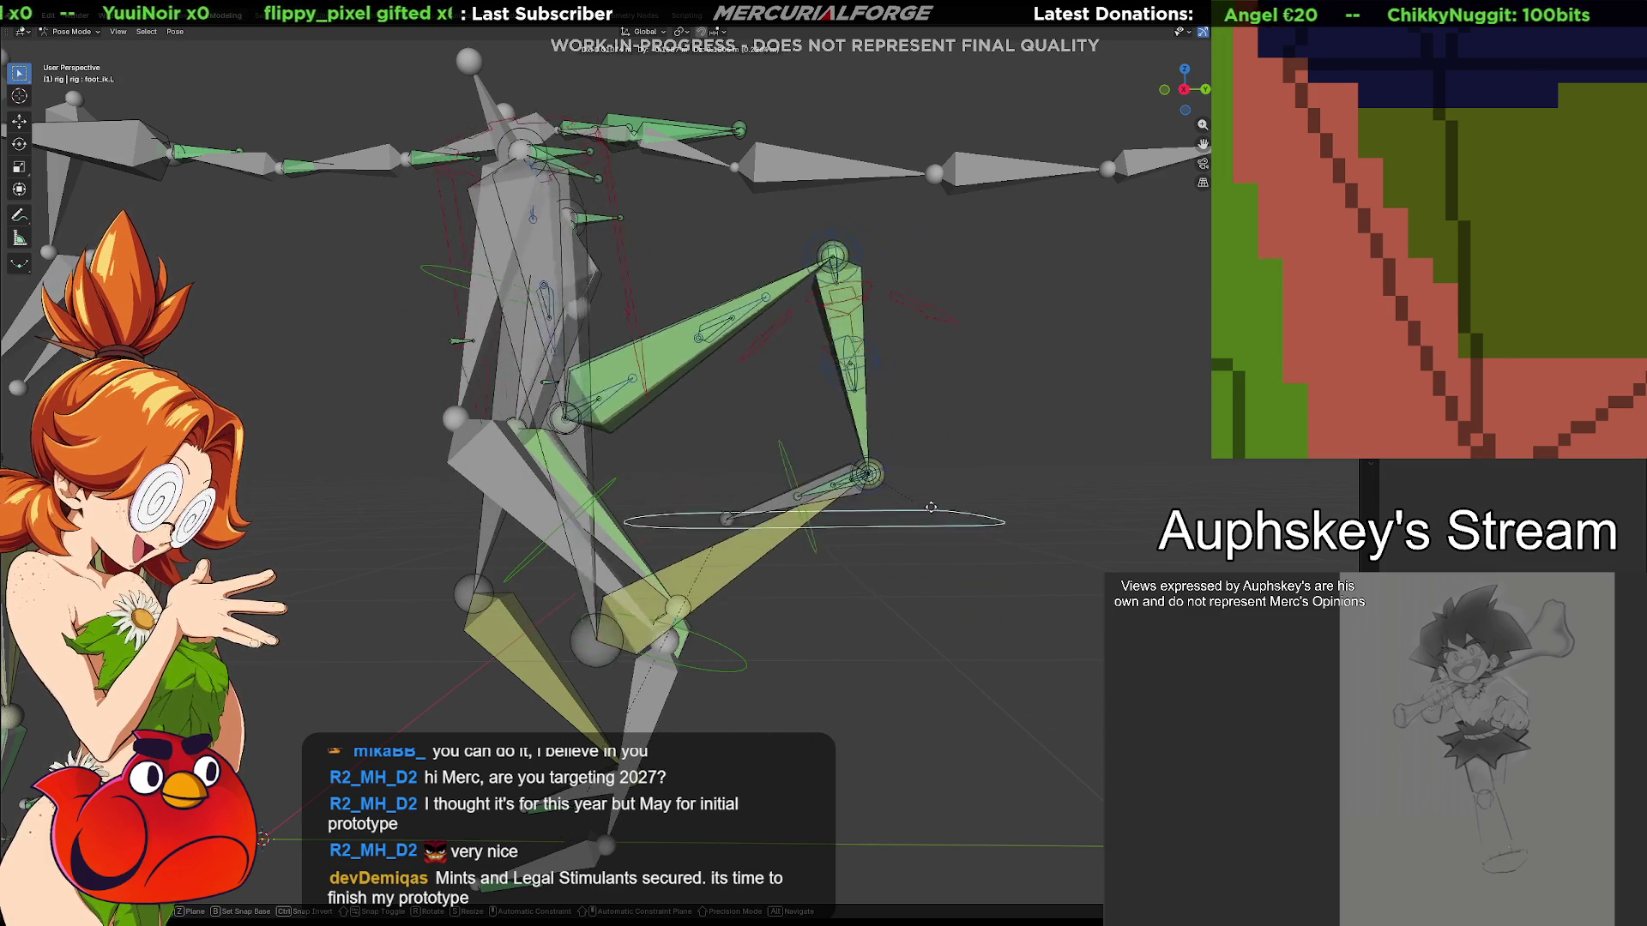
key("Escape")
left_click(995, 456)
left_click(767, 414)
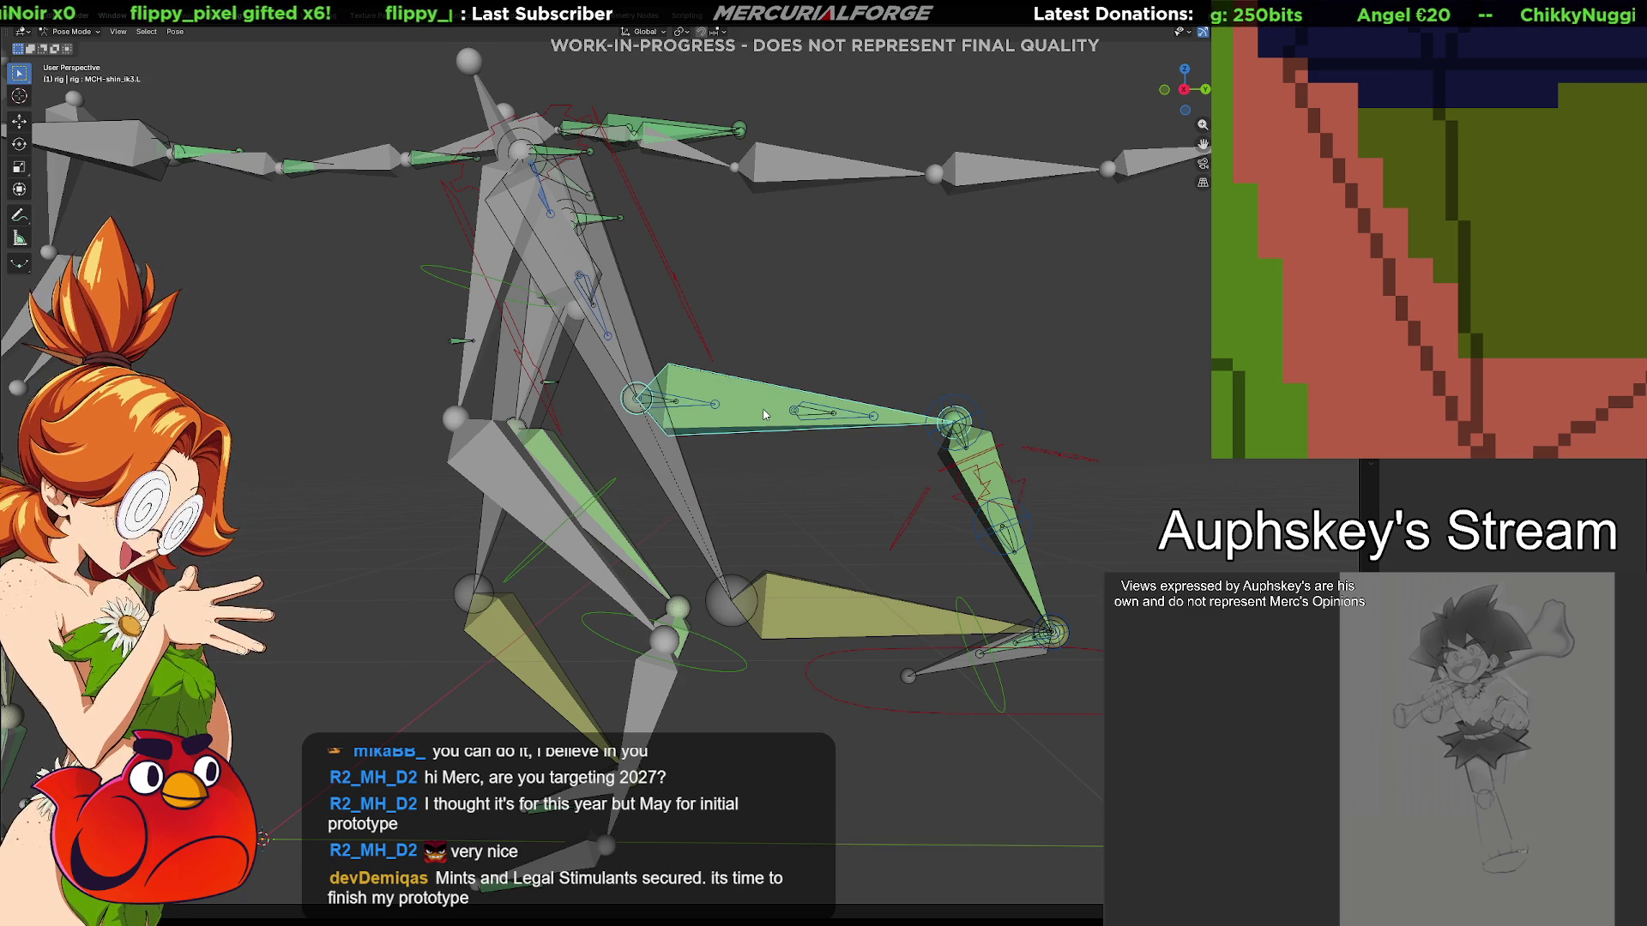
left_click(988, 461)
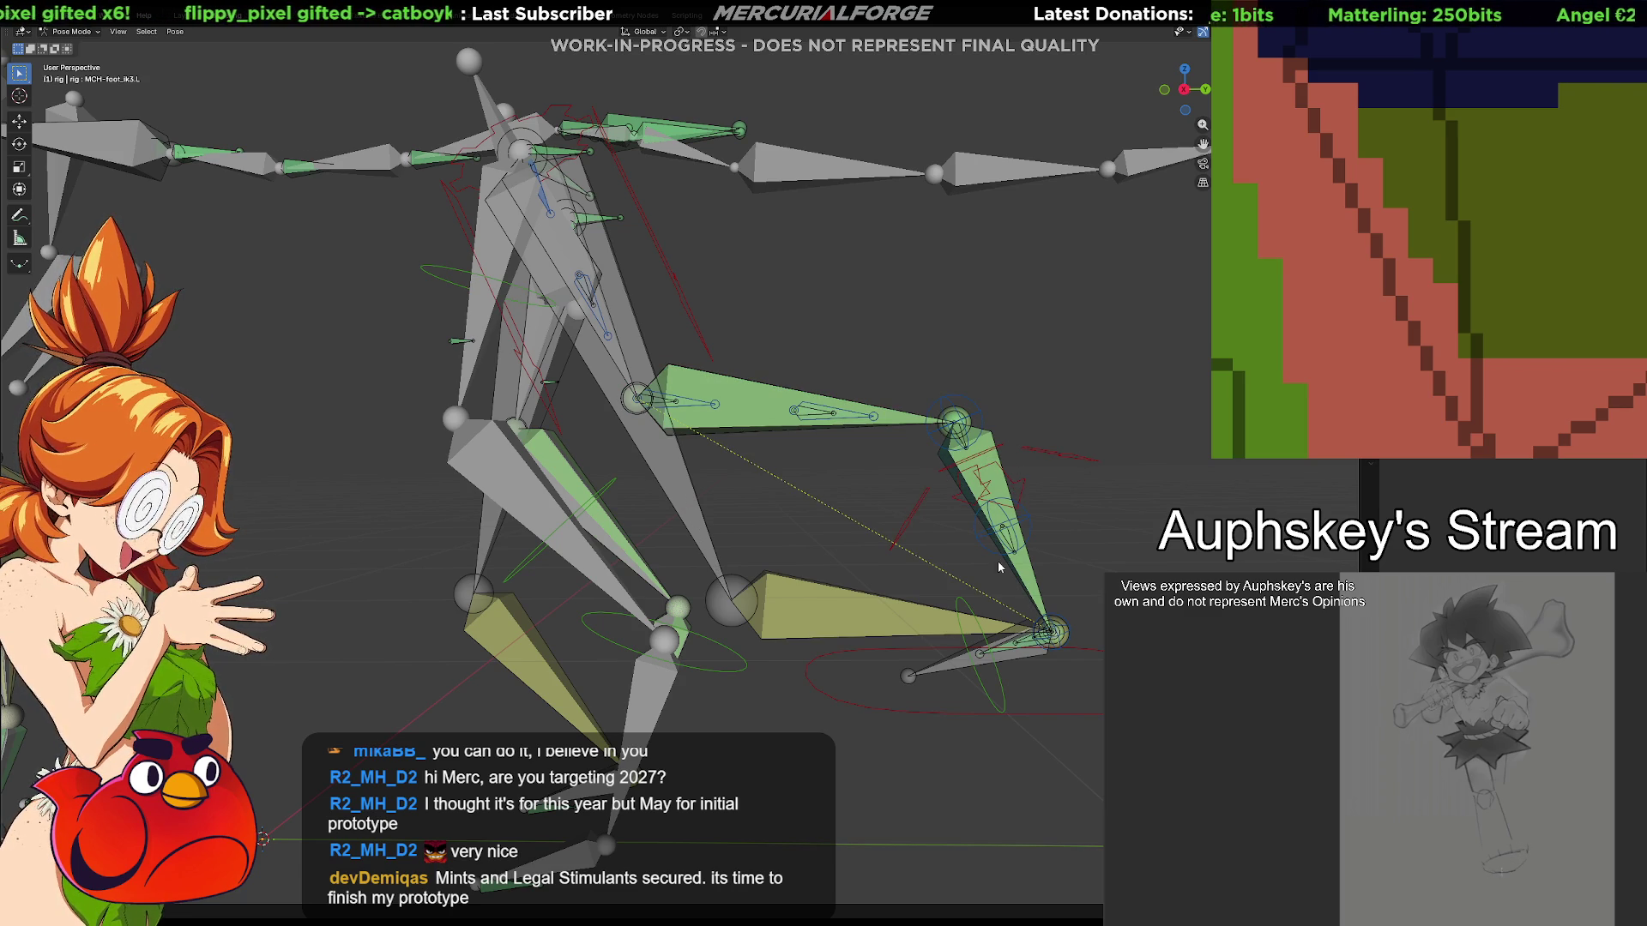
left_click(863, 617)
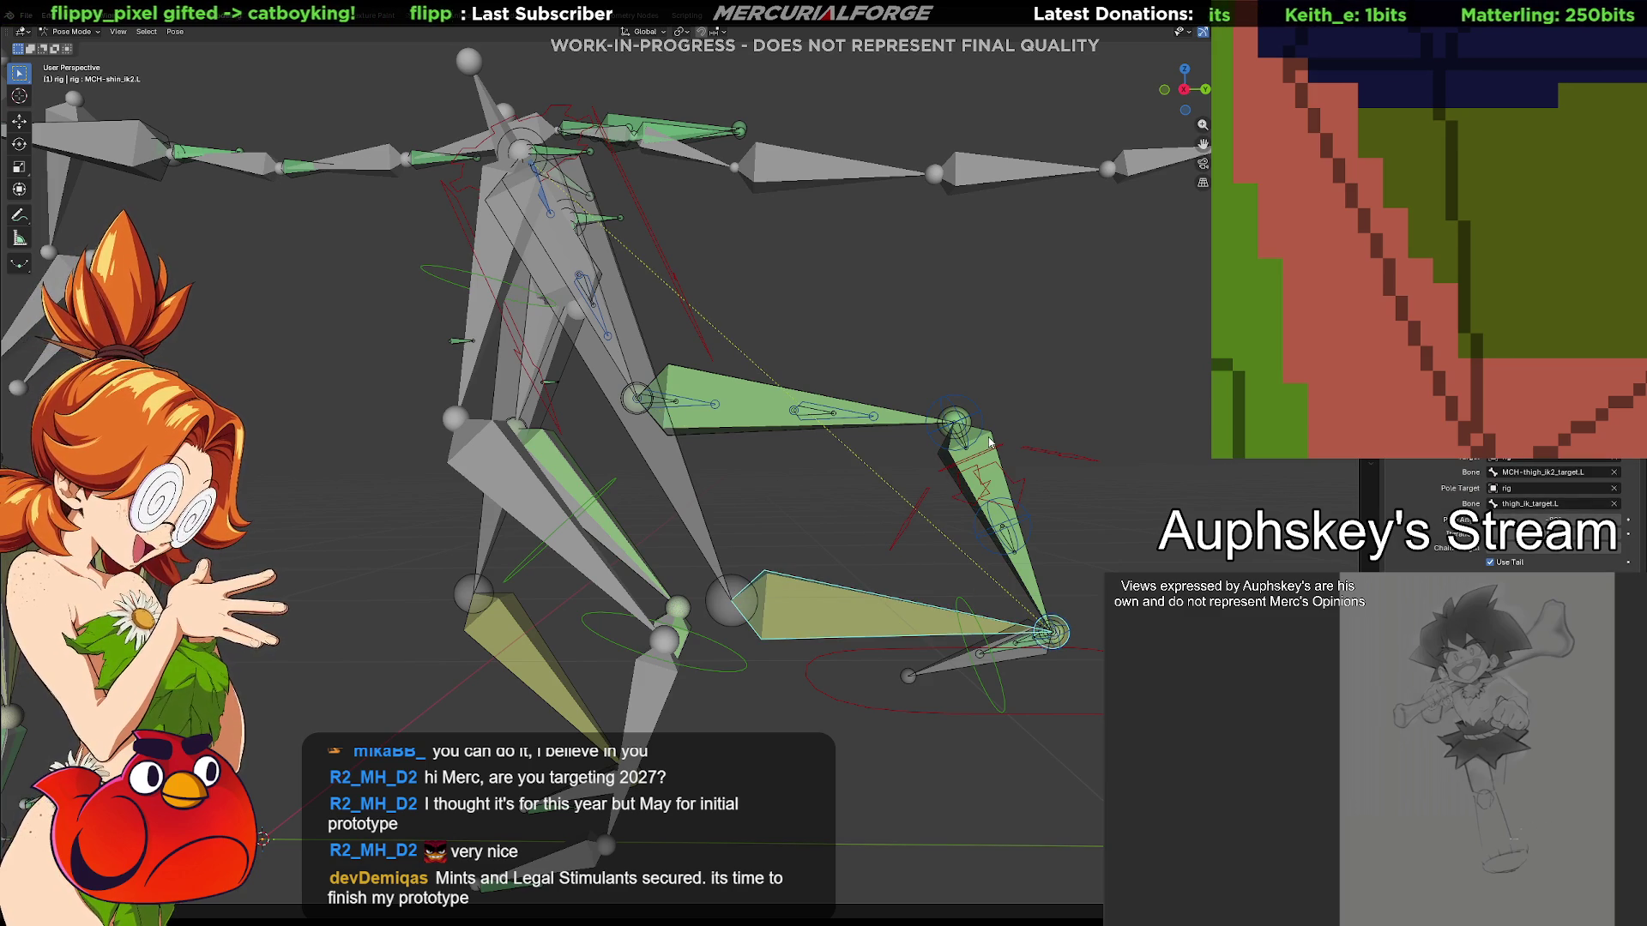
left_click(667, 450)
left_click(608, 335)
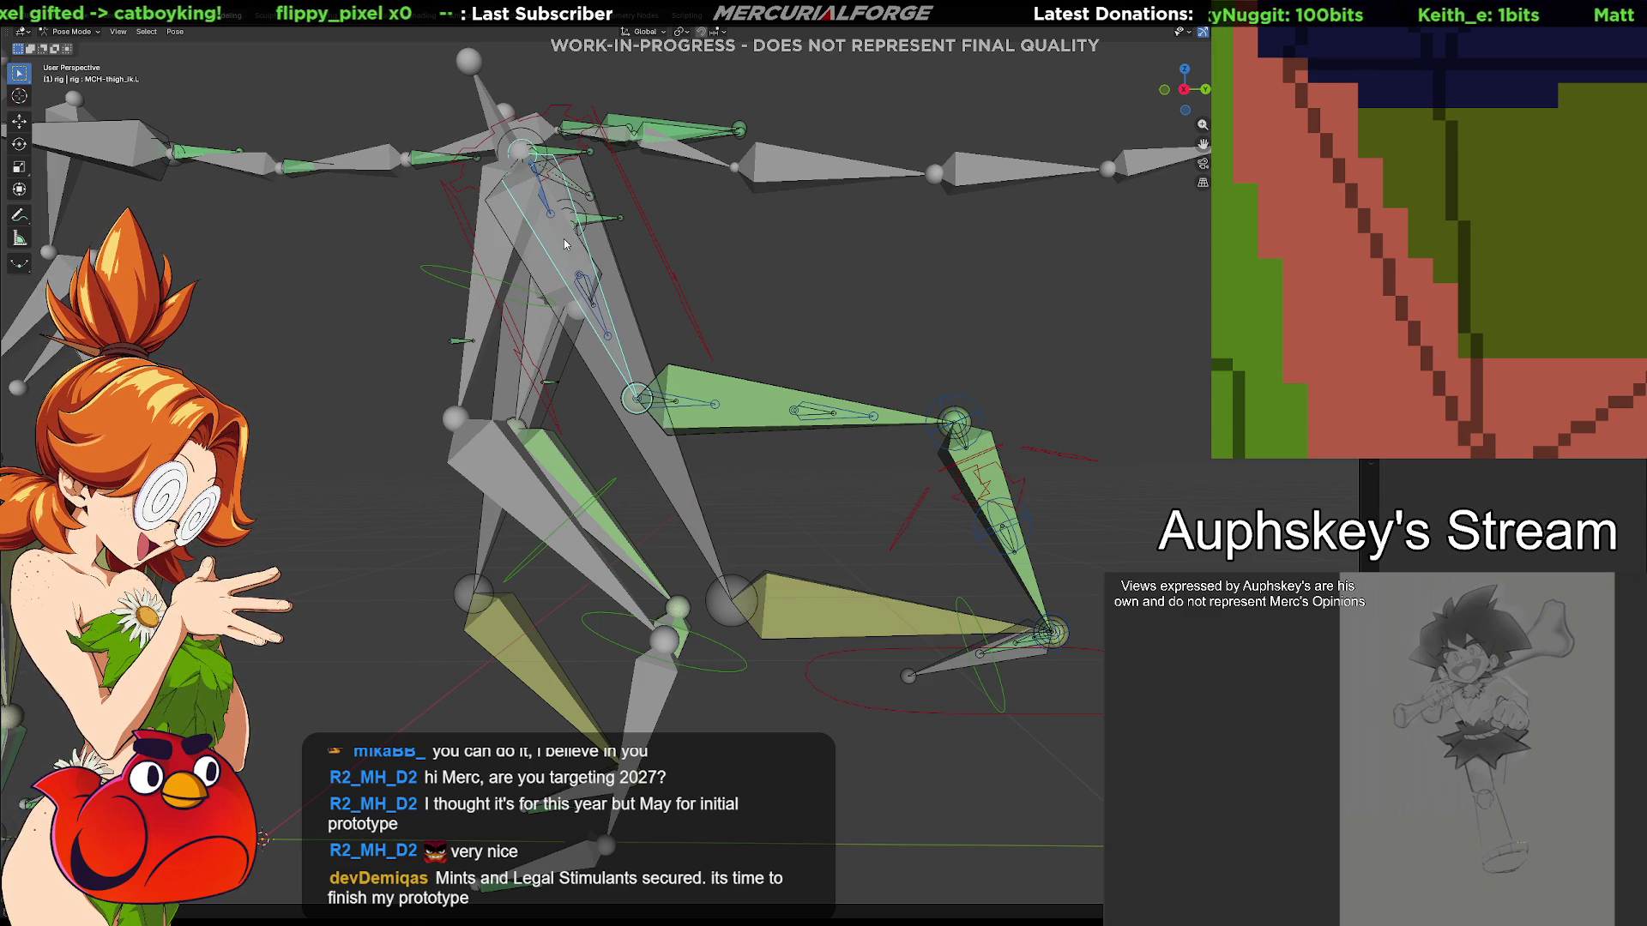
mouse_move(616, 275)
middle_mouse_down()
mouse_move(647, 370)
mouse_move(628, 309)
middle_mouse_up()
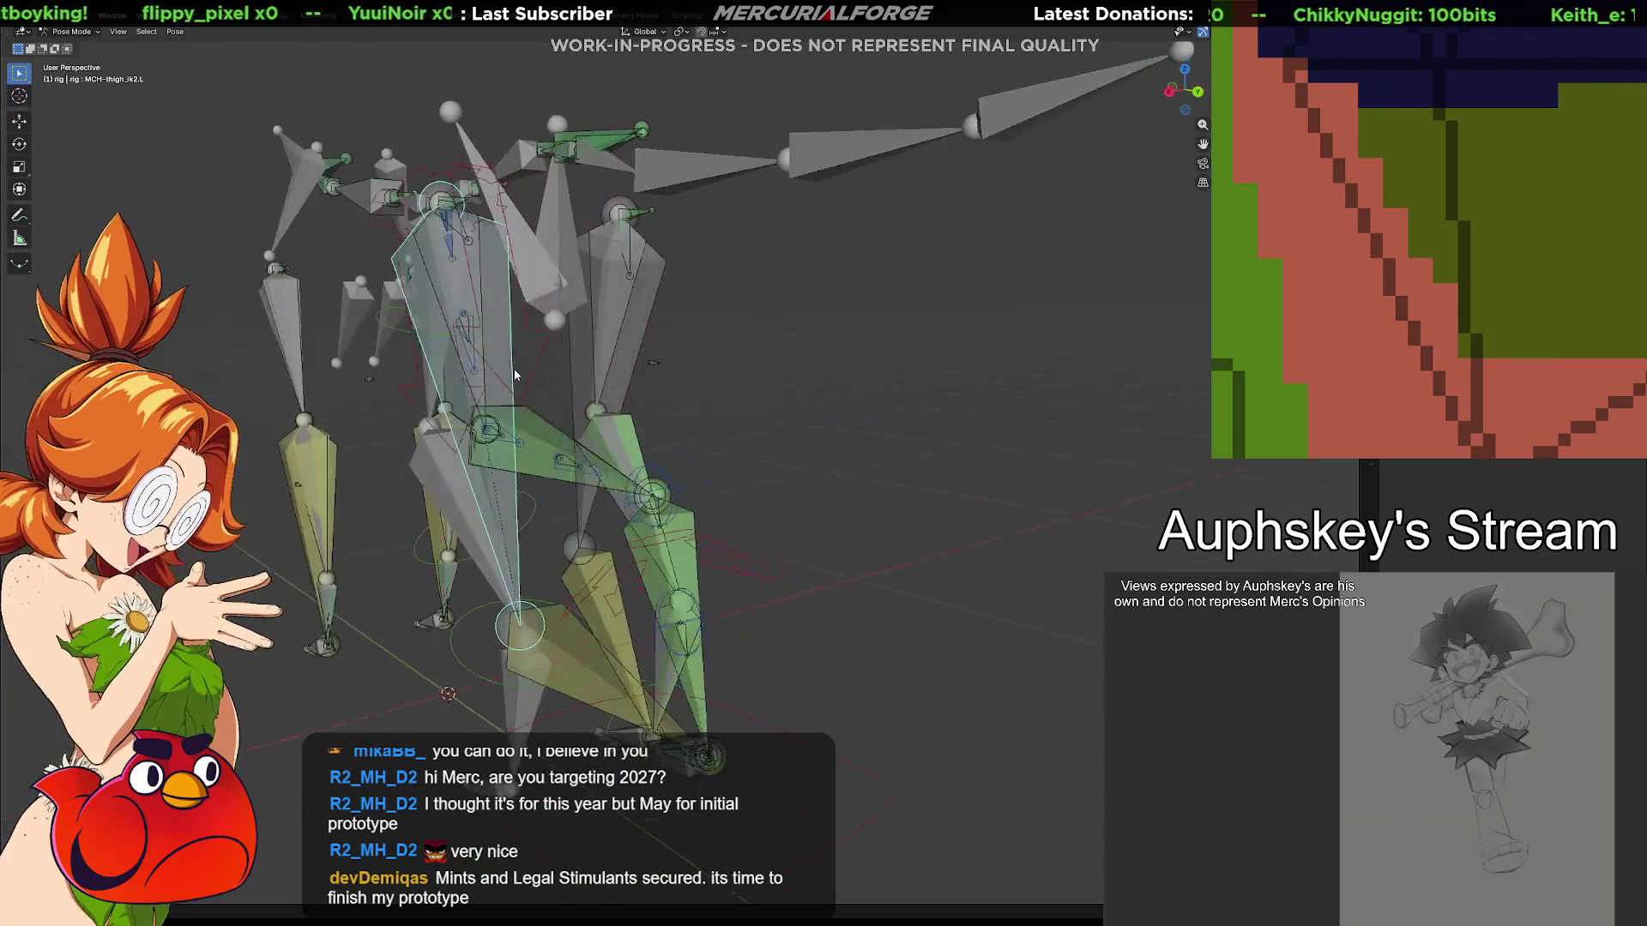
left_click(629, 299)
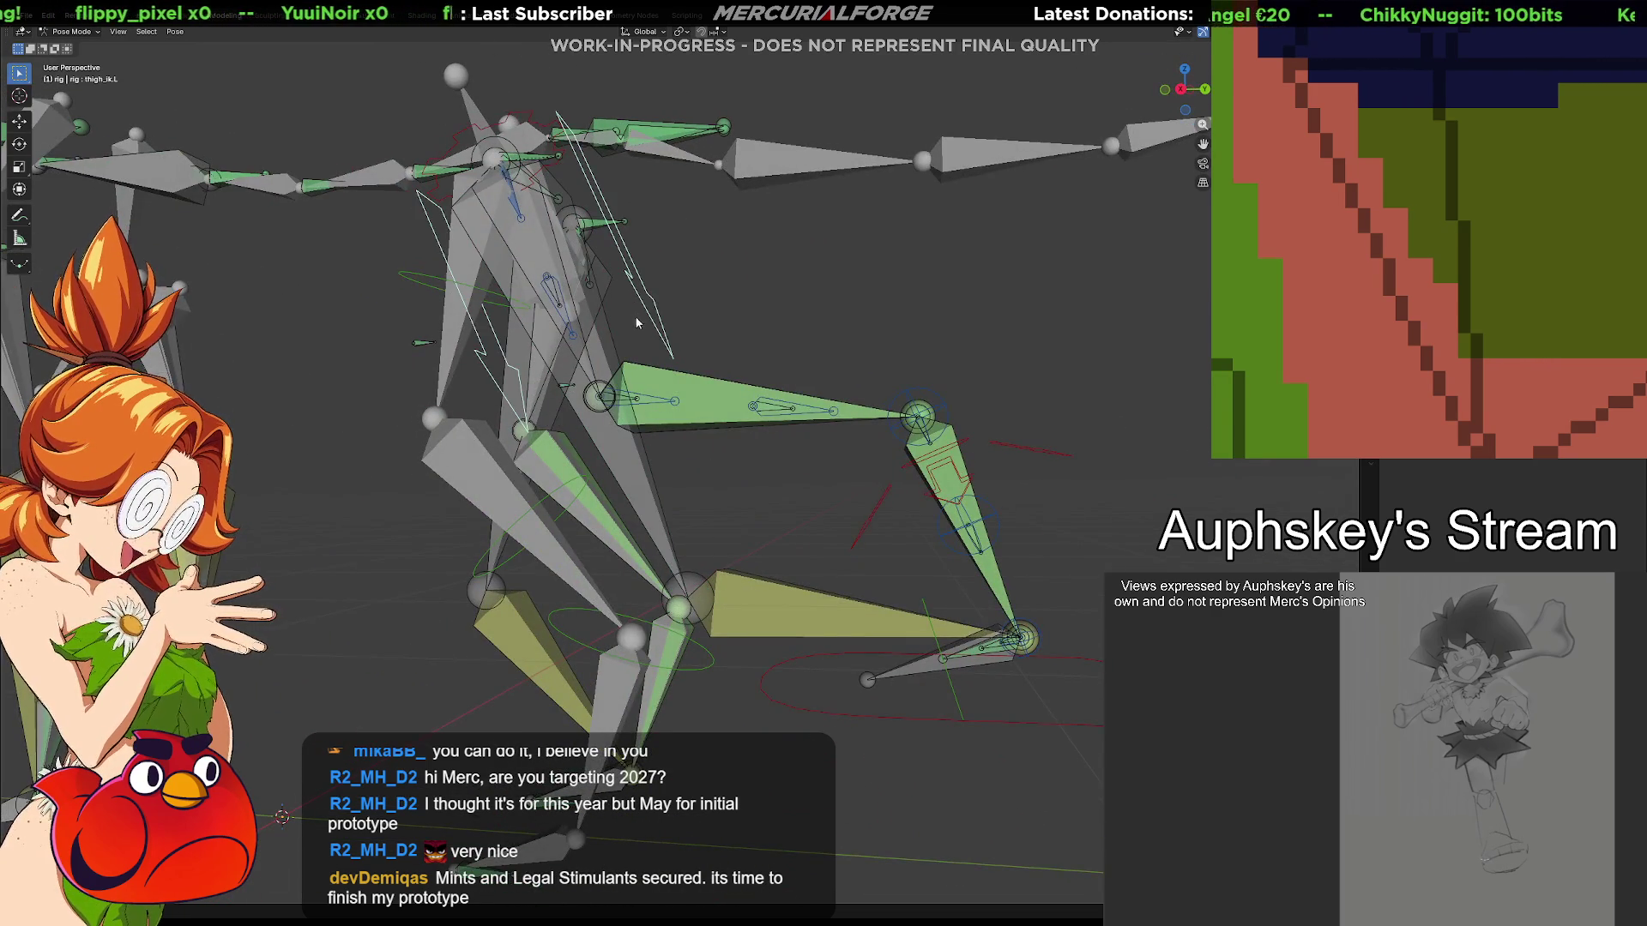
middle_click_drag(628, 299, 655, 326)
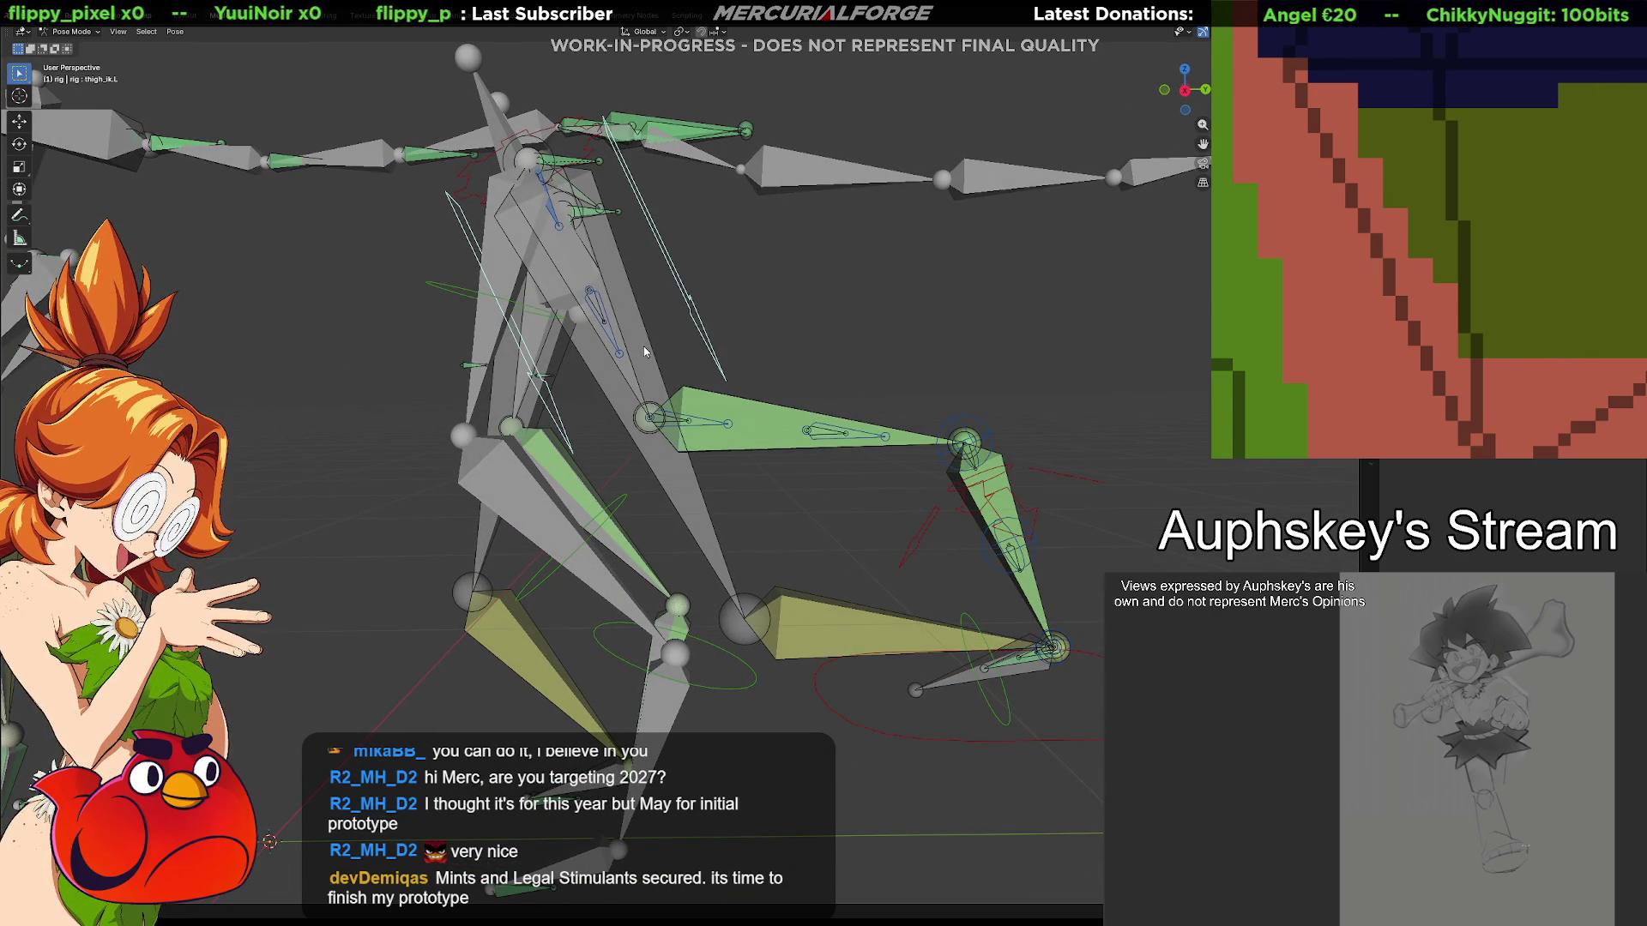
left_click(643, 346)
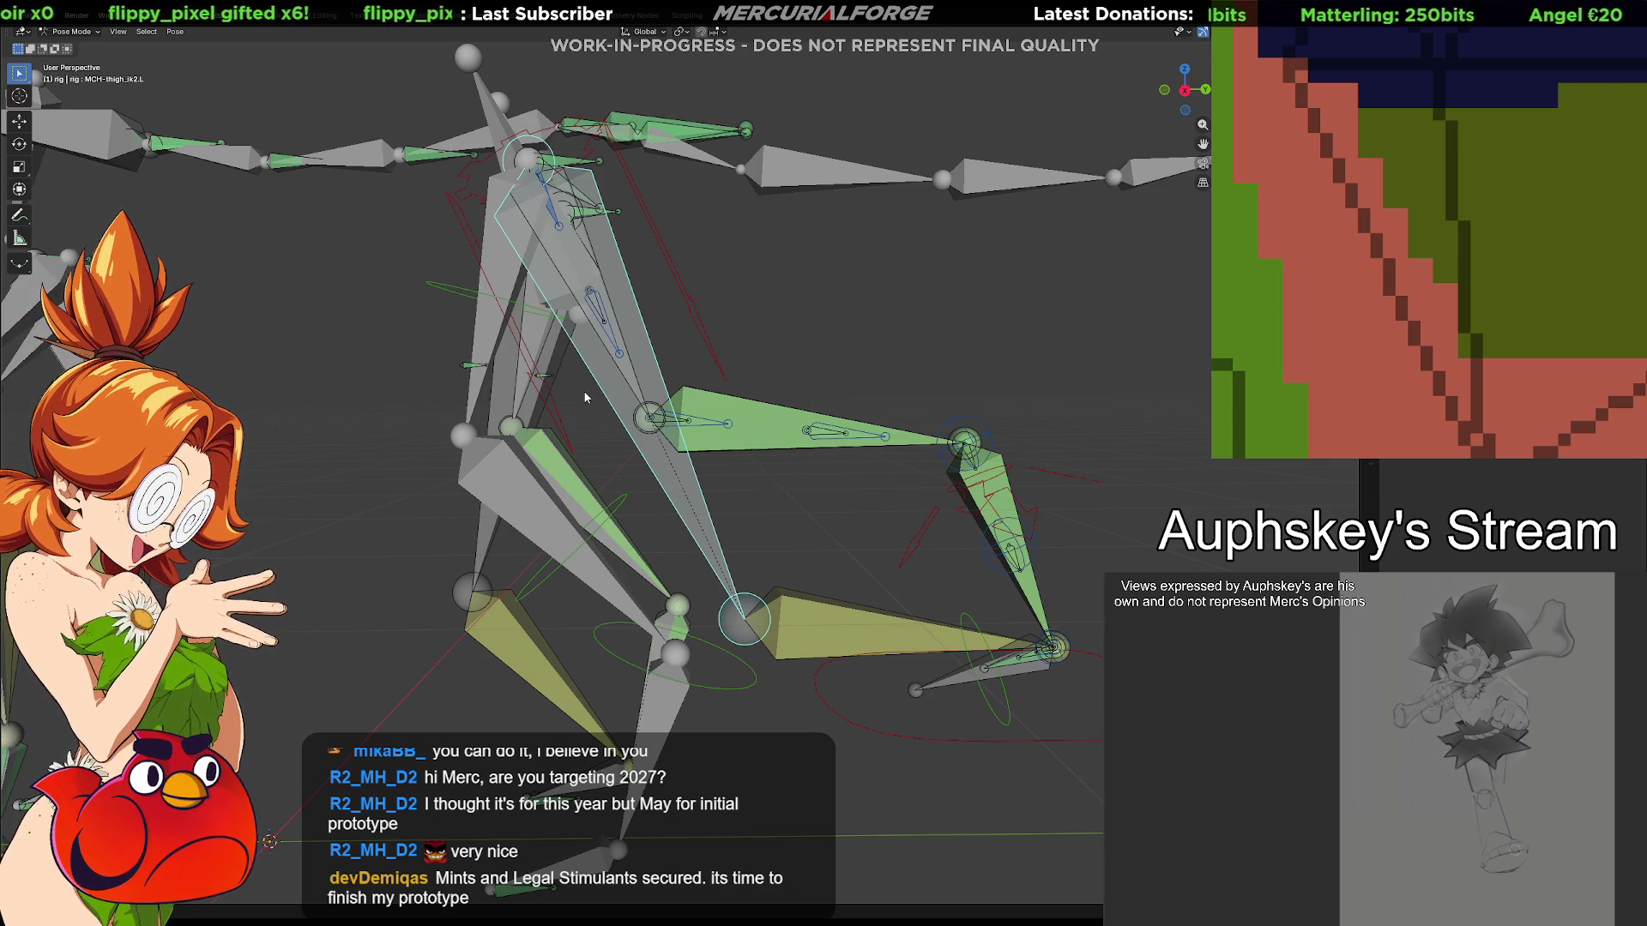
key("space")
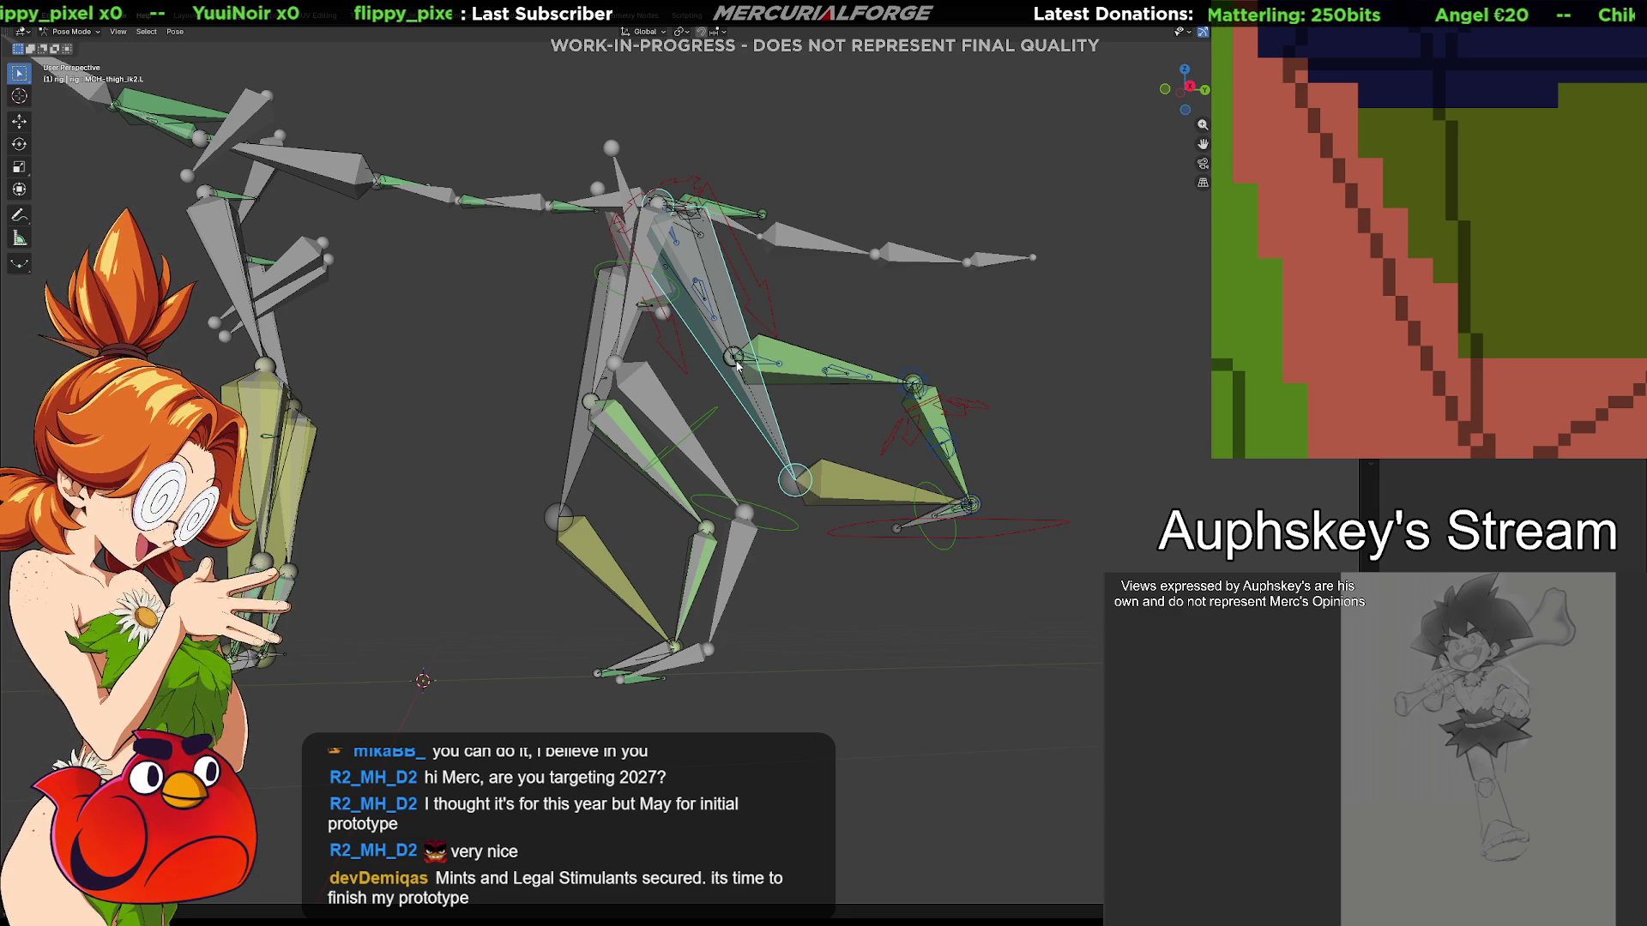
Orbit around the rig and select the yellow lower-leg bone to inspect its constraint
mouse_move(737, 402)
middle_mouse_down()
mouse_move(925, 475)
mouse_move(1019, 470)
mouse_move(677, 491)
middle_mouse_up()
left_click(834, 523)
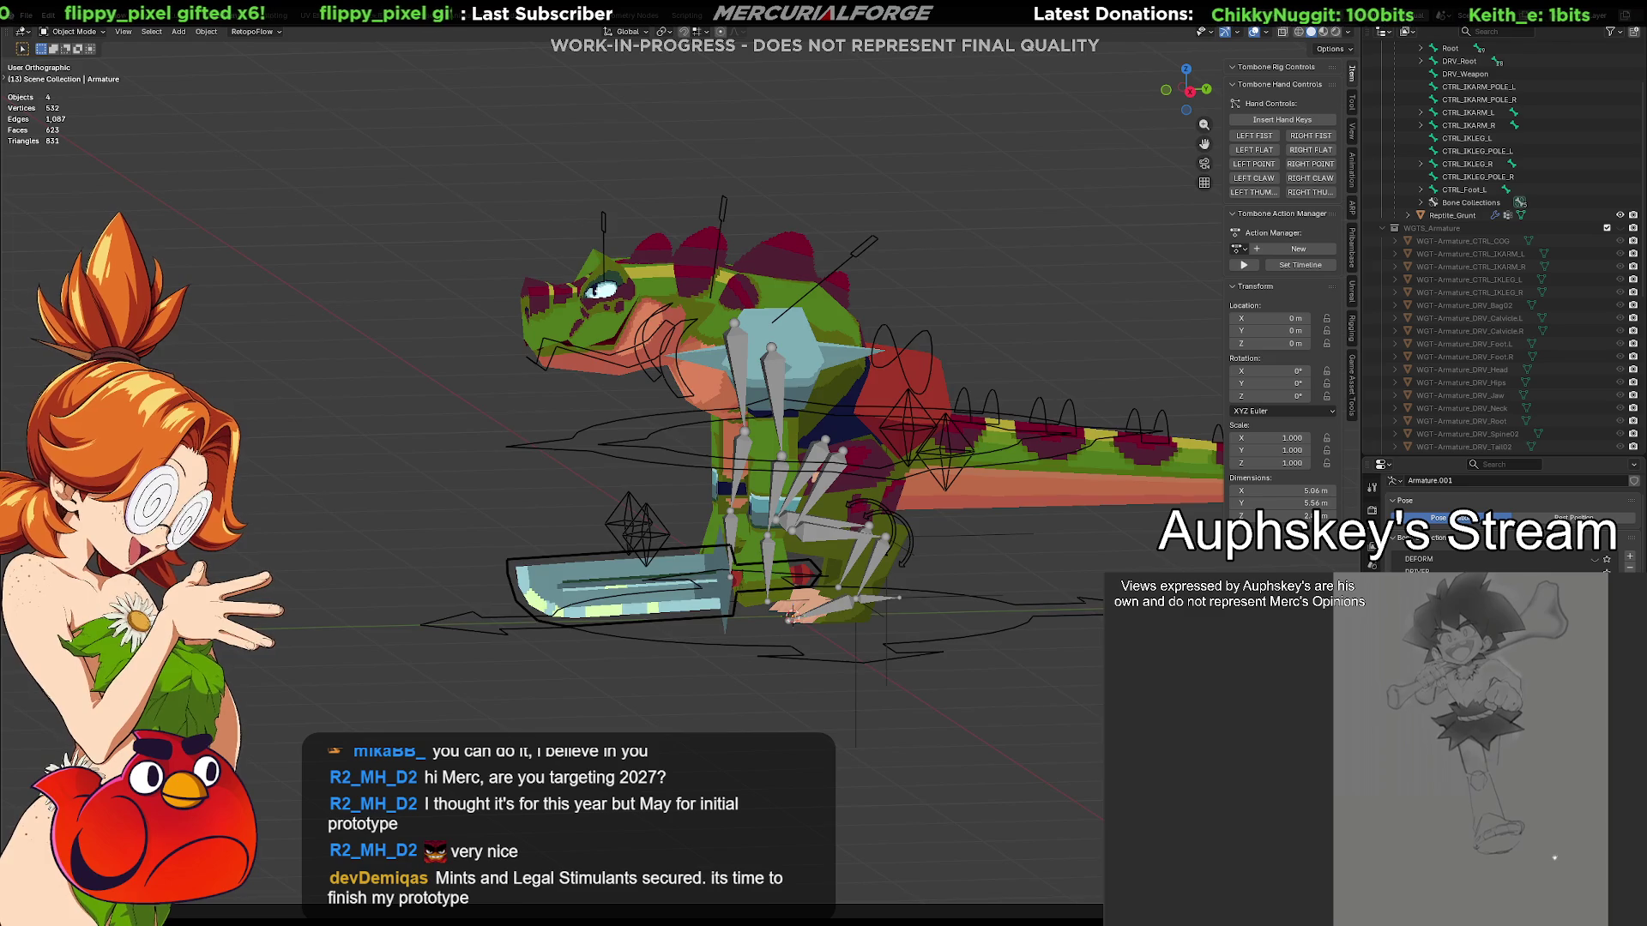
Frame the reptile's legs, select its armature and enter Edit Mode
left_click_drag(1177, 88, 1154, 73)
middle_click_drag(792, 570, 756, 566)
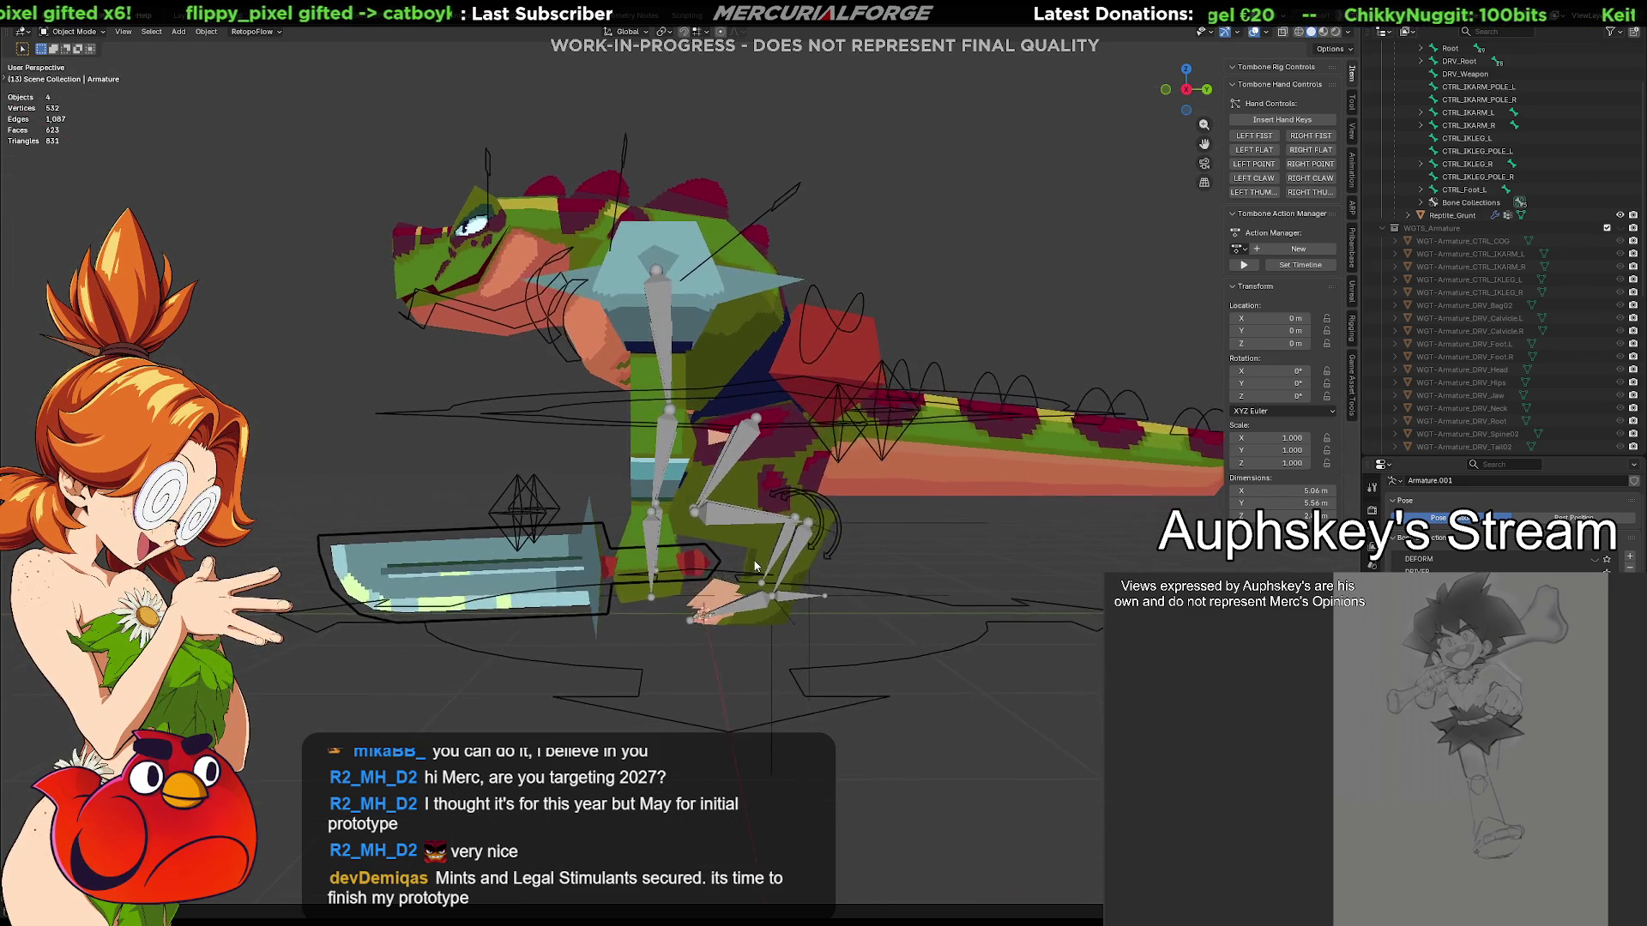
scroll(754, 564, "up", 2)
scroll(740, 553, "up", 1)
scroll(740, 552, "up", 2)
scroll(677, 535, "up", 2)
mouse_move(679, 536)
middle_mouse_down()
mouse_move(743, 574)
mouse_move(841, 555)
mouse_move(845, 535)
mouse_move(811, 532)
middle_mouse_up()
left_click(810, 533)
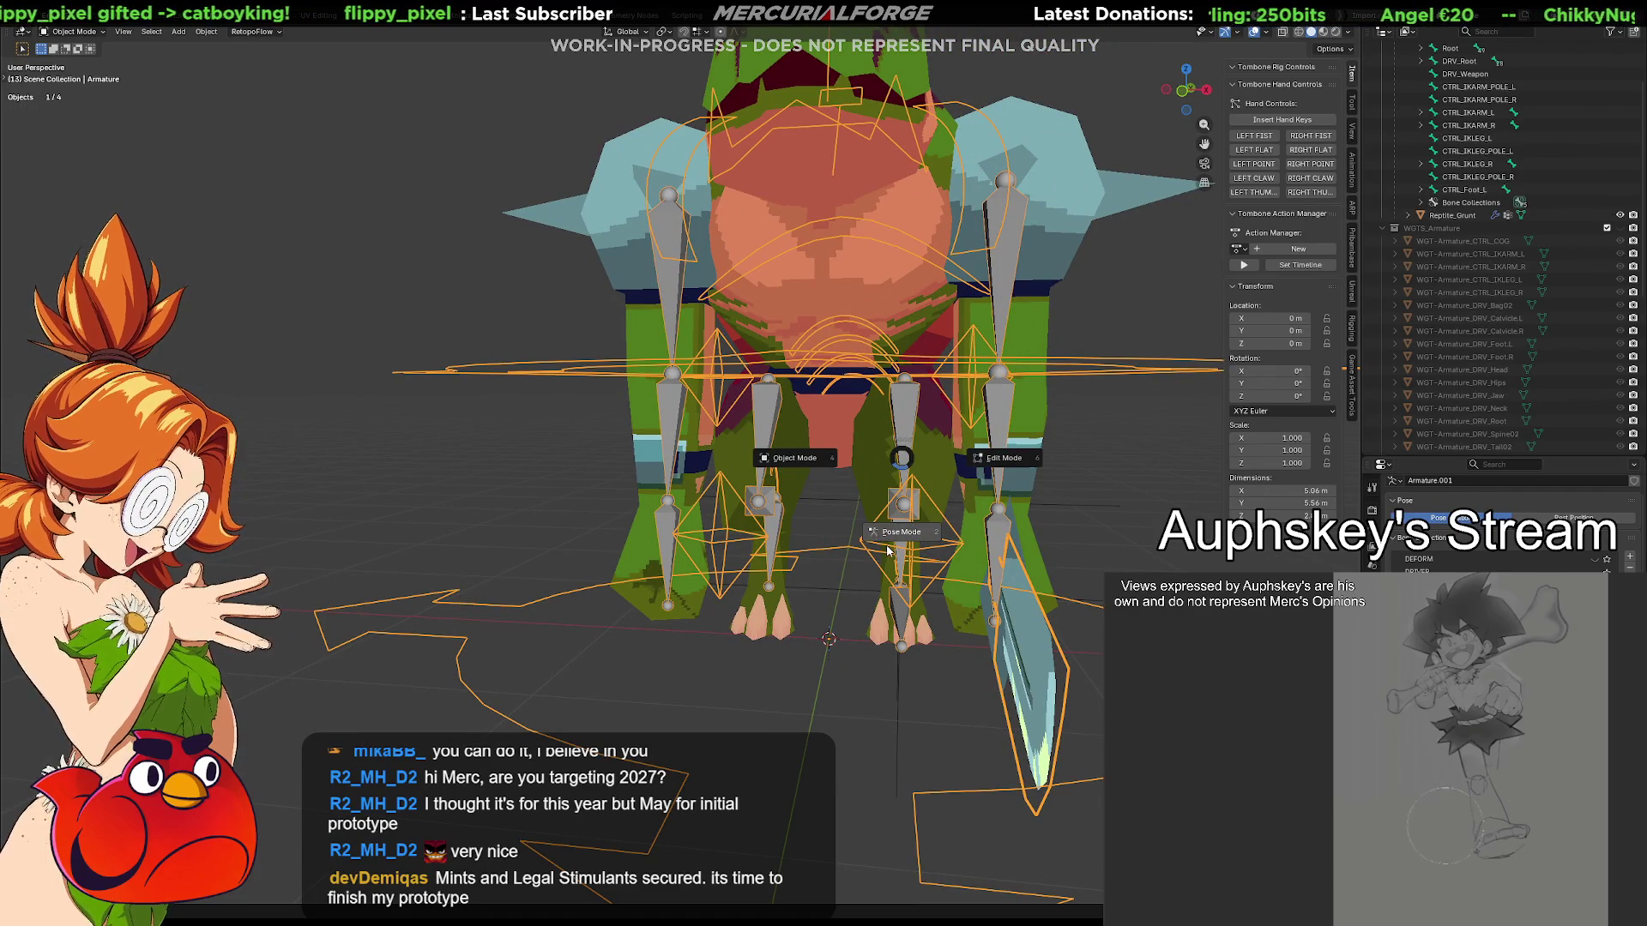
key("Tab")
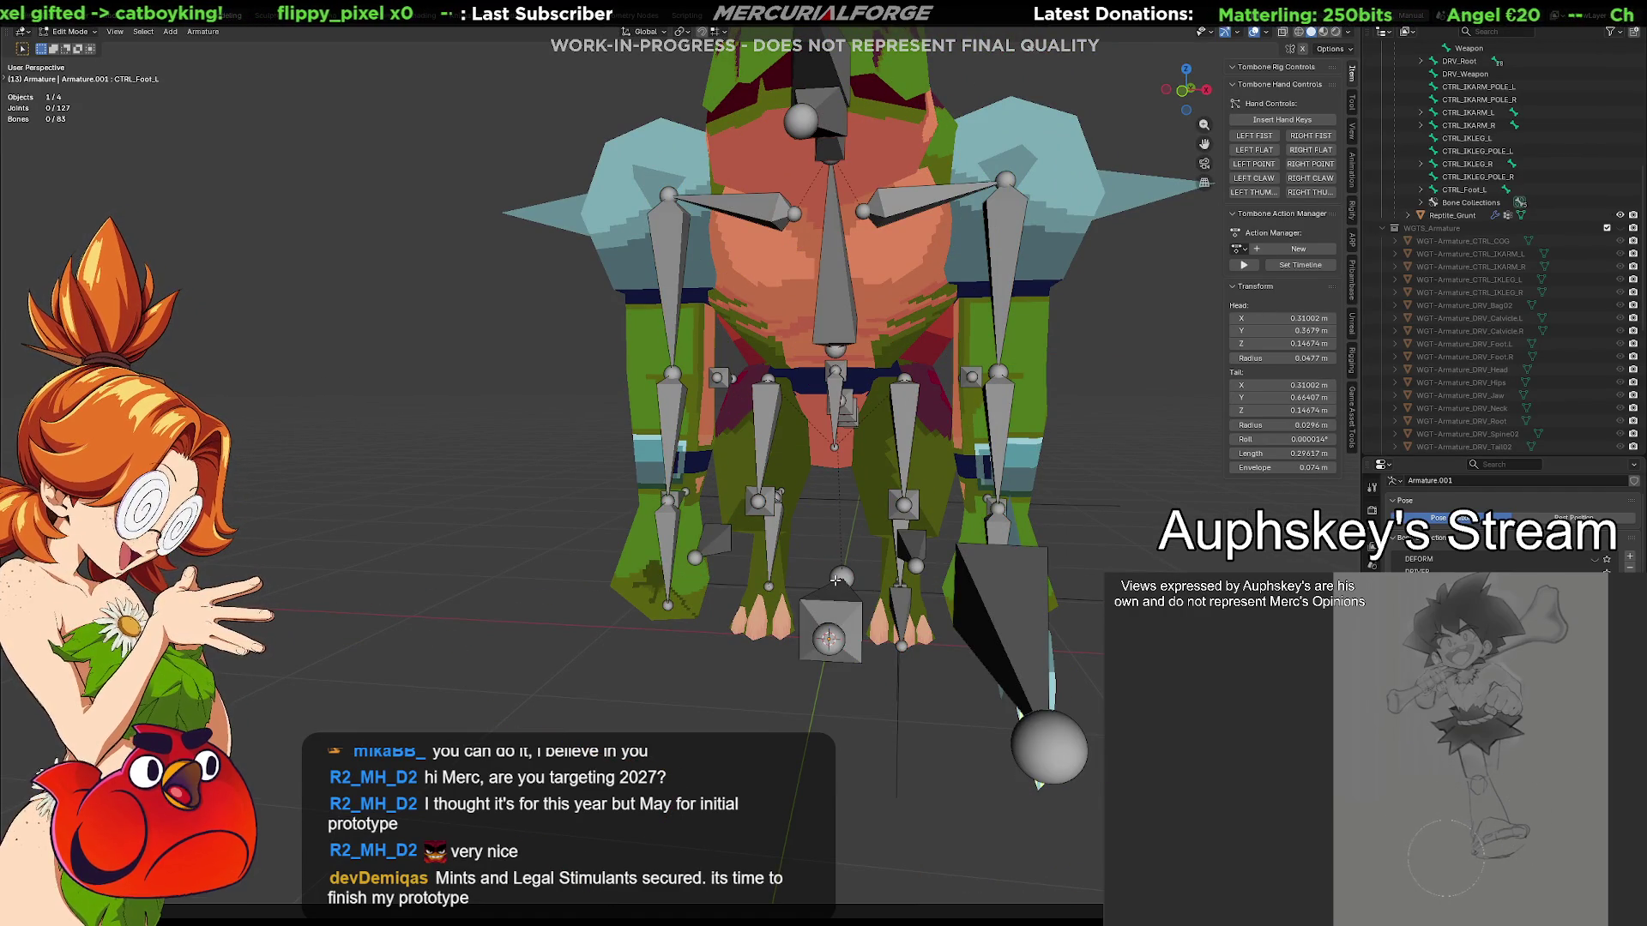
Add a new bone at the 3D cursor and drag it toward the creature's foot
key("KP_1")
key("shift+a")
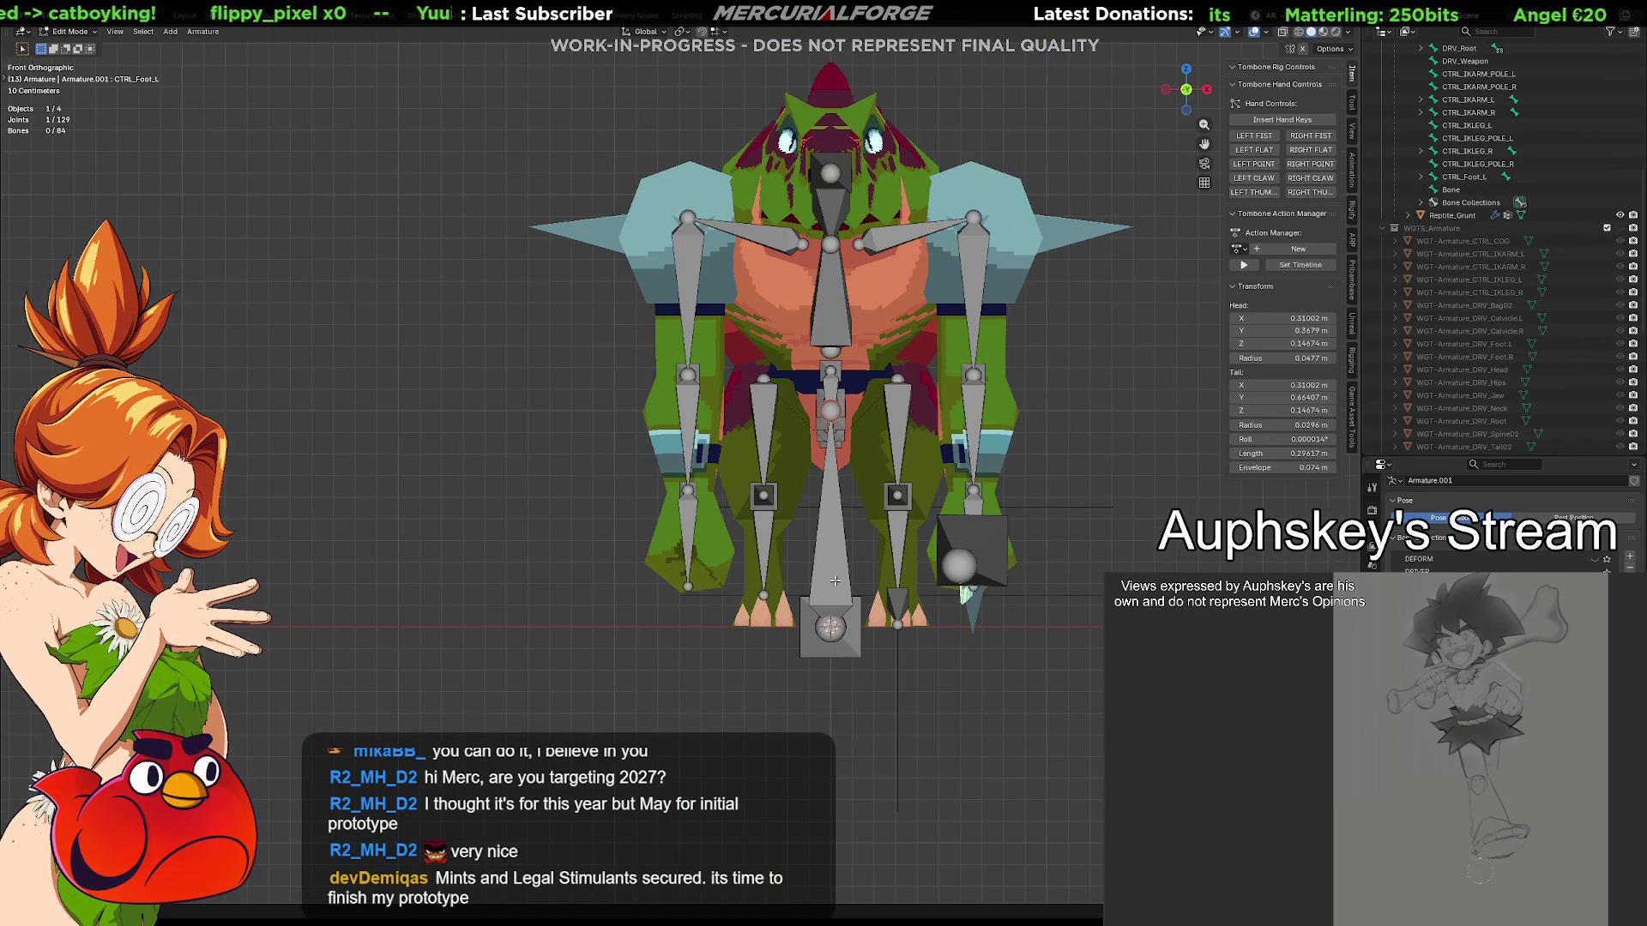
left_click(839, 544)
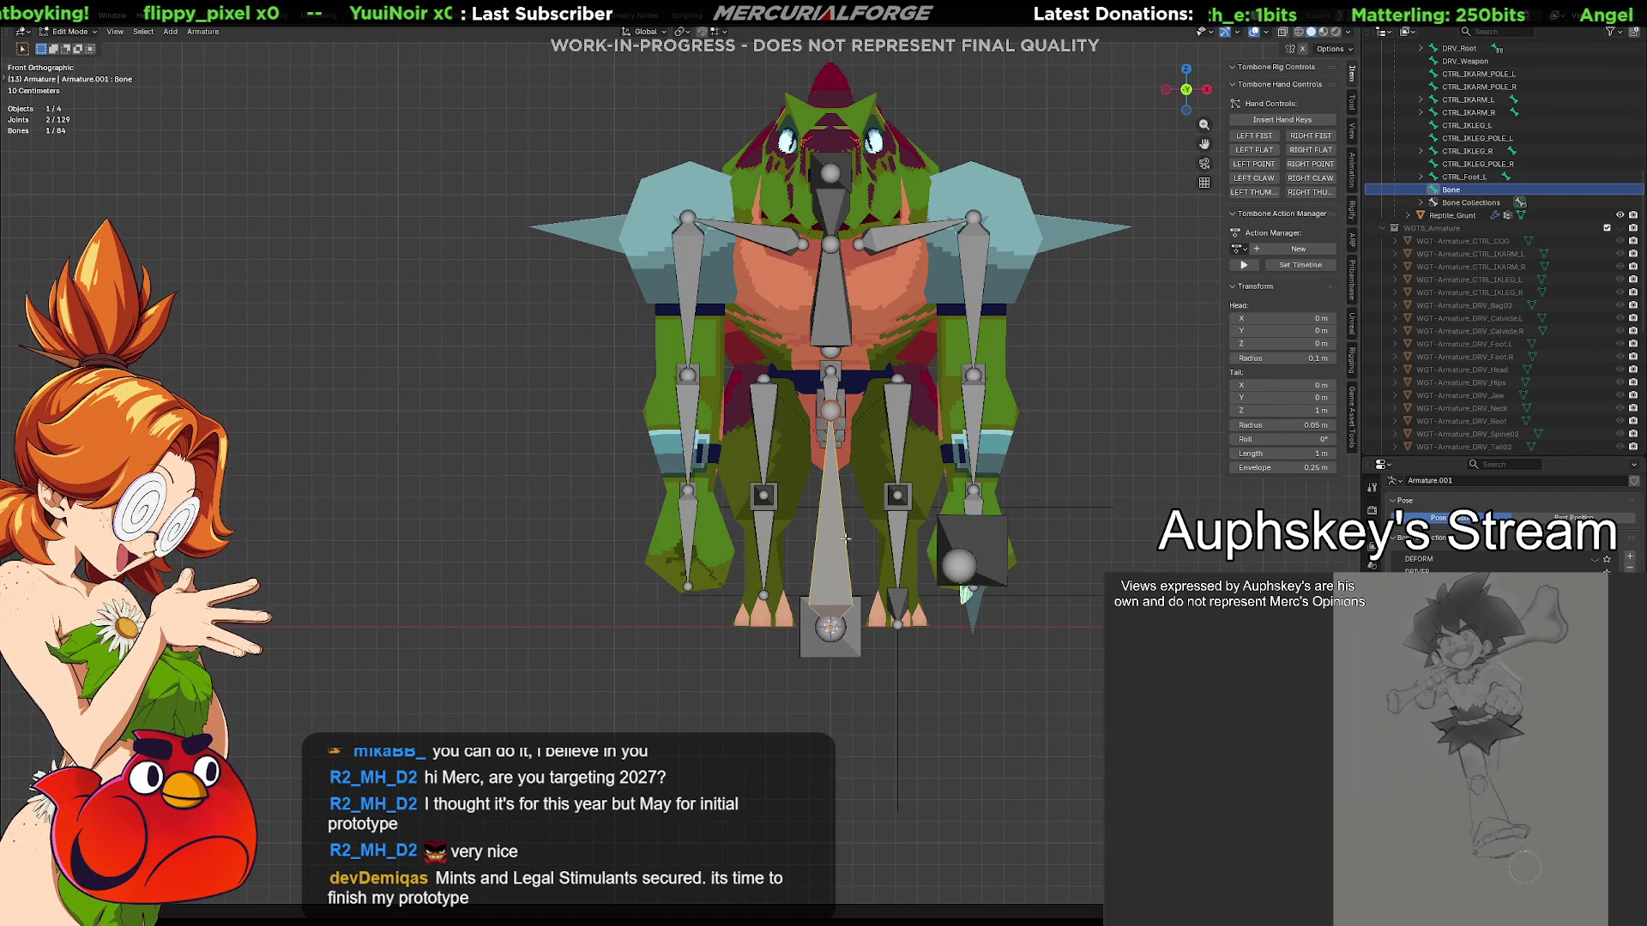
mouse_move(847, 539)
middle_mouse_down()
mouse_move(697, 496)
mouse_move(818, 499)
middle_mouse_up()
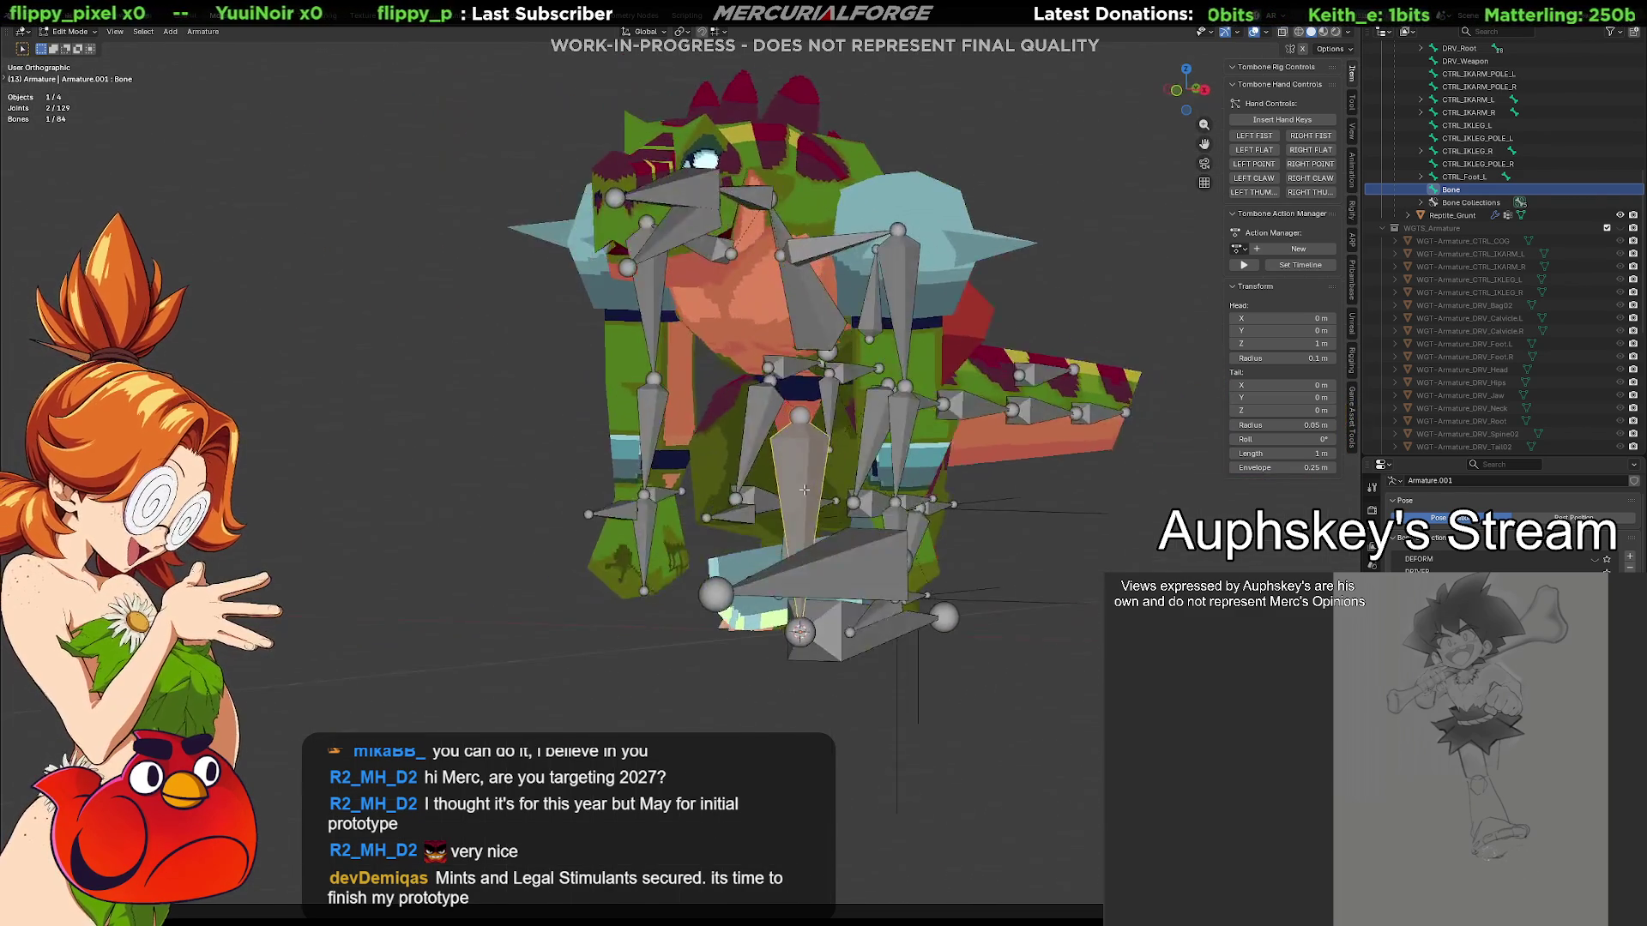
left_click_drag(824, 496, 891, 469)
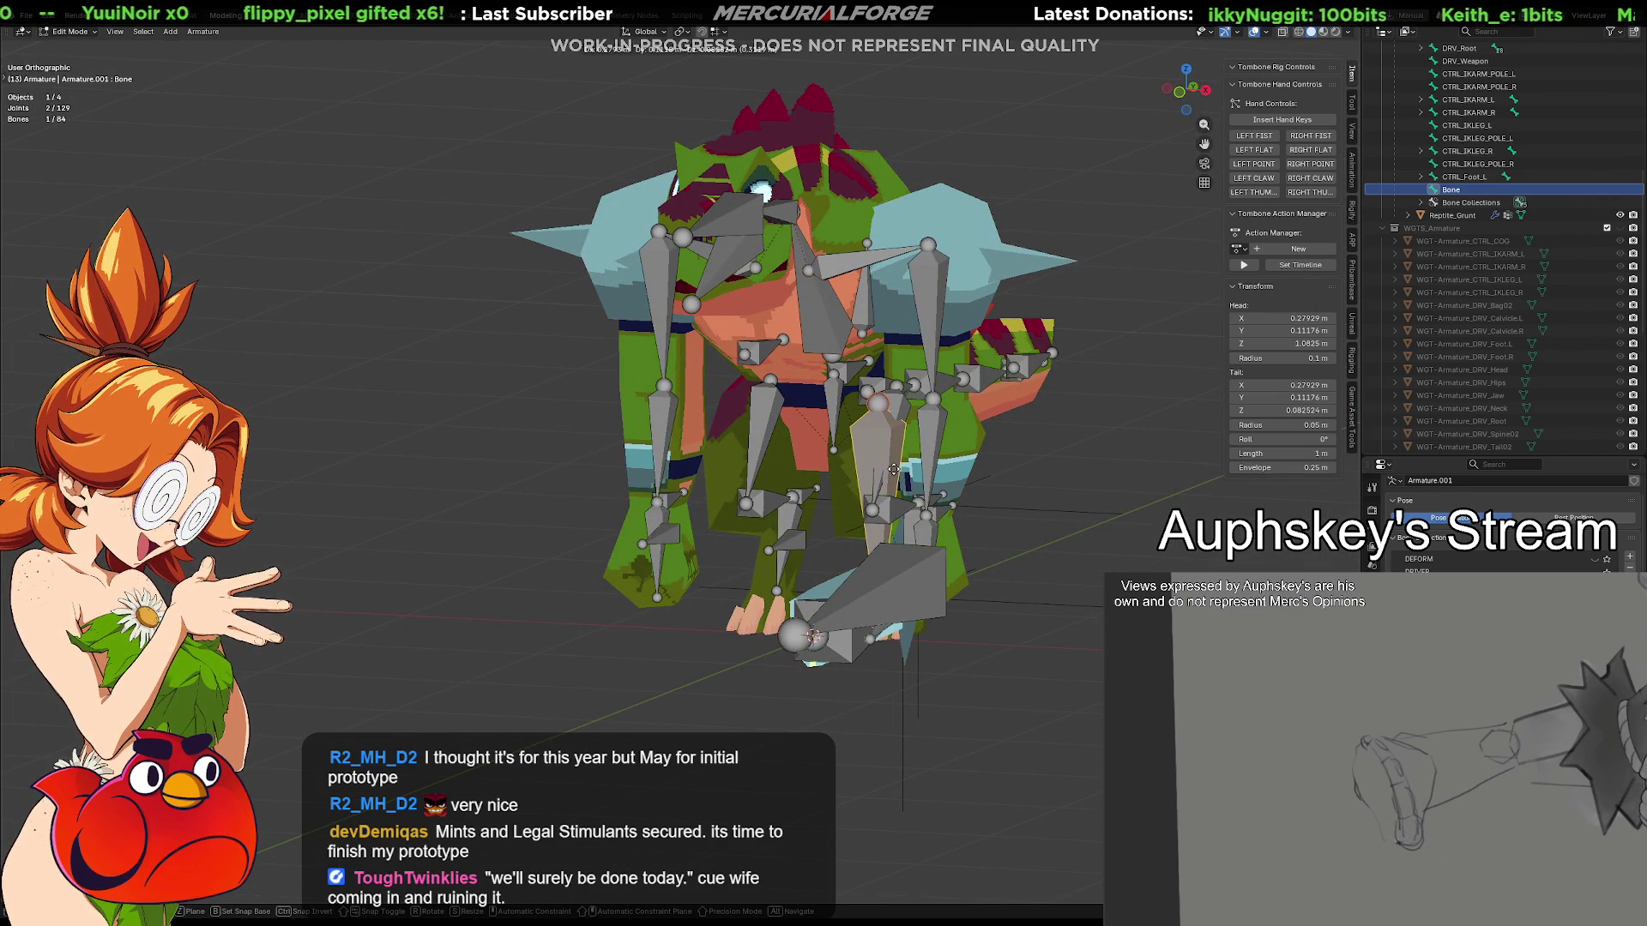
mouse_move(894, 470)
left_mouse_down()
mouse_move(849, 511)
mouse_move(864, 503)
left_mouse_up()
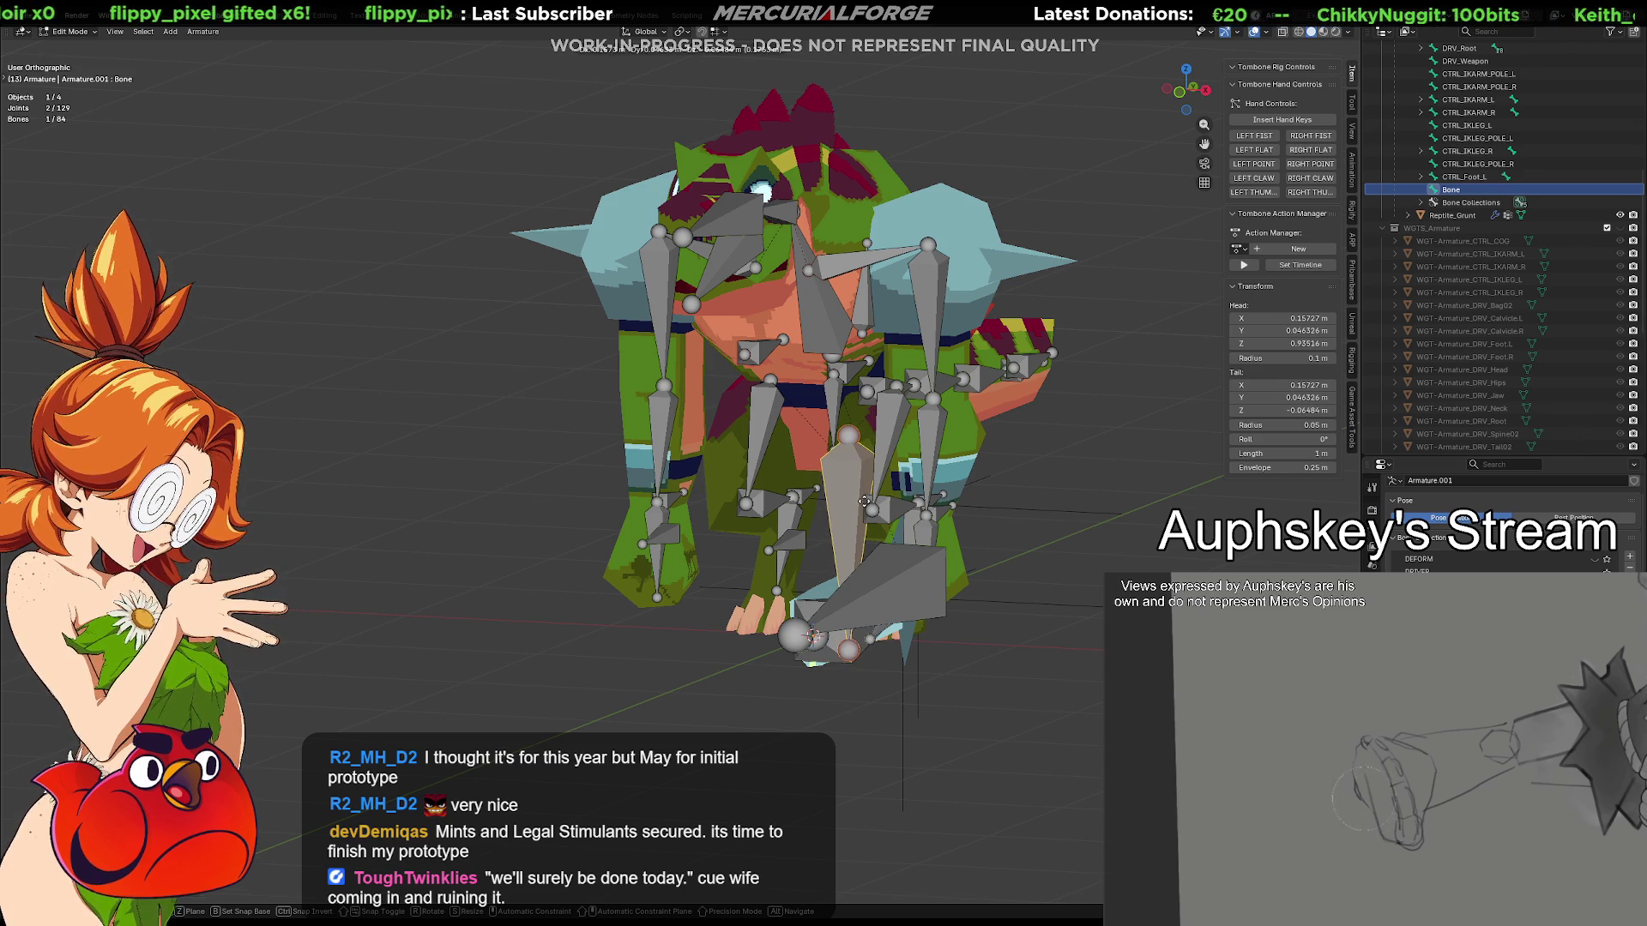
Select the whole new bone and, in front view, place it vertically over the left leg
key("Escape")
scroll(869, 472, "up", 3)
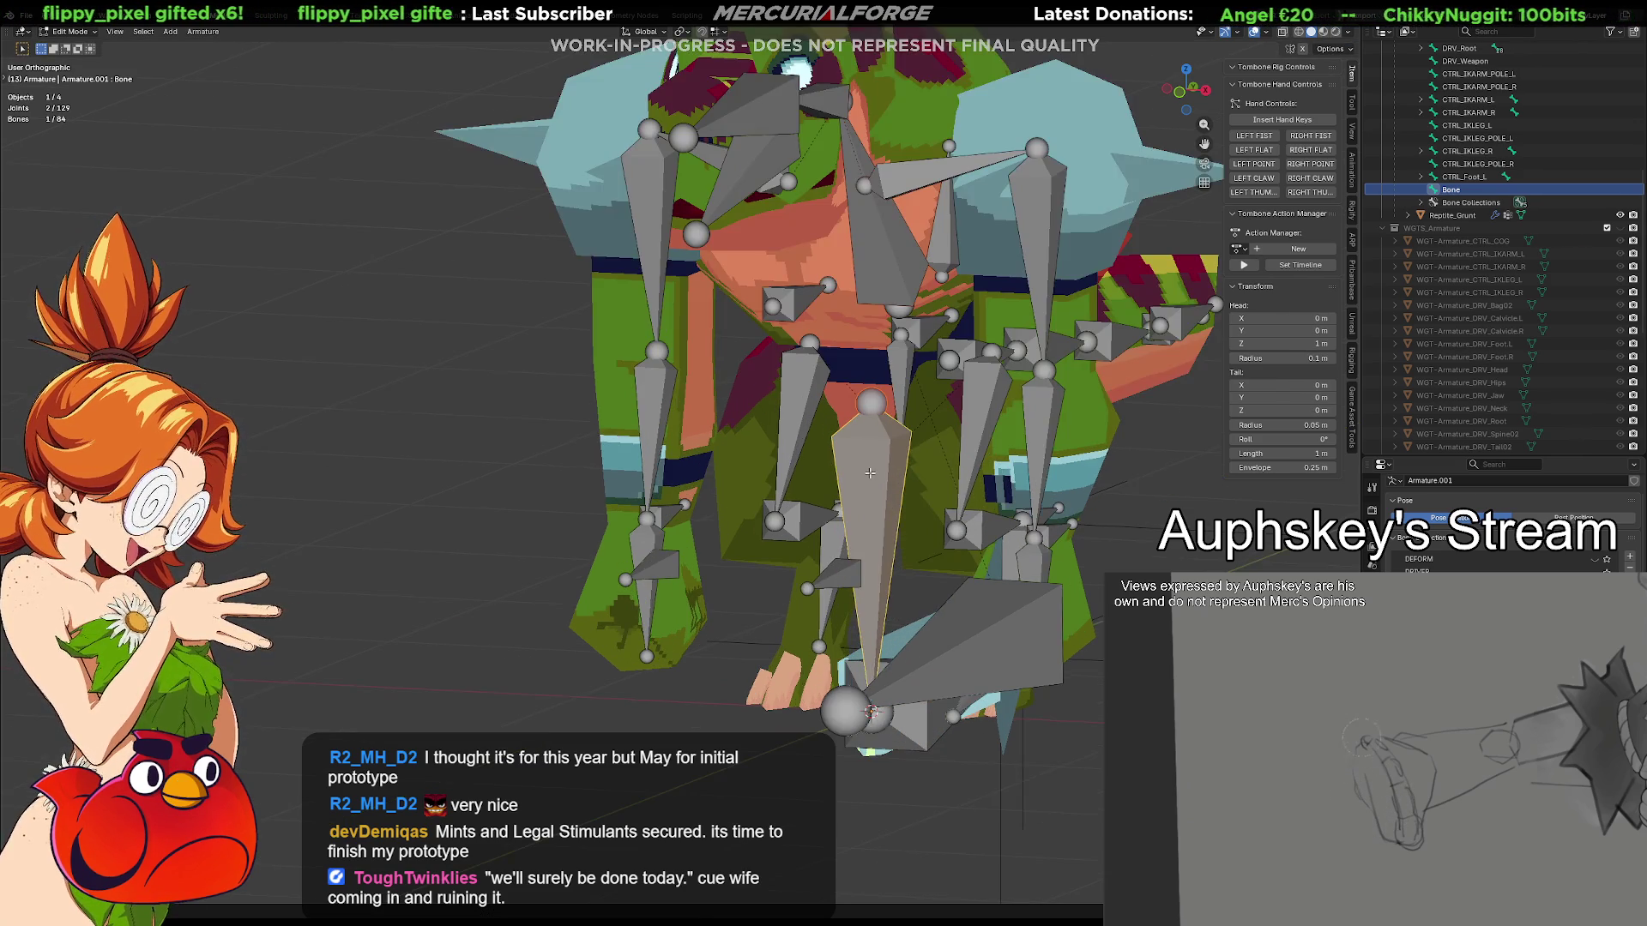
scroll(868, 470, "up", 1)
scroll(867, 464, "up", 2)
scroll(867, 452, "up", 2)
scroll(866, 454, "up", 2)
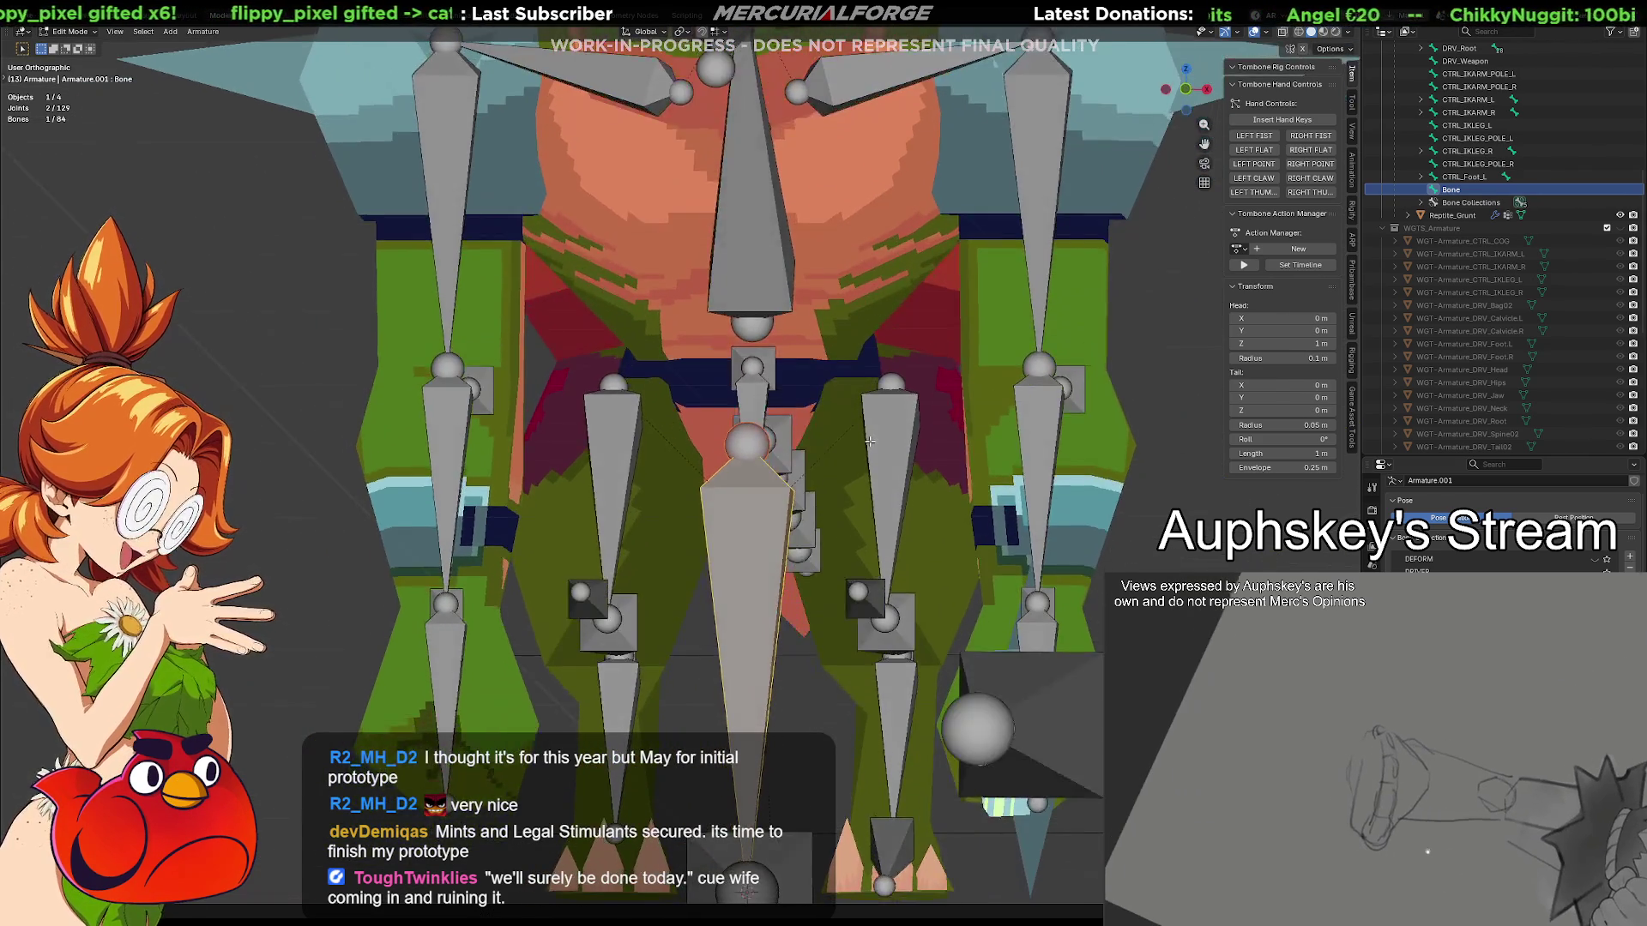
mouse_move(865, 454)
middle_mouse_down()
mouse_move(773, 453)
mouse_move(709, 375)
middle_mouse_up()
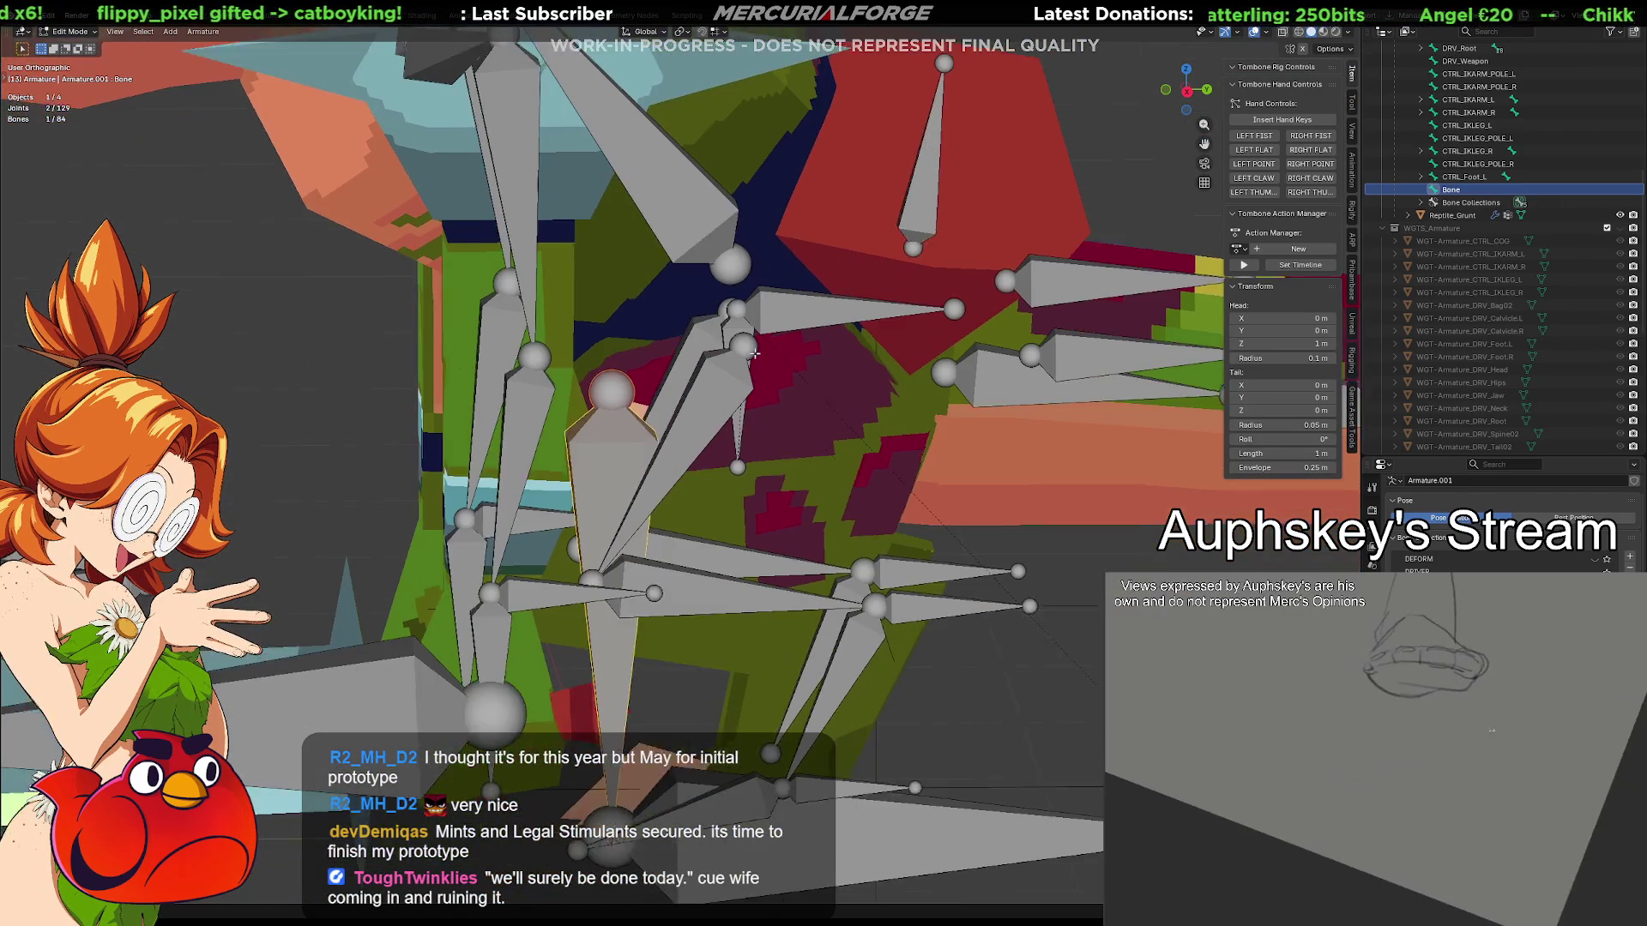
left_click(640, 381)
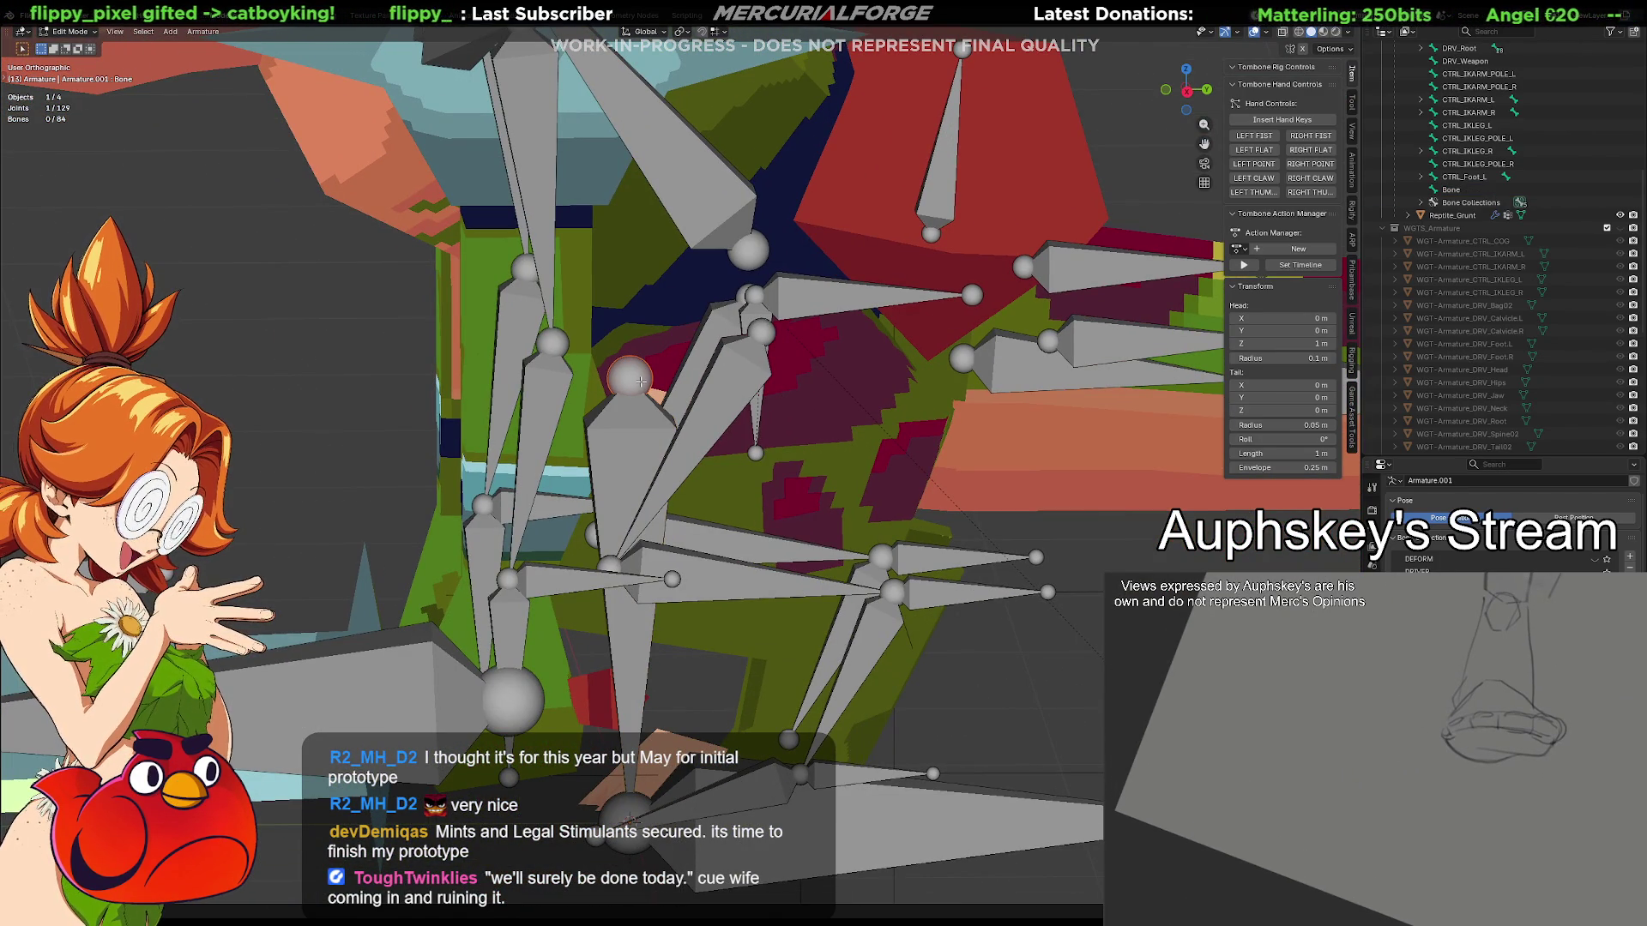
left_click(633, 438)
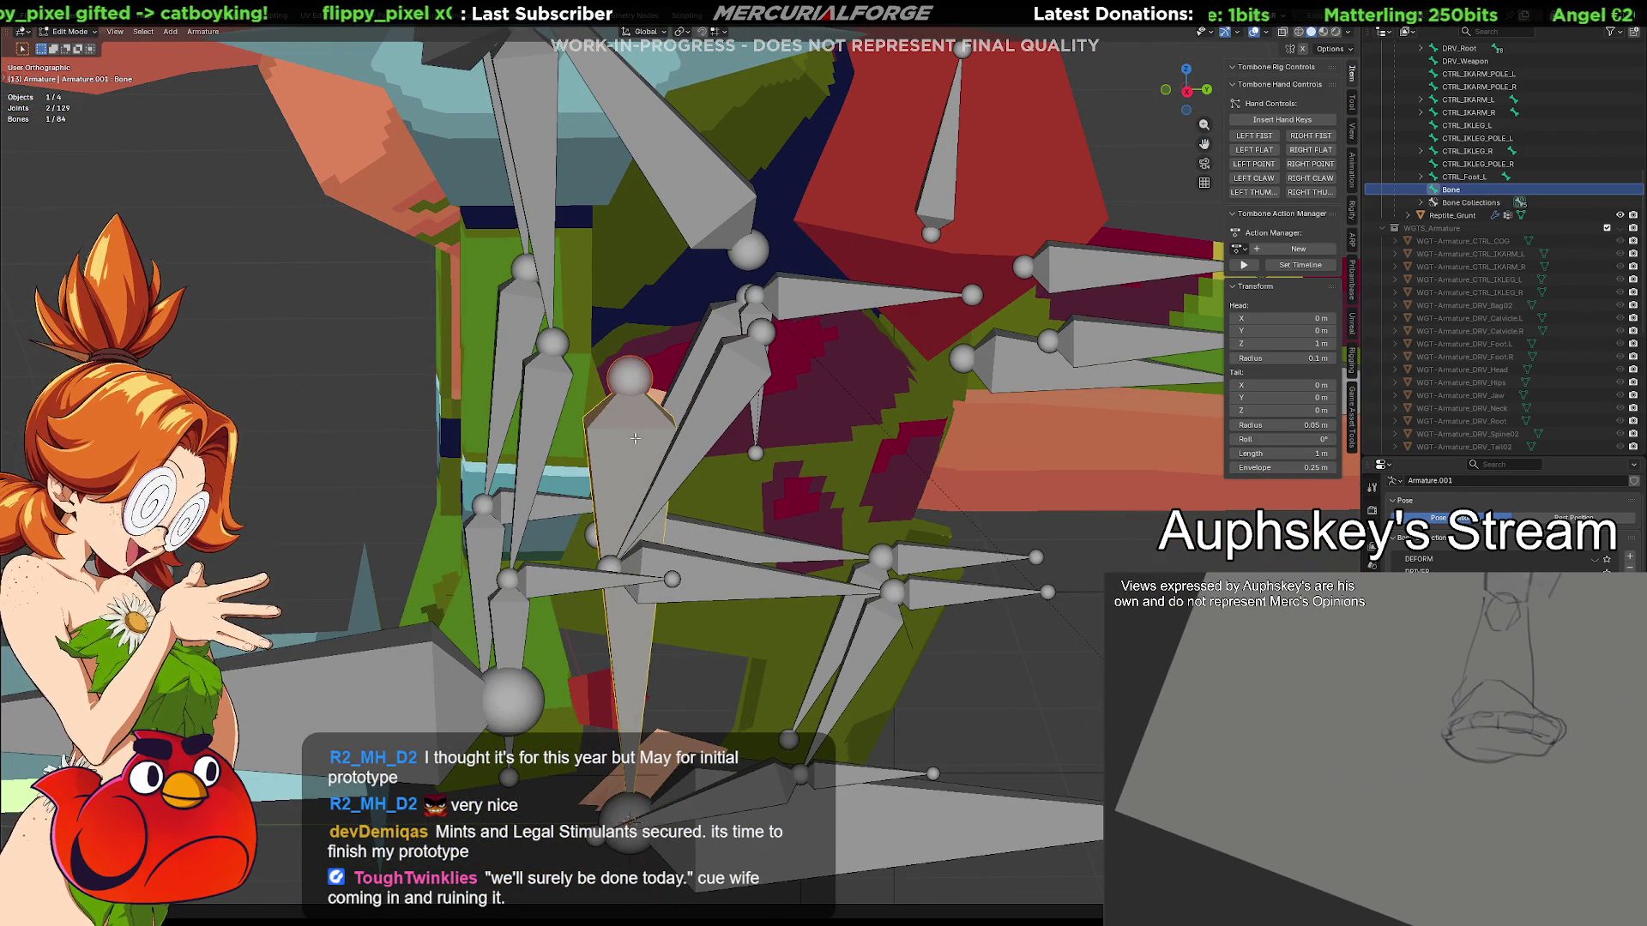
key("KP_Decimal")
key("KP_1")
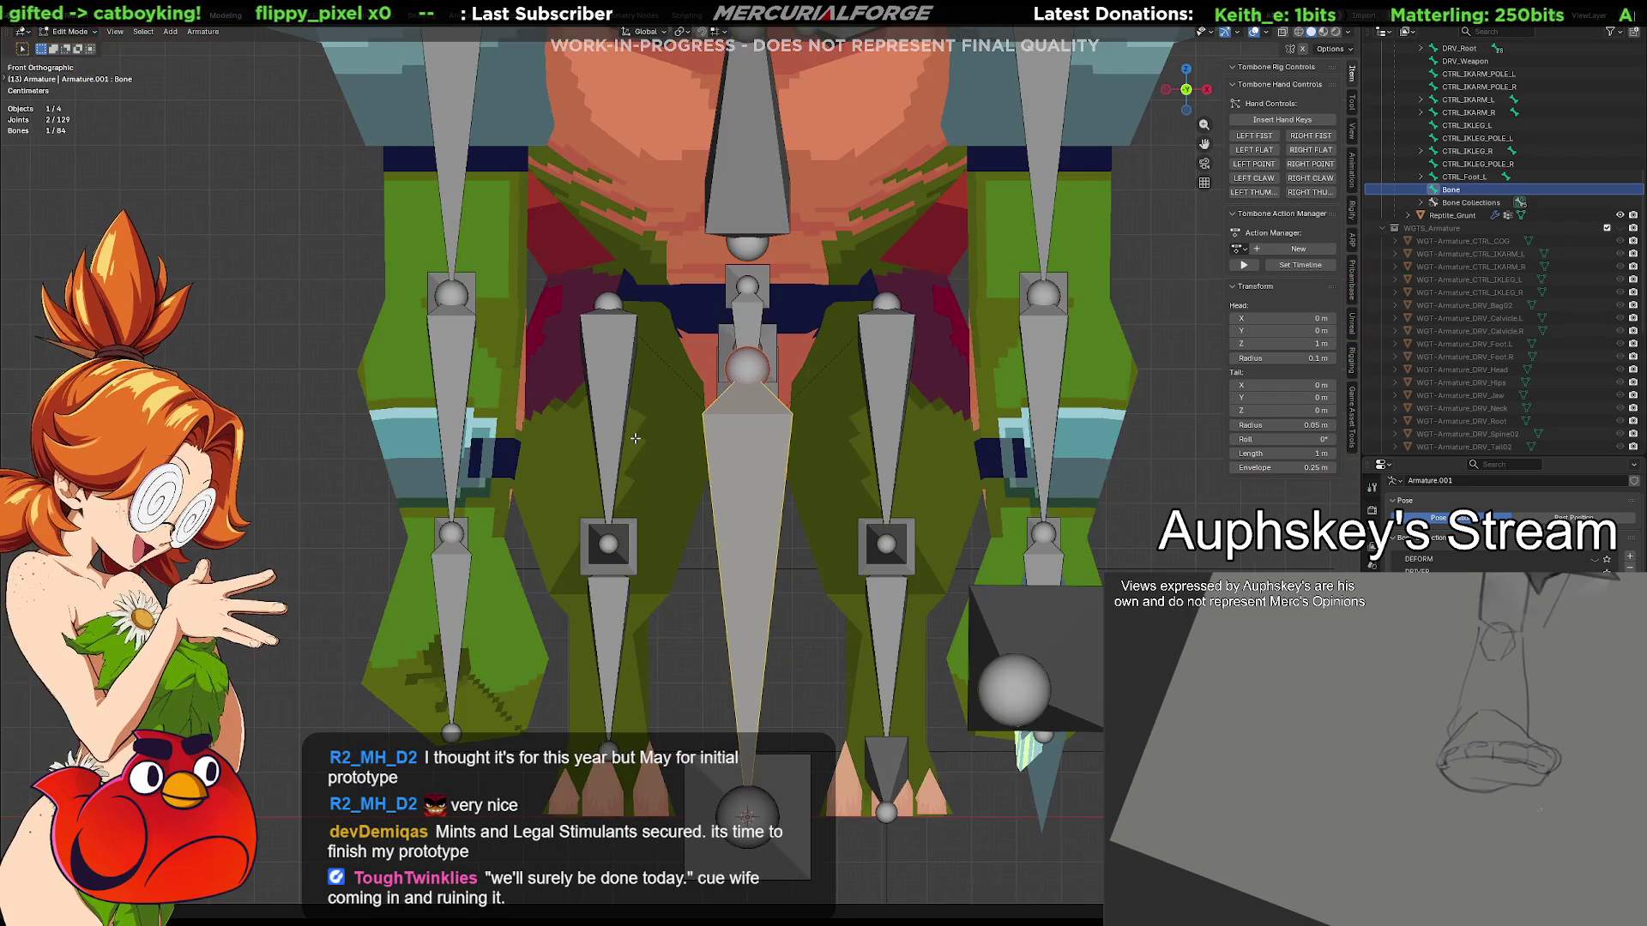
key("g")
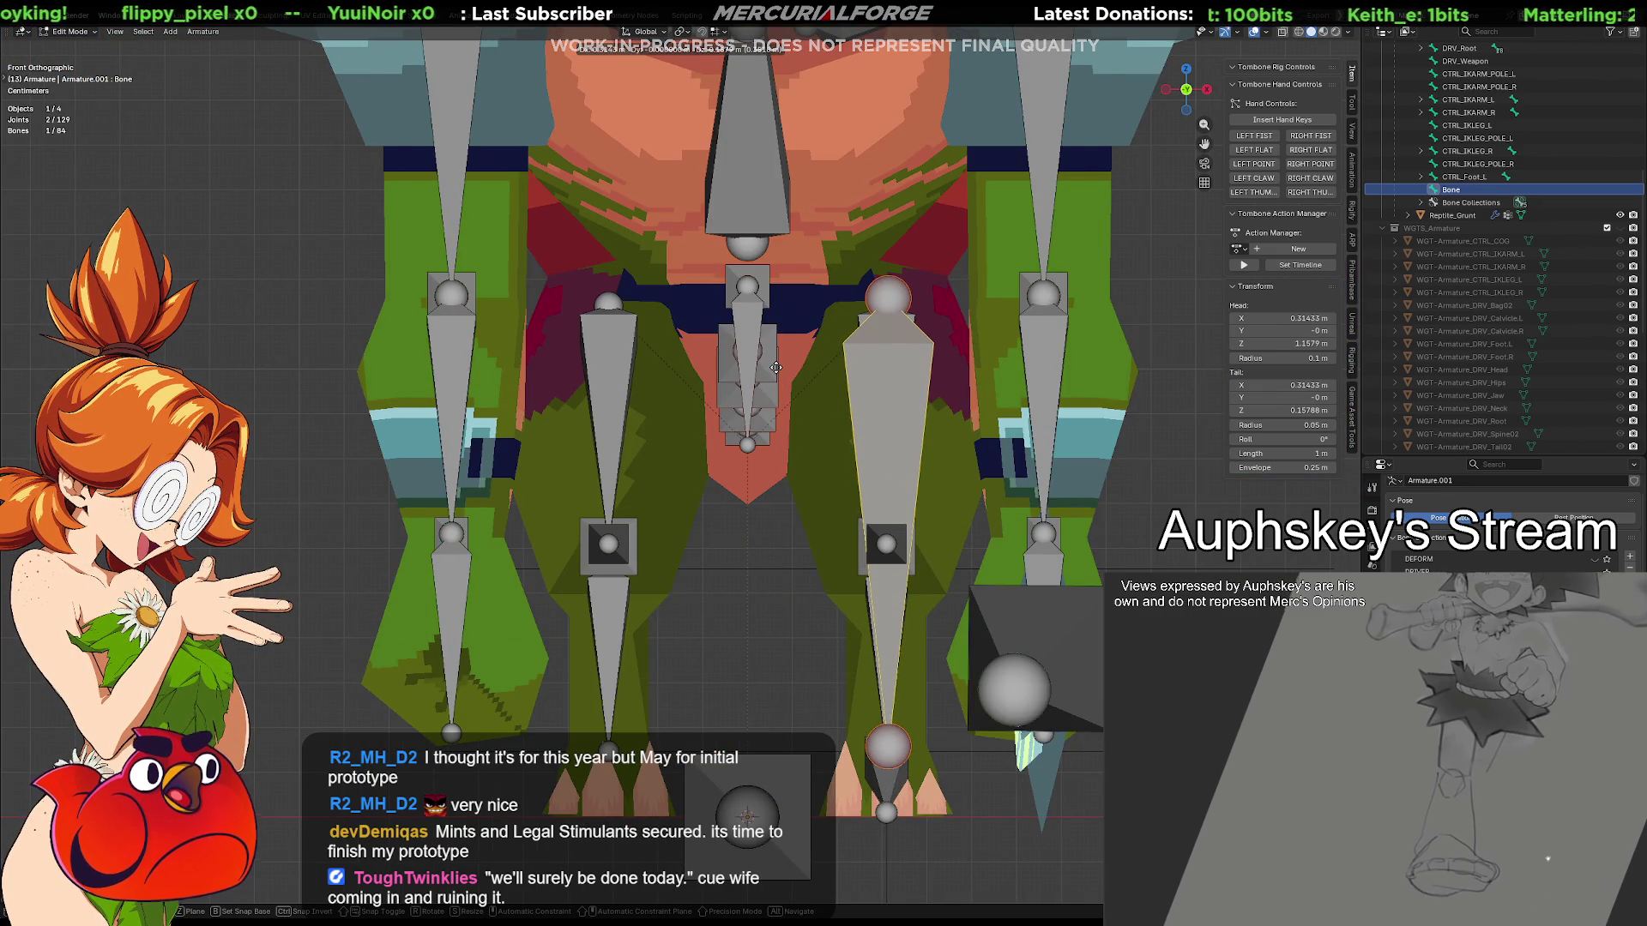
left_click(776, 370)
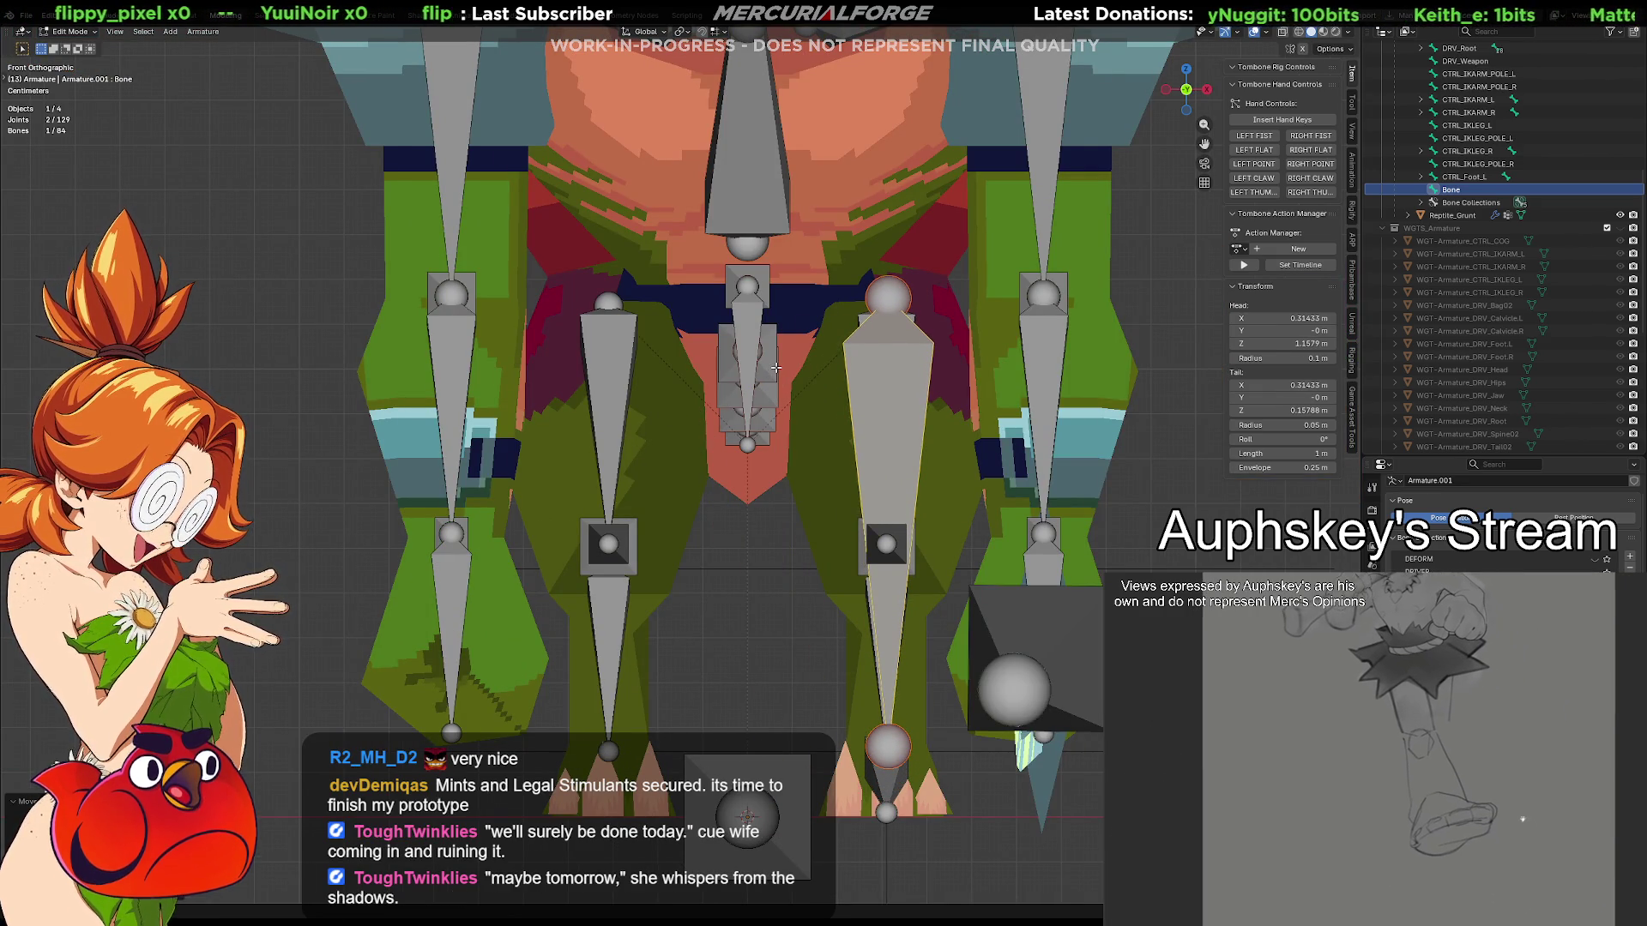
Shift the bone in right view, then delete it and select IK_UpperLeg.L
key("KP_3")
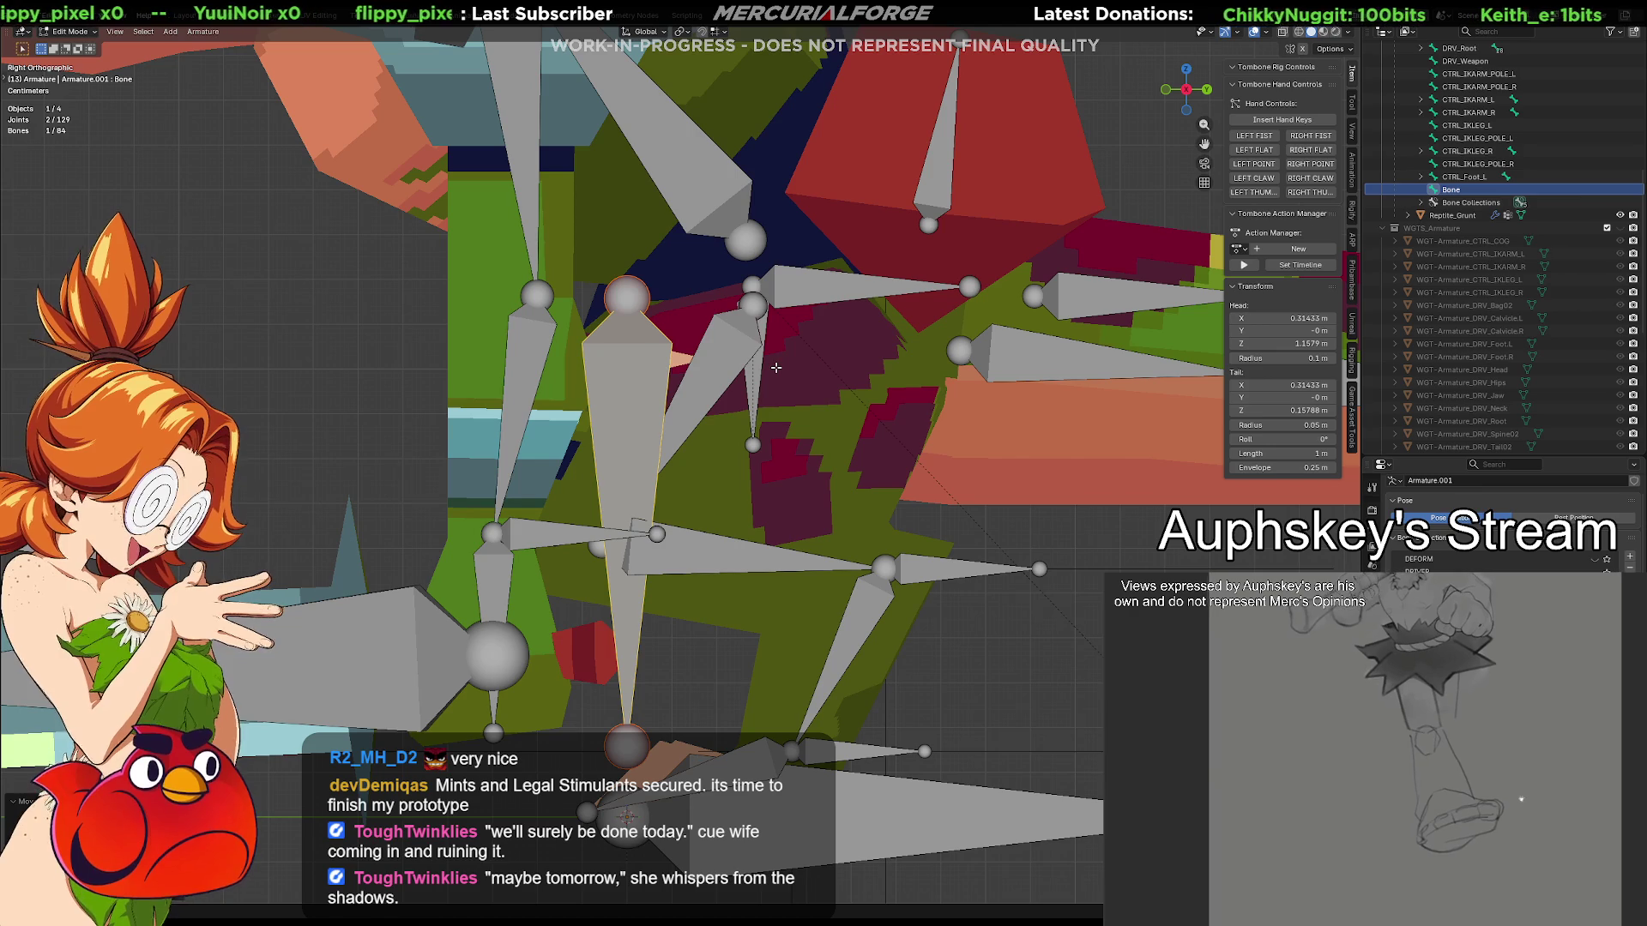
key("g")
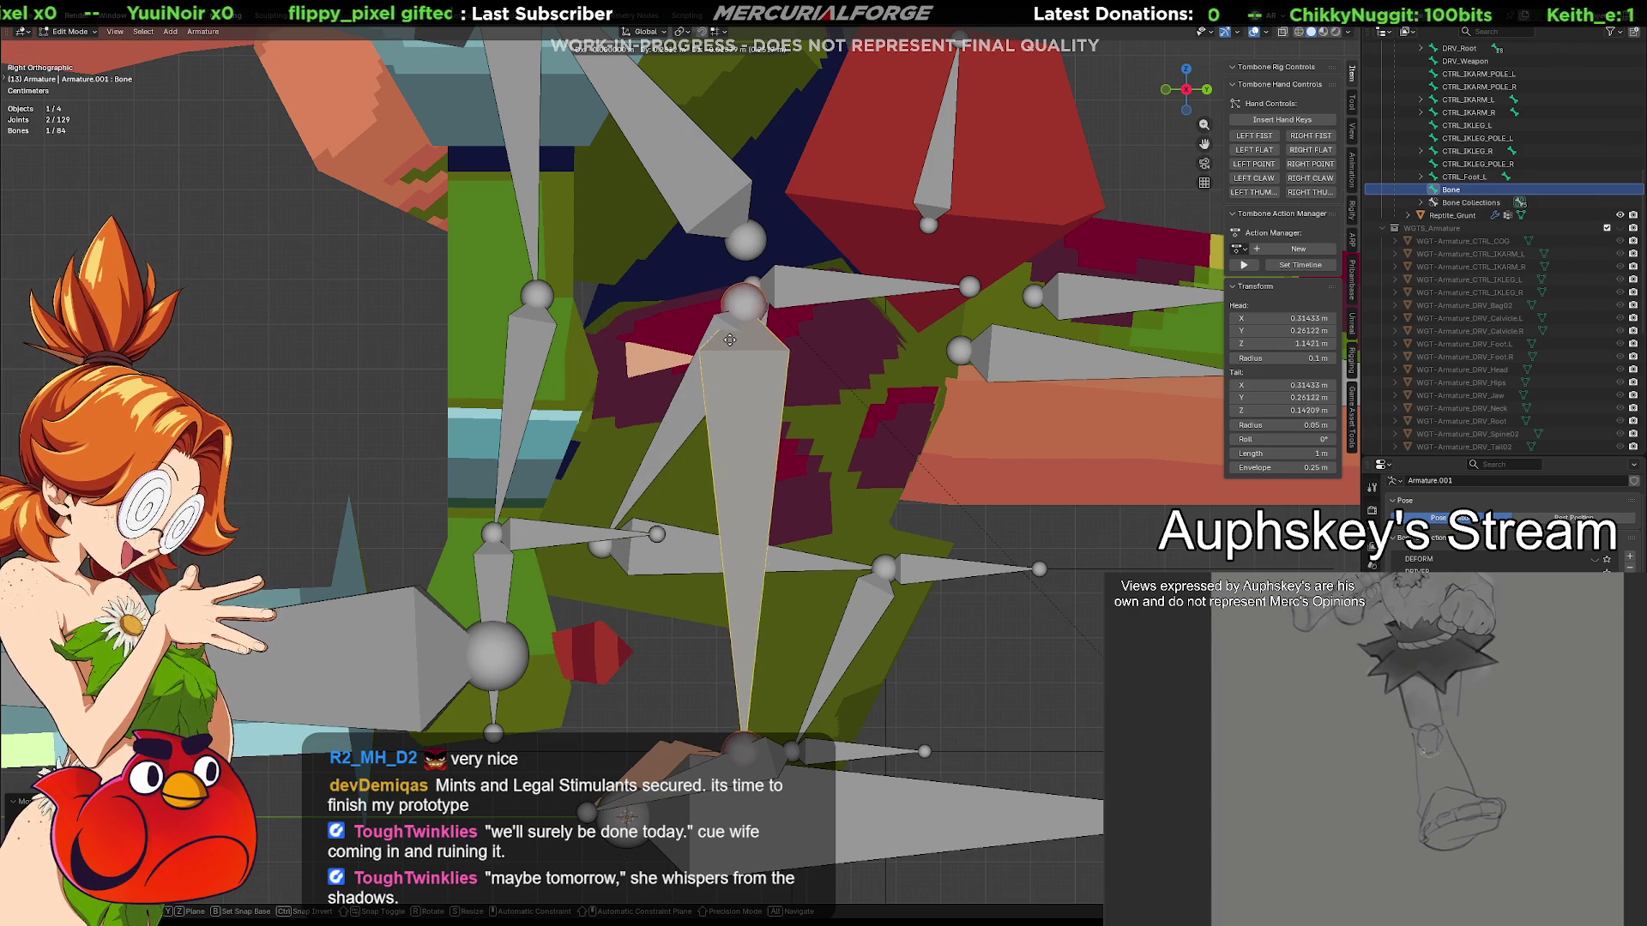
left_click(736, 338)
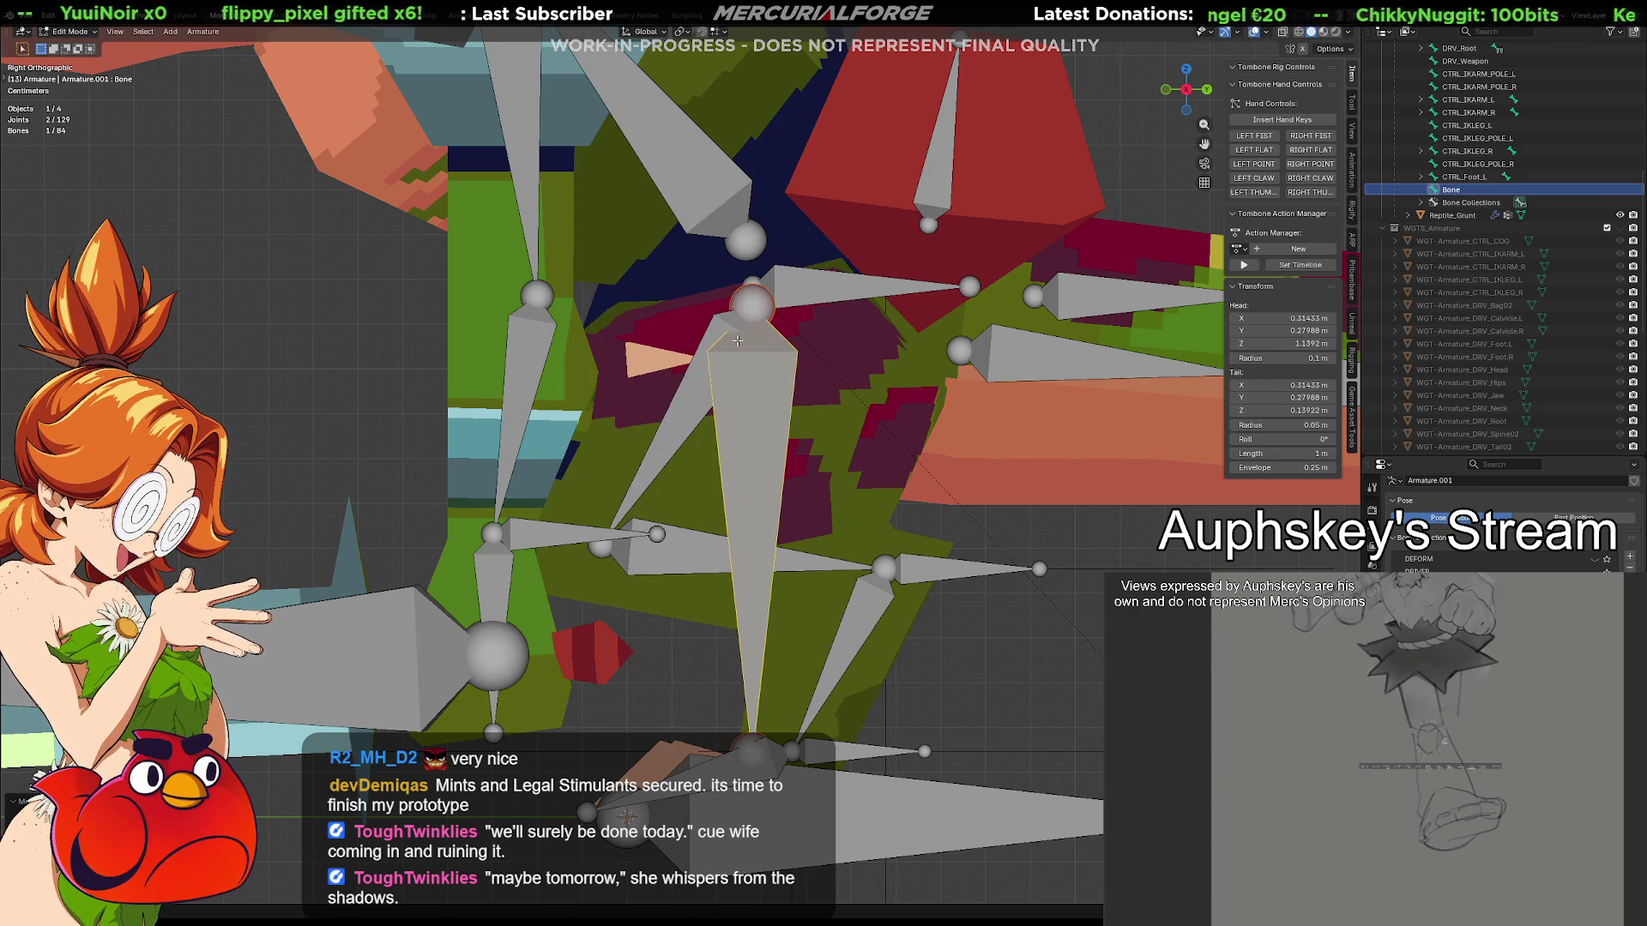
key("x")
left_click(902, 379)
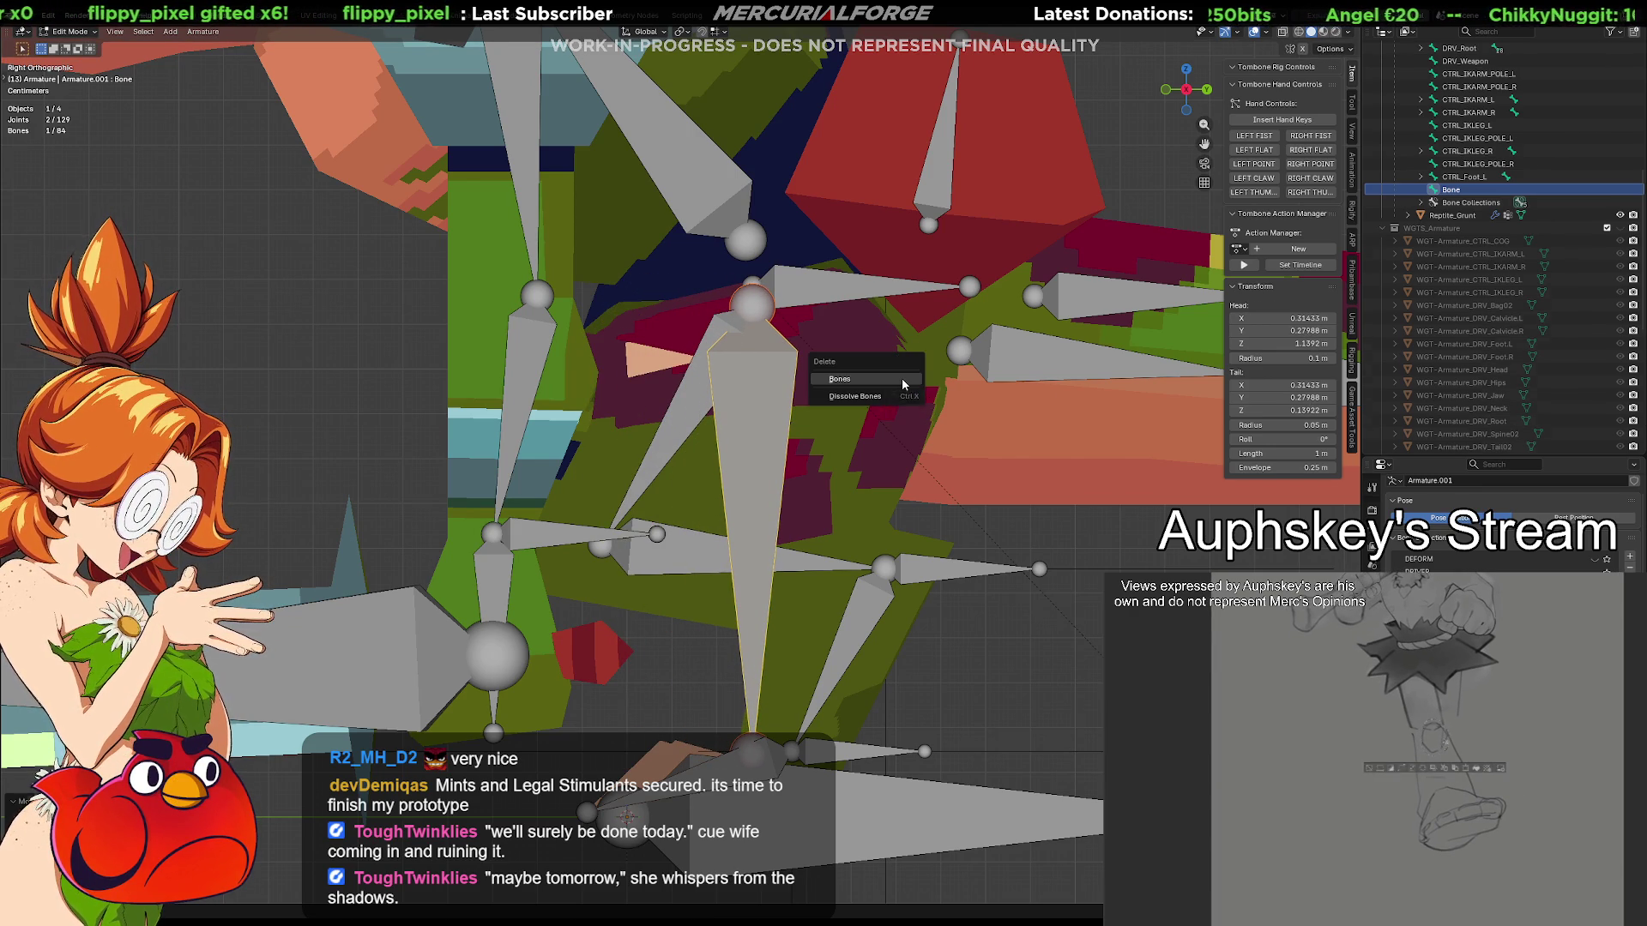
left_click(682, 419)
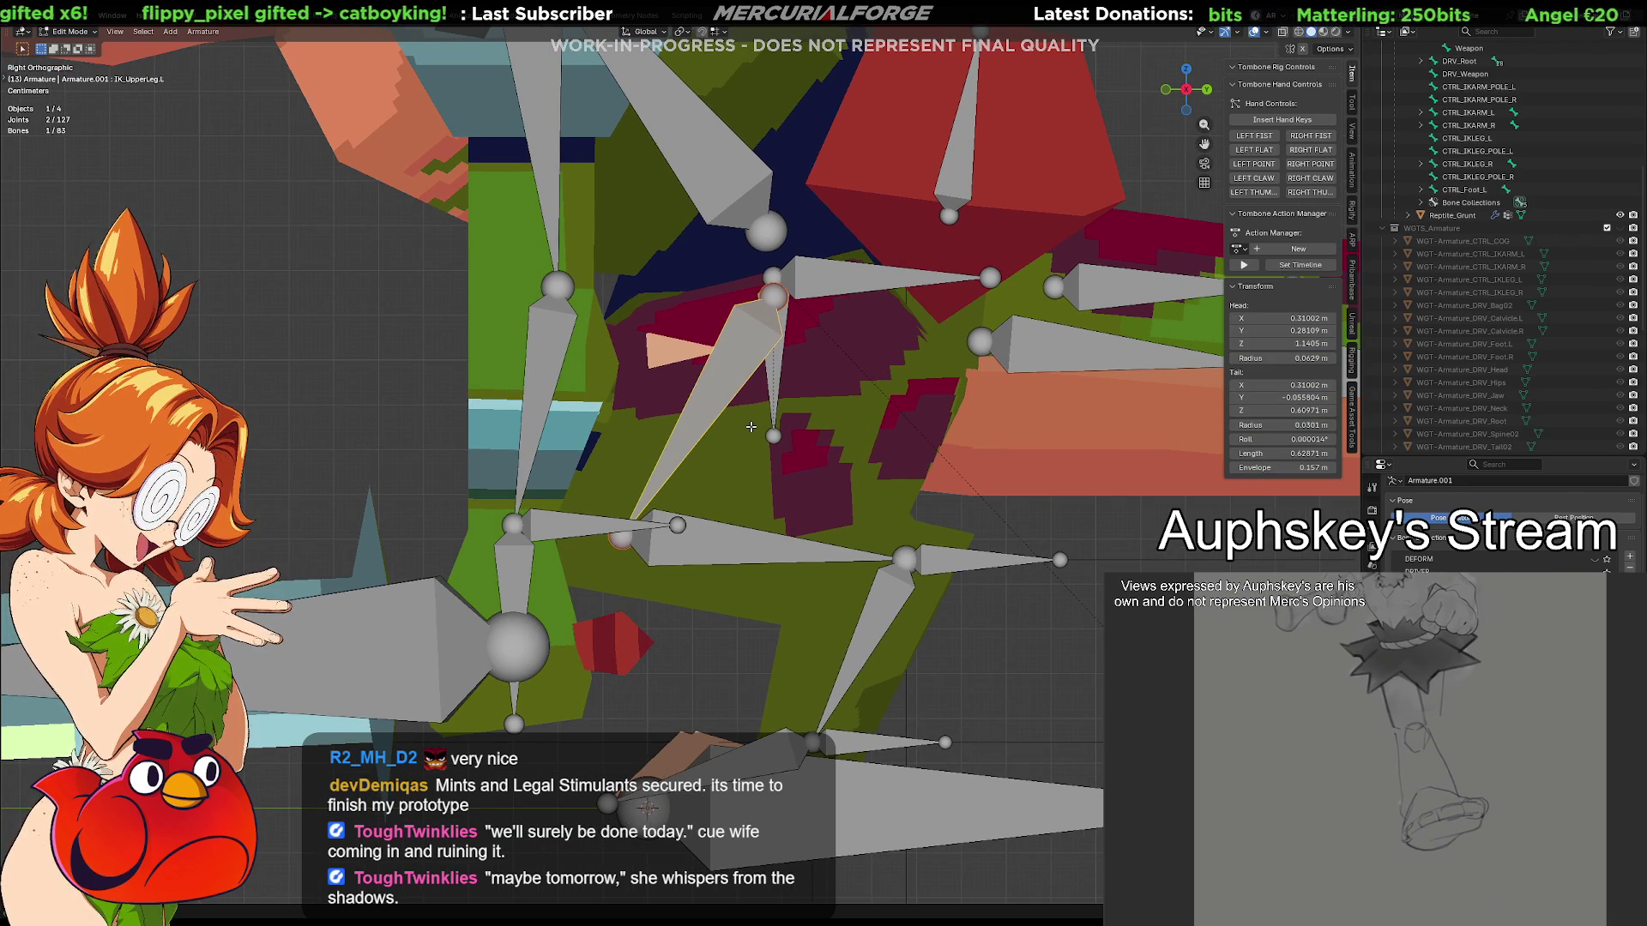
Duplicate IK_UpperLeg.L in place and clear the duplicate's parent
key("shift+d")
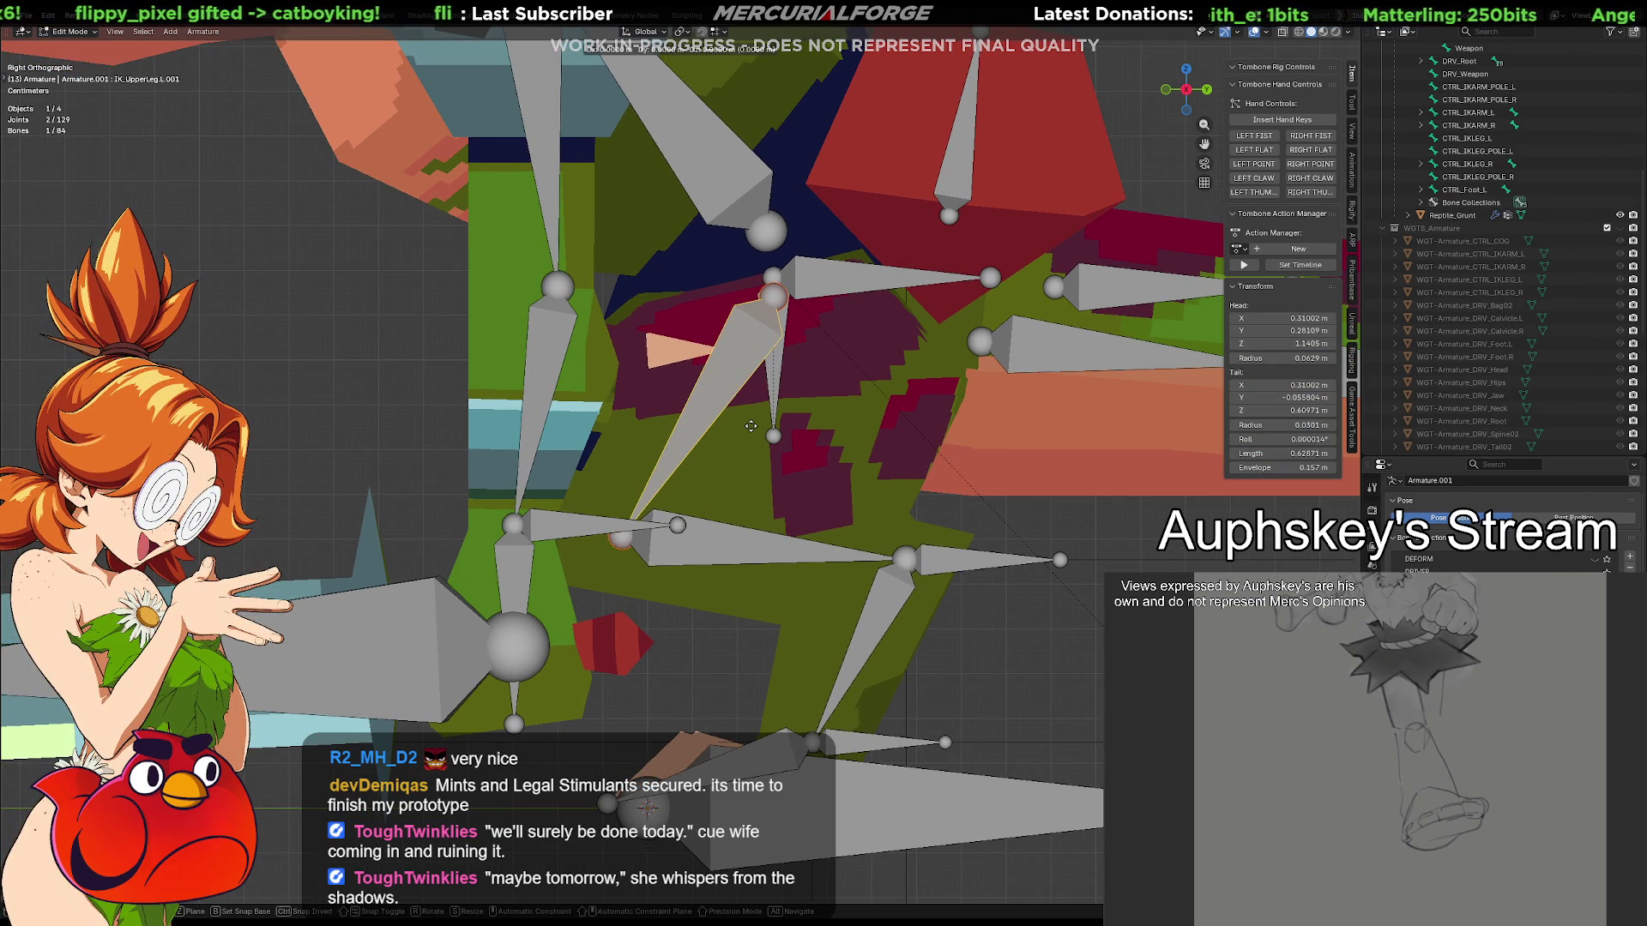
right_click(750, 426)
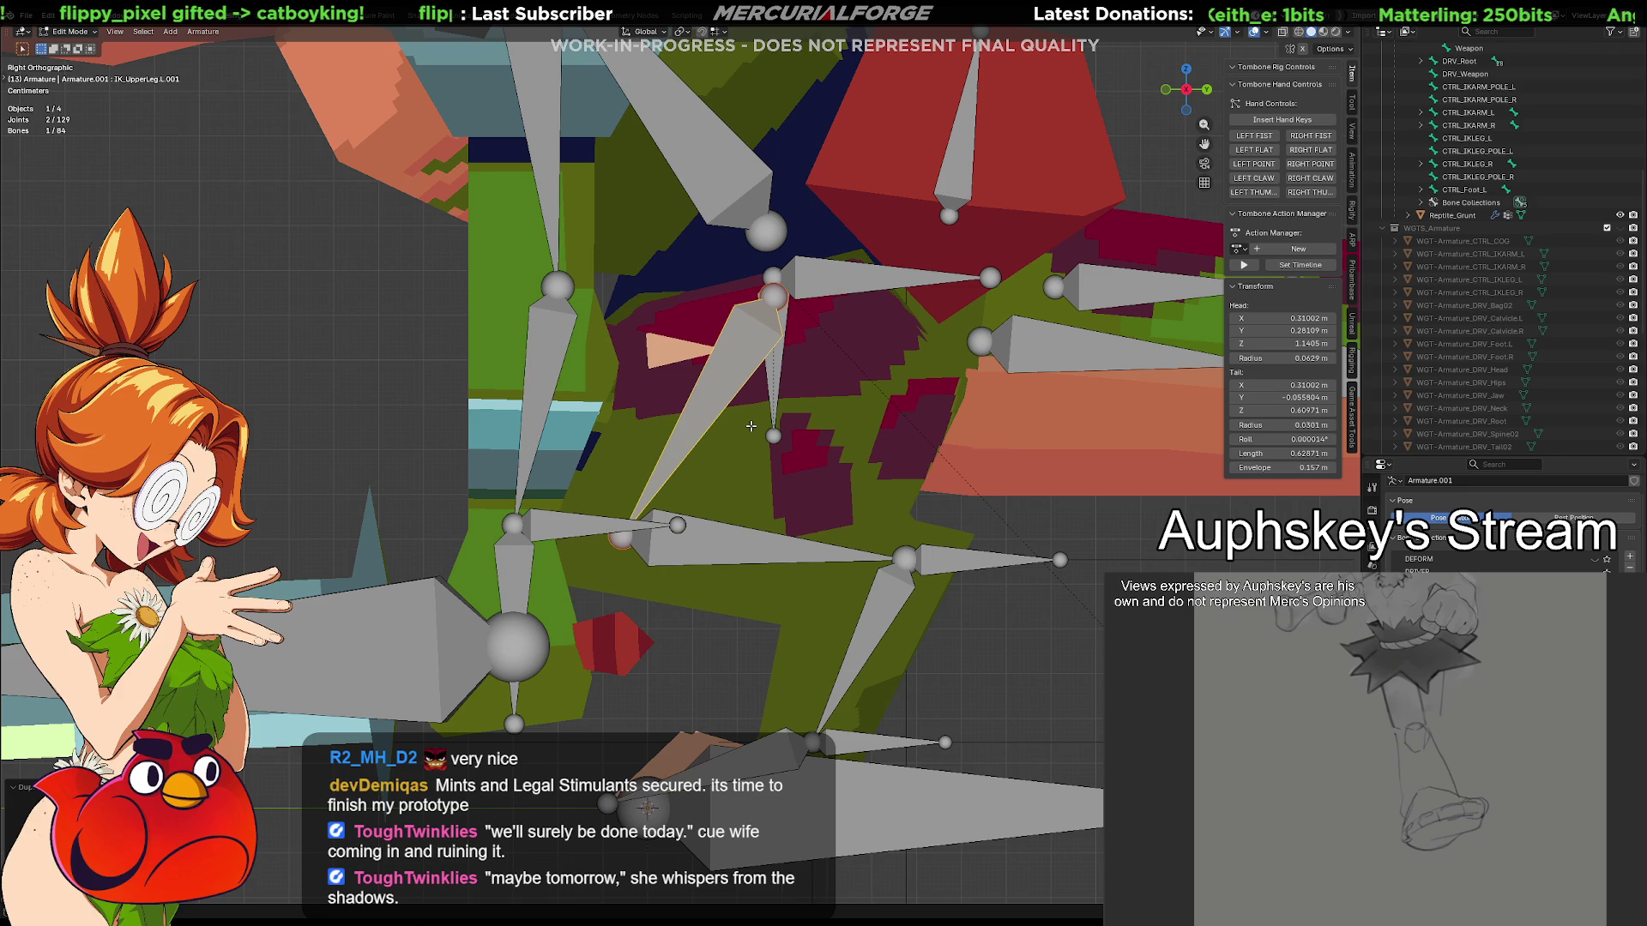
key("ctrl+p")
left_click(805, 444)
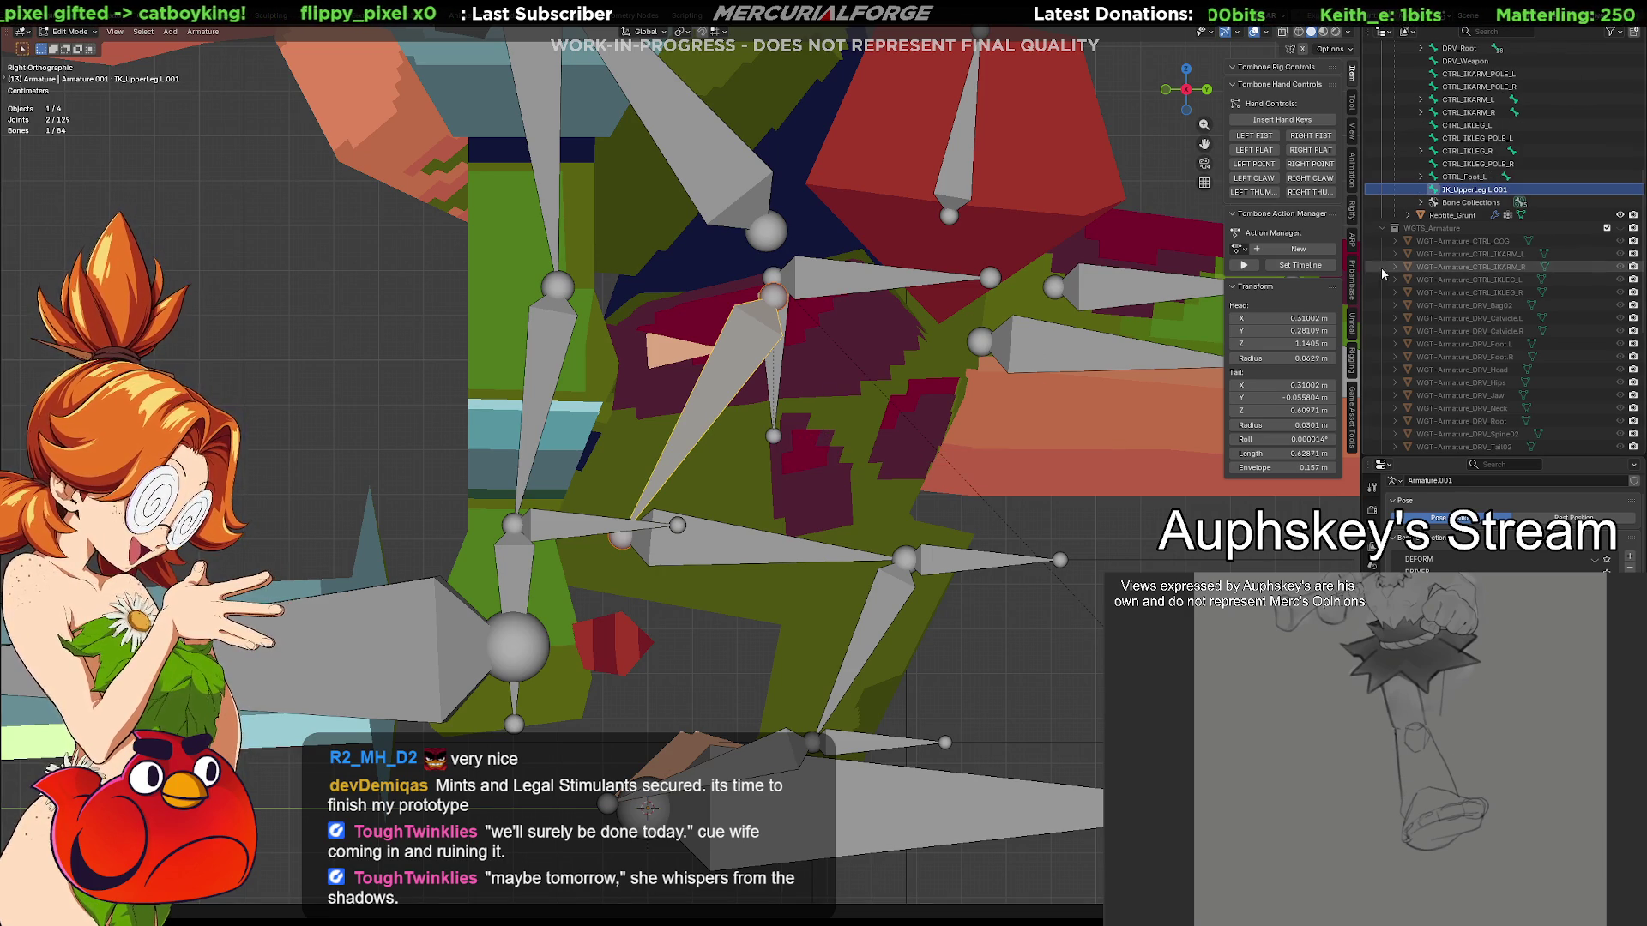
left_click(618, 539)
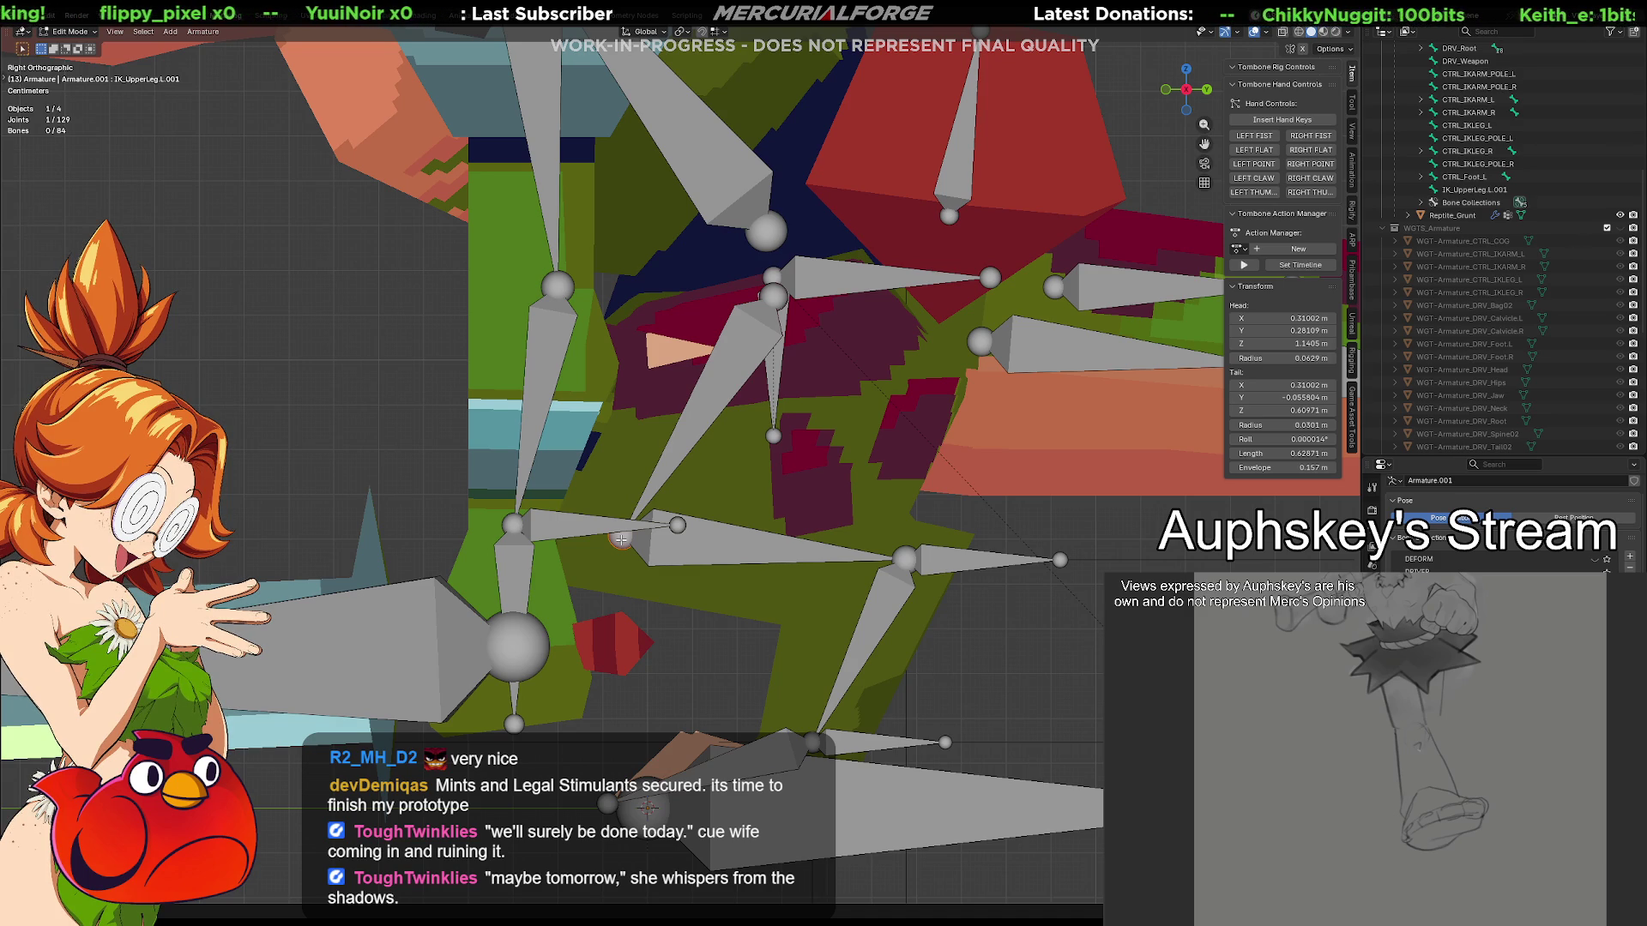
Move the duplicate's joints down to the knee and extrude IK_UpperLeg.L.002 toward the foot
key("g")
key("y")
key("y")
key("z")
key("z")
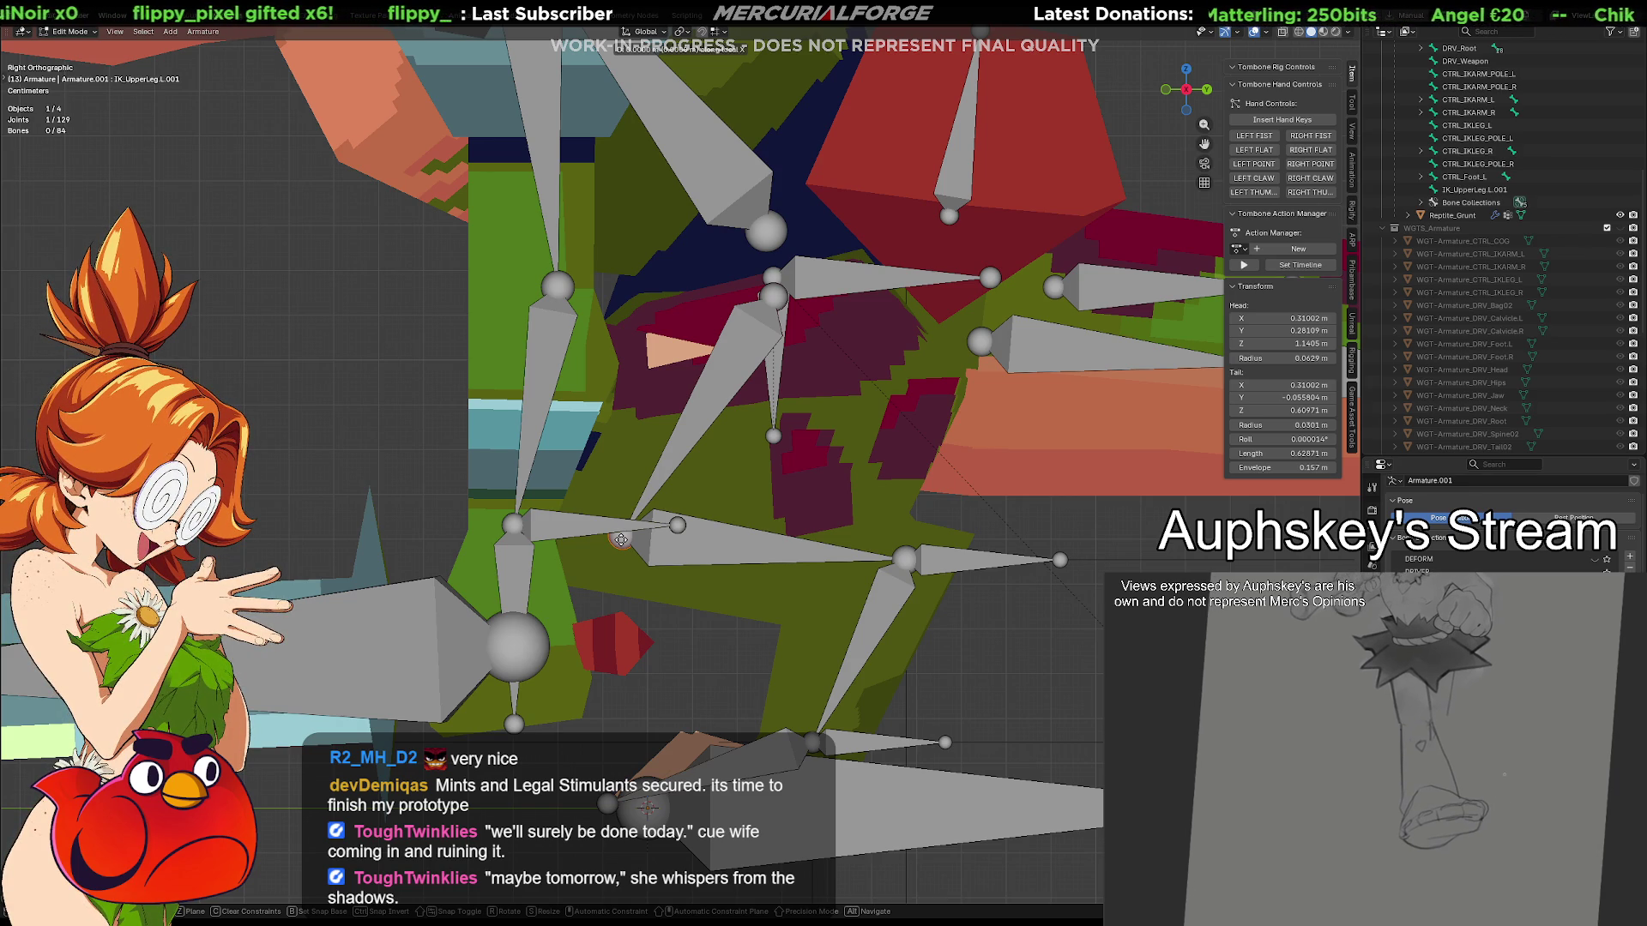
left_click(585, 571)
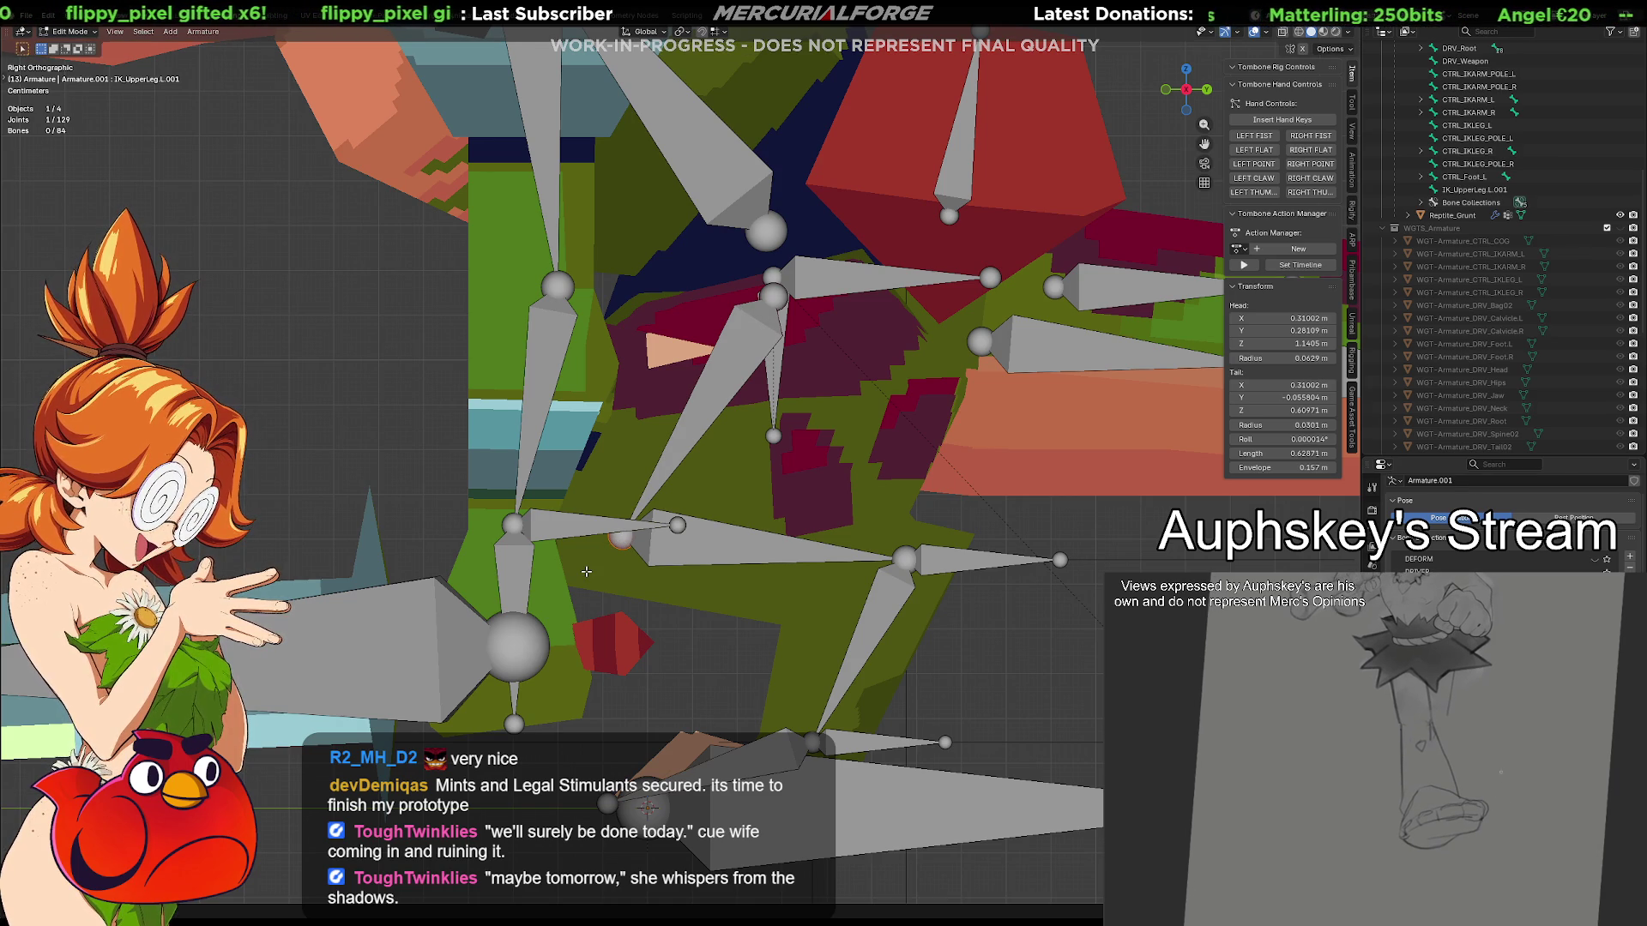
key("g")
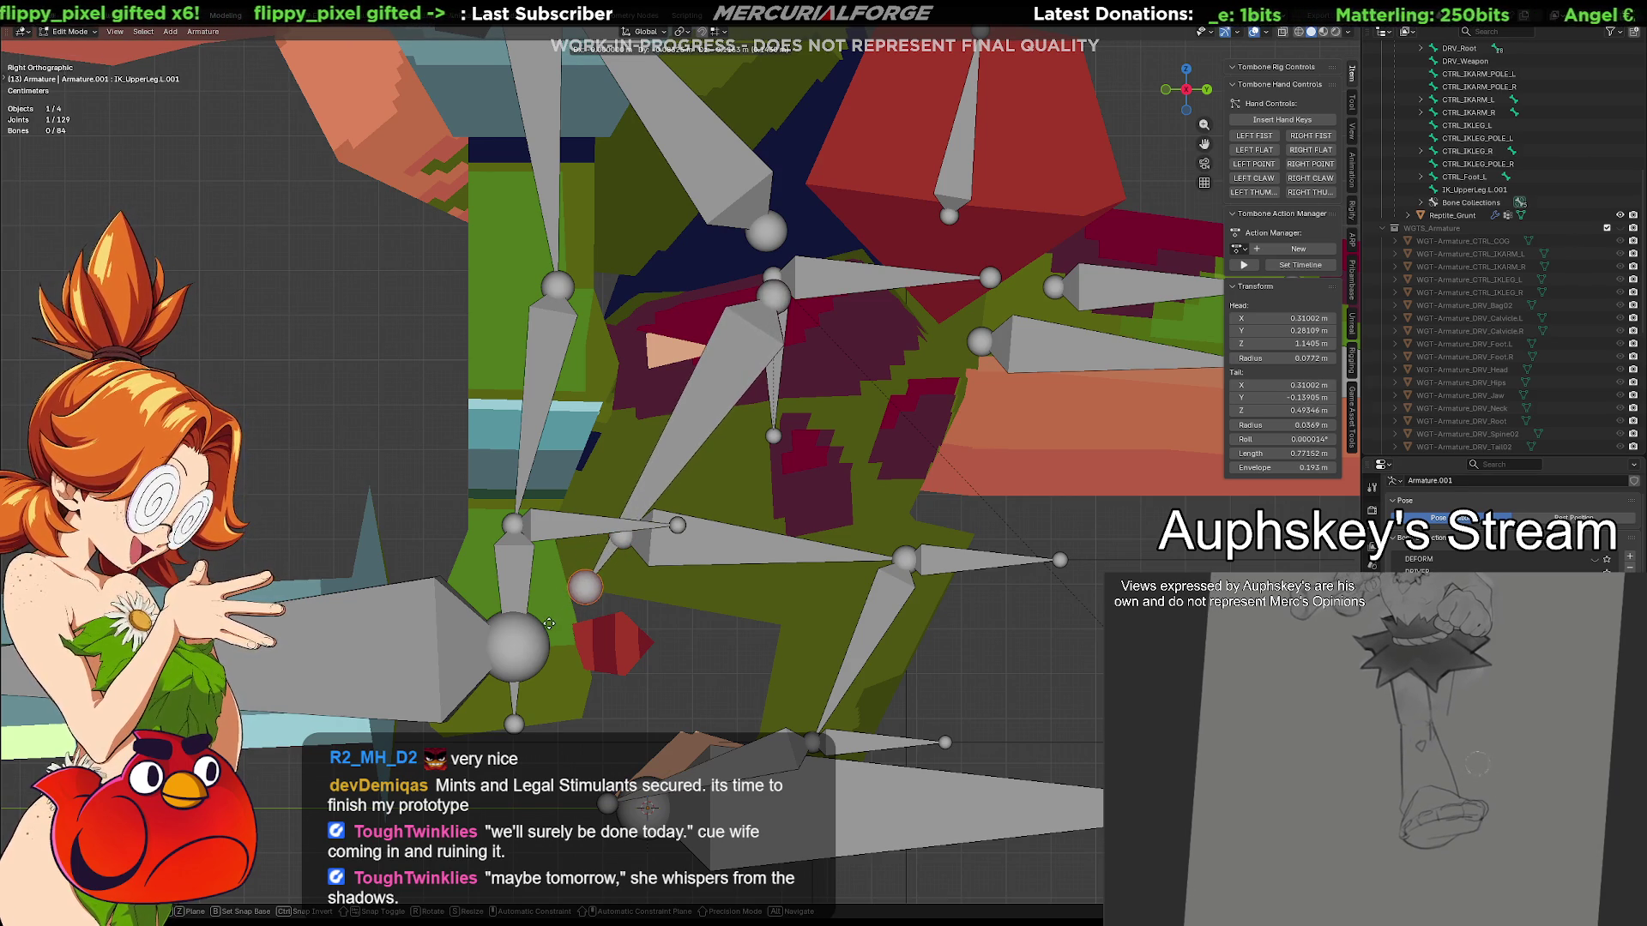
left_click(547, 627)
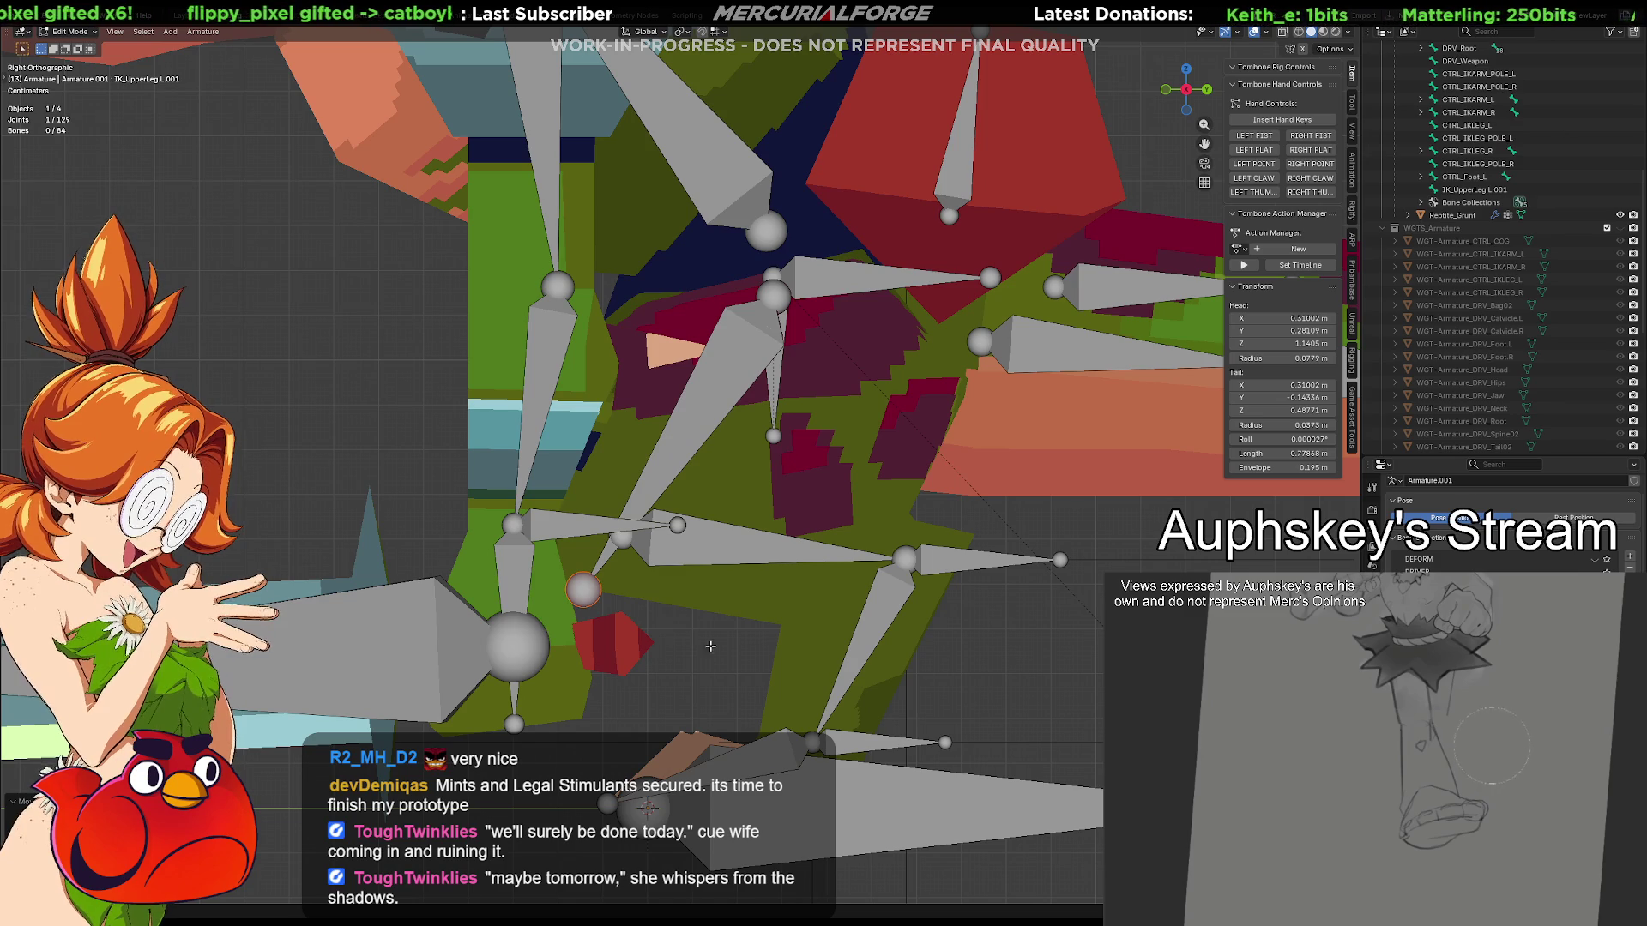
key("e")
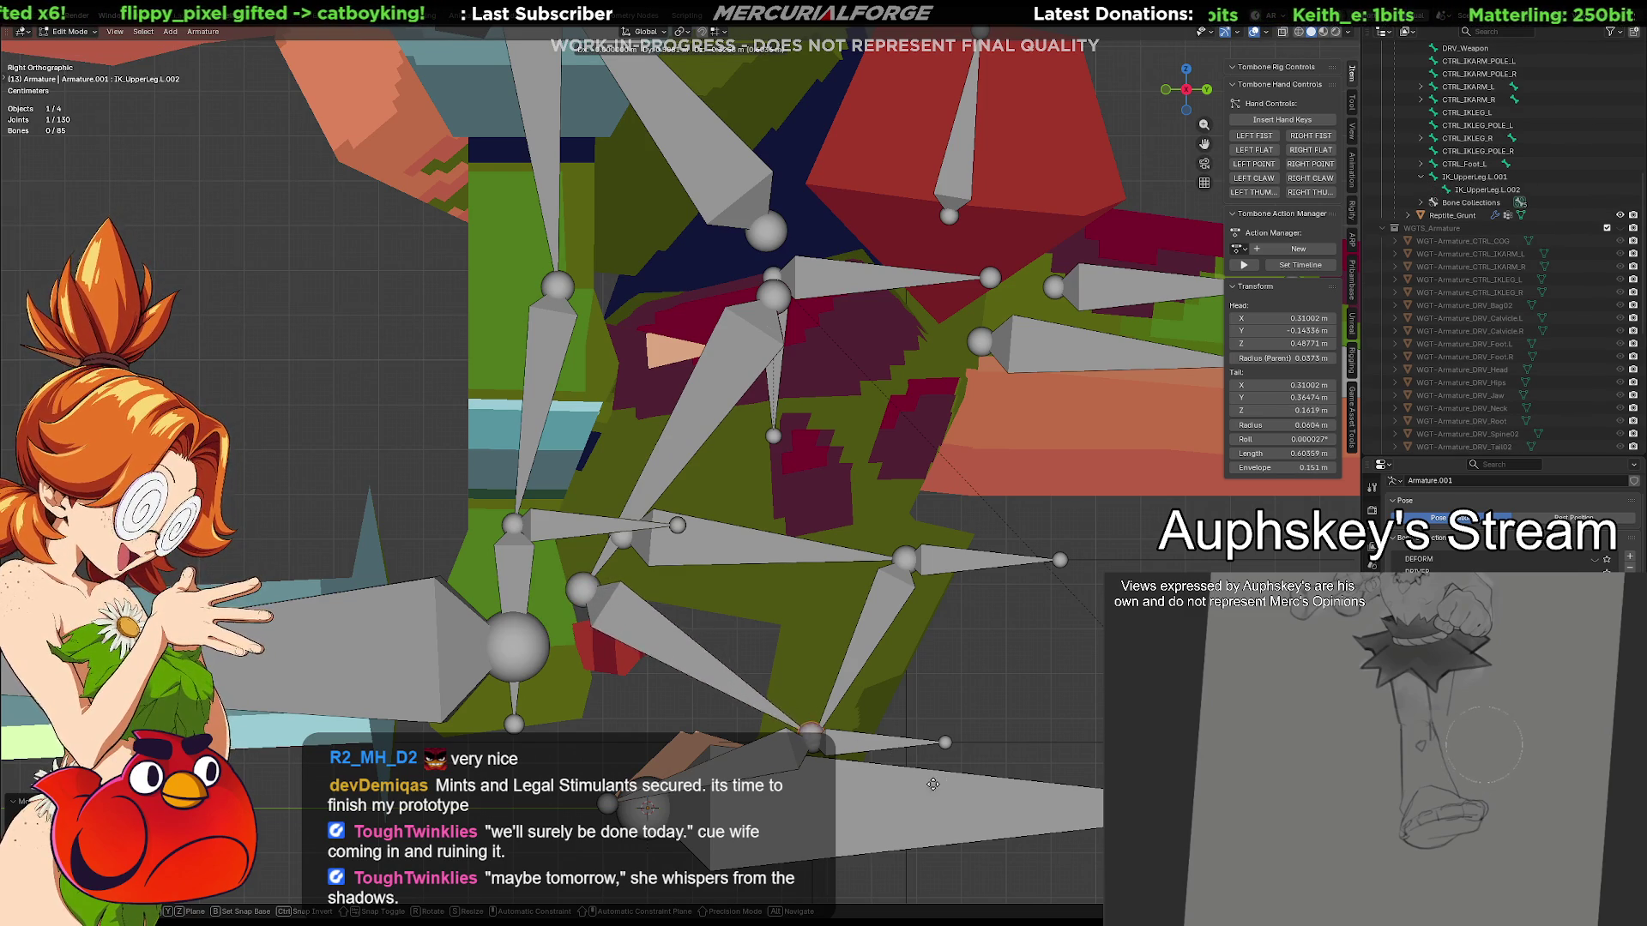
left_click(934, 791)
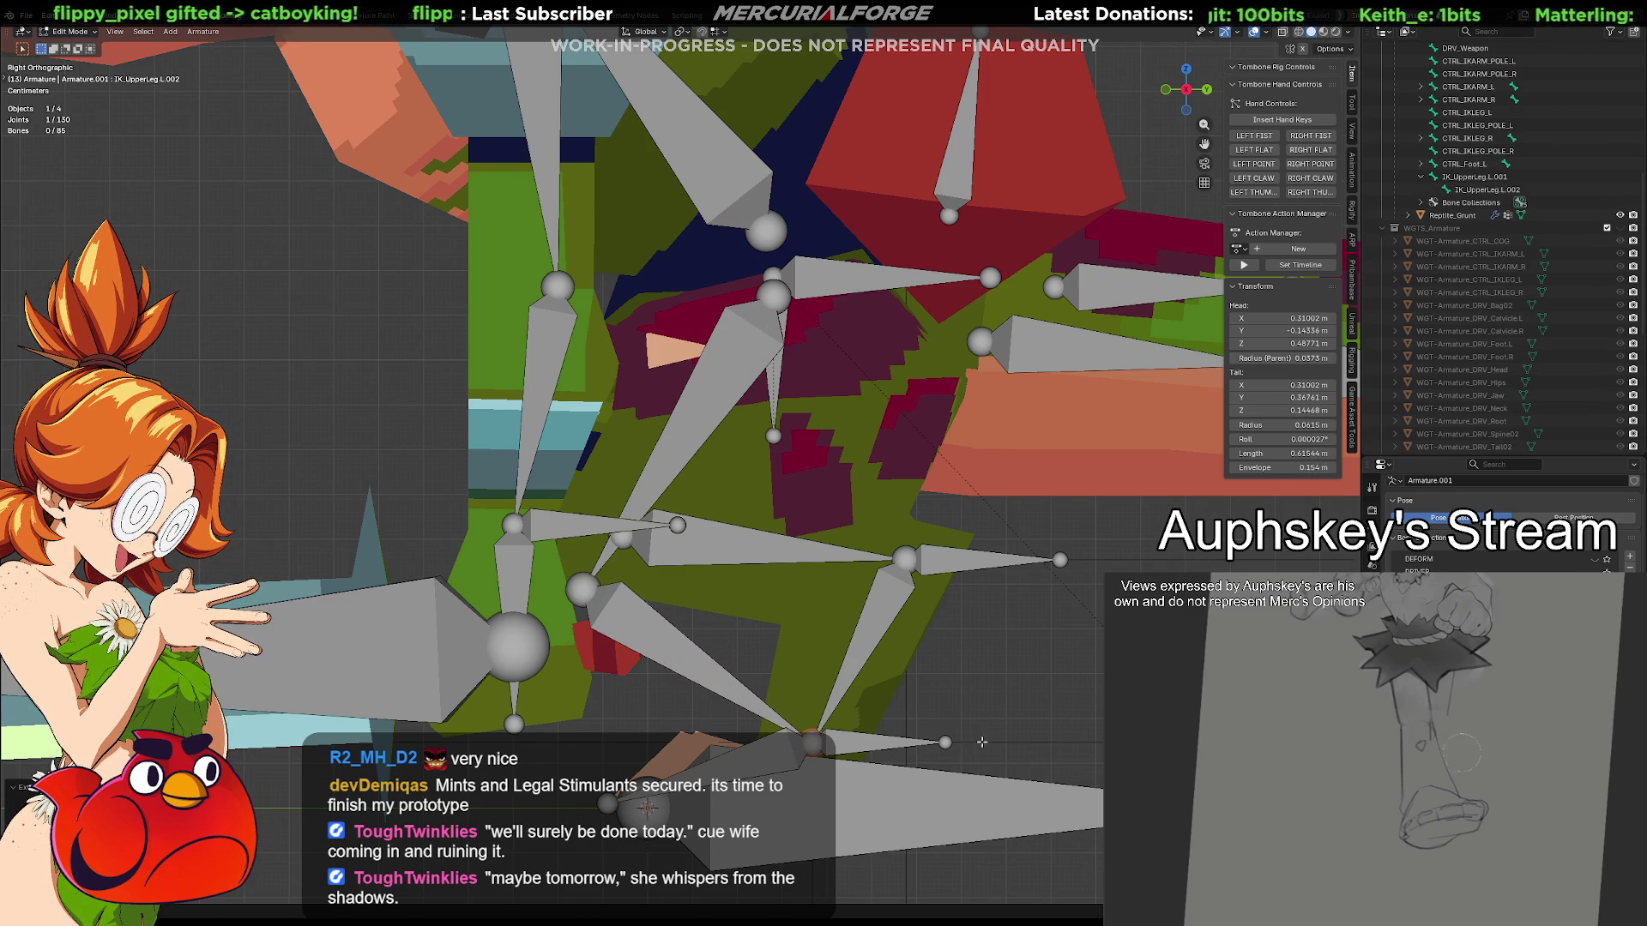
left_click(707, 673)
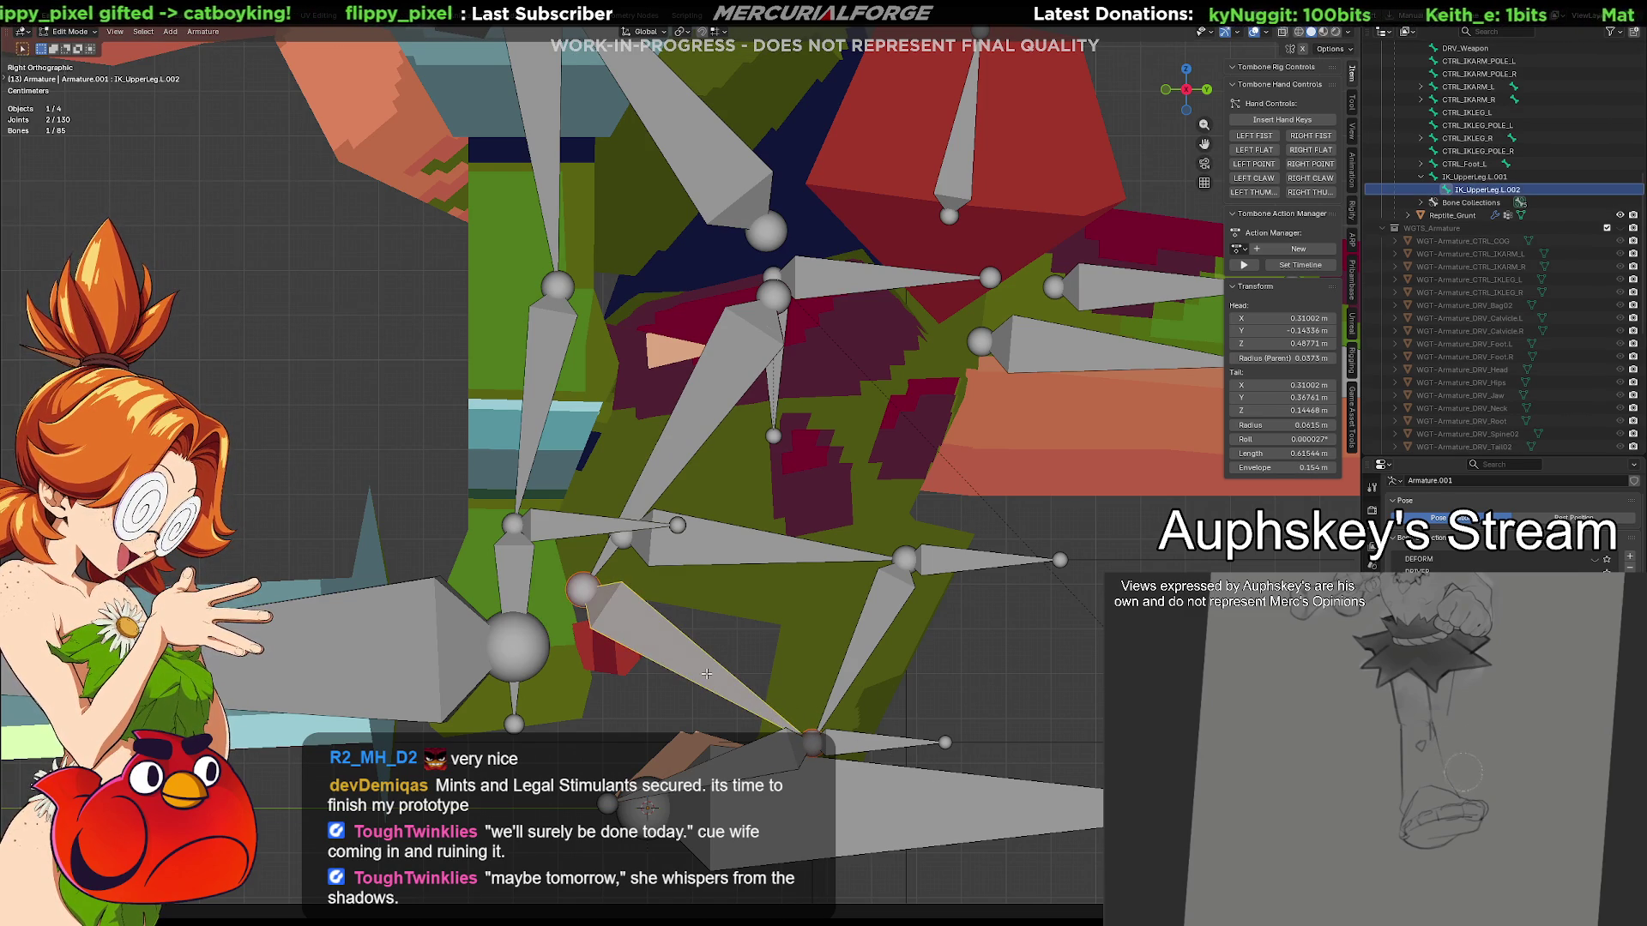
scroll(707, 673, "down", 8)
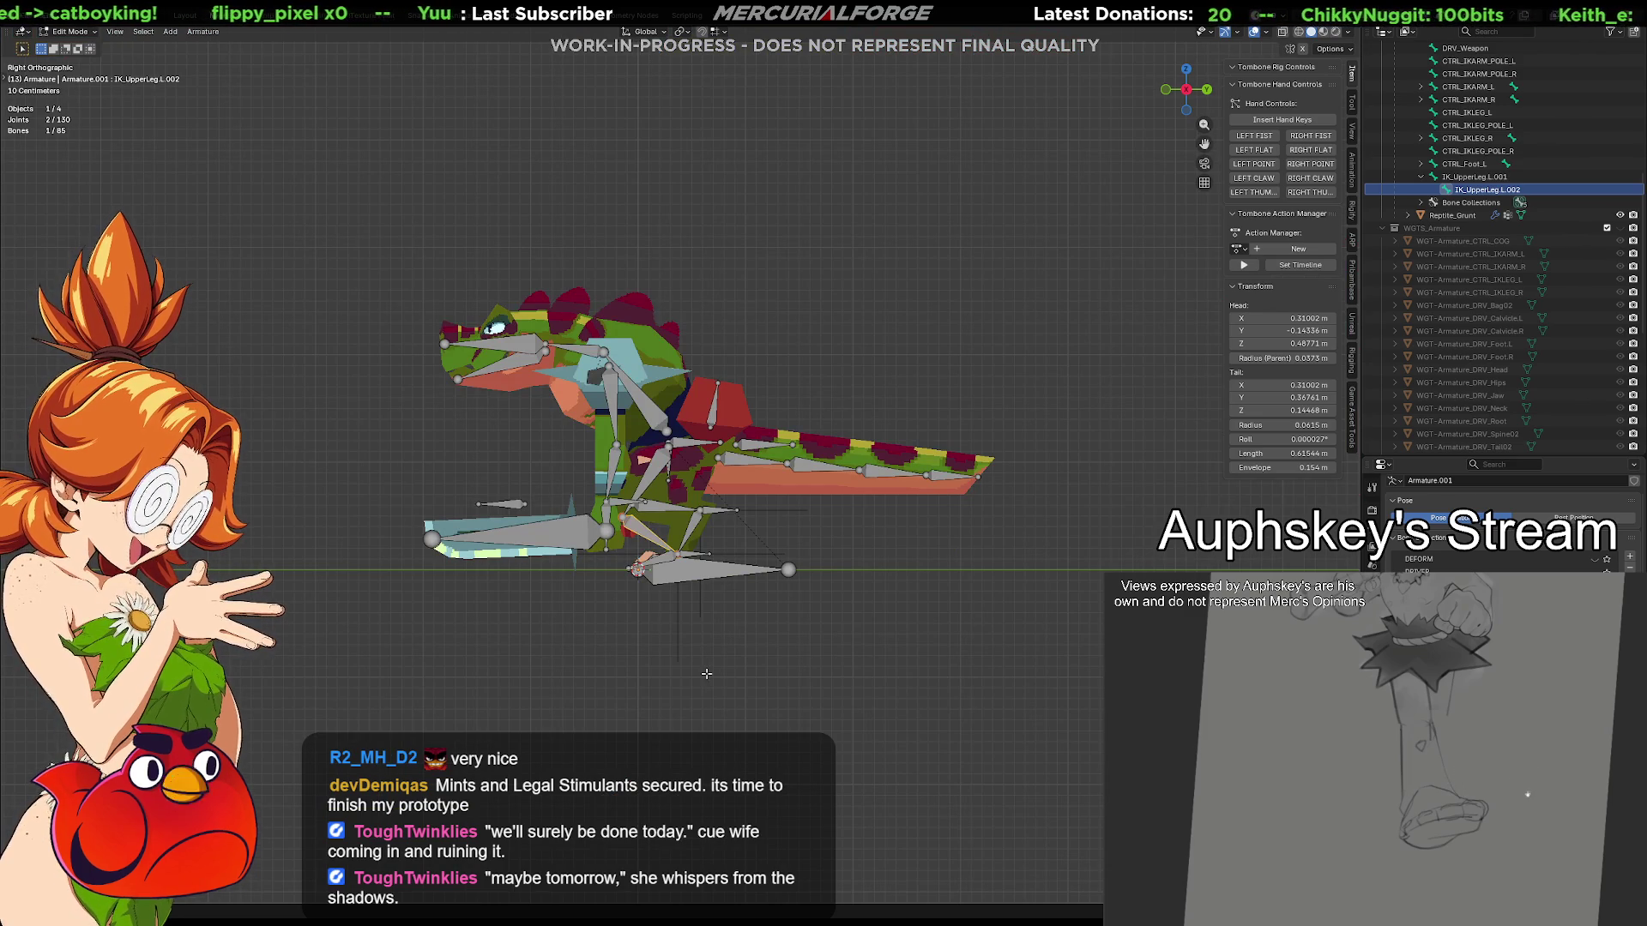
Select a leg bone and bring up the Object/Edit/Pose mode pie menu
left_click(702, 648)
scroll(703, 647, "up", 4)
scroll(695, 643, "up", 2)
scroll(669, 631, "up", 2)
left_click(589, 689)
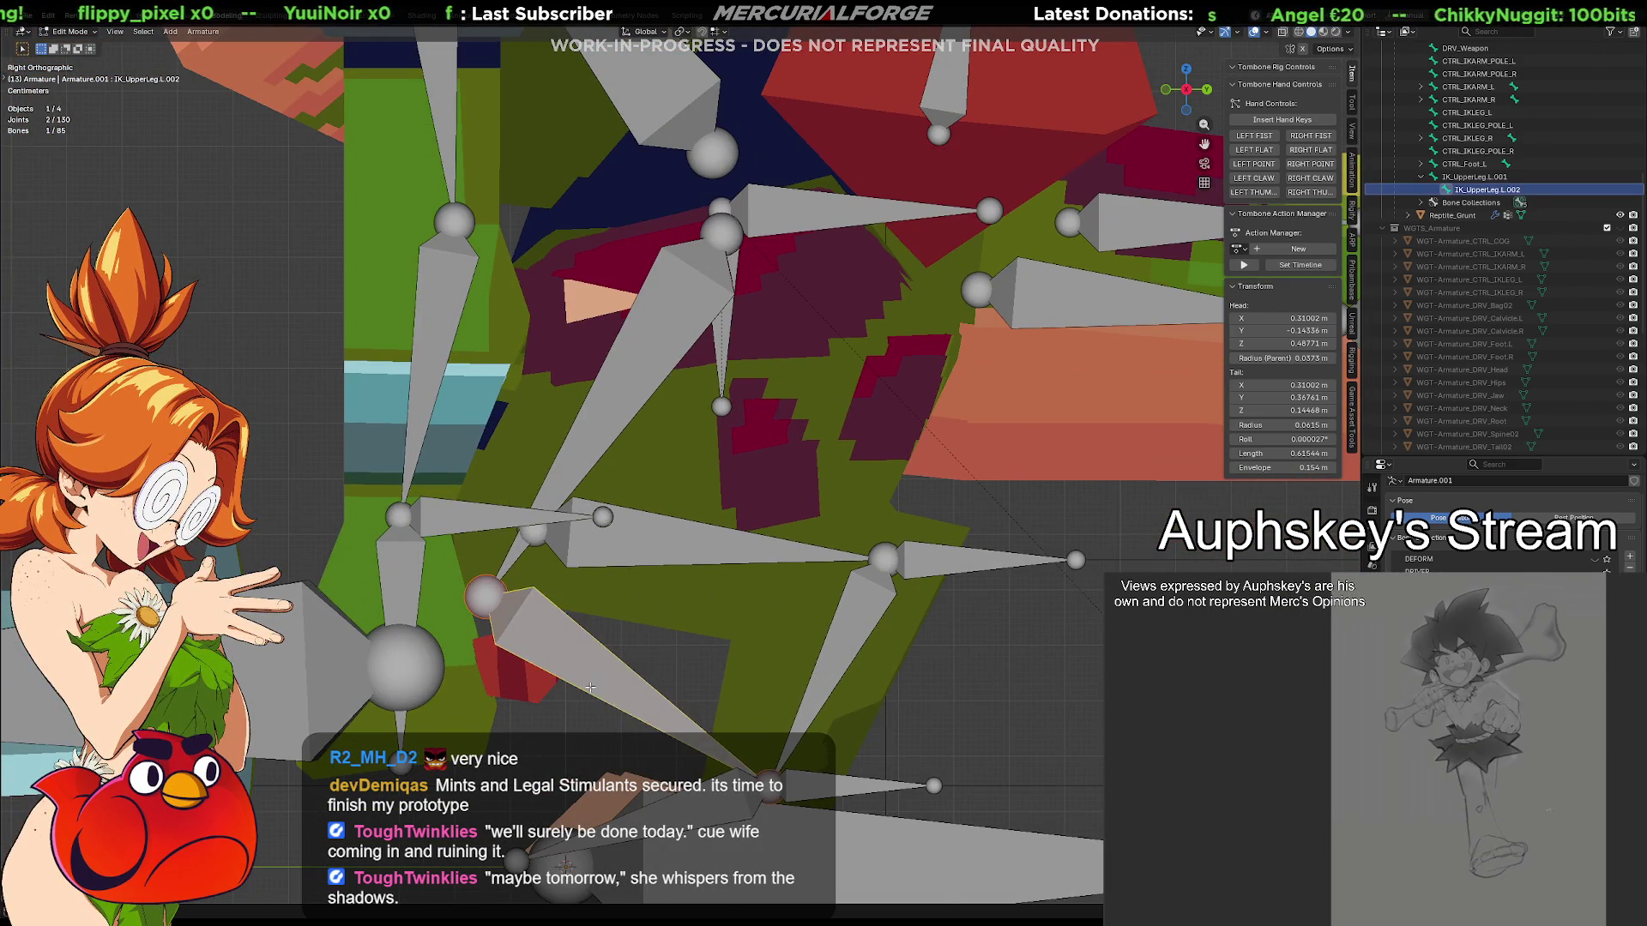
middle_click_drag(589, 688, 608, 678, "shift")
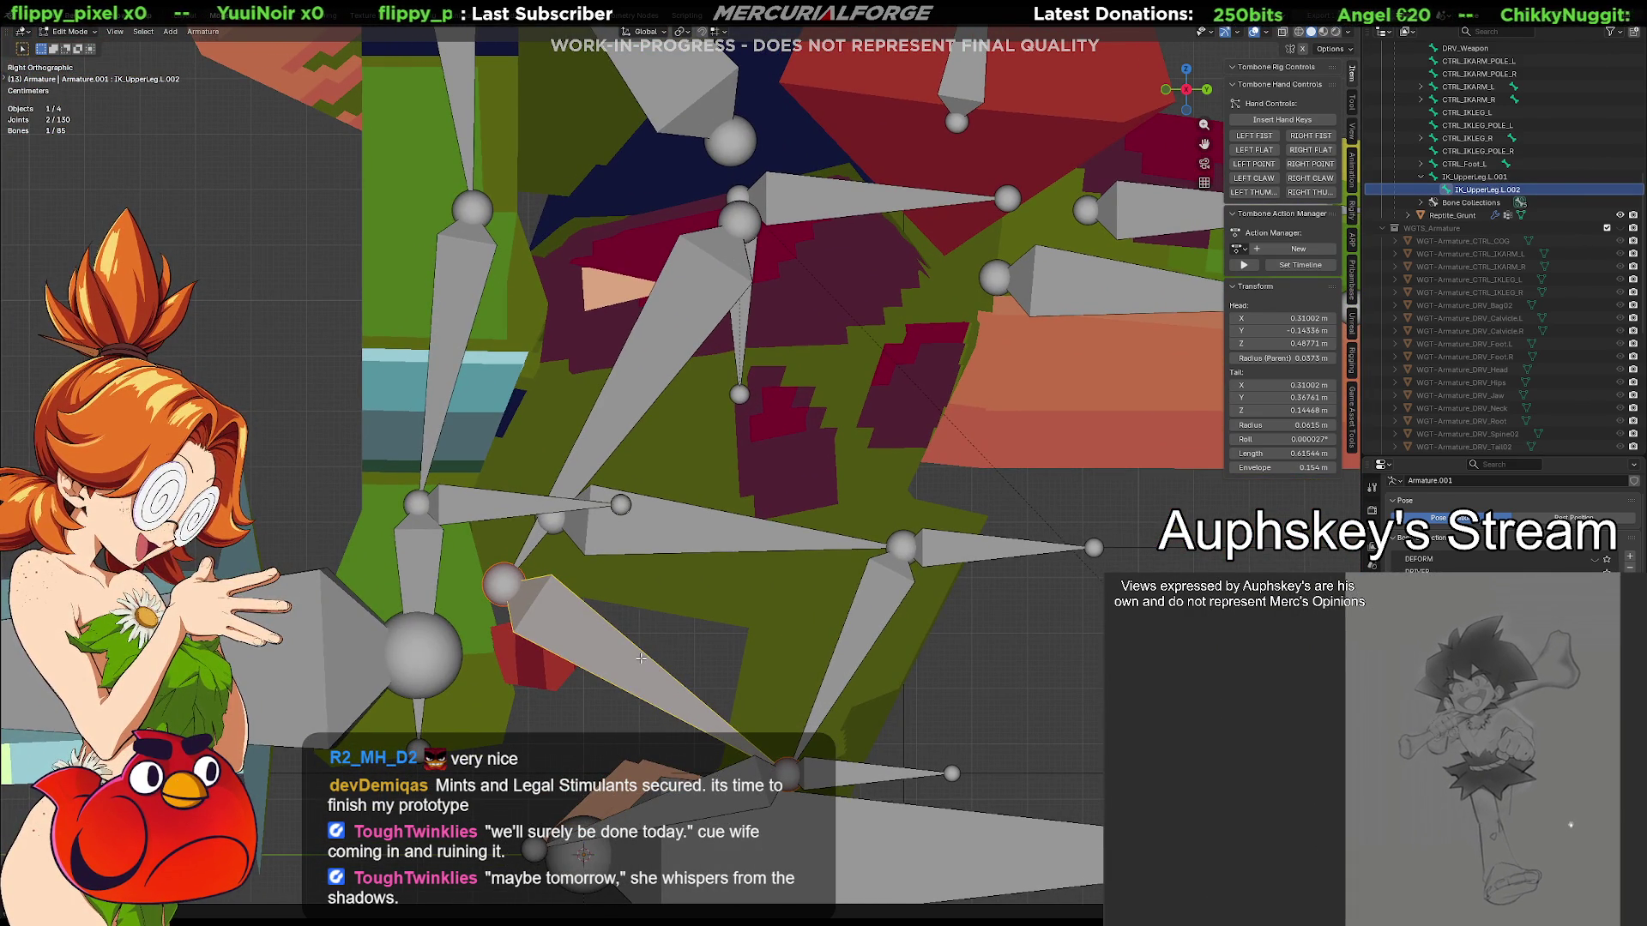
key("ctrl+Tab")
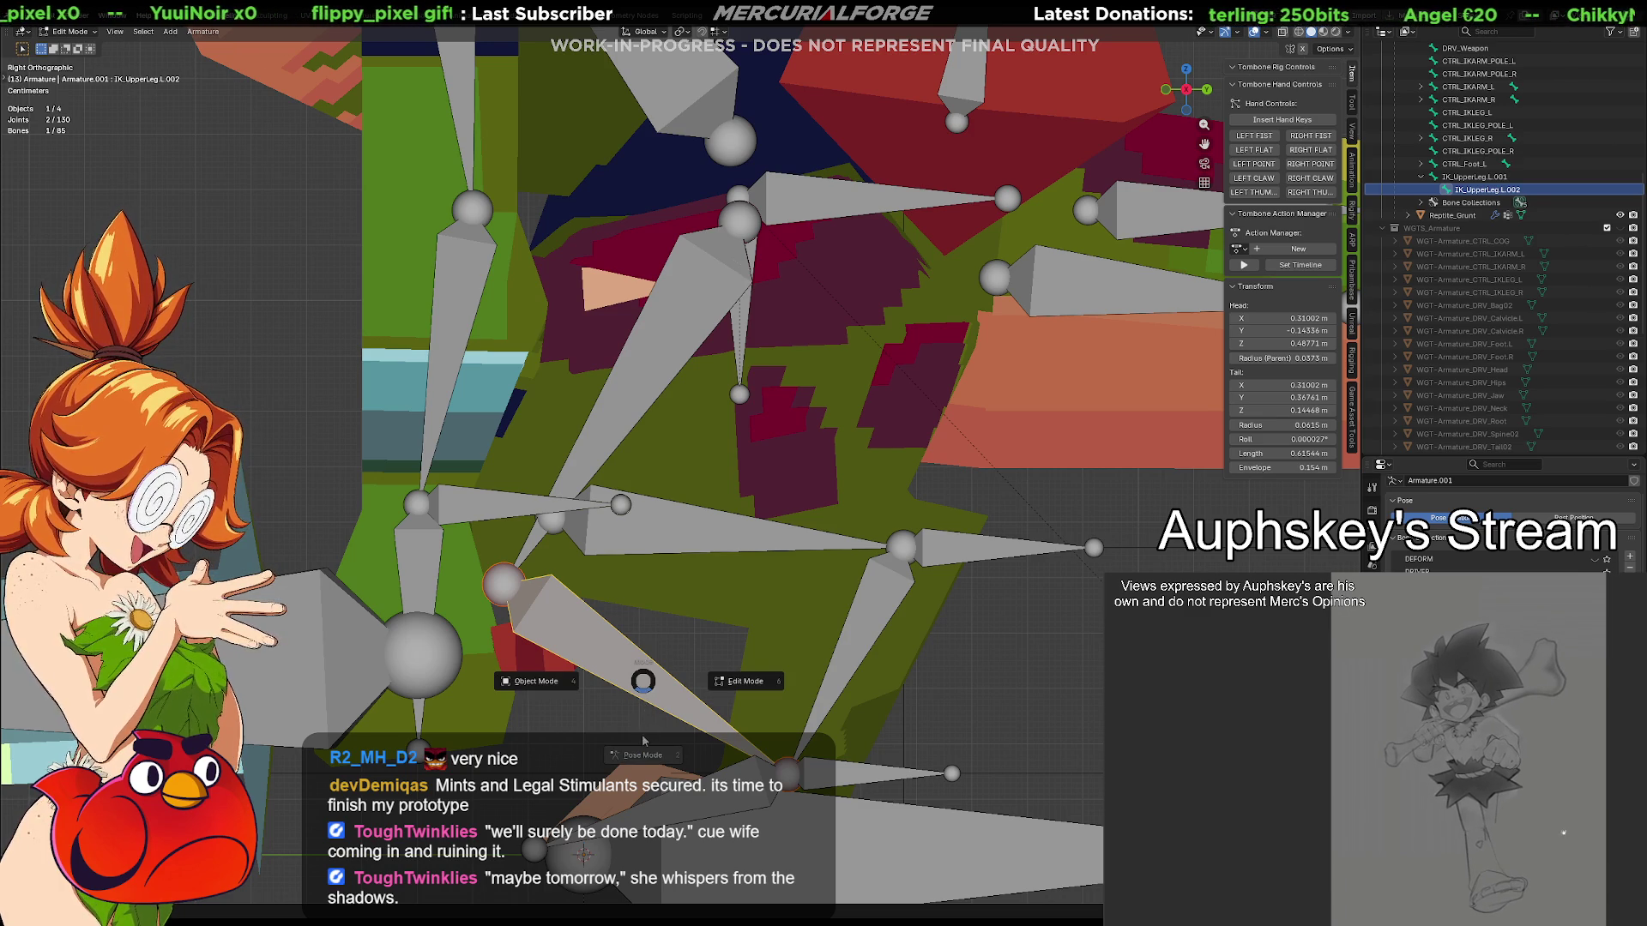
In Pose Mode, add an Inverse Kinematics constraint to IK_UpperLeg.L.002
left_click(643, 742)
middle_click_drag(646, 680, 794, 624, "shift")
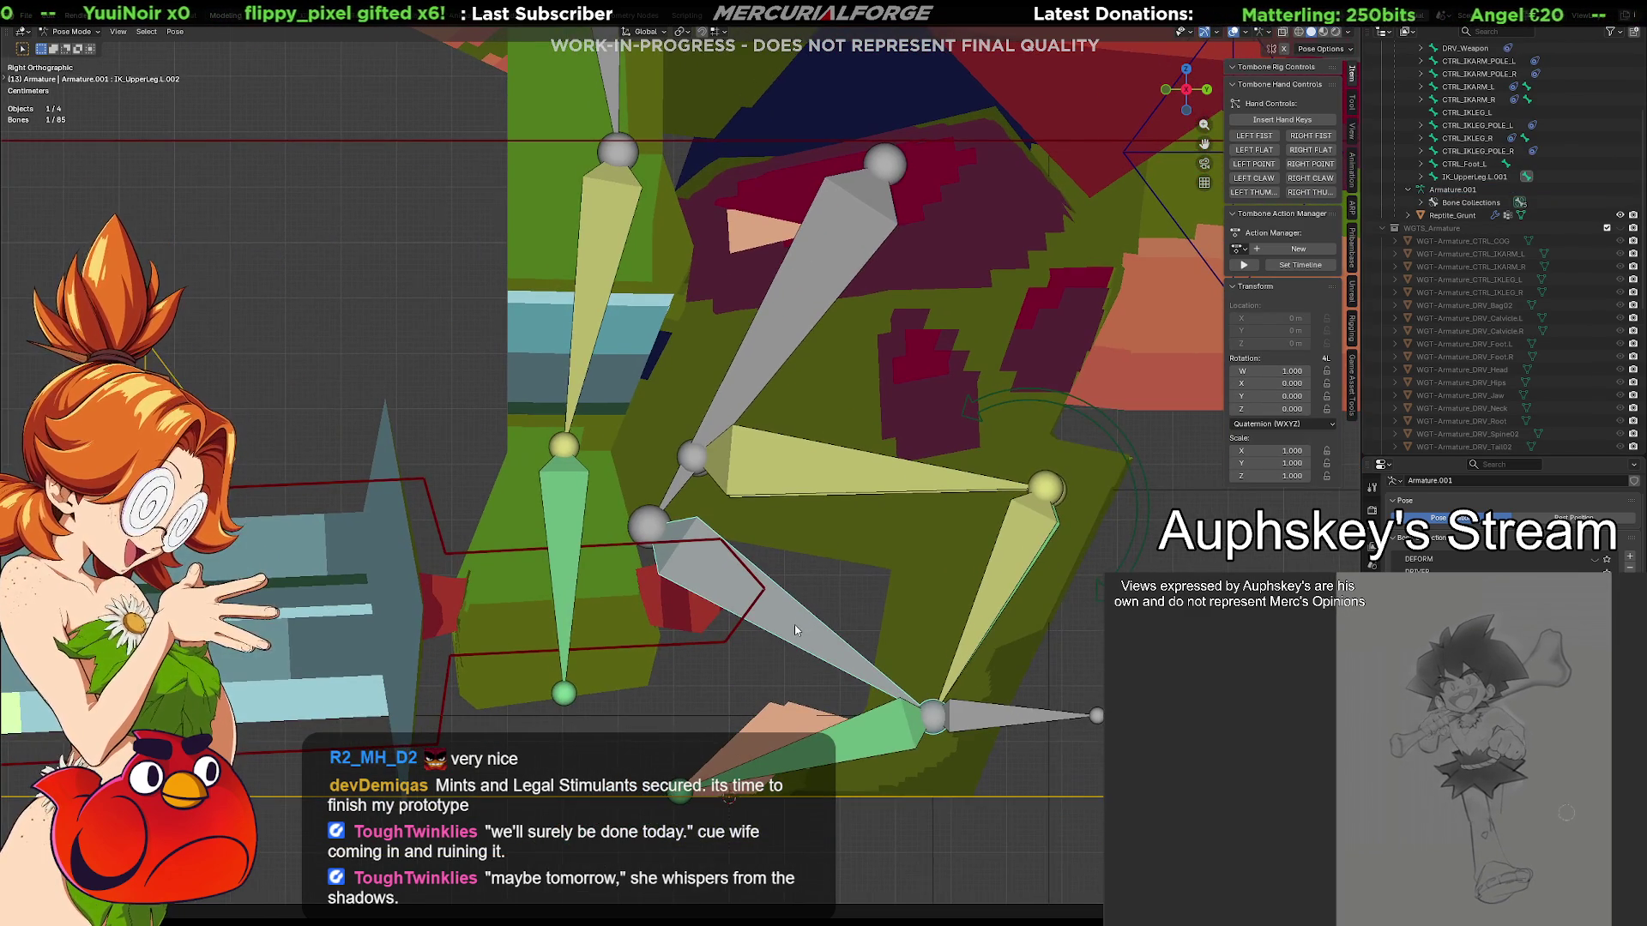
key("shift+ctrl+c")
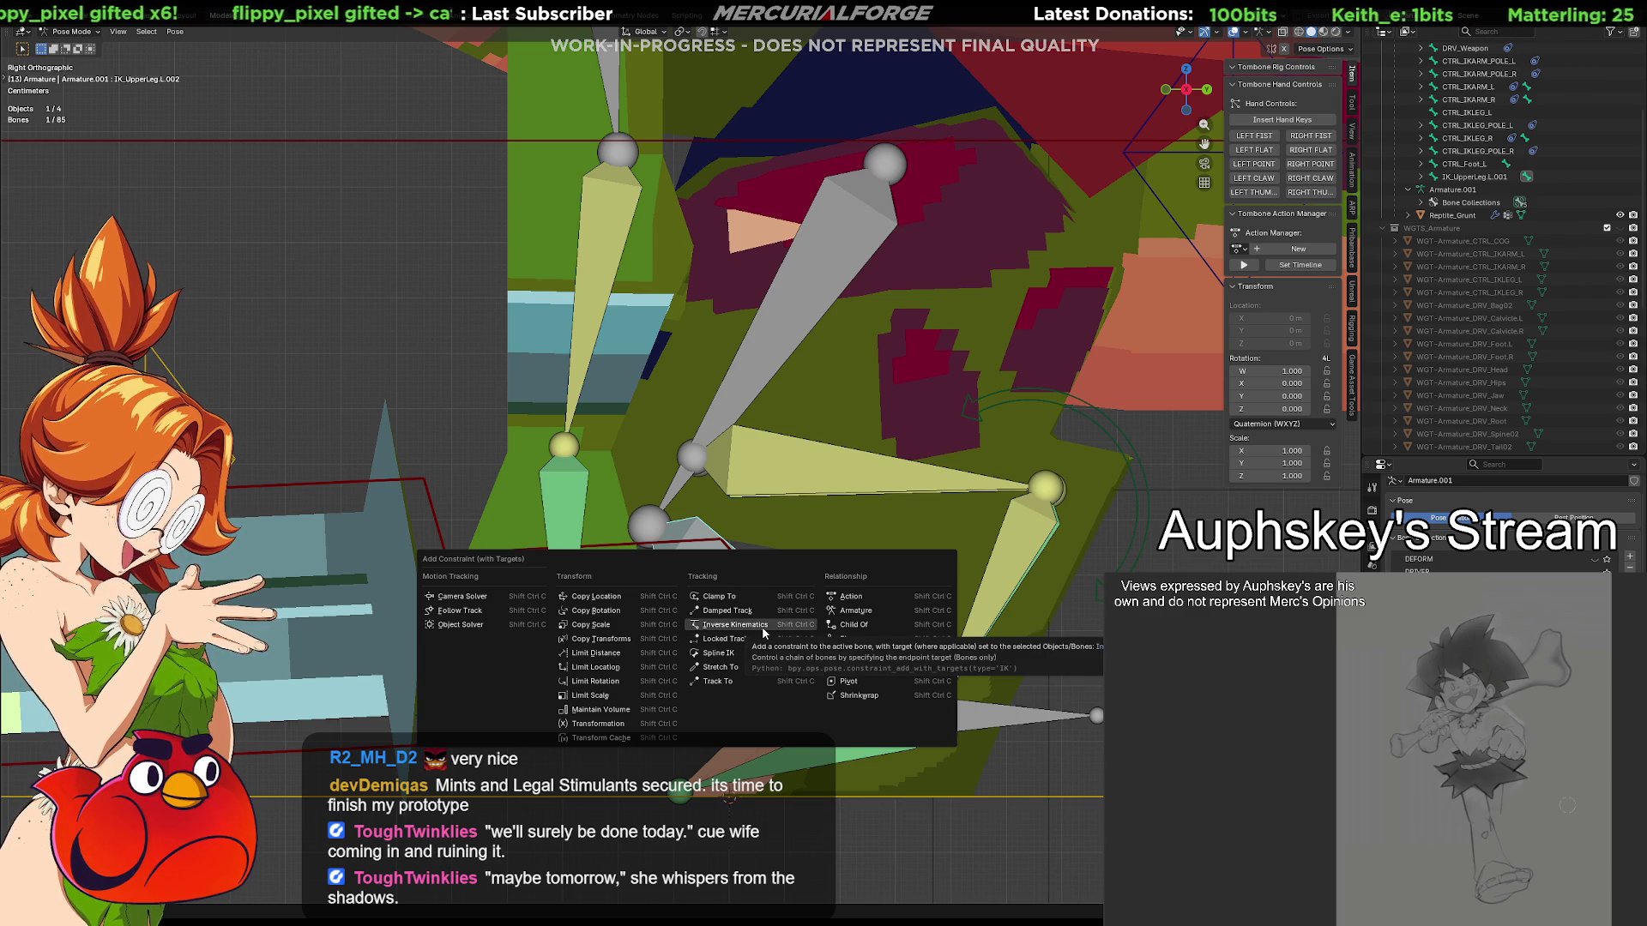
left_click(762, 632)
middle_click_drag(835, 599, 676, 593, "shift")
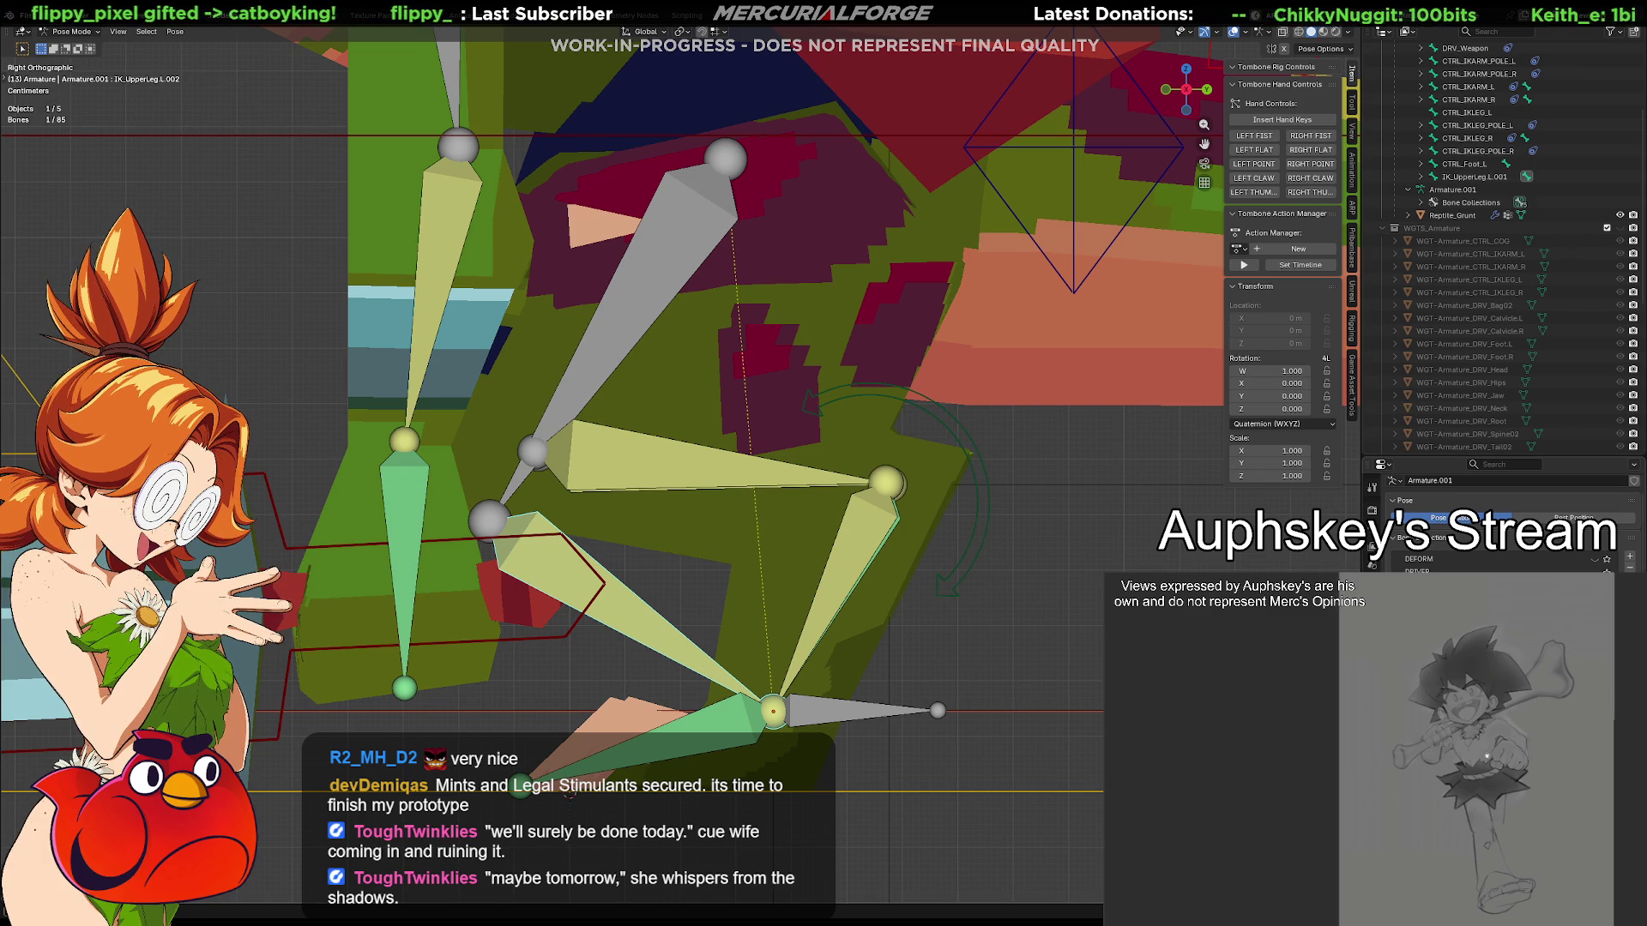
Set the IK constraint's target to the Armature with CTRL_Foot.L as the bone
left_click(1373, 604)
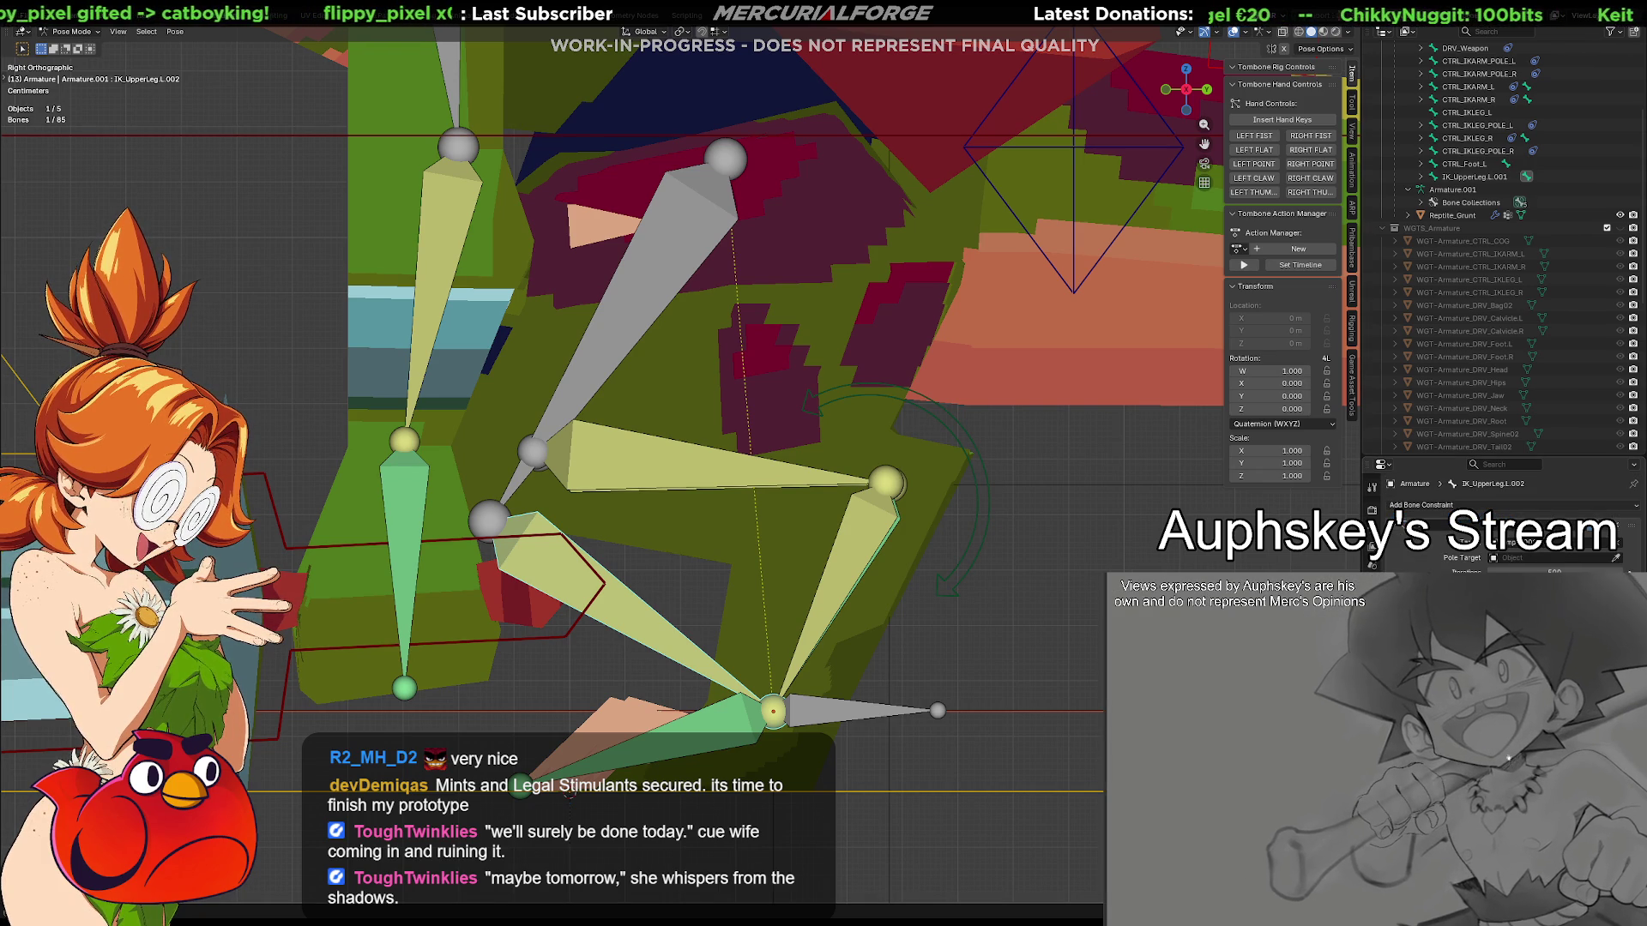
left_click(1508, 562)
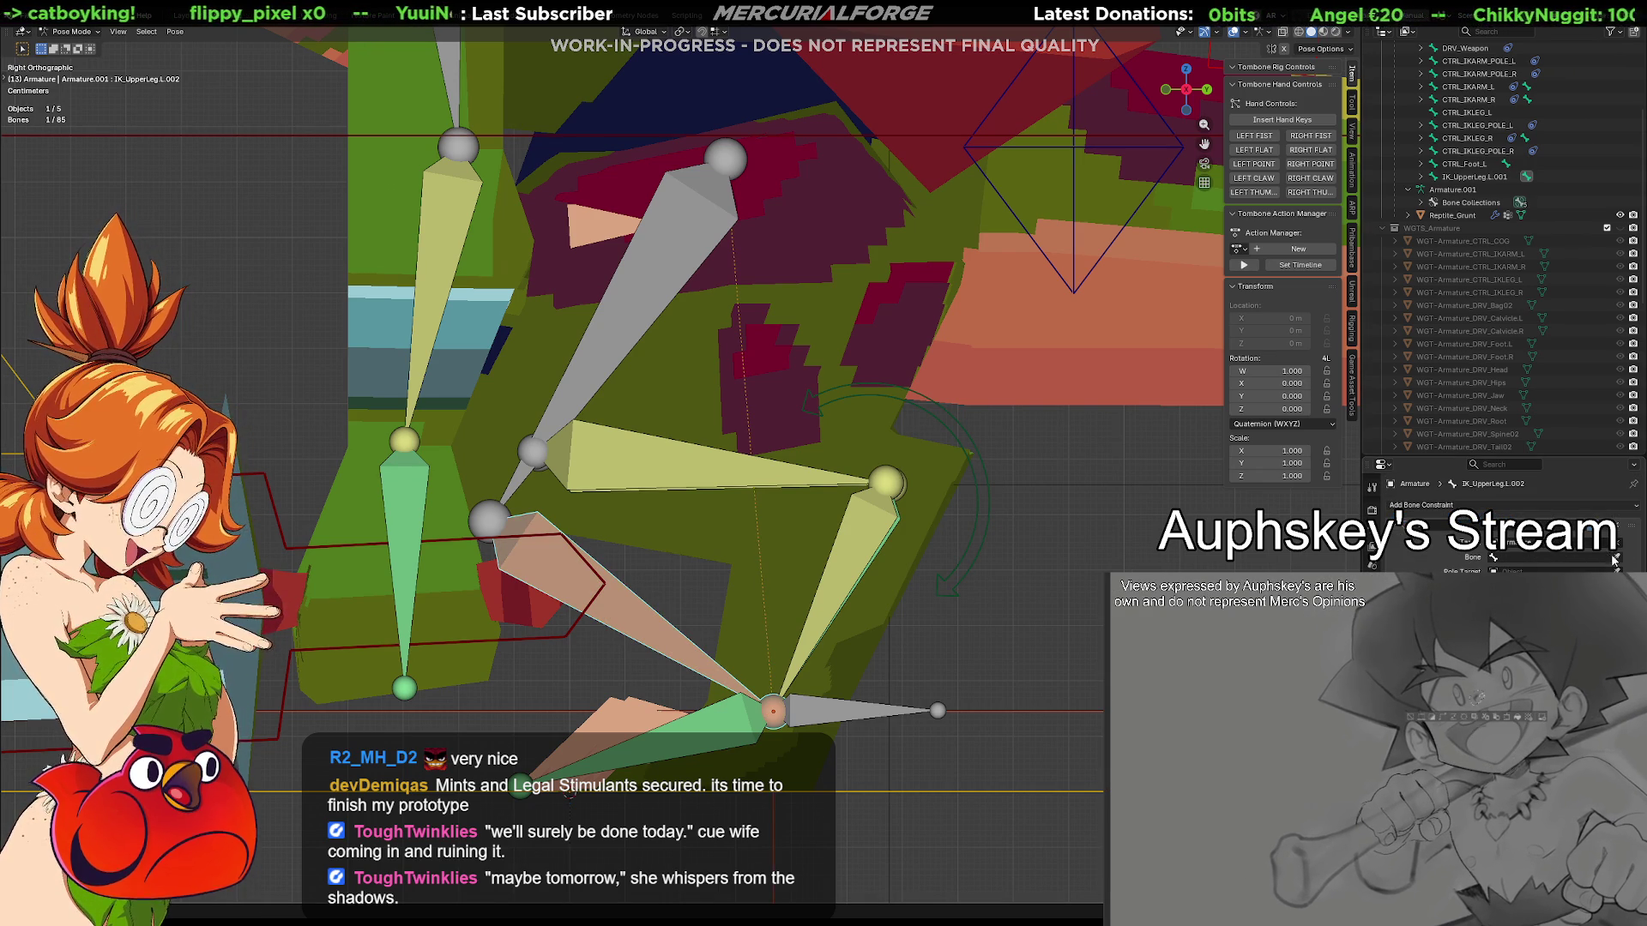
left_click(1522, 556)
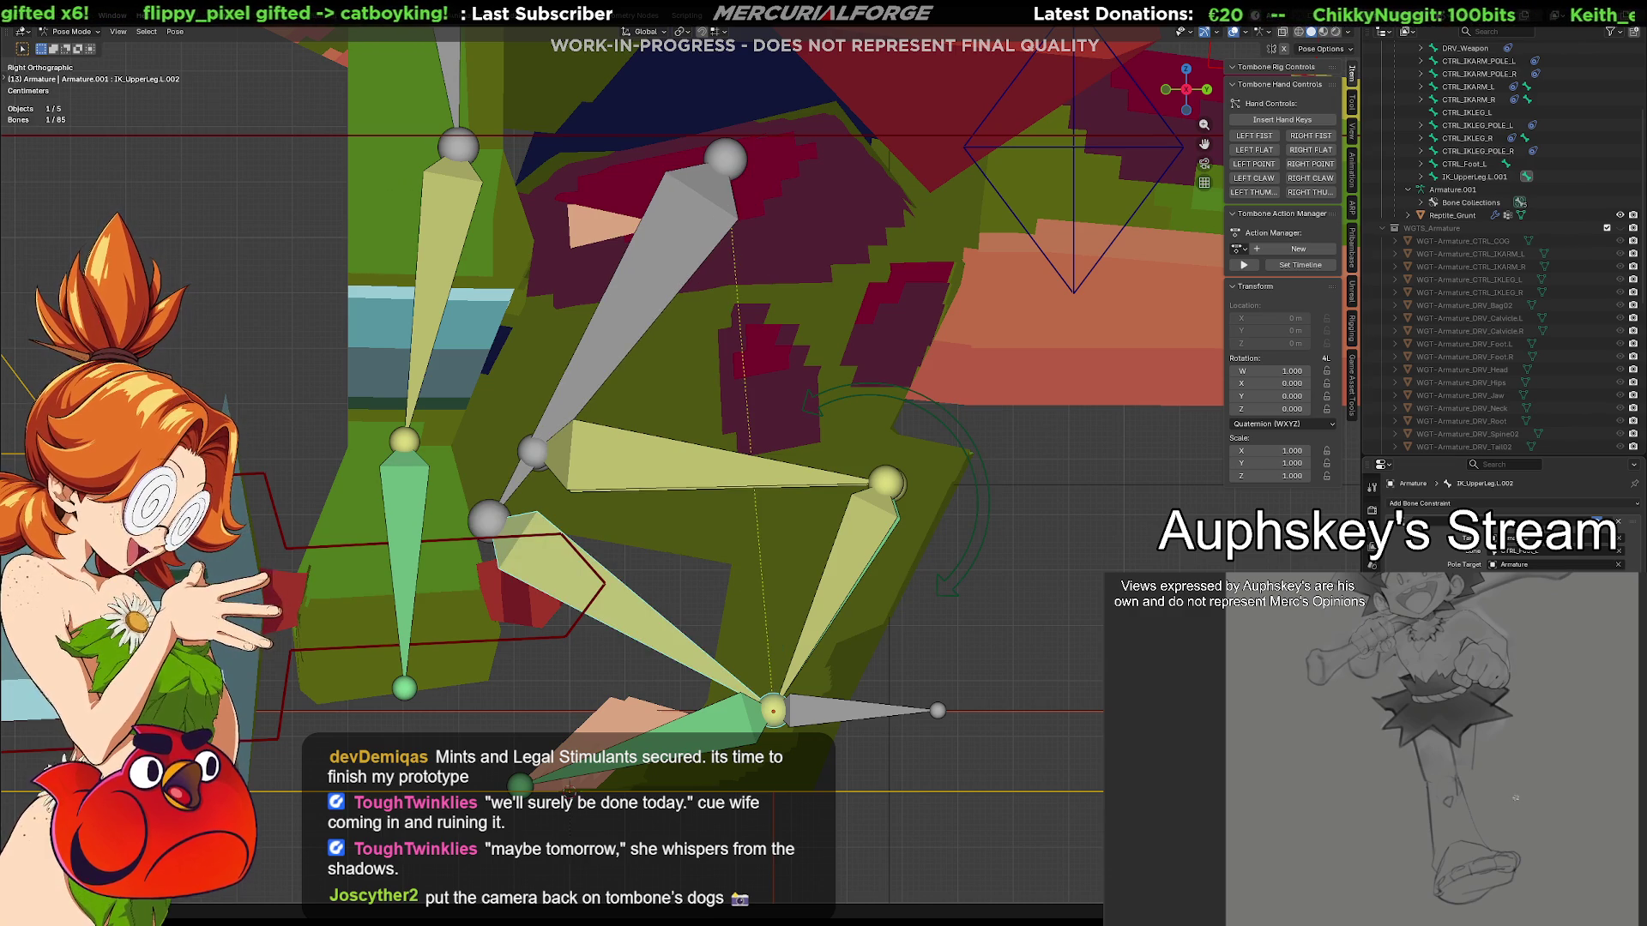
left_click(849, 719)
key("g")
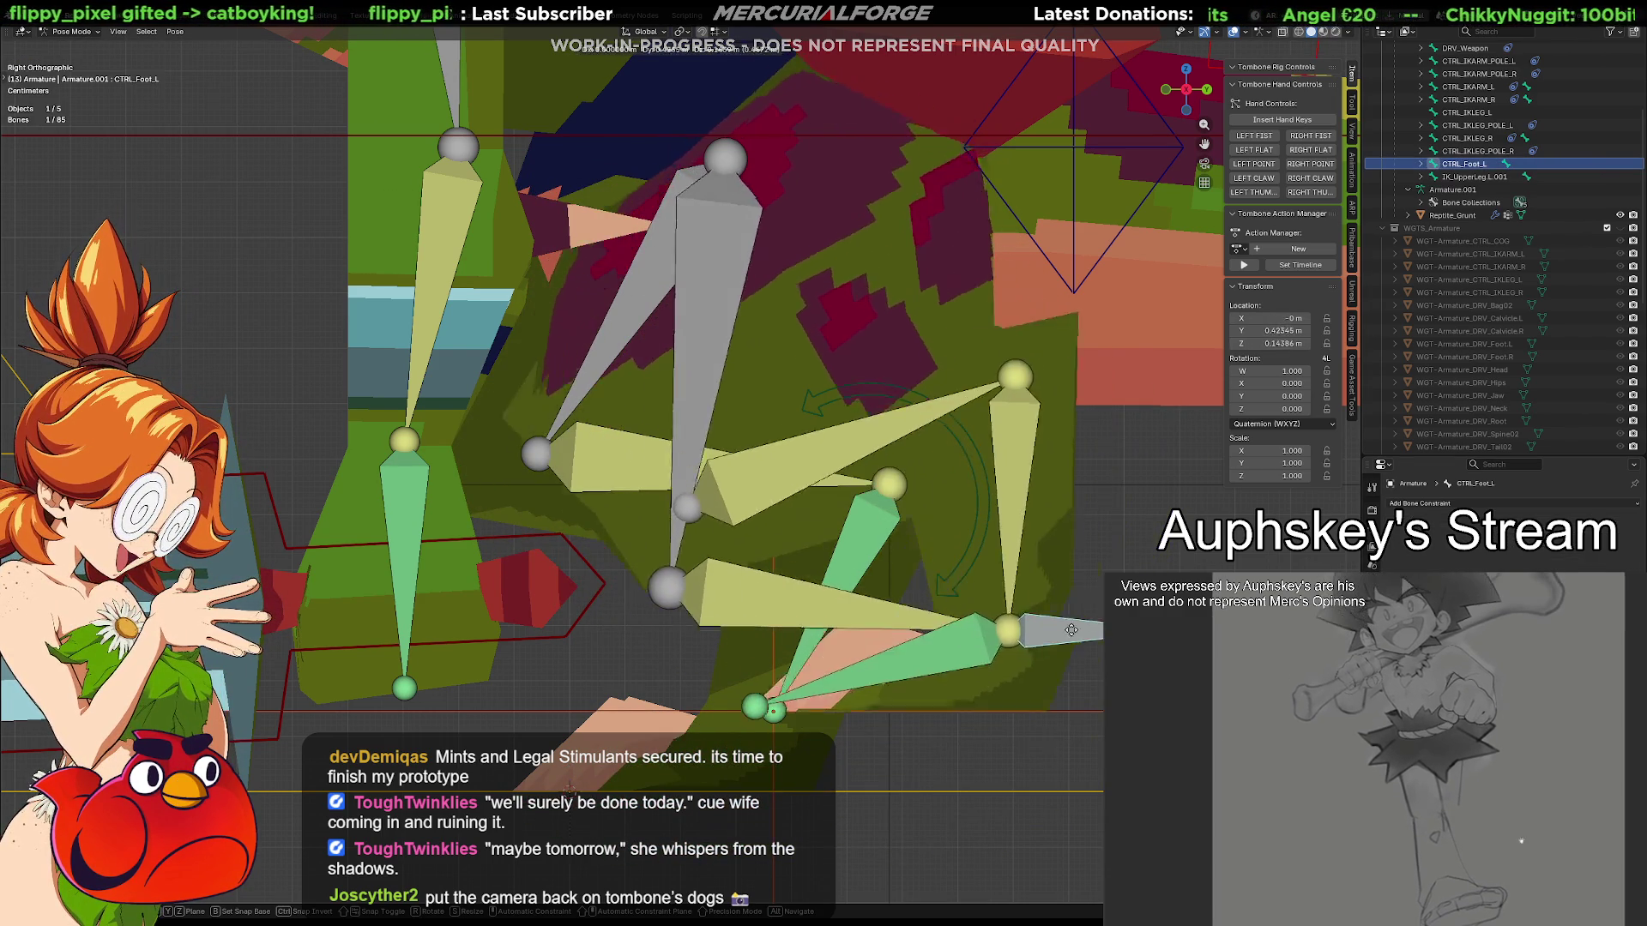
left_click(855, 741)
key("ctrl+z")
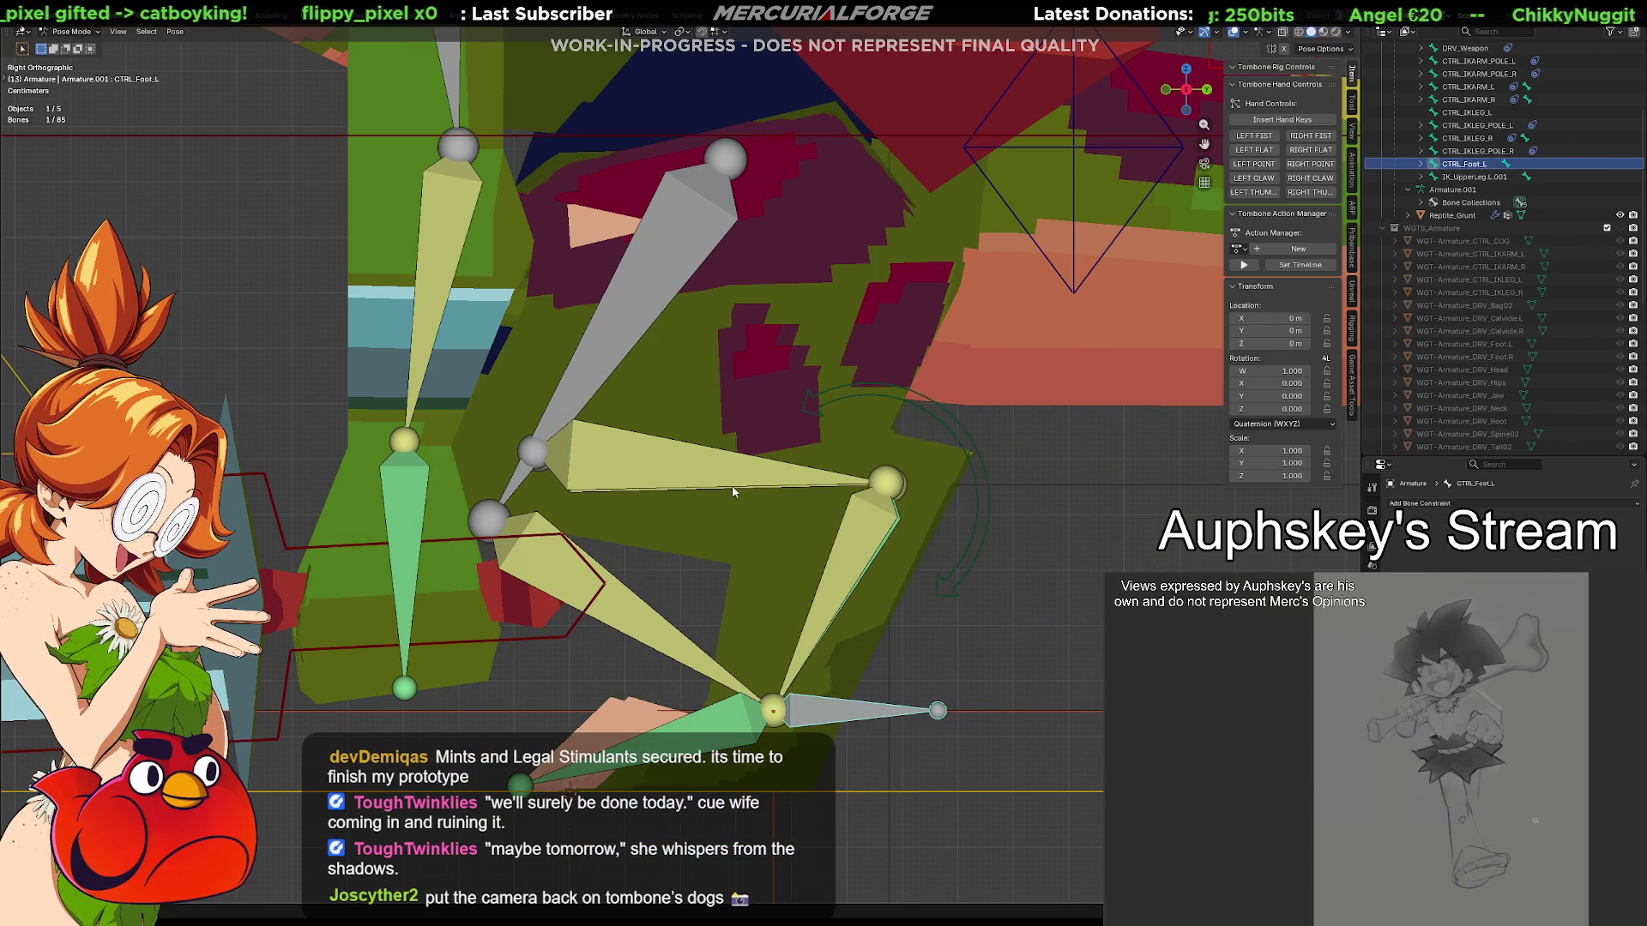
left_click(701, 470)
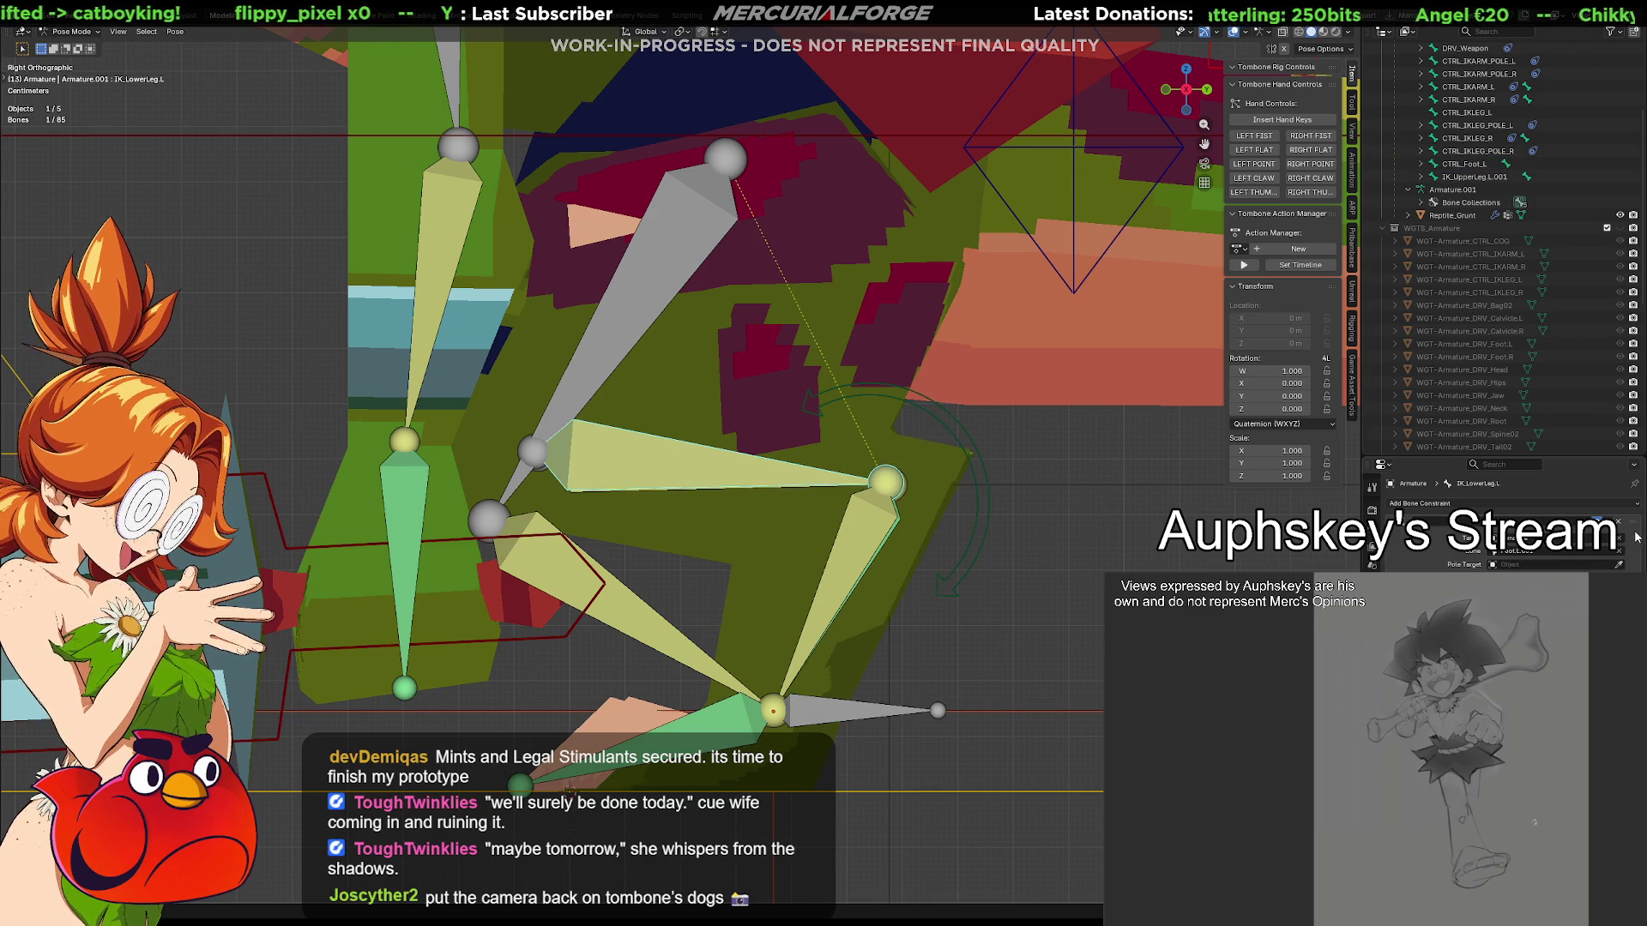
key("alt+a")
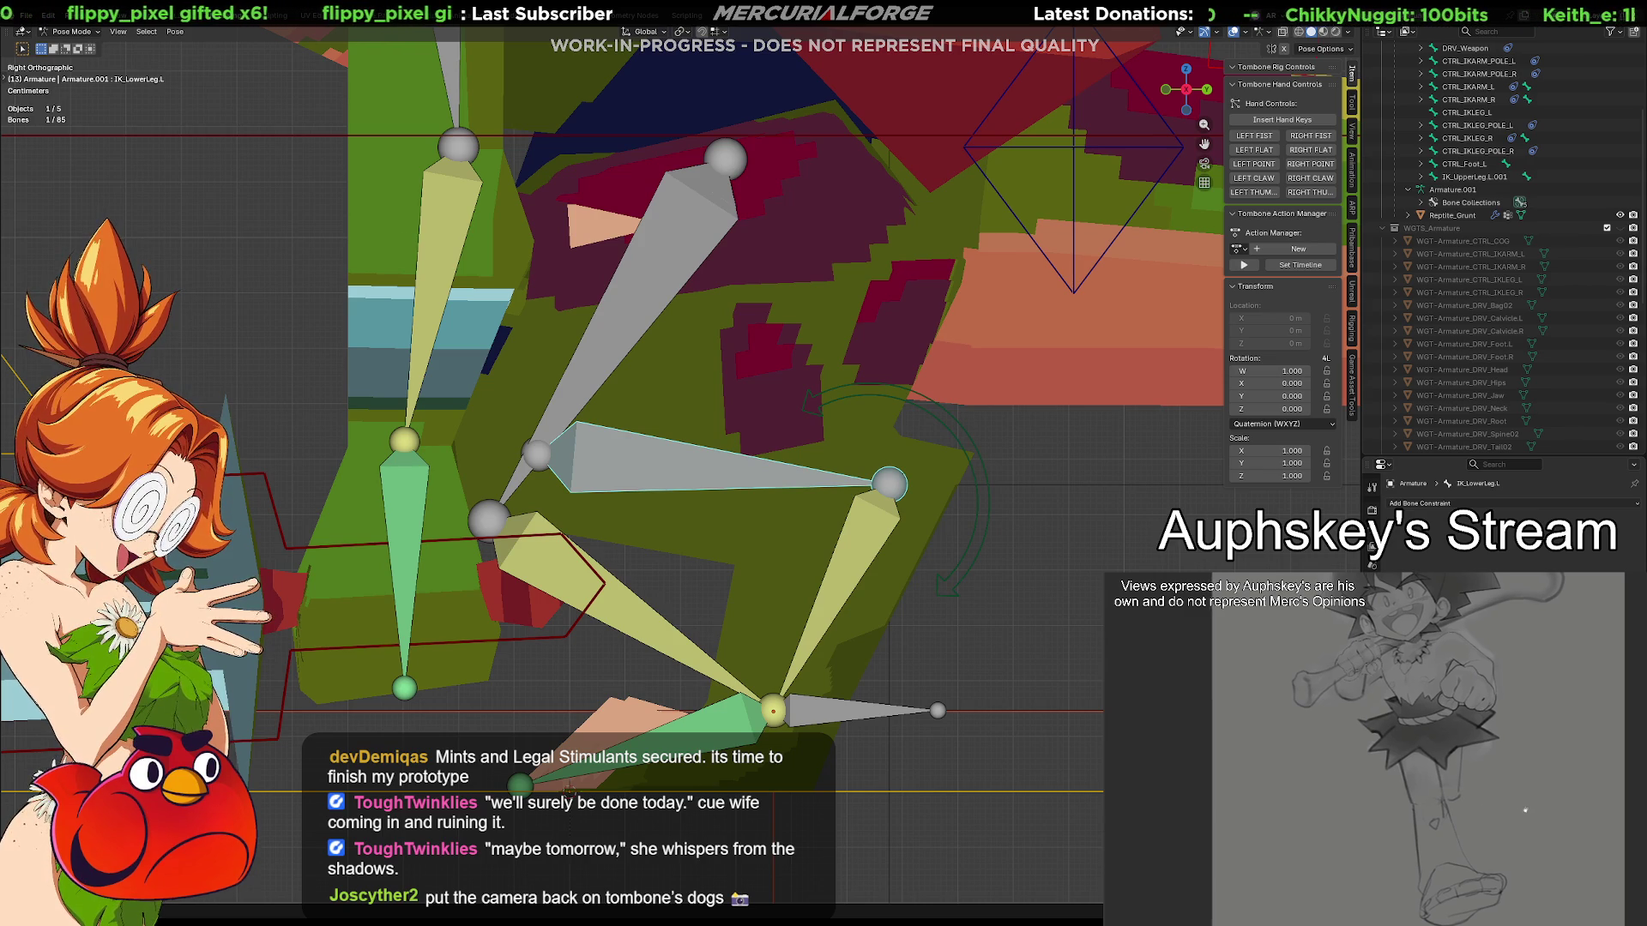
left_click(958, 715)
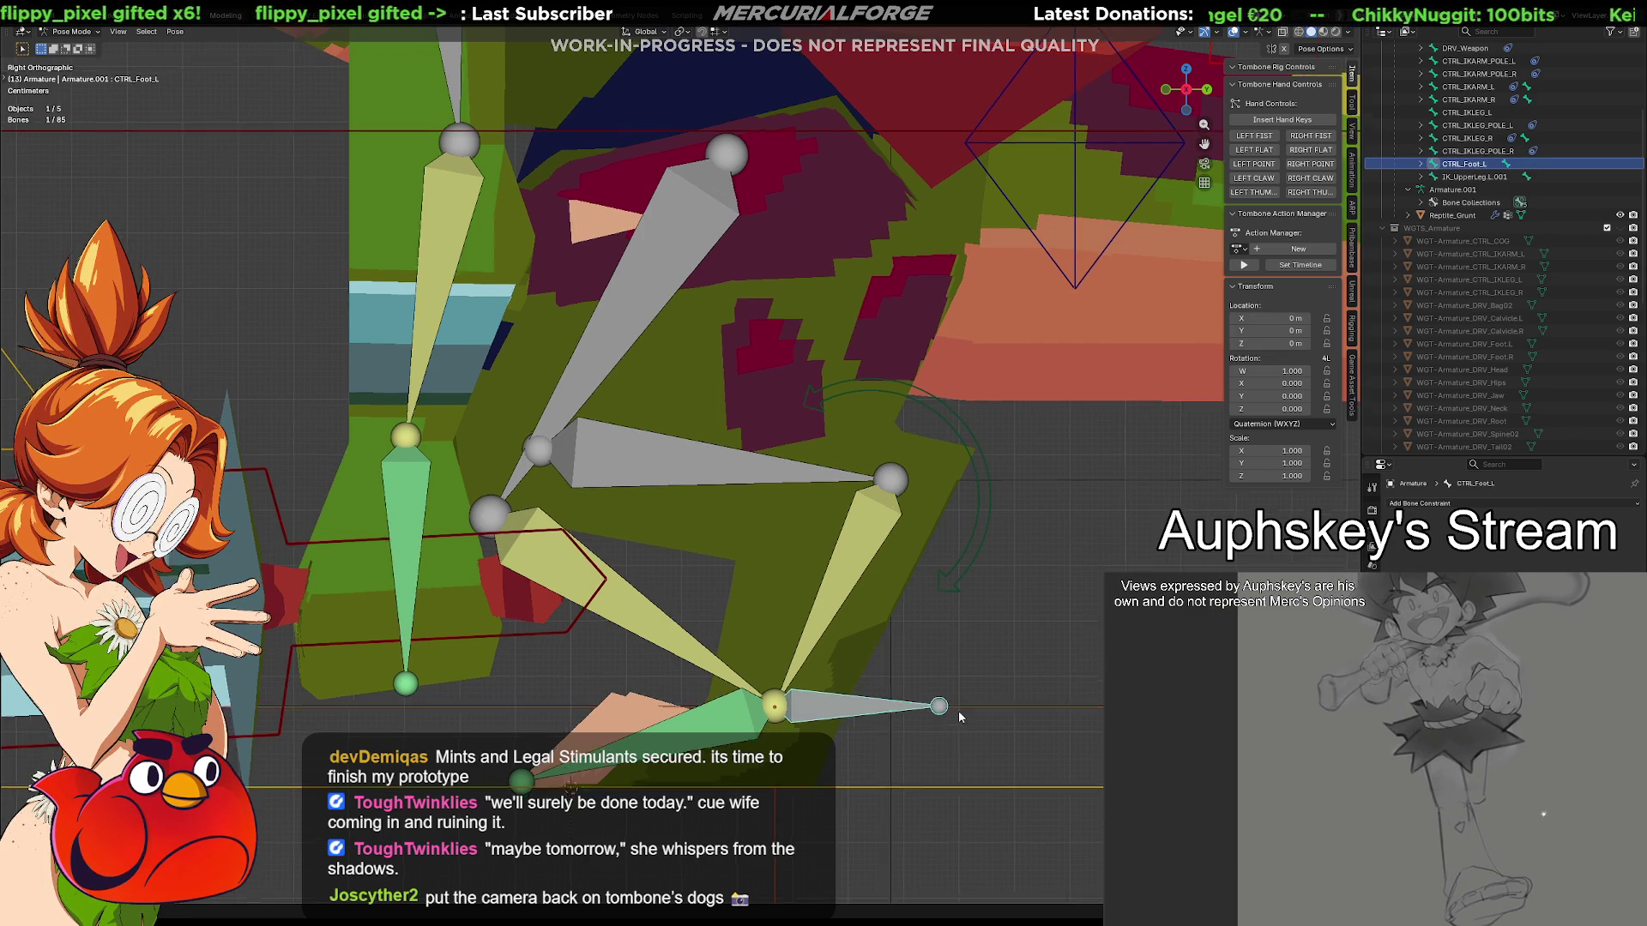
scroll(952, 682, "down", 1)
key("g")
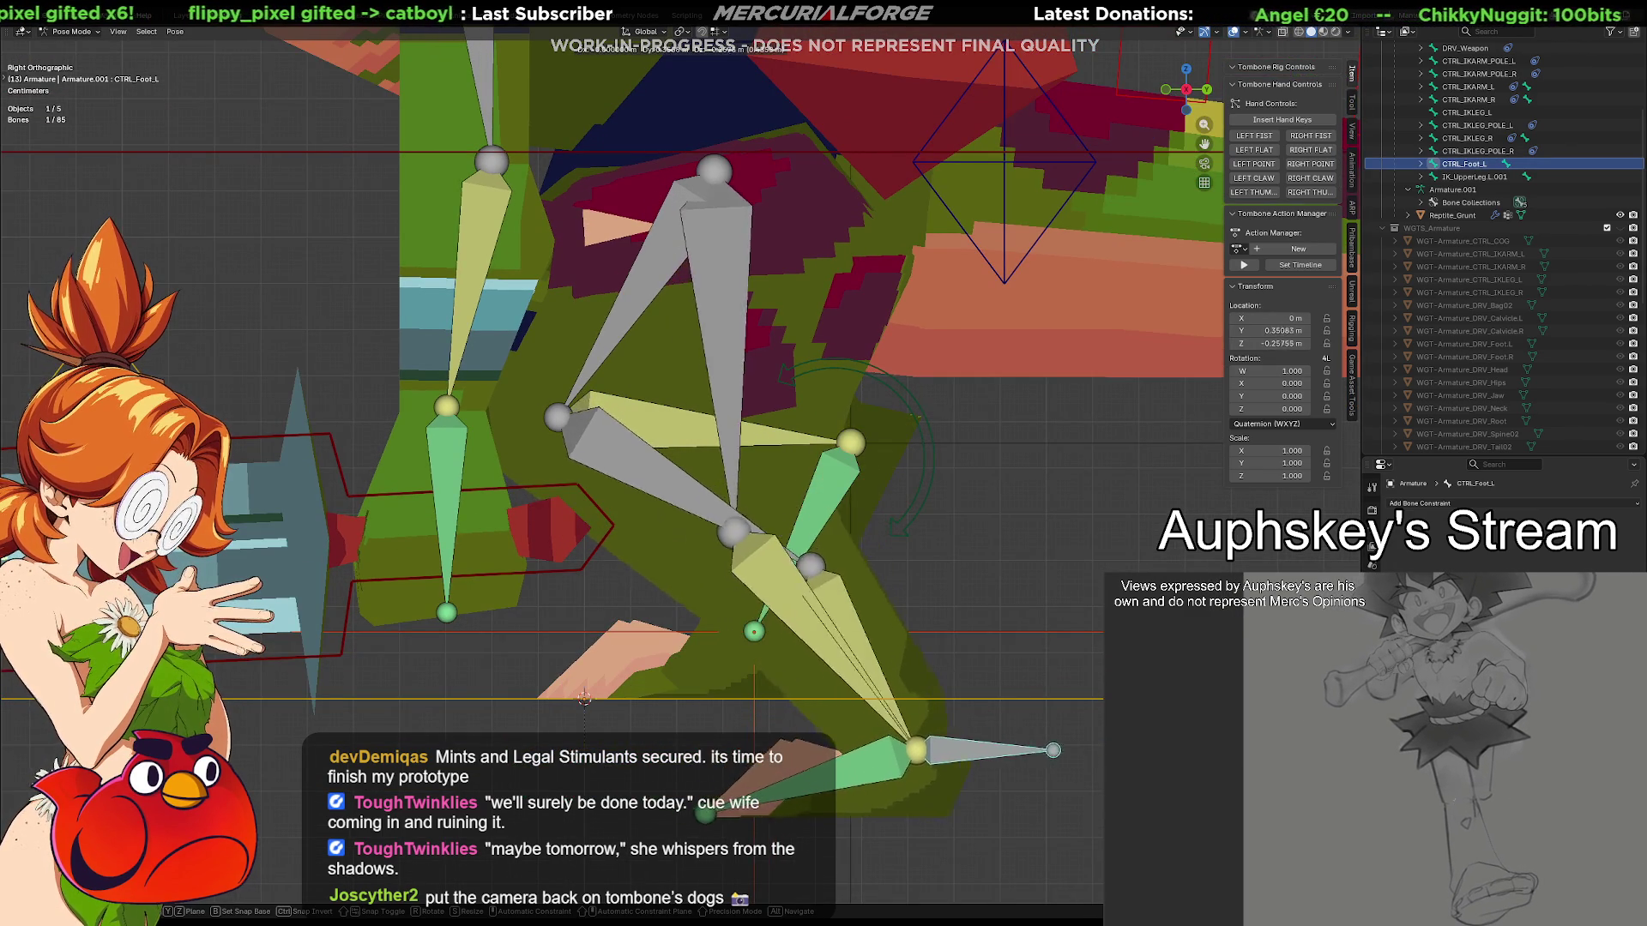
key("Escape")
left_click(653, 269)
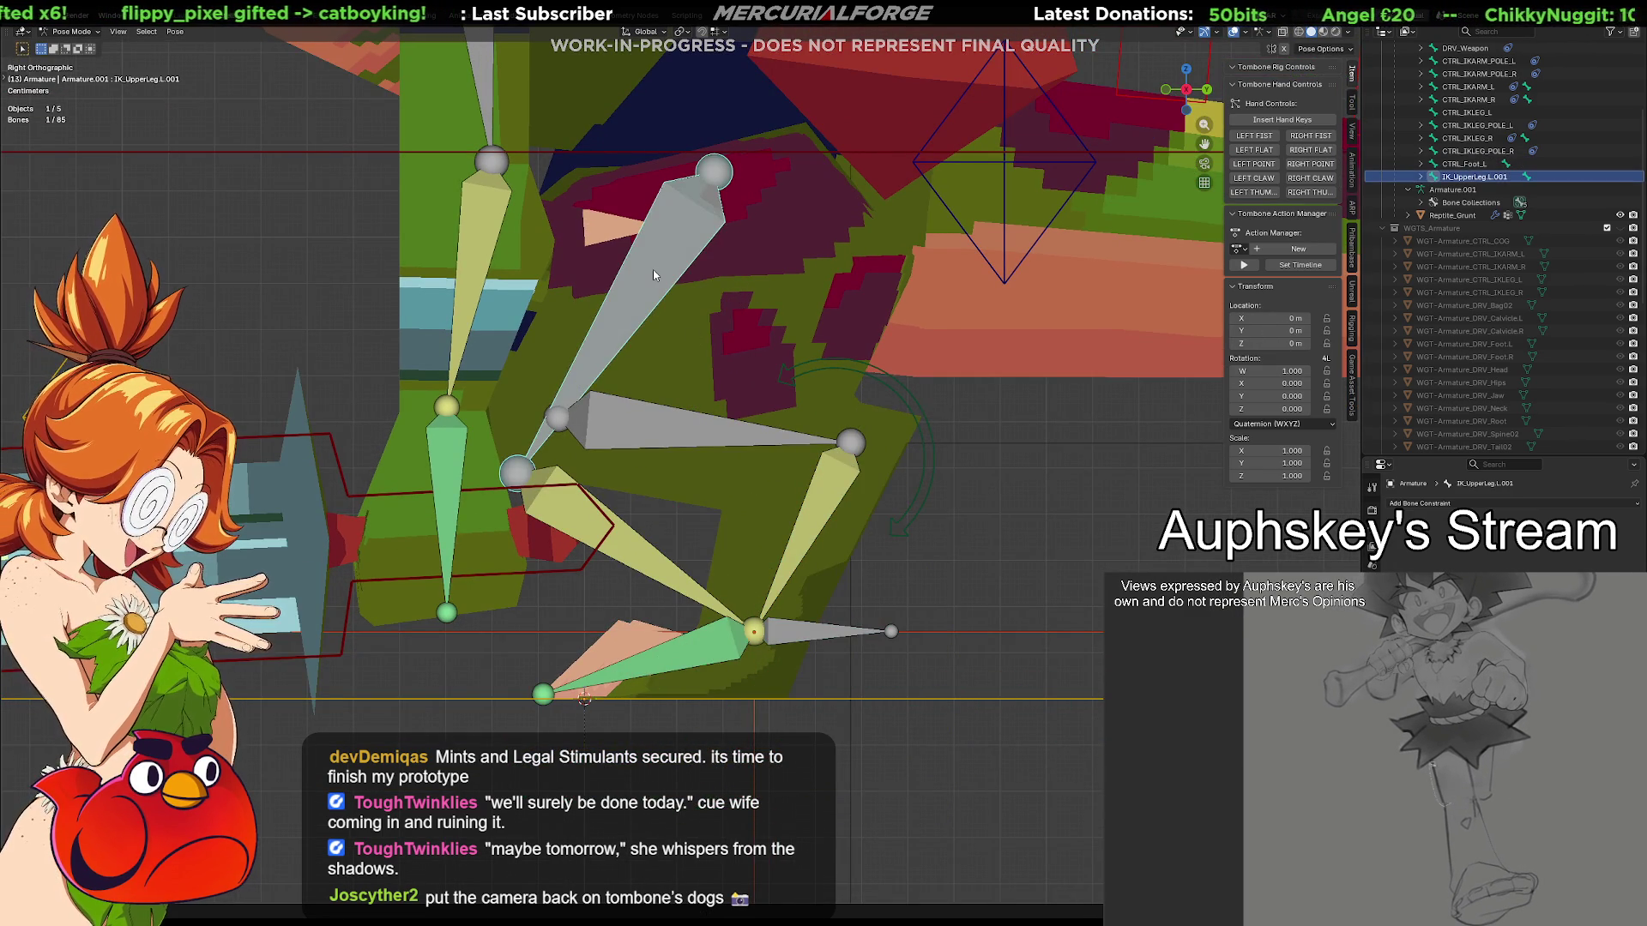
middle_click_drag(653, 269, 590, 294)
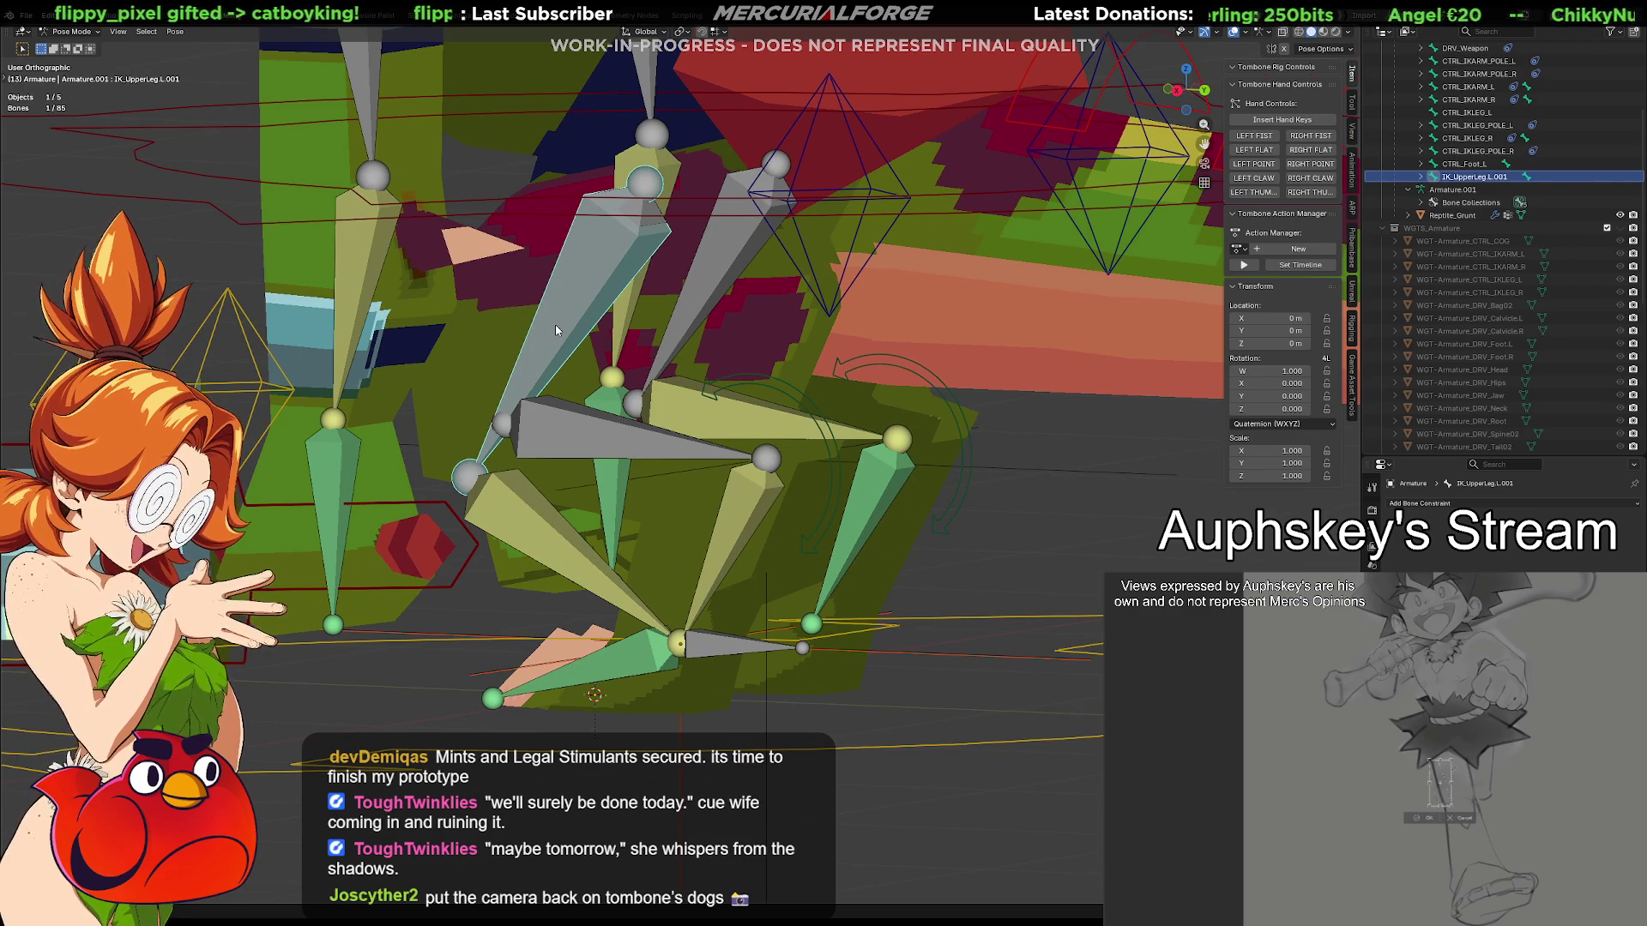
Give IK_UpperLeg.L a Copy Transforms constraint to its IK counterpart, then reselect CTRL_Foot.L
left_click(554, 325, "shift")
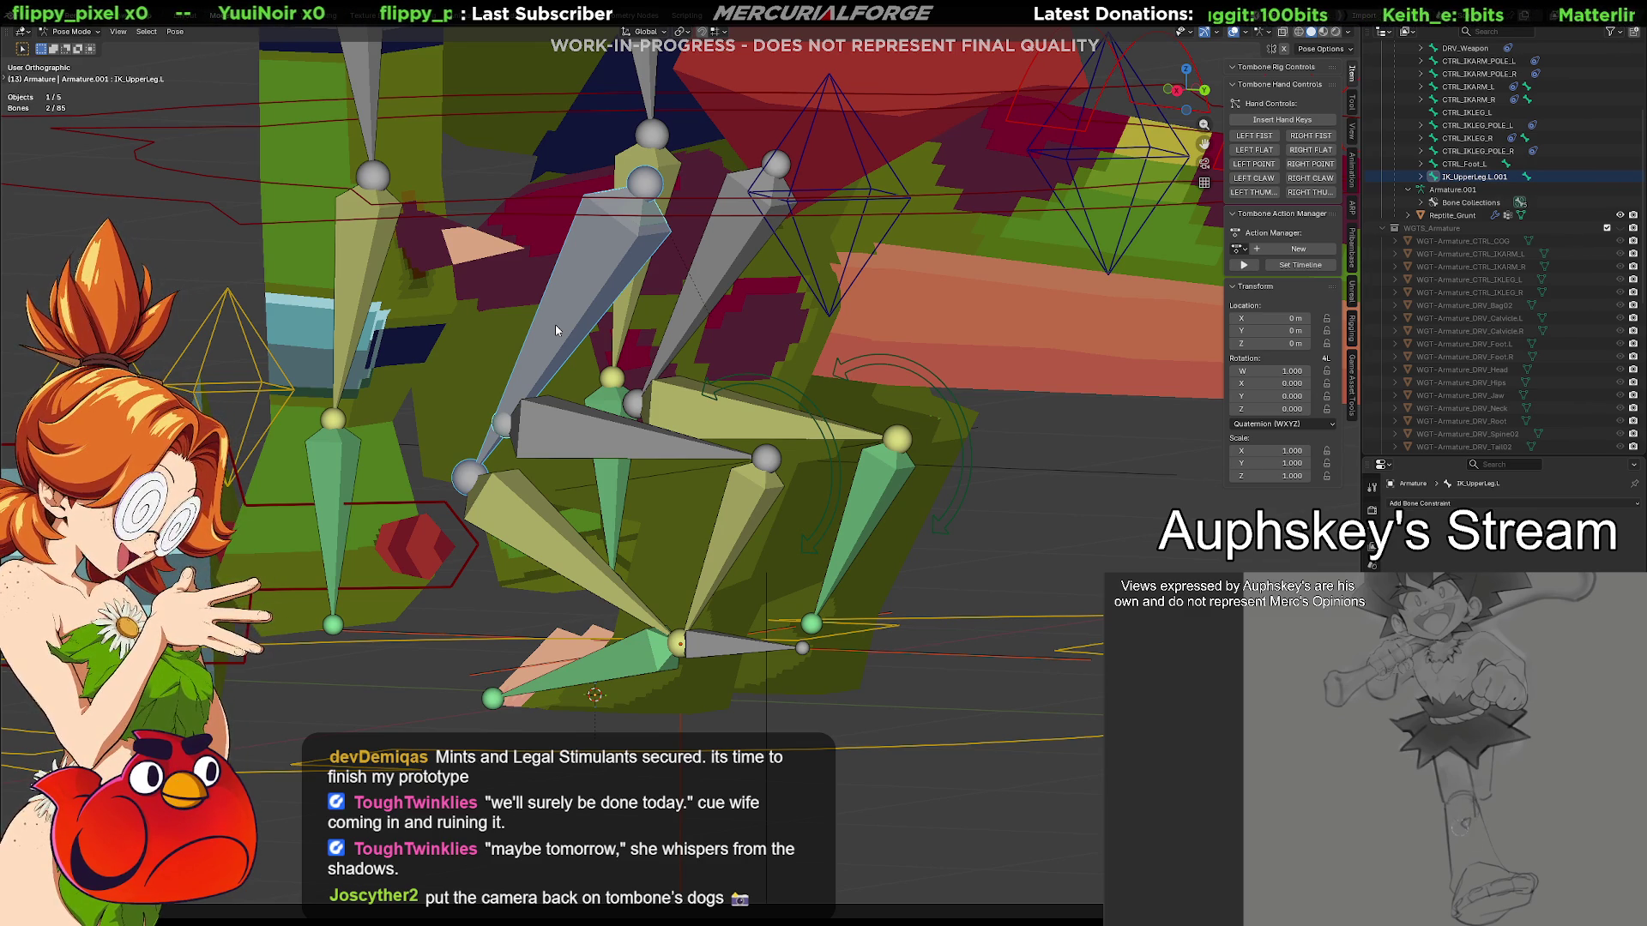
key("ctrl+shift+c")
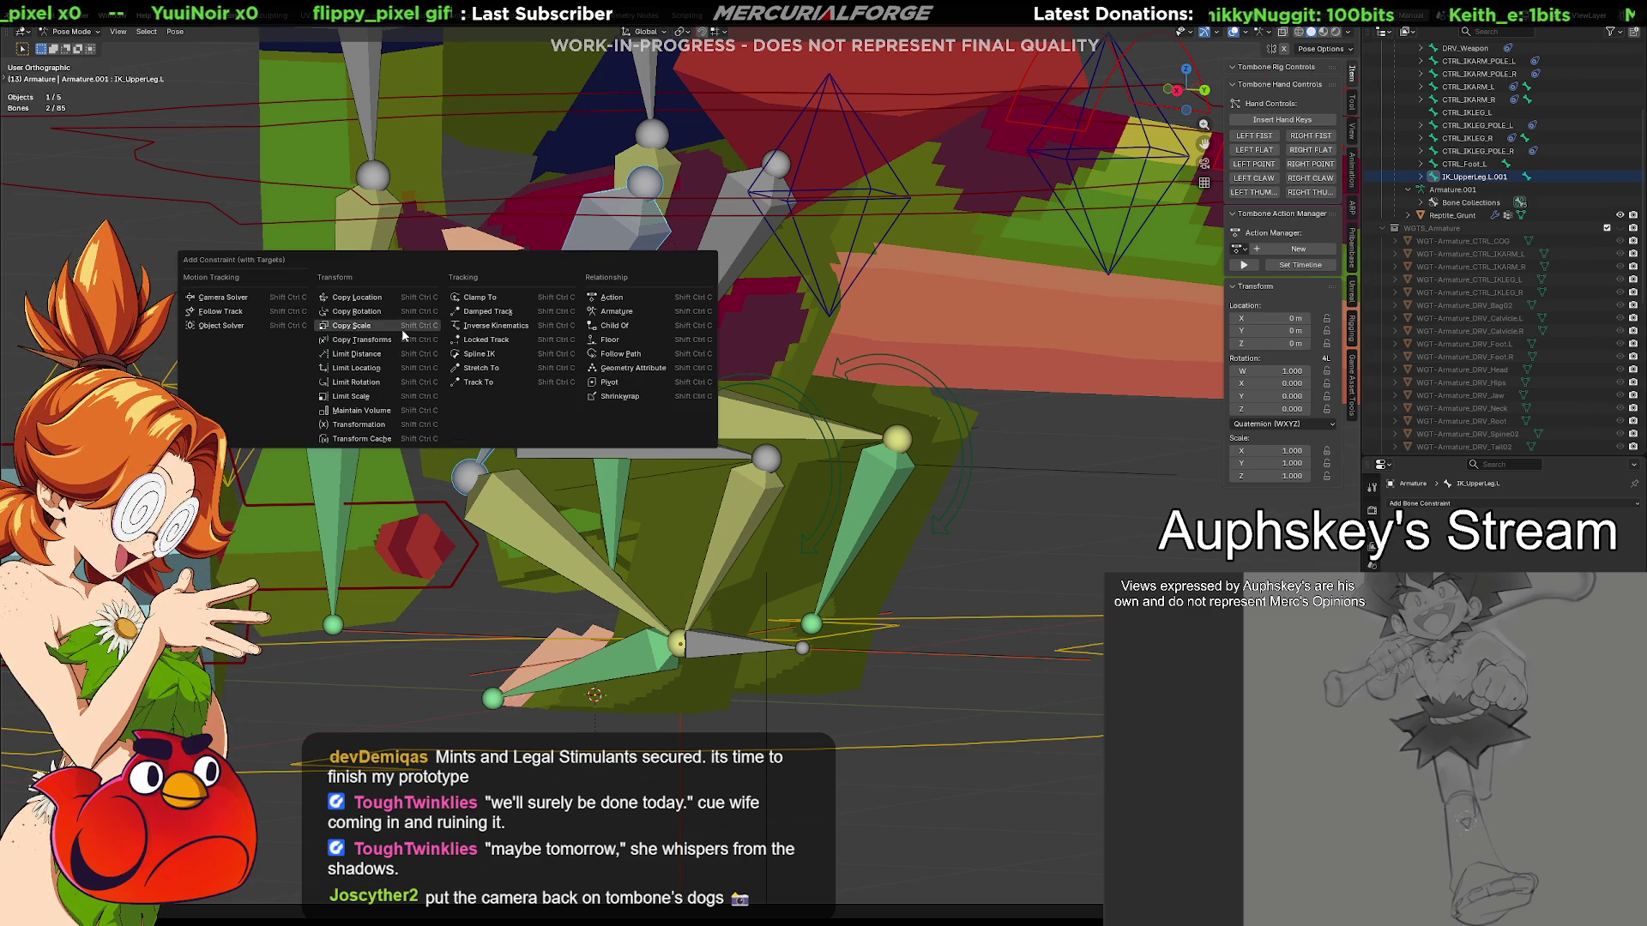
left_click(376, 343)
middle_click_drag(588, 494, 628, 478)
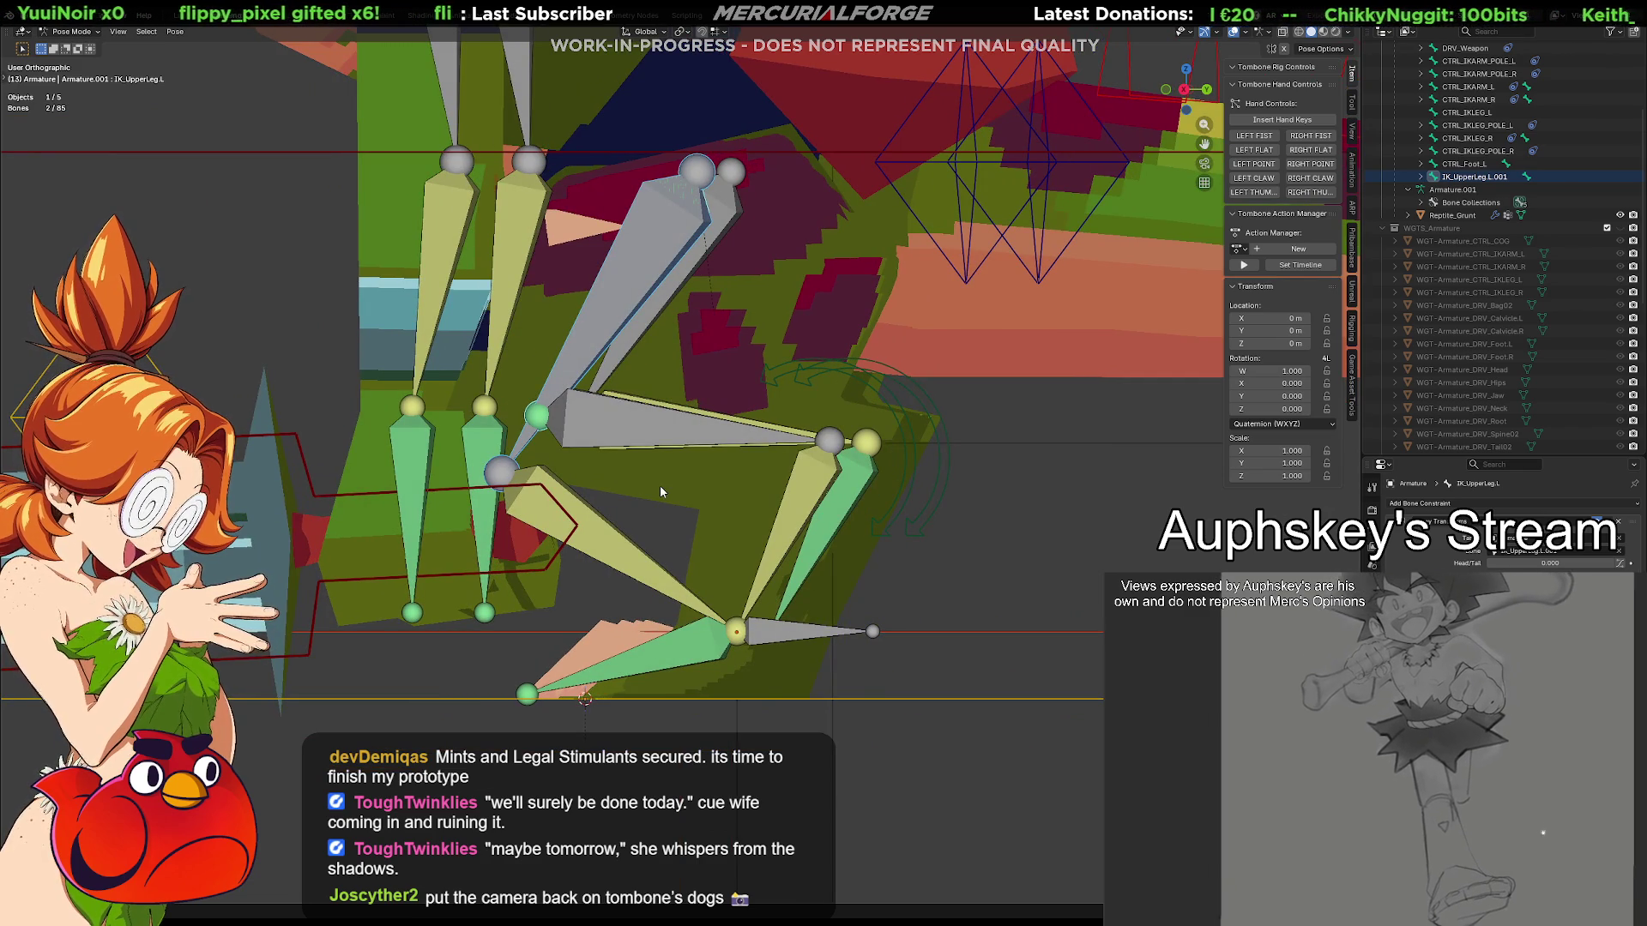
middle_click_drag(663, 490, 745, 570)
left_click(805, 627)
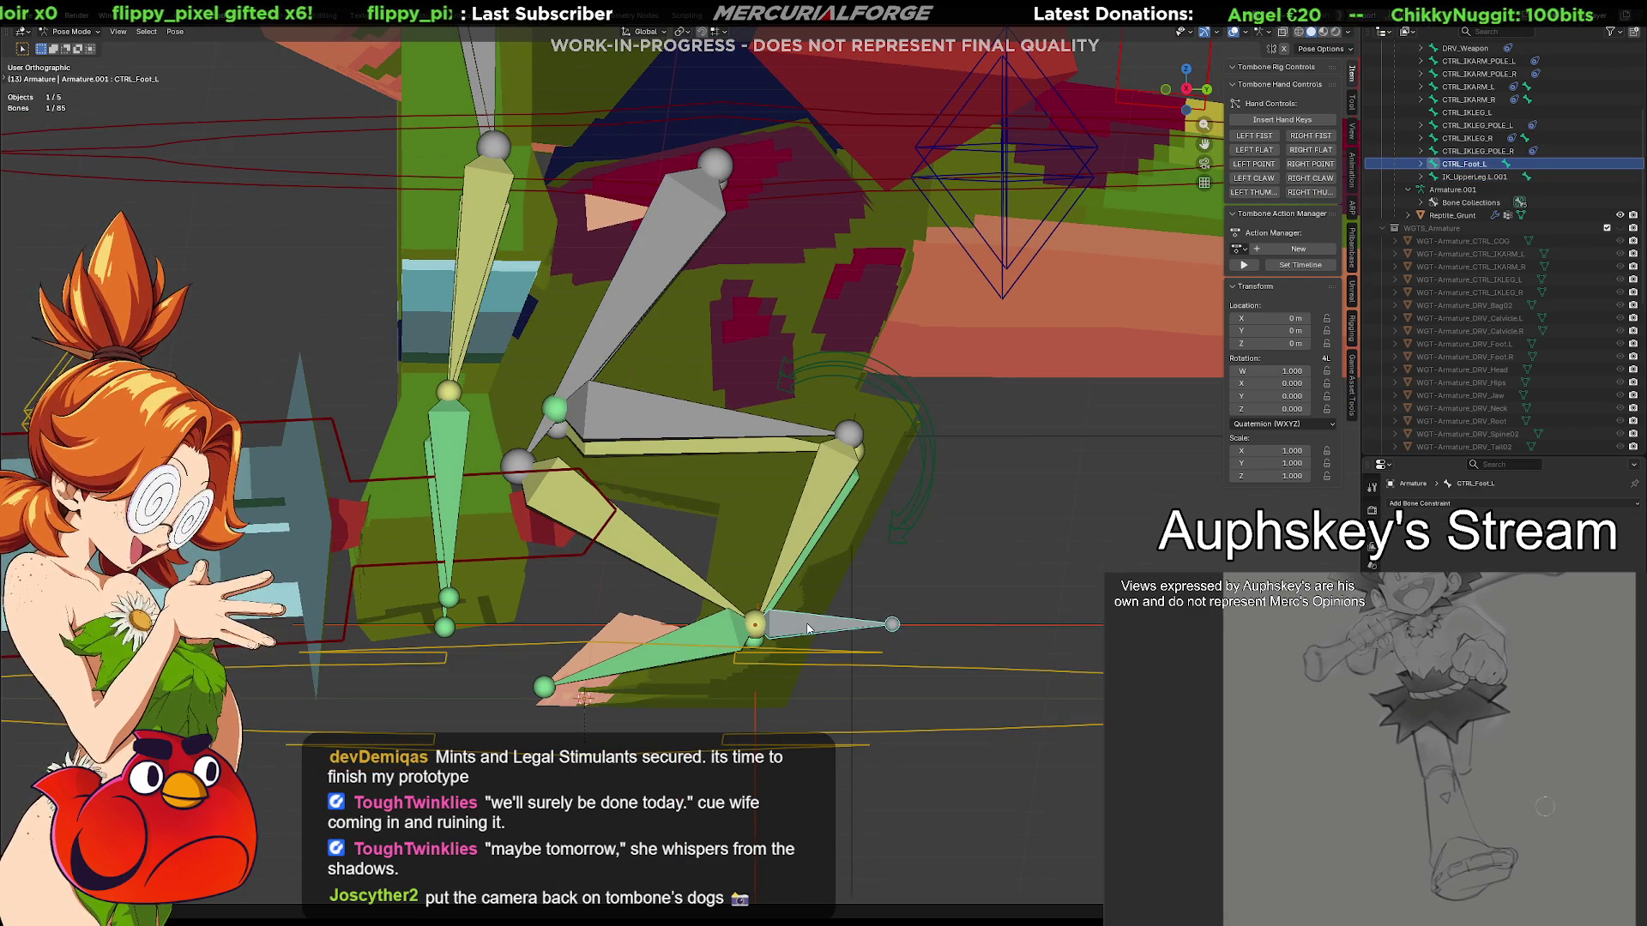
key("KP_3")
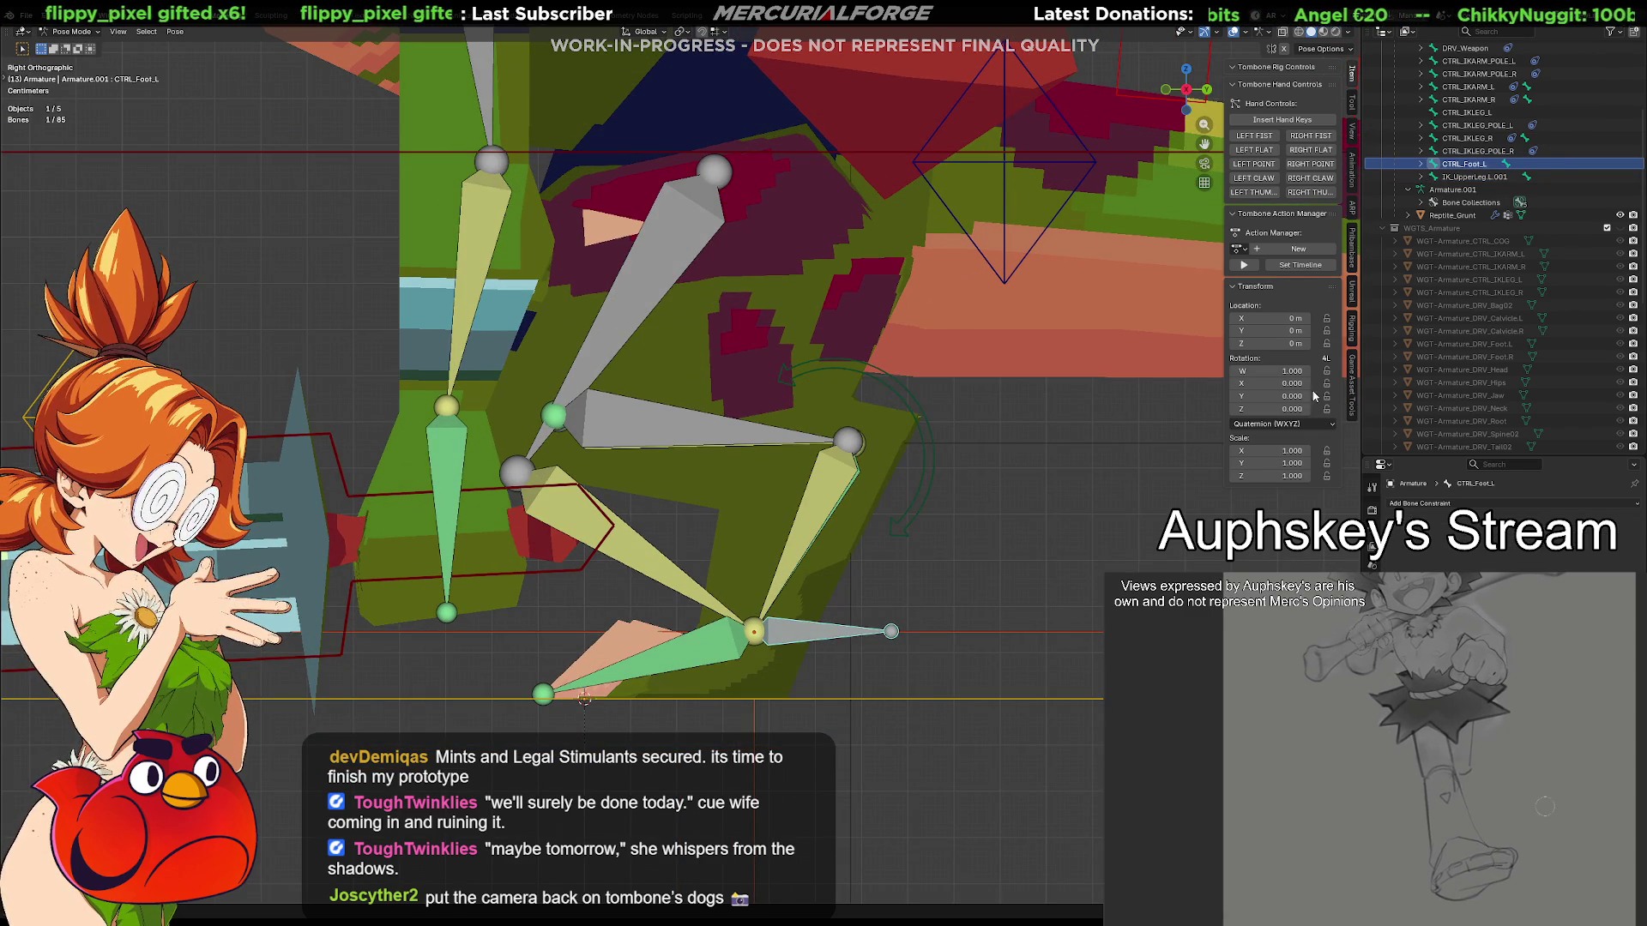
Test-move CTRL_Foot.L in Pose Mode and cancel so the leg returns to rest
left_click(826, 686)
left_click(839, 637)
key("g")
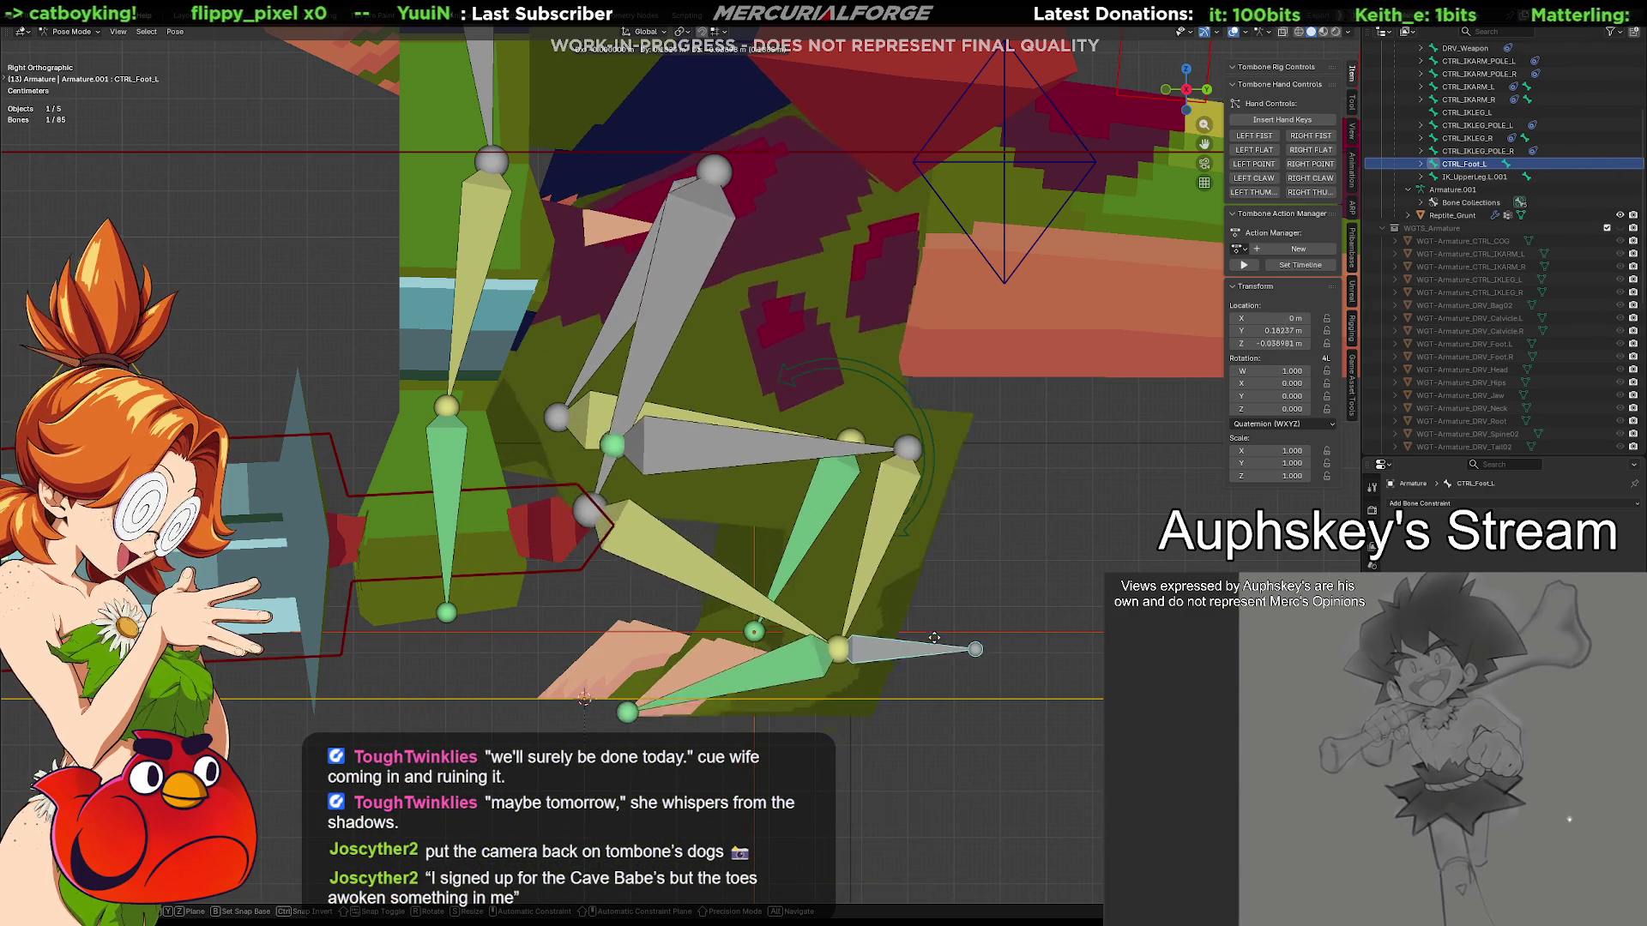
key("Escape")
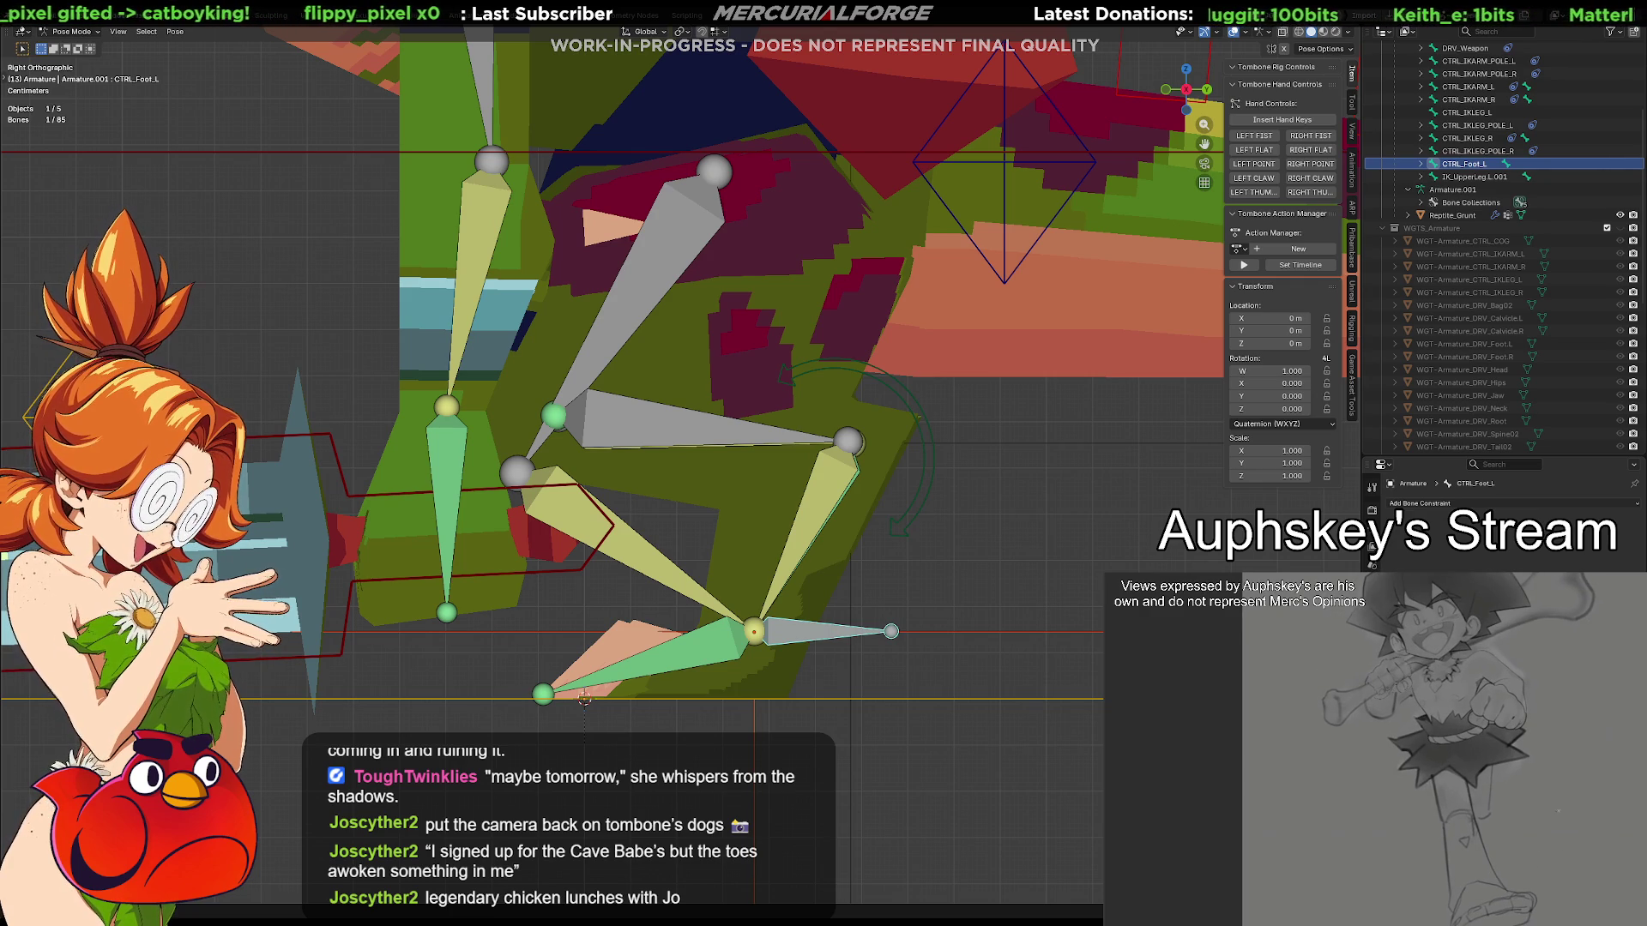
Enter Edit Mode on the armature and select the leg joint to adjust
key("Tab")
left_click(516, 476)
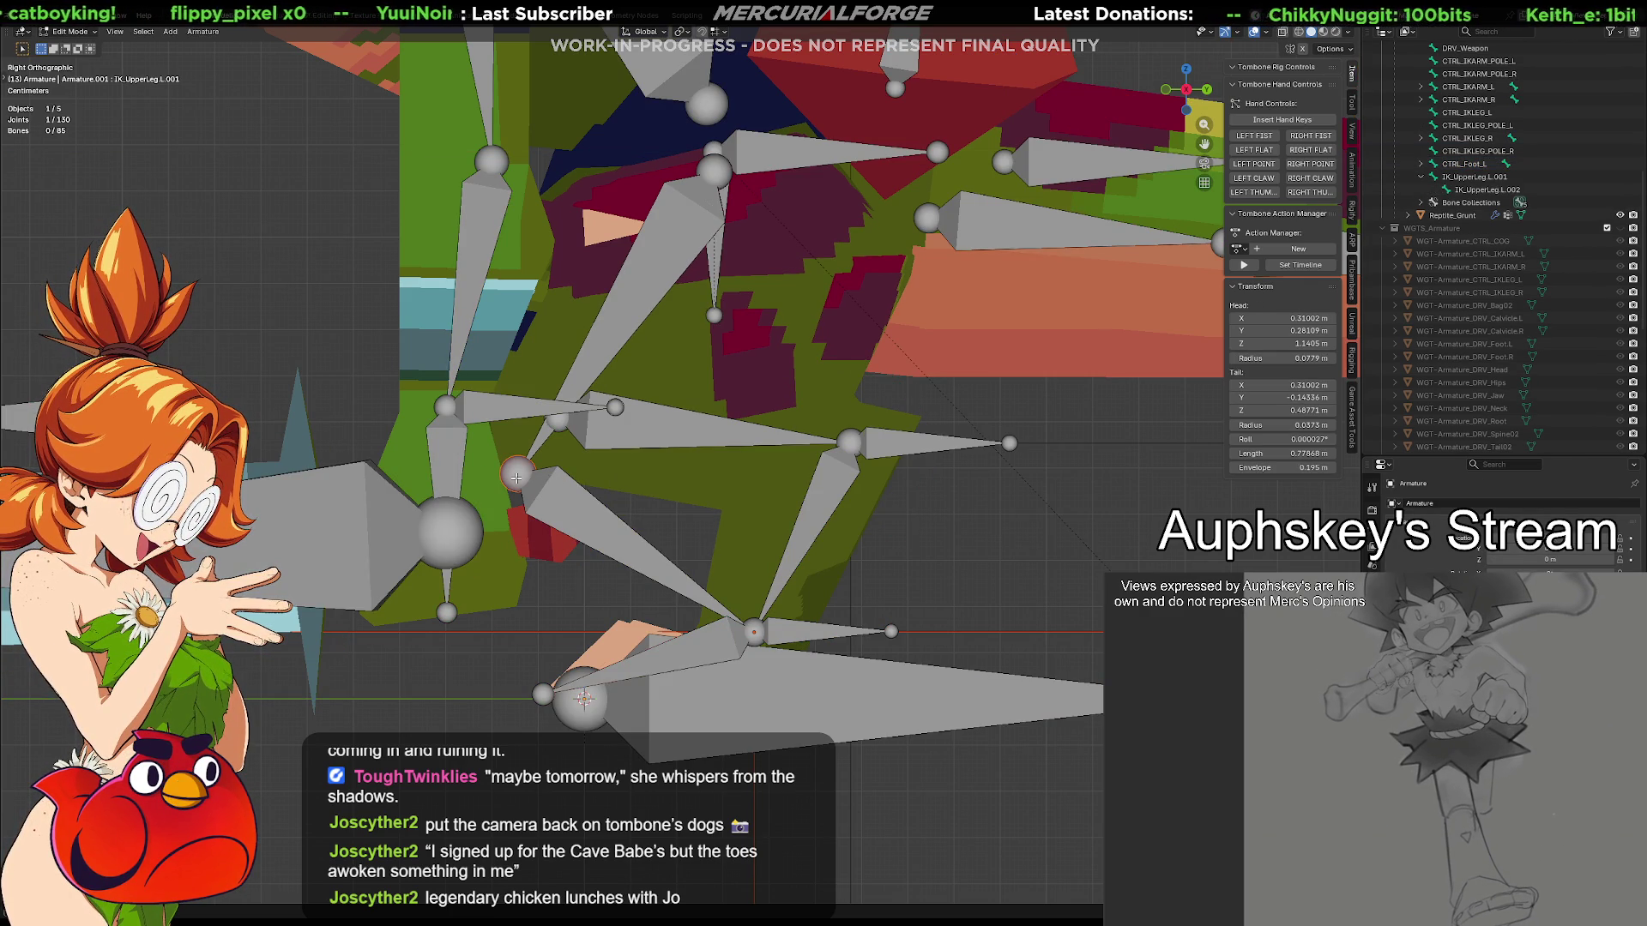
Reposition the selected leg joint down-left, then return the armature to Pose Mode
key("g")
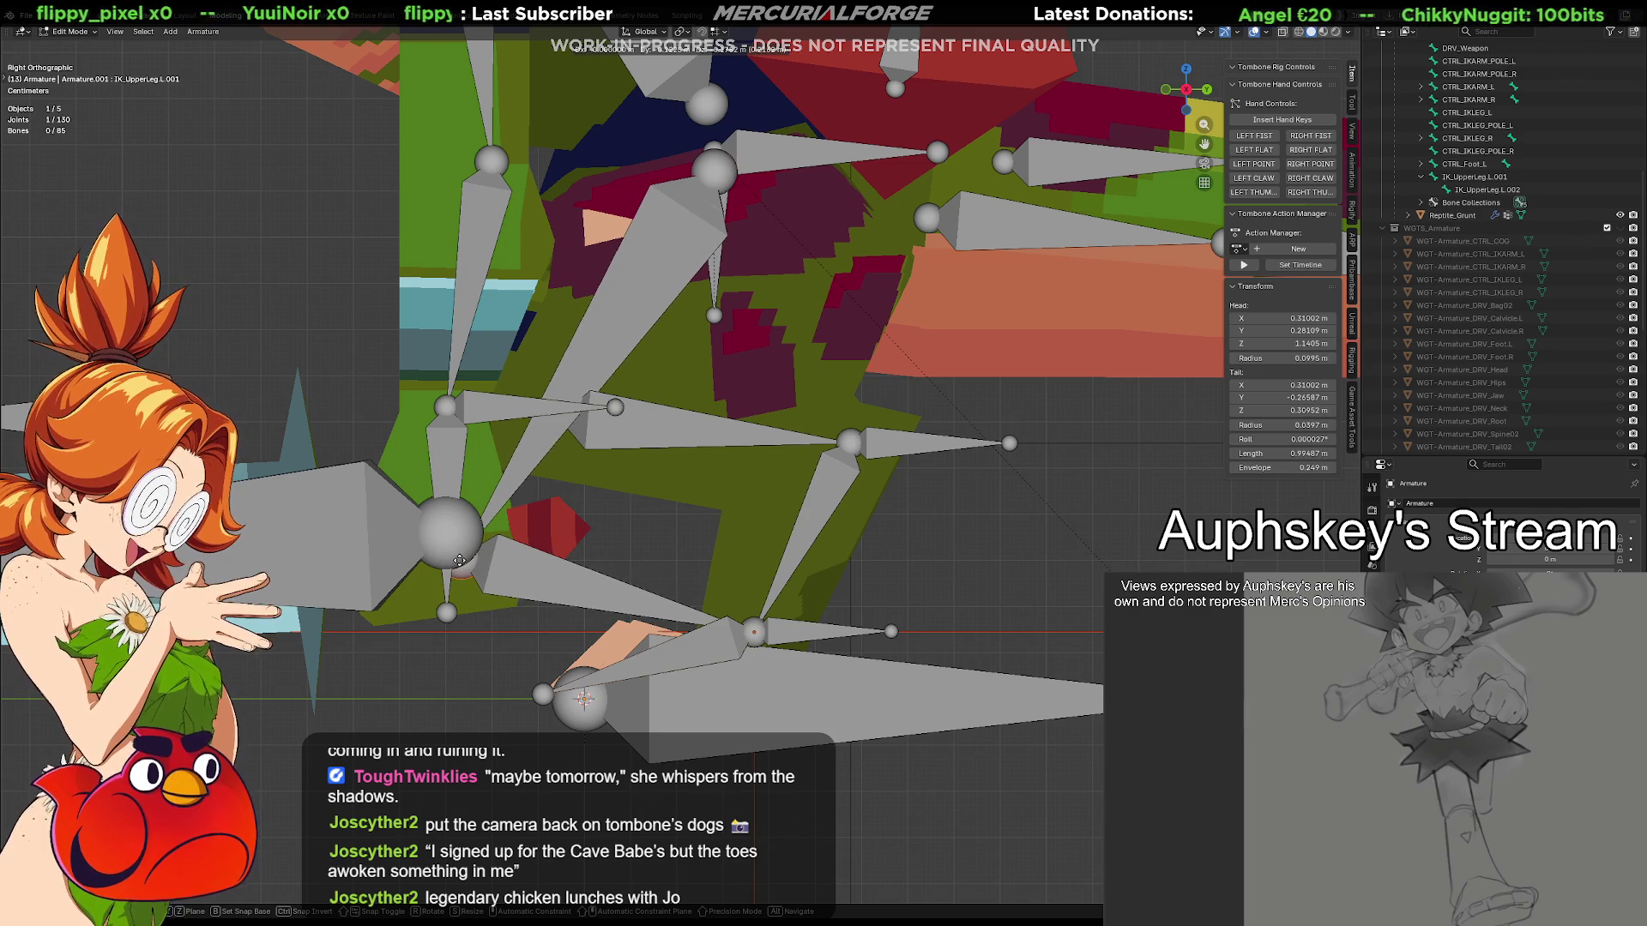
left_click(457, 562)
key("Tab")
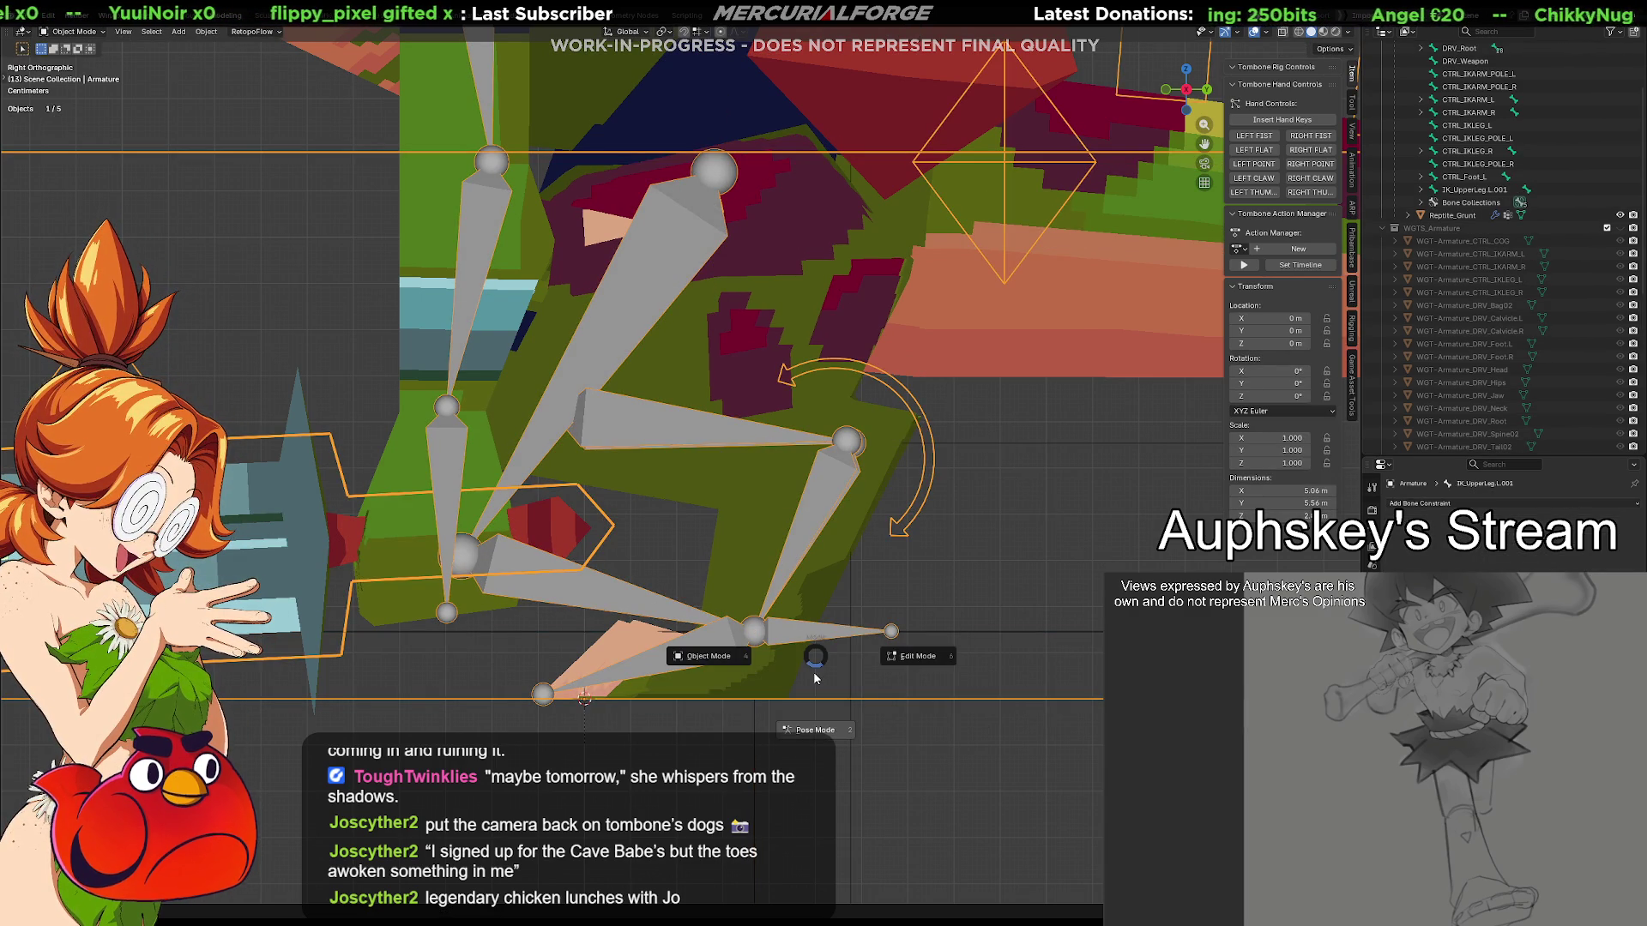
key("ctrl+Tab")
Pull CTRL_Foot.L downward so the IK leg stretches, then go back to Edit Mode
left_click(802, 643)
key("g")
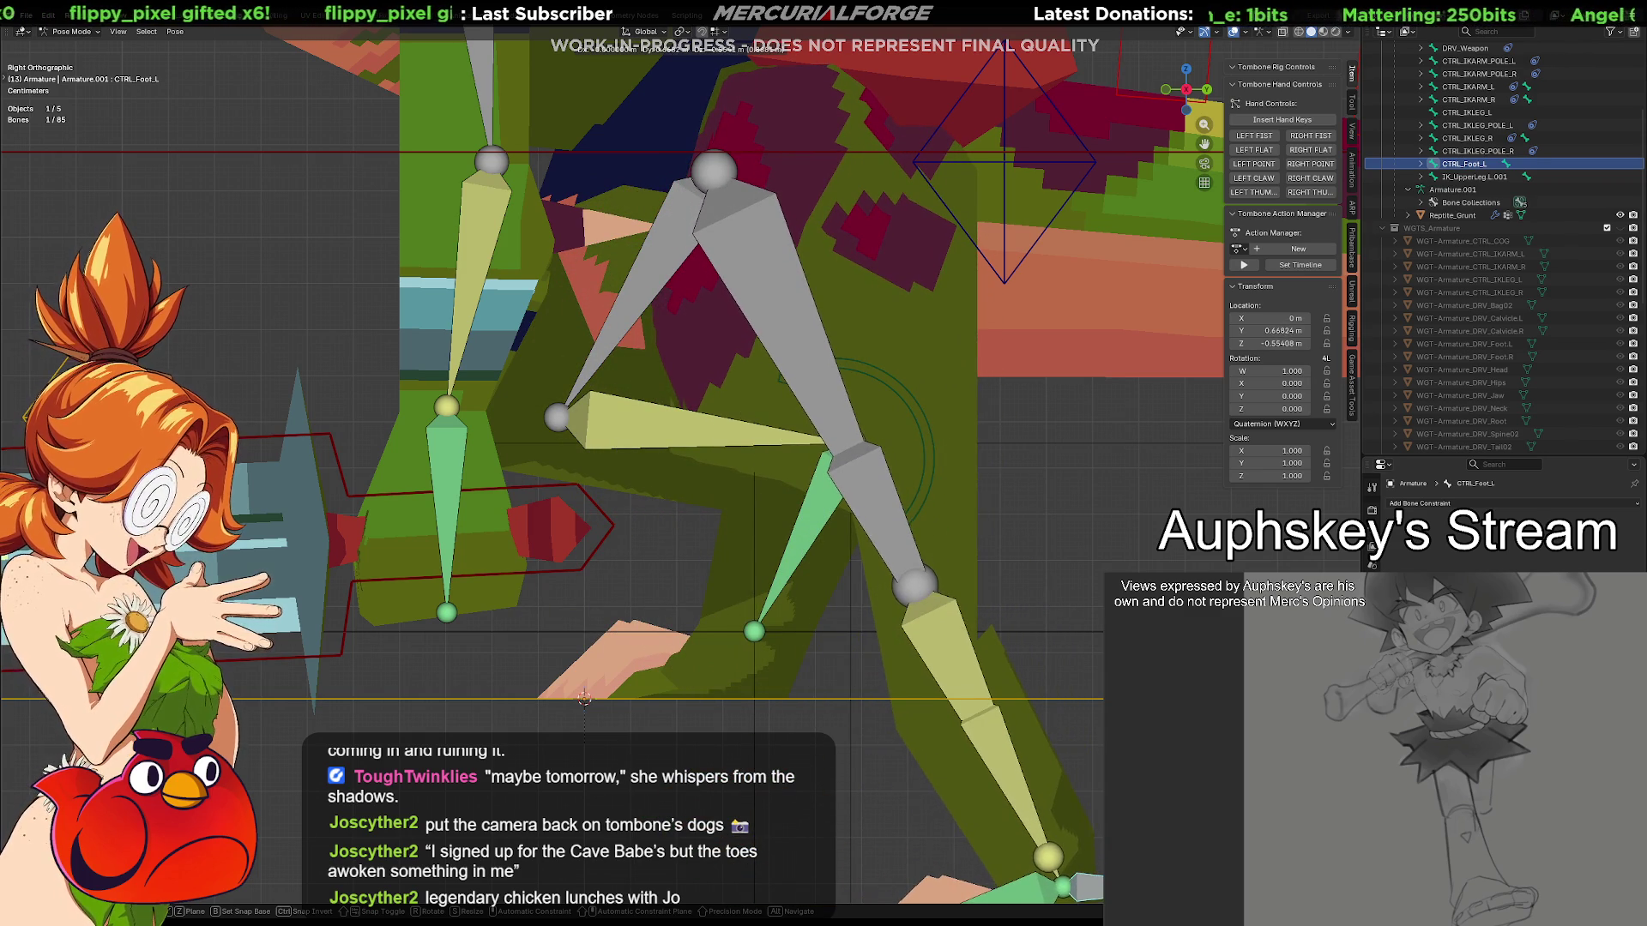
key("Return")
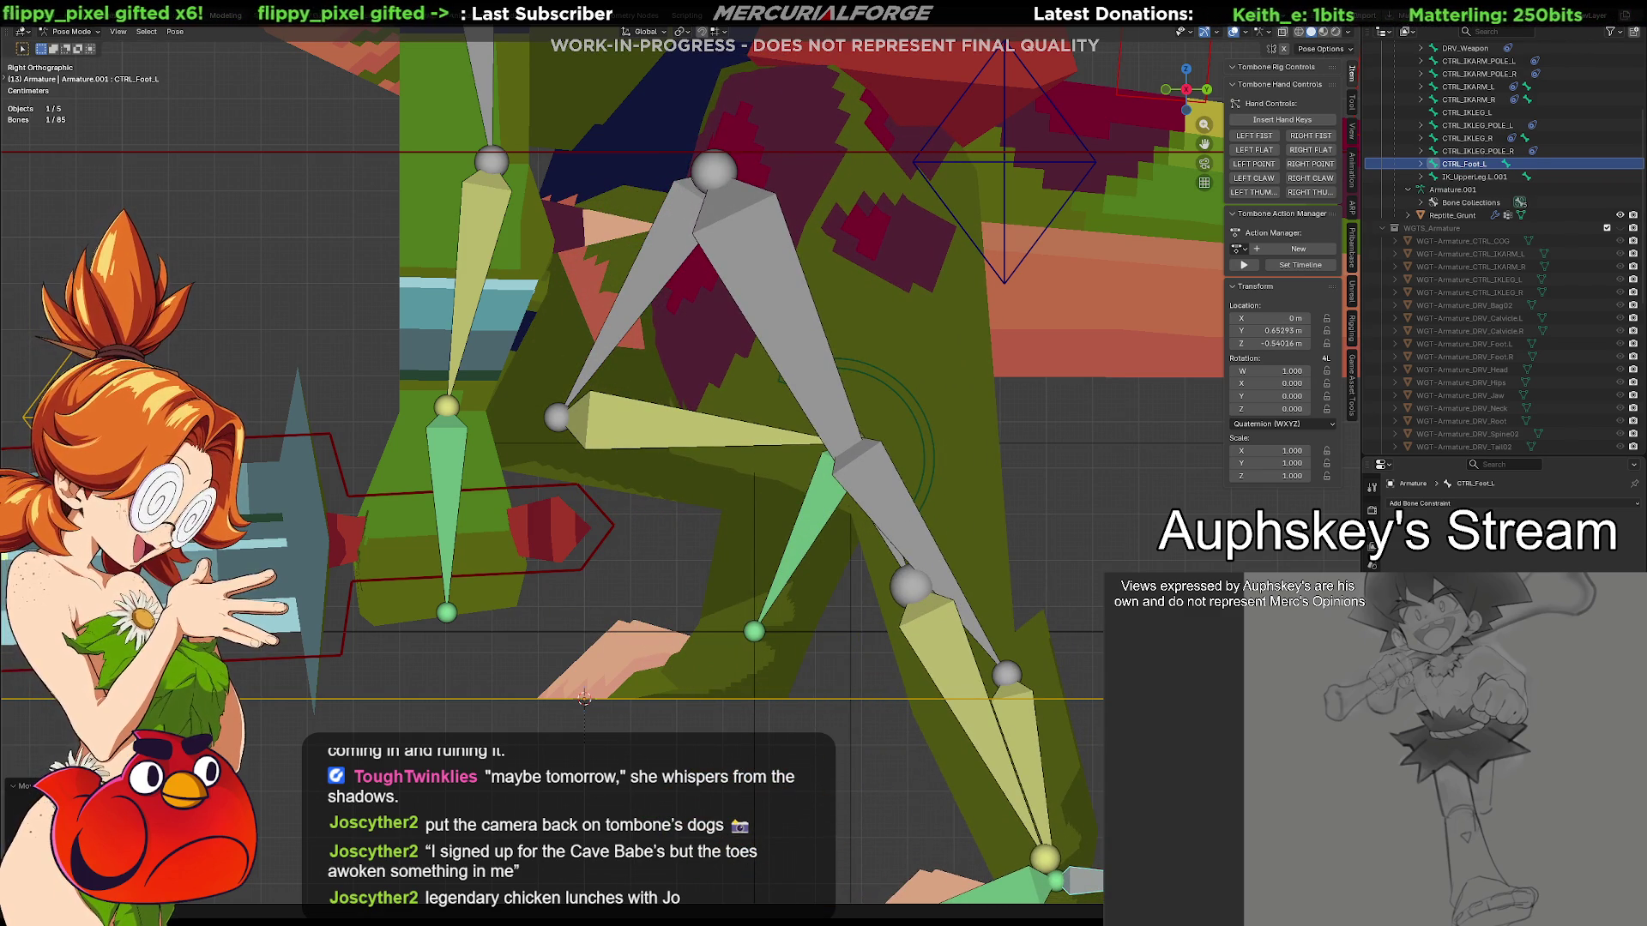
key("g")
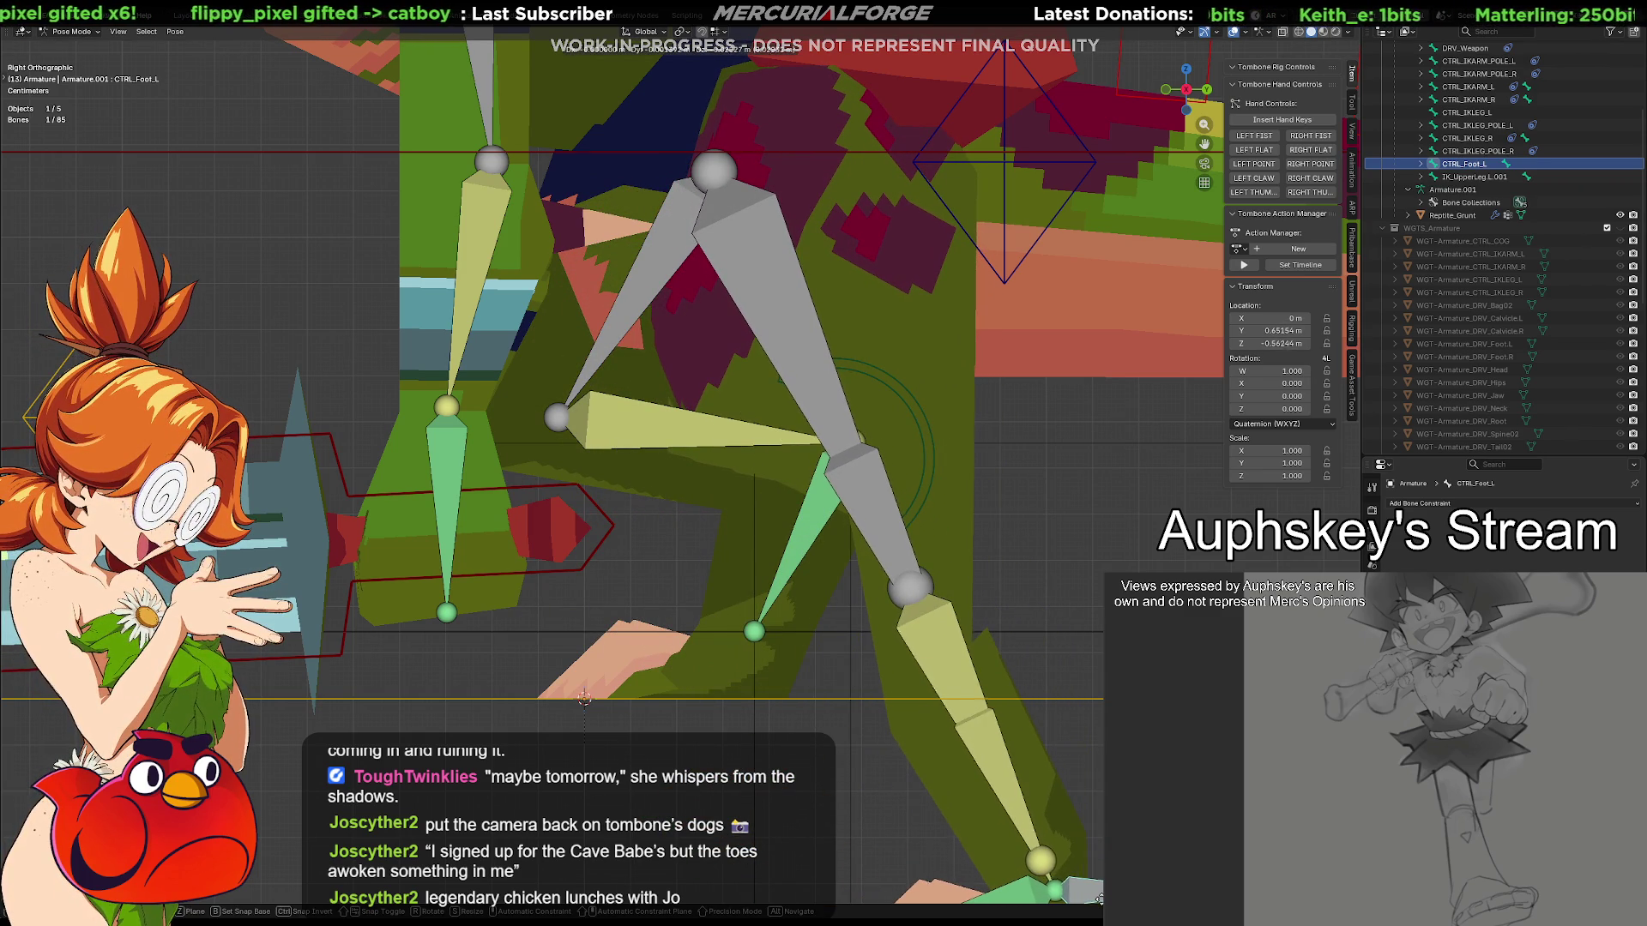
middle_click_drag(1071, 694, 955, 585, "shift")
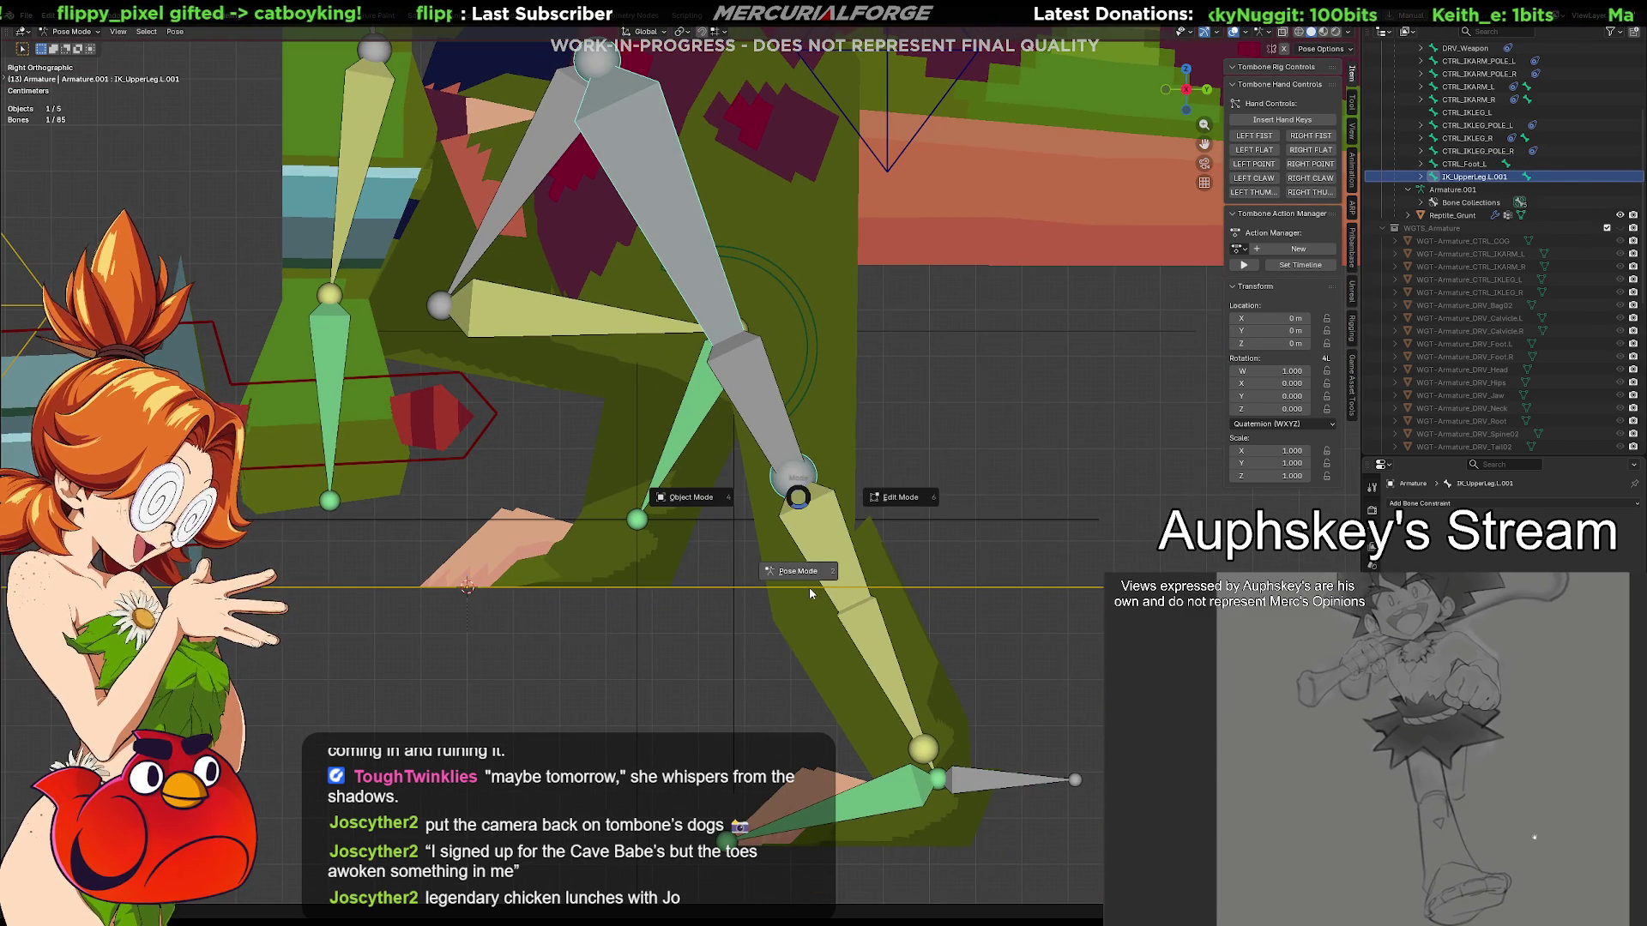
key("Tab")
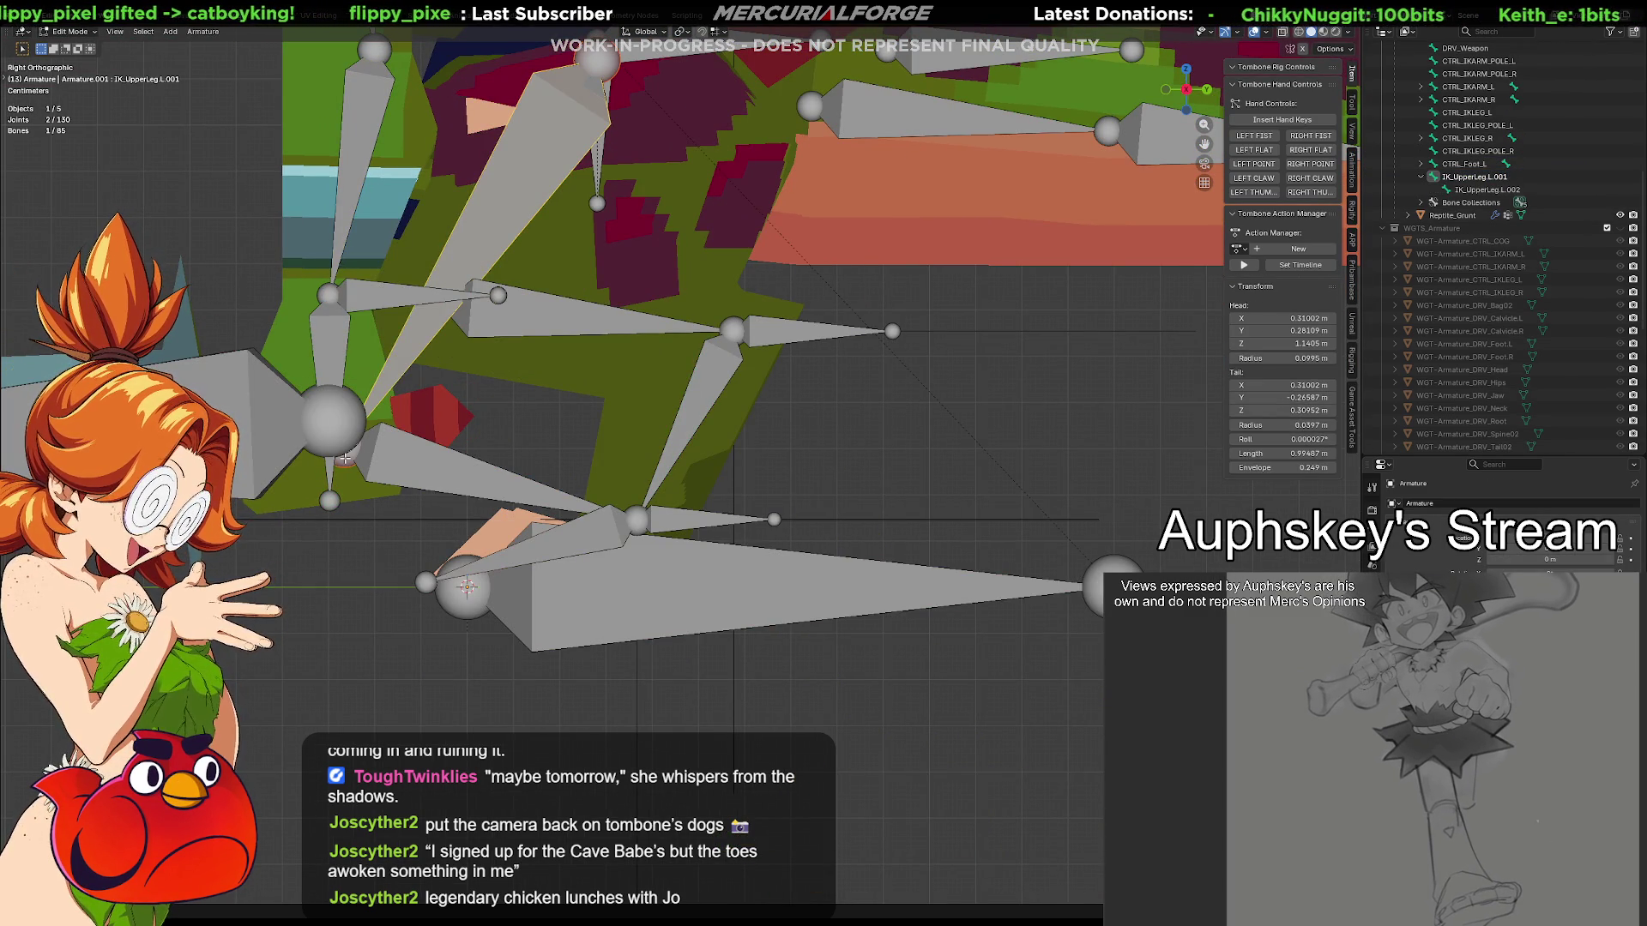
Nudge the leg joint again in Edit Mode and switch back to Pose Mode
key("g")
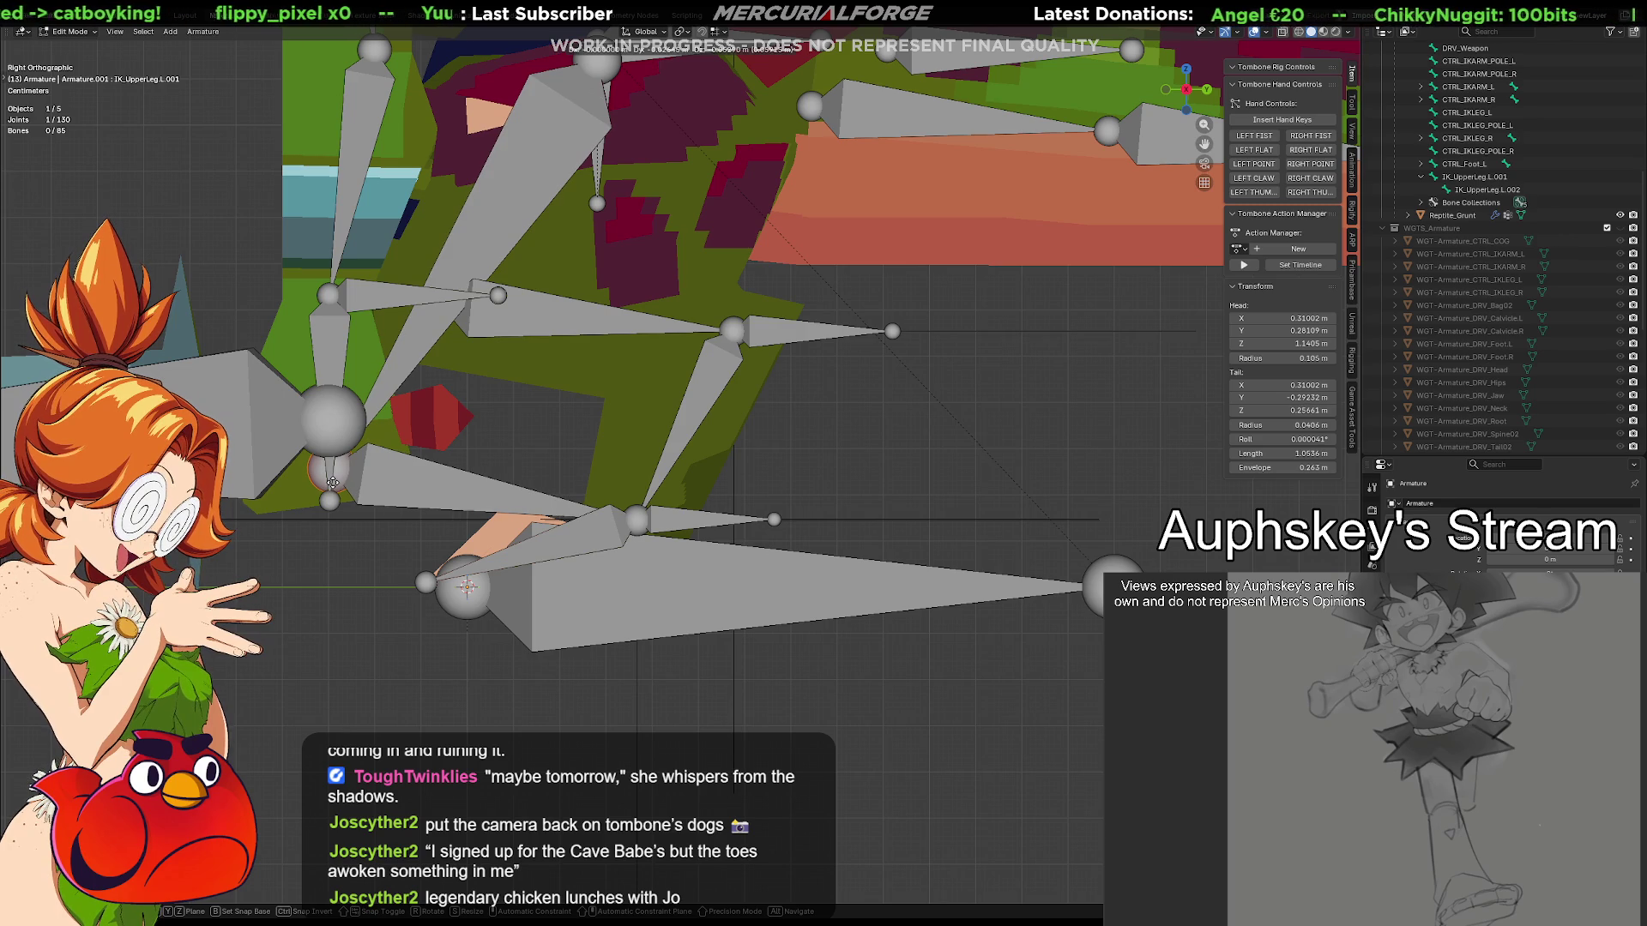
left_click(335, 486)
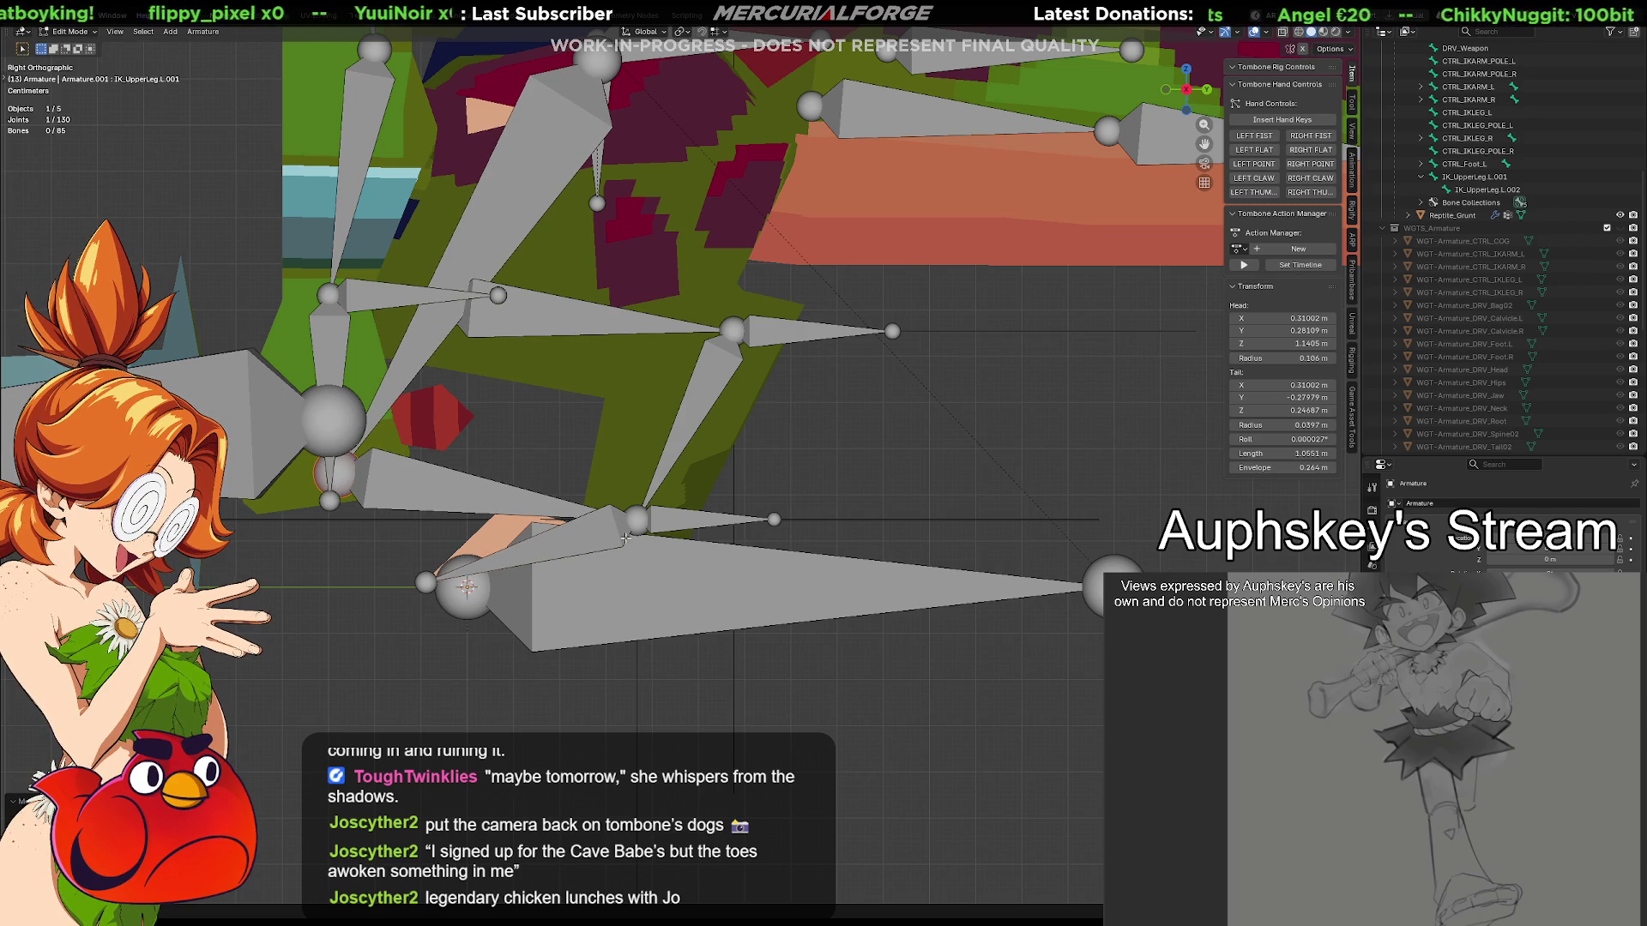
key("ctrl+Tab")
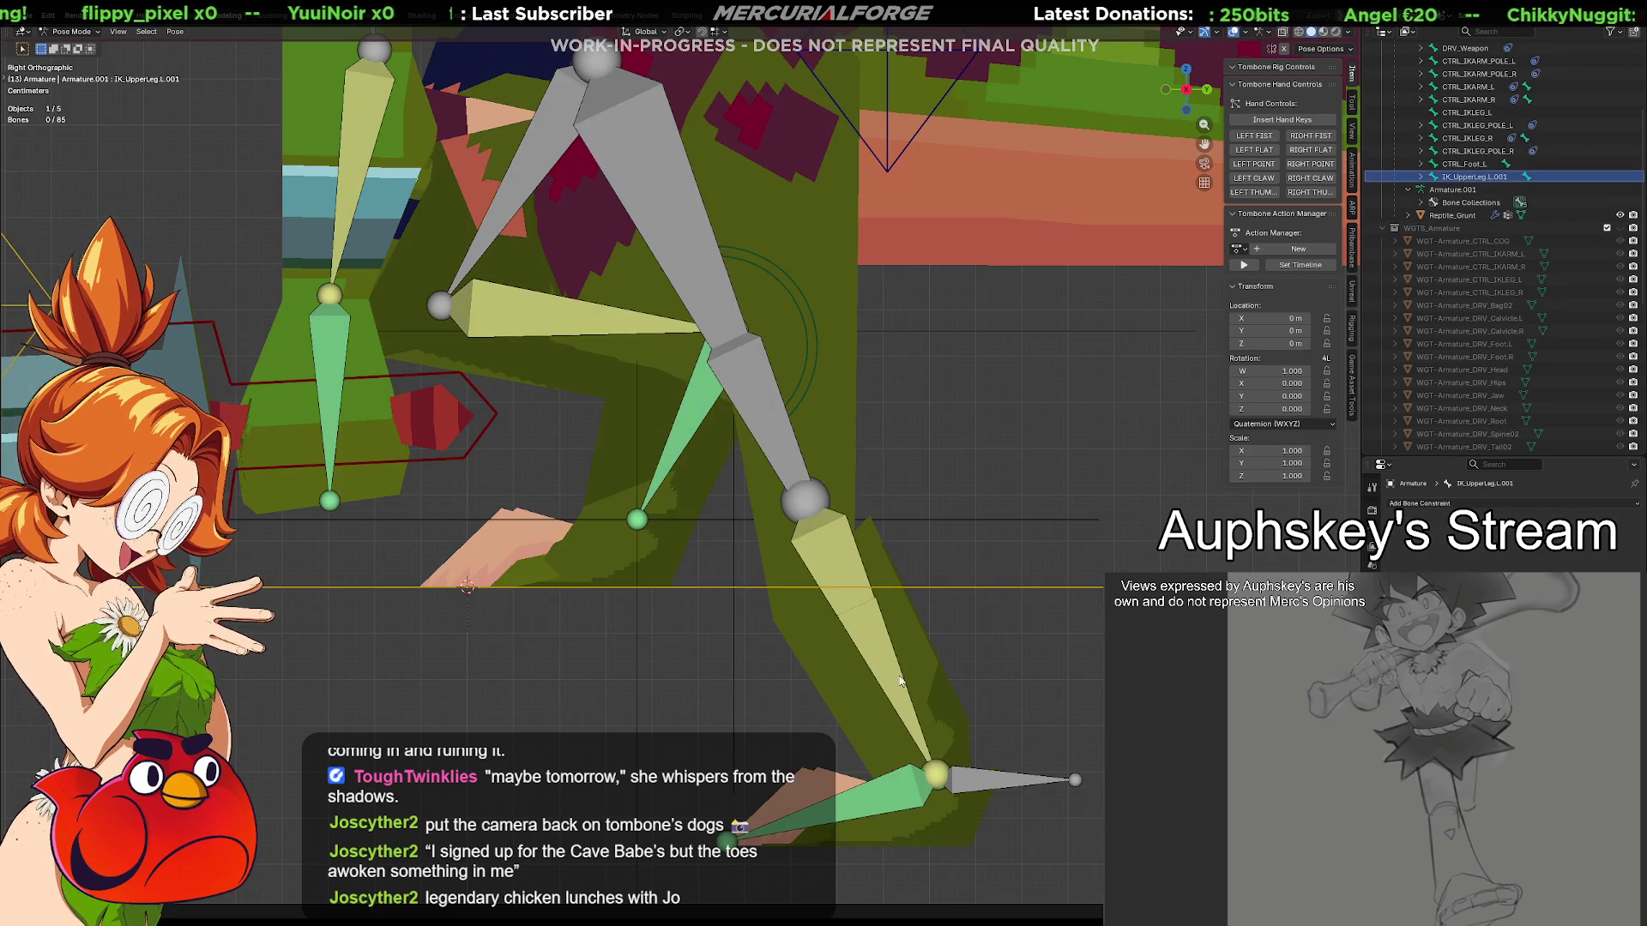
Test-move CTRL_Foot.L, then reset its location so the fields read 0 m
left_click(1002, 783)
key("g")
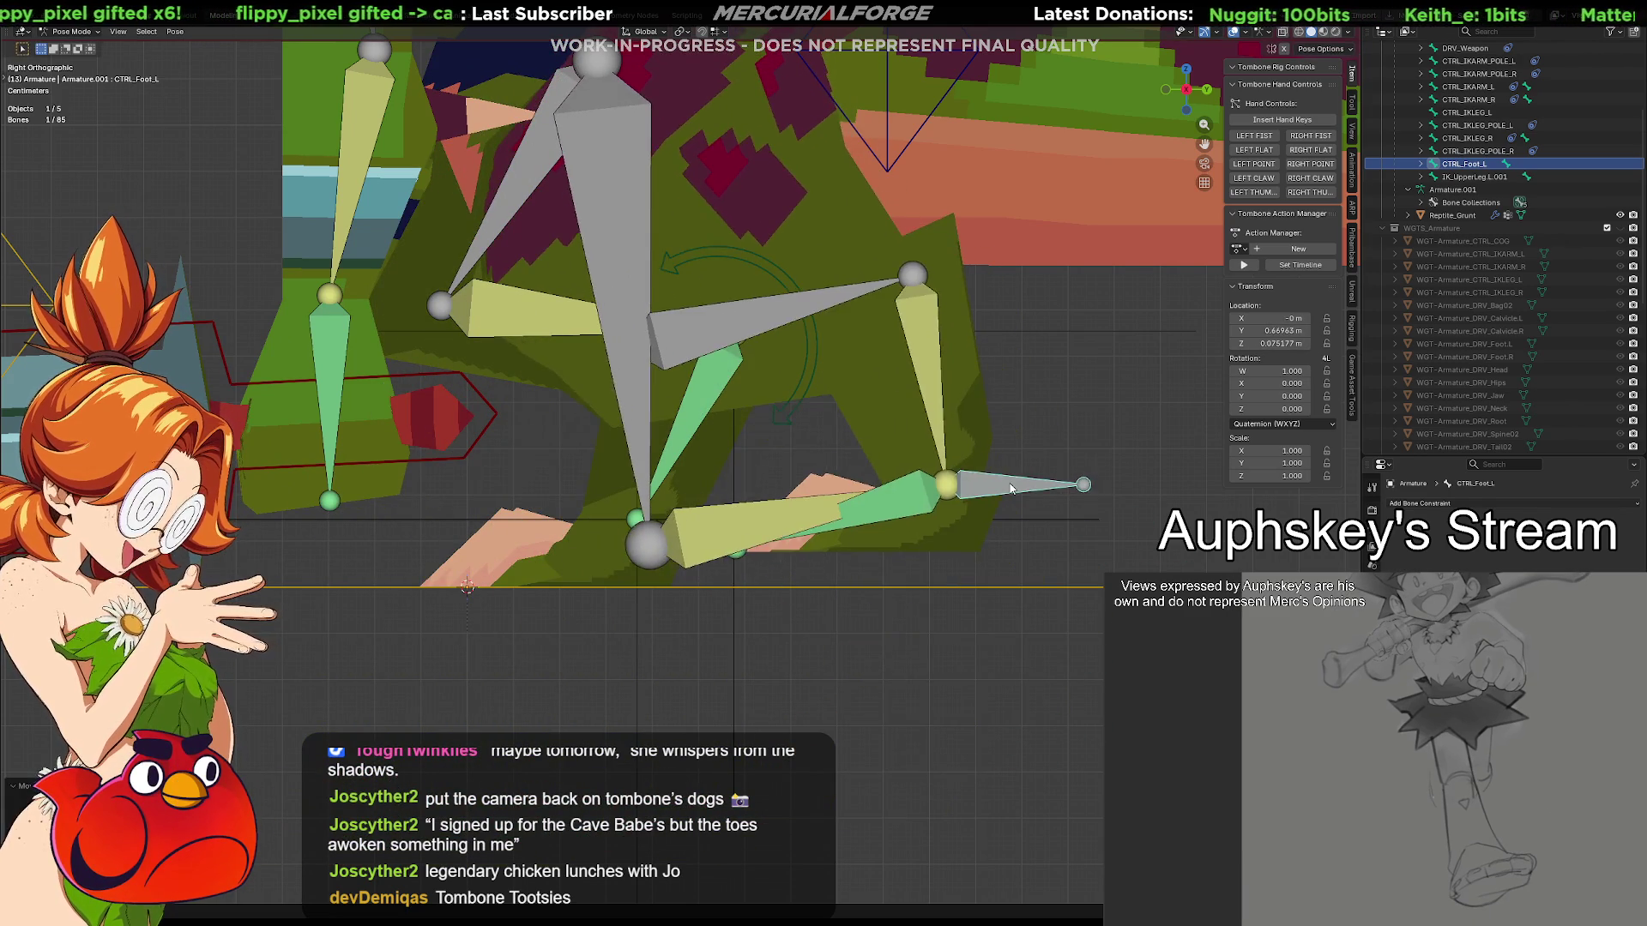
key("Escape")
key("ctrl+shift+z")
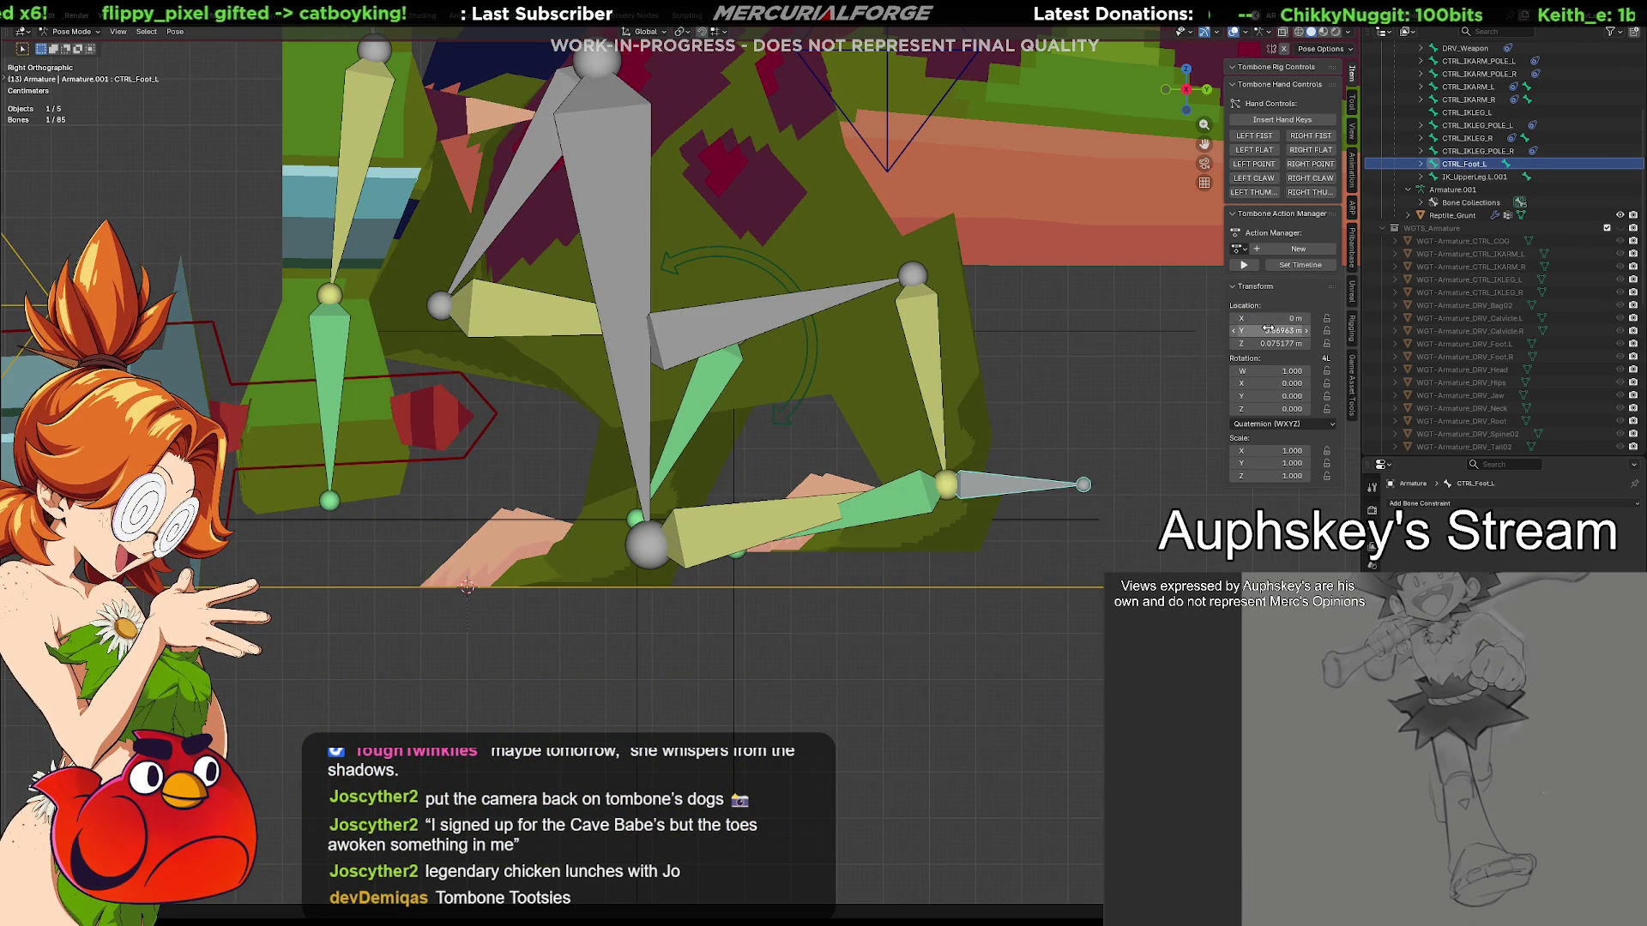
key("BackSpace")
key("BackSpace")
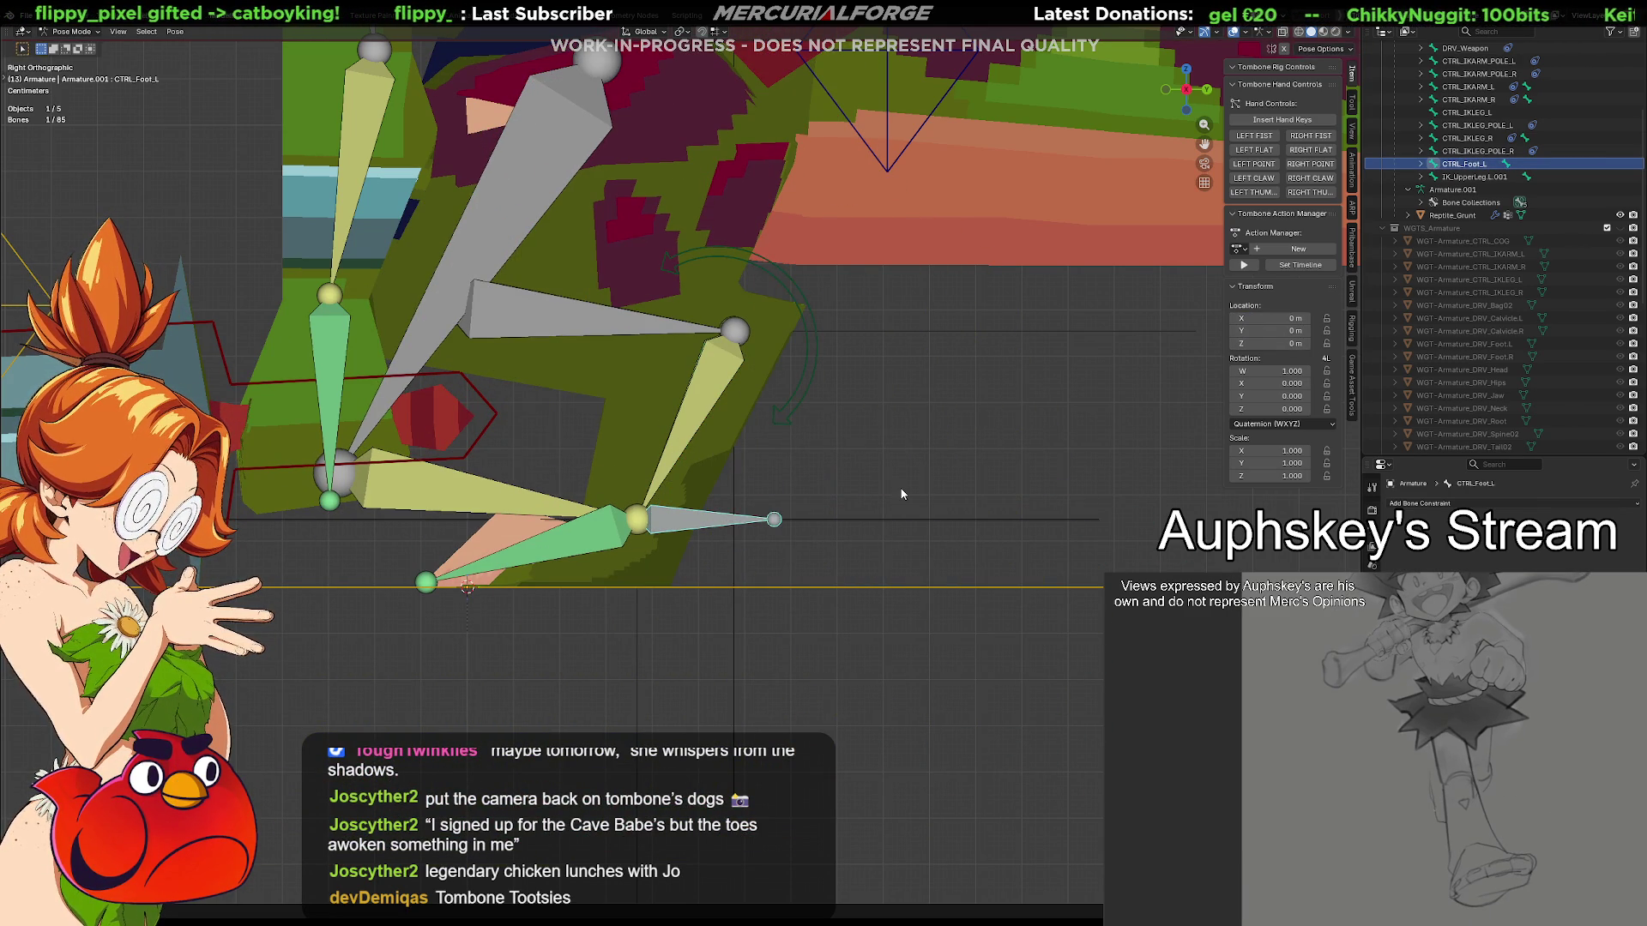
Deselect the foot control and orbit the perspective view around the leg rig
left_click(901, 493)
middle_click_drag(957, 544, 969, 587, "shift")
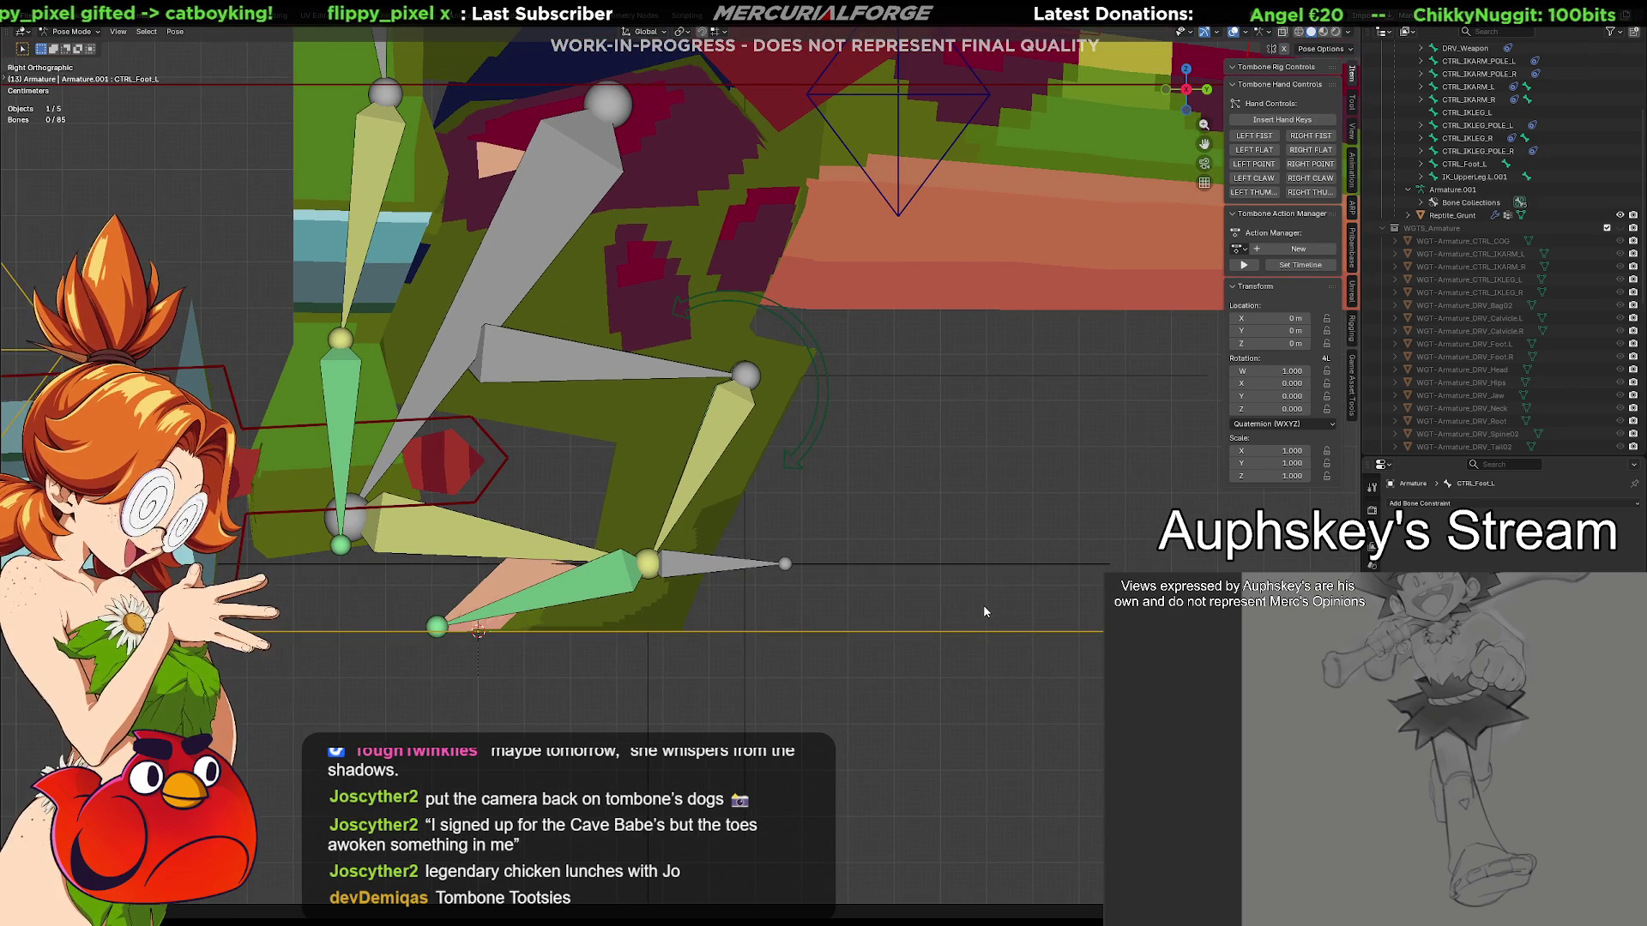
key("KP_5")
mouse_move(983, 598)
middle_mouse_down()
mouse_move(848, 593)
mouse_move(838, 607)
middle_mouse_up()
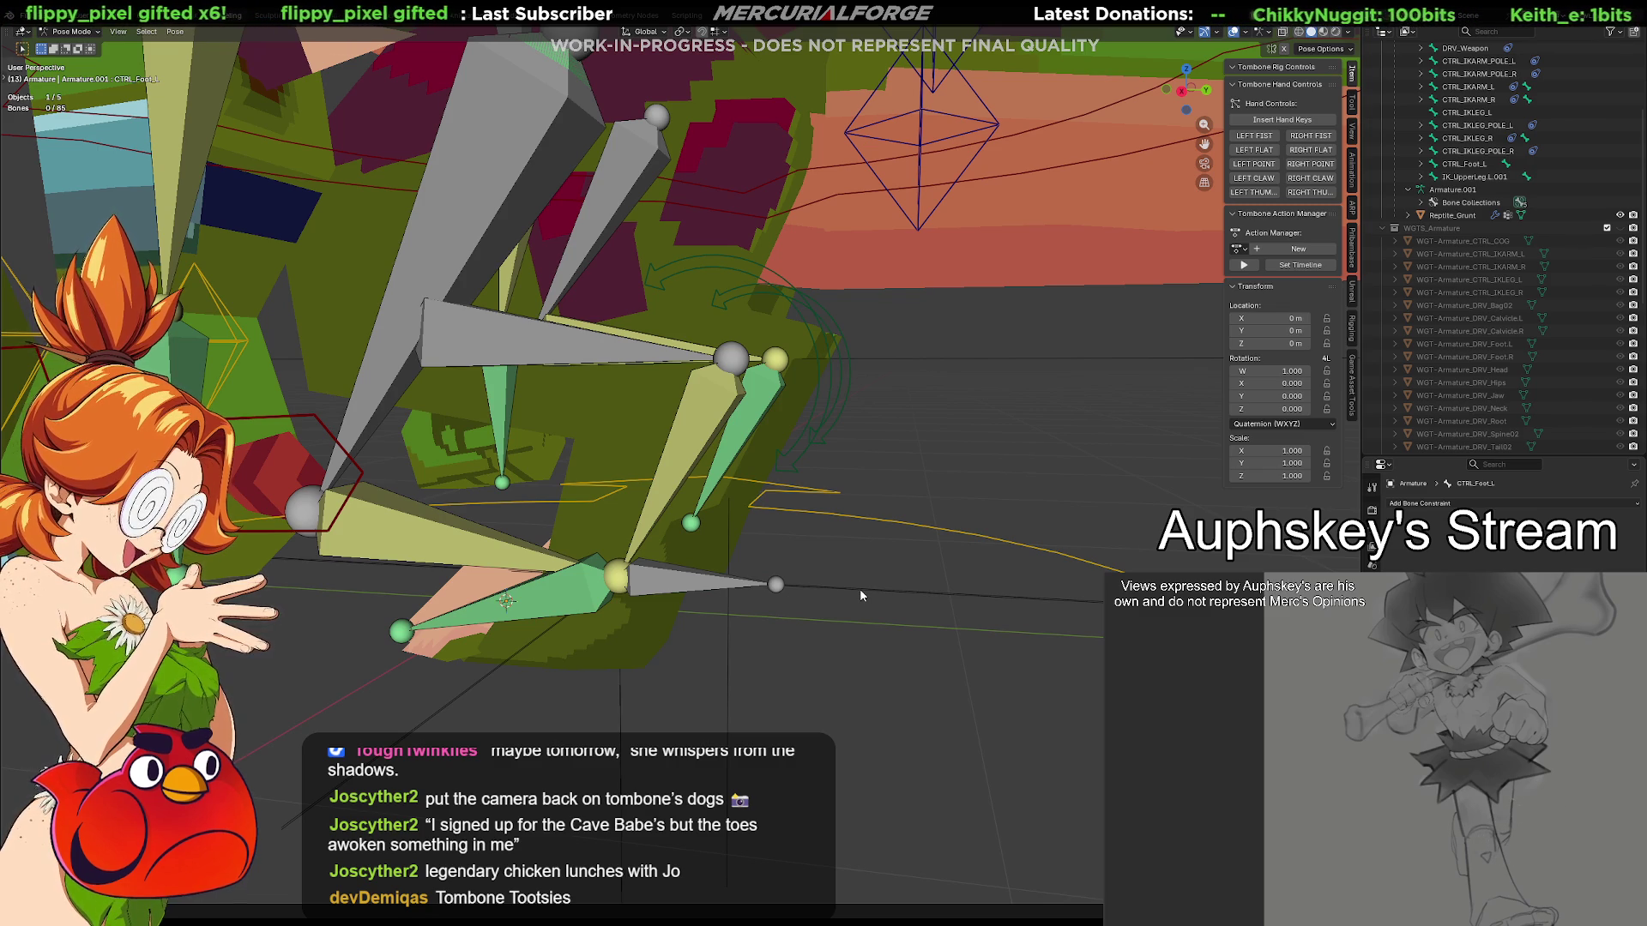
Return the armature to Object Mode via the mode pie menu
key("Tab")
key("ctrl+Tab")
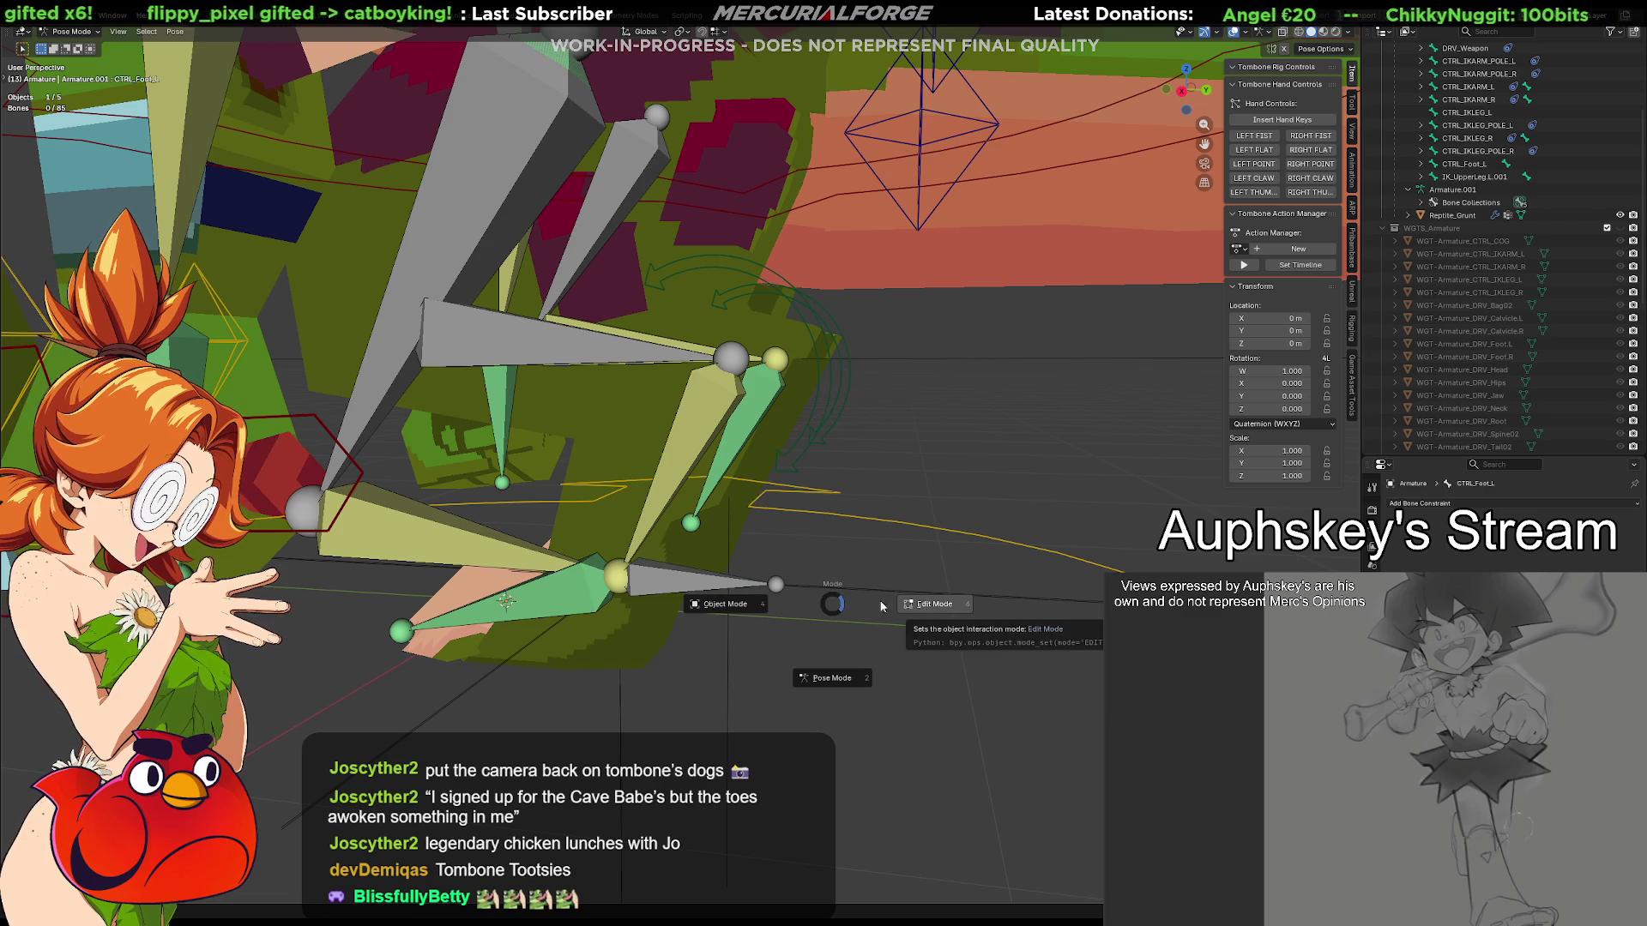
left_click(744, 607)
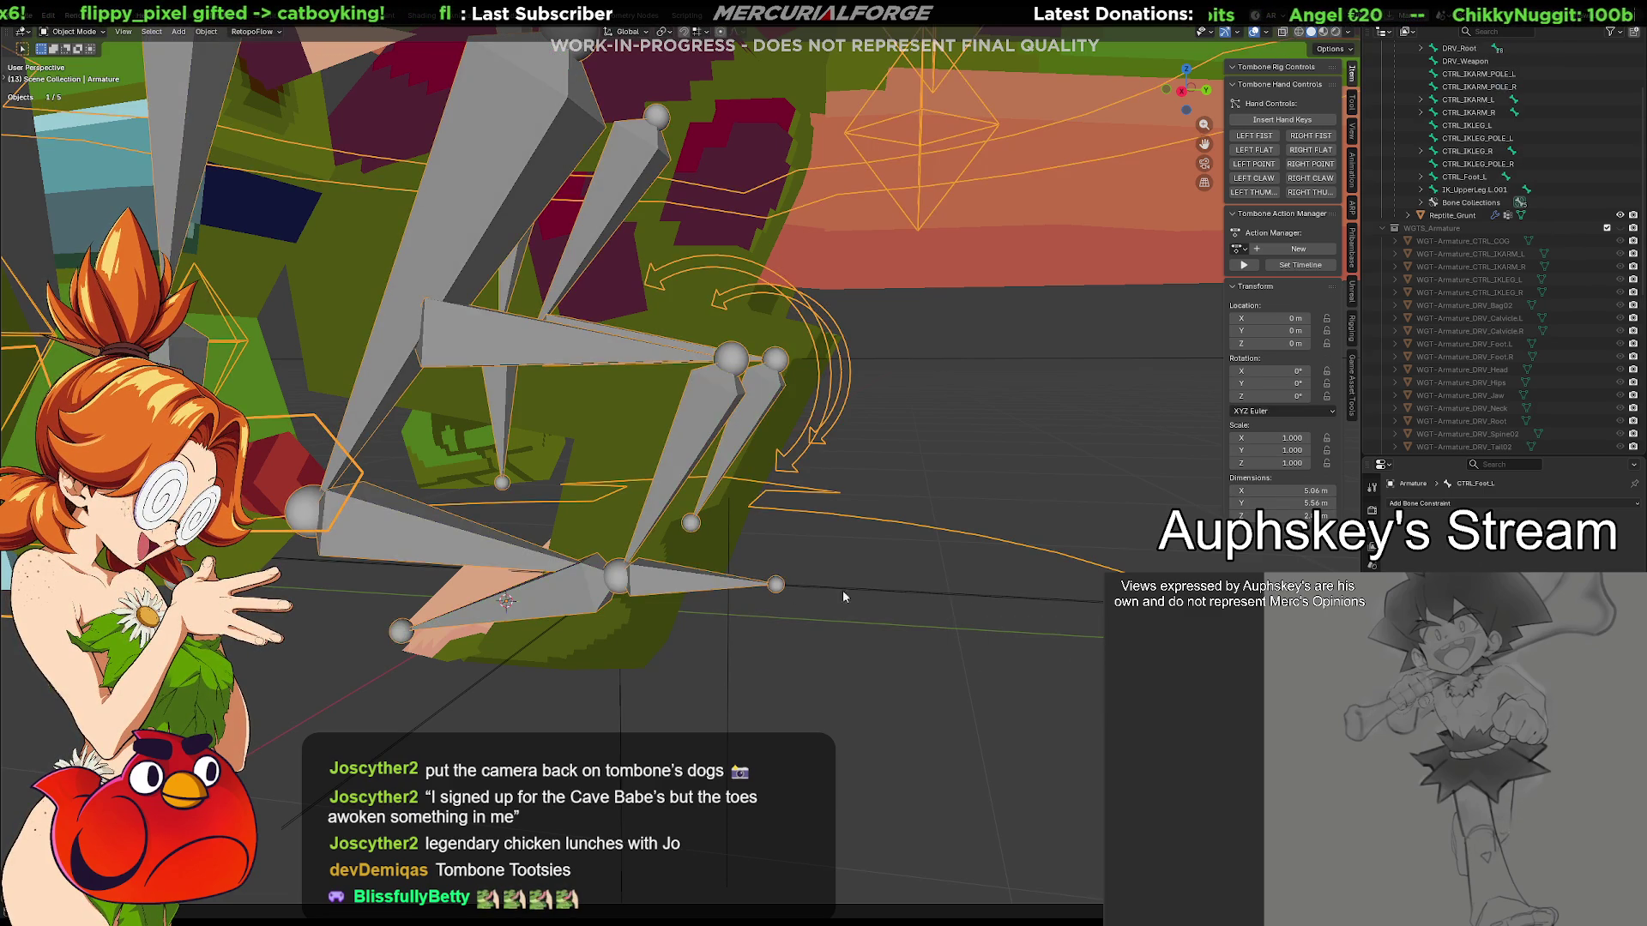
Clear the selection, orbit the rig and settle on the Right Orthographic view
left_click(886, 627)
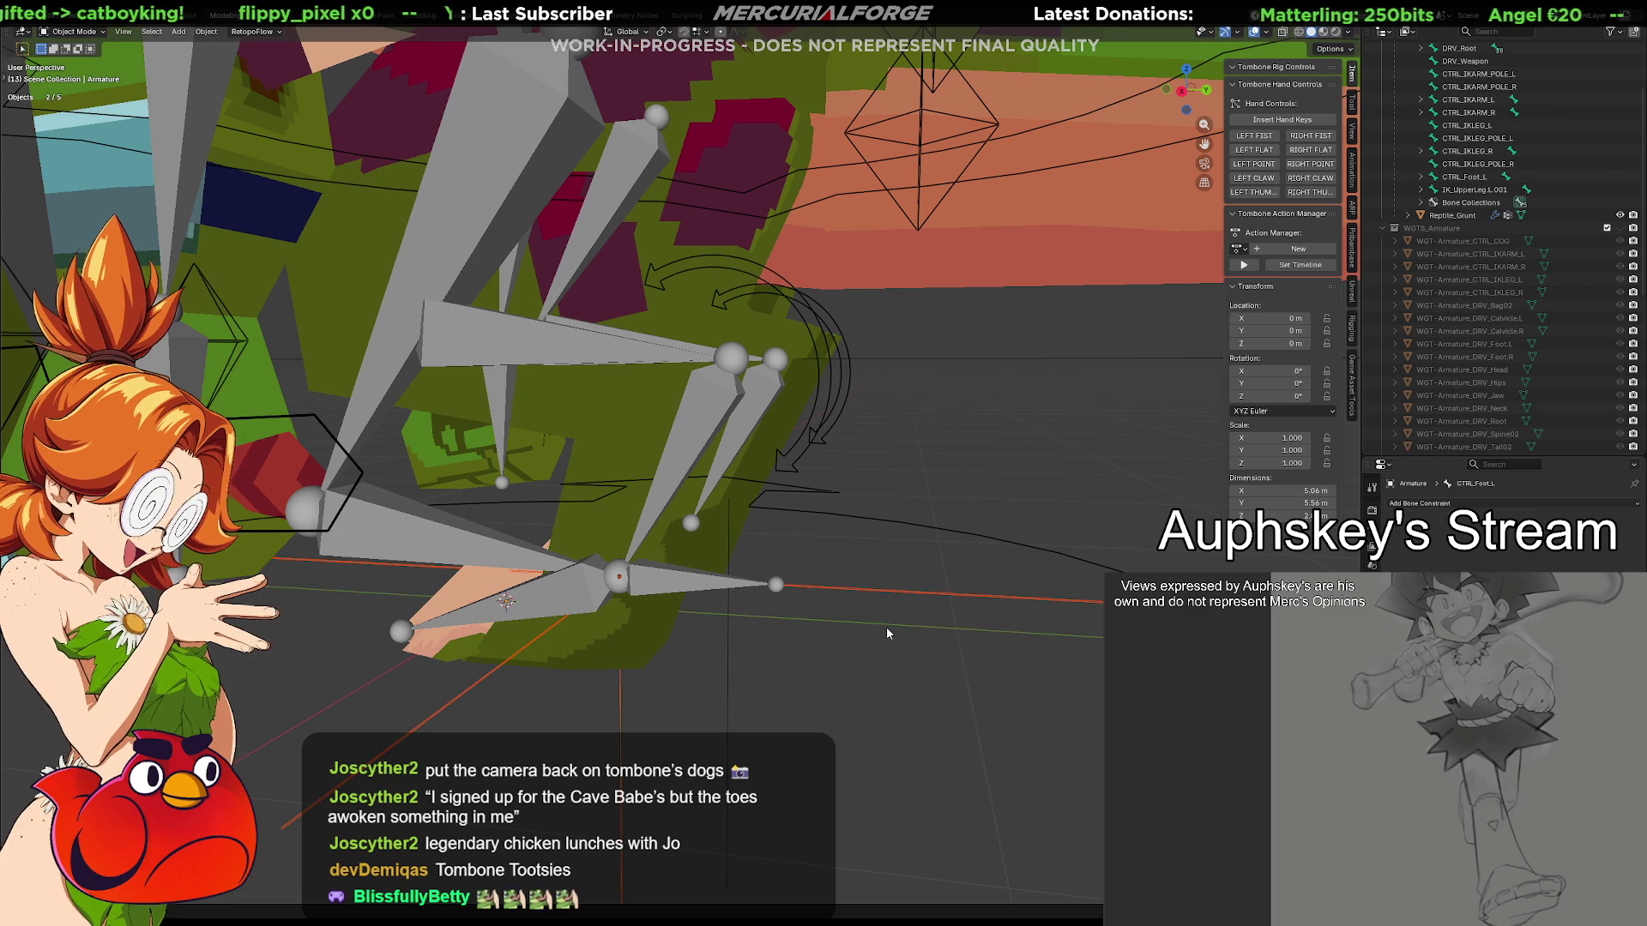
left_click(886, 632)
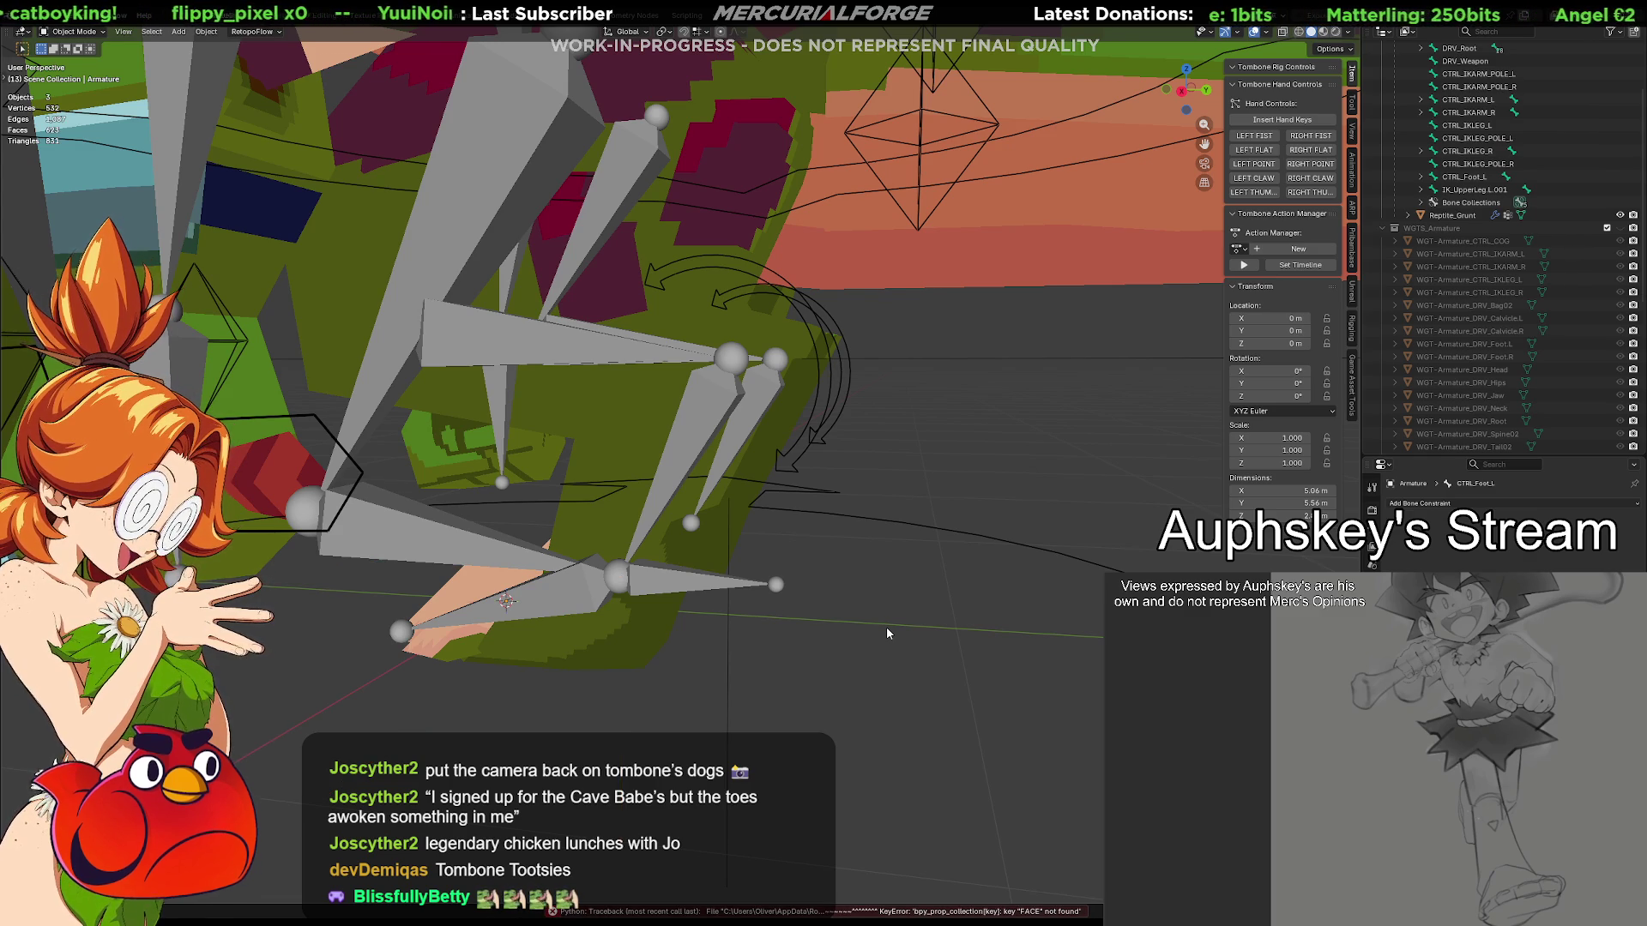
middle_click_drag(933, 515, 938, 423)
left_click_drag(870, 382, 866, 404)
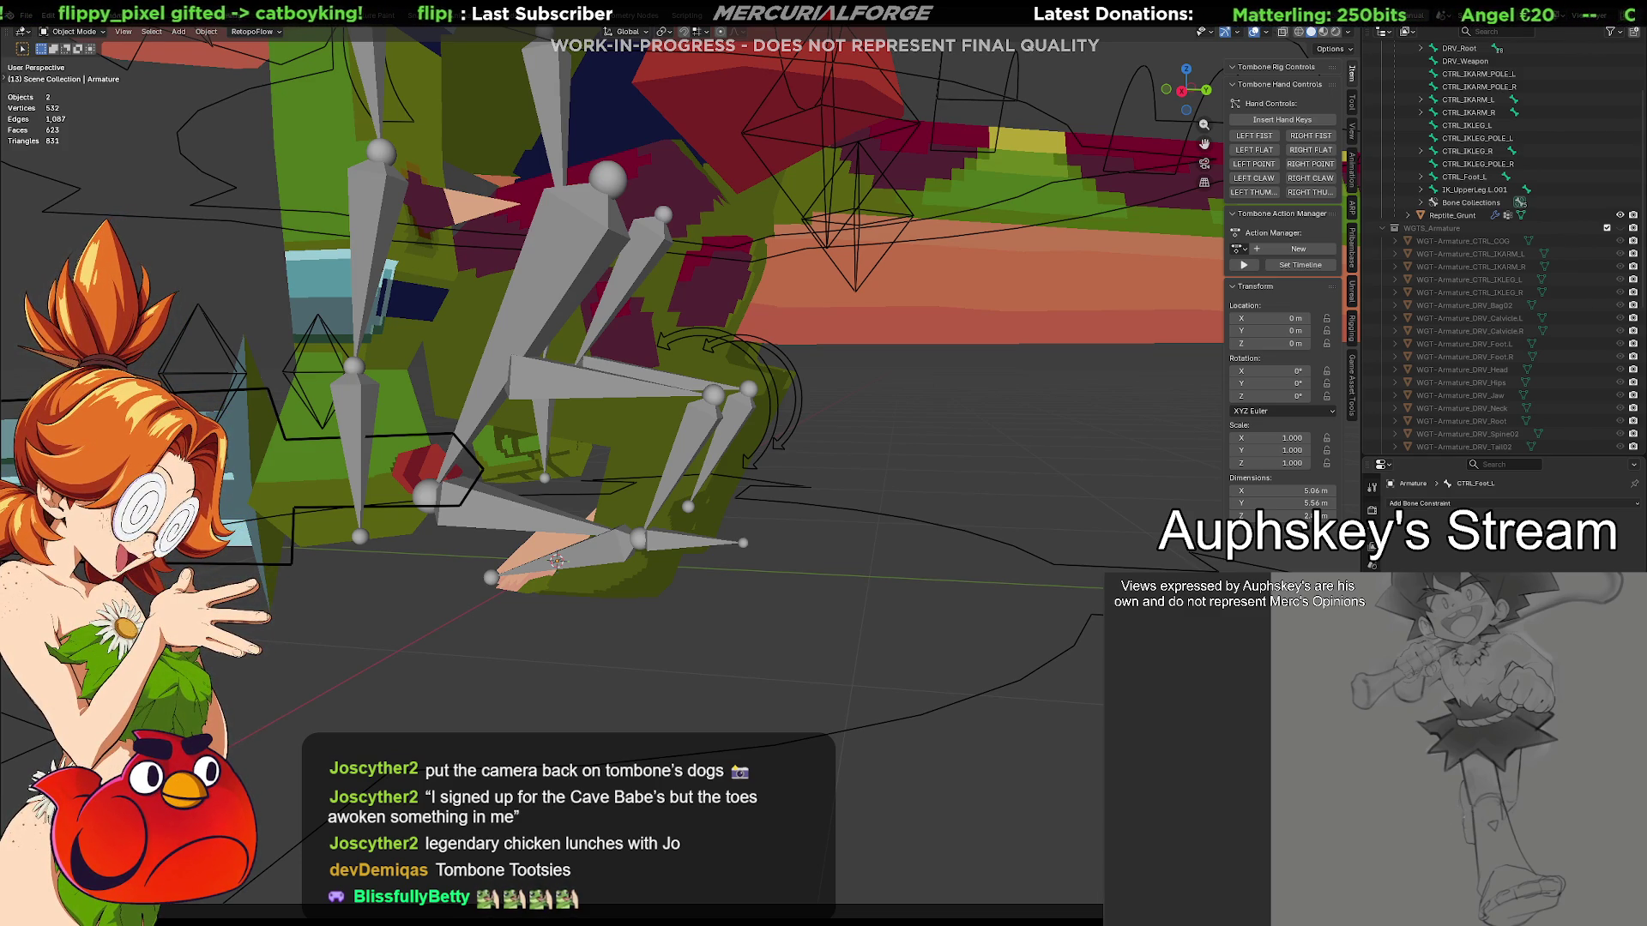
middle_click_drag(853, 600, 833, 551)
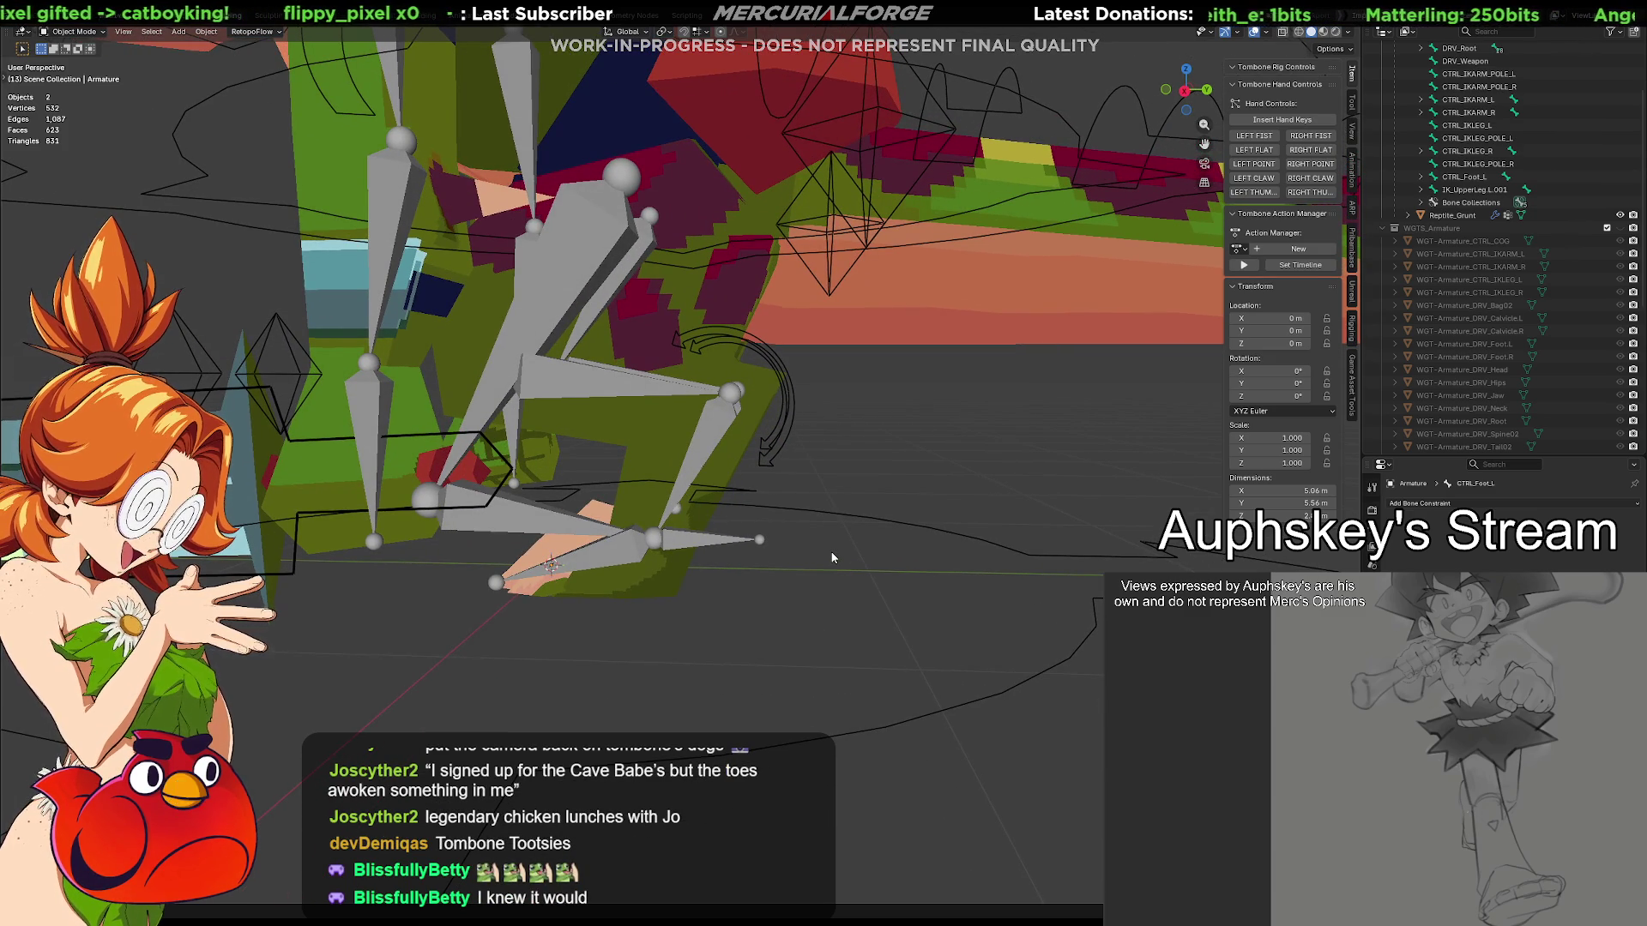
key("KP_3")
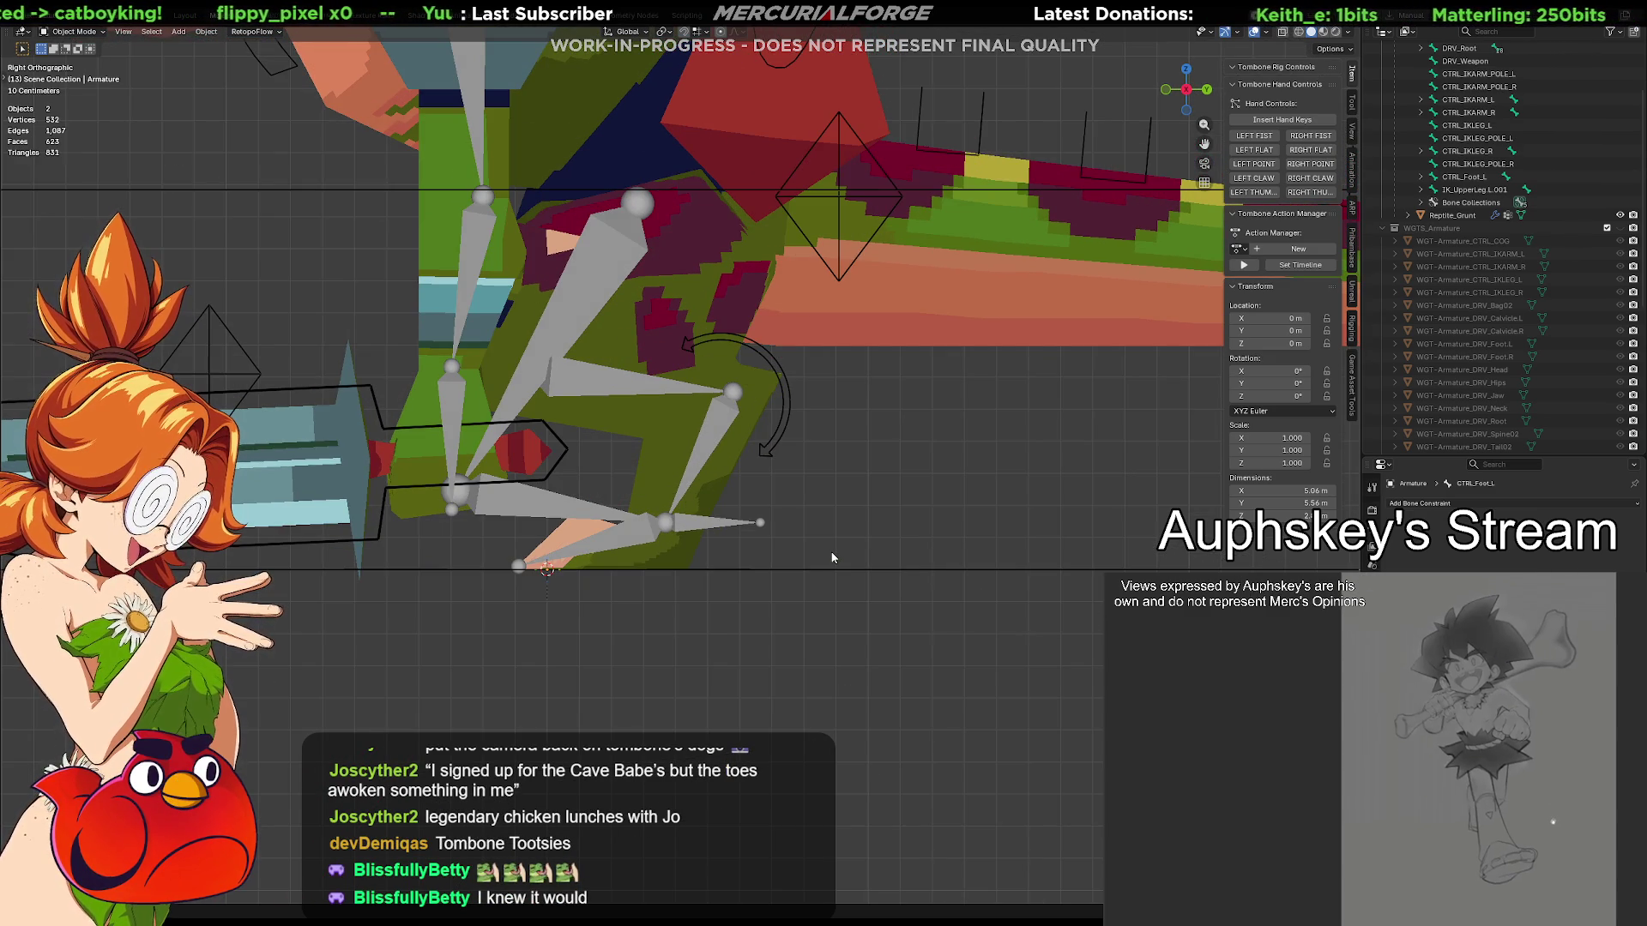
key("KP_1")
key("KP_3")
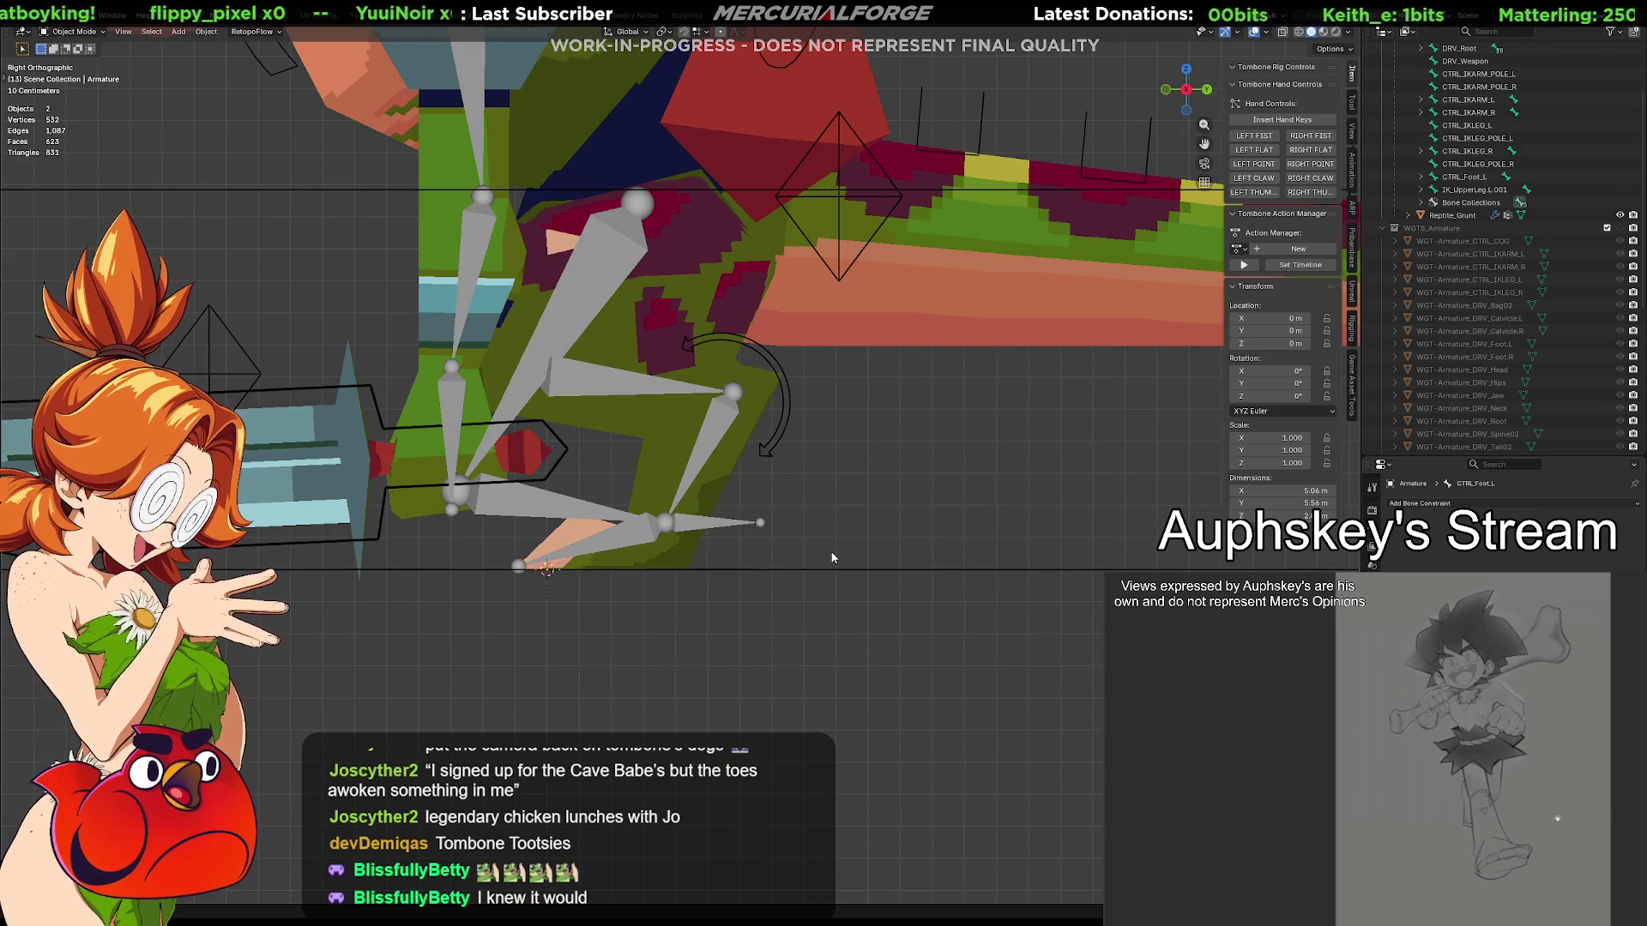
Select everything and put the armature into Edit Mode from the mode pie
key("a")
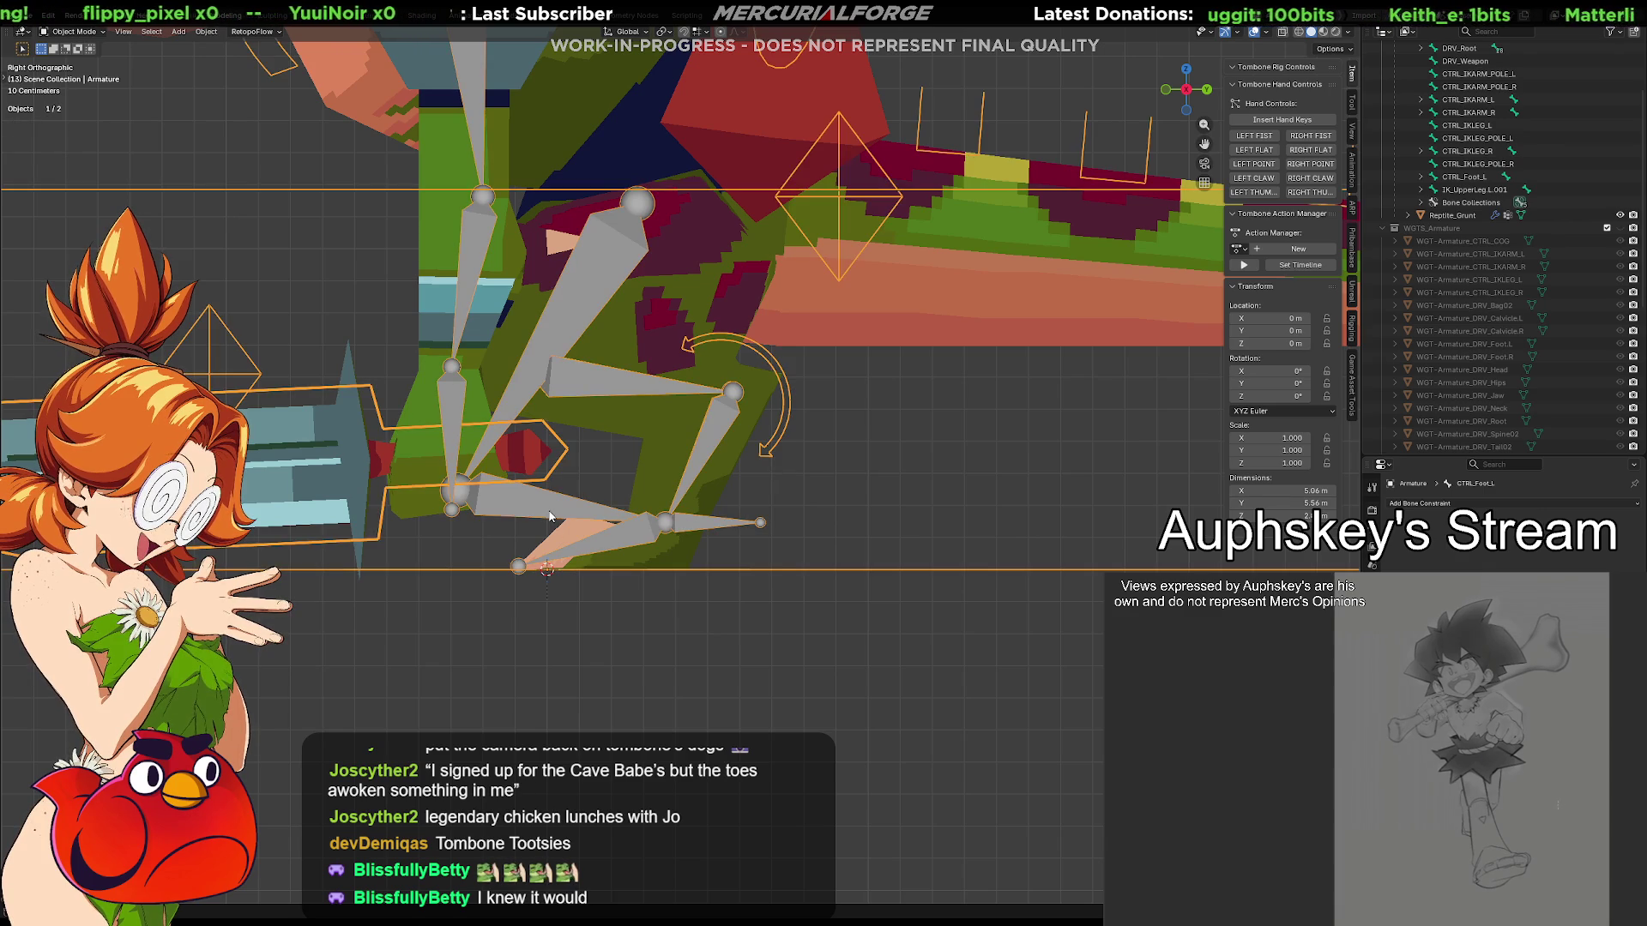
key("ctrl+Tab")
left_click(620, 543)
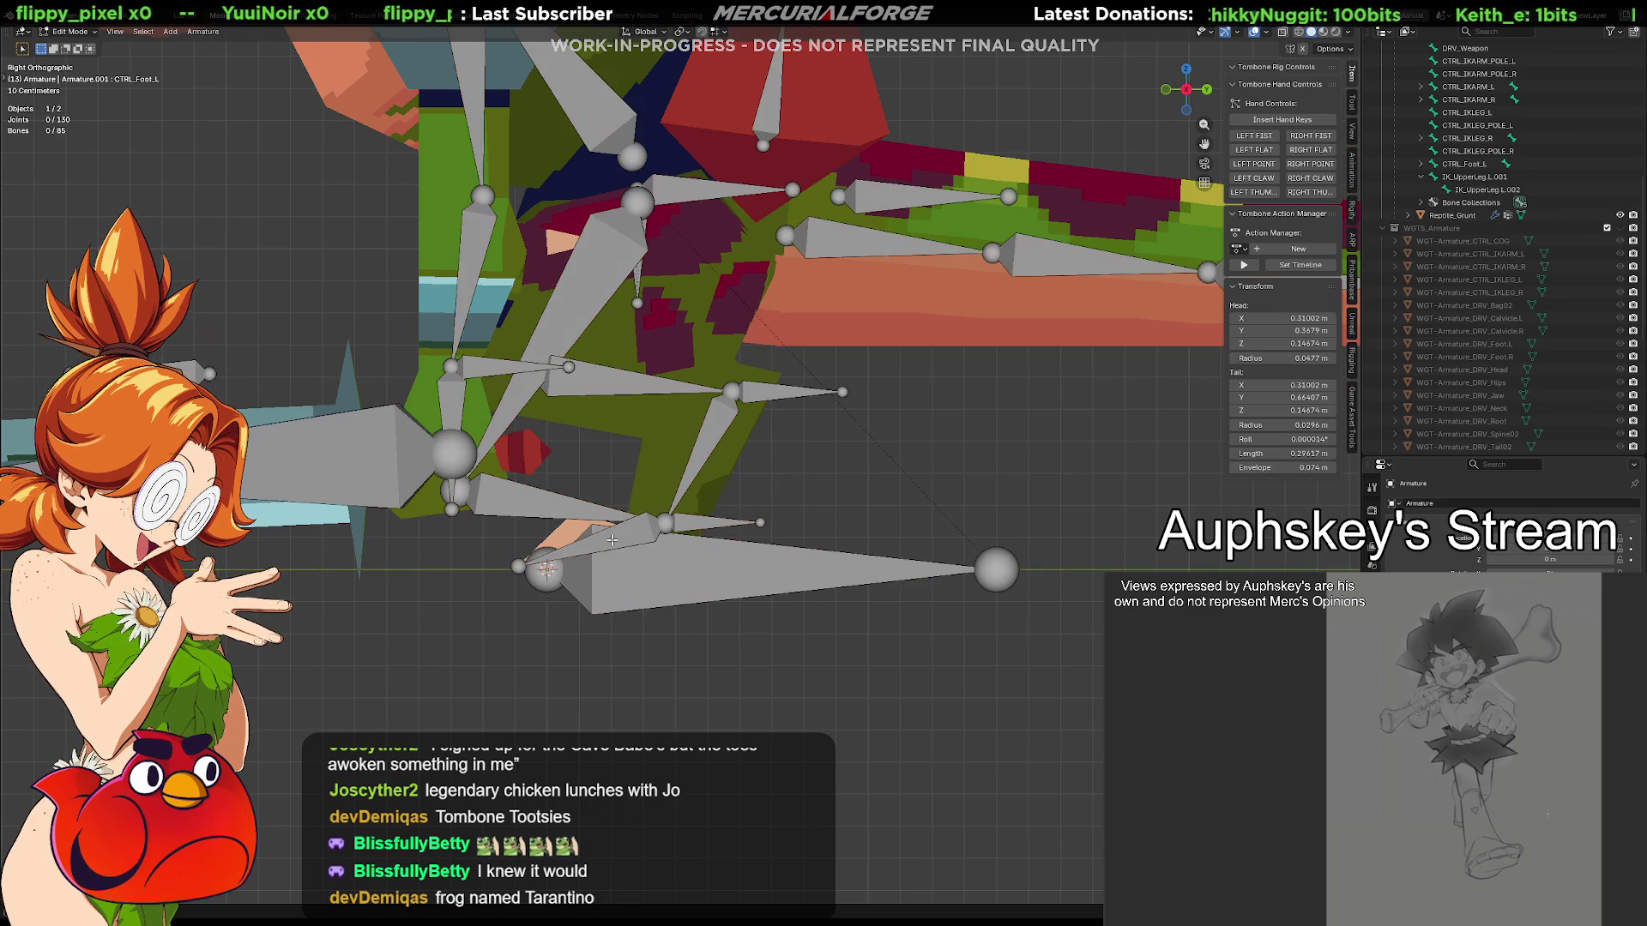
Select IK_UpperLeg.L.002, switch to Pose Mode and recentre the leg in view
left_click(538, 499)
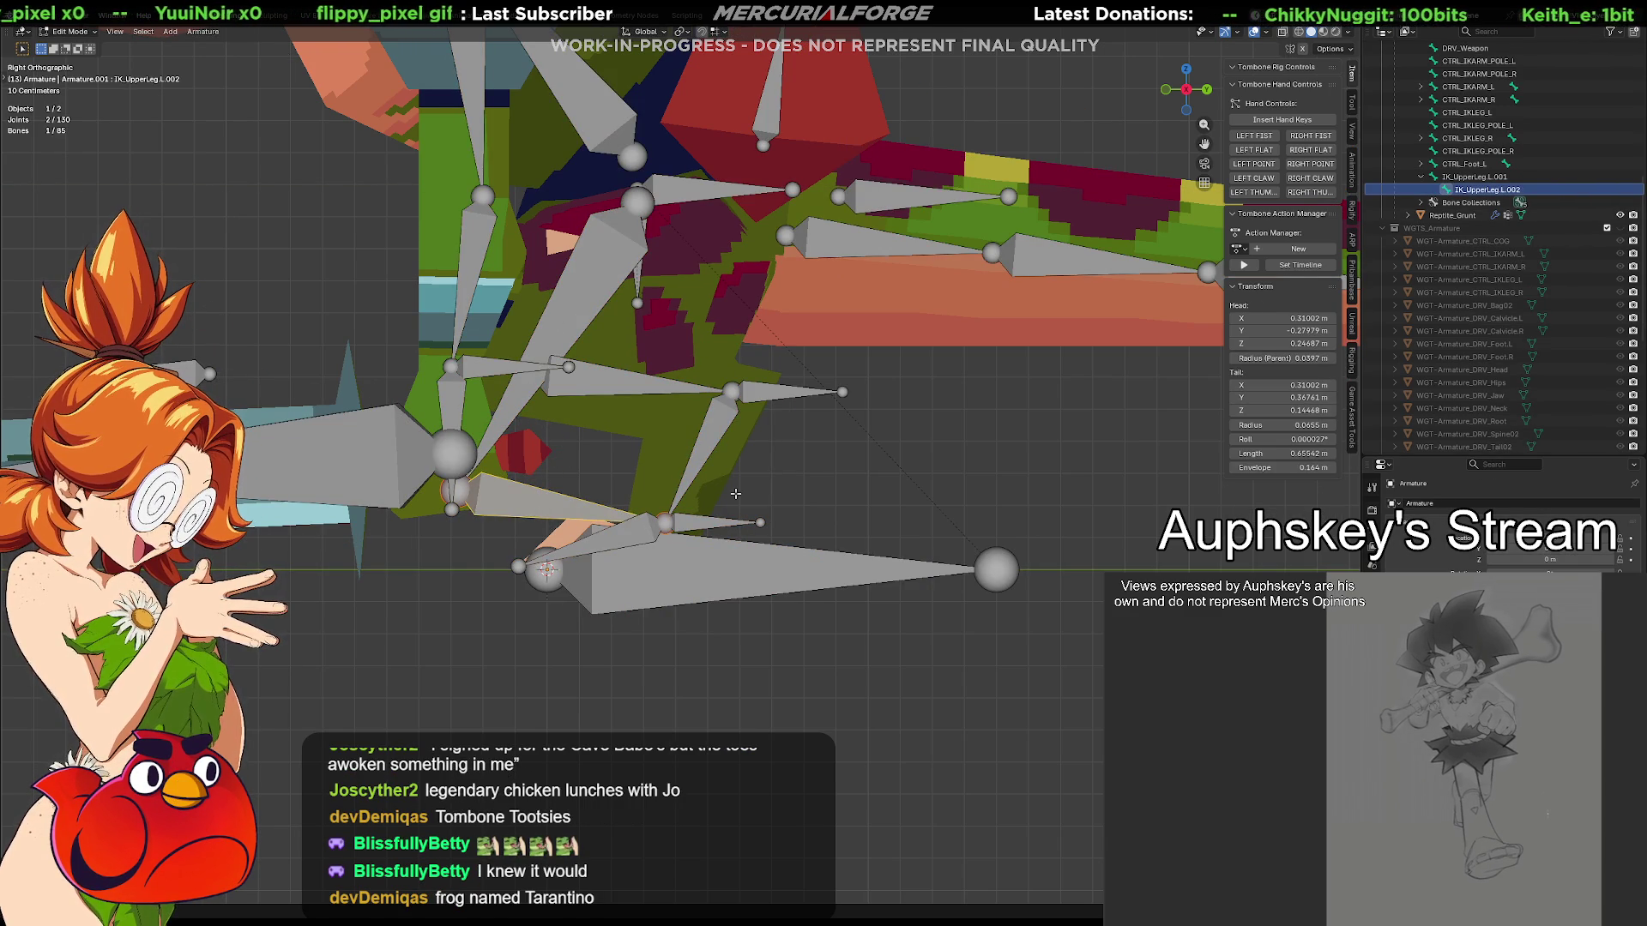
left_click(727, 526)
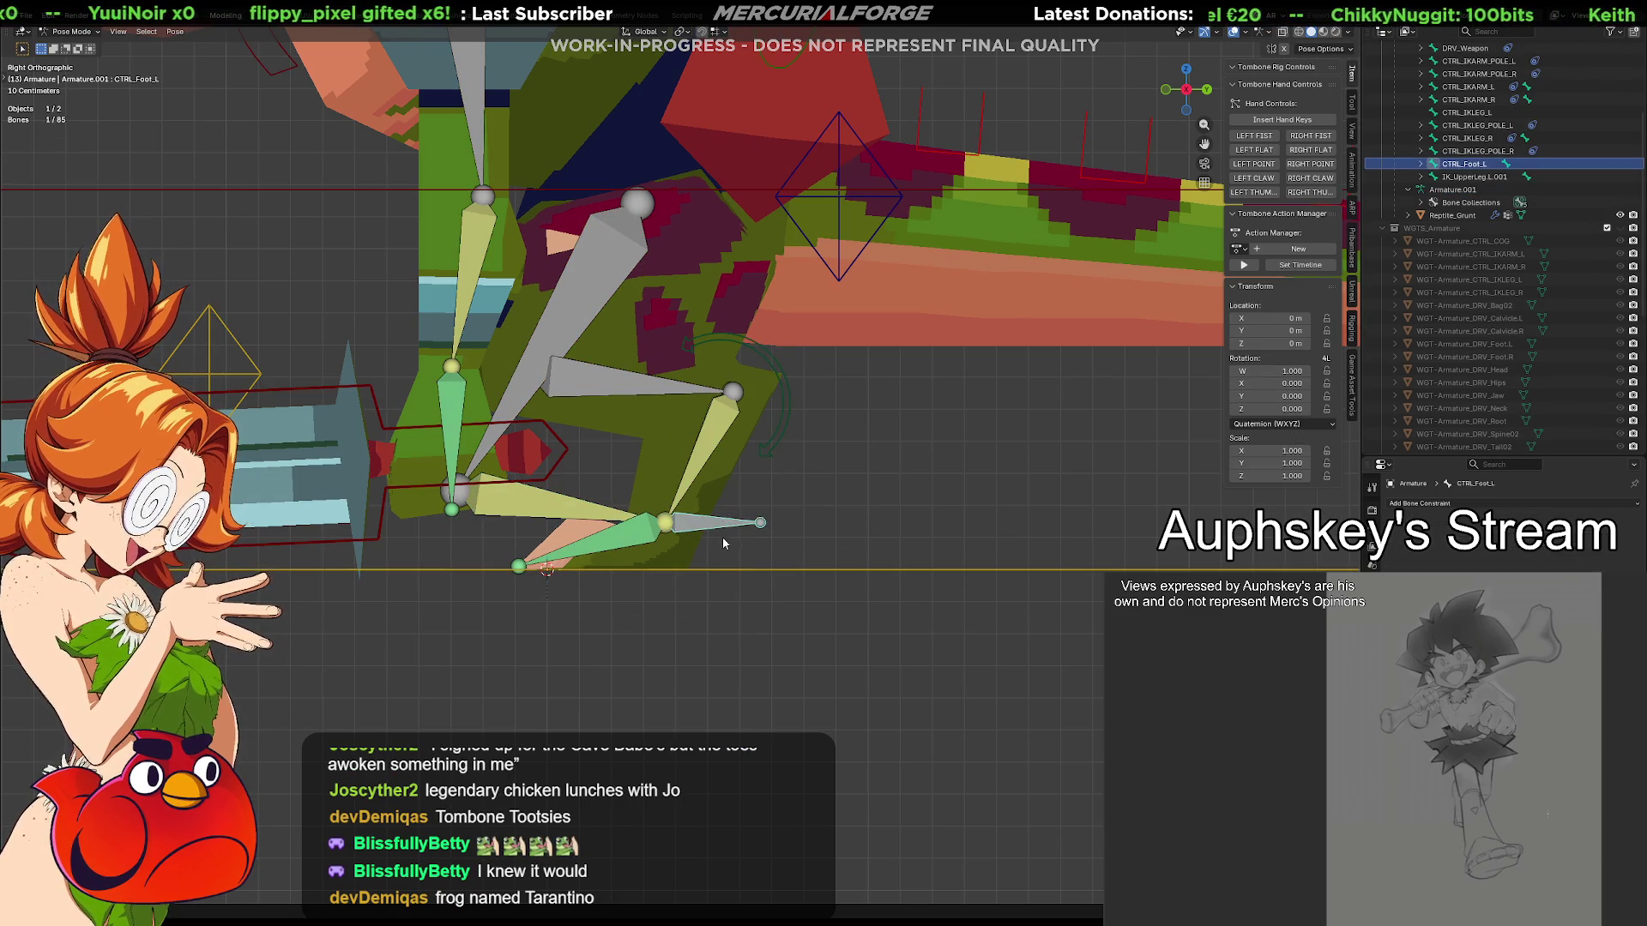
middle_click_drag(800, 569, 812, 571, "shift")
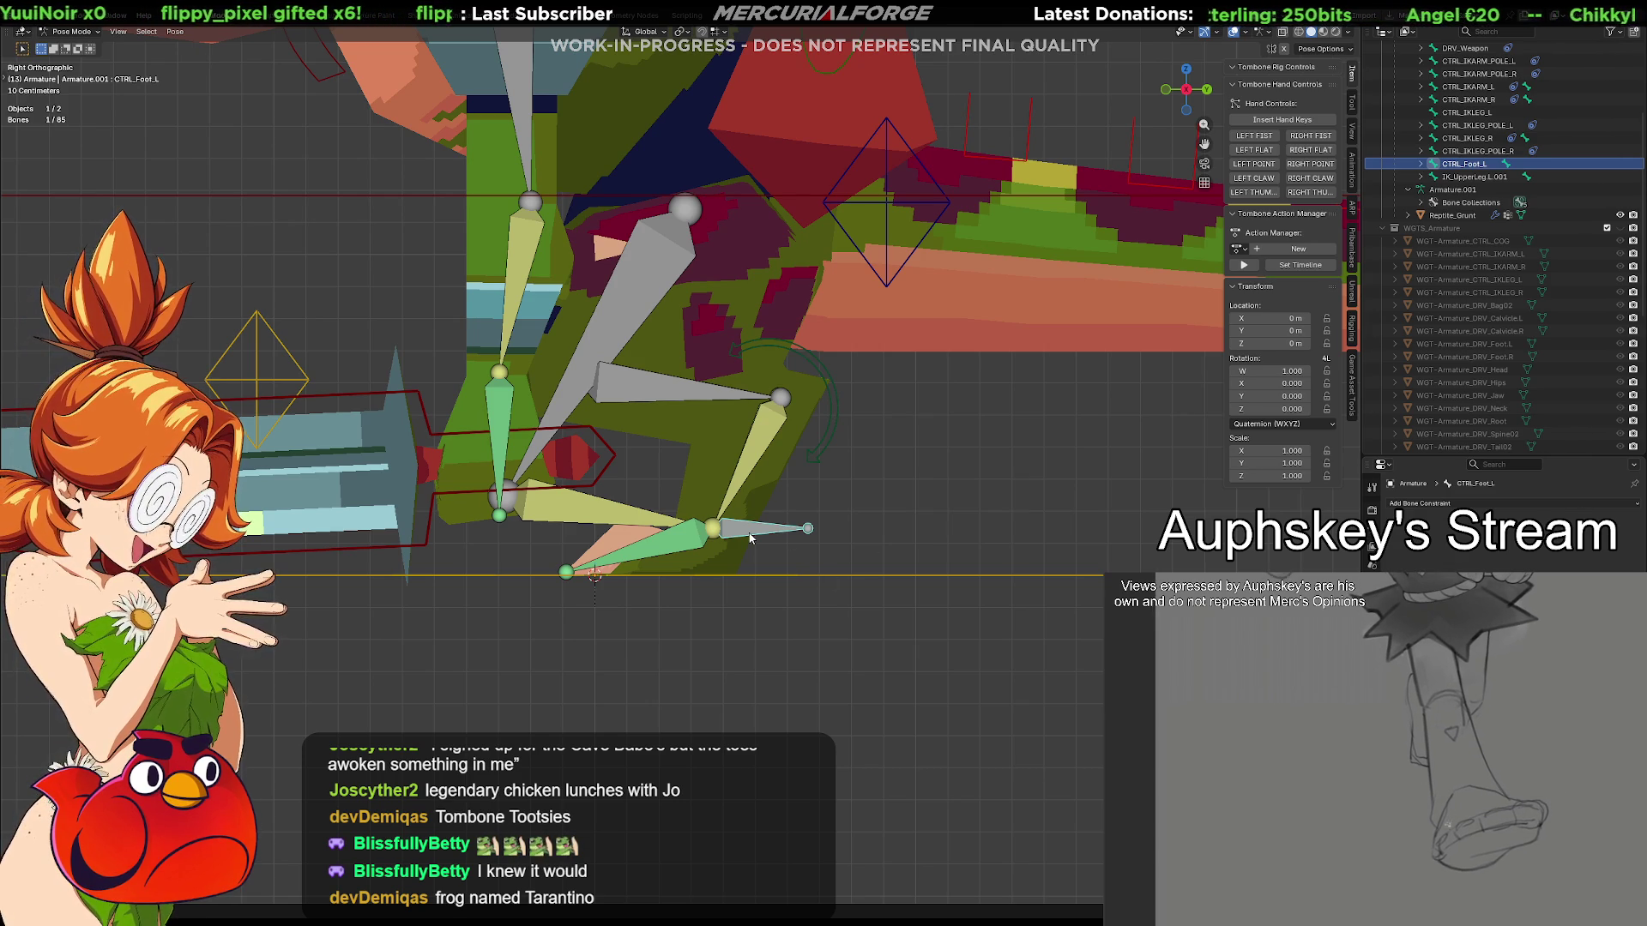
Move and rotate CTRL_Foot.L to test the leg, resetting it to rest with Alt+G/Alt+R each time
key("g")
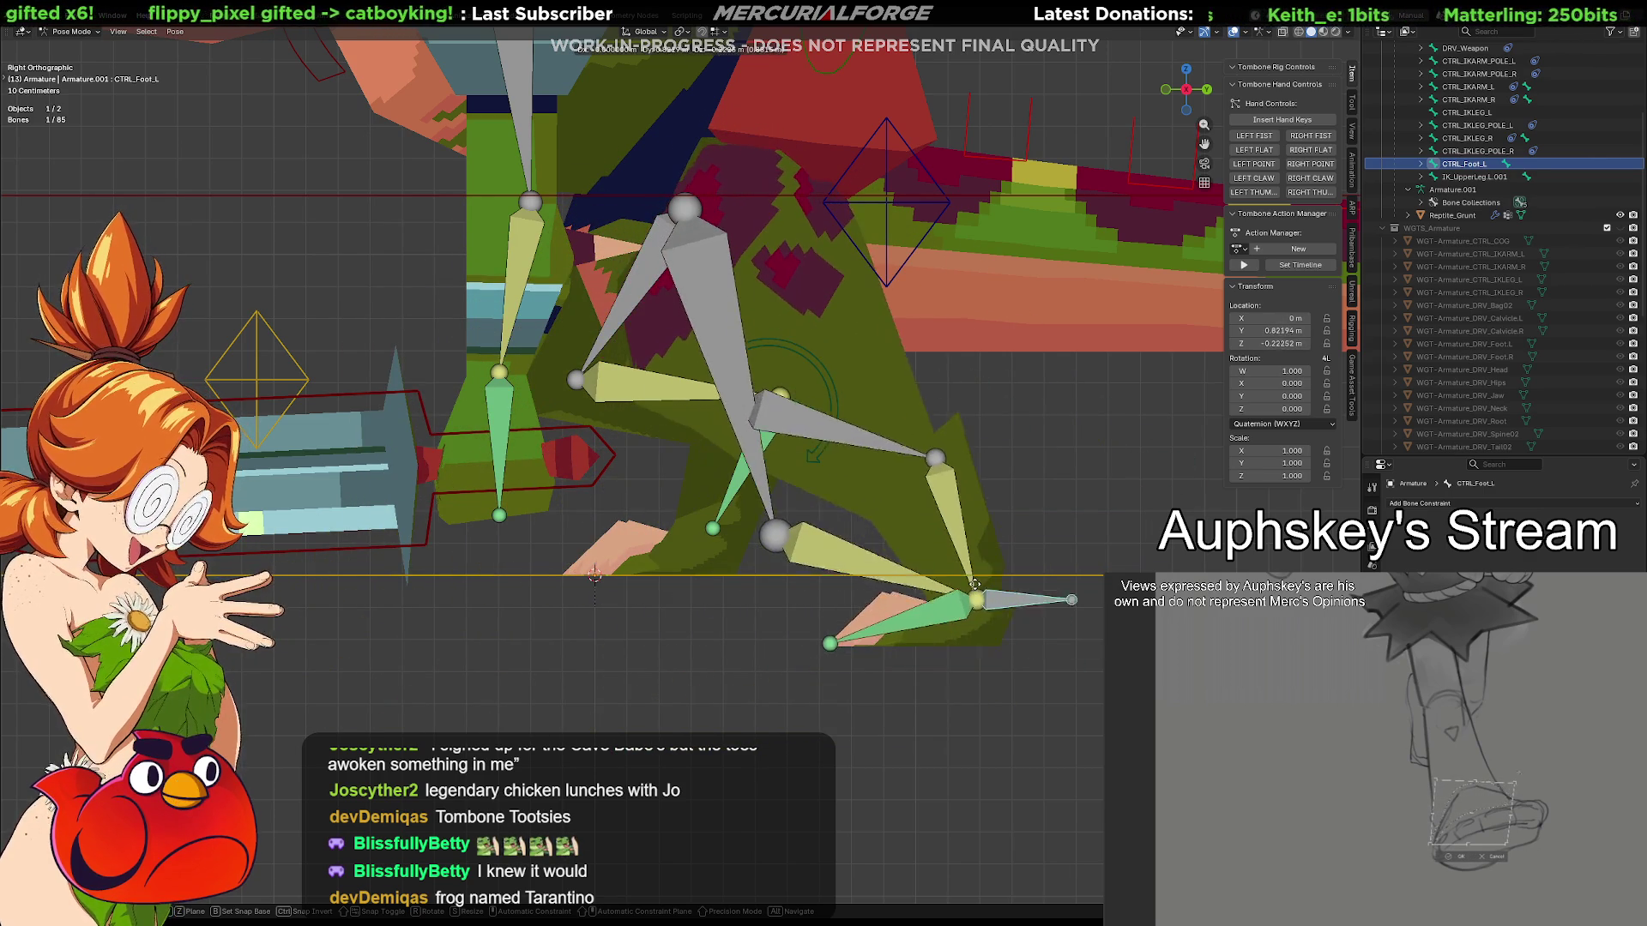
left_click(981, 550)
key("r")
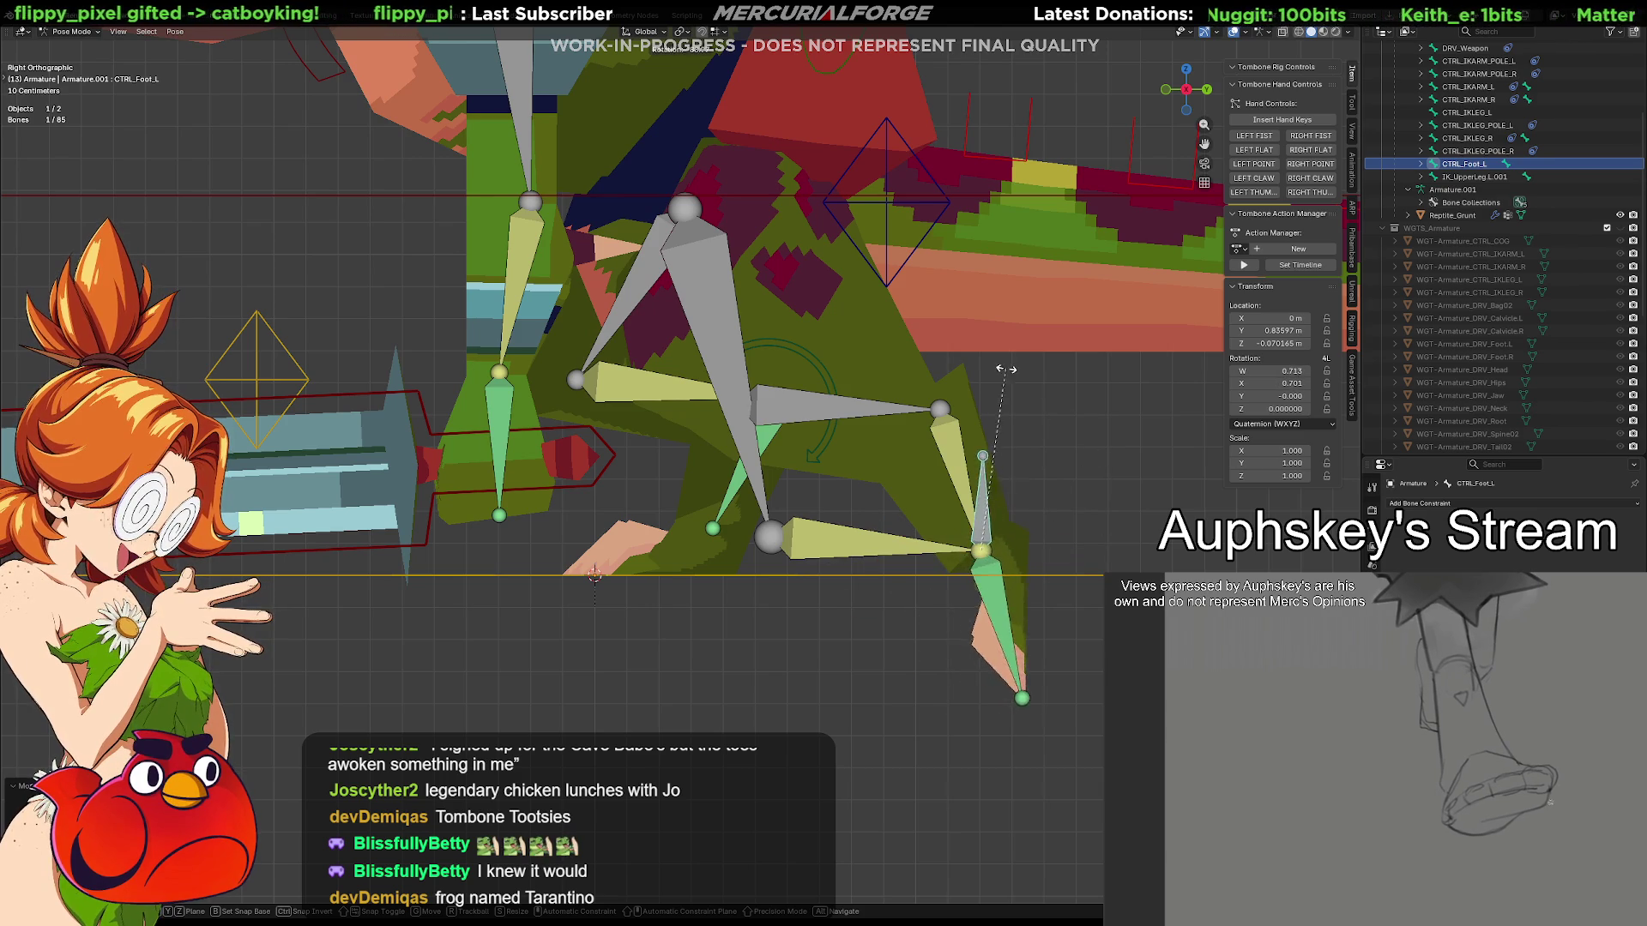
left_click(1046, 492)
key("alt+r")
key("alt+g")
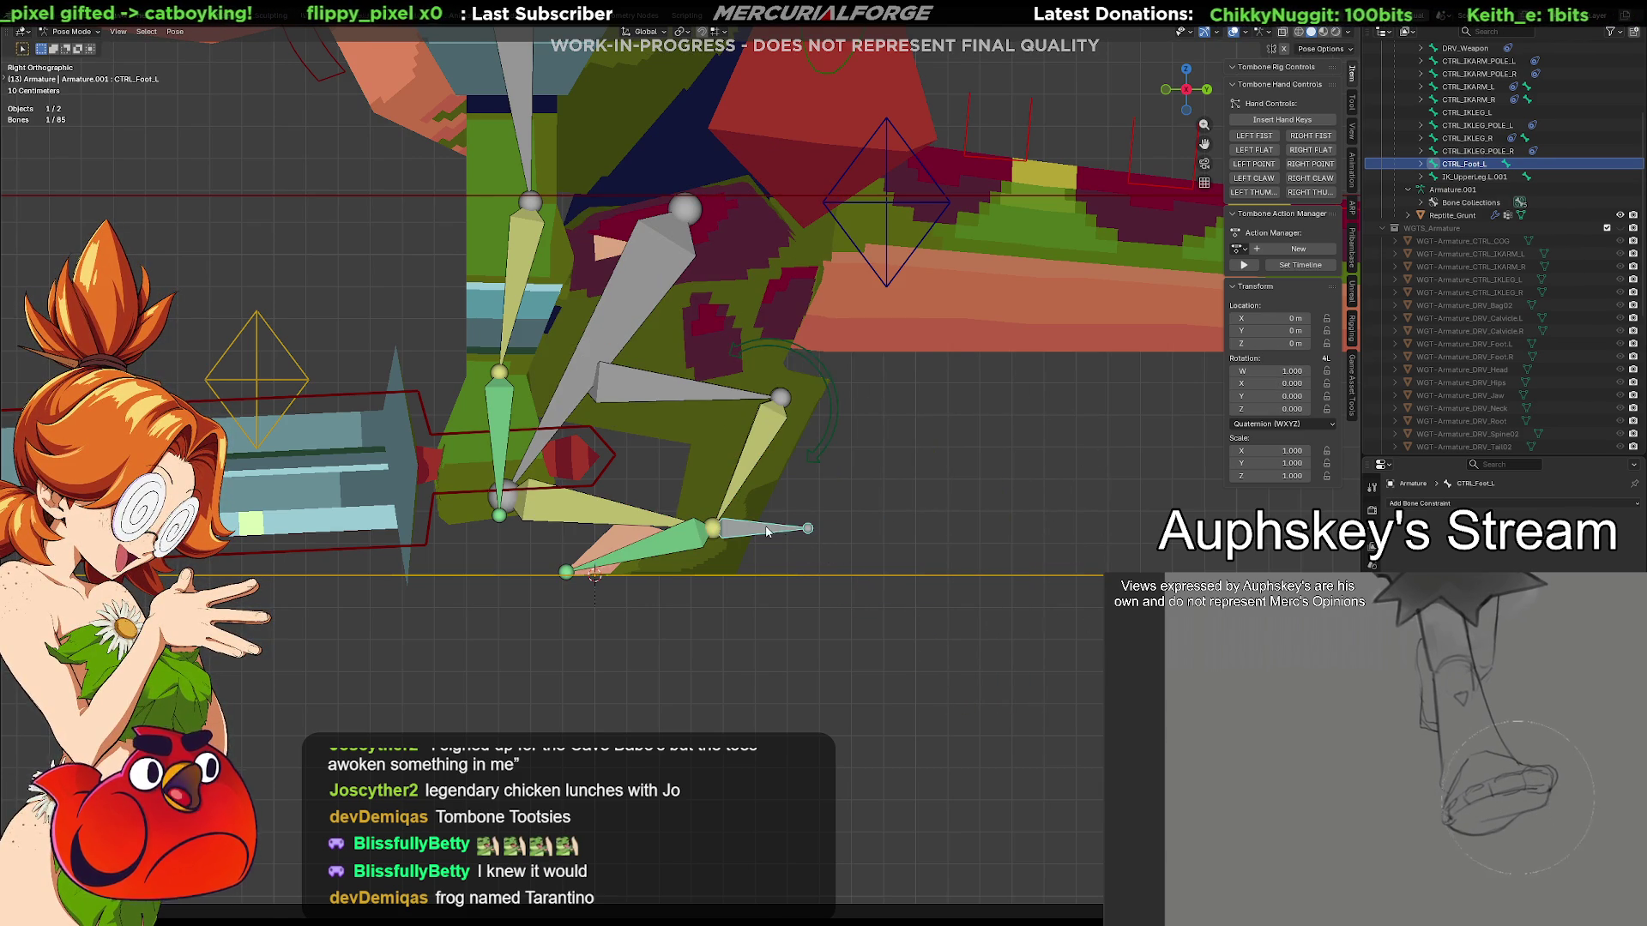
key("g")
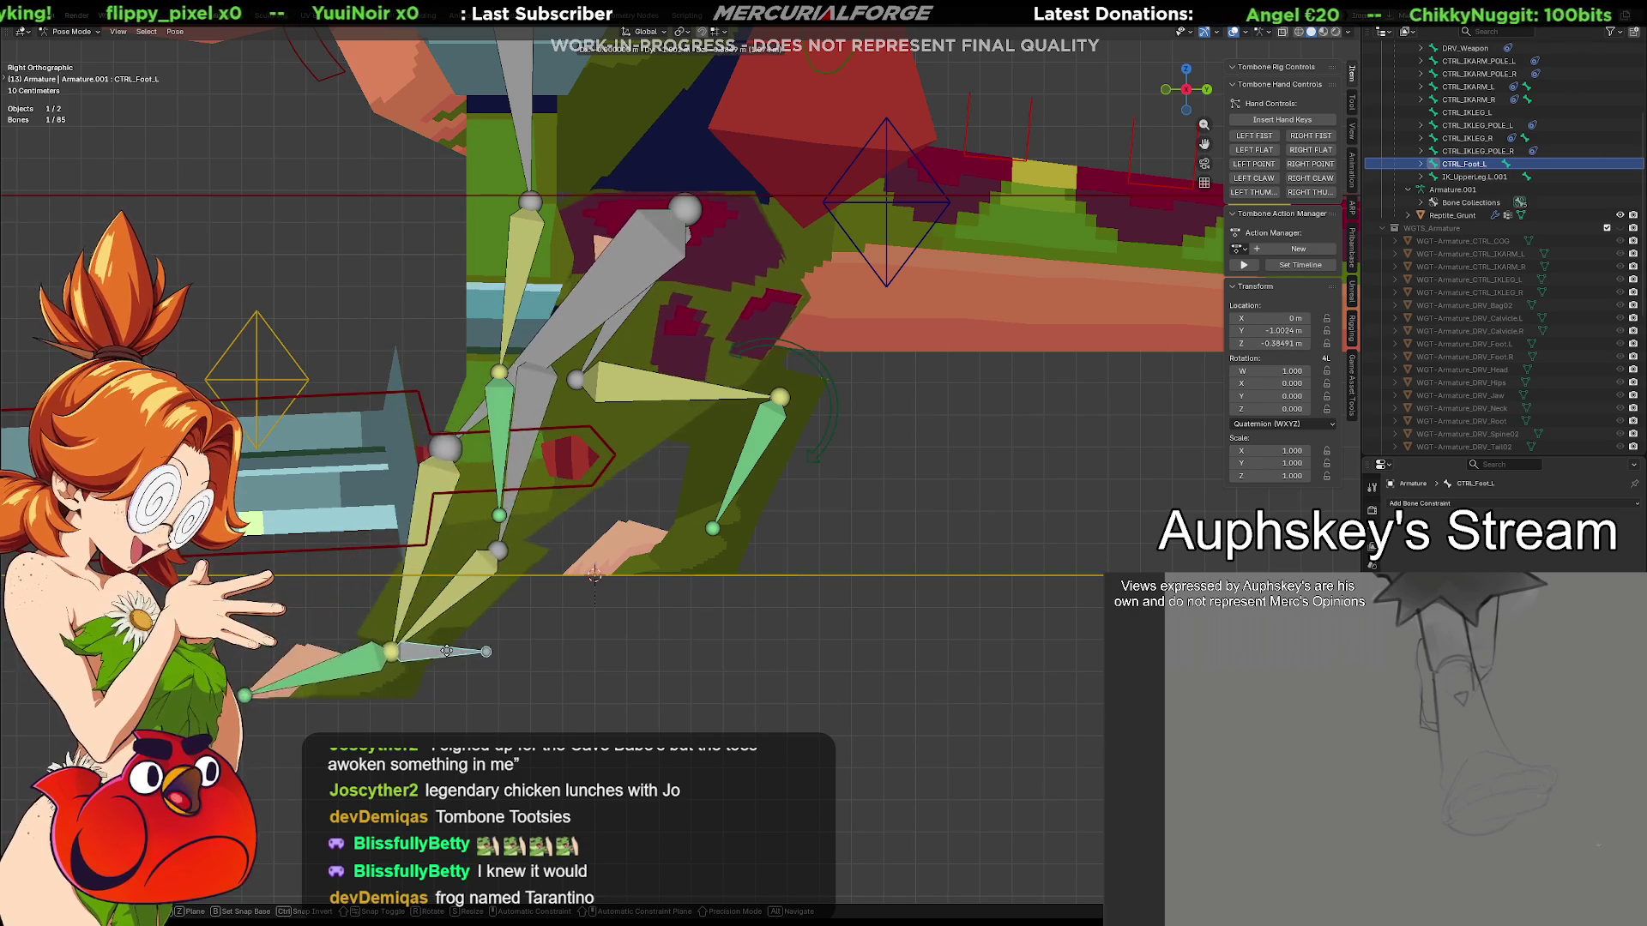
key("Escape")
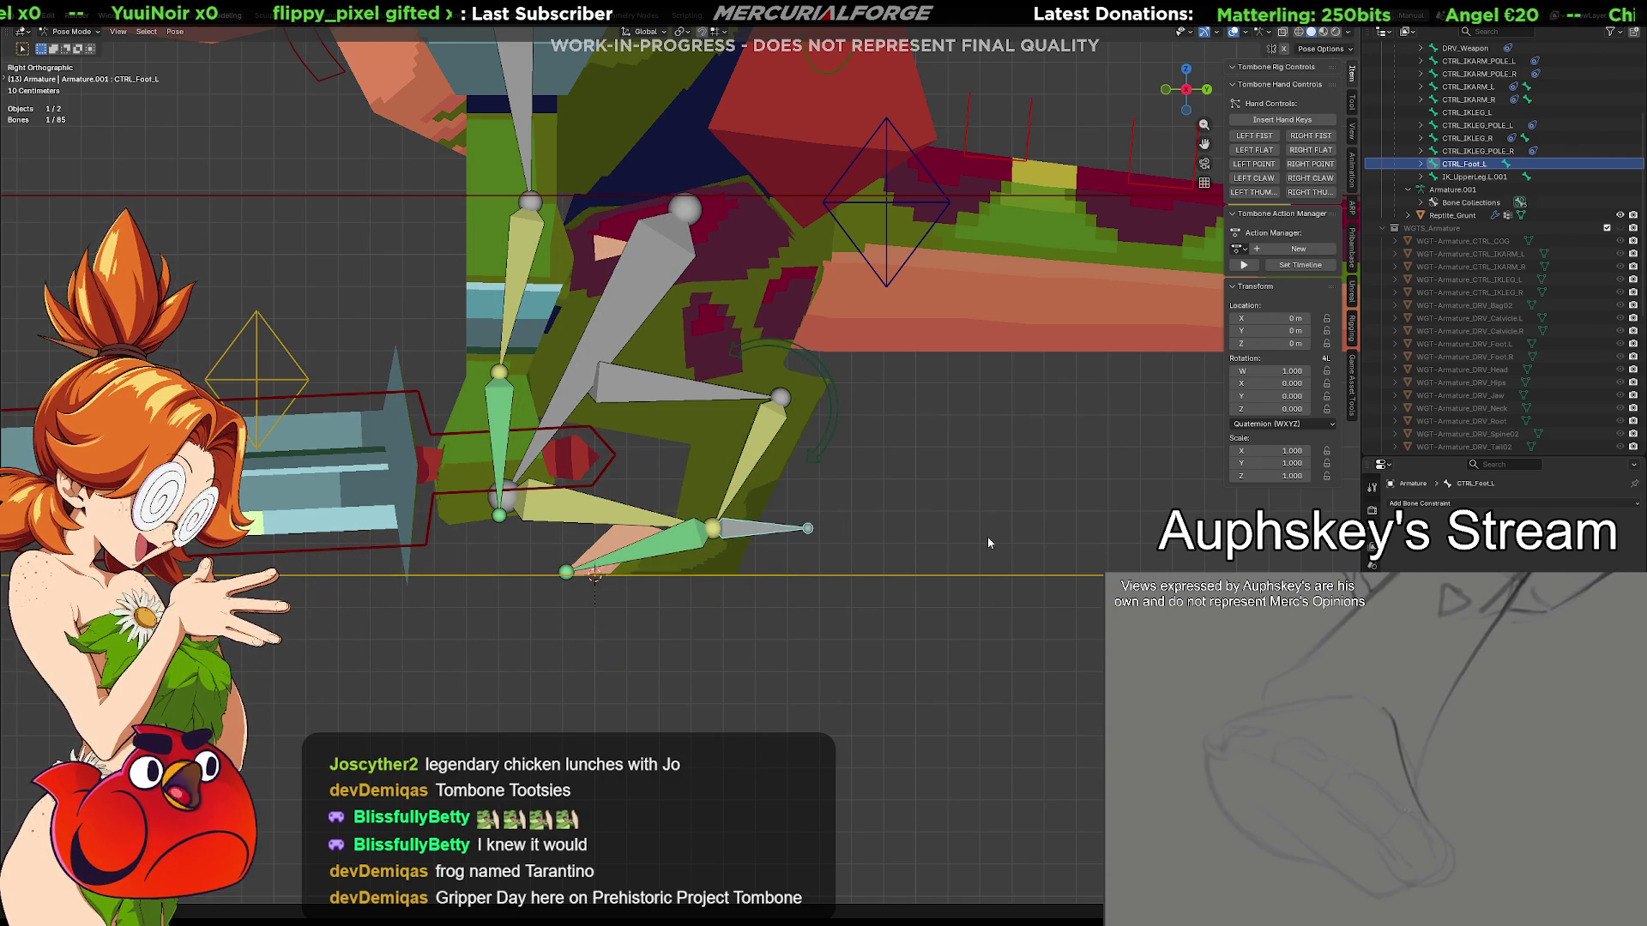
key("g")
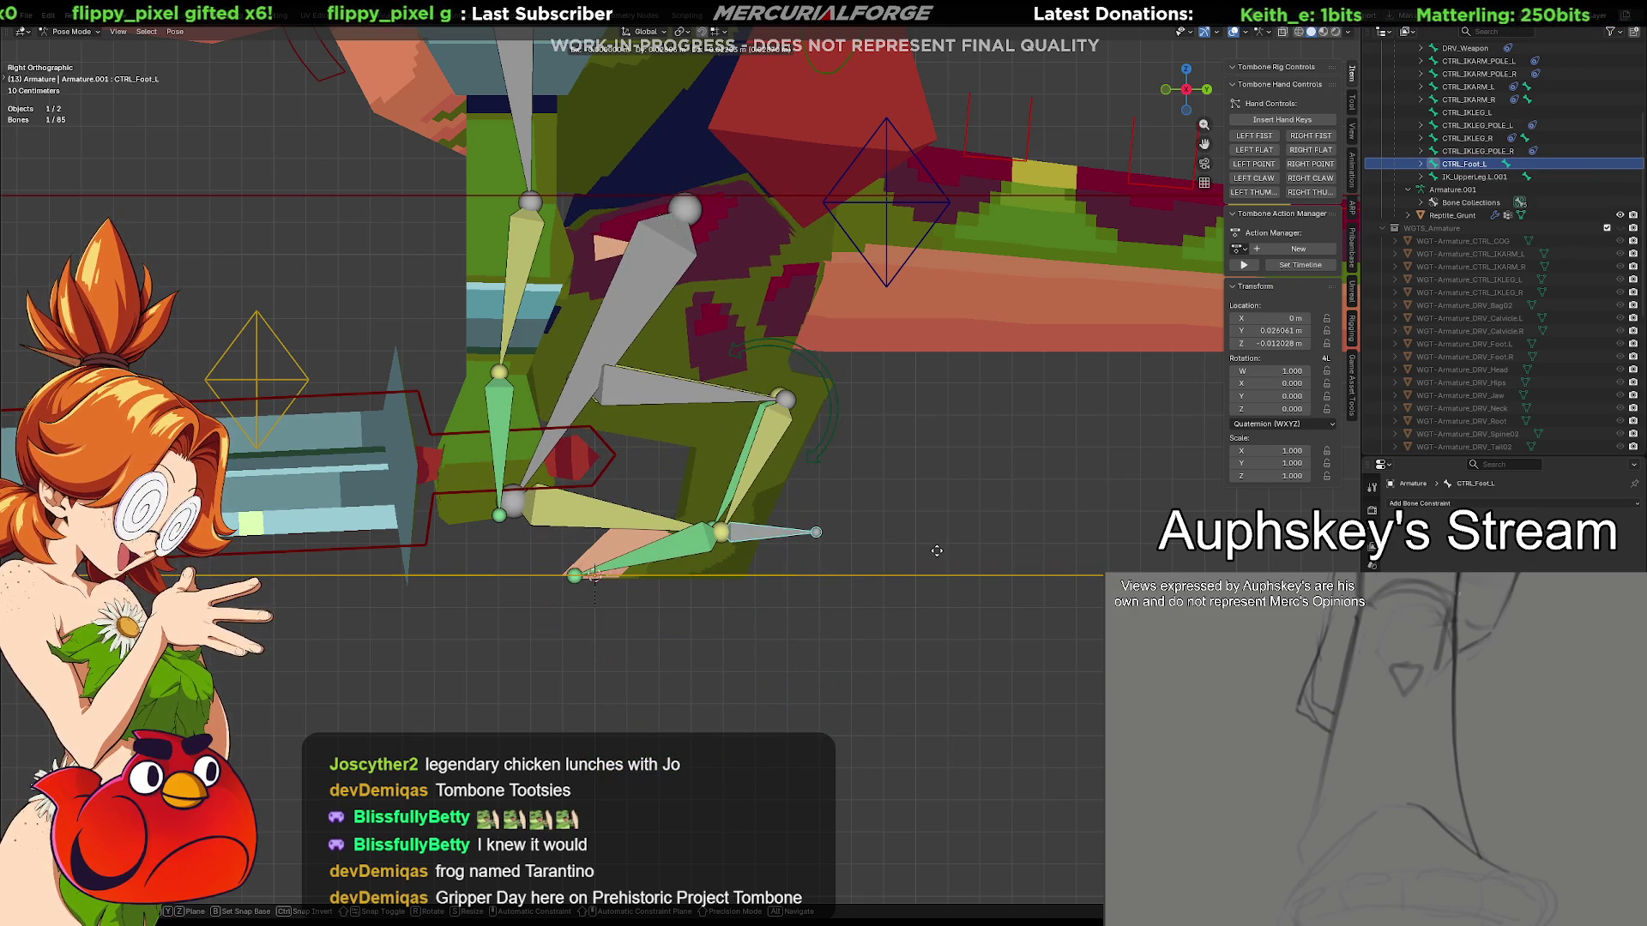
key("Escape")
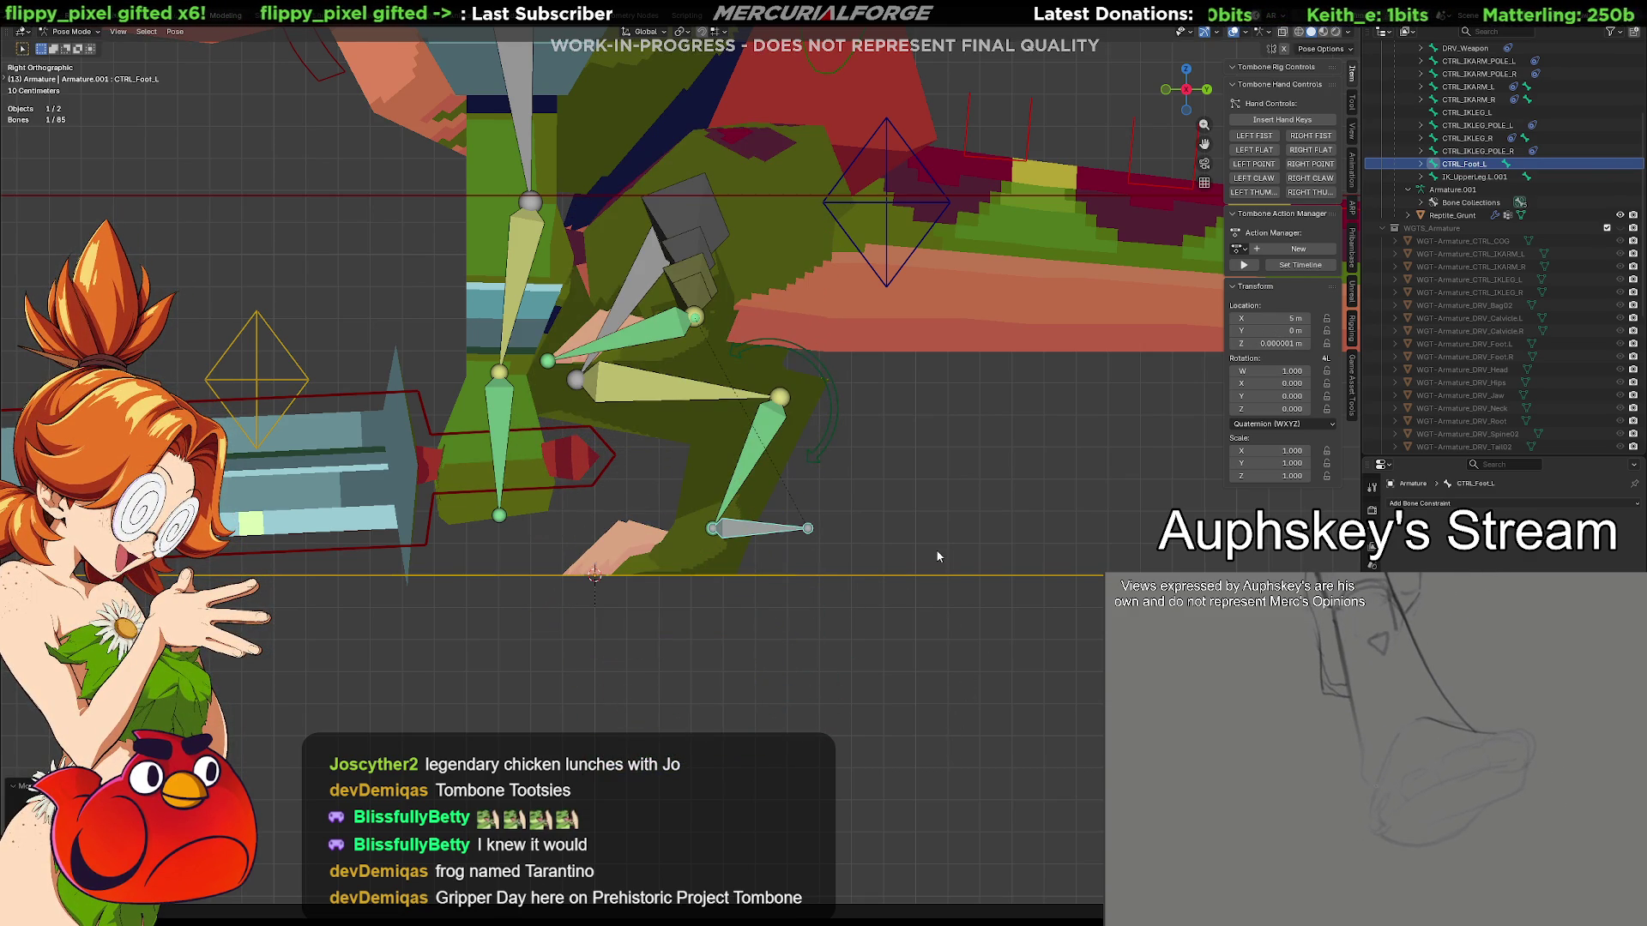
key("alt+g")
middle_click_drag(938, 558, 908, 586)
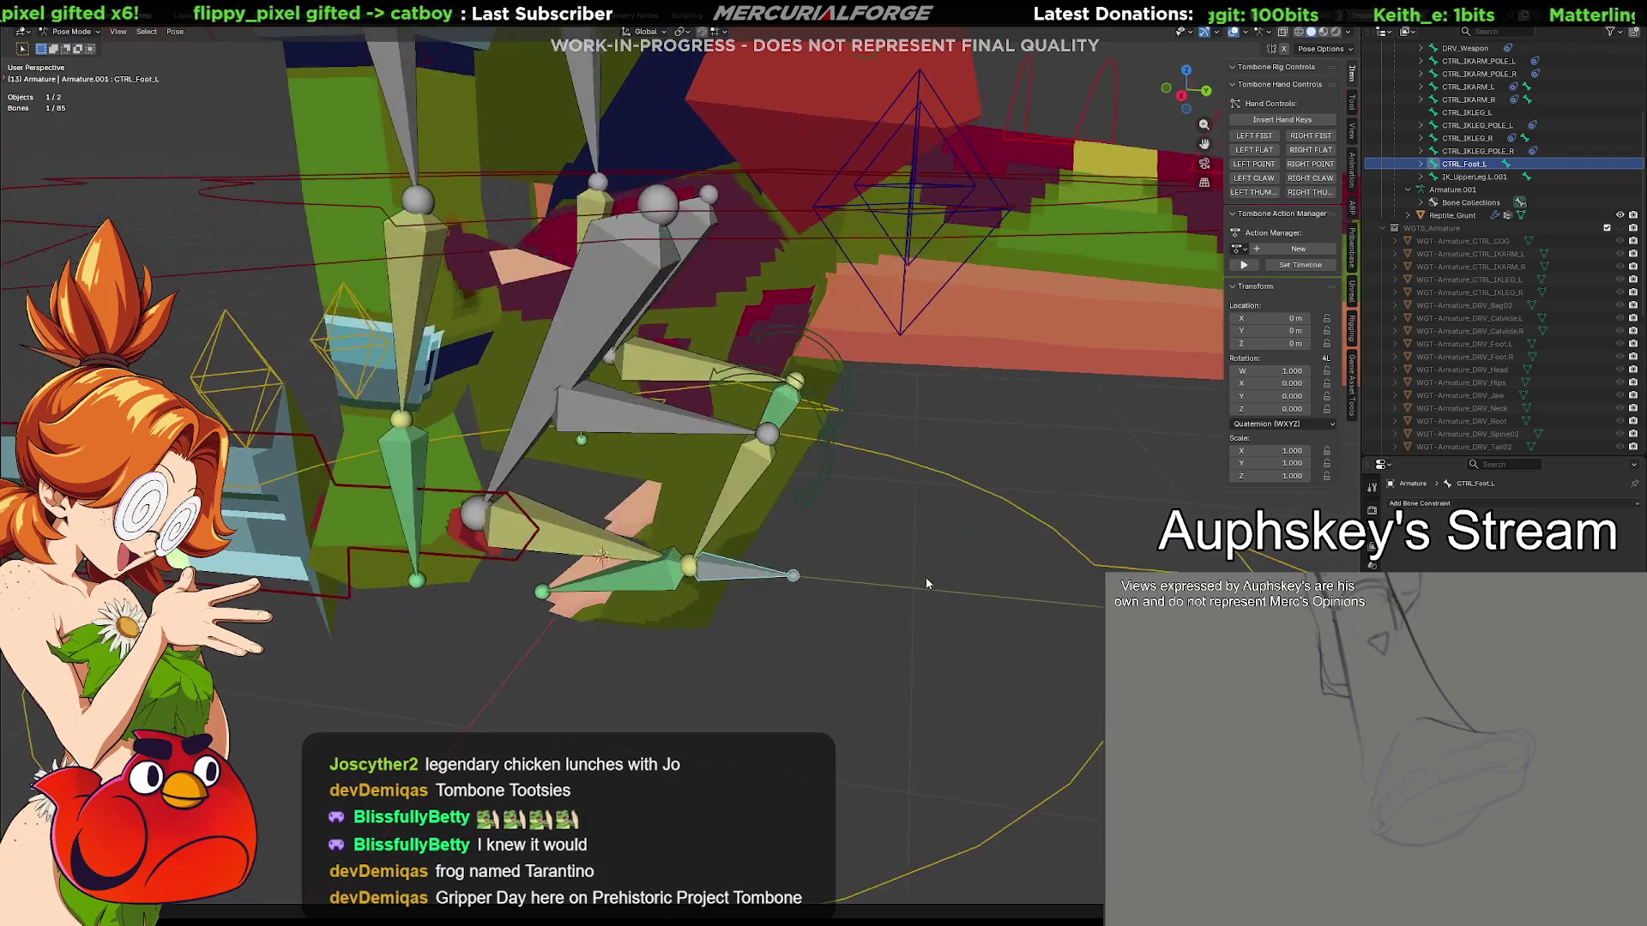
Test the foot control from perspective and front views, including a Z-axis rotation
key("g")
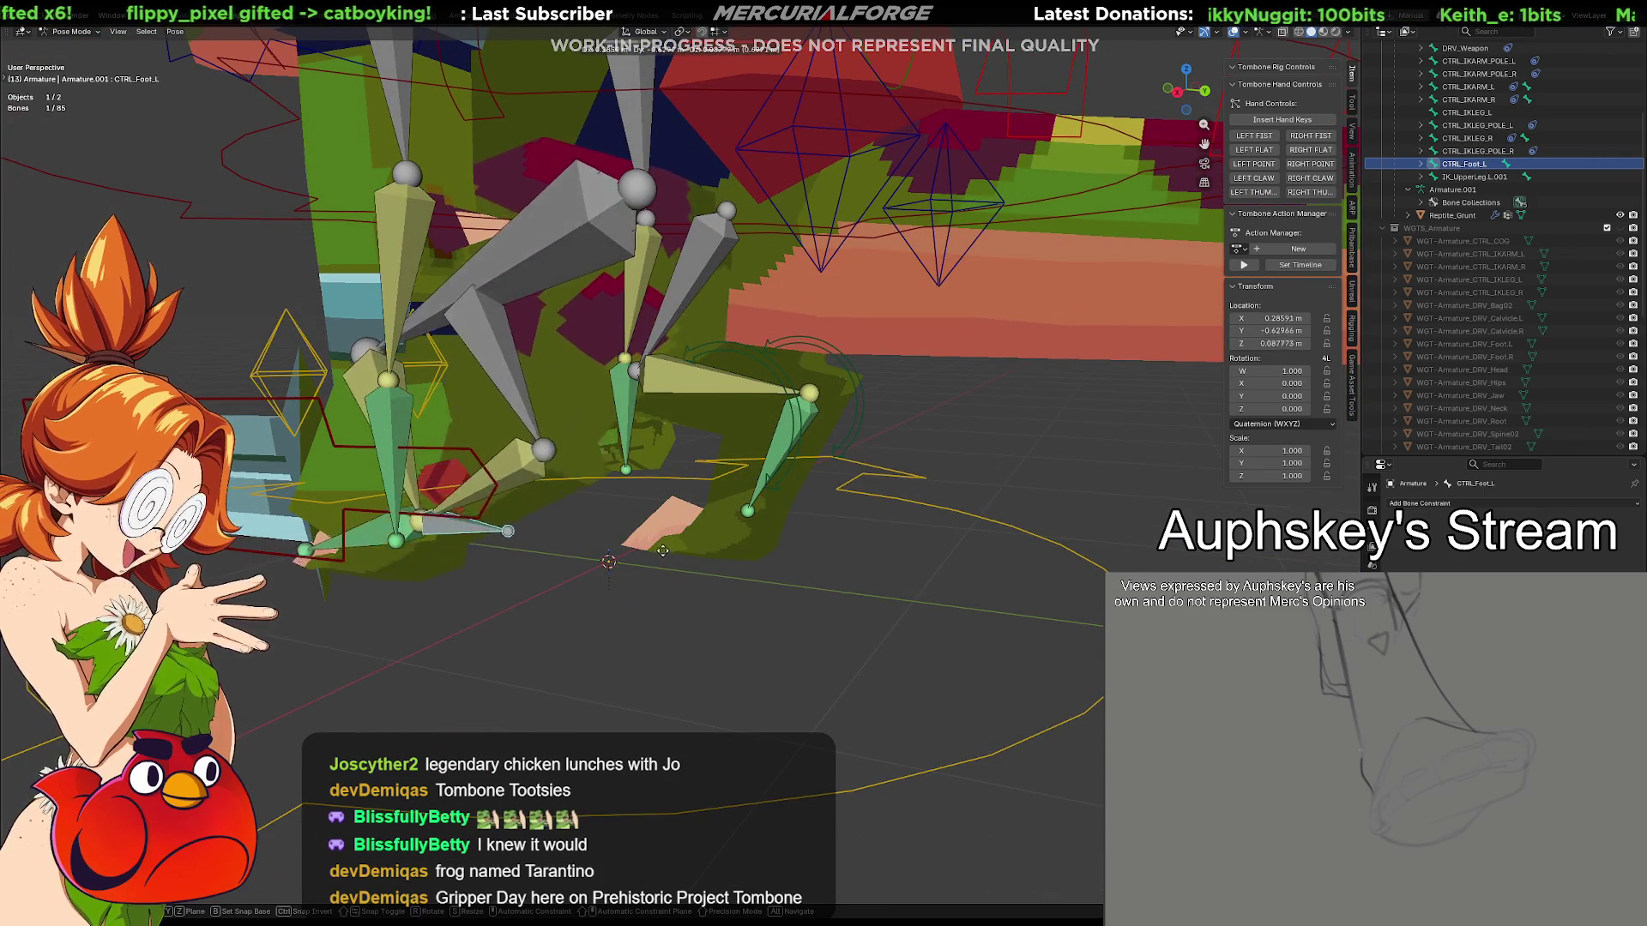
left_click(1189, 628)
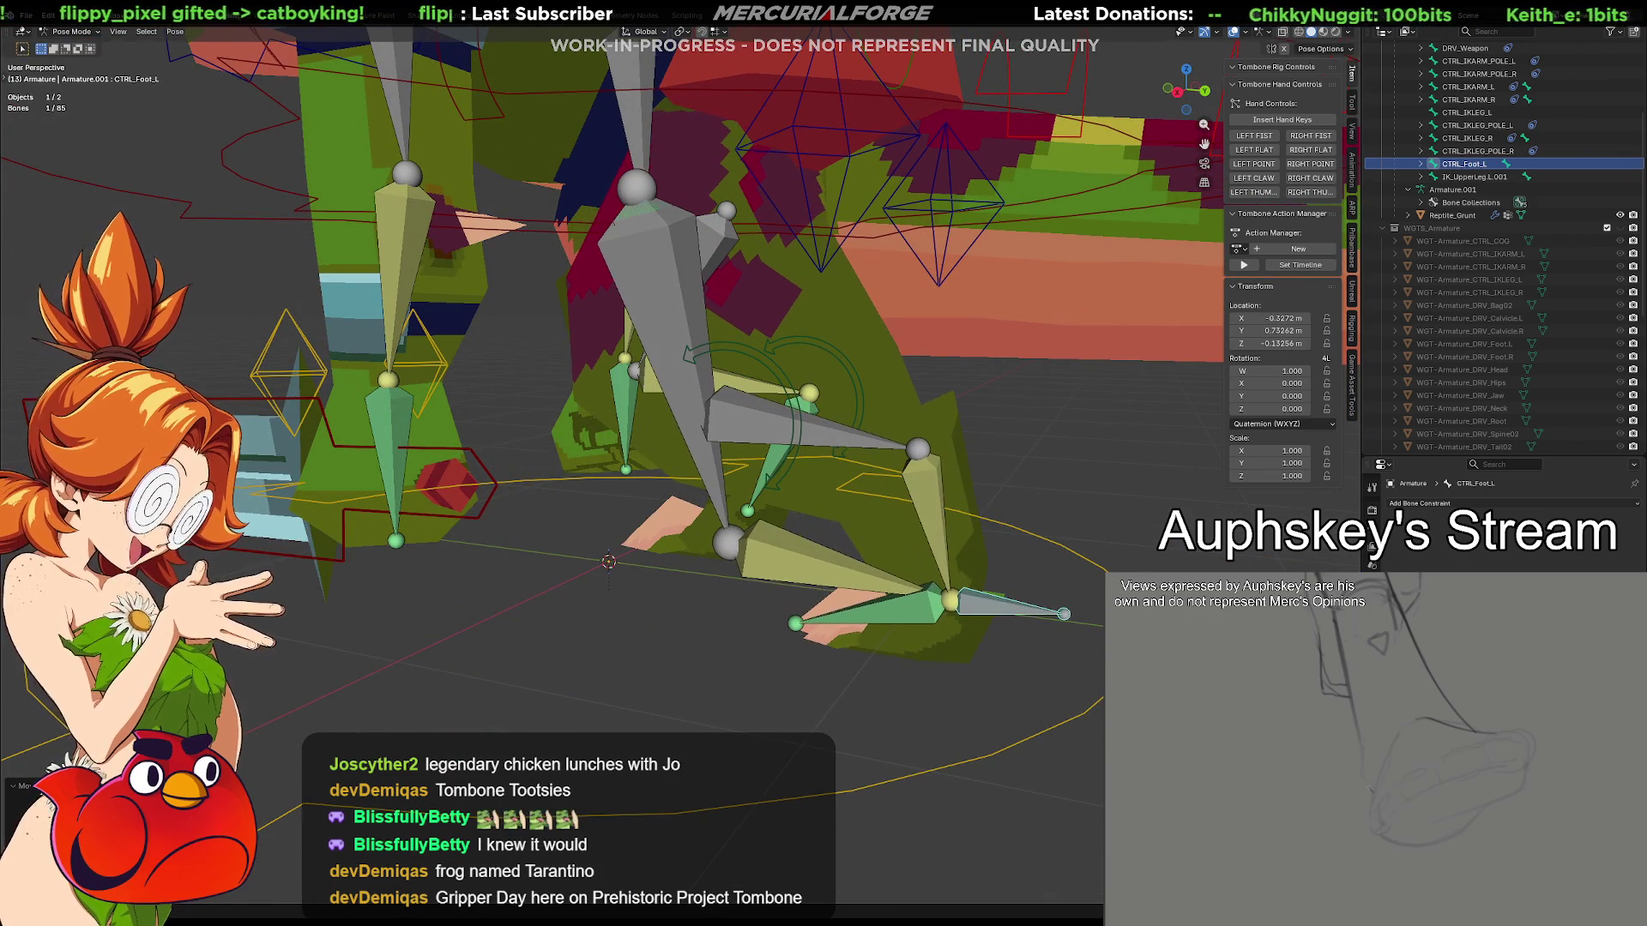
left_click(1241, 36)
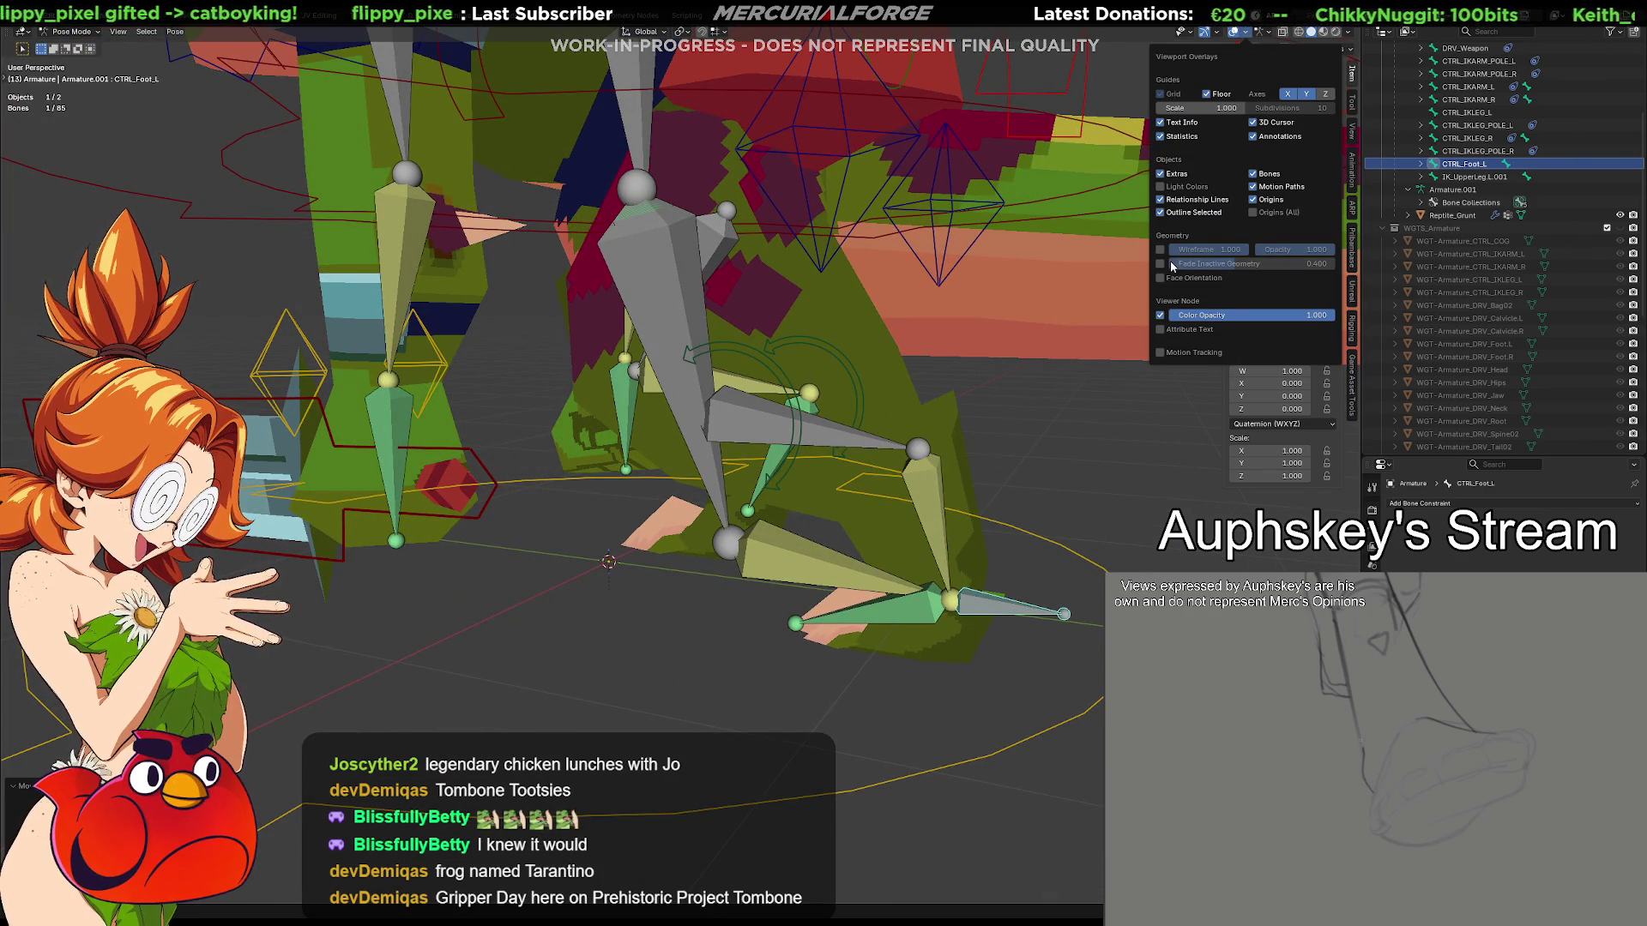
key("g")
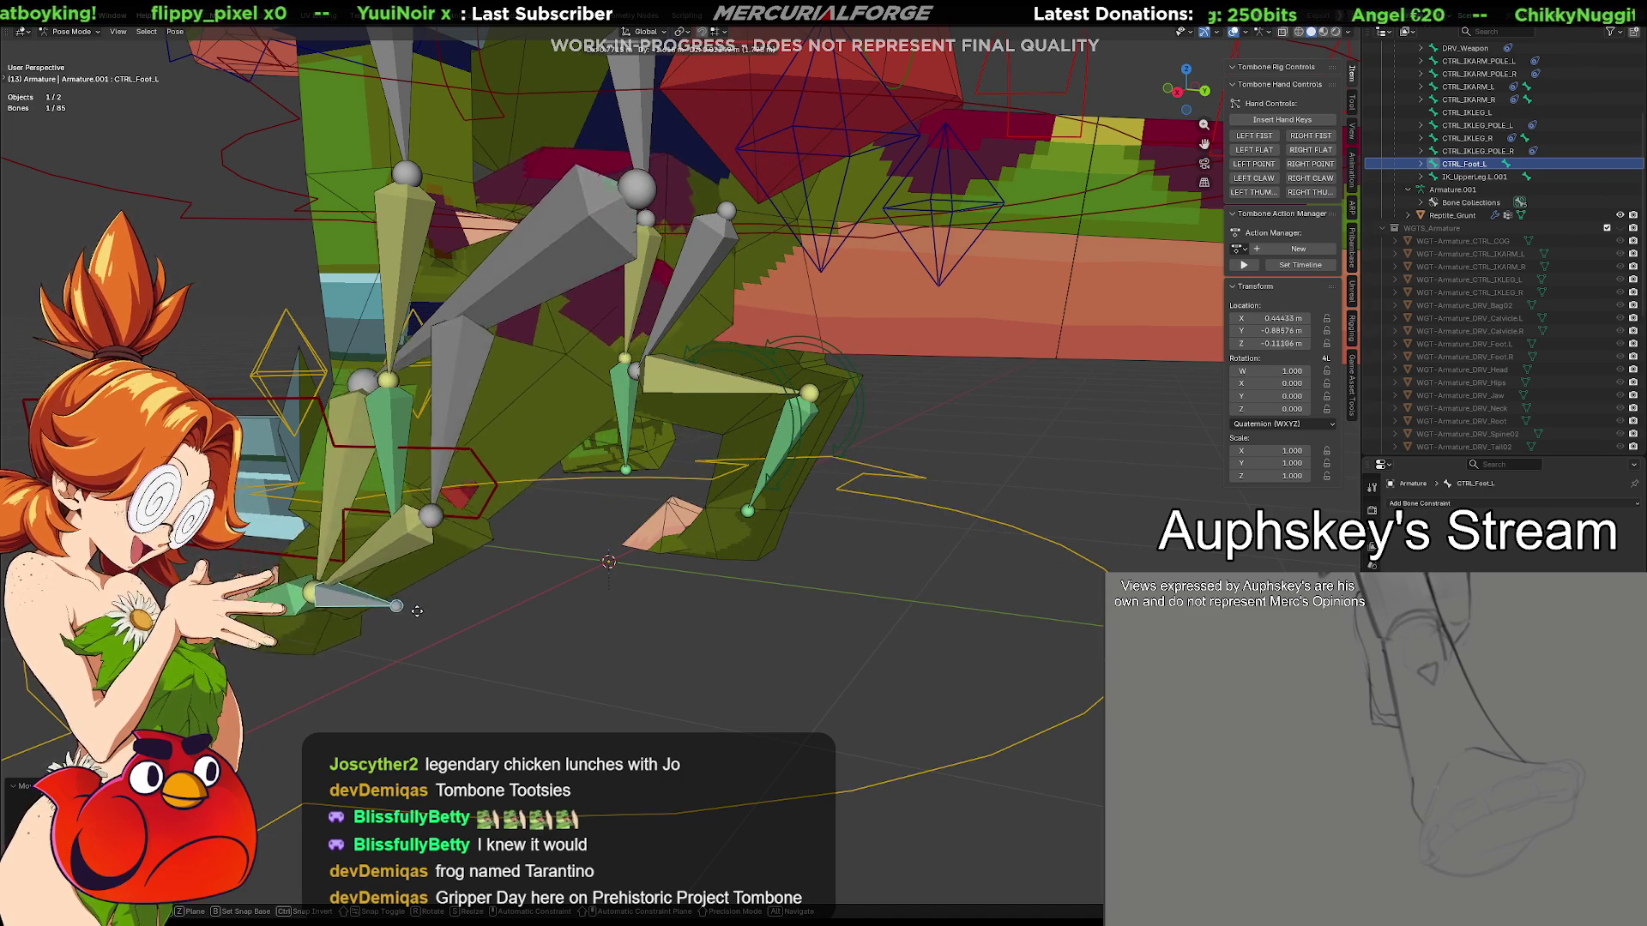
left_click(624, 658)
middle_click_drag(624, 658, 442, 636)
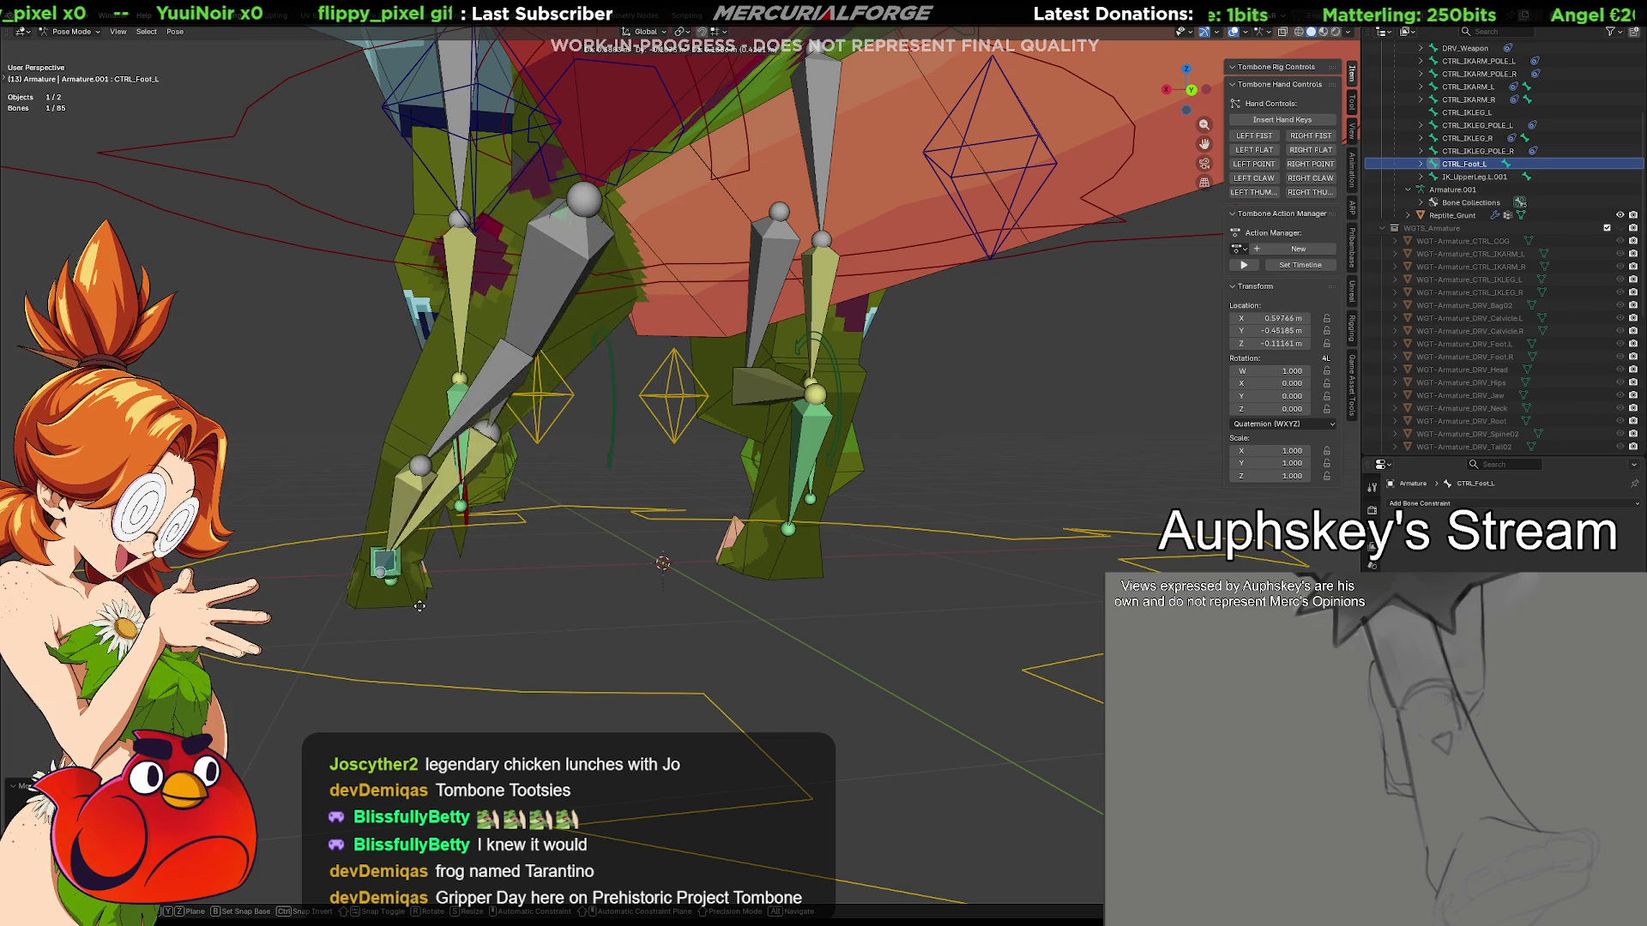
left_click(387, 609)
key("r")
key("z")
left_click(503, 610)
mouse_move(655, 625)
middle_mouse_down()
mouse_move(596, 638)
mouse_move(487, 548)
middle_mouse_up()
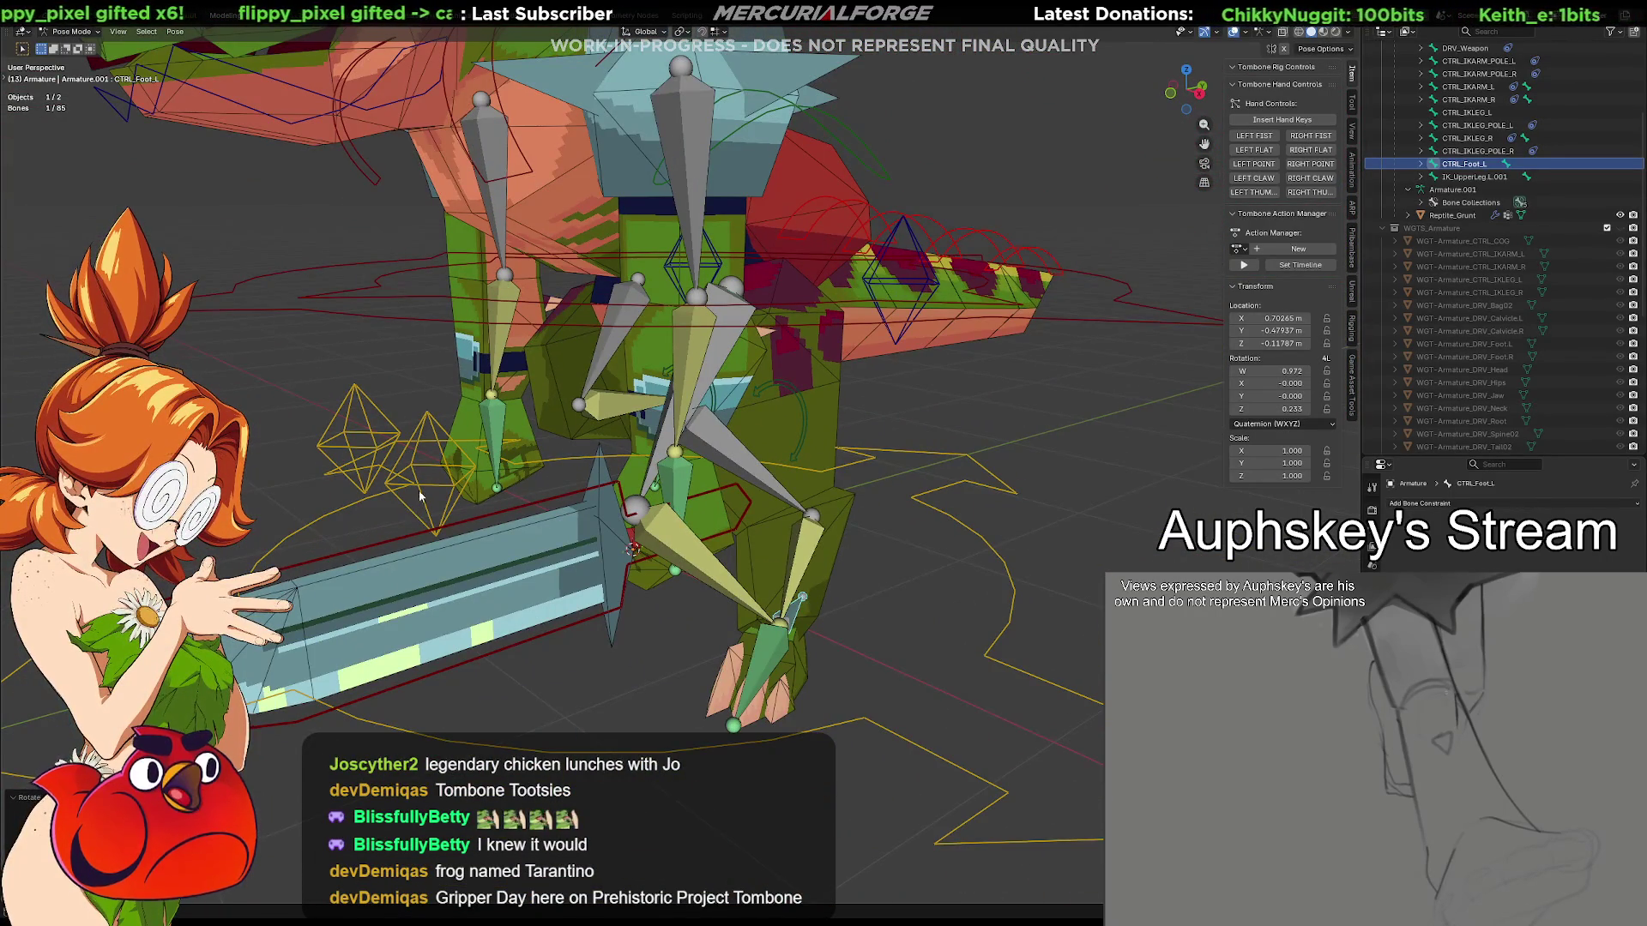
middle_click_drag(419, 500, 580, 515)
Test-move the knee pole target CTRL_IKLEG_POLE_L, then reset CTRL_Foot.L's location
left_click(728, 457)
key("g")
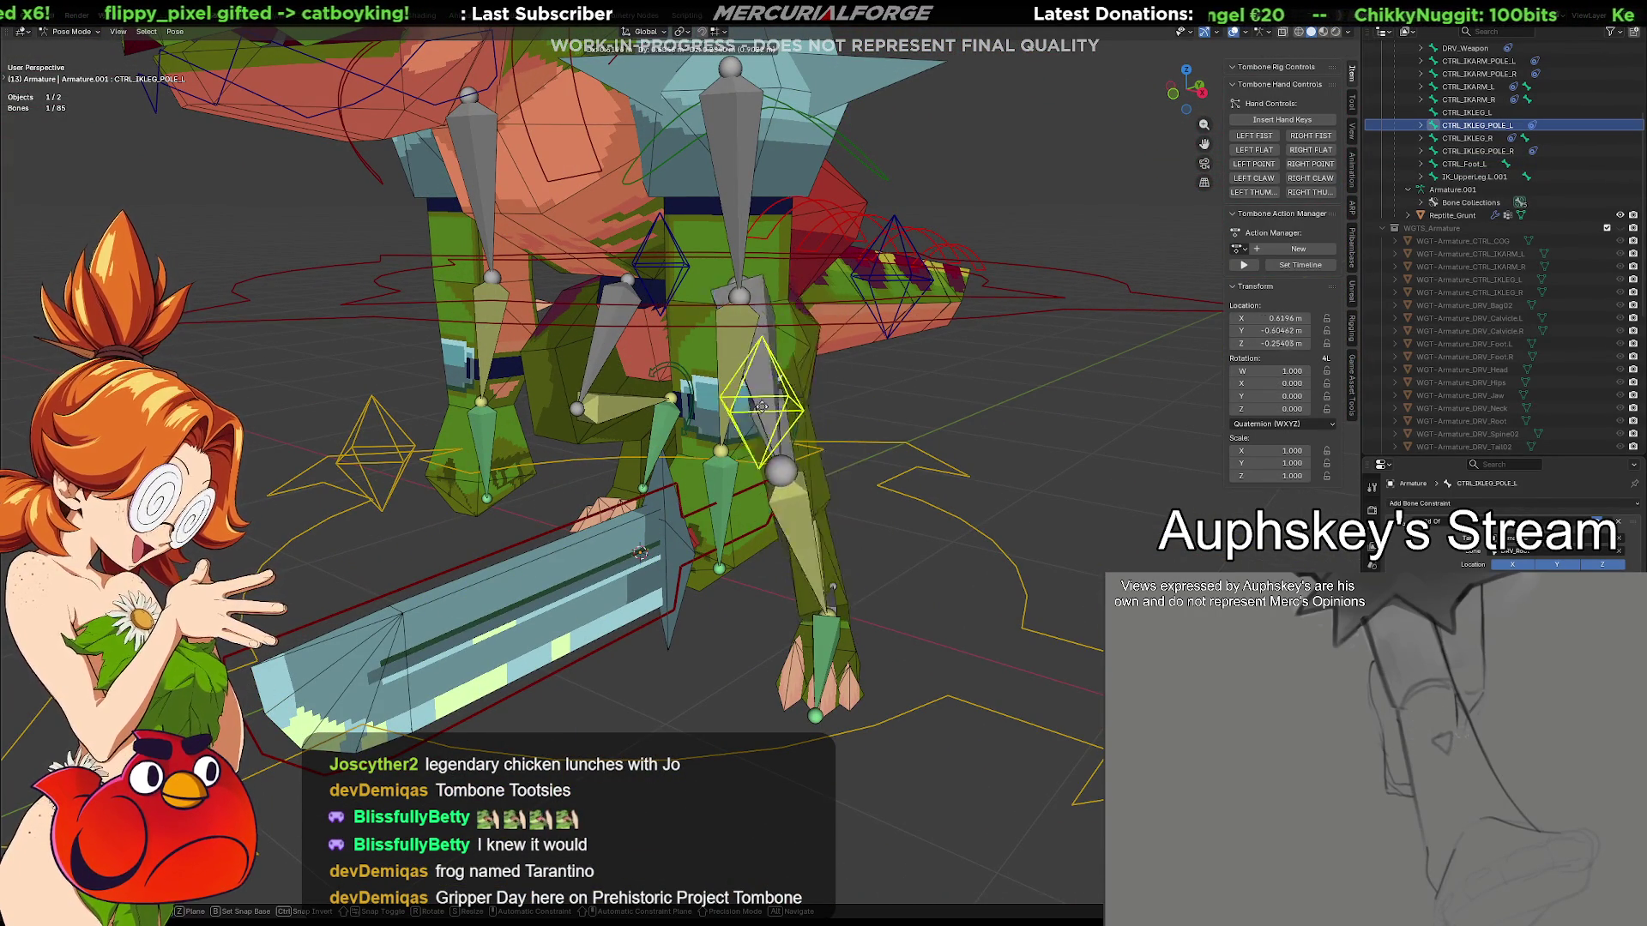
left_click(779, 409)
left_click(865, 508)
key("alt+g")
Clear the bone selection, orbit to a front view and bring up the mode pie
mouse_move(969, 463)
middle_mouse_down()
mouse_move(874, 462)
mouse_move(871, 430)
middle_mouse_up()
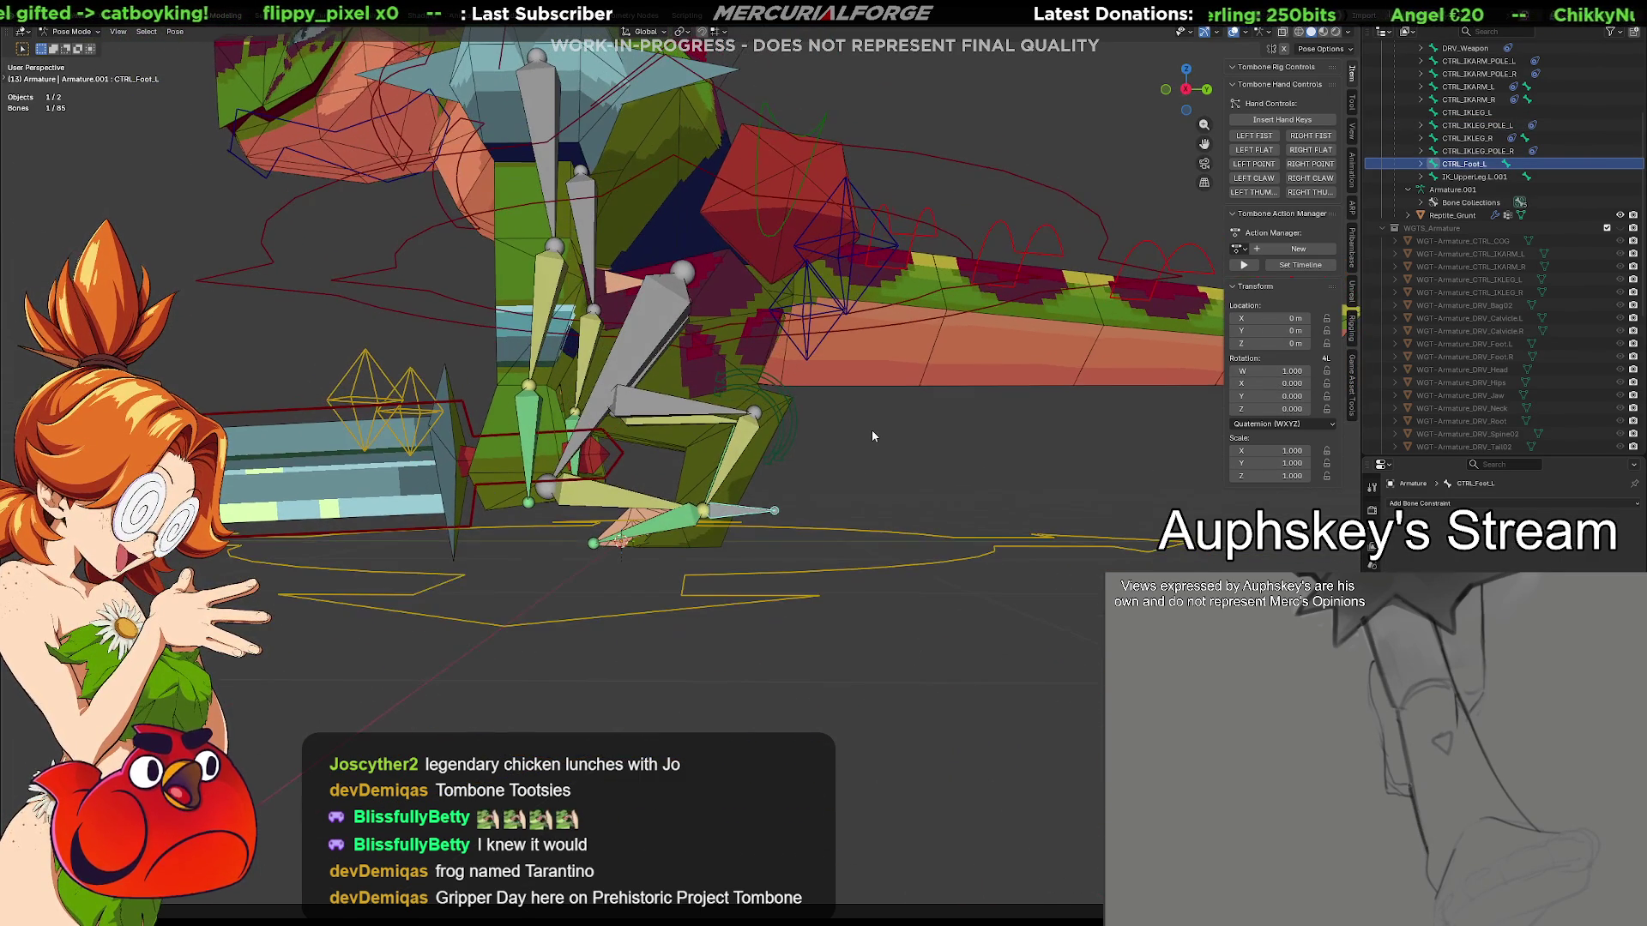
key("KP_3")
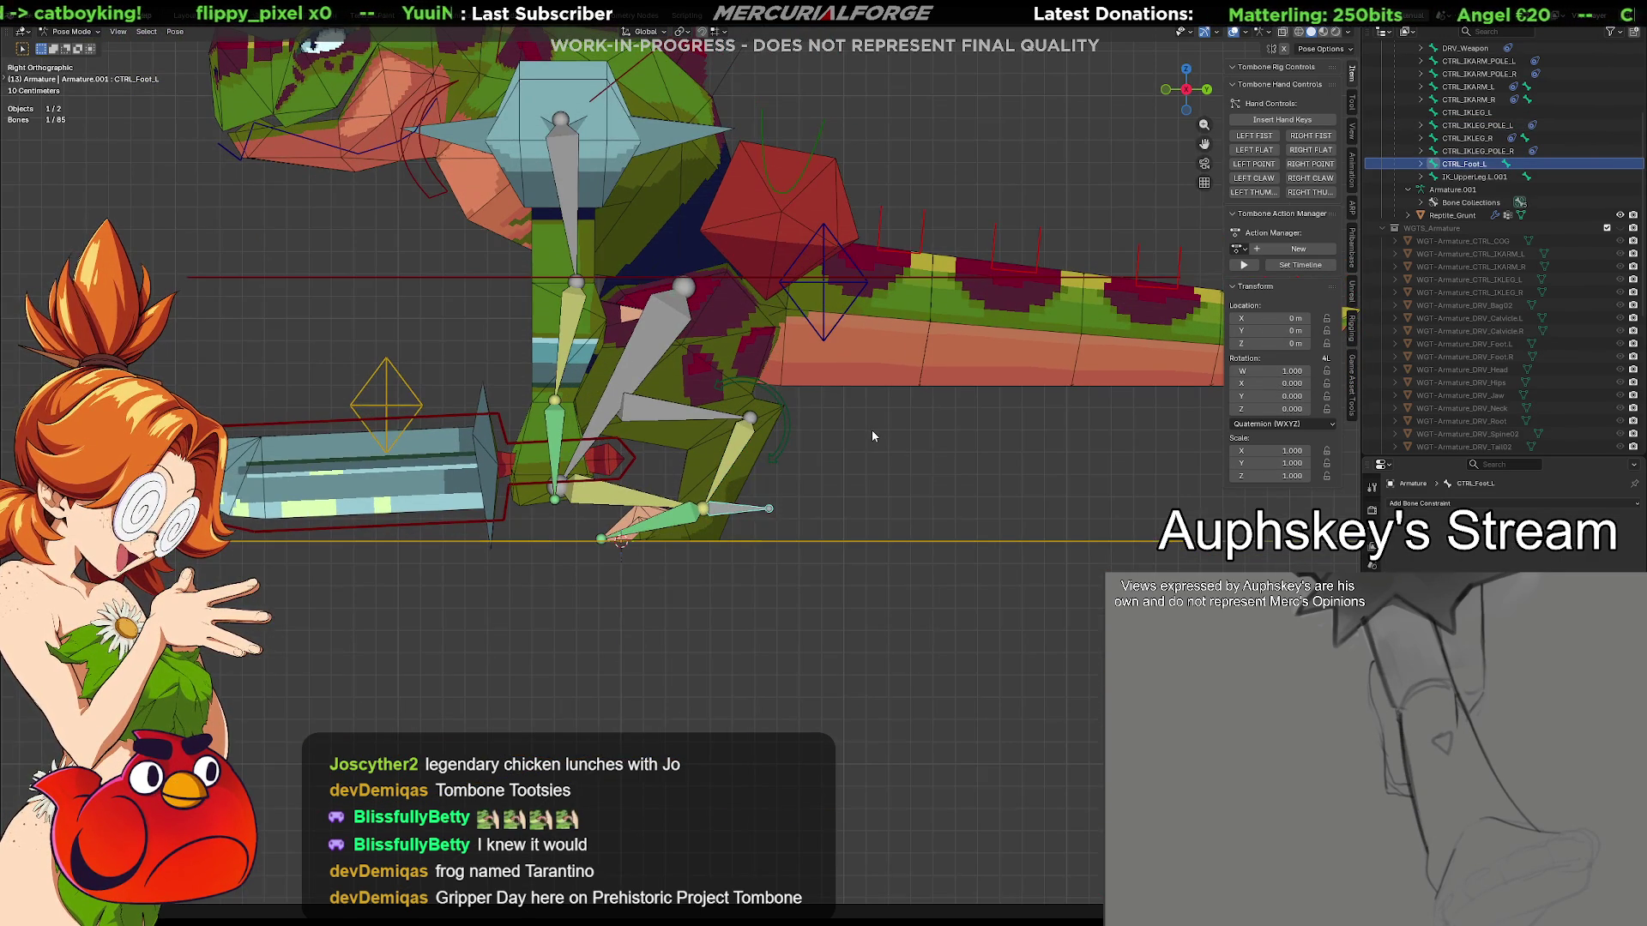
scroll(806, 427, "up", 4)
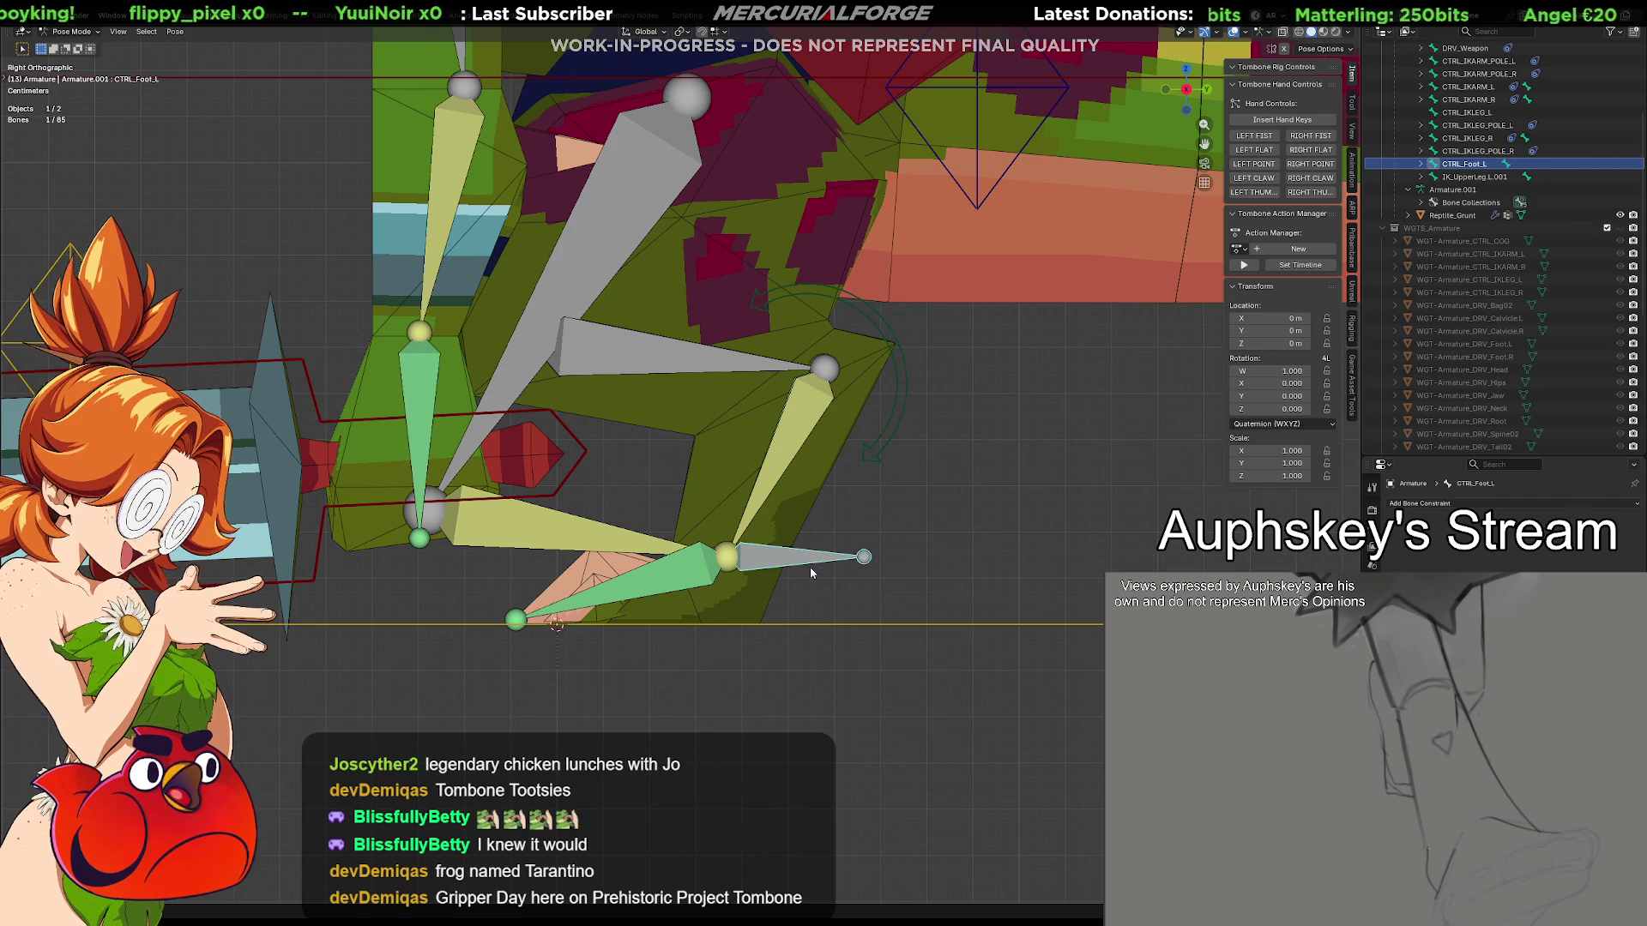
key("alt+a")
mouse_move(863, 557)
middle_mouse_down()
mouse_move(917, 549)
mouse_move(1024, 491)
middle_mouse_up()
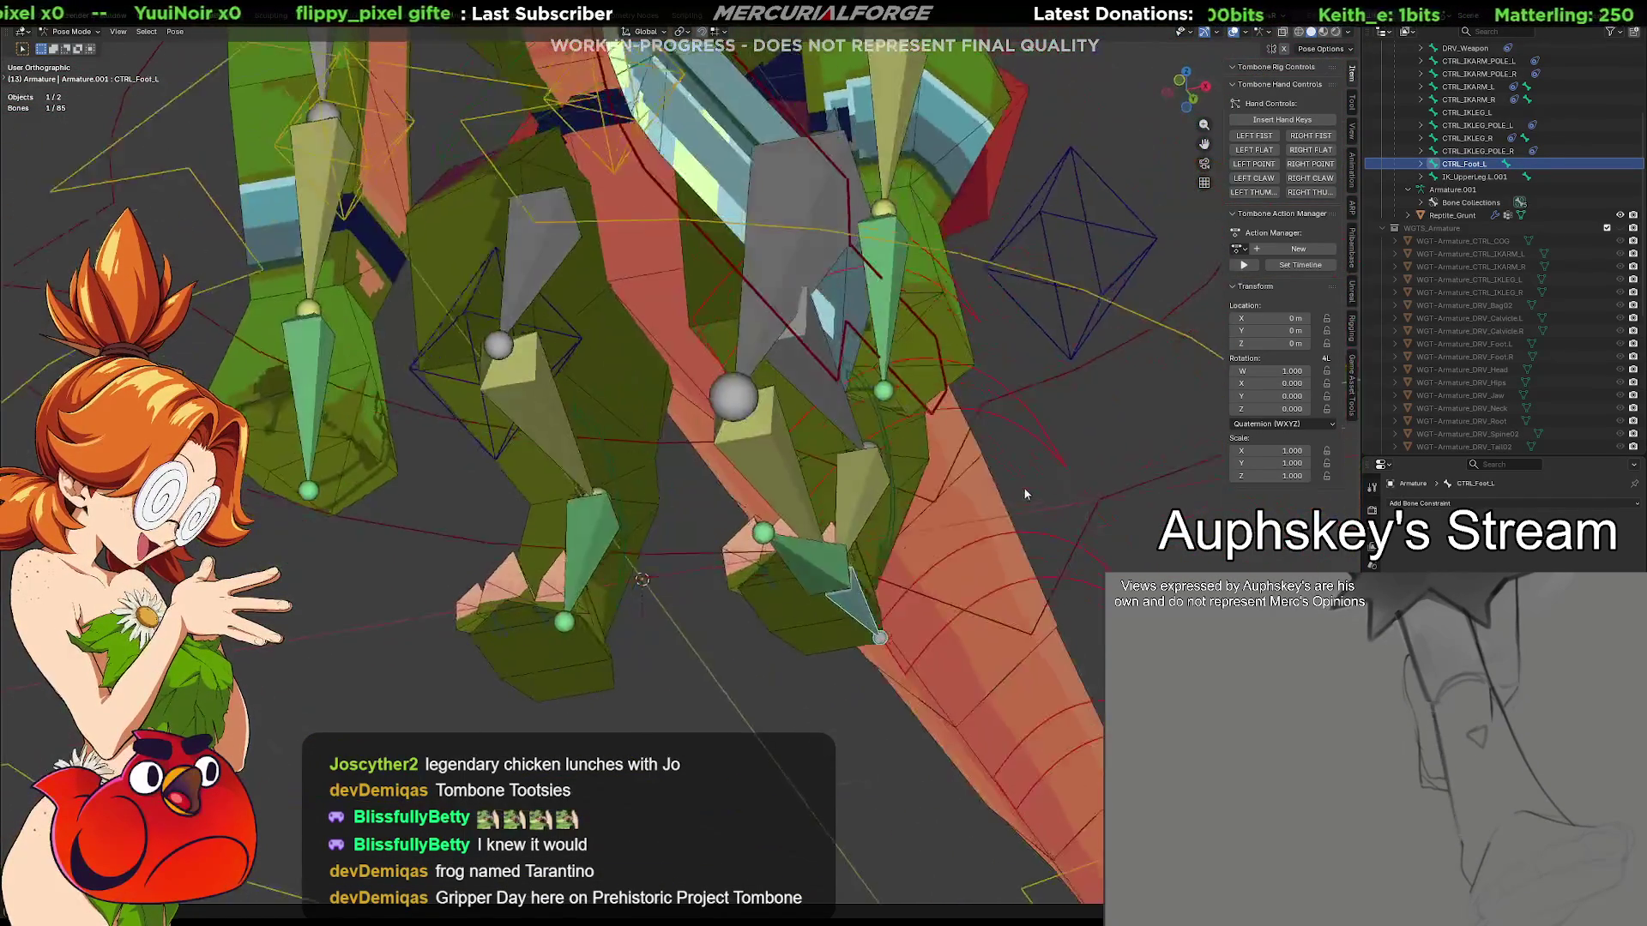
middle_click_drag(1023, 486, 1059, 532)
key("ctrl+Tab")
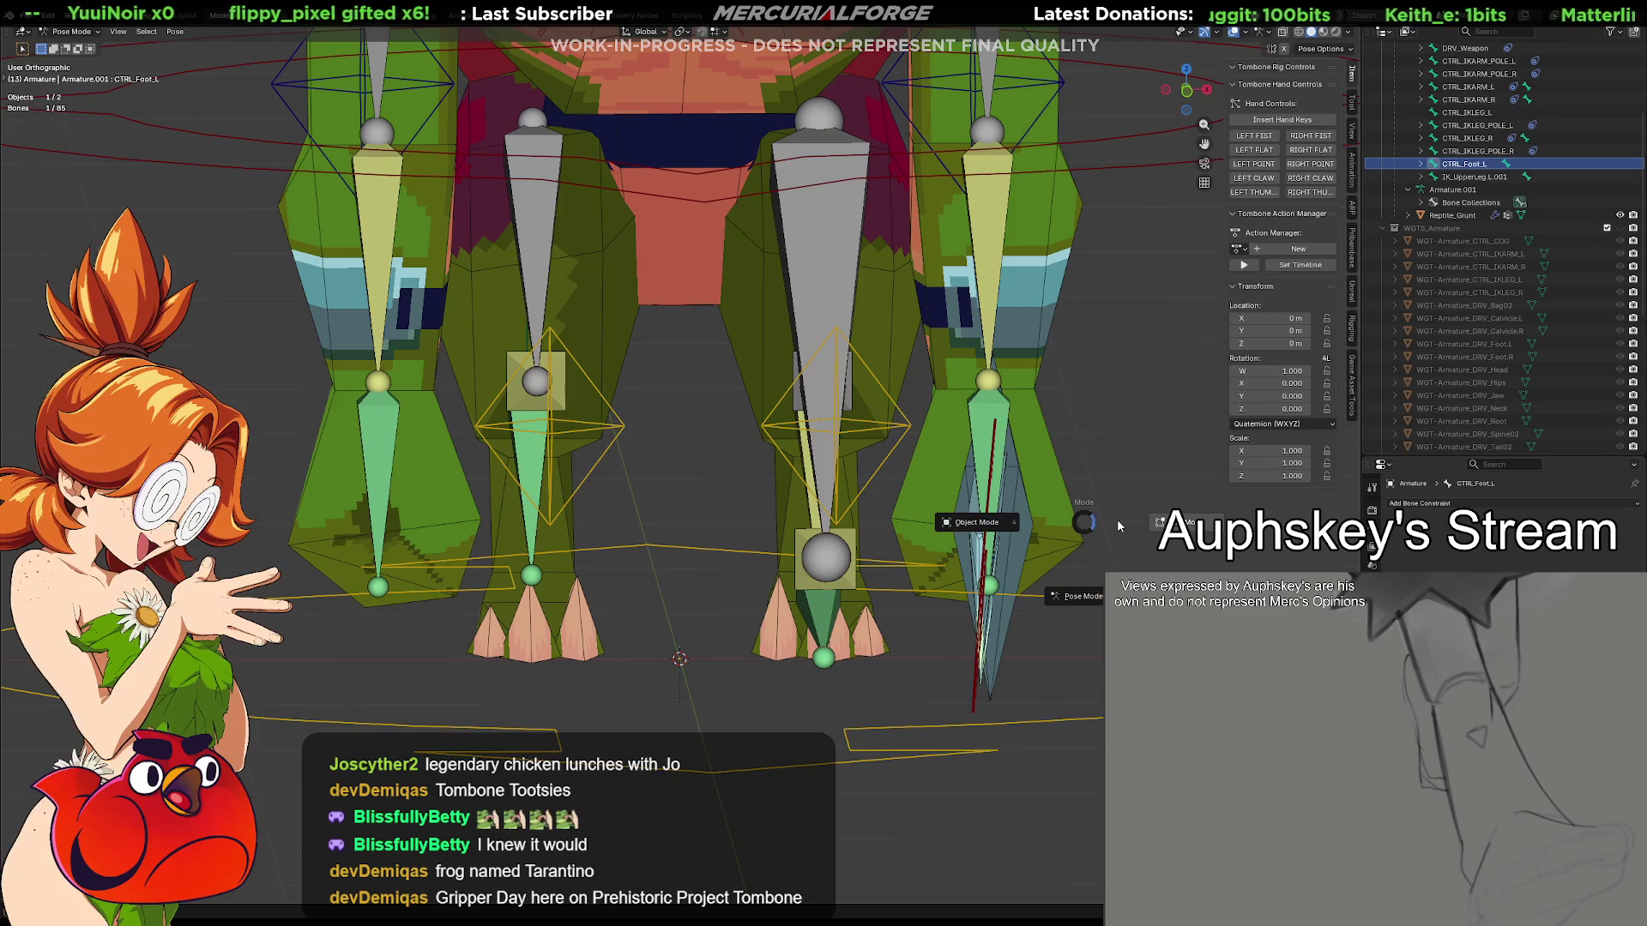
In Edit Mode, box-select the right leg's IK control bones and bring up the Delete menu
left_click(1165, 525)
scroll(915, 445, "down", 3)
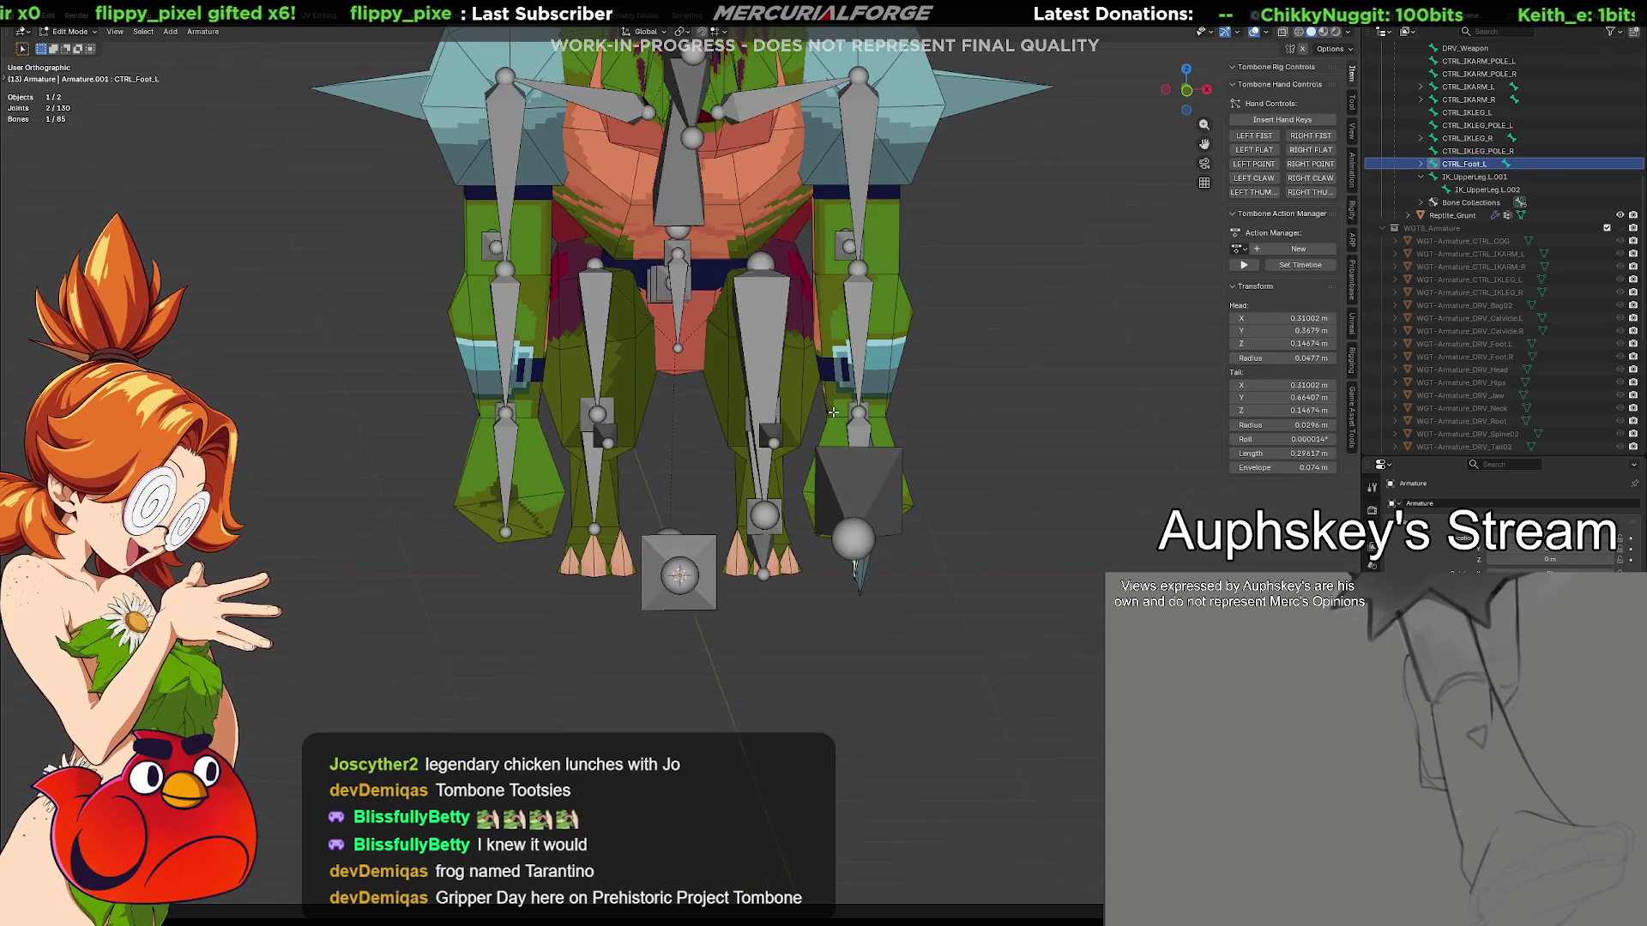
scroll(673, 458, "up", 1)
scroll(672, 458, "down", 1)
middle_click_drag(673, 458, 684, 472, "shift")
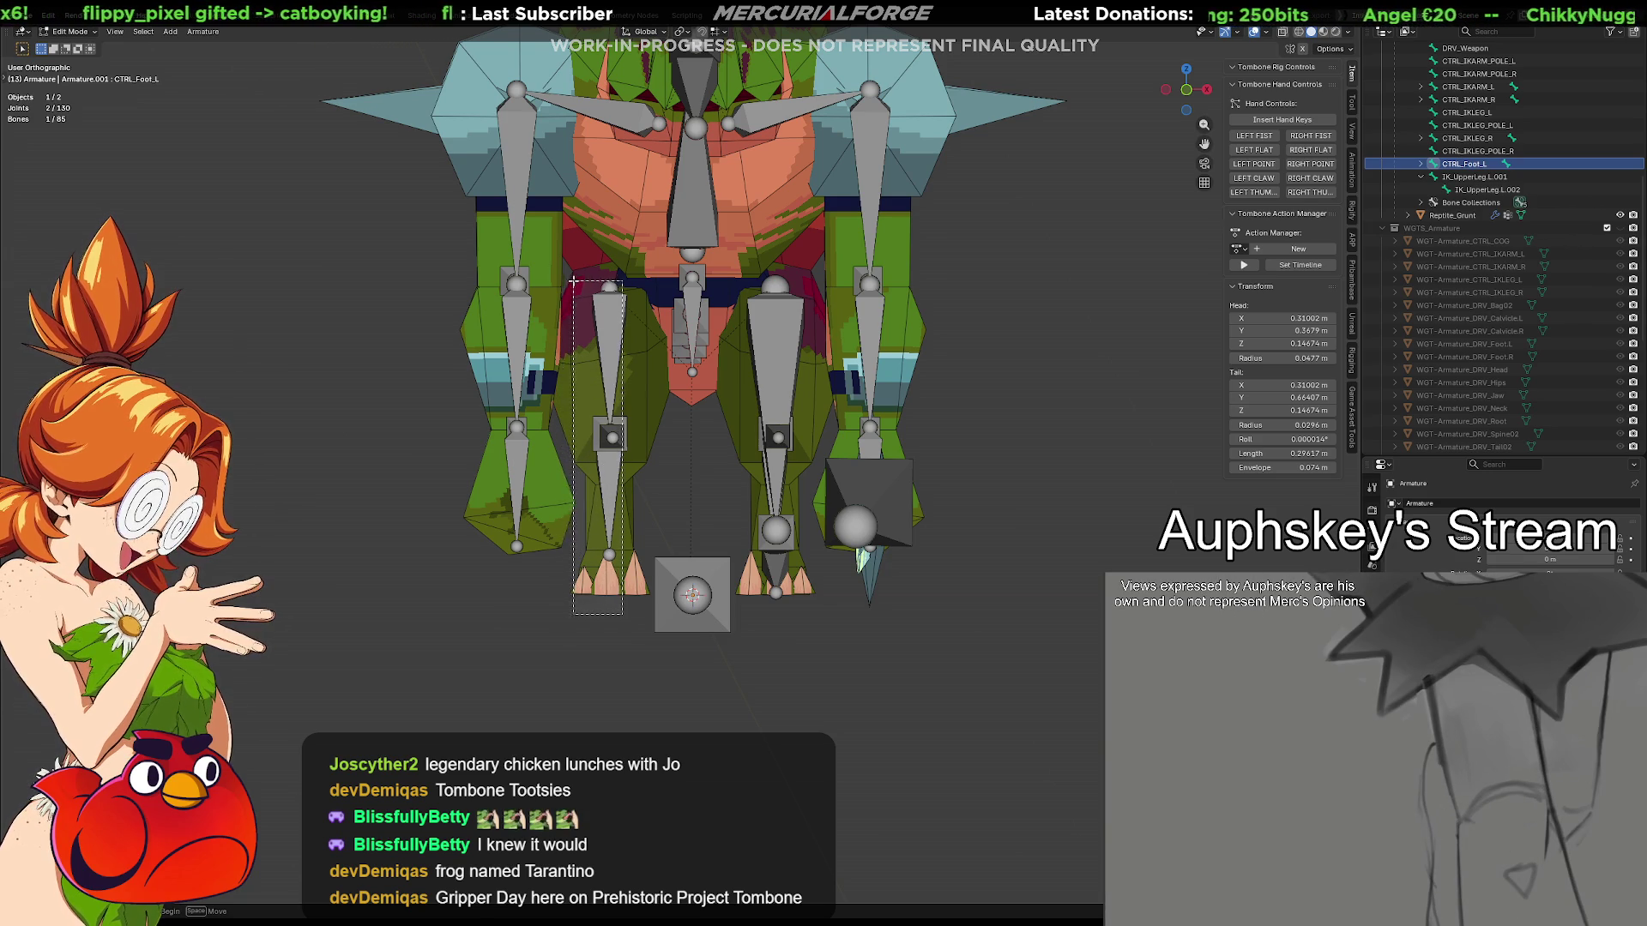
left_click_drag(586, 294, 585, 295)
mouse_move(585, 295)
middle_mouse_down()
mouse_move(784, 350)
mouse_move(632, 345)
middle_mouse_up()
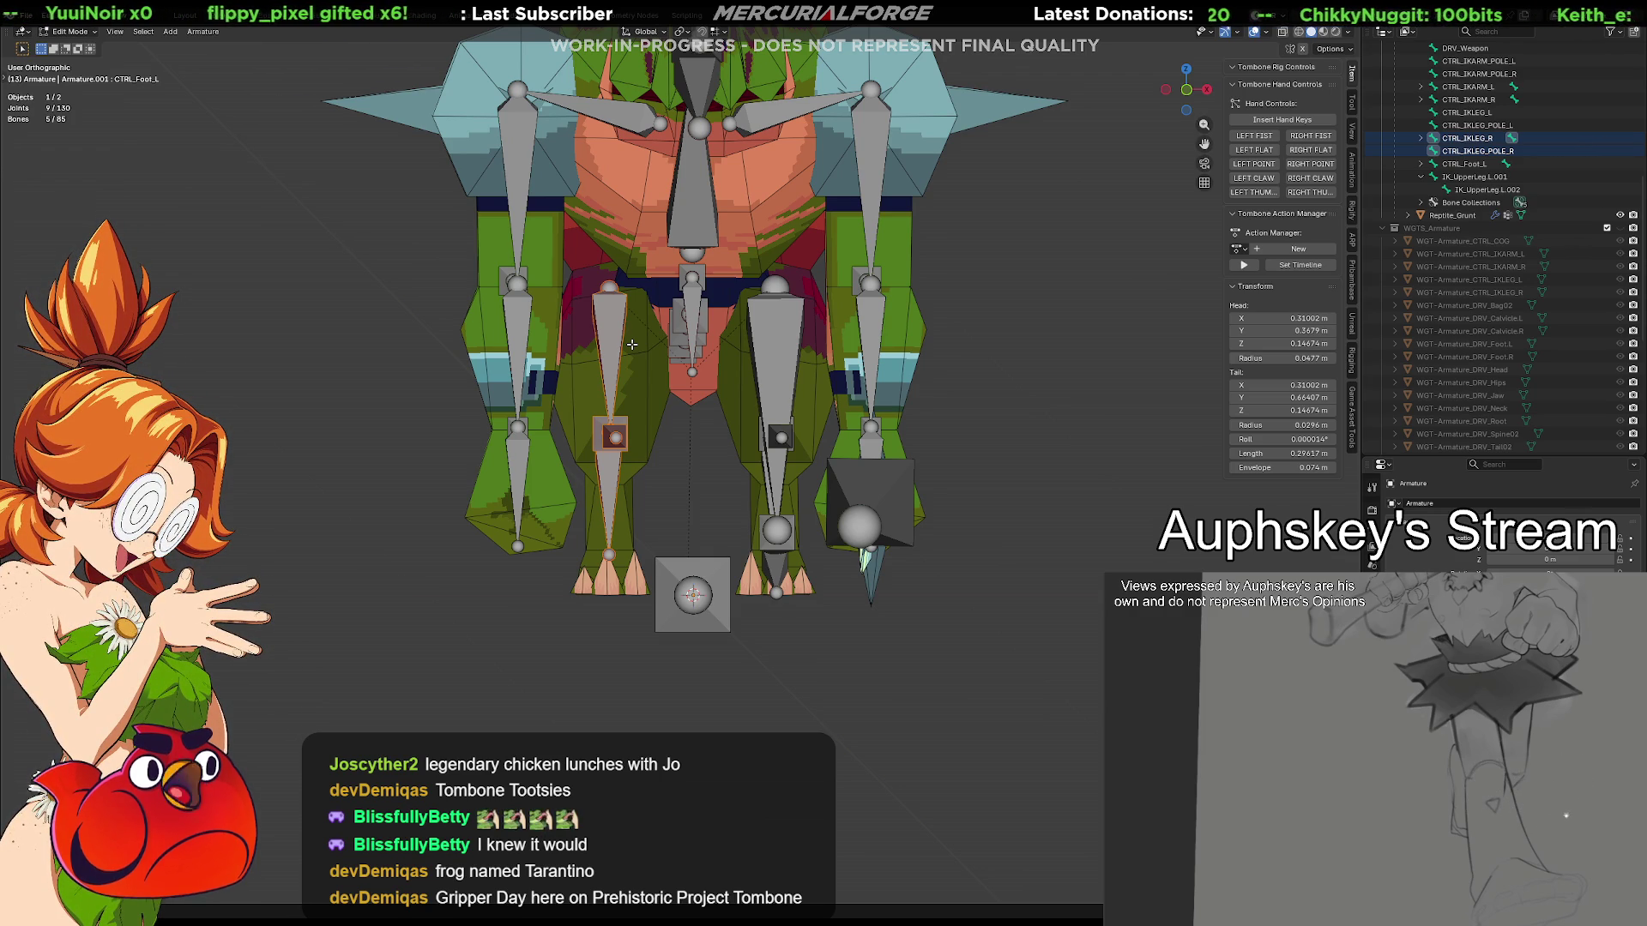
key("x")
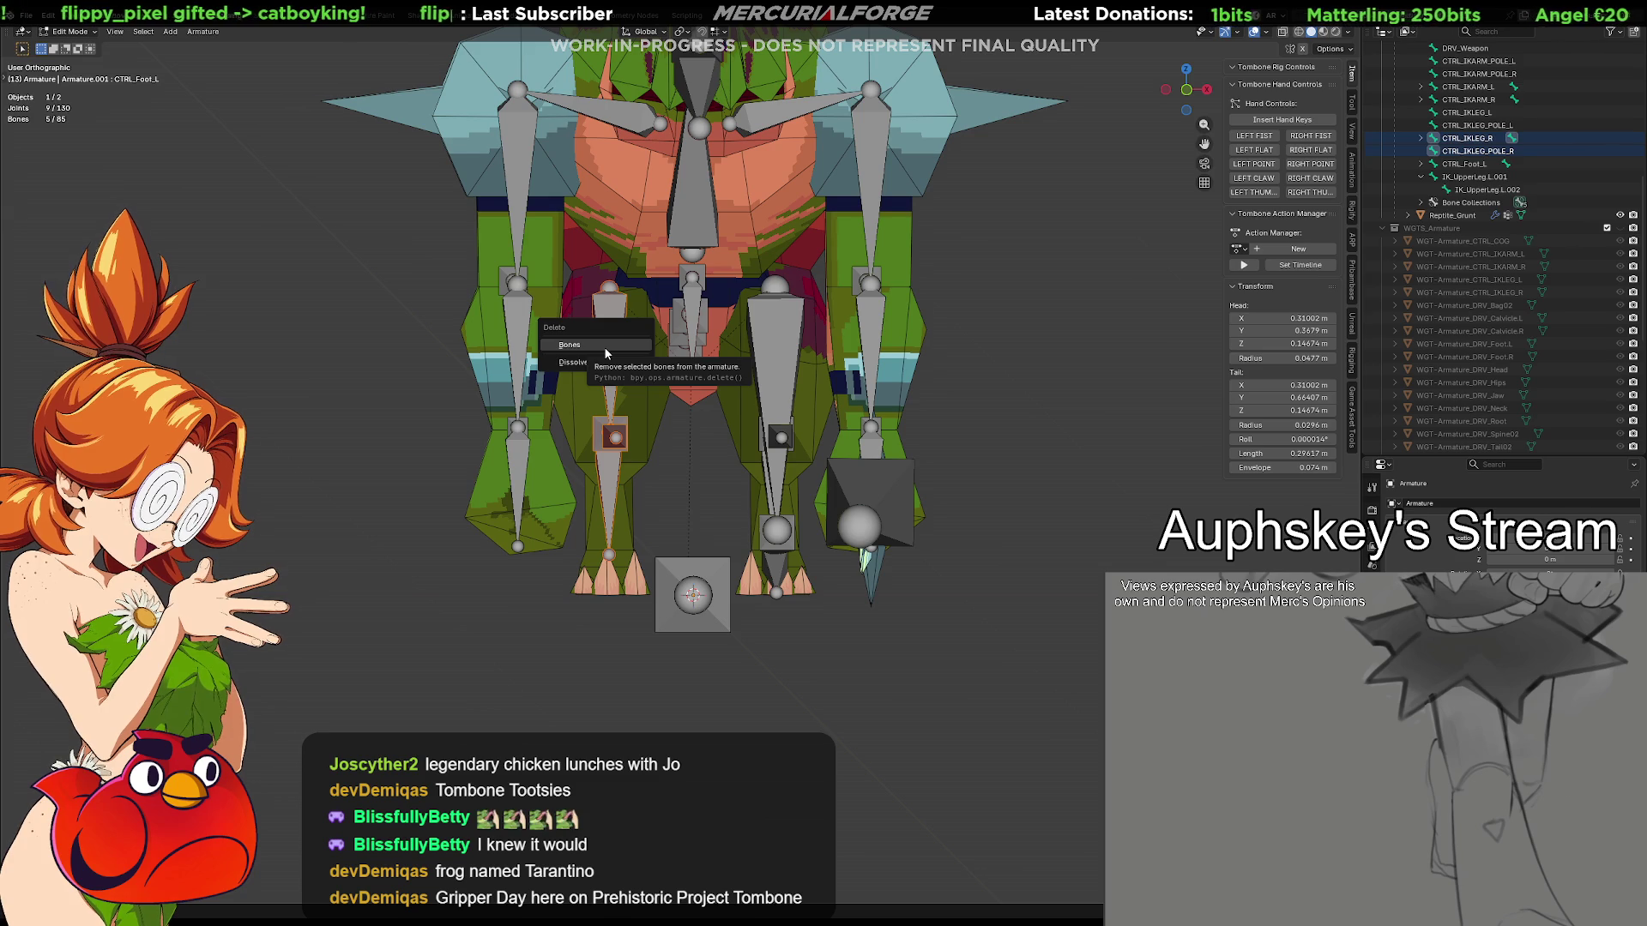
Delete the old right-leg control bones and Symmetrize the left foot bones to the right side
left_click(603, 346)
left_click_drag(801, 629, 737, 334)
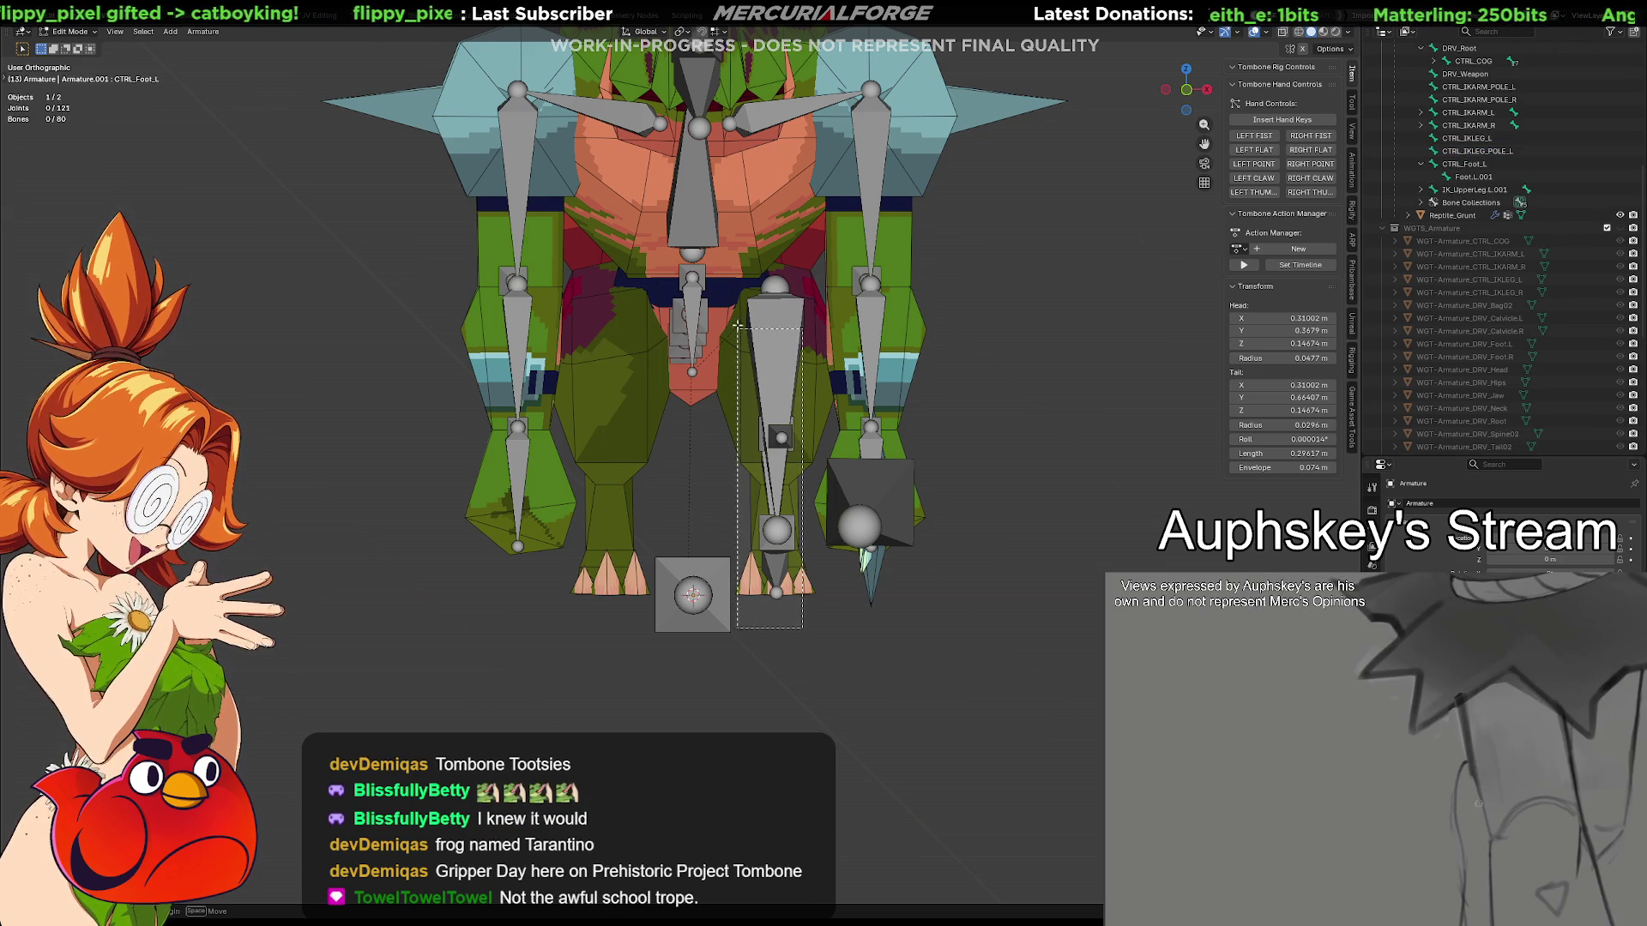
left_click_drag(752, 274, 752, 273)
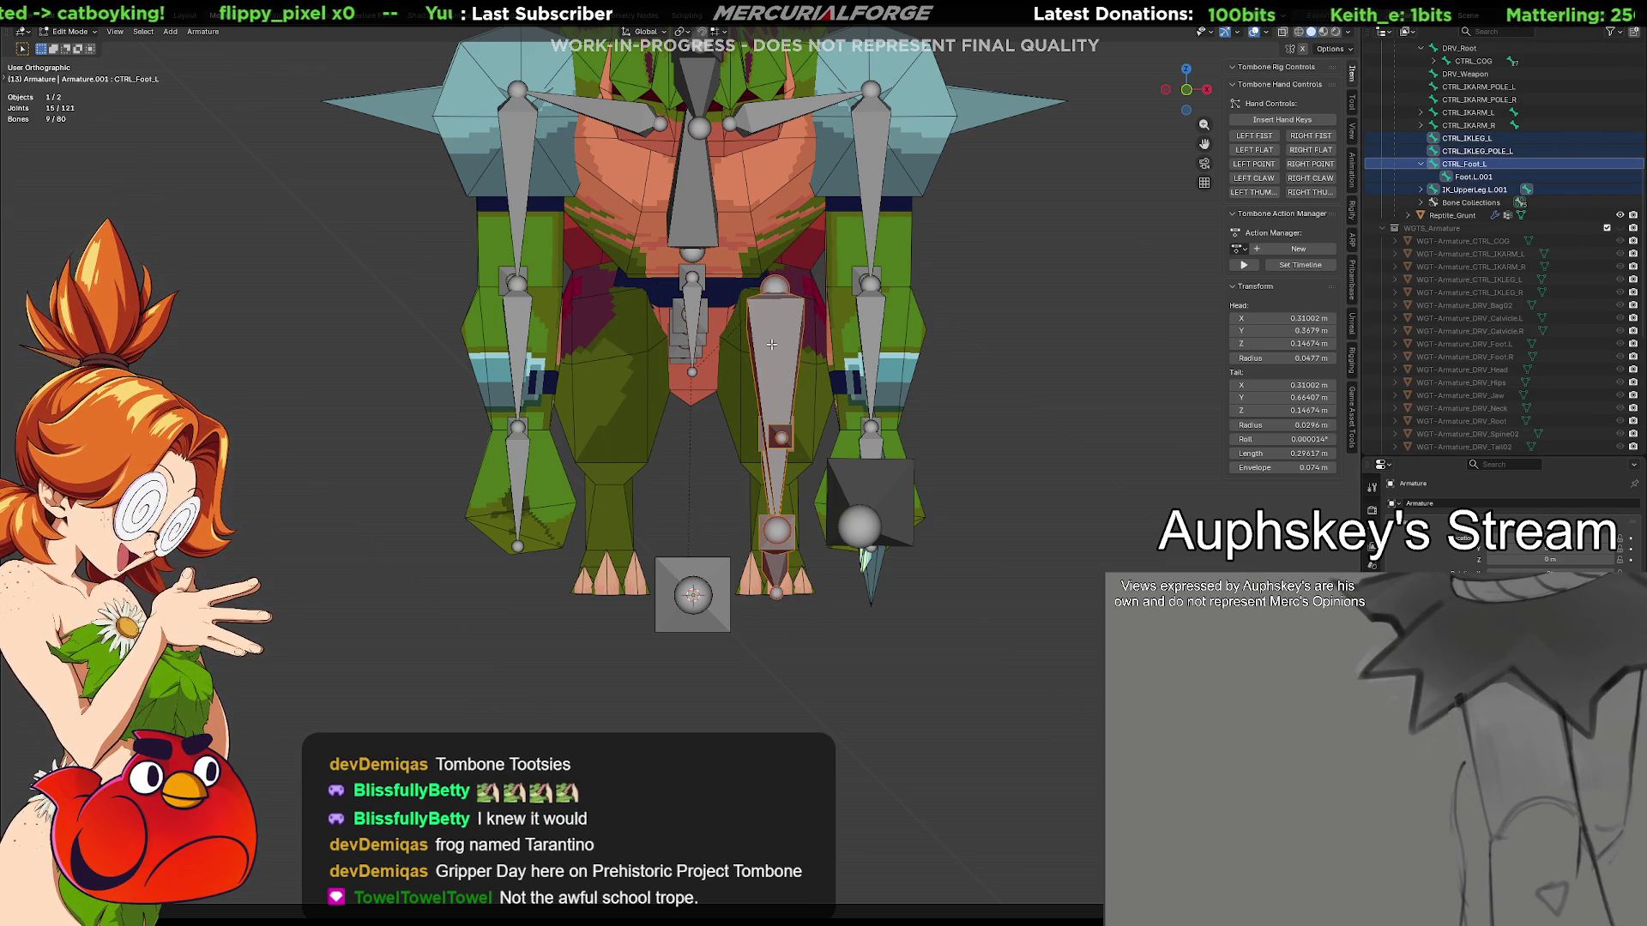
right_click(771, 343)
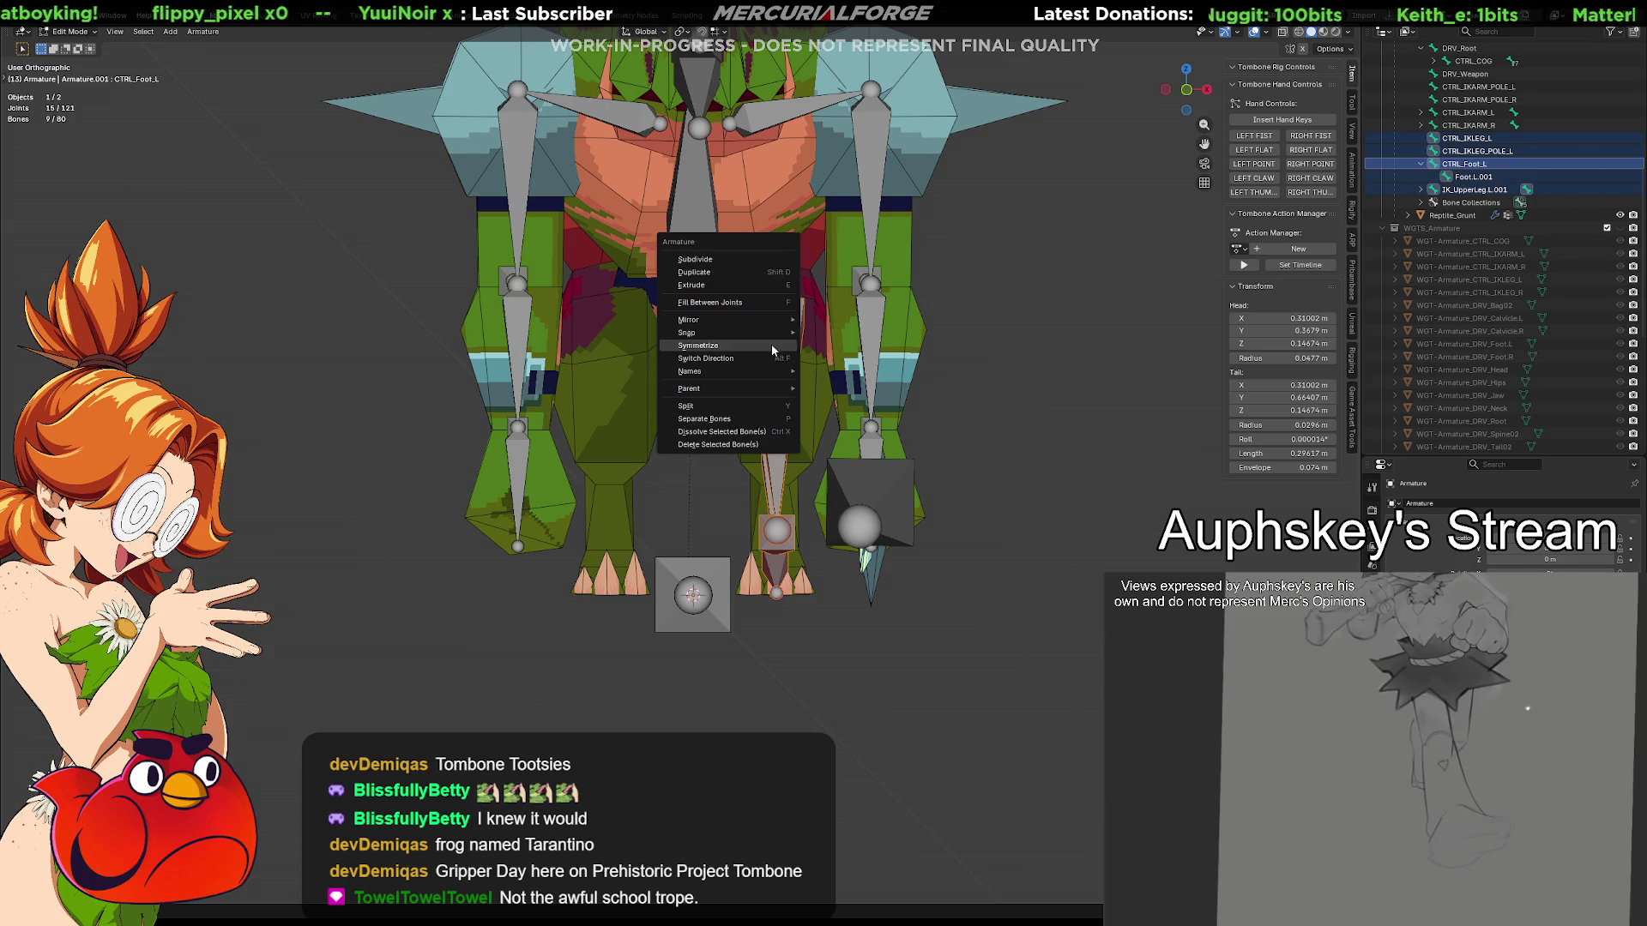
left_click(771, 344)
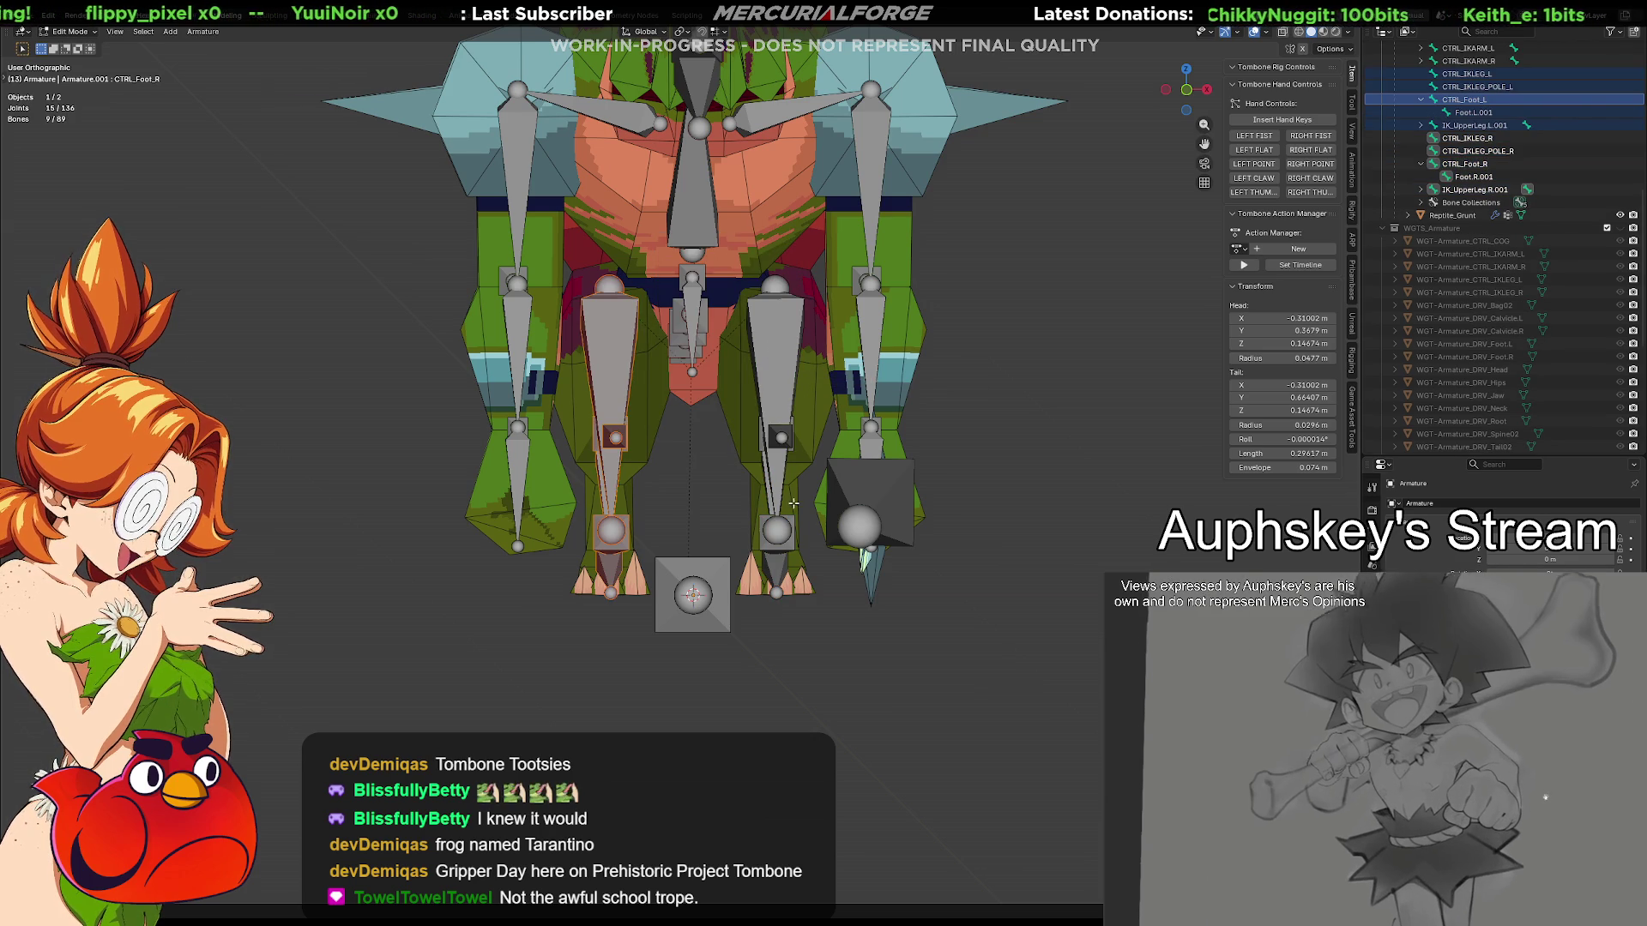
Inspect the mirrored right leg, select its IK control and switch to Pose Mode
key("KP_3")
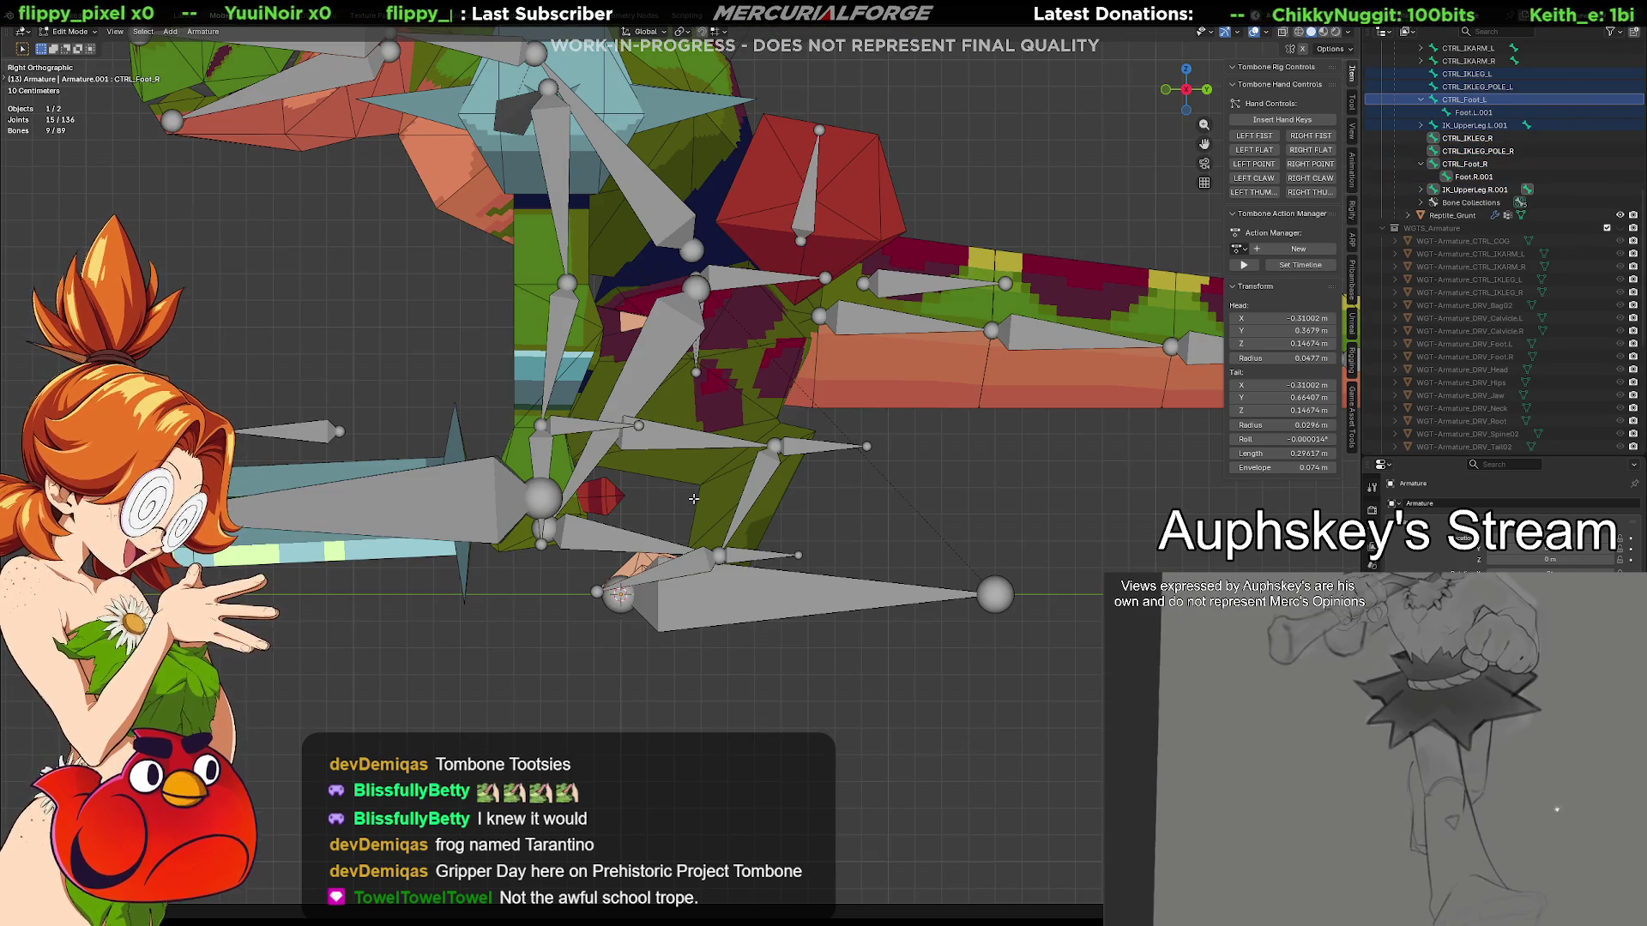
key("KP_5")
middle_click_drag(874, 487, 836, 449)
left_click(837, 449)
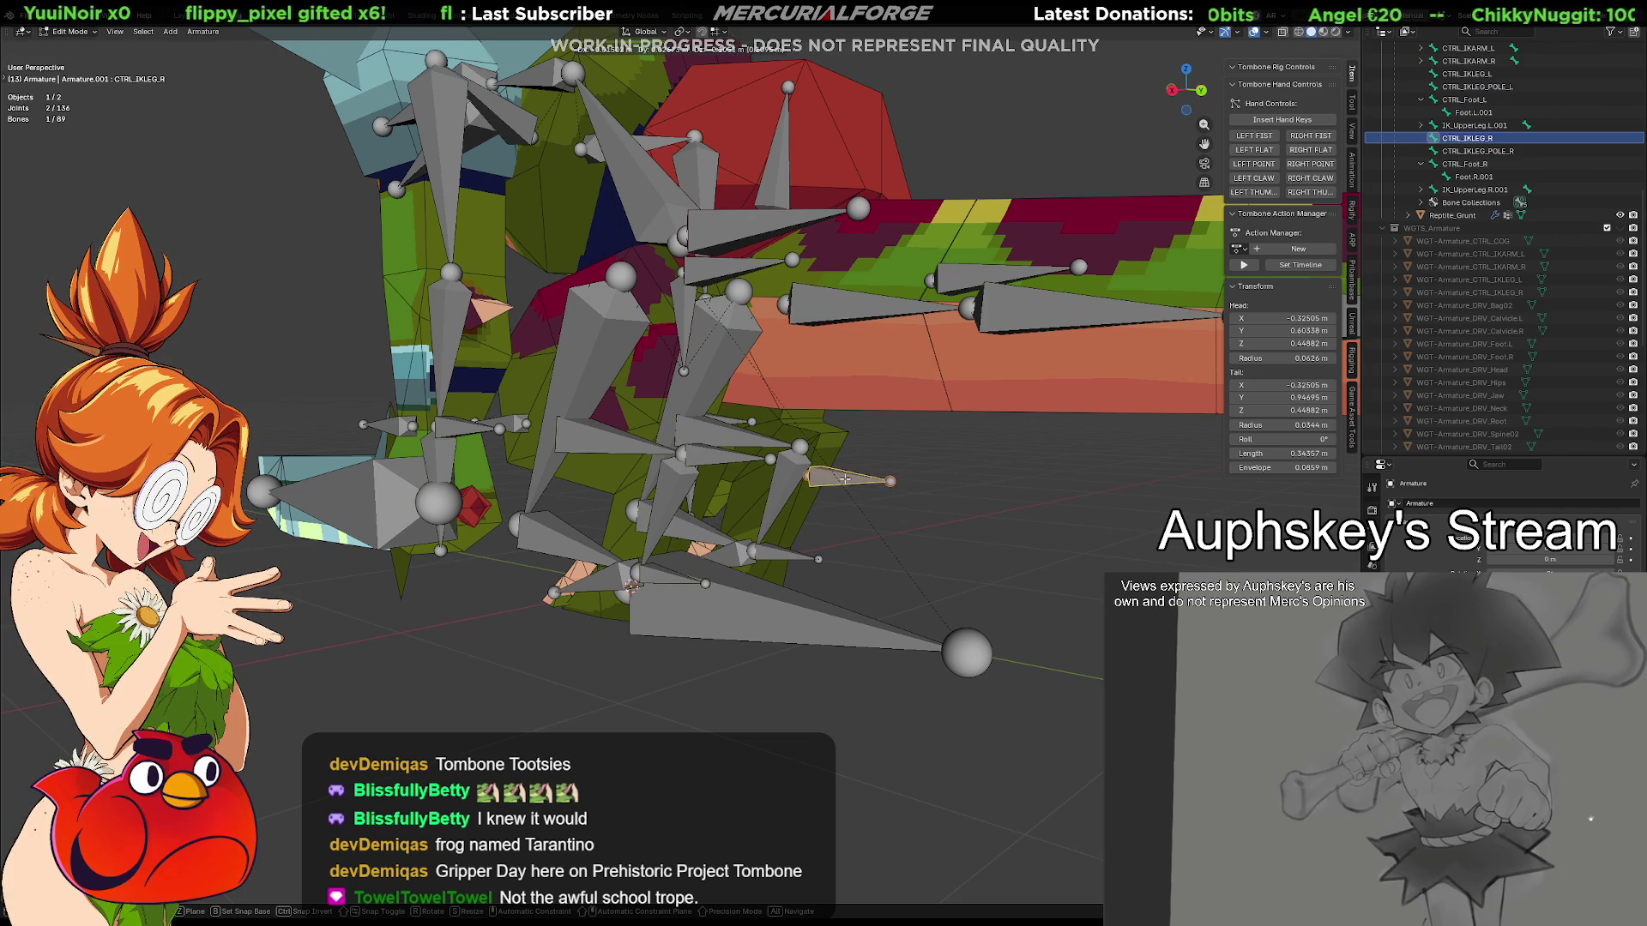
left_click(886, 586)
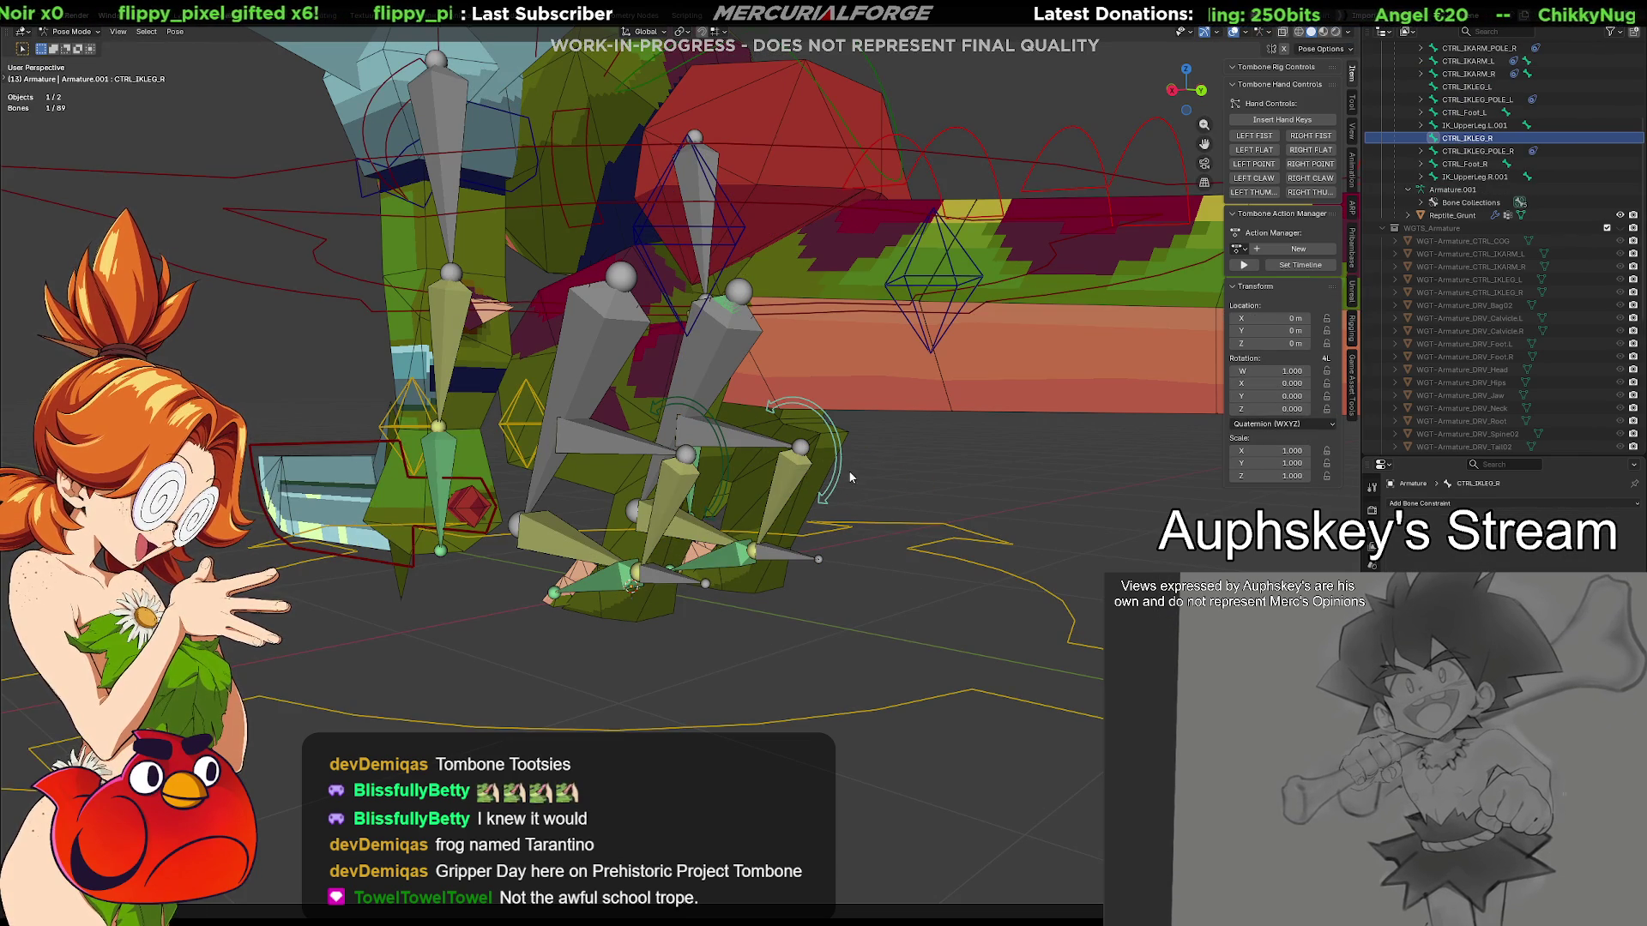
Test-move CTRL_Foot_R and cancel so the right leg returns to rest
left_click(788, 556)
key("g")
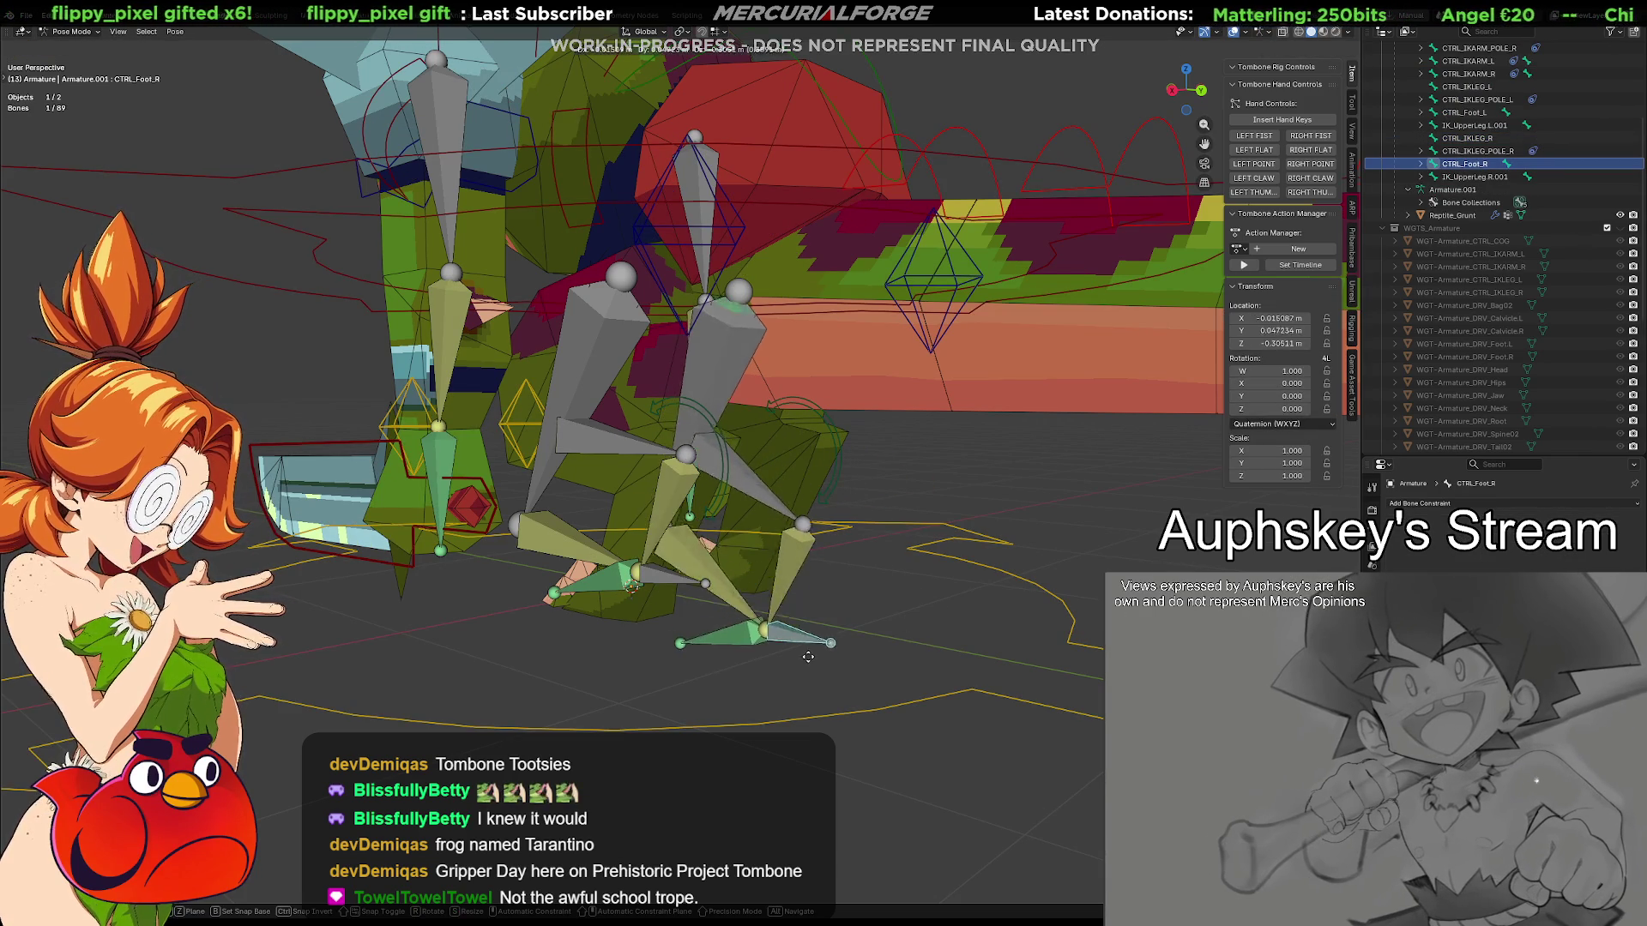
key("Escape")
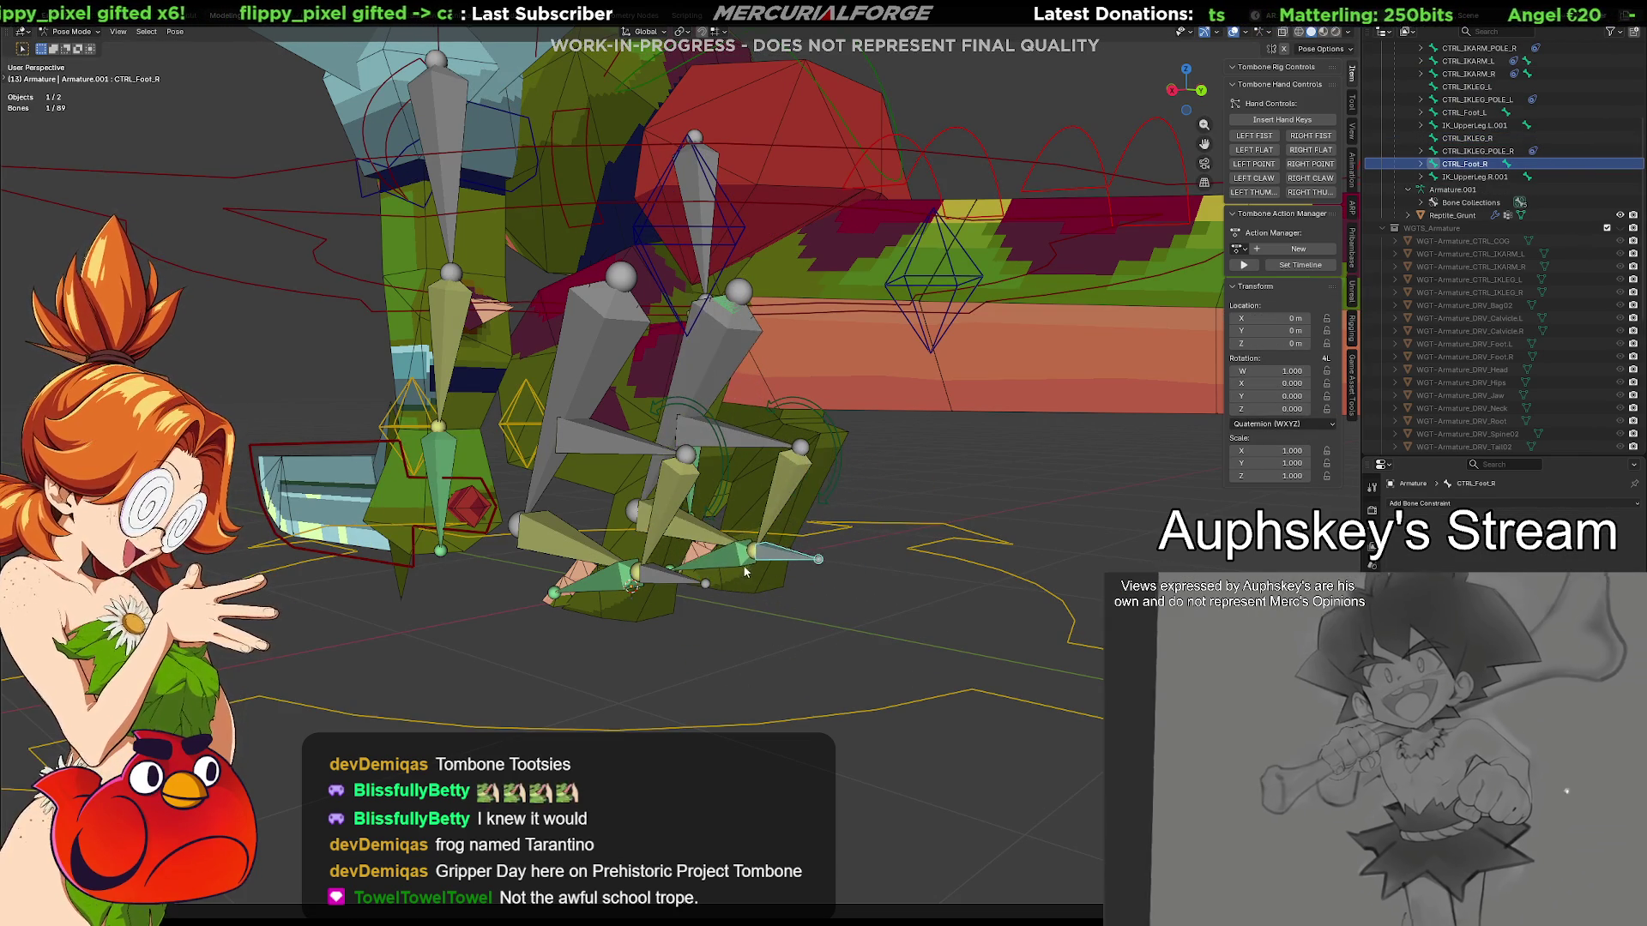
middle_click_drag(745, 574, 968, 544)
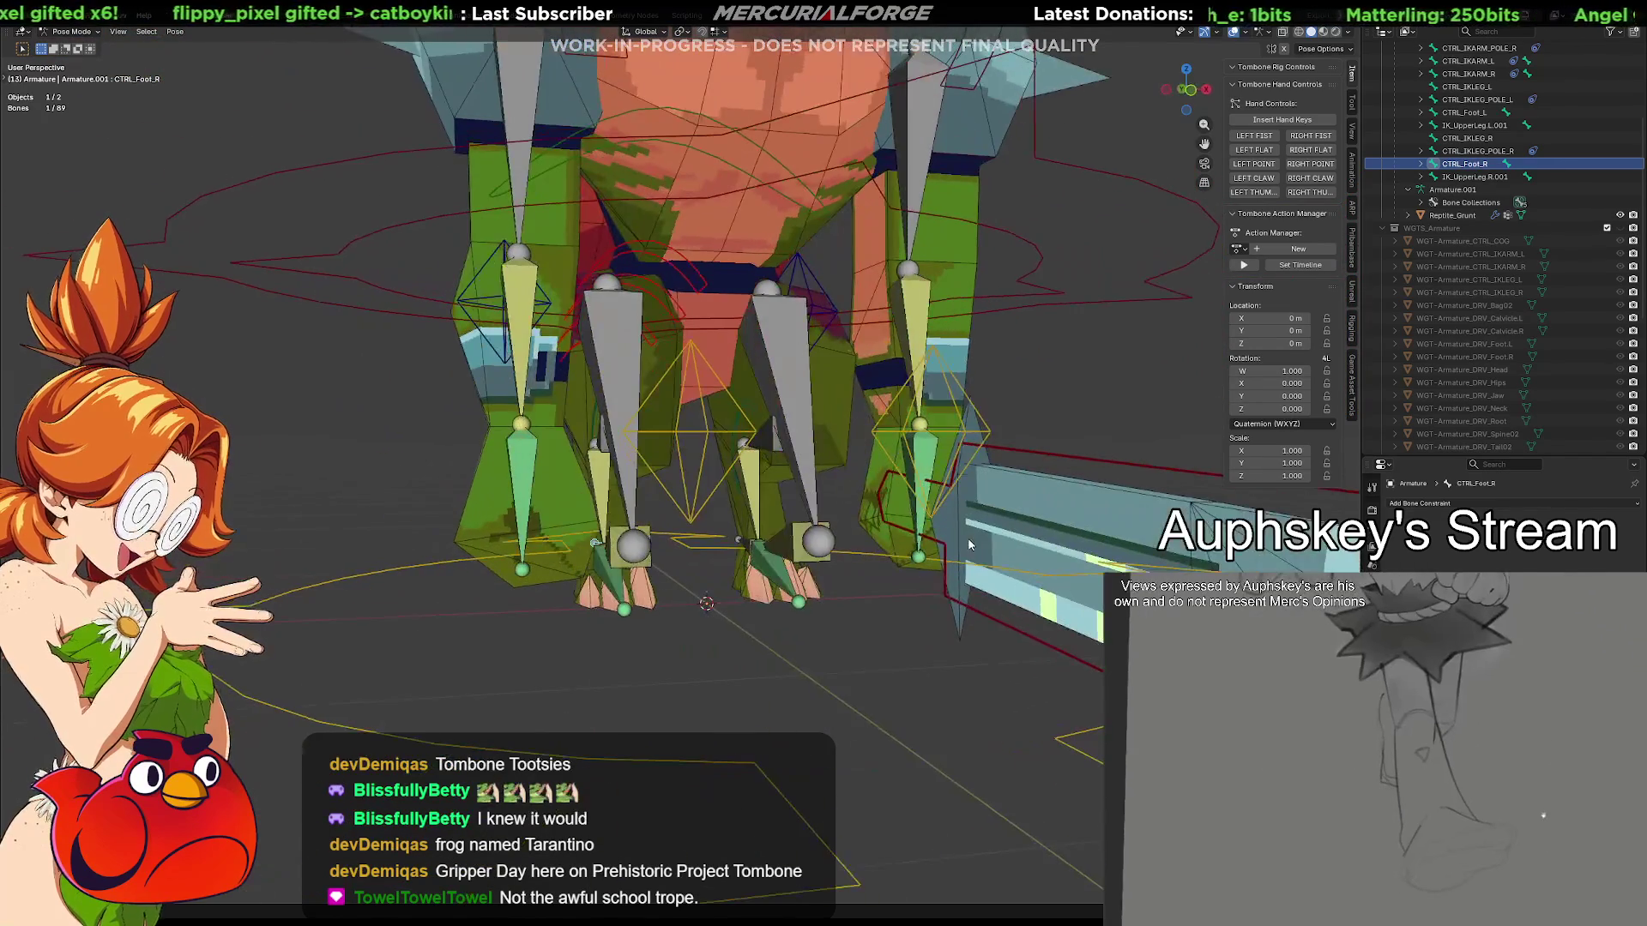
Select the right IK leg bones and orbit around the legs to inspect the mirrored rig
left_click(785, 347)
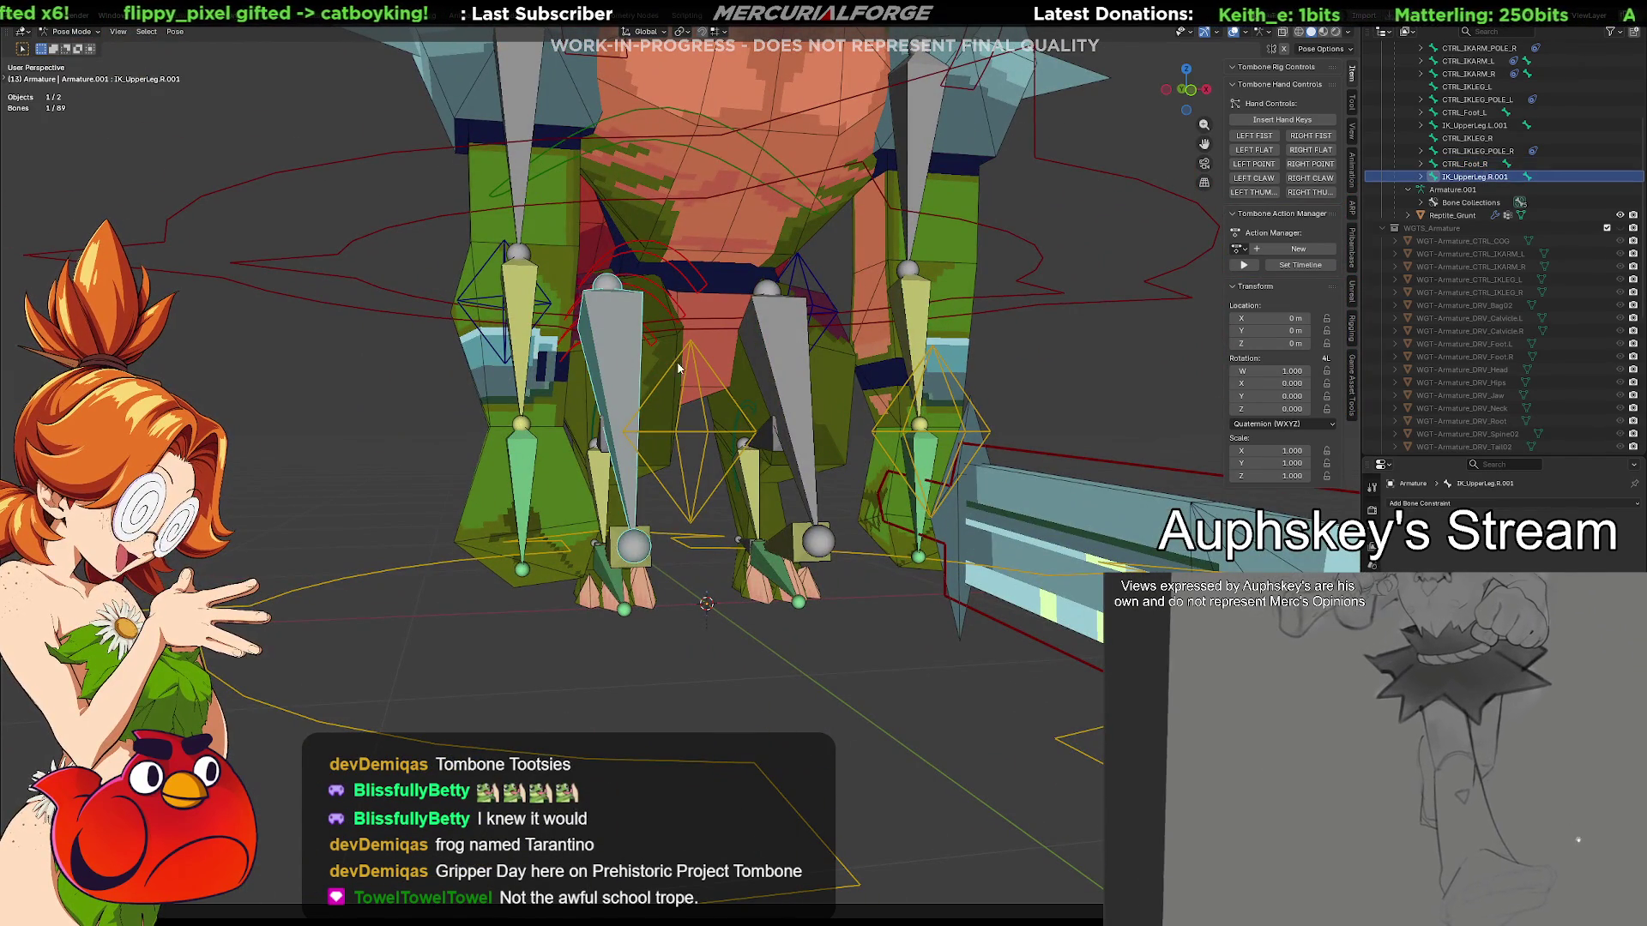
left_click(790, 346)
middle_click_drag(612, 380, 681, 453)
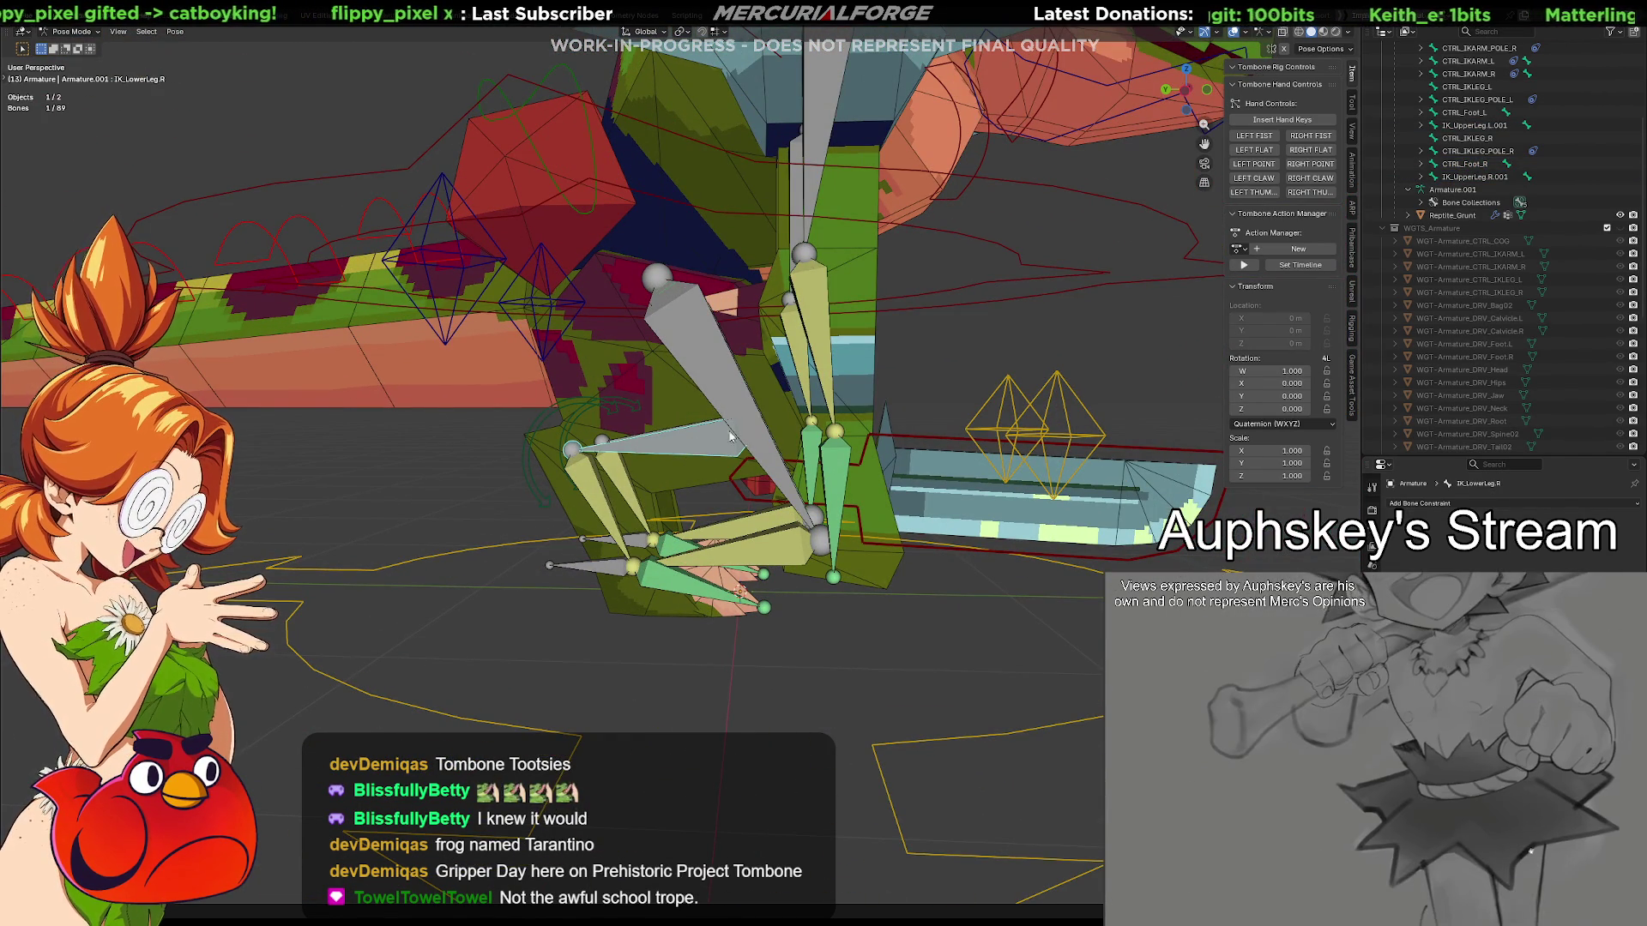
mouse_move(688, 492)
middle_mouse_down()
mouse_move(788, 482)
mouse_move(503, 495)
mouse_move(727, 492)
mouse_move(528, 498)
middle_mouse_up()
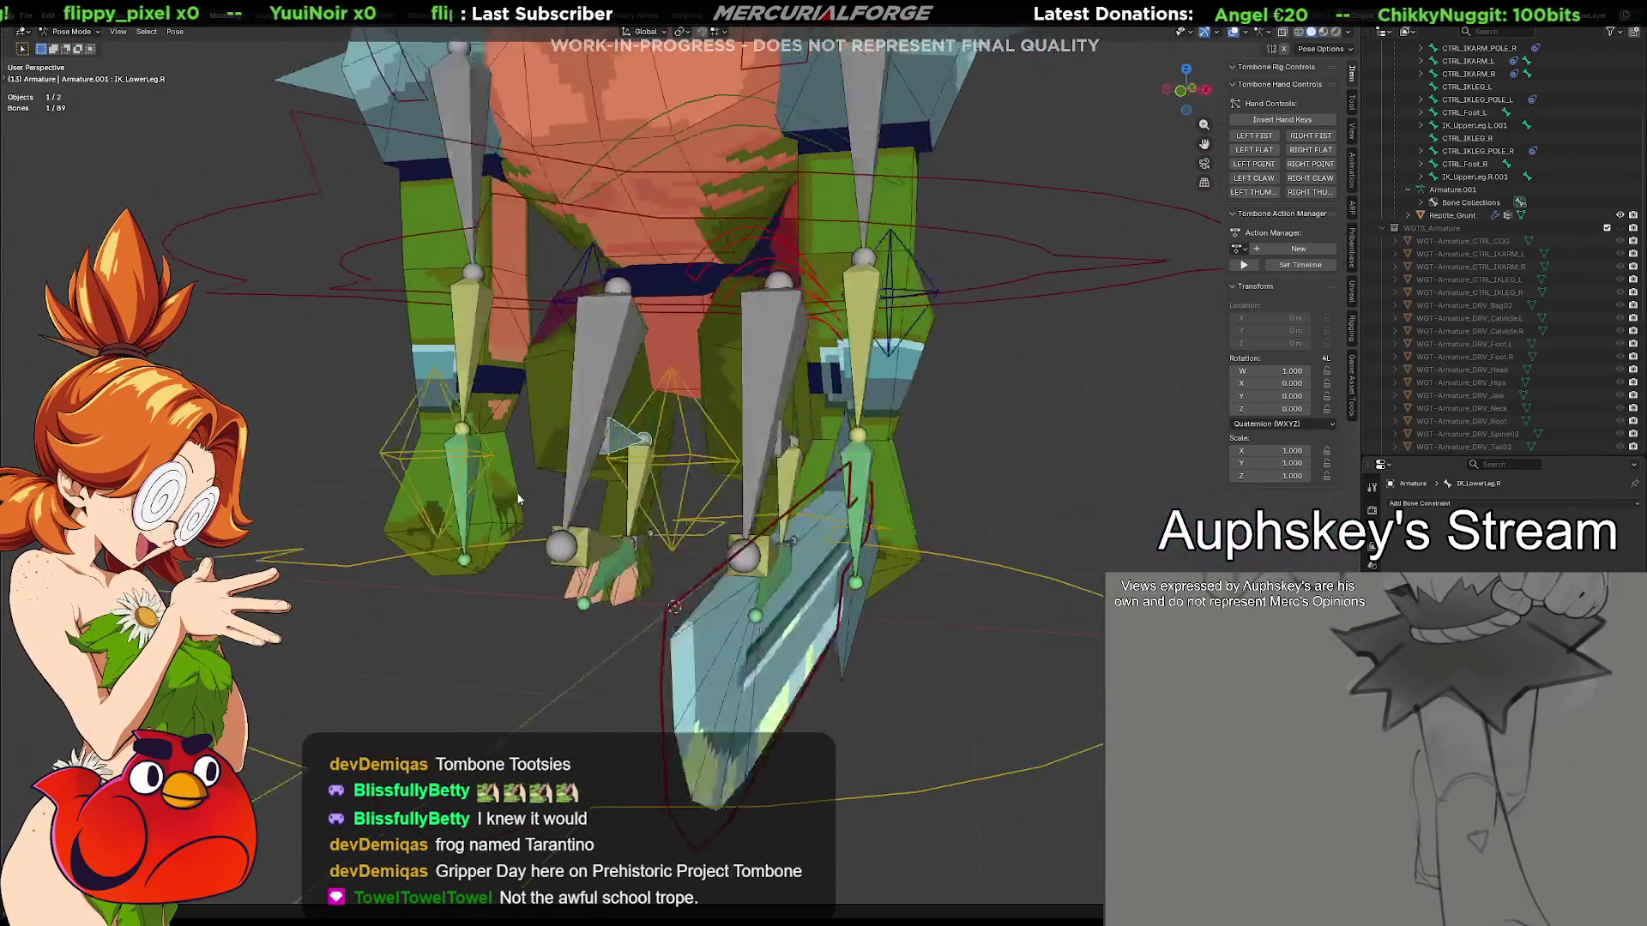
middle_click_drag(527, 498, 695, 492)
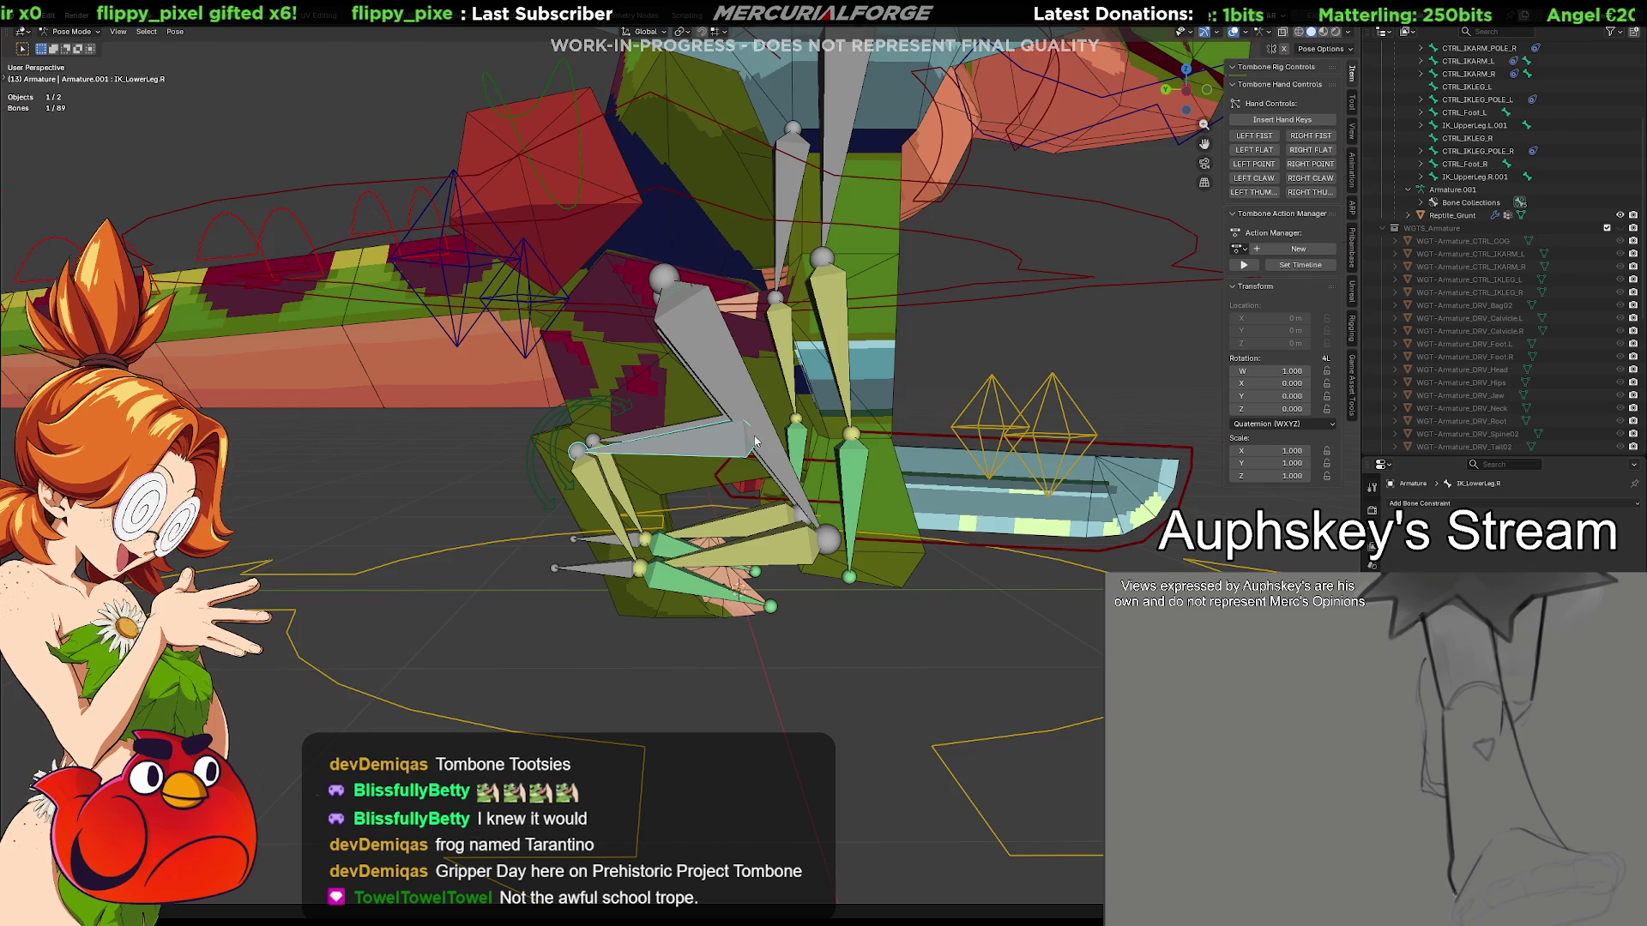
scroll(696, 493, "up", 2)
scroll(754, 436, "up", 2)
Select IK_UpperLeg.R.001, IK_UpperLeg.L.001 and IK_UpperLeg.R.002, then show the armature's data settings
middle_click_drag(754, 435, 839, 540)
left_click(788, 487)
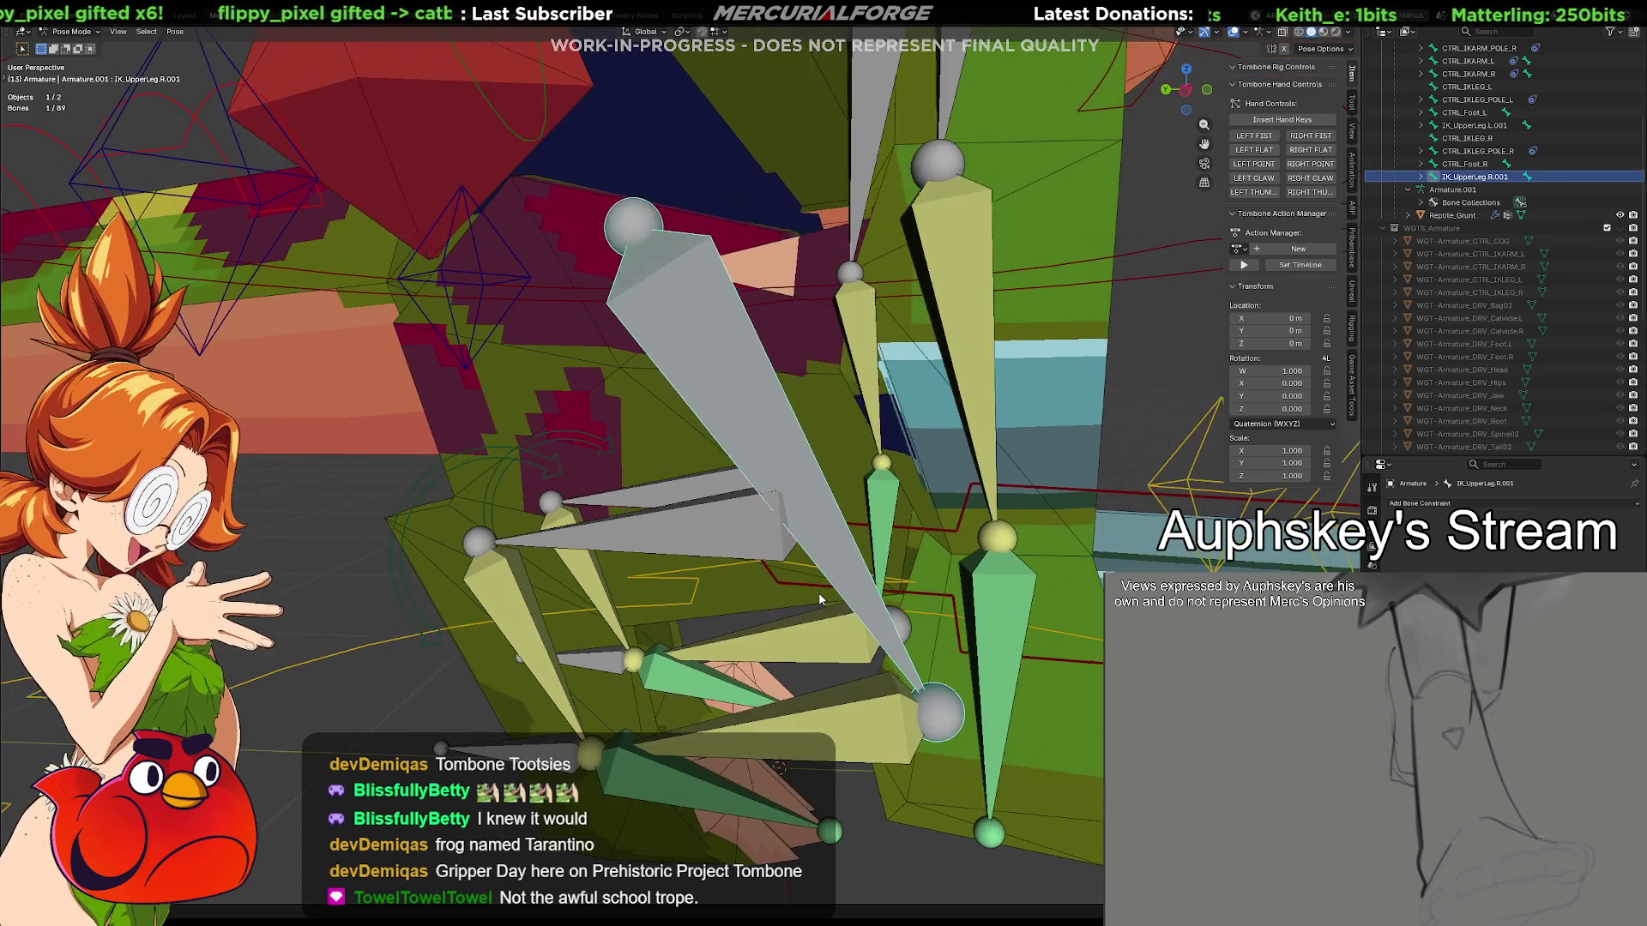
left_click(848, 592, "shift")
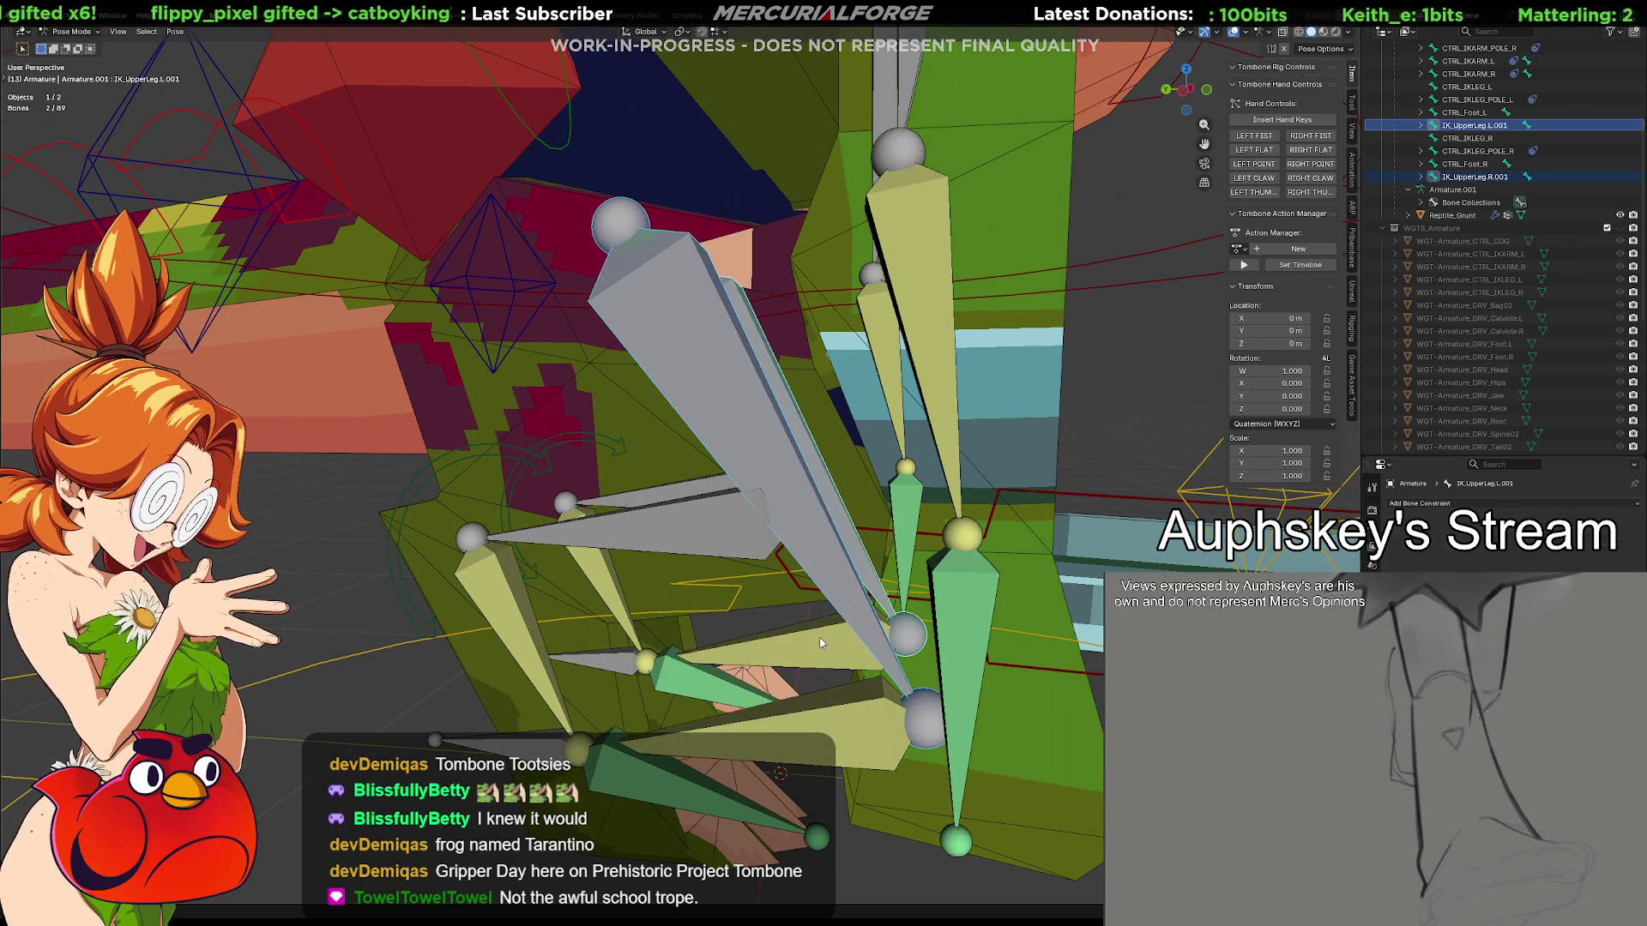
left_click(837, 689, "shift")
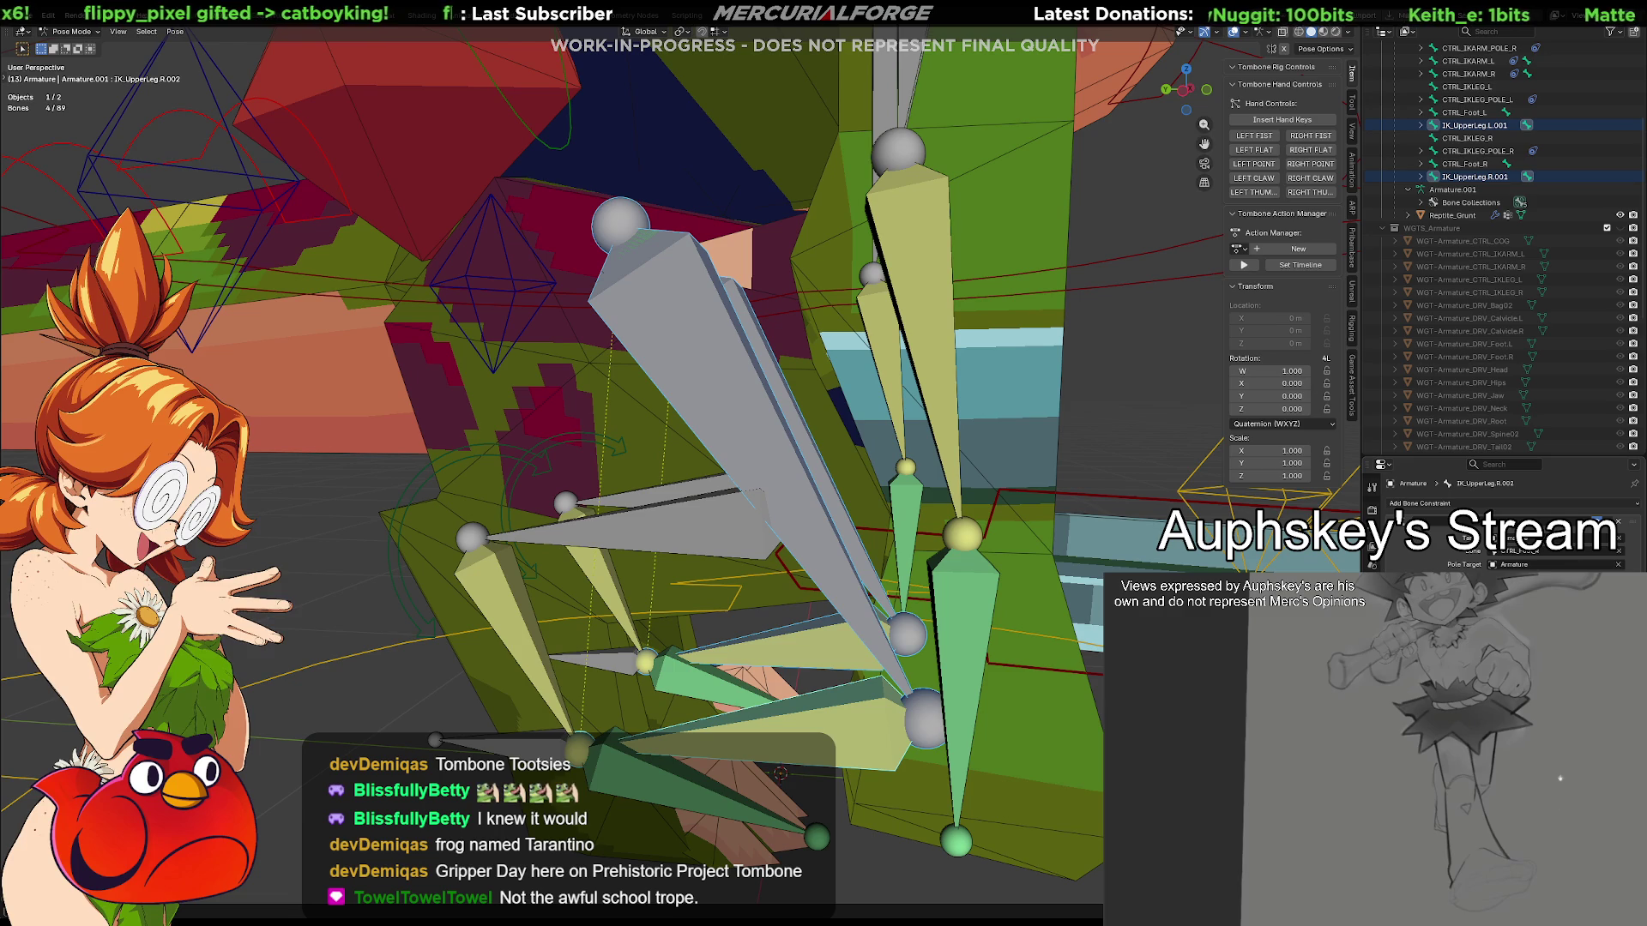
left_click(1372, 720)
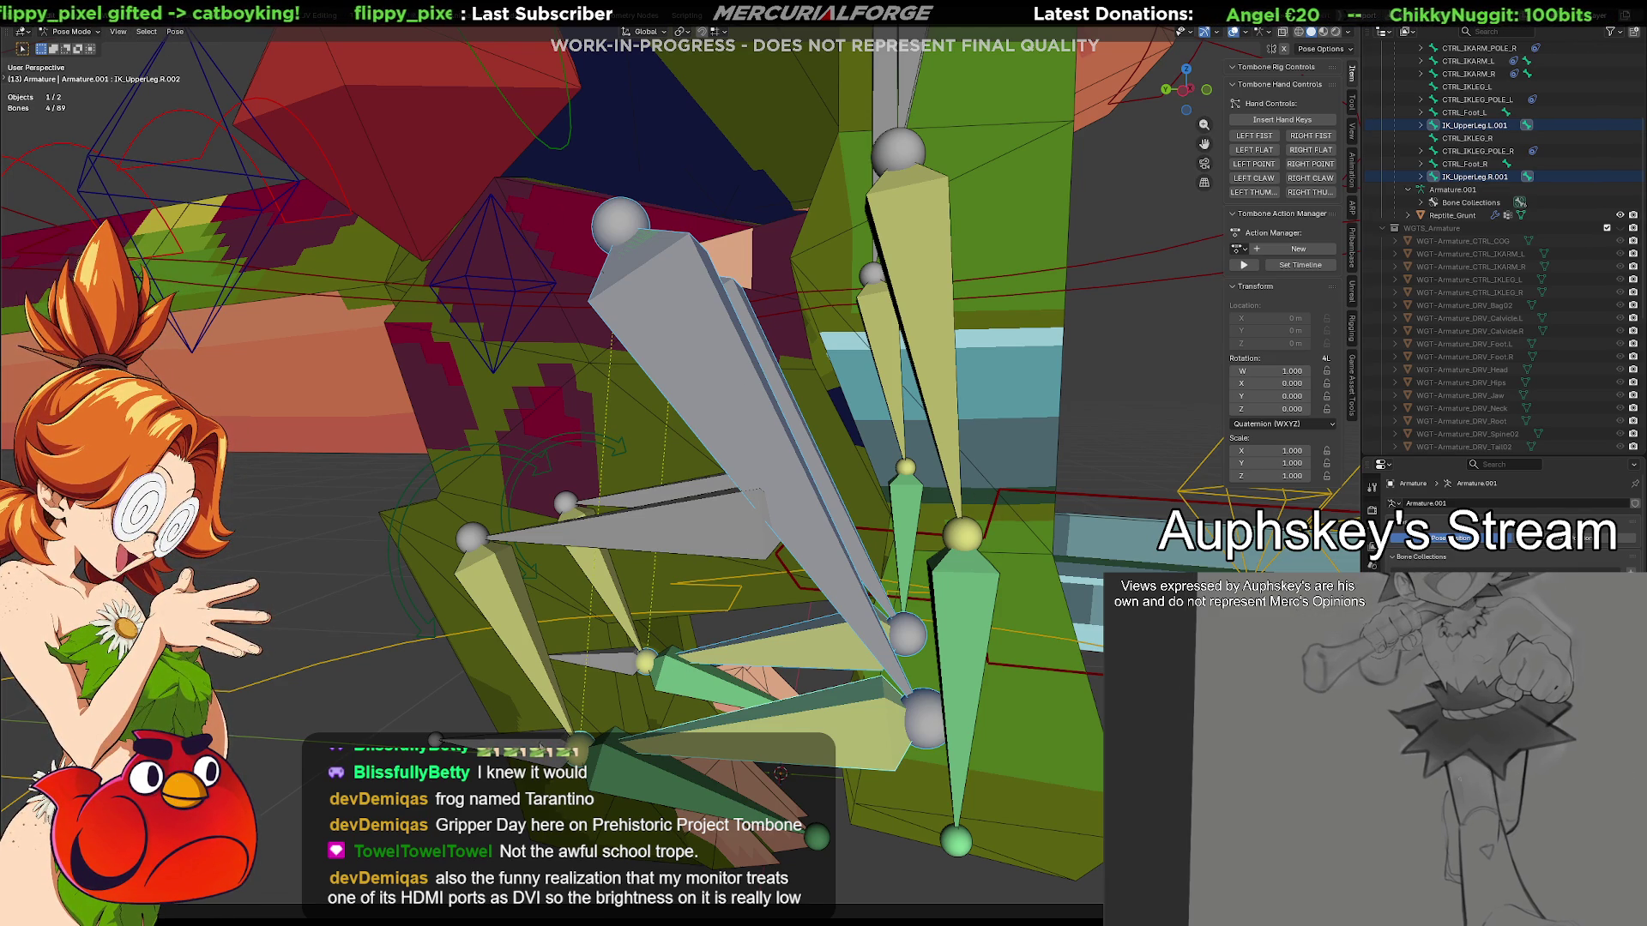
left_click(697, 748)
key("g")
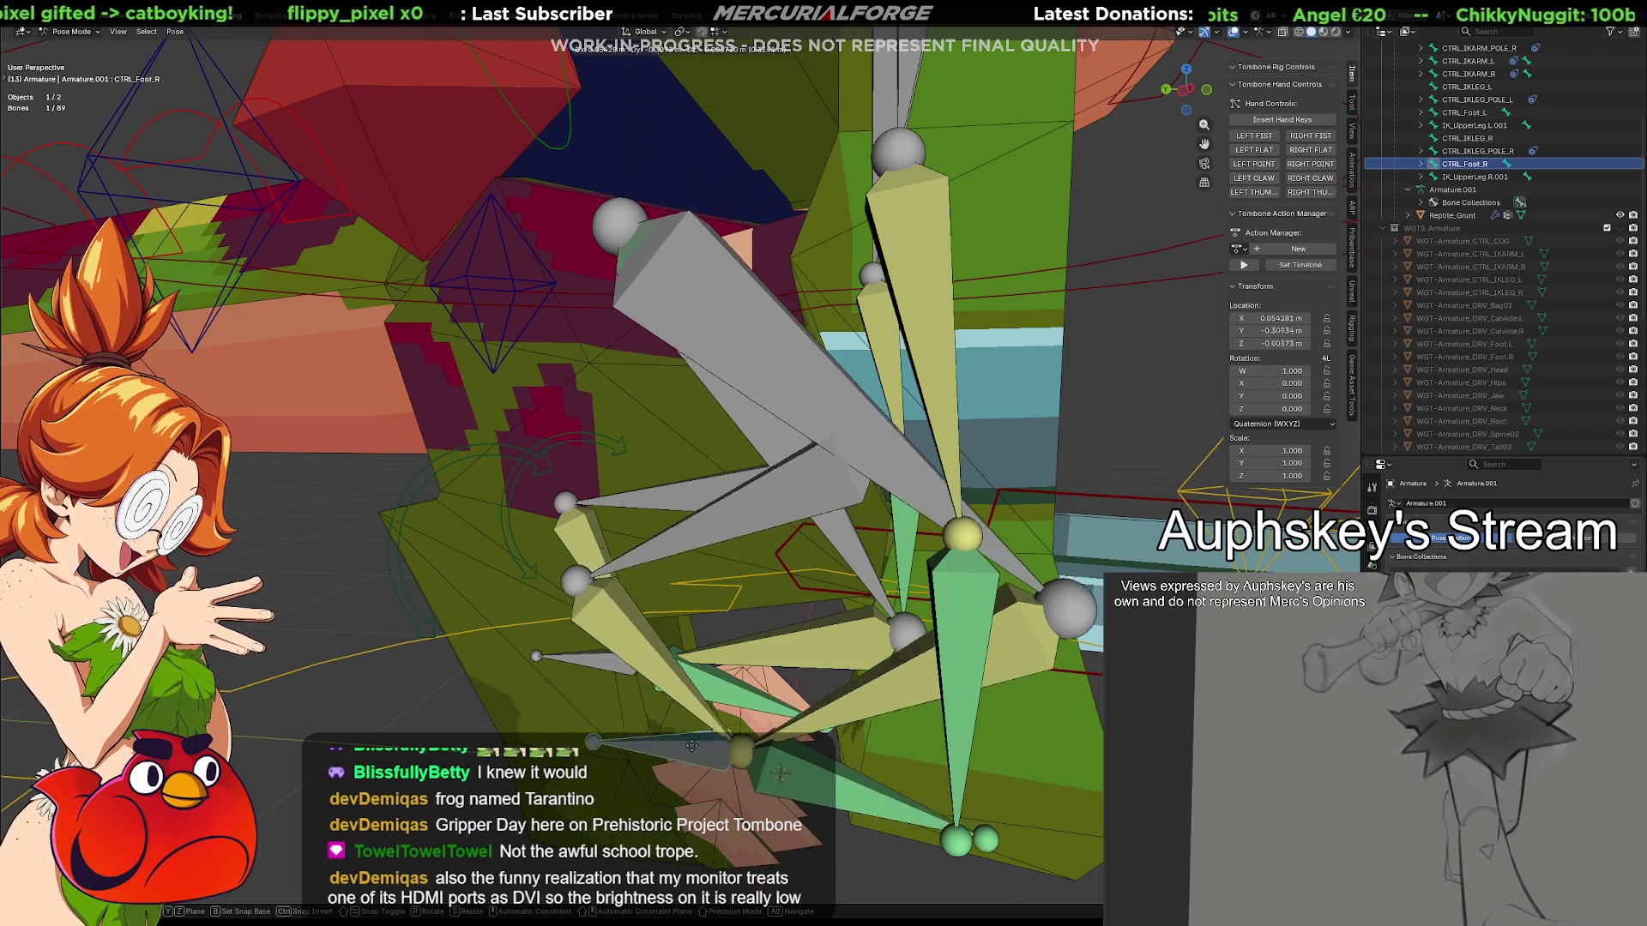
key("Escape")
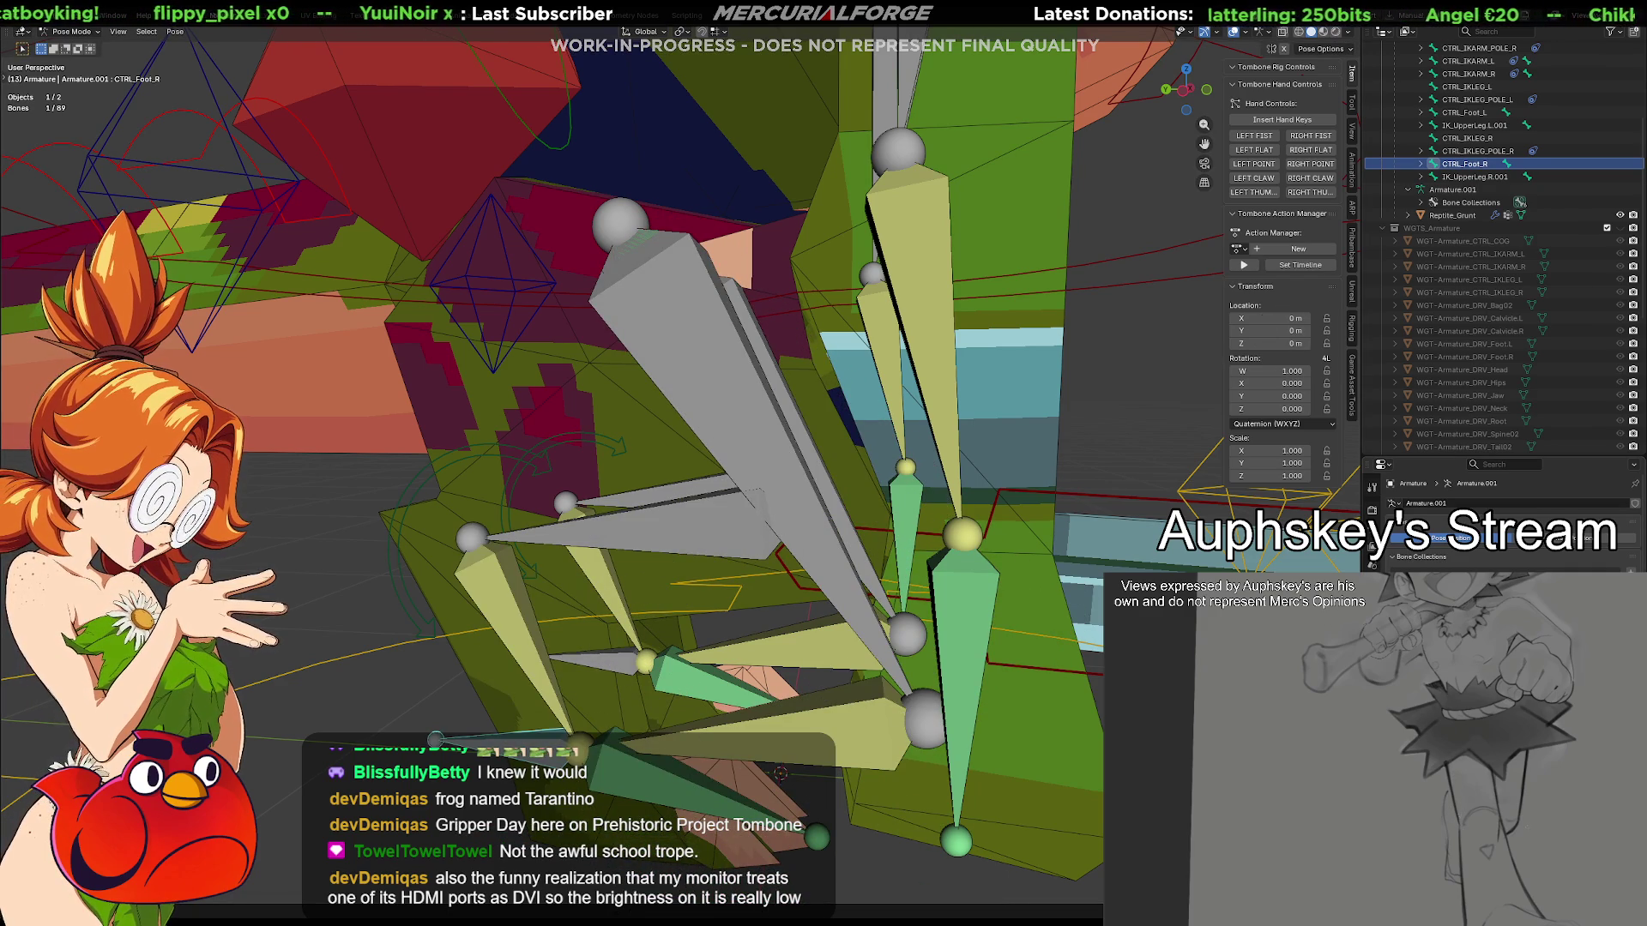
key("ctrl+z")
key("ctrl+shift+z")
key("ctrl+z")
key("ctrl+shift+z")
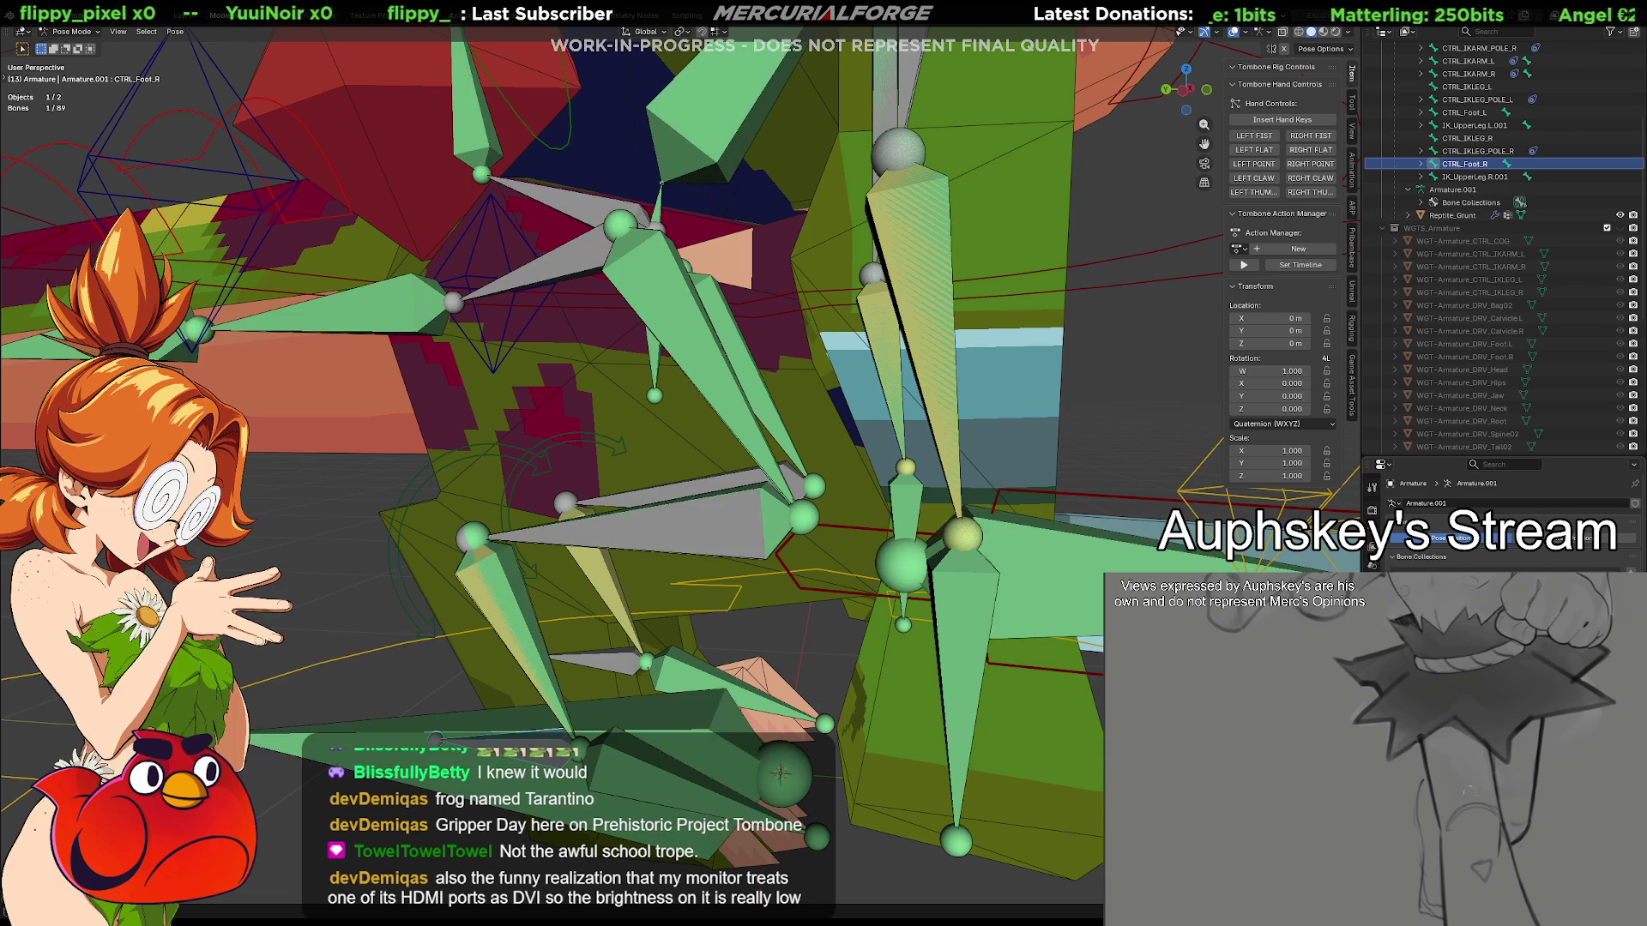
mouse_move(624, 500)
middle_mouse_down()
mouse_move(789, 422)
mouse_move(799, 434)
middle_mouse_up()
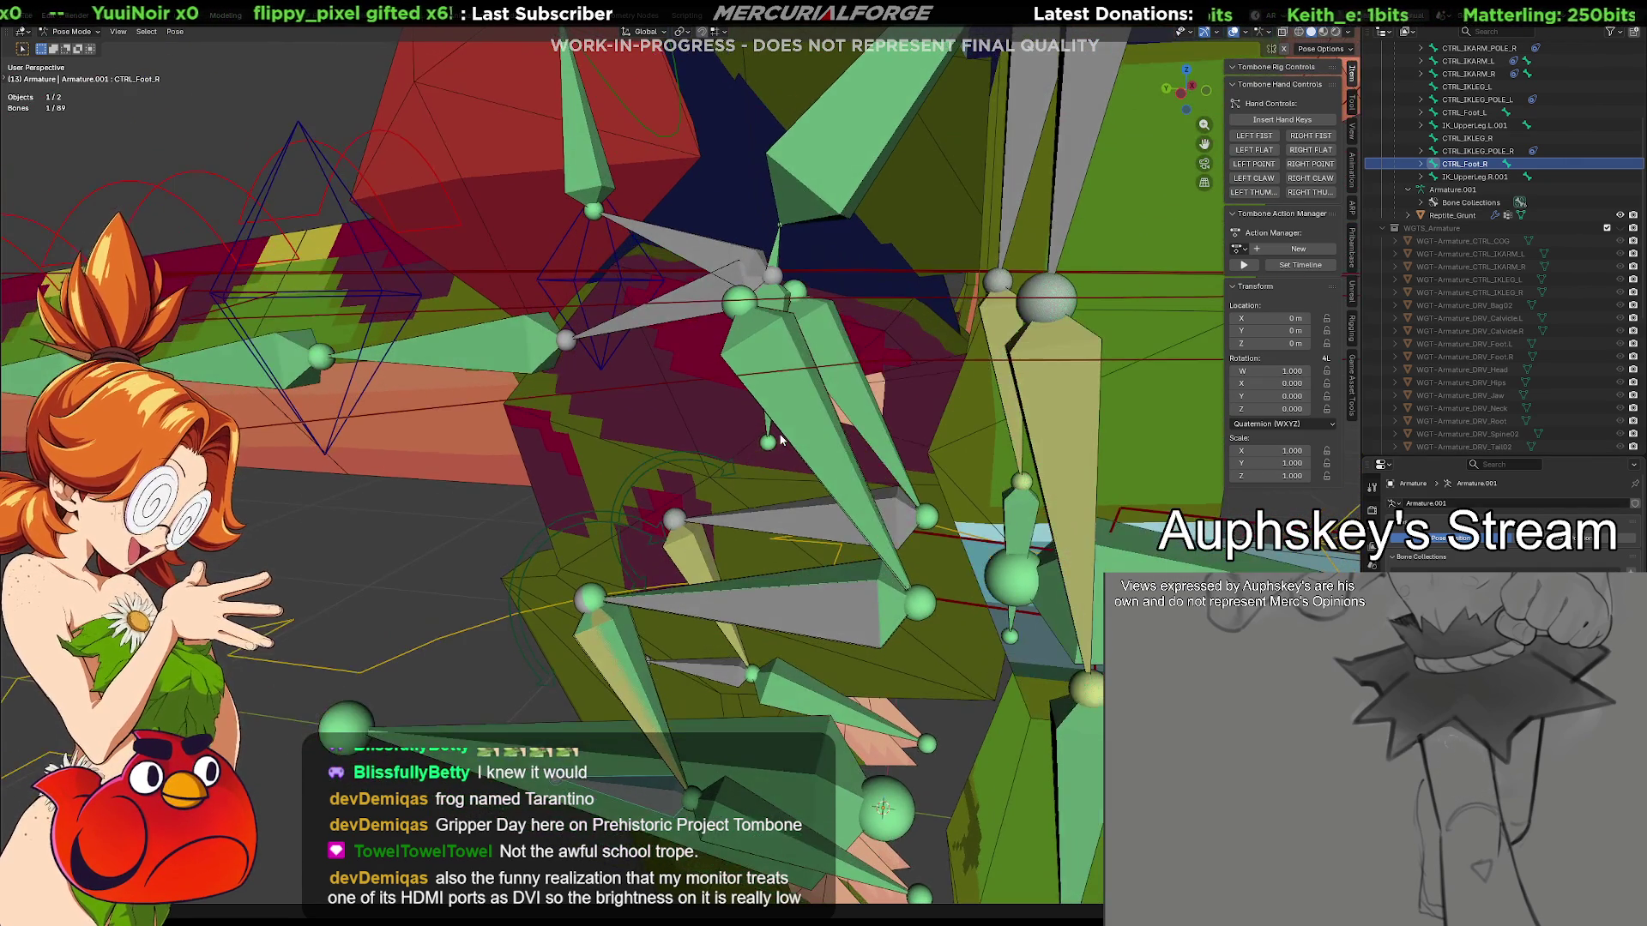
left_click(825, 455)
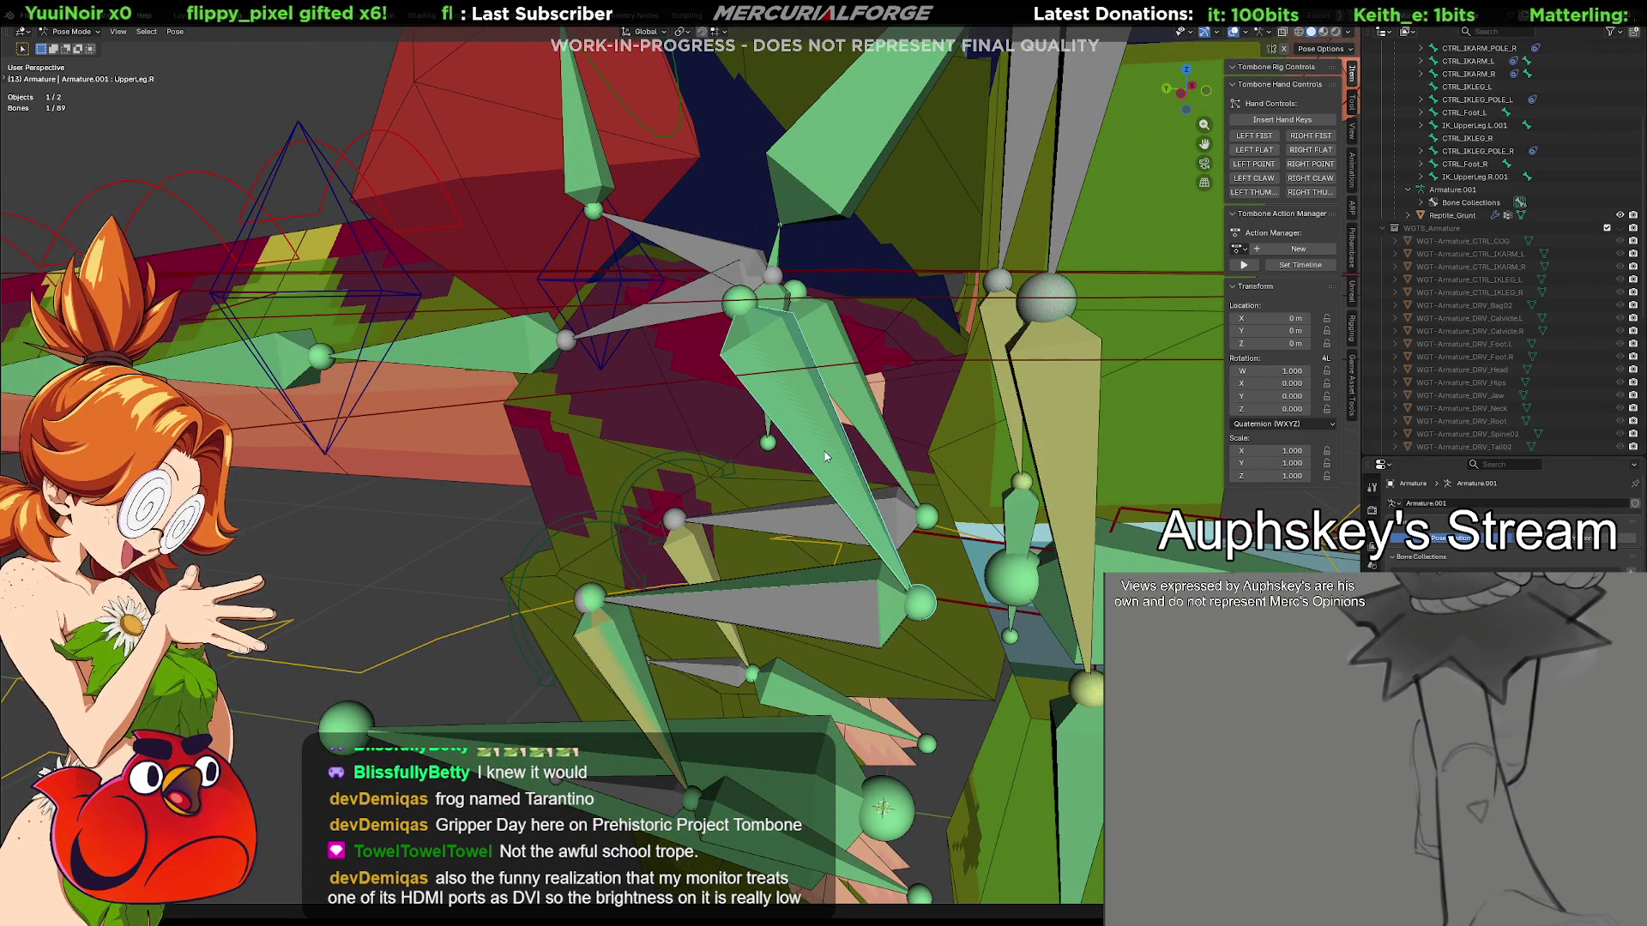
Give UpperLeg.R and LowerLeg.R Copy Transforms constraints targeting their IK bones
left_click(825, 456, "shift")
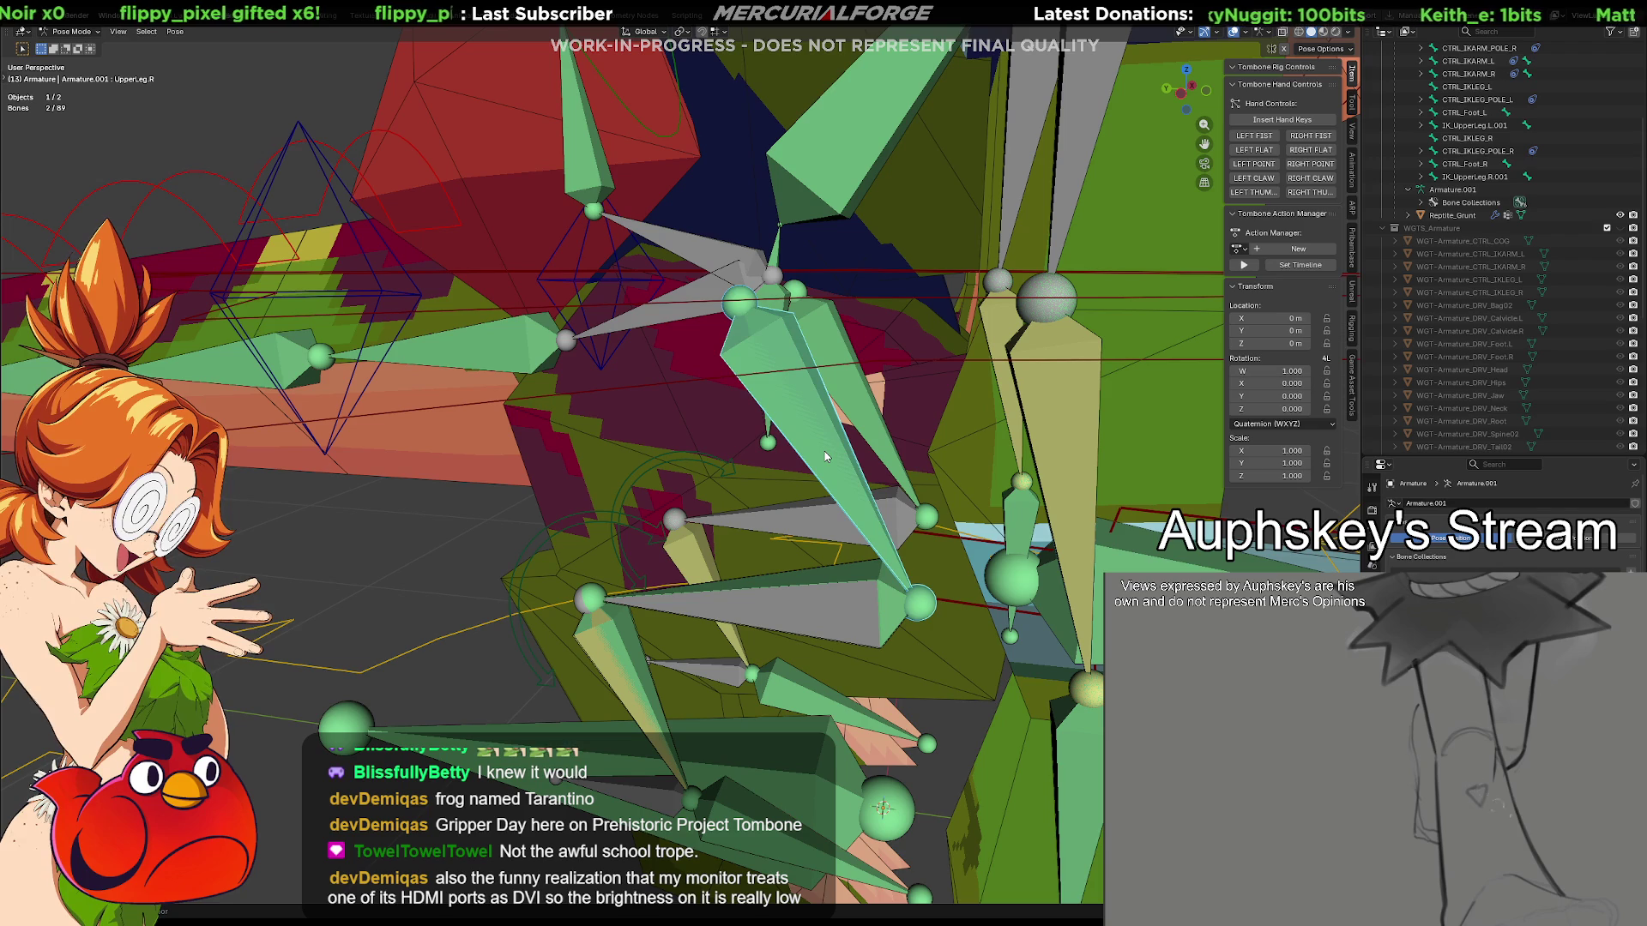
key("shift+ctrl+c")
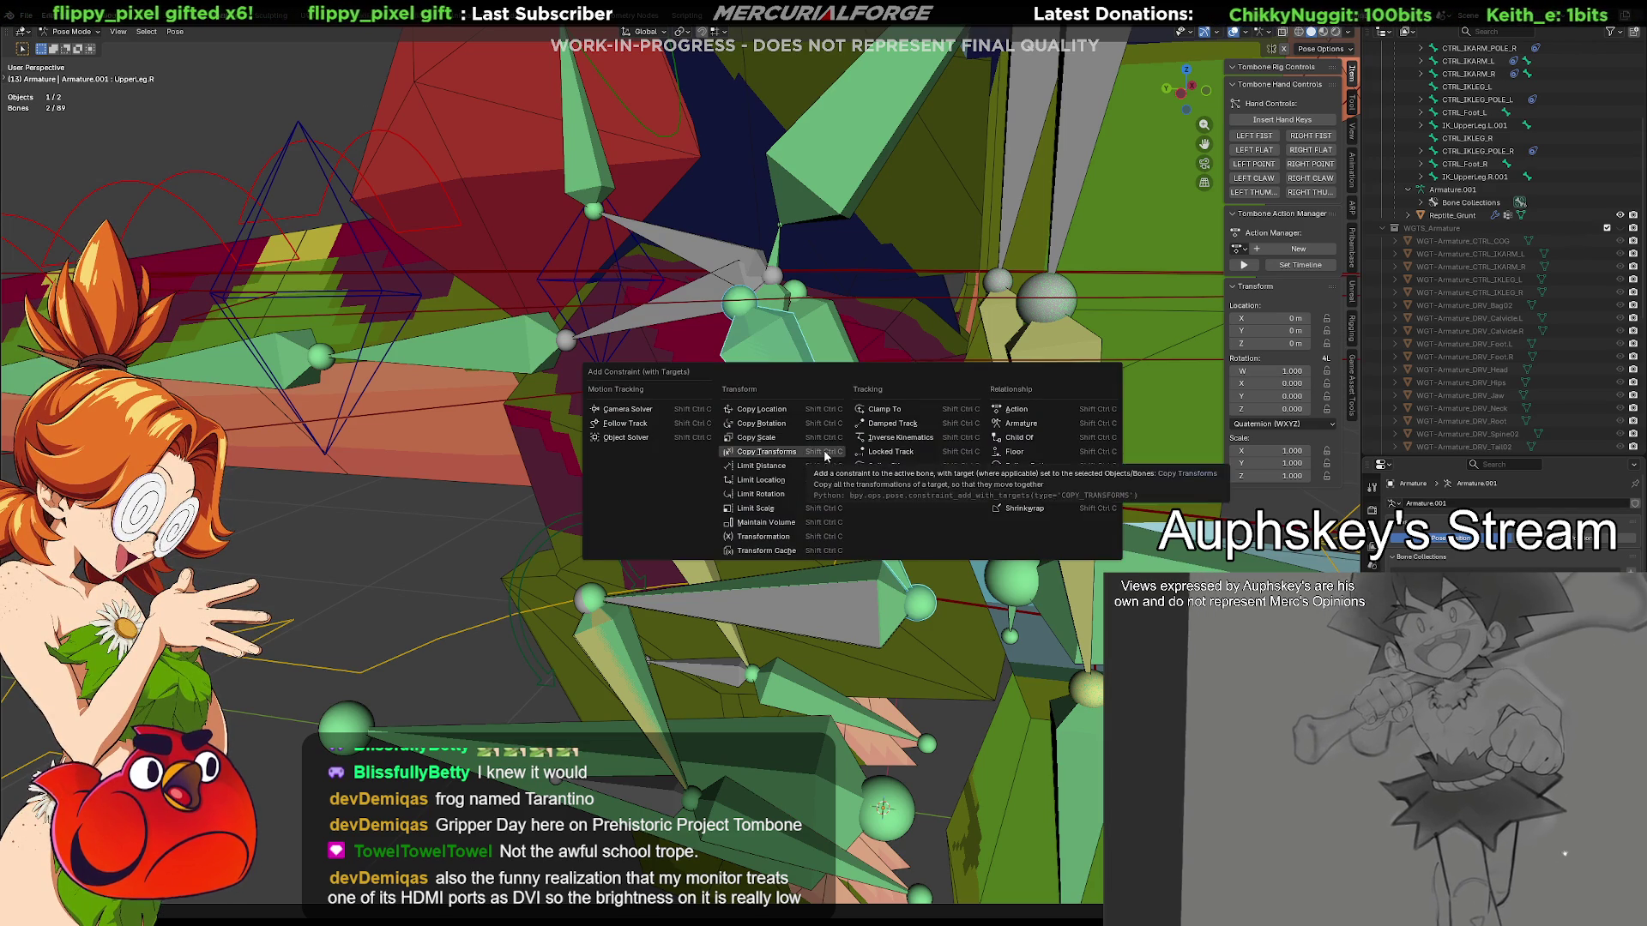
left_click(831, 491)
left_click(830, 605)
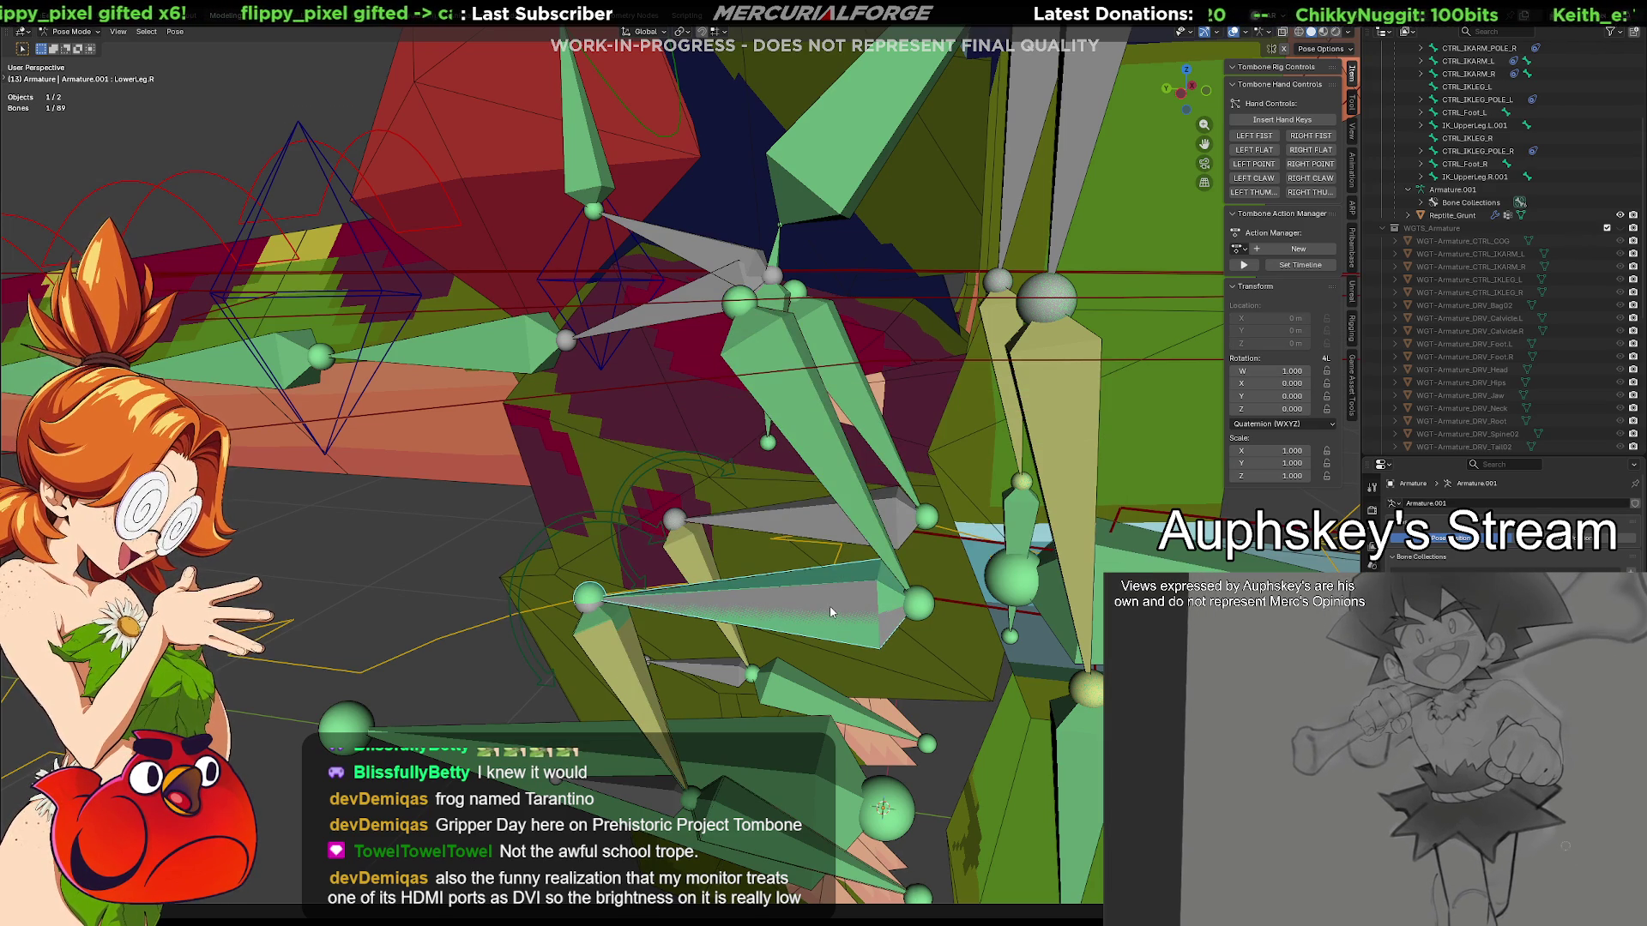
left_click(830, 611)
key("shift+ctrl+c")
left_click(830, 605)
Give Ankle.R a Copy Transforms constraint to its IK bone, then select the left ankle
middle_click_drag(831, 605, 734, 573)
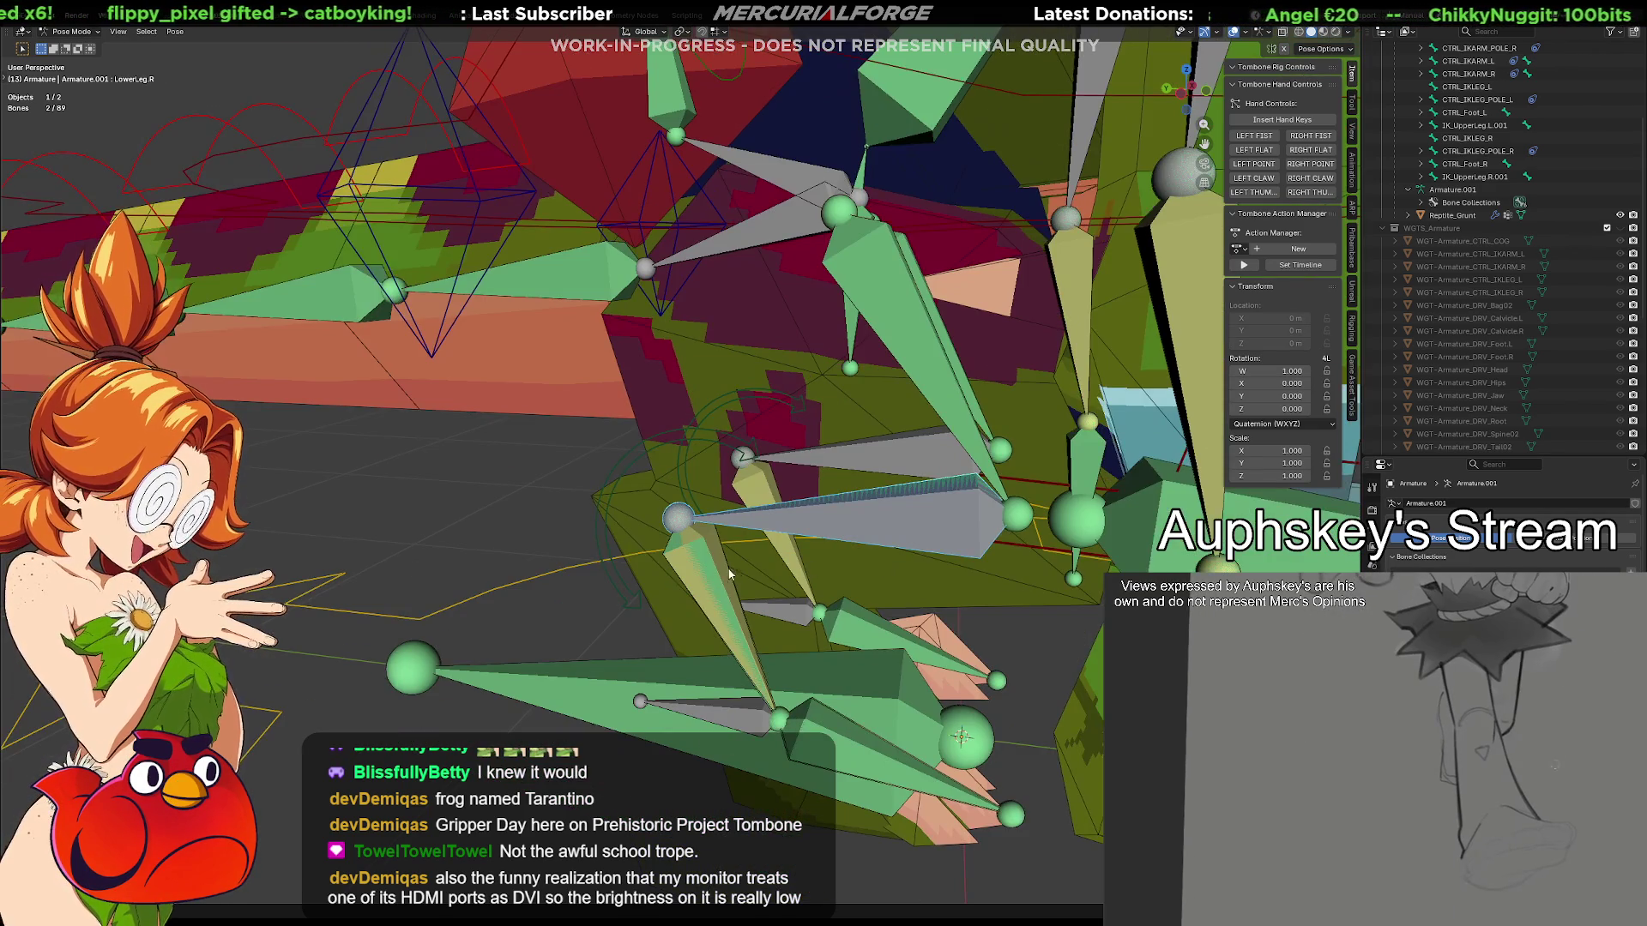
left_click(706, 586, "shift")
key("shift+ctrl+c")
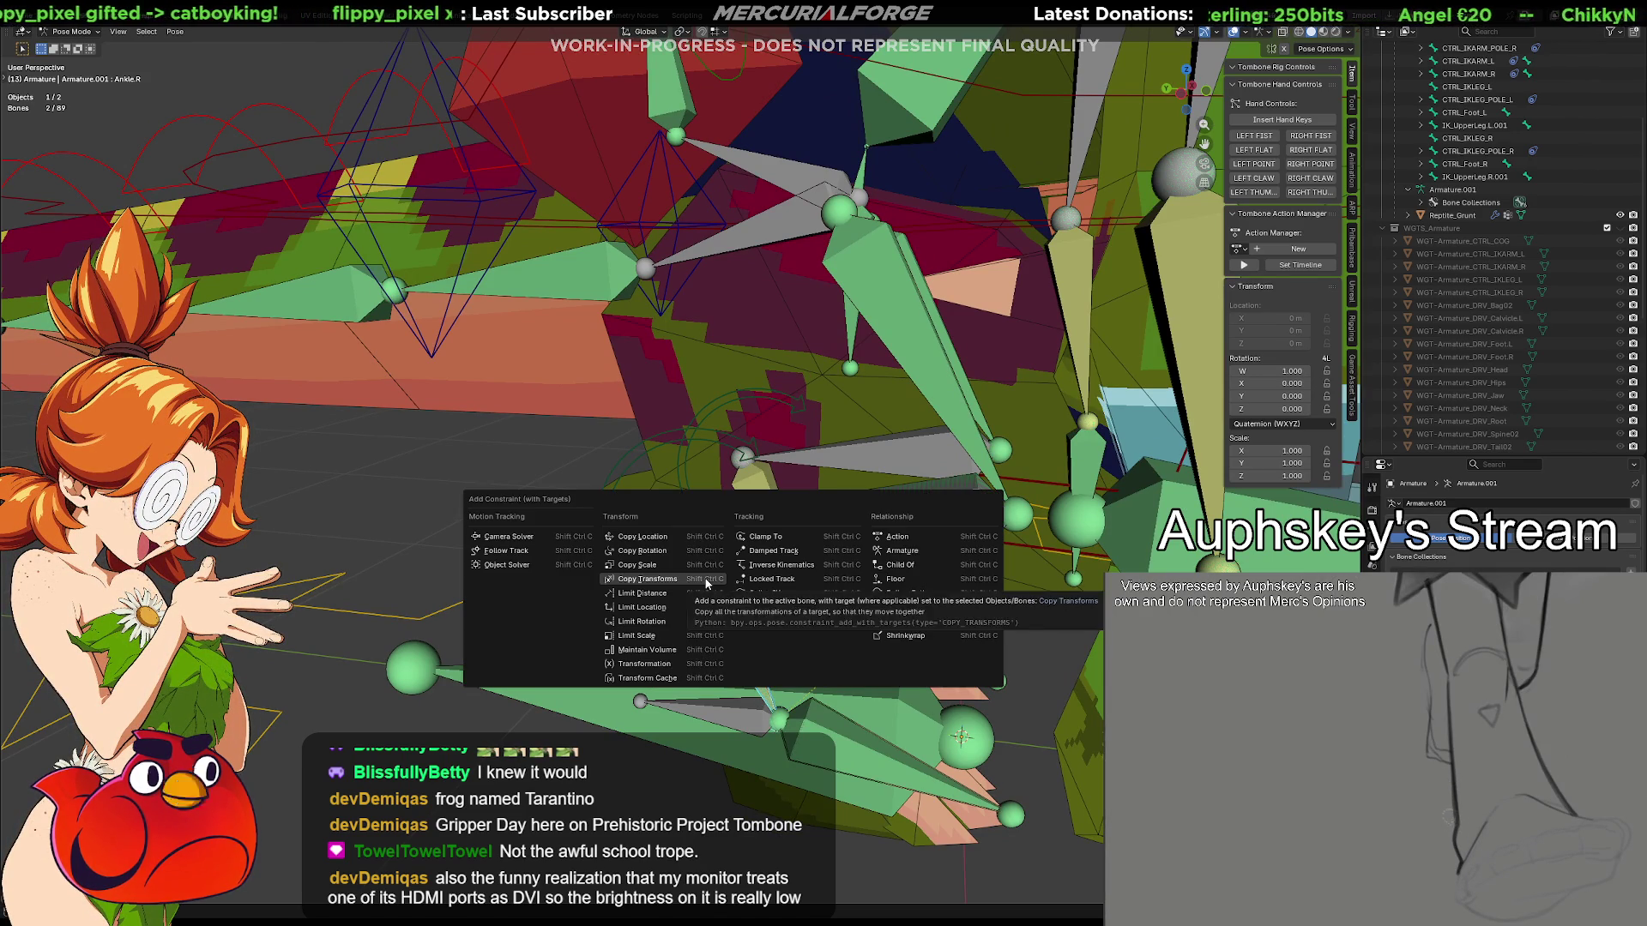
left_click(705, 578)
middle_click_drag(817, 695, 798, 606)
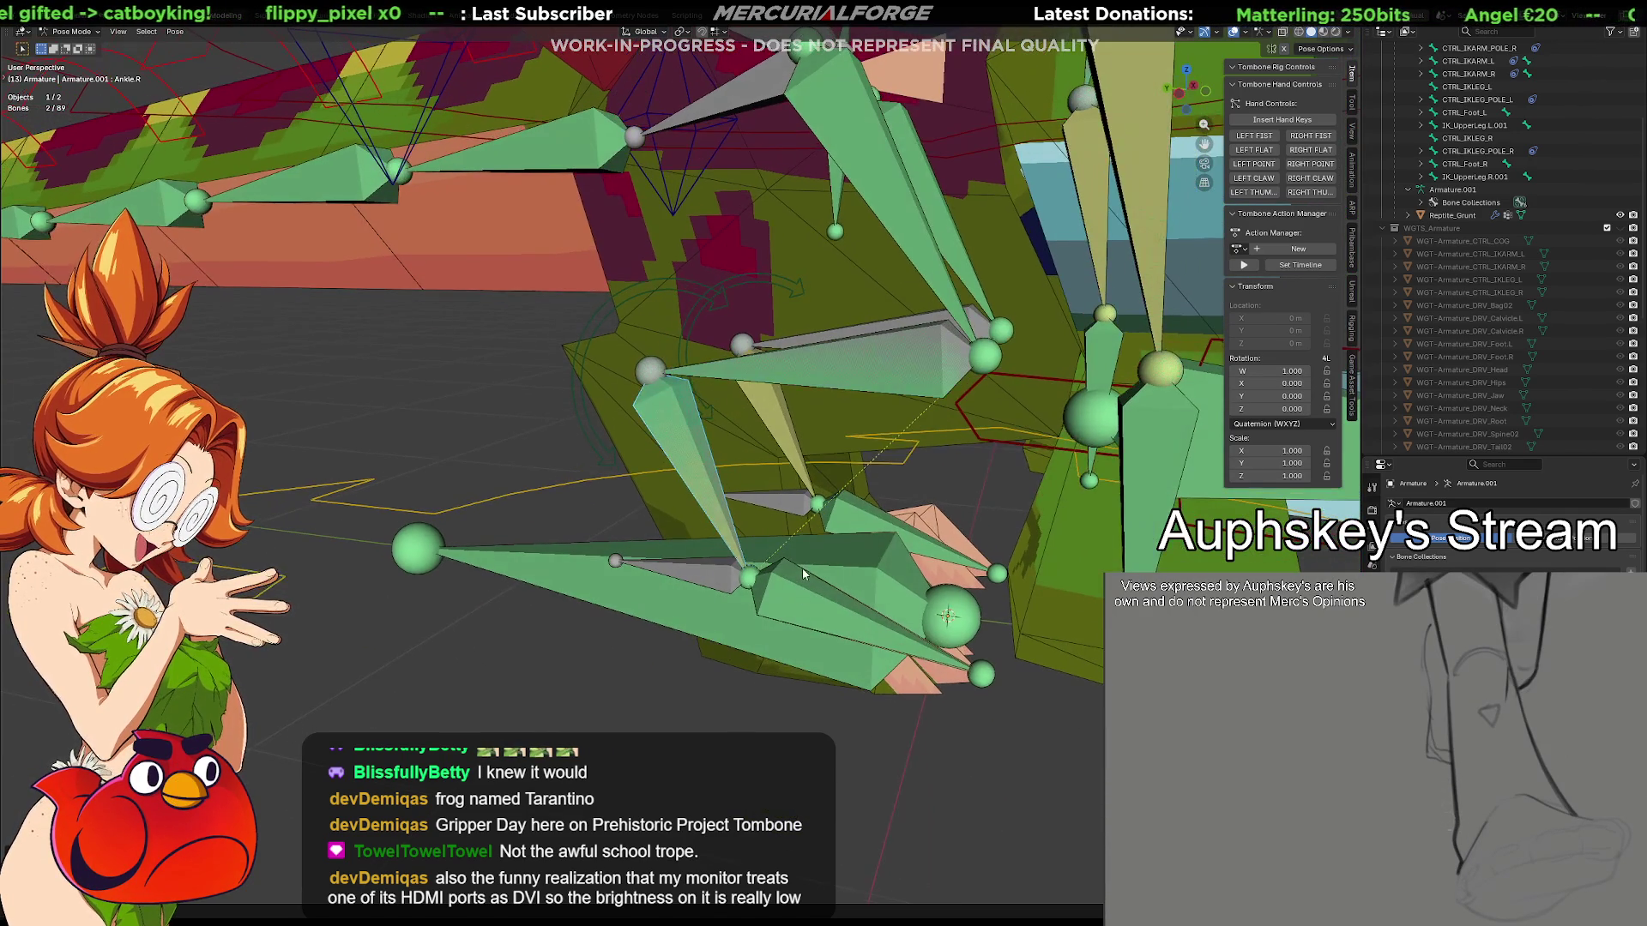
left_click(796, 604)
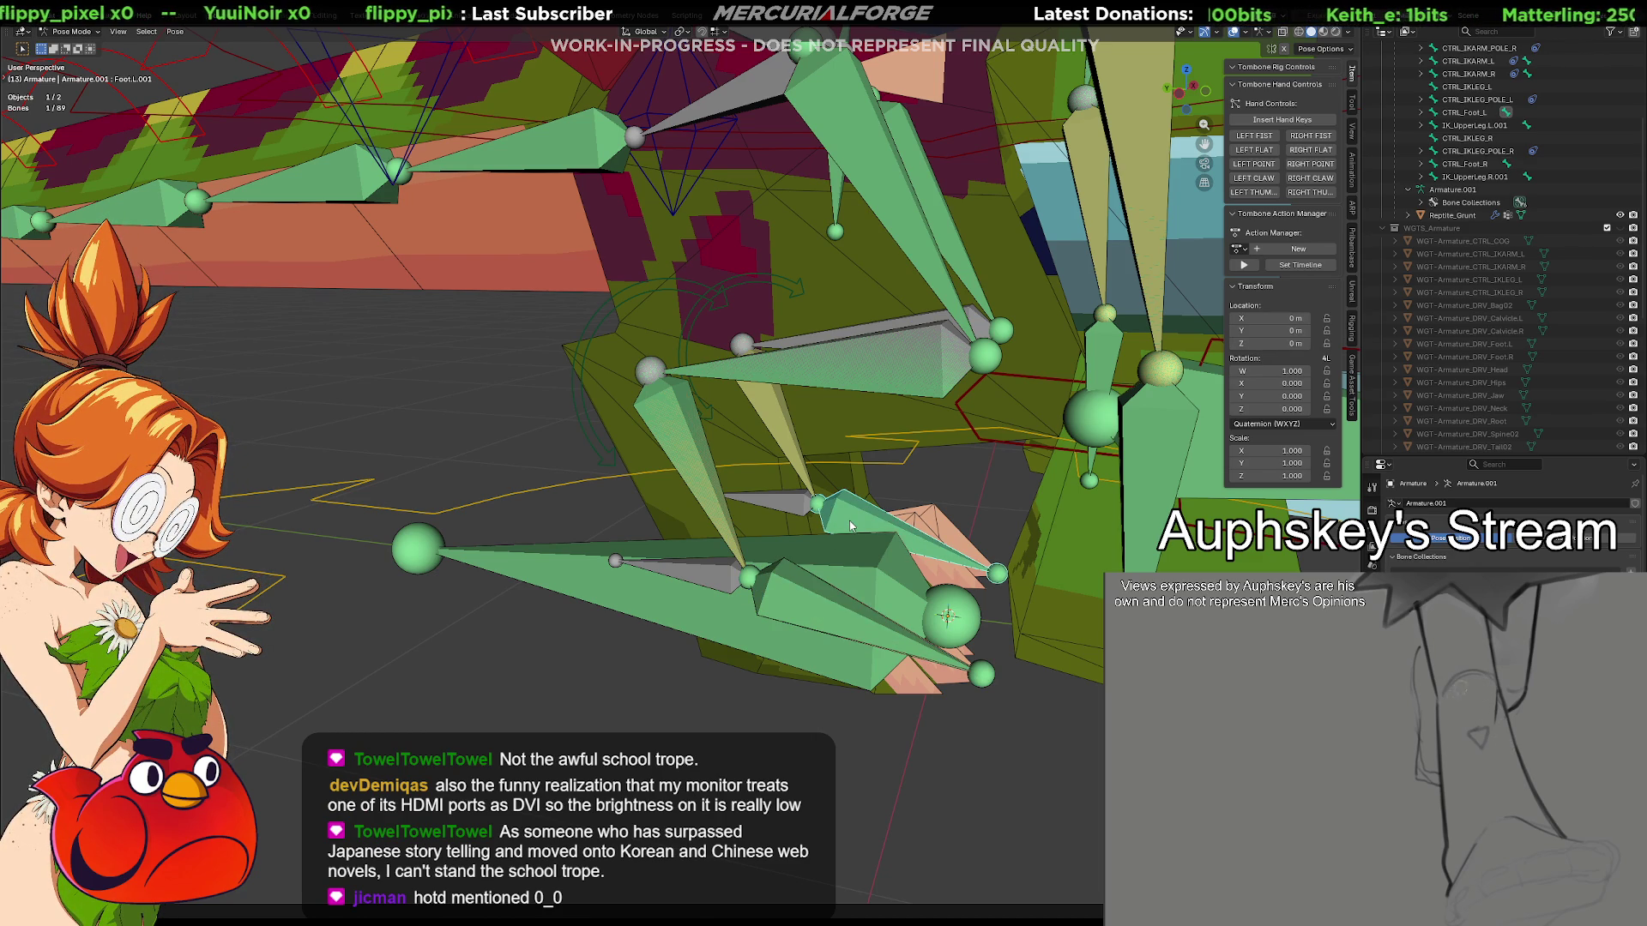
left_click(790, 445)
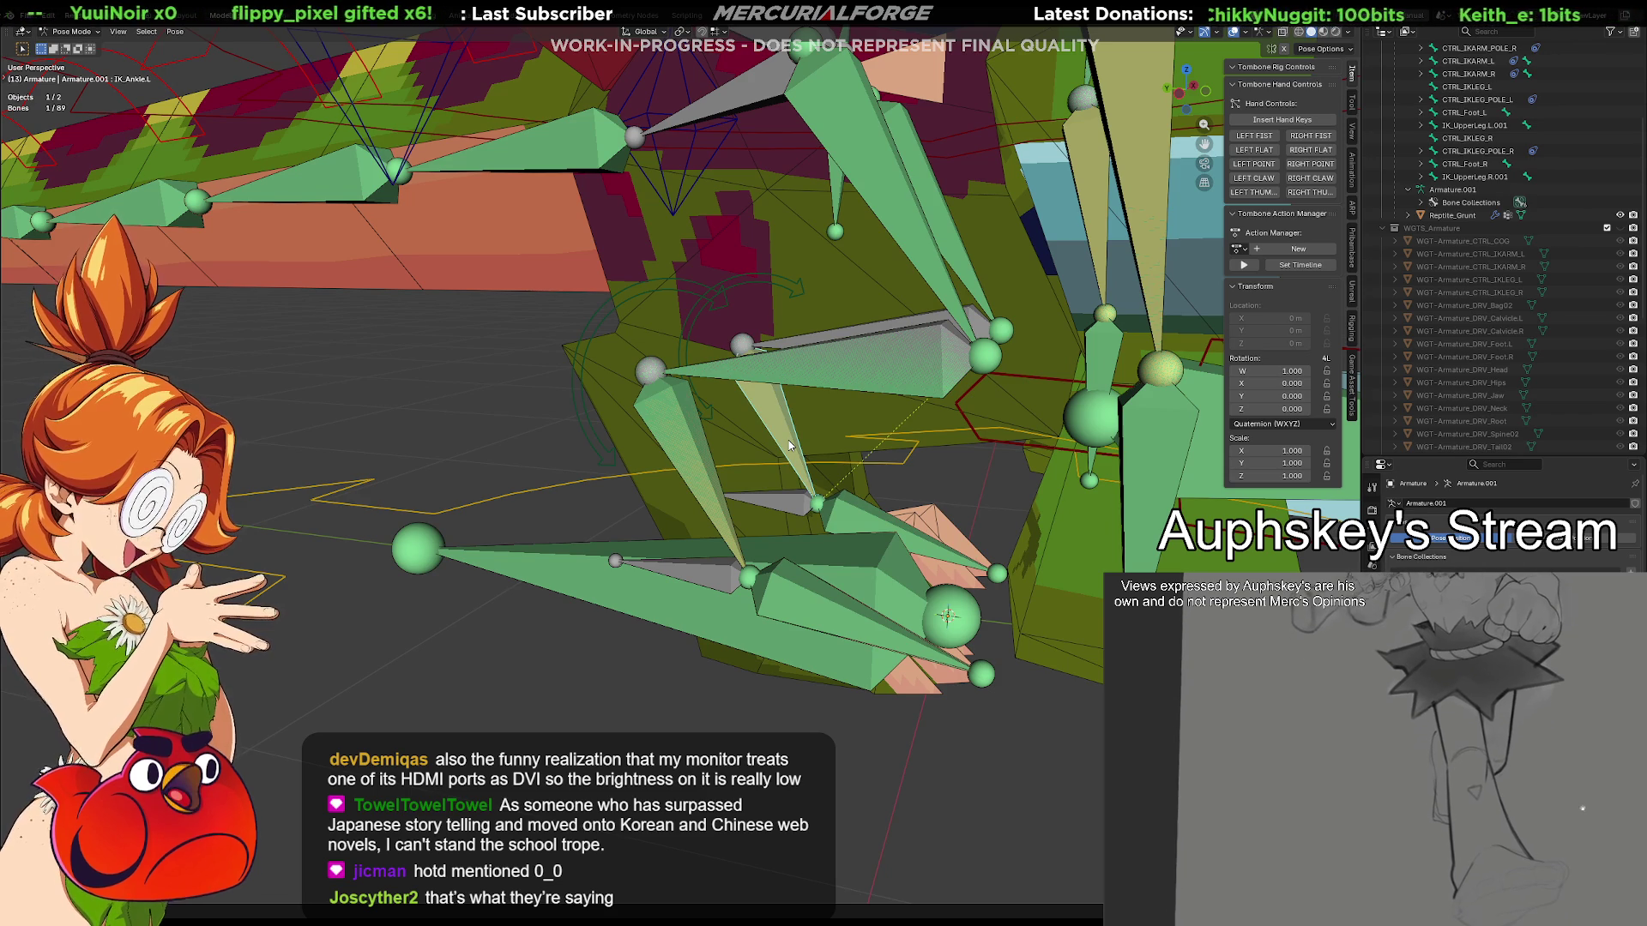
Rename the duplicated left foot bone to IK_Foot.L
left_click(850, 517)
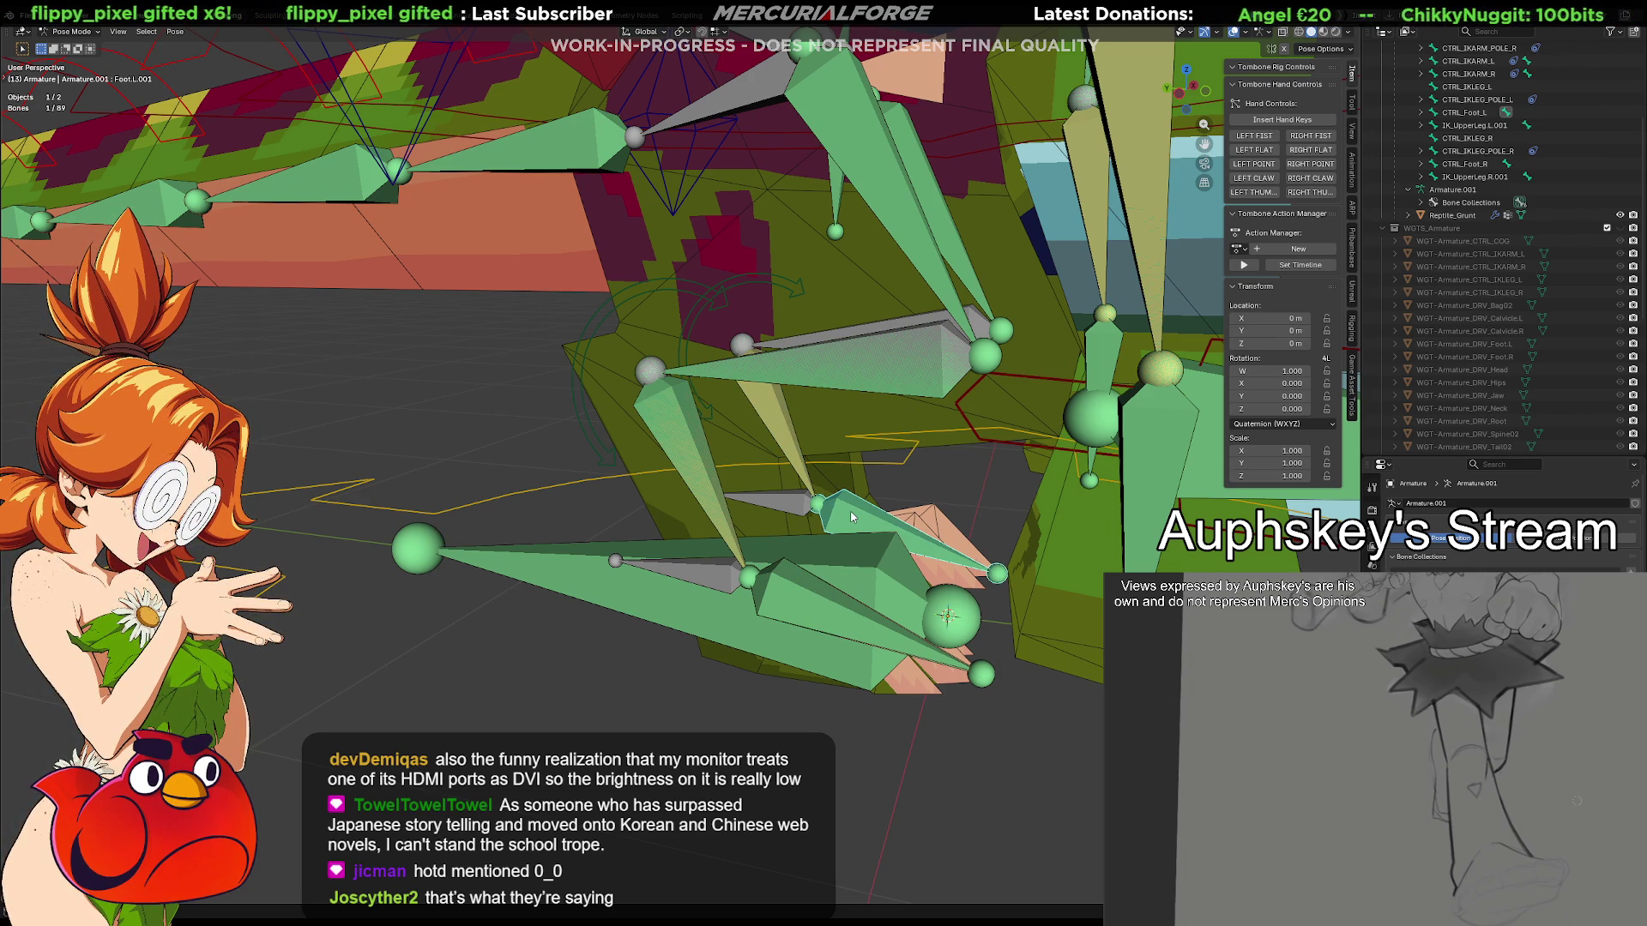
key("F2")
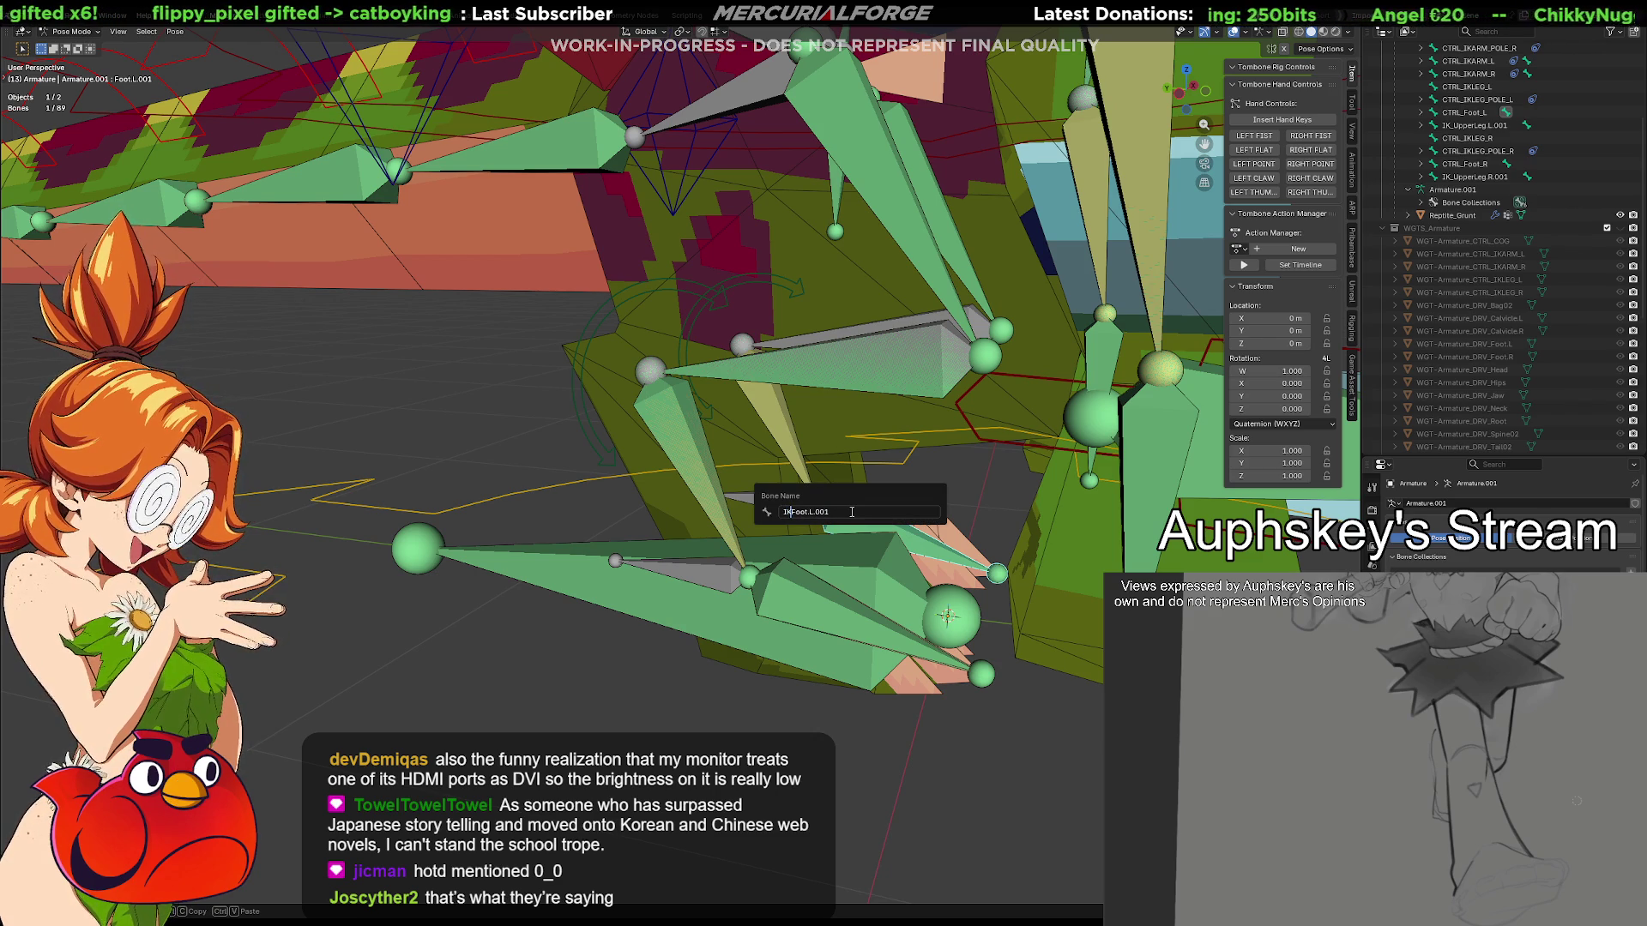
type("K_")
key("End")
key("BackSpace")
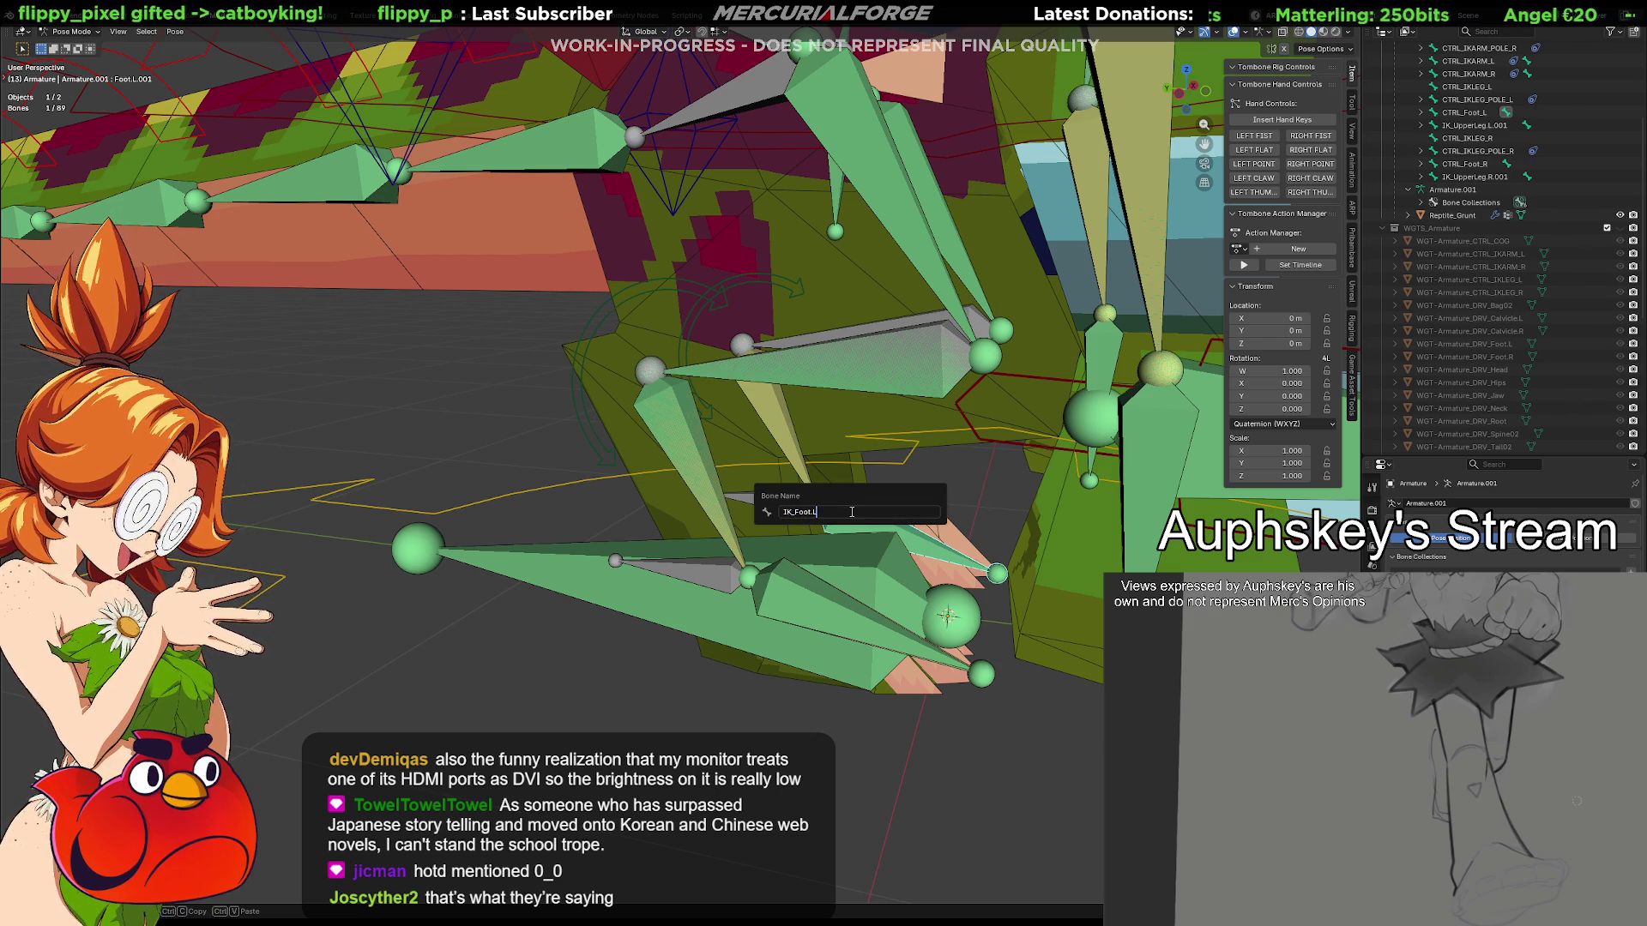
key("Return")
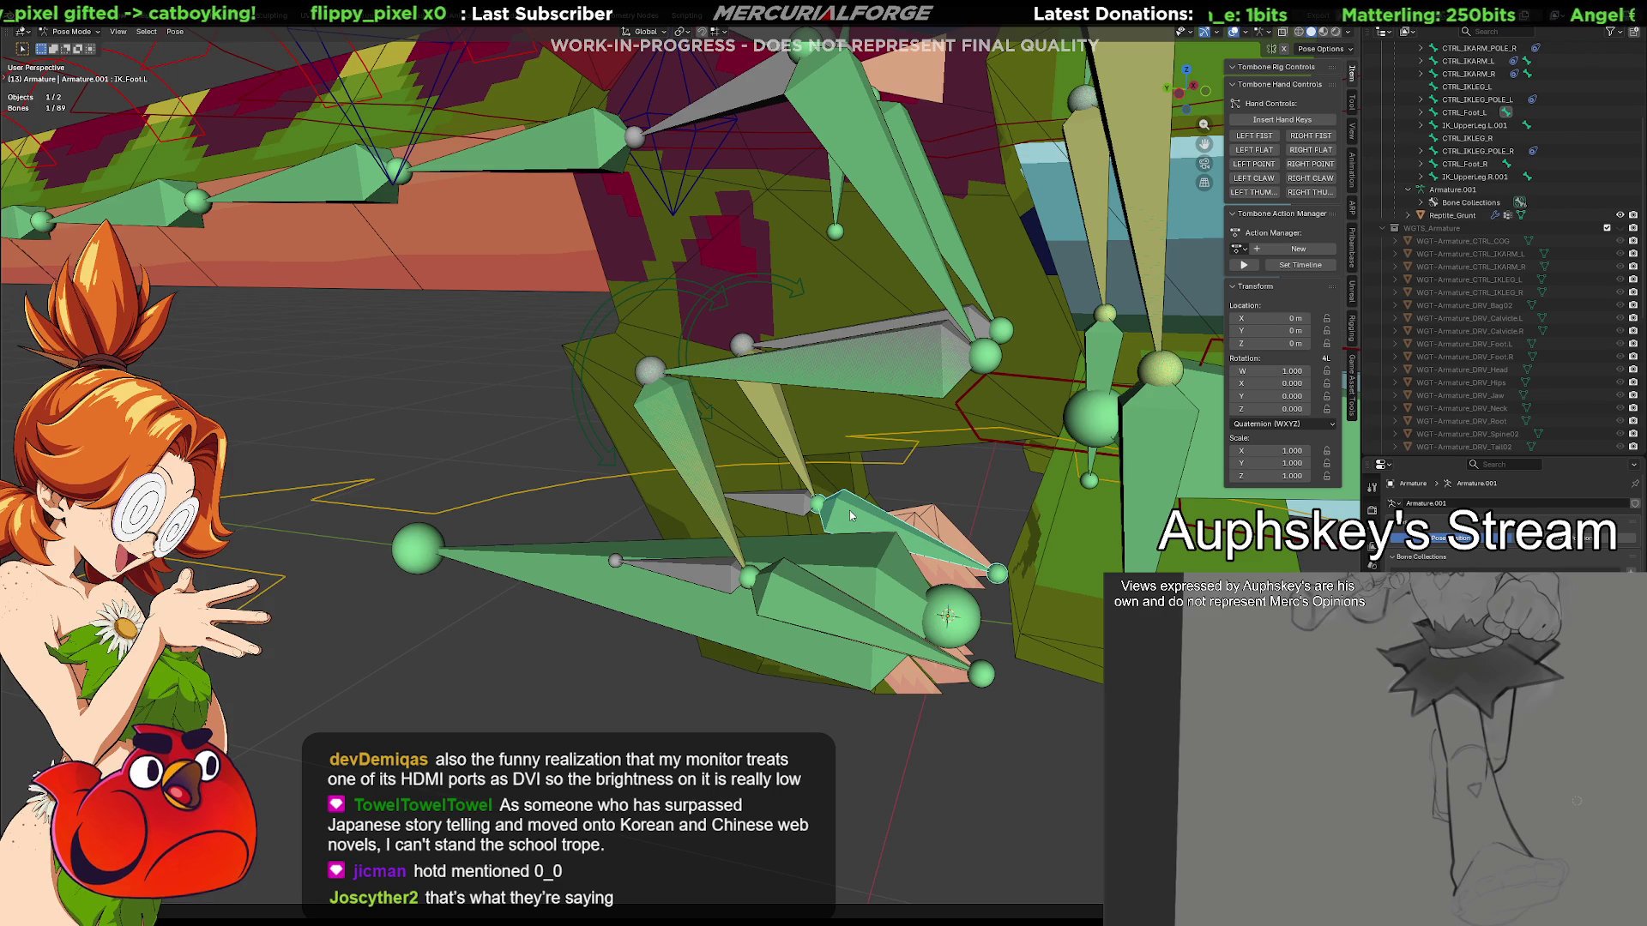
left_click(873, 505)
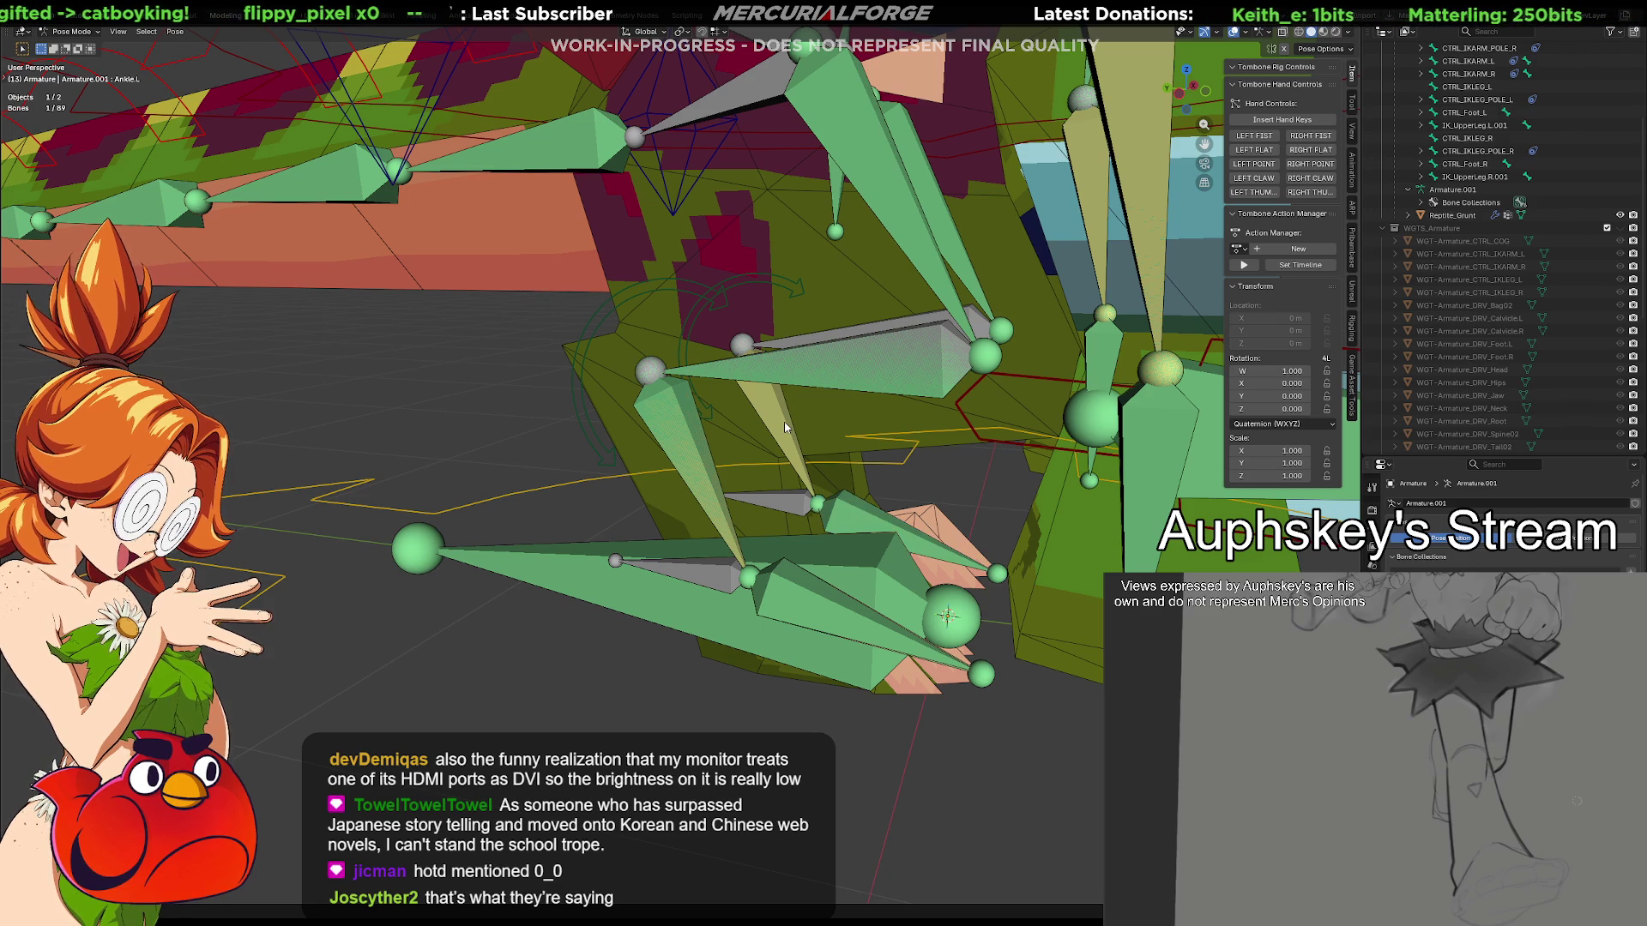
Rename the duplicated right foot bone Foot.R.001 to IK_Foot.R
left_click(846, 518)
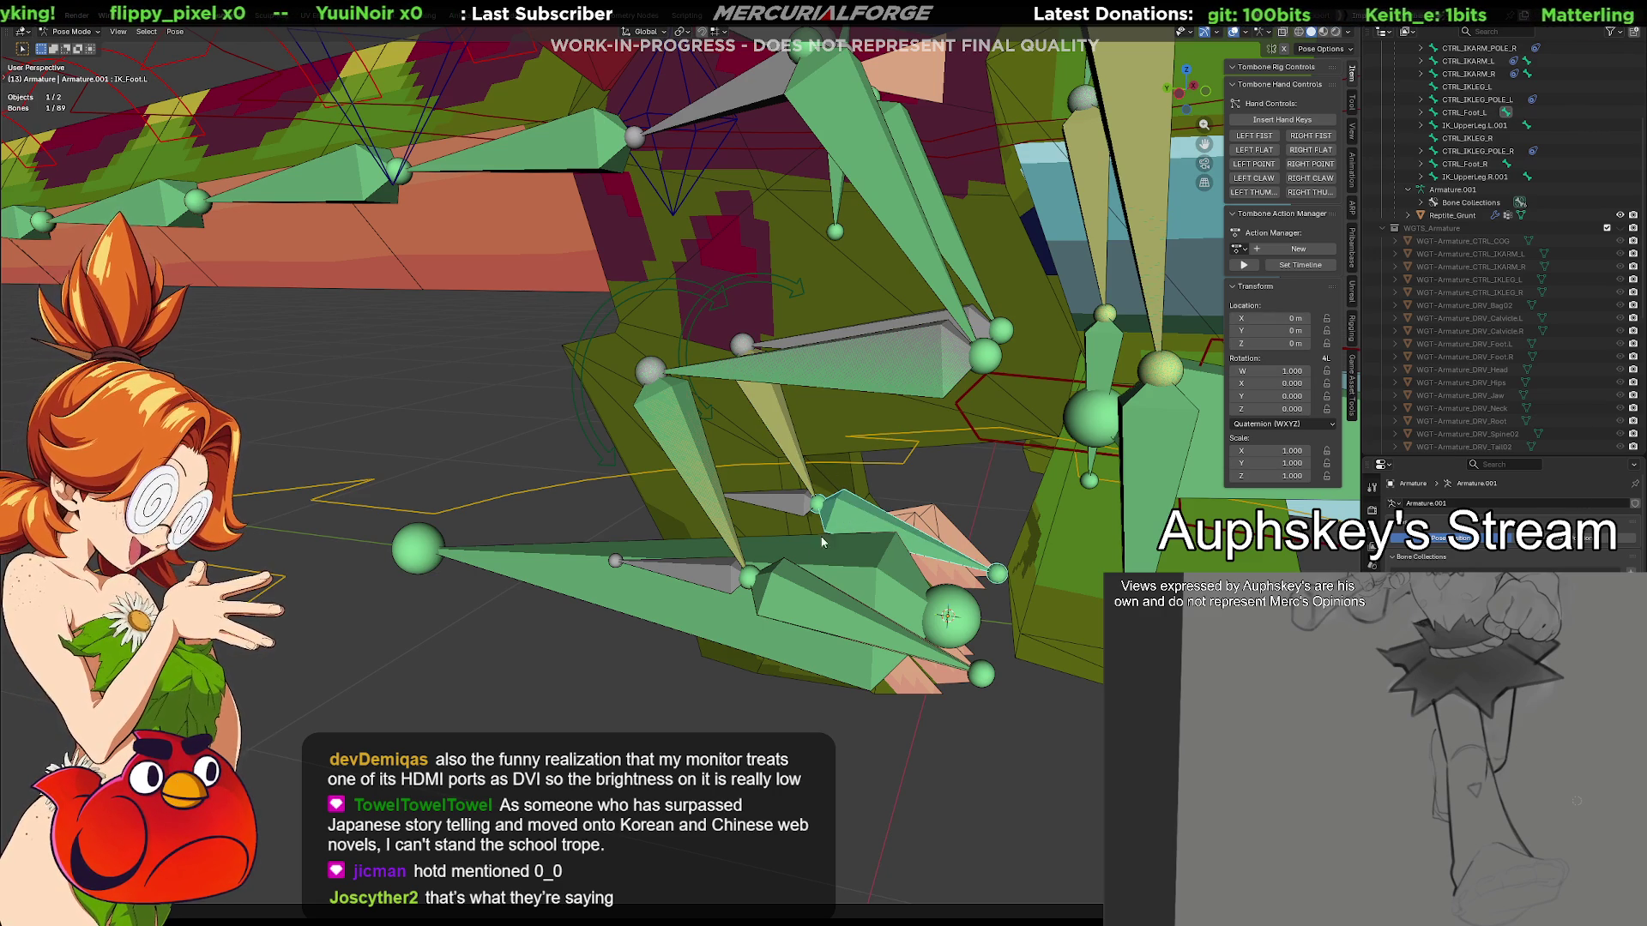
left_click(788, 595)
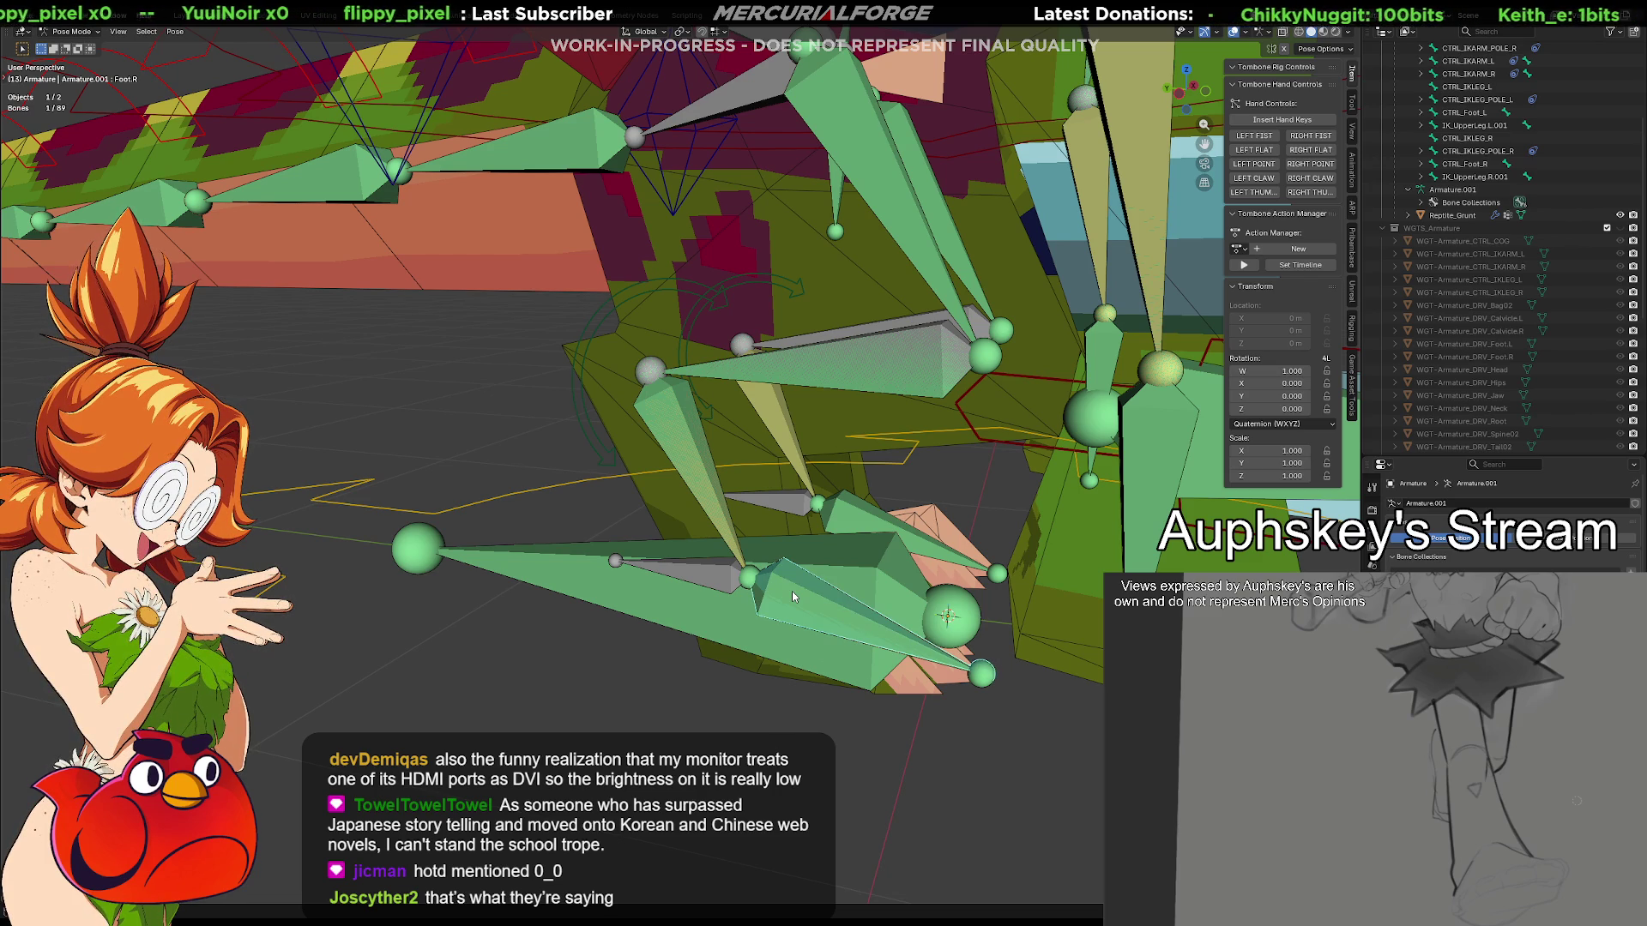
left_click(796, 591)
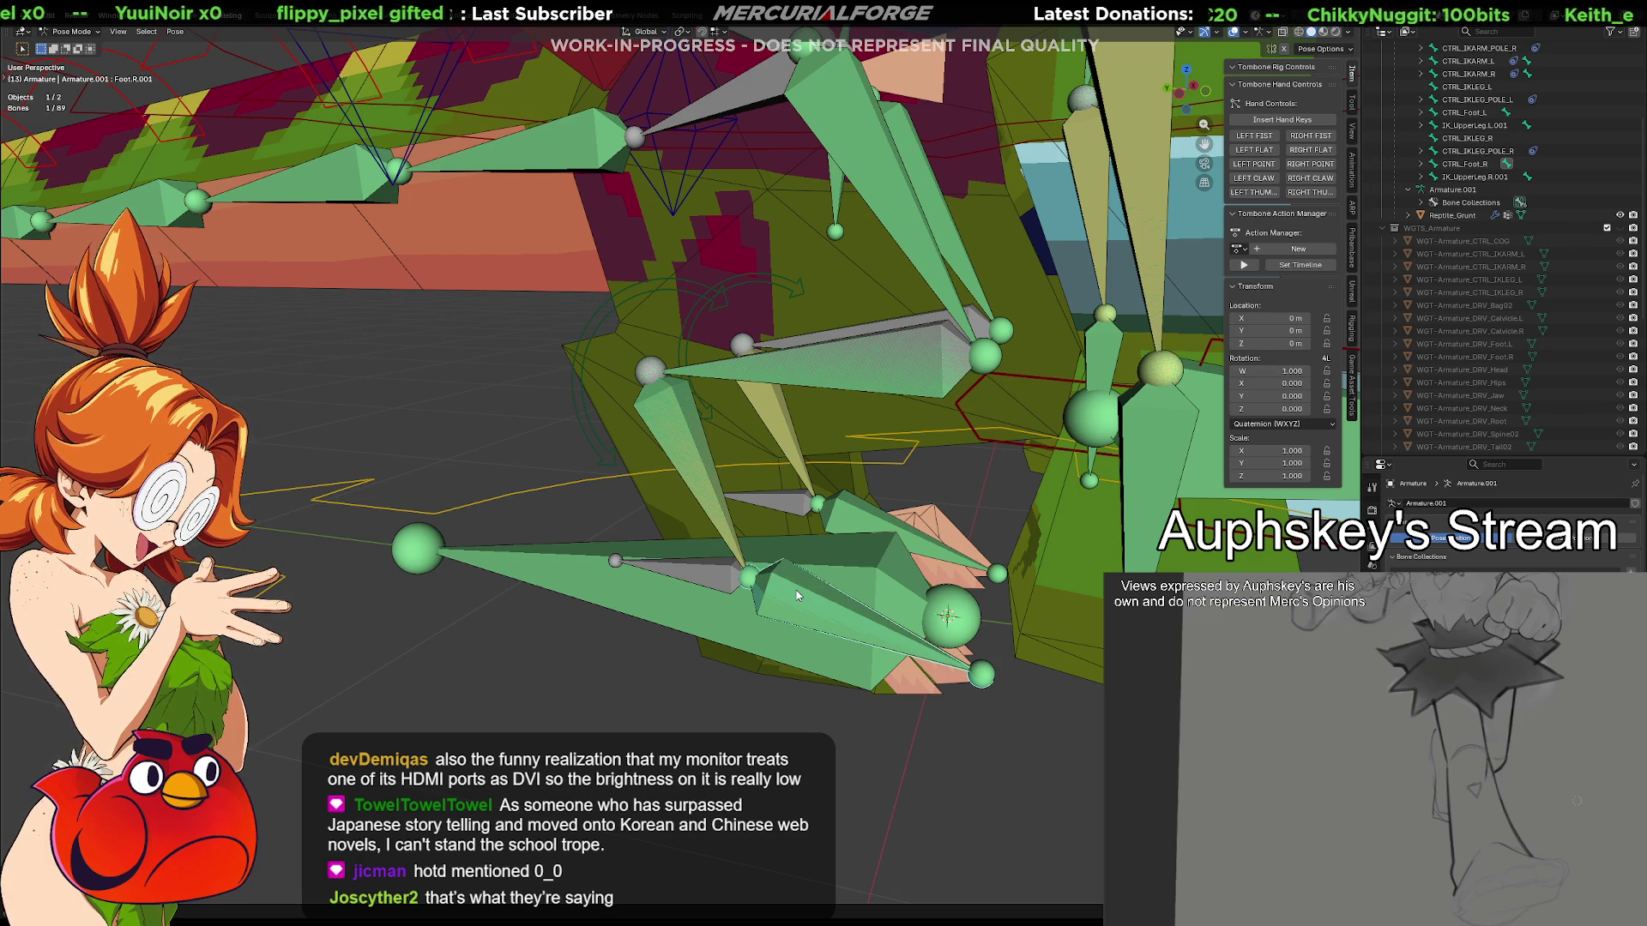
key("F2")
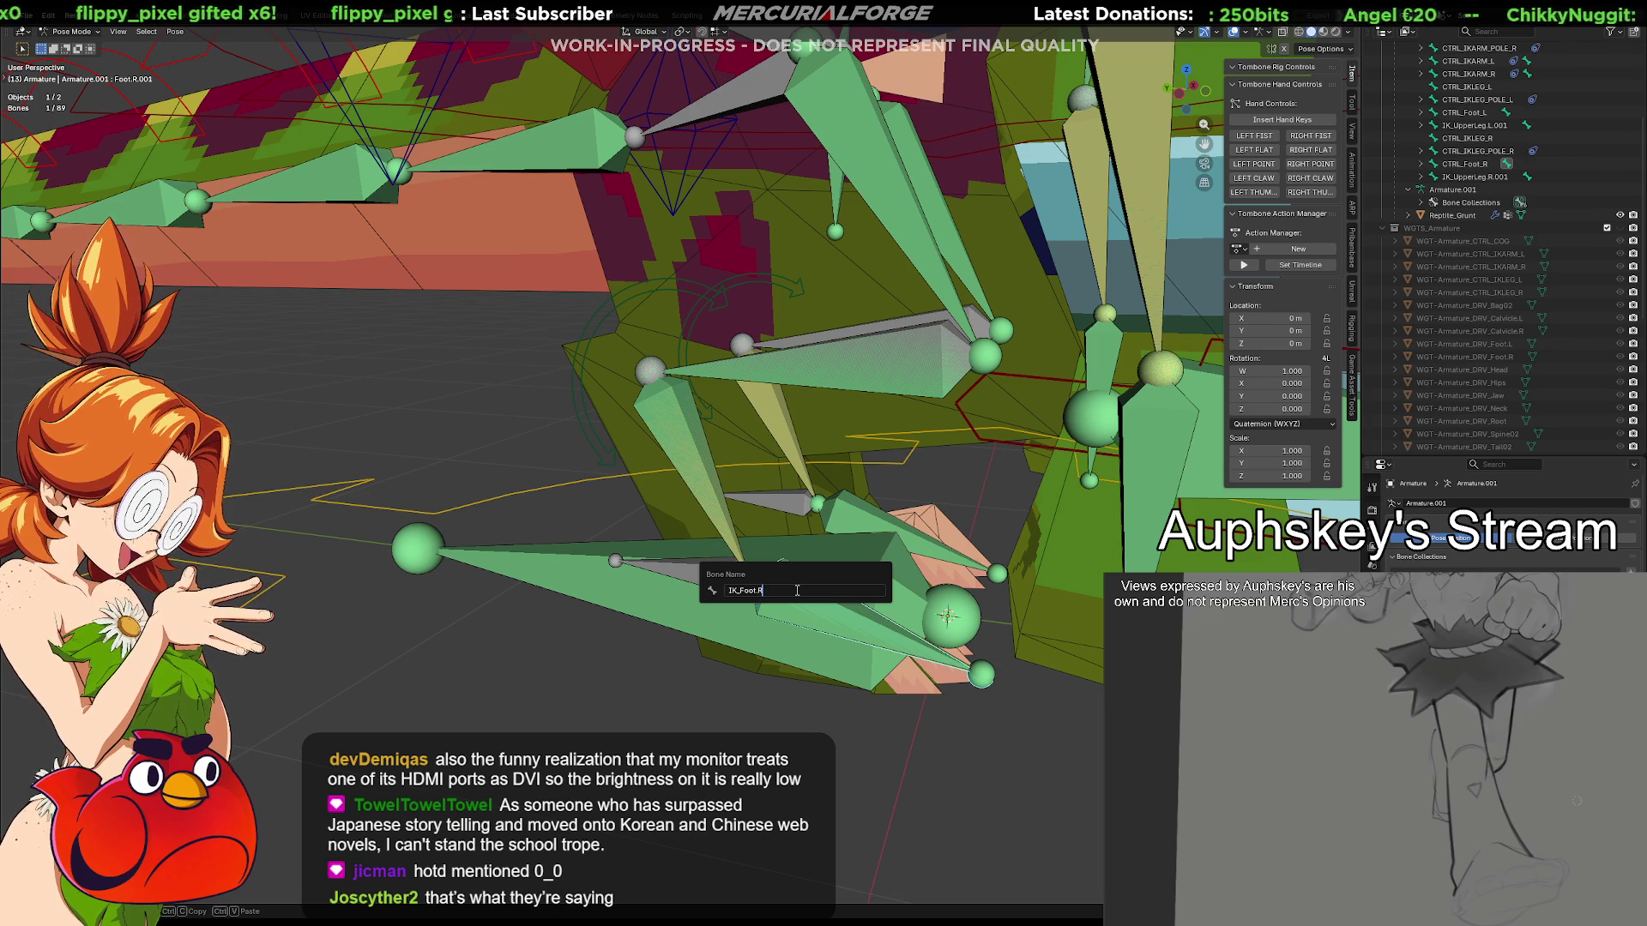
key("Return")
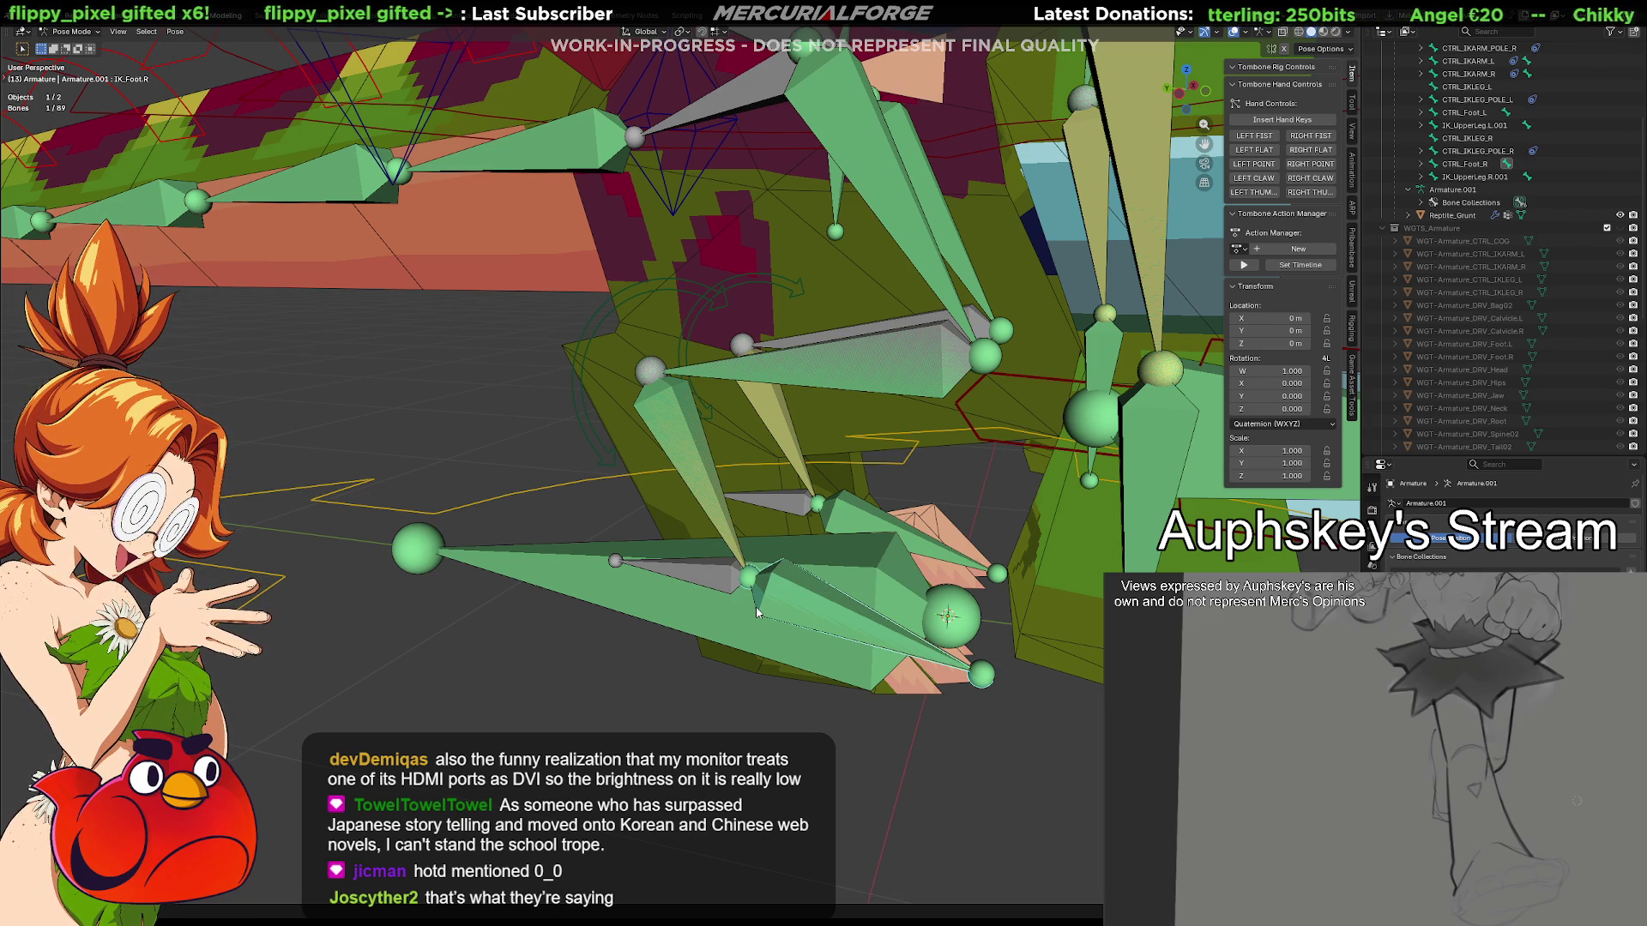
left_click(723, 586)
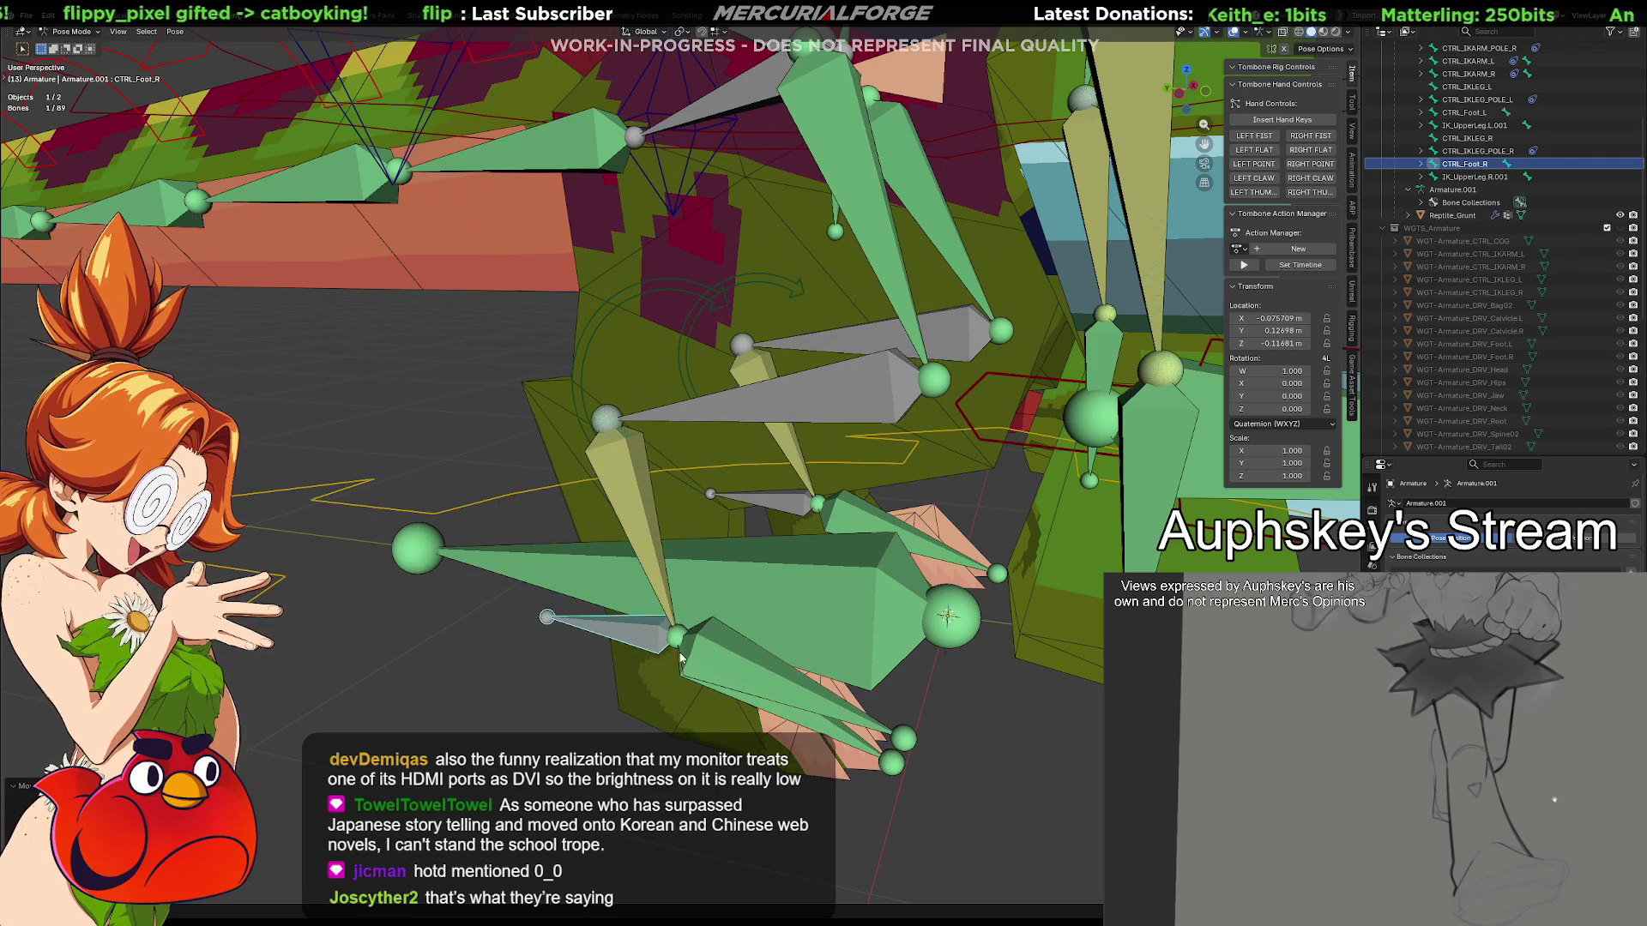
Give Foot.R a Copy Transforms constraint targeting IK_Foot.R
key("Escape")
mouse_move(648, 647)
middle_mouse_down()
mouse_move(748, 624)
mouse_move(610, 541)
middle_mouse_up()
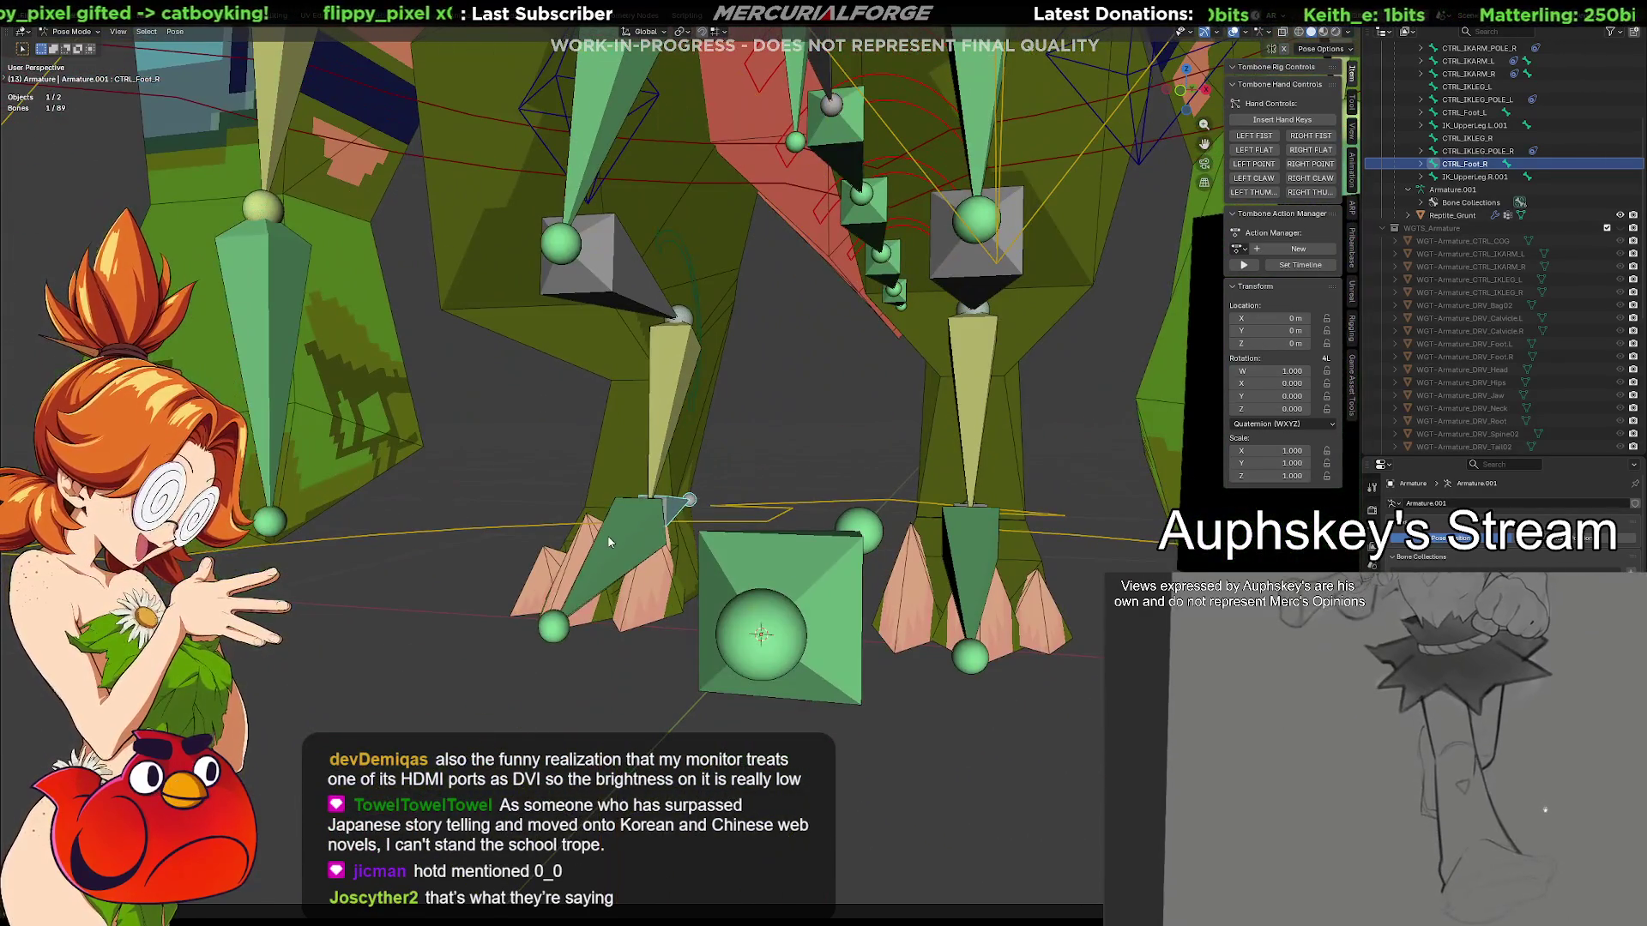
left_click(610, 541)
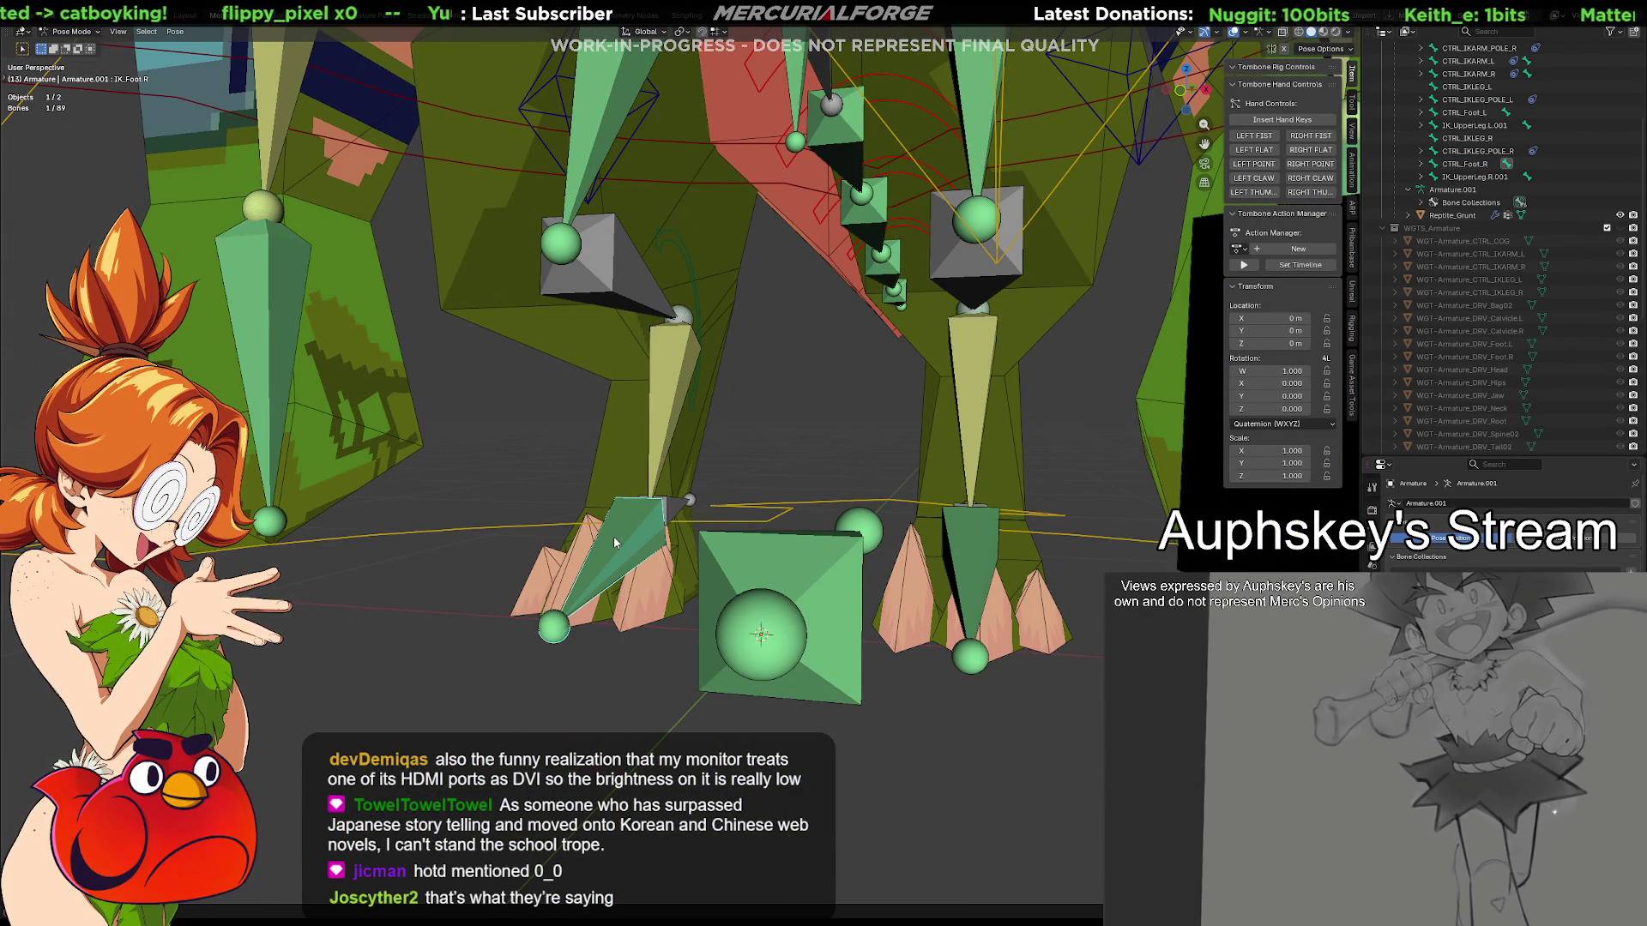
left_click(614, 536, "shift")
key("ctrl+shift+c")
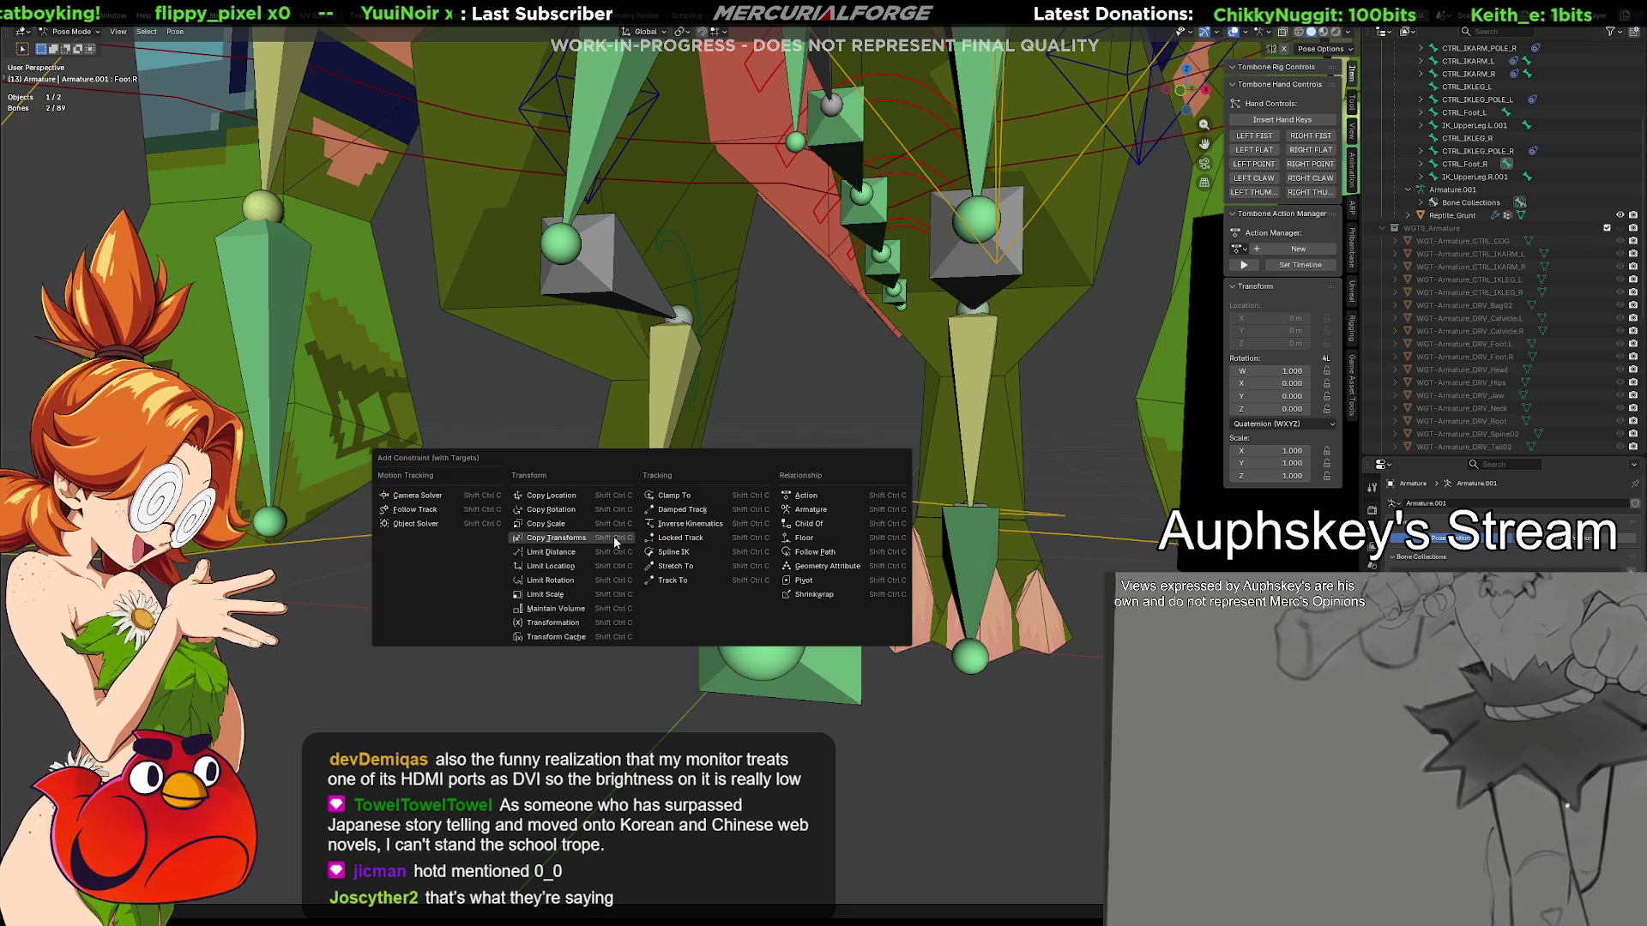
left_click(614, 538)
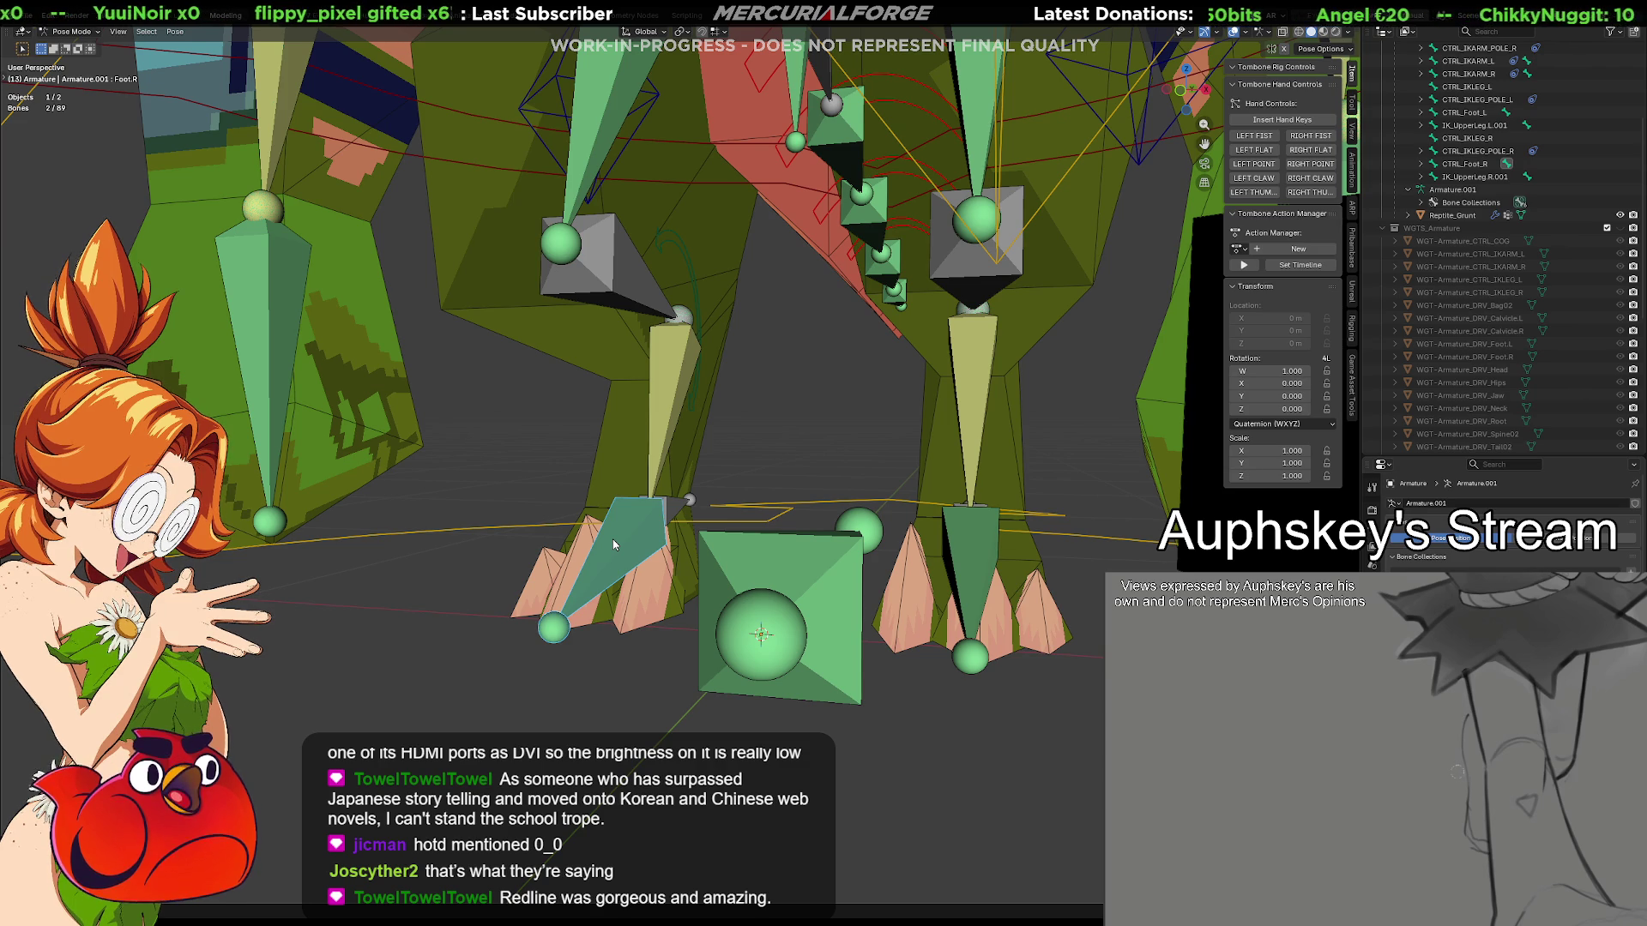
mouse_move(611, 528)
middle_mouse_down()
mouse_move(654, 554)
mouse_move(745, 560)
mouse_move(726, 510)
middle_mouse_up()
mouse_move(727, 509)
left_mouse_down()
mouse_move(549, 581)
mouse_move(389, 729)
left_mouse_up()
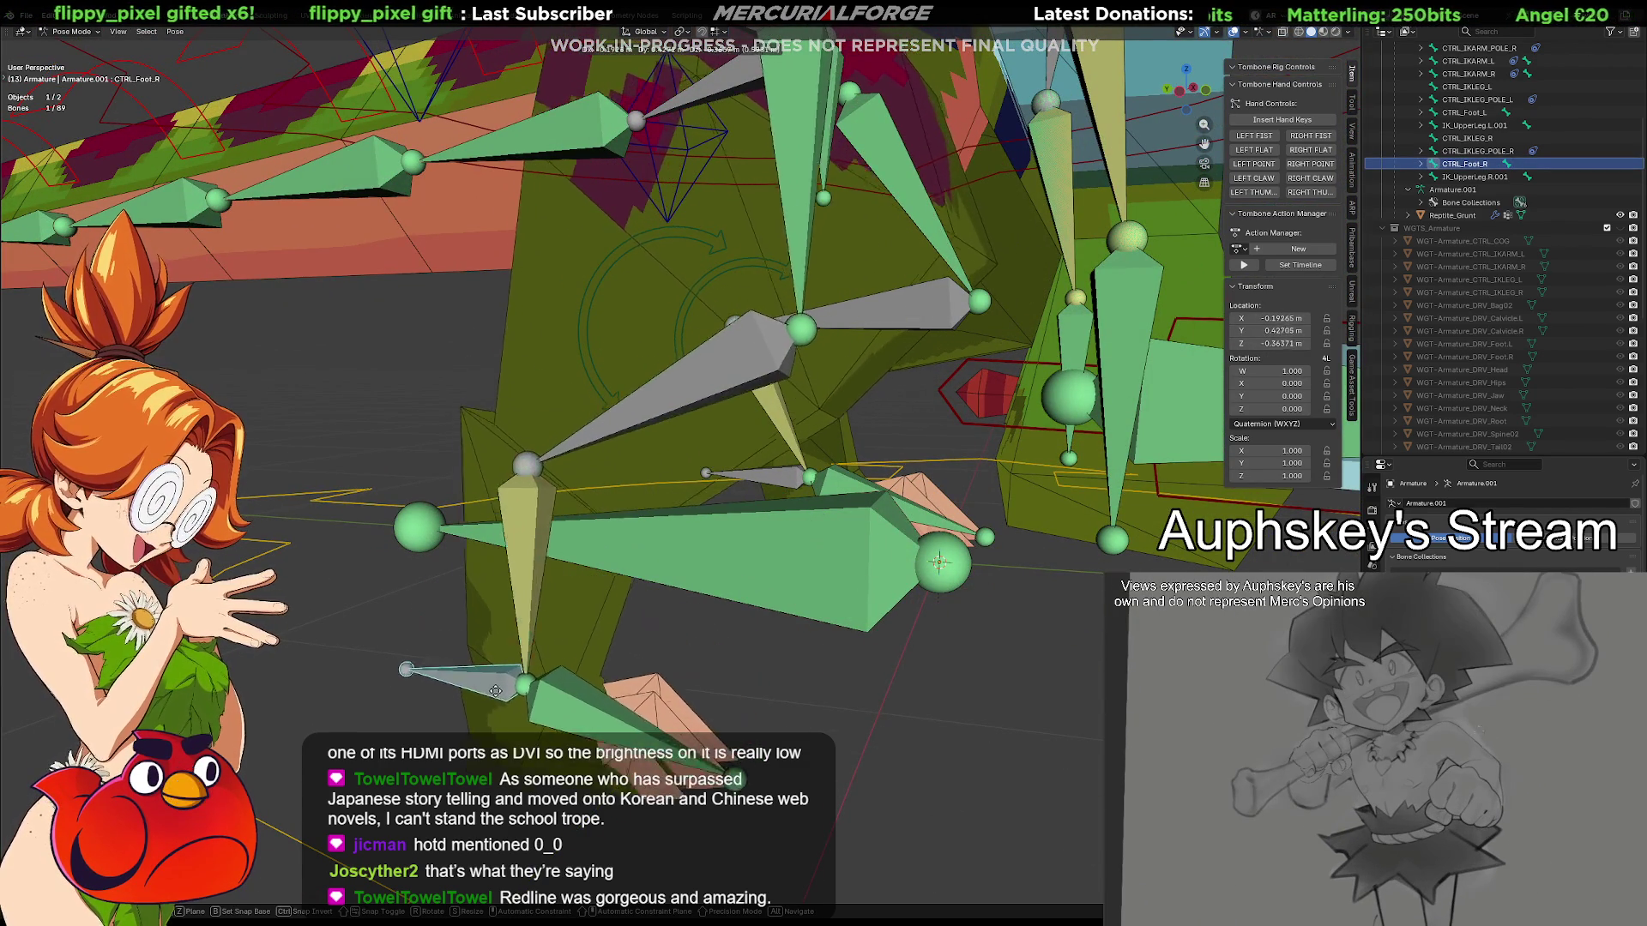
right_click(388, 729)
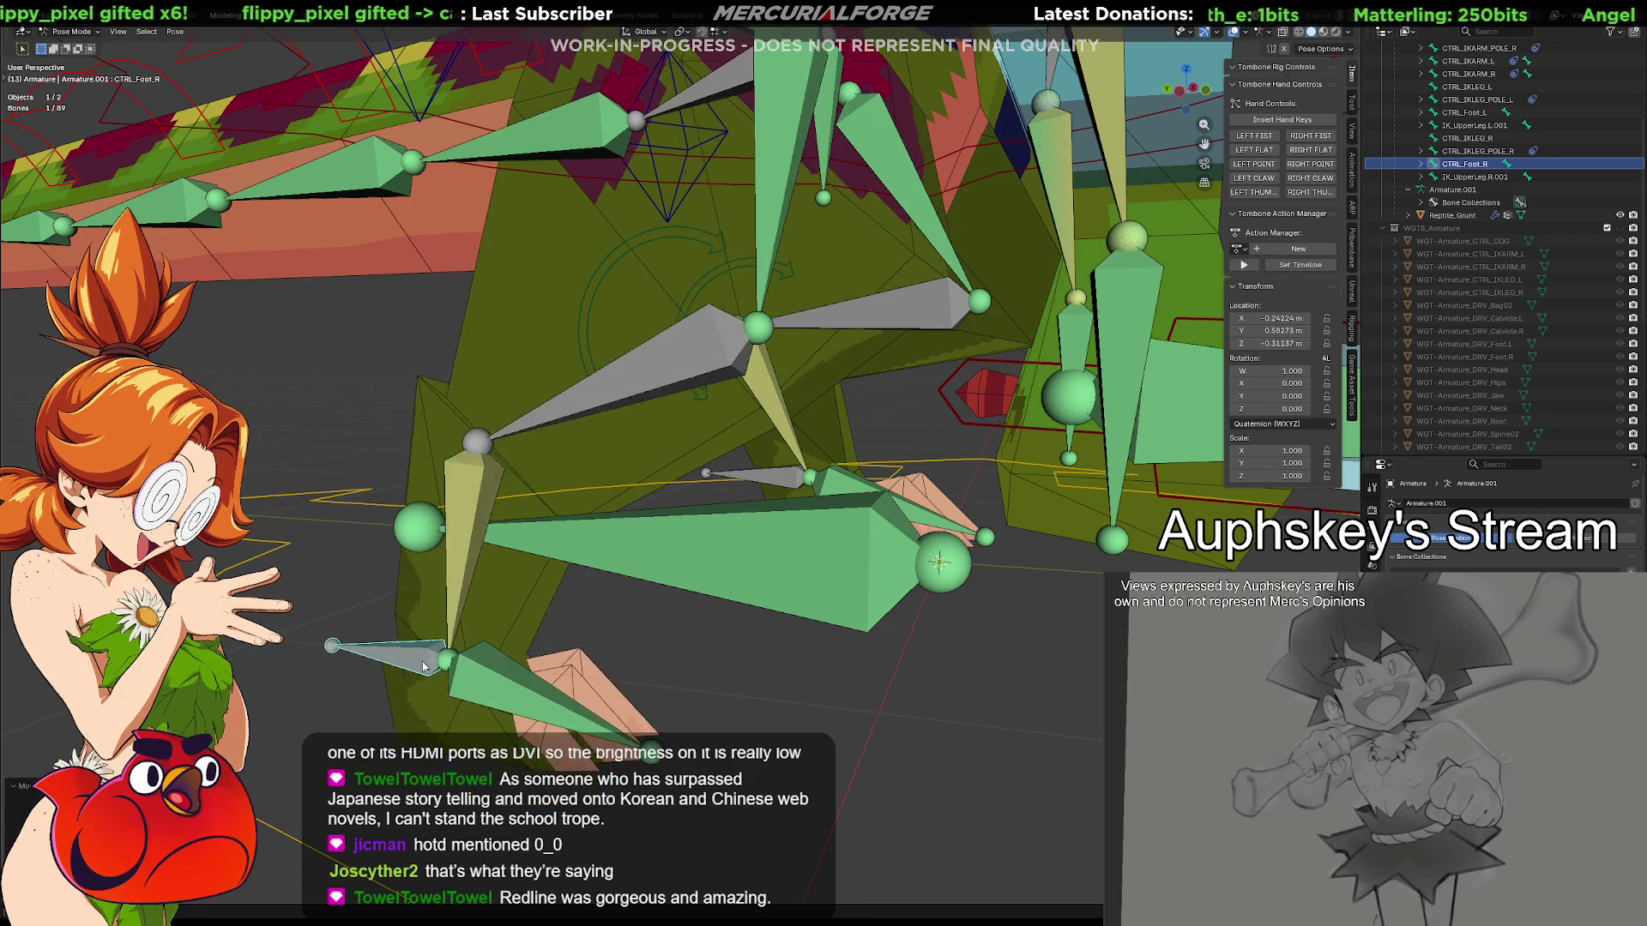
mouse_move(389, 729)
middle_mouse_down()
mouse_move(732, 565)
mouse_move(630, 529)
middle_mouse_up()
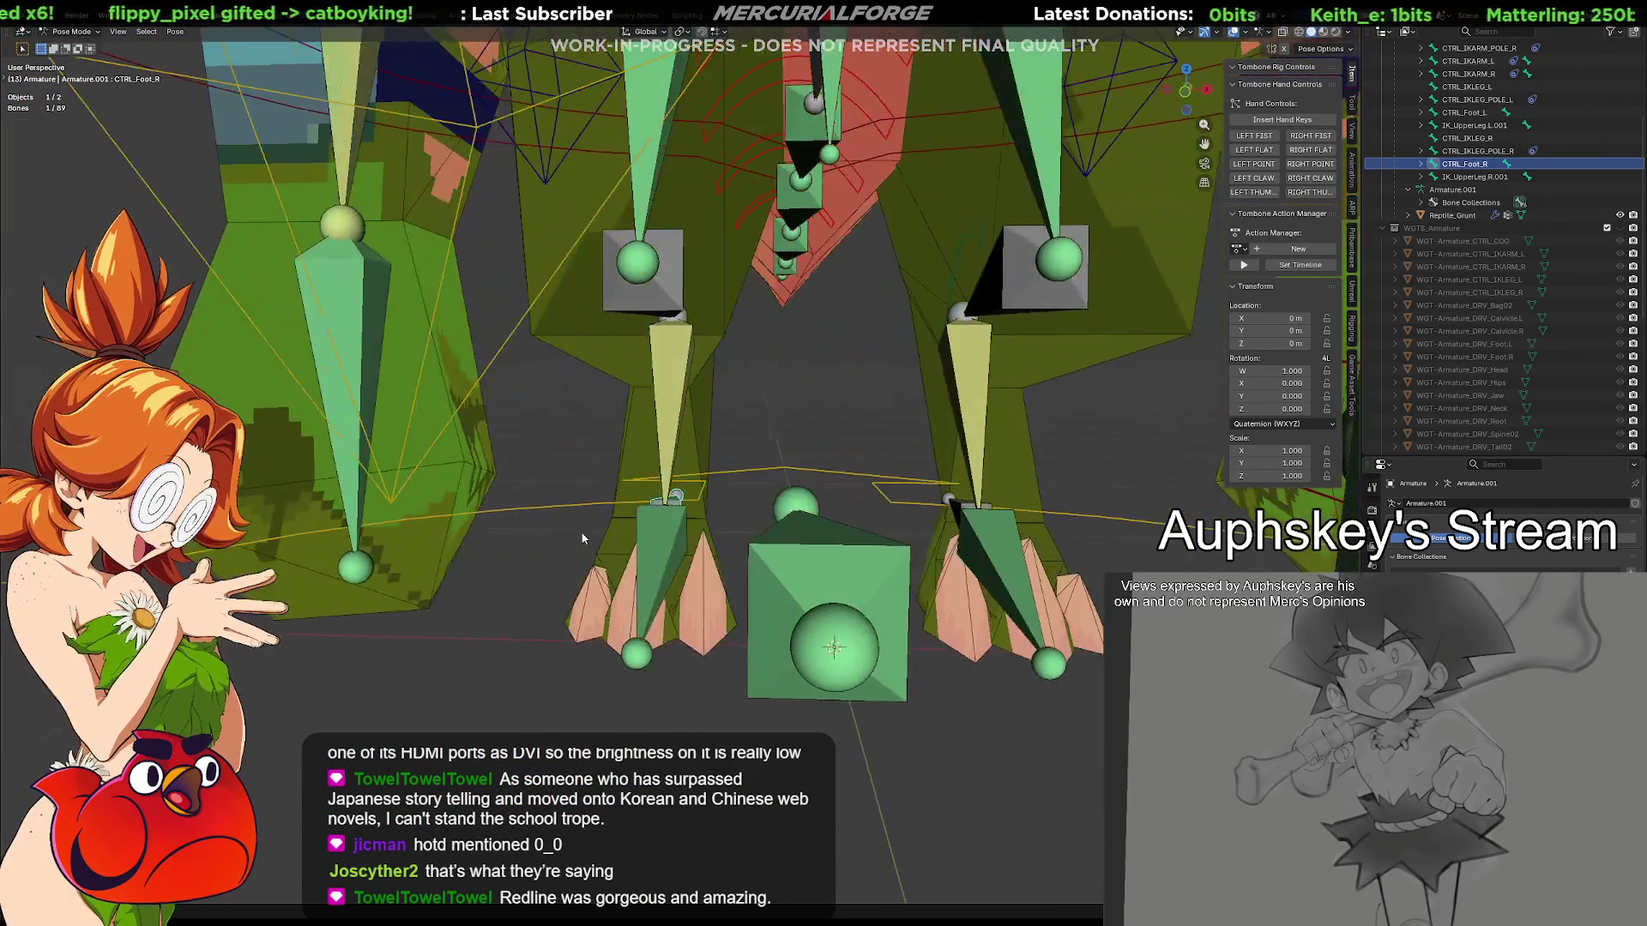
key("g")
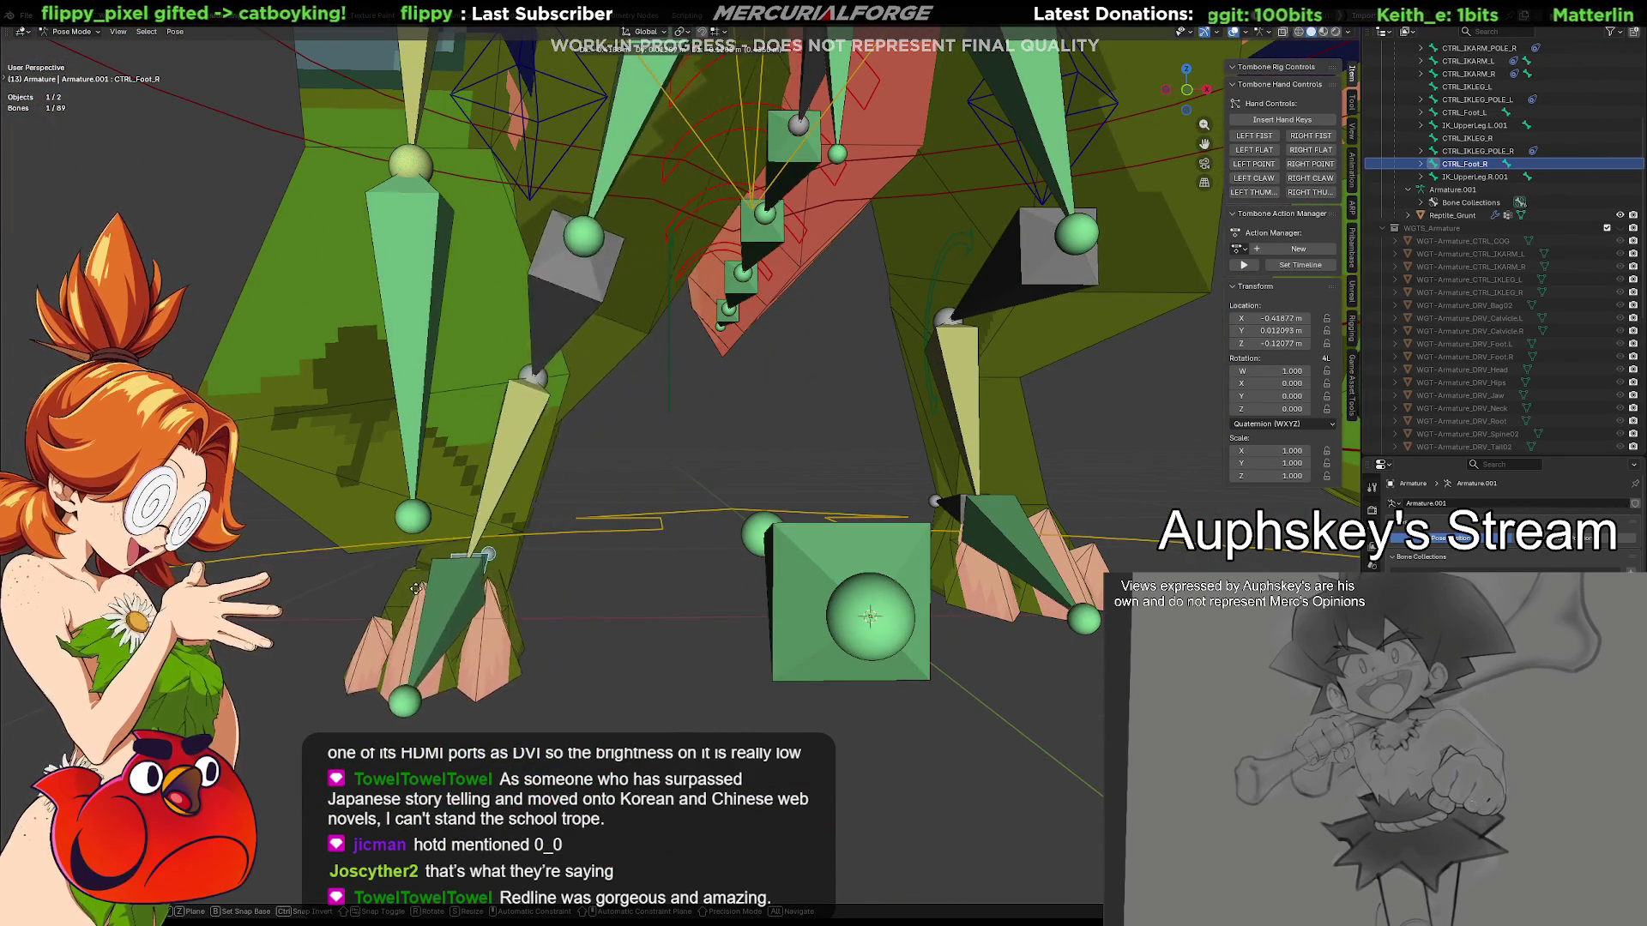
left_click(630, 529)
middle_click_drag(628, 529, 659, 527)
key("alt+g")
mouse_move(950, 596)
middle_mouse_down()
mouse_move(907, 580)
mouse_move(752, 589)
mouse_move(696, 553)
mouse_move(790, 511)
mouse_move(772, 529)
mouse_move(777, 570)
mouse_move(805, 566)
middle_mouse_up()
scroll(790, 510, "up", 3)
scroll(777, 571, "up", 2)
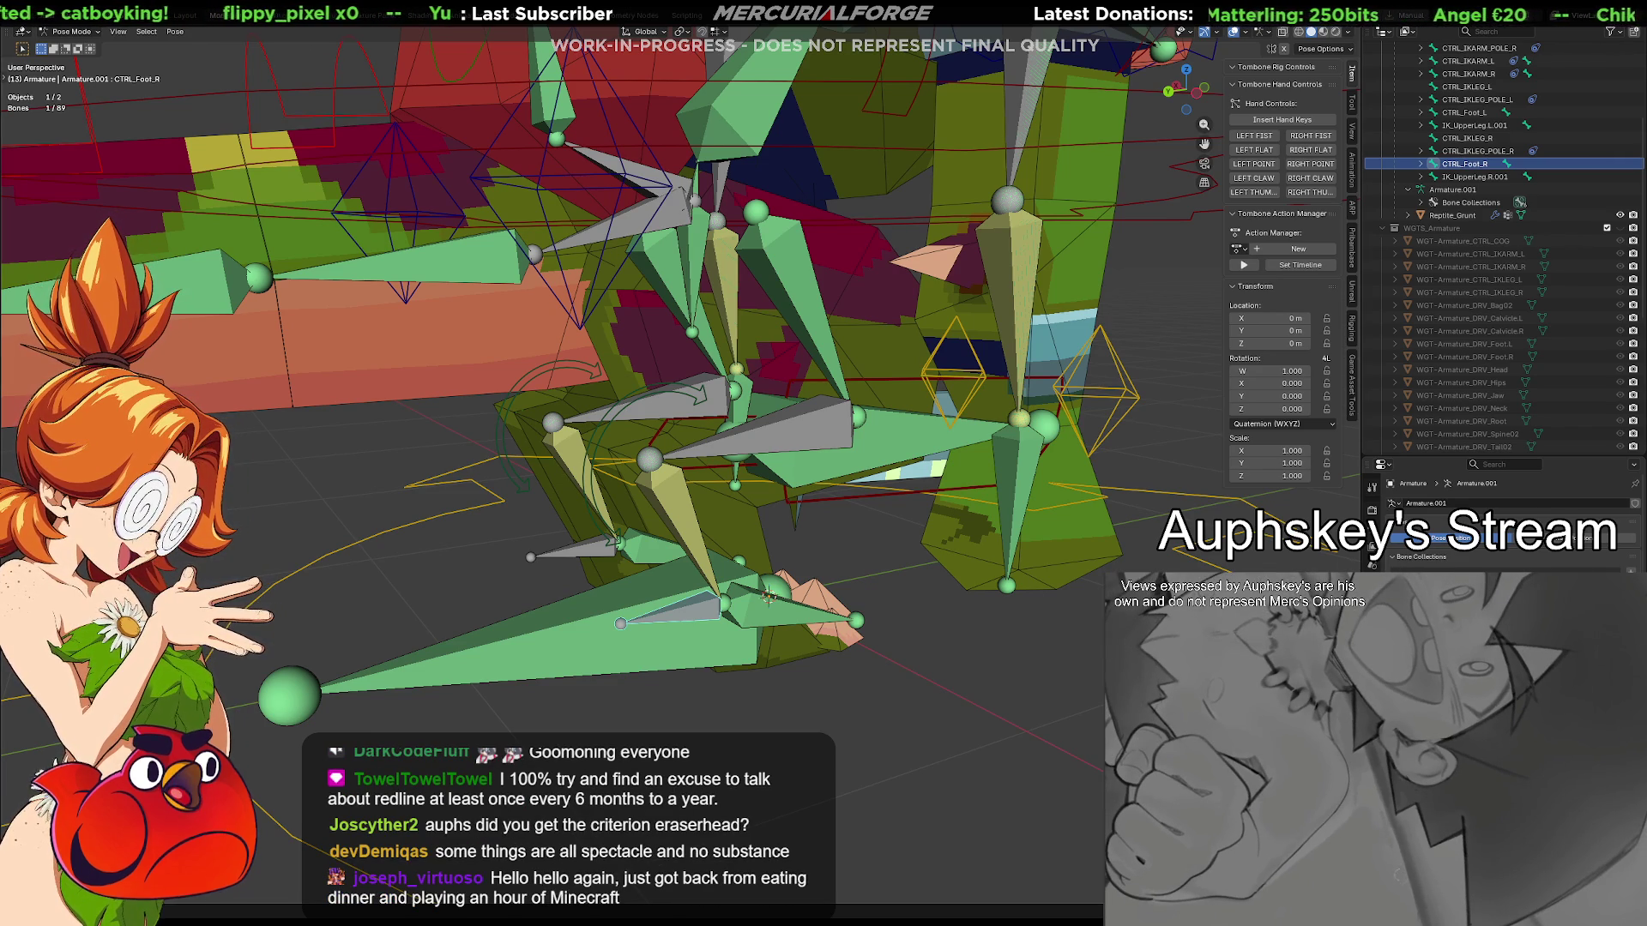
Resize the properties and side editor areas slightly, dismissing the area options menu
mouse_move(765, 596)
middle_mouse_down()
mouse_move(738, 589)
mouse_move(769, 626)
middle_mouse_up()
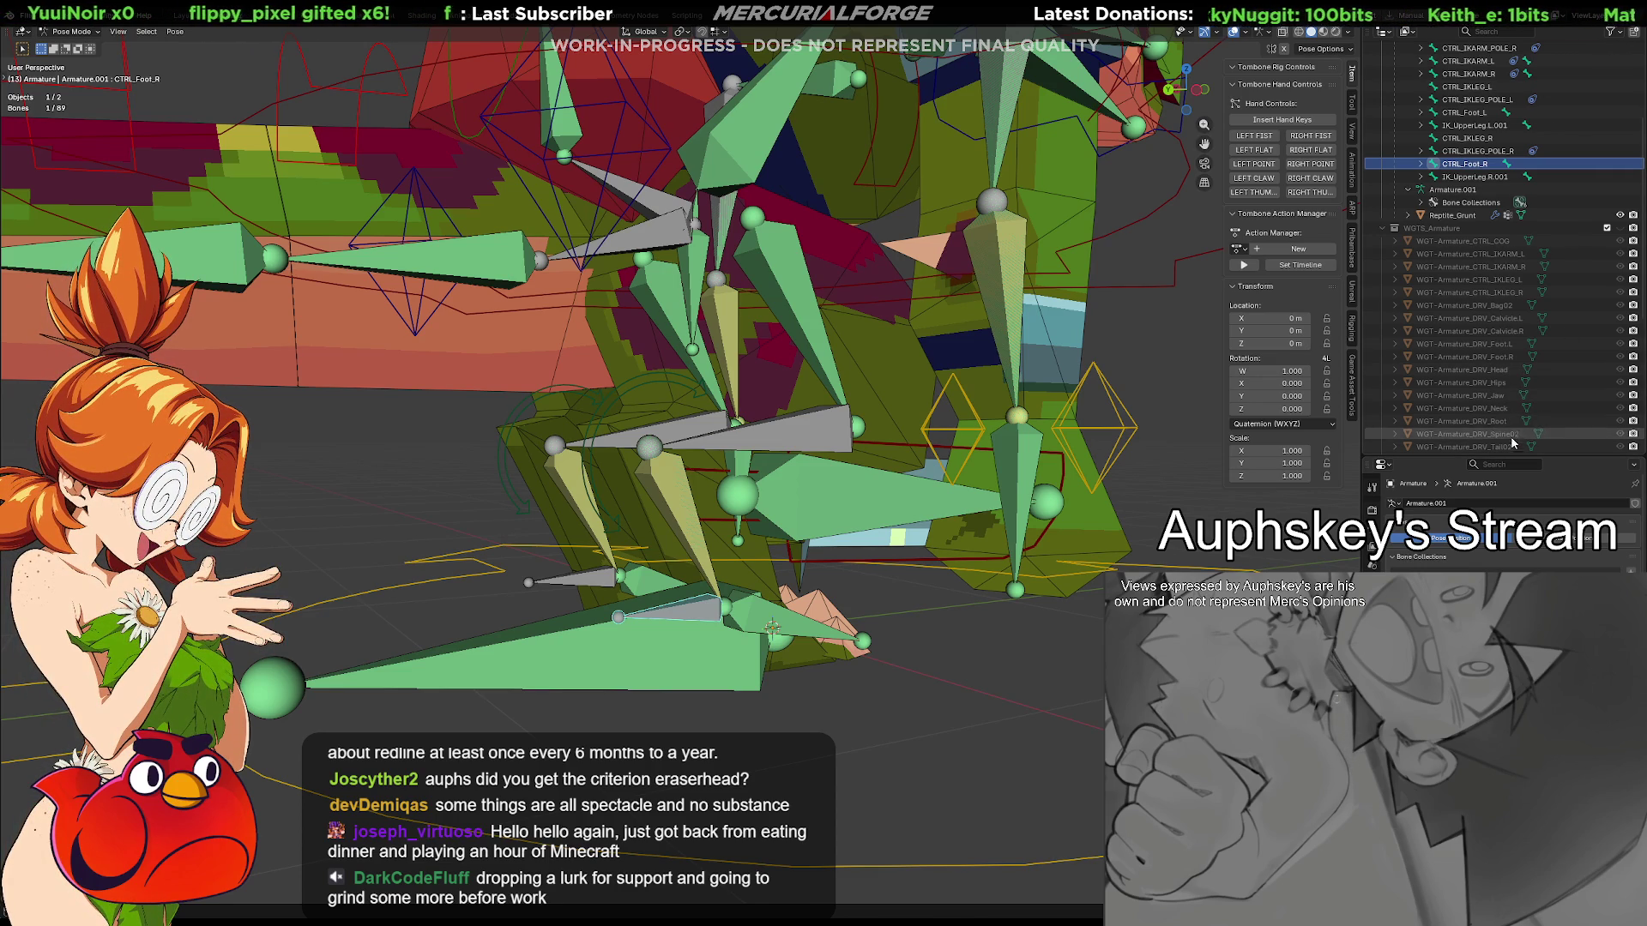
left_click_drag(1515, 453, 1517, 404)
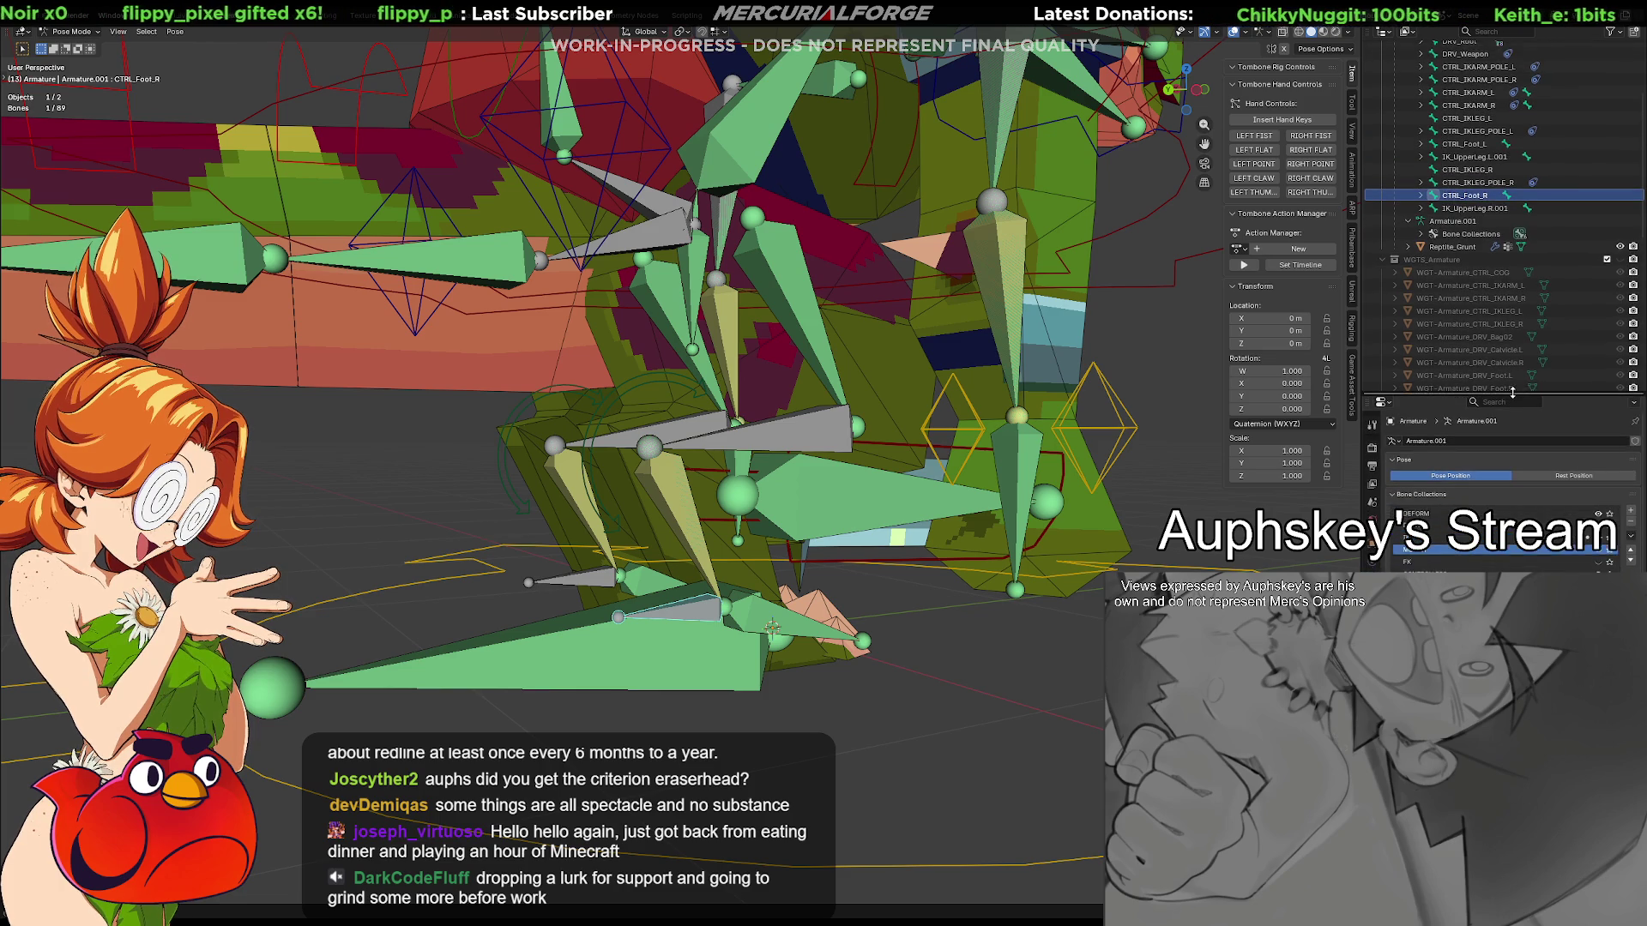
right_click(1518, 415)
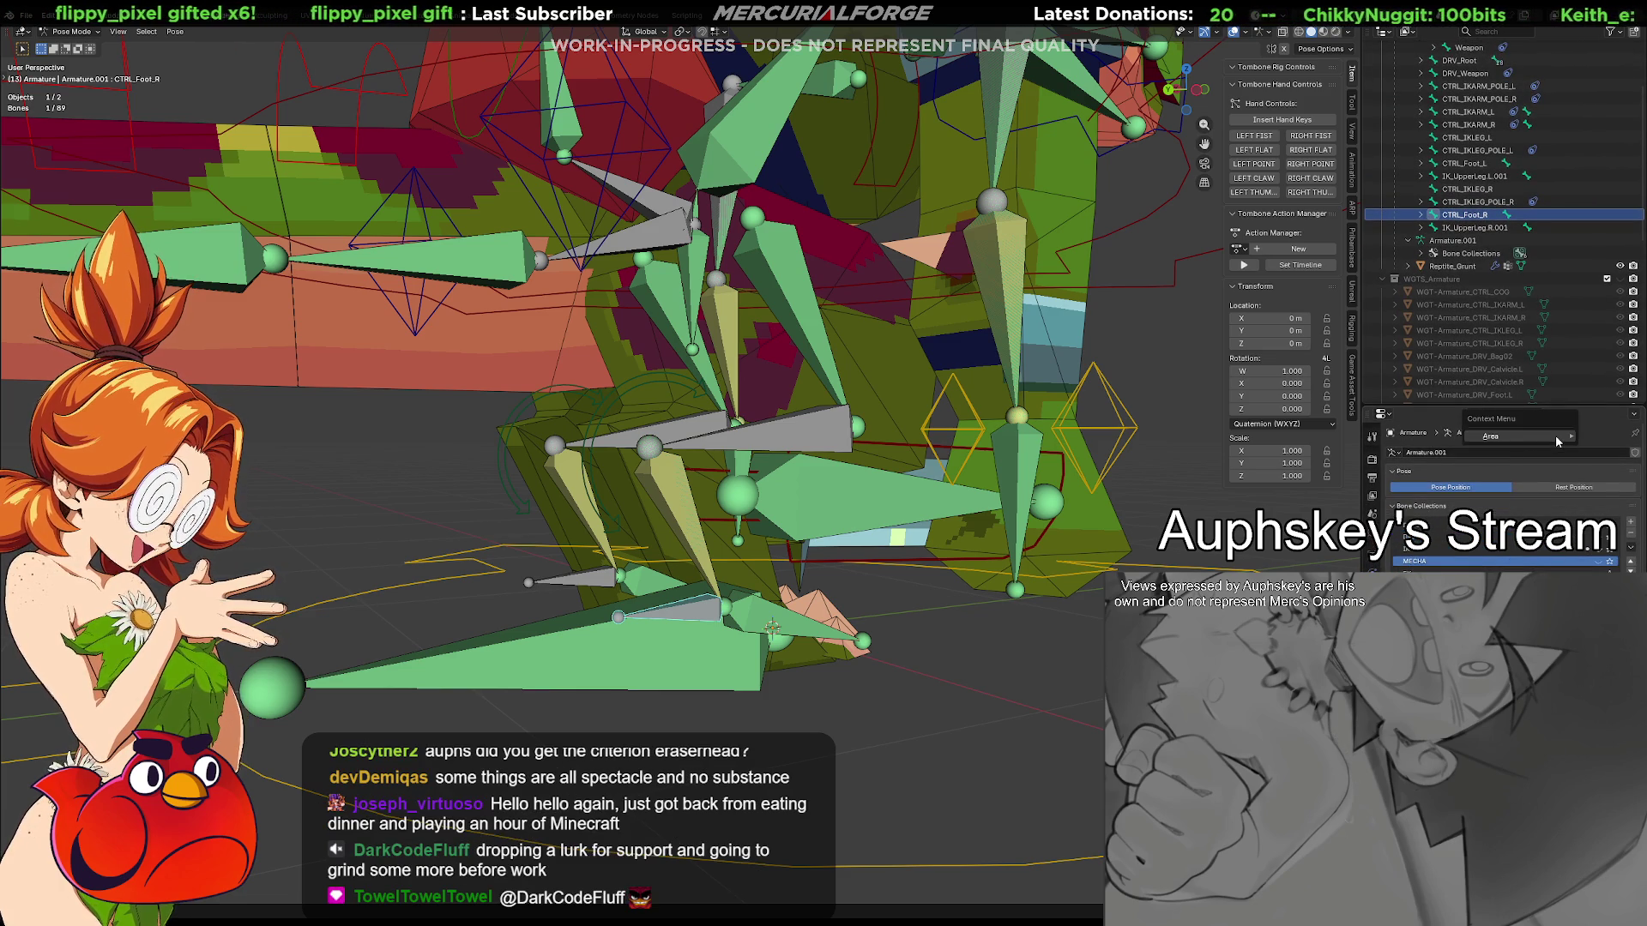
key("Escape")
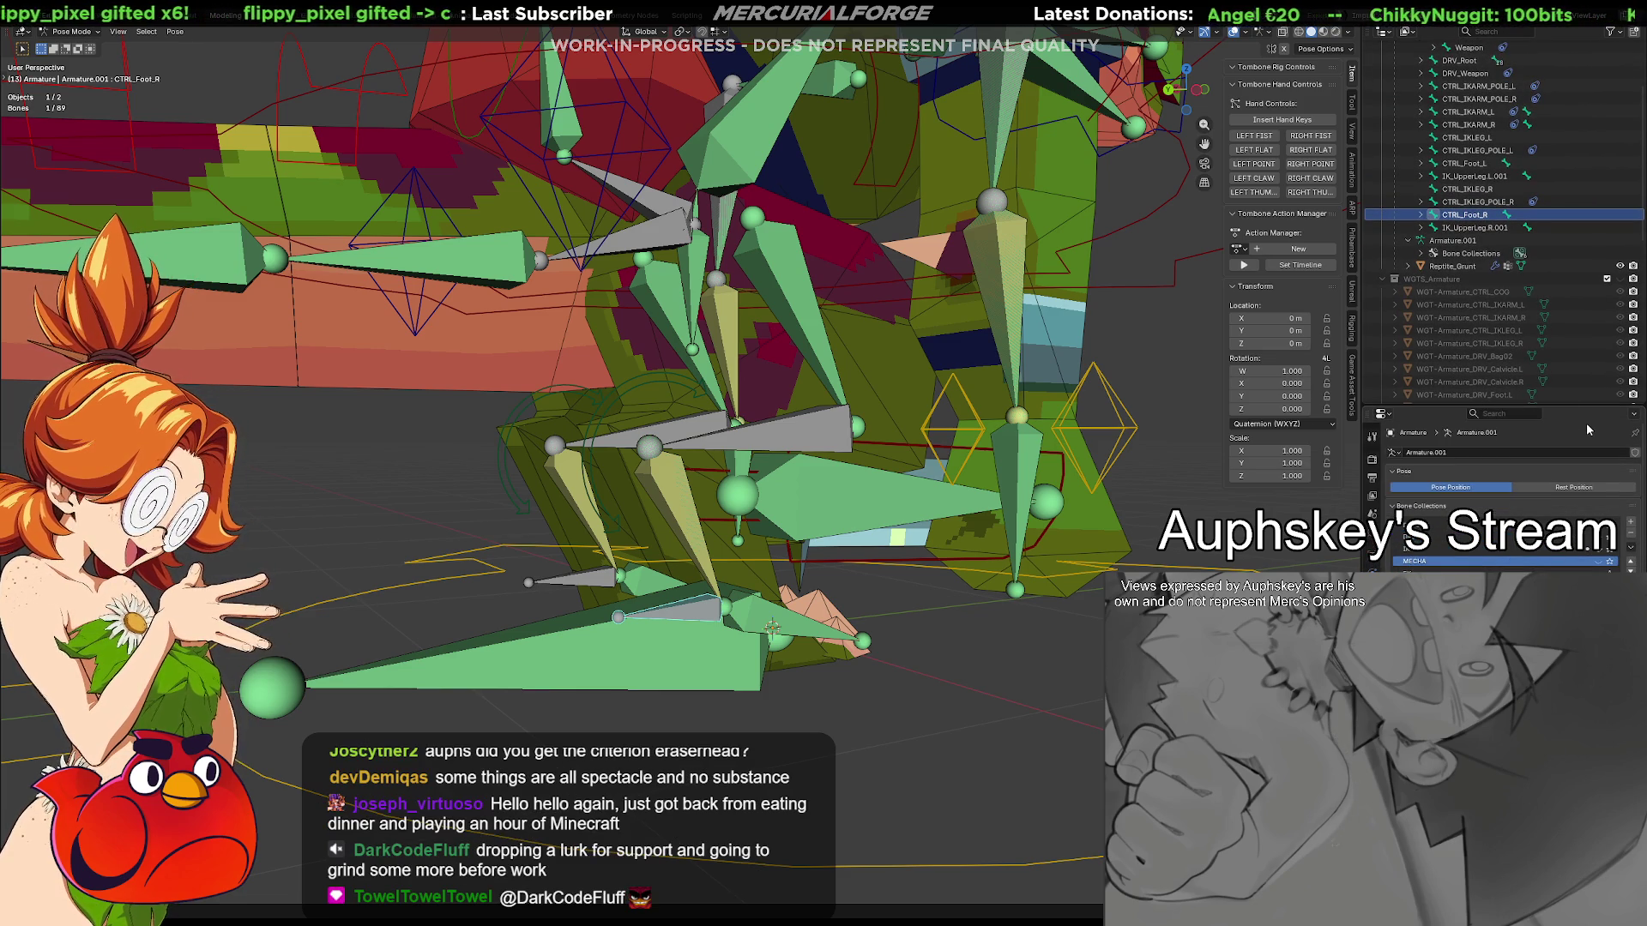
left_click_drag(1366, 450, 1361, 444)
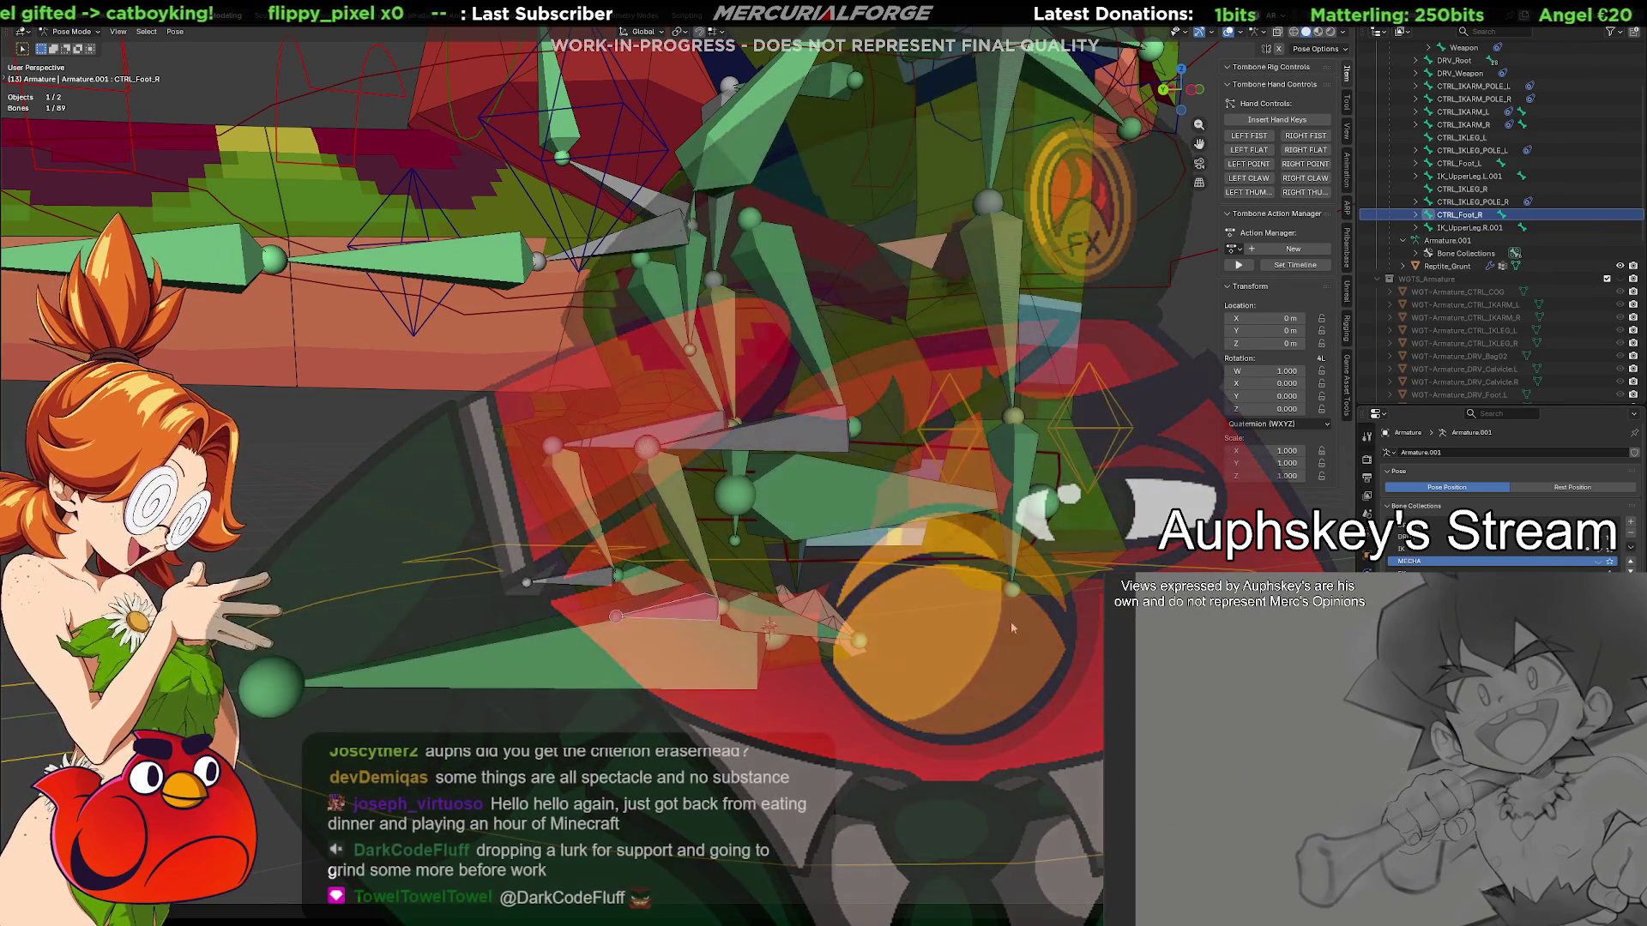
Test-rotate CTRL_Foot_R, then clear its rotation and location
left_click(673, 621)
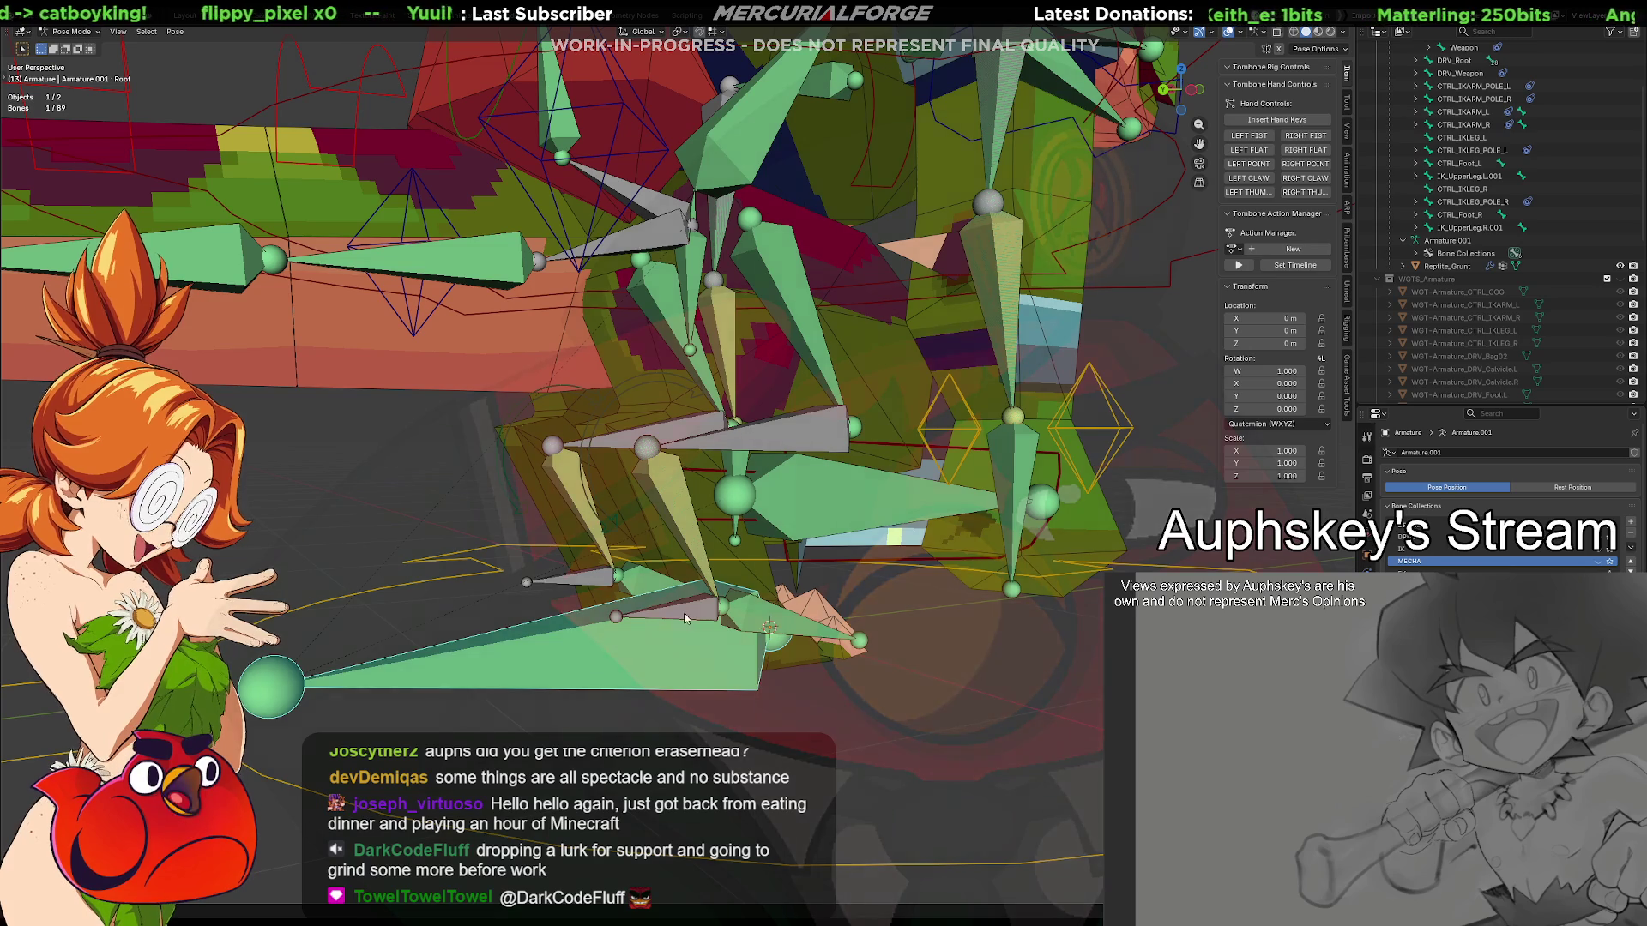
left_click(684, 614)
middle_click_drag(683, 612, 662, 730)
key("r")
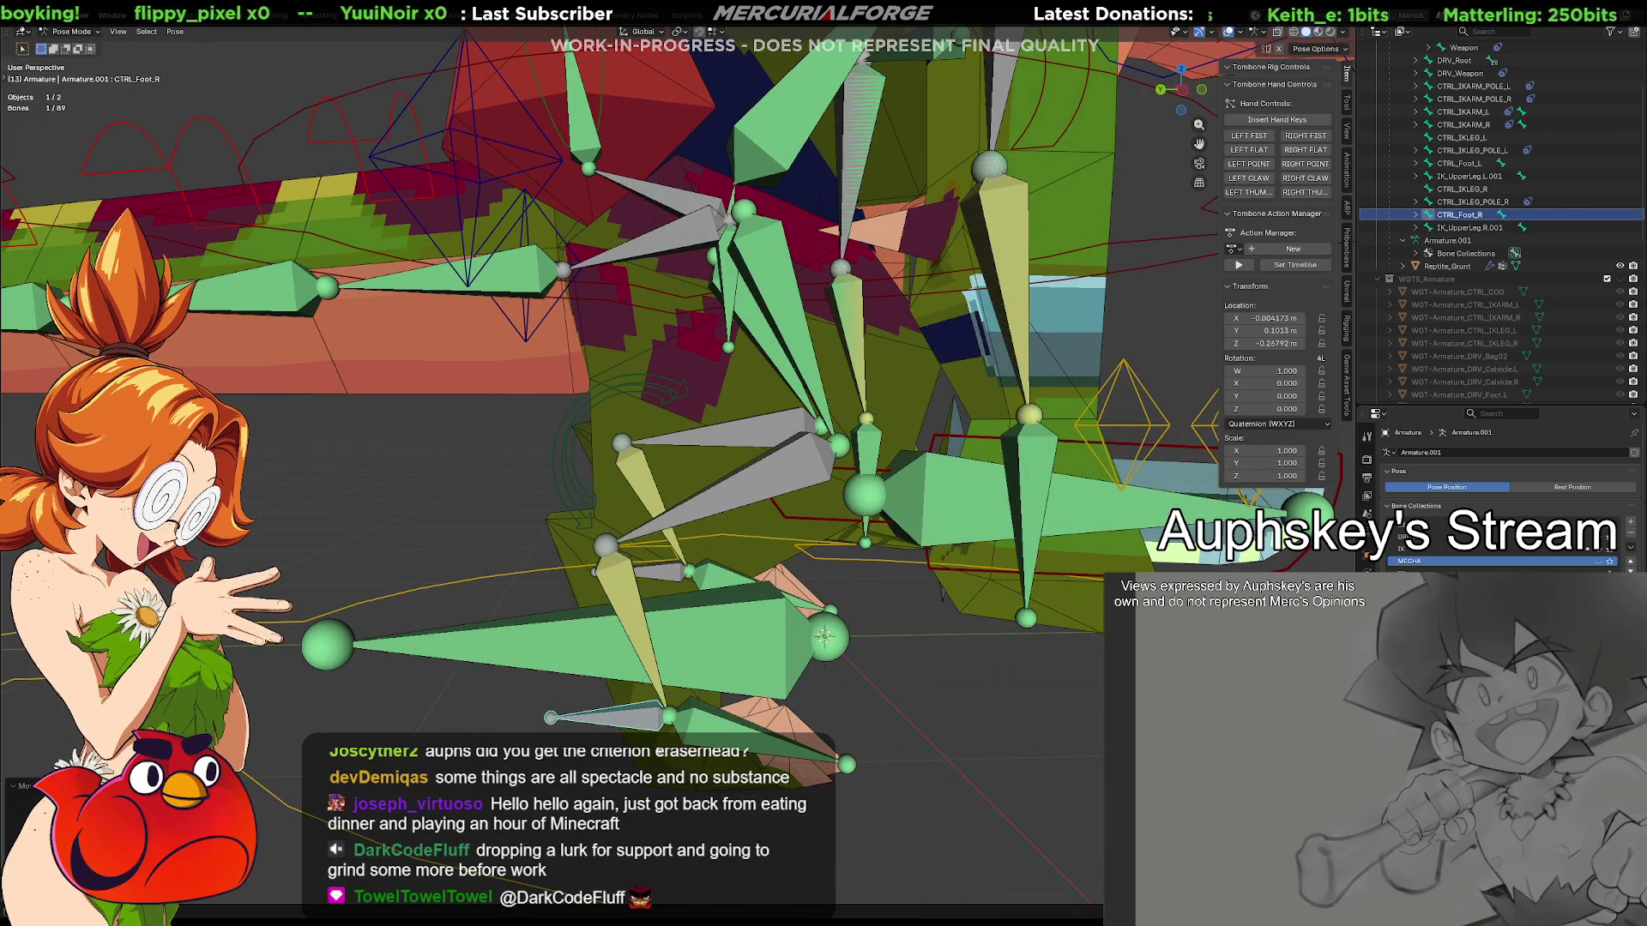
key("alt+r")
key("alt+g")
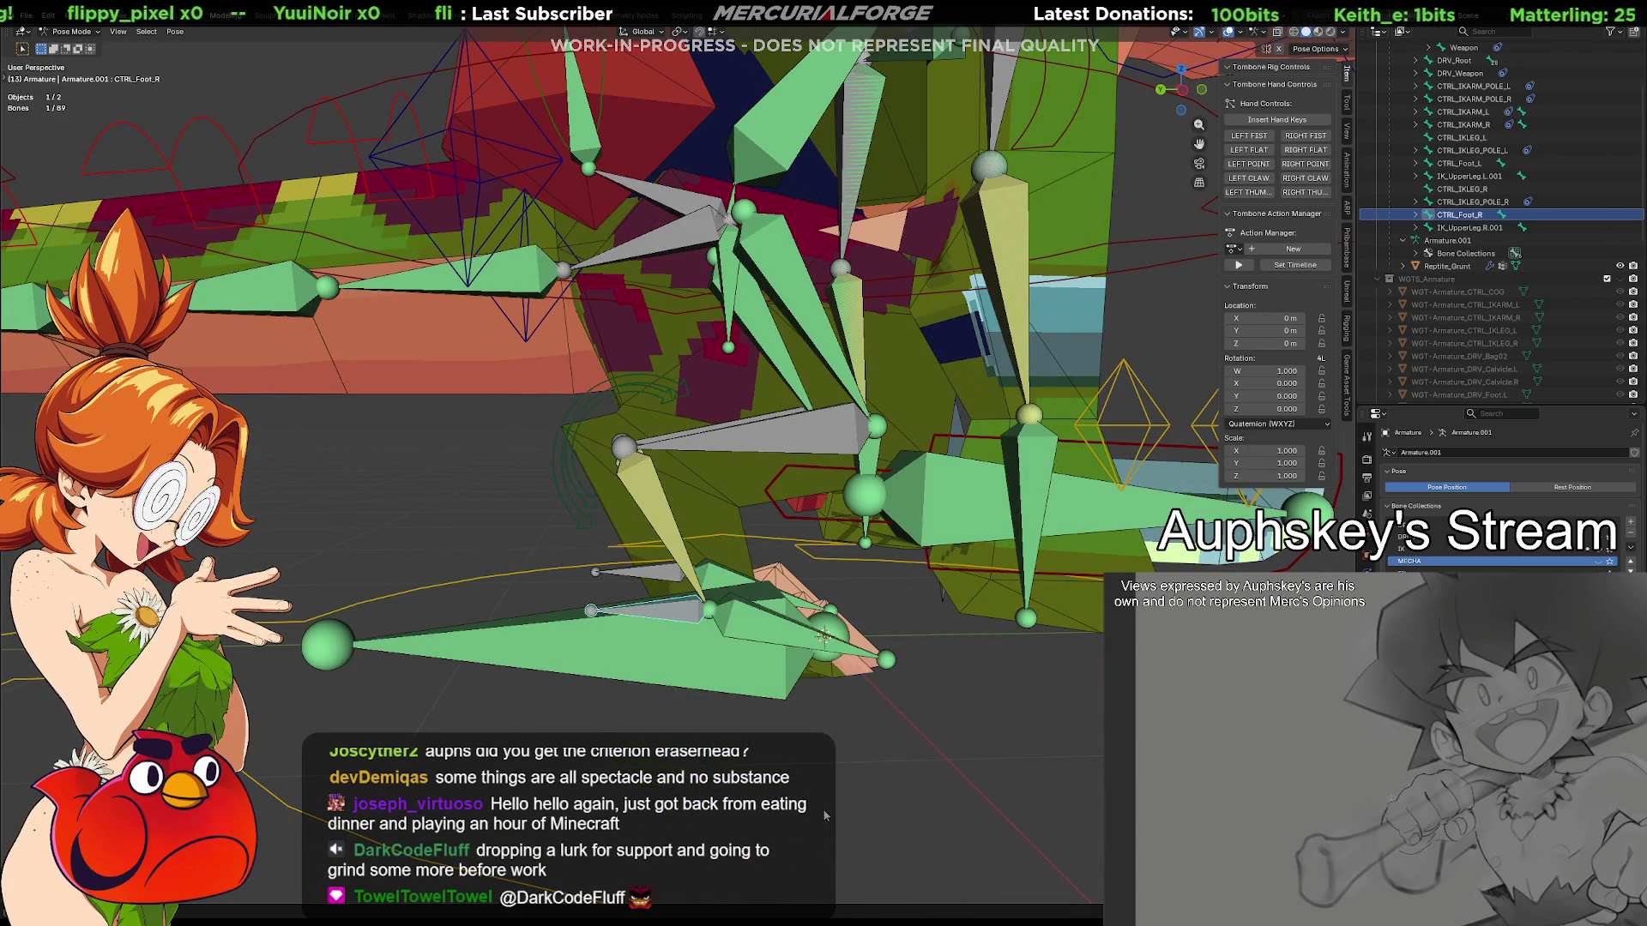
mouse_move(977, 660)
middle_mouse_down()
mouse_move(827, 642)
mouse_move(764, 667)
mouse_move(807, 581)
middle_mouse_up()
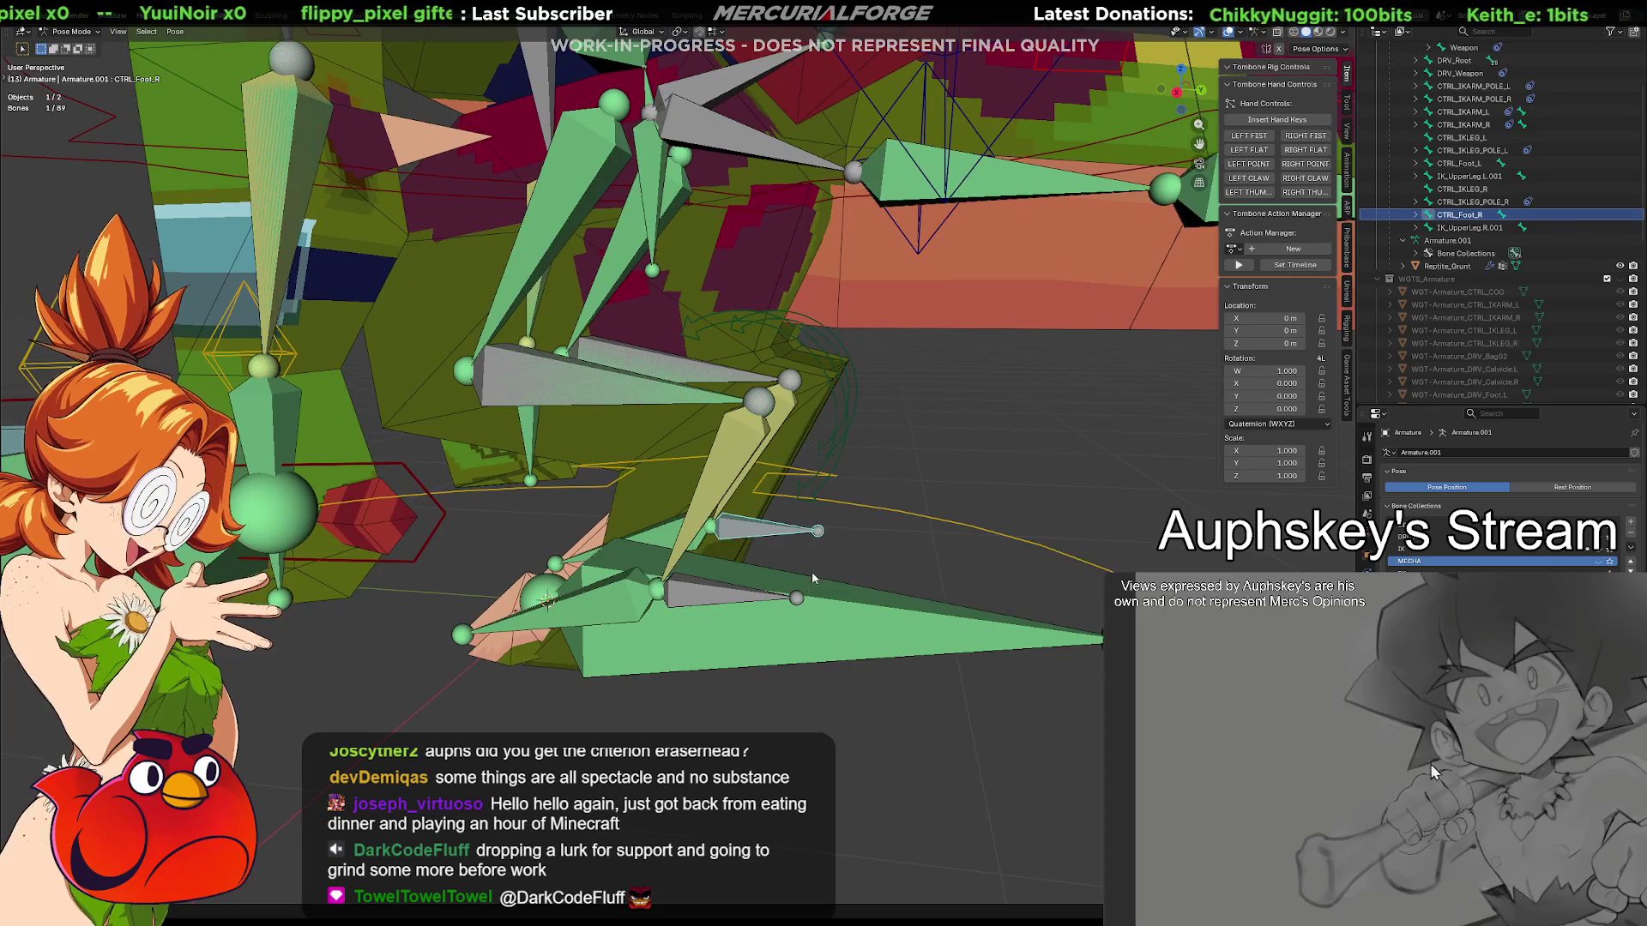
Delete the CTRL_IKLEG_L and CTRL_IKLEG_R bones in Edit Mode and return to Pose Mode
left_click(853, 429)
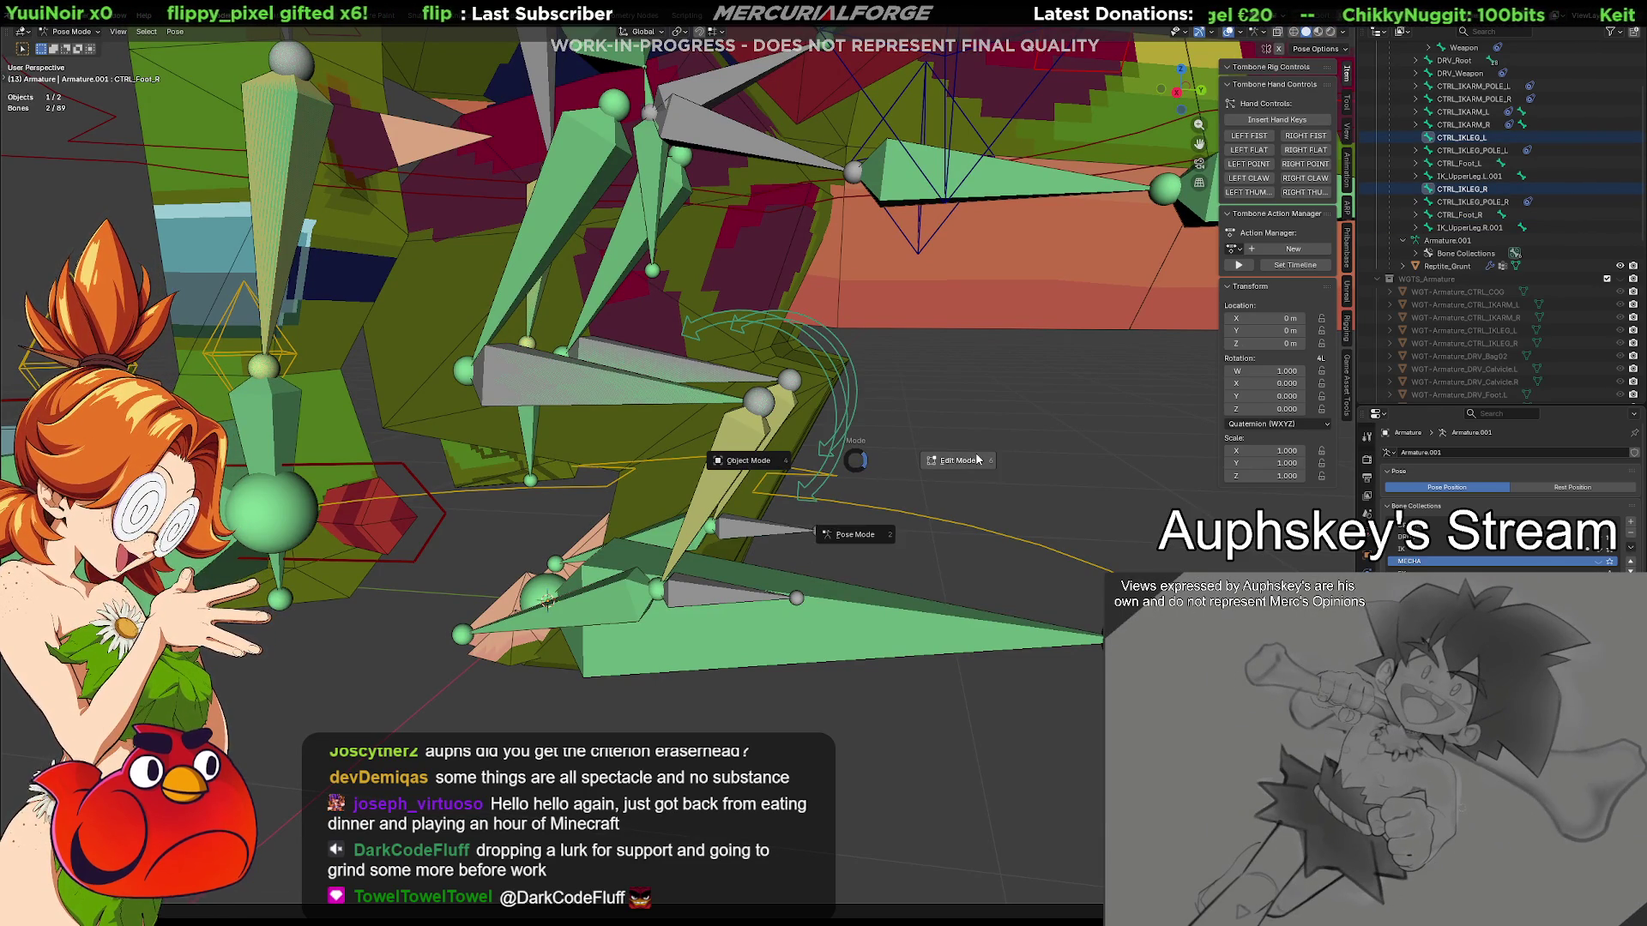
key("Tab")
left_click(881, 402)
key("x")
left_click(876, 463)
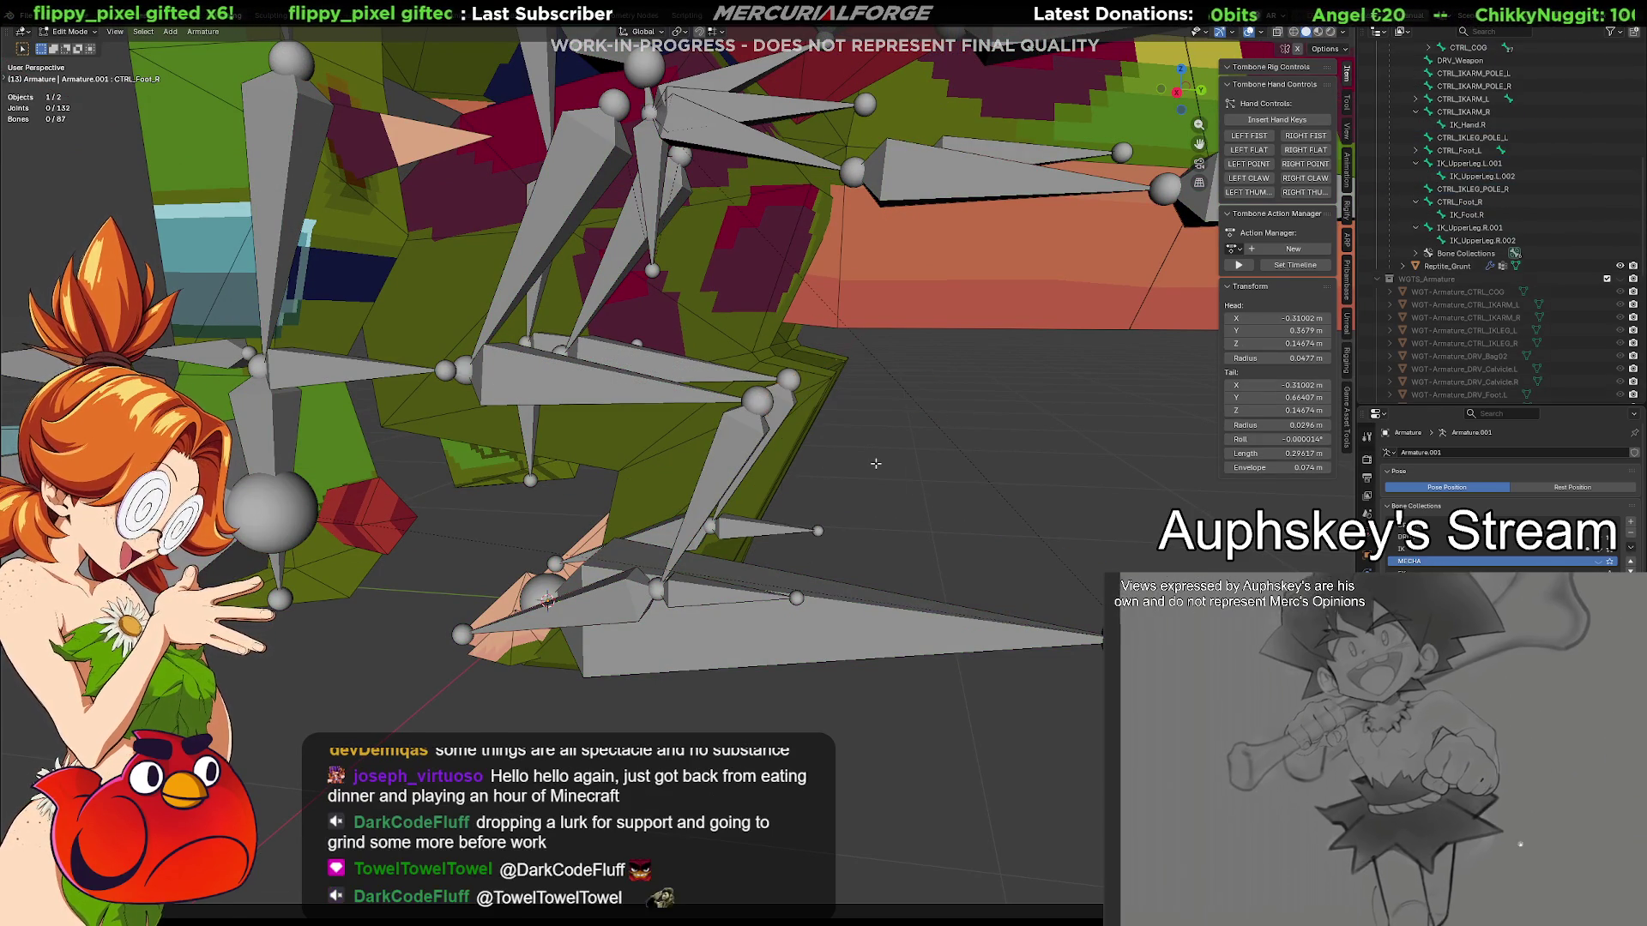
key("Tab")
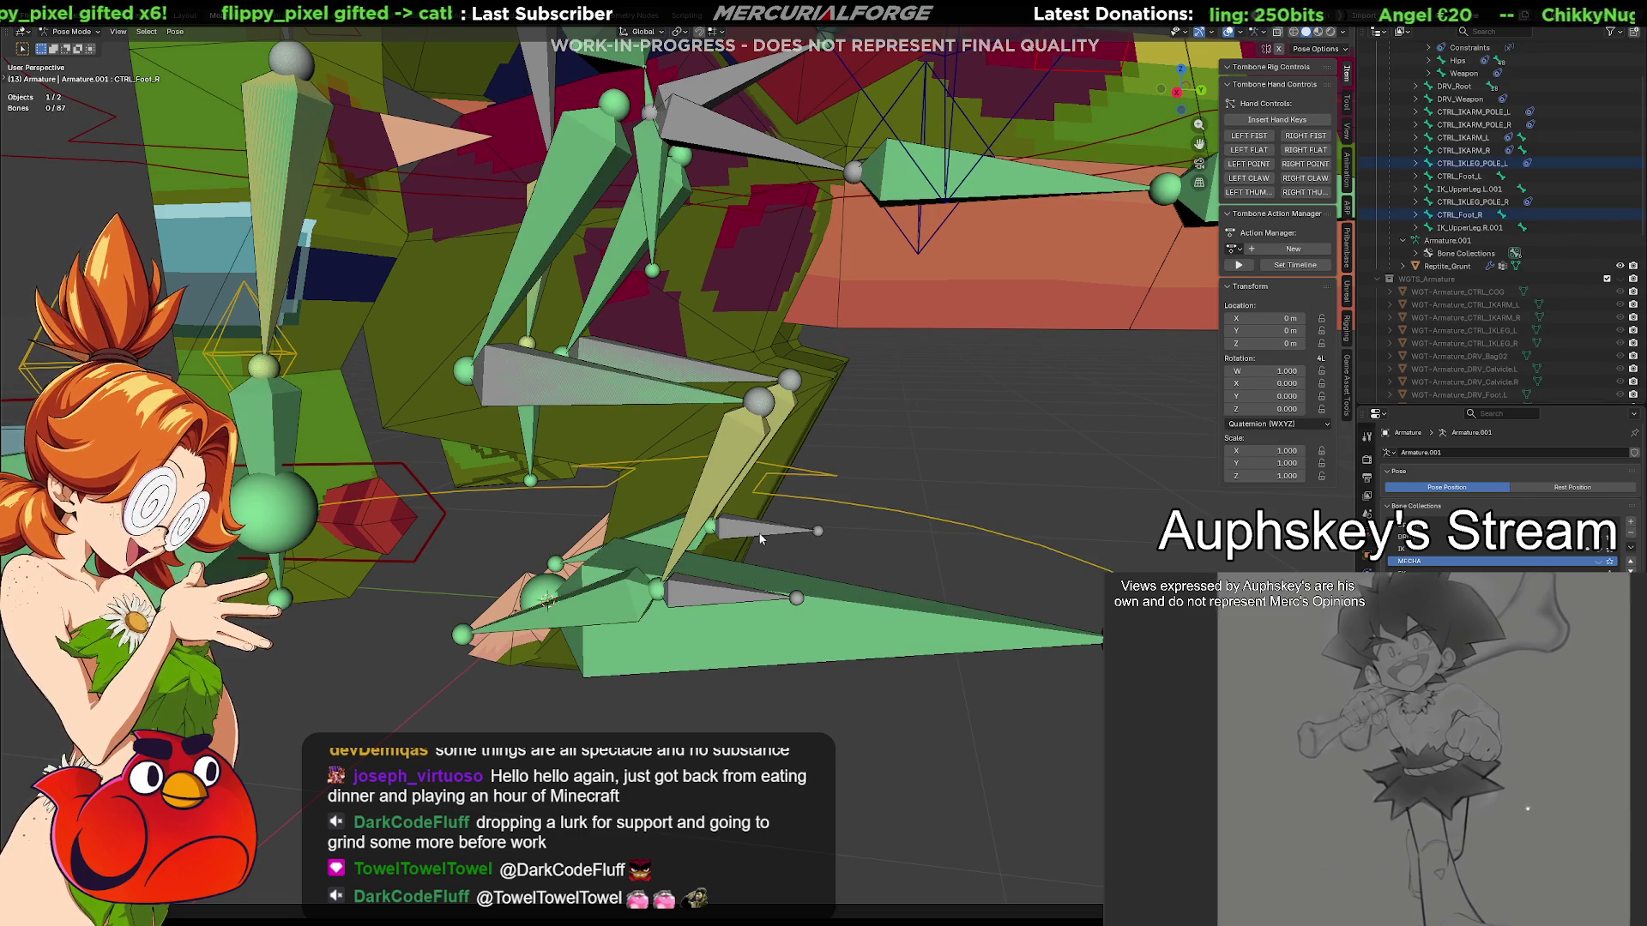
Select the left foot control, hide the large control bones and inspect the left foot
left_click(727, 601)
middle_click_drag(729, 633, 766, 628)
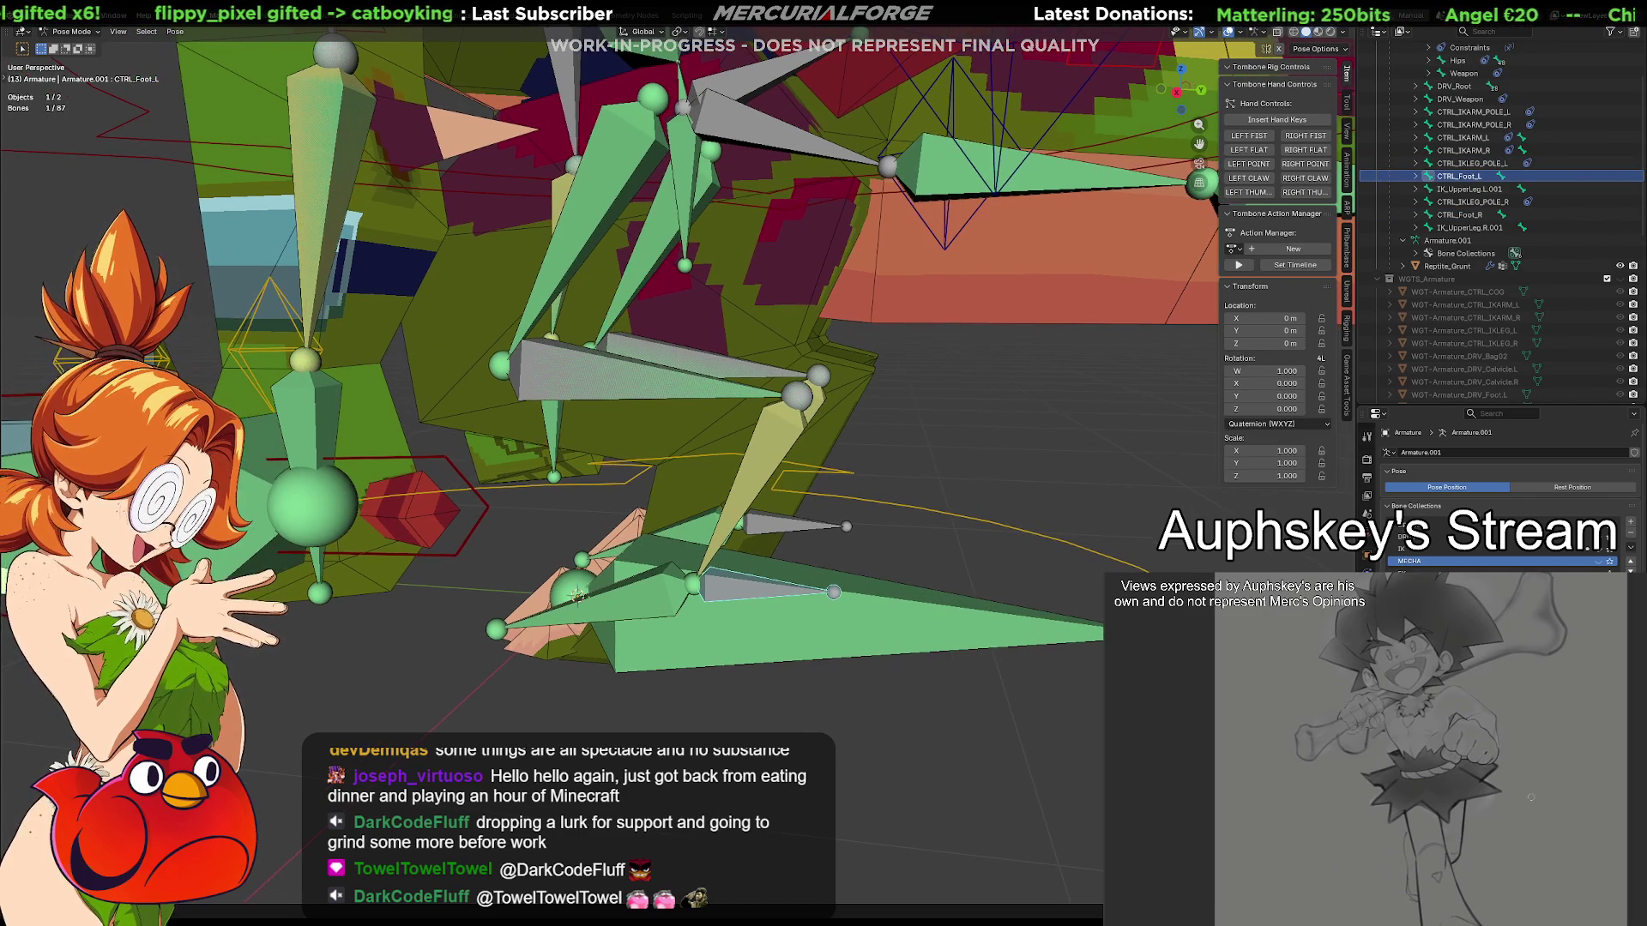
key("h")
mouse_move(617, 665)
middle_mouse_down()
mouse_move(683, 619)
mouse_move(711, 667)
middle_mouse_up()
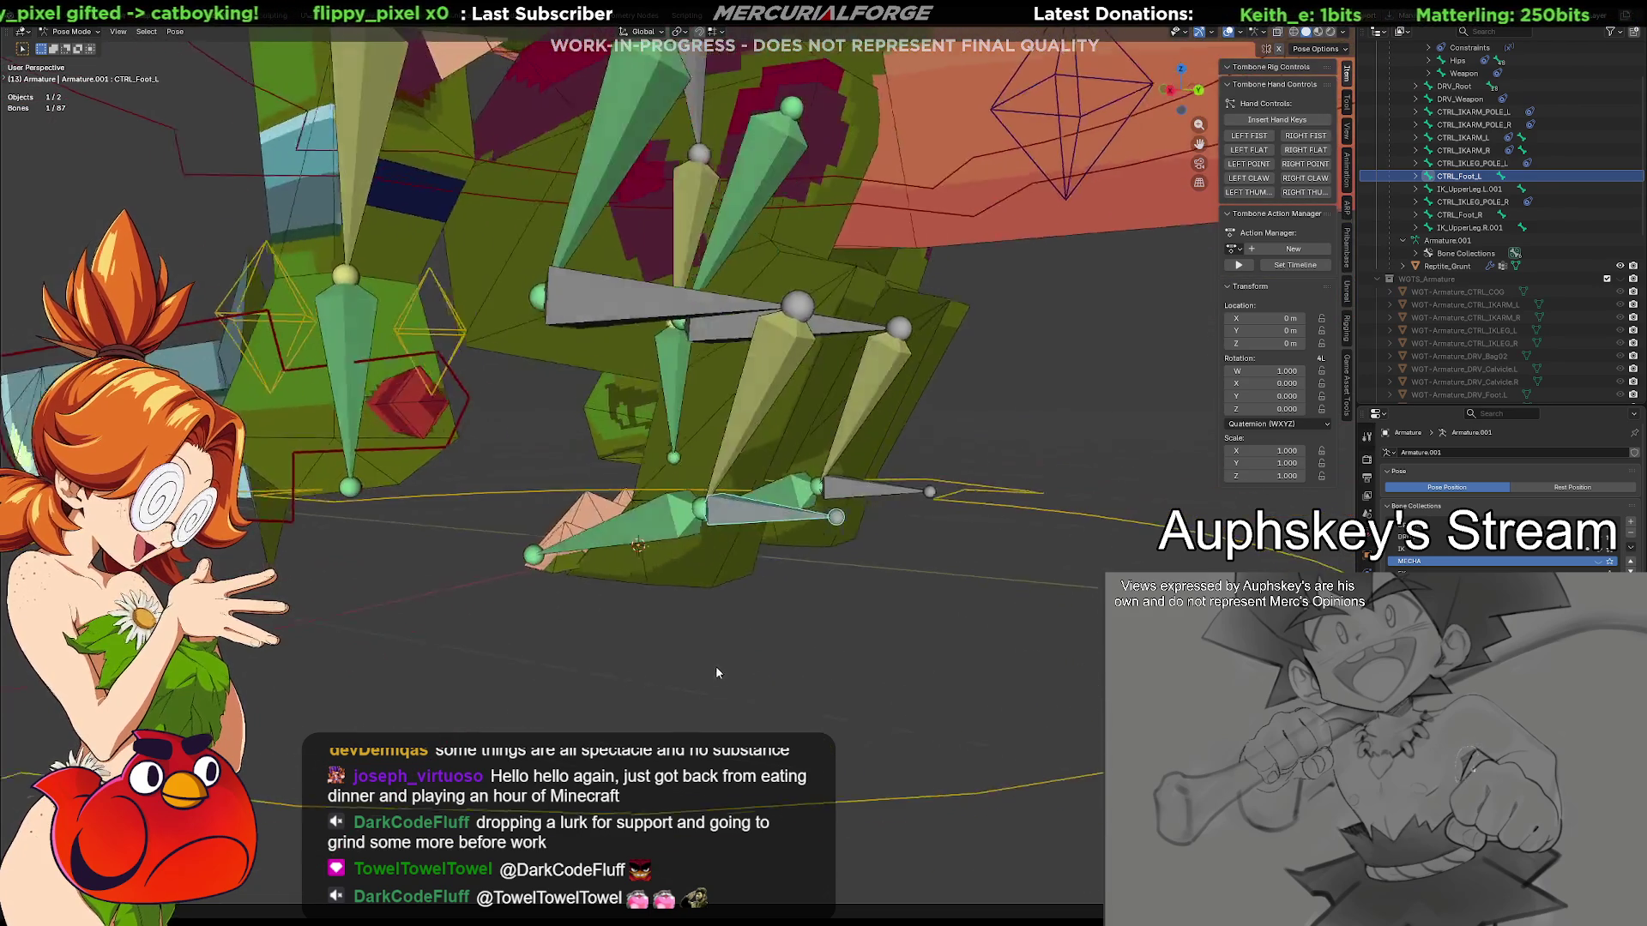
middle_click_drag(712, 667, 738, 674)
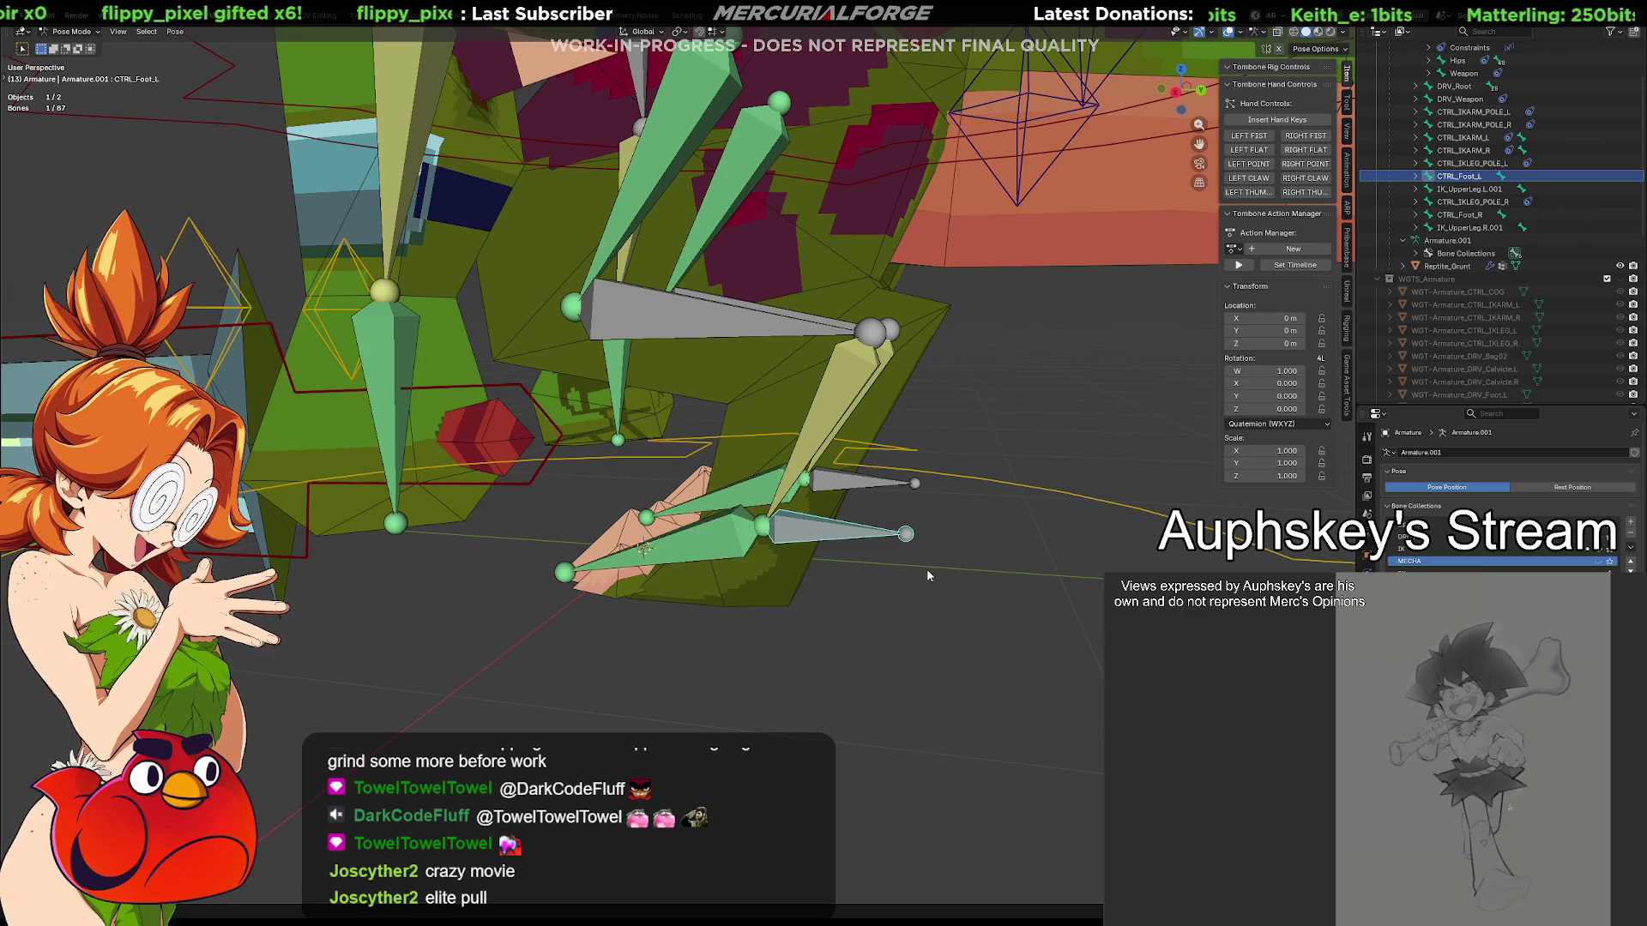
Create a Plane bone widget for CTRL_Foot_L, rotated 90°, and start editing its mesh
left_click(919, 567)
left_click(835, 541)
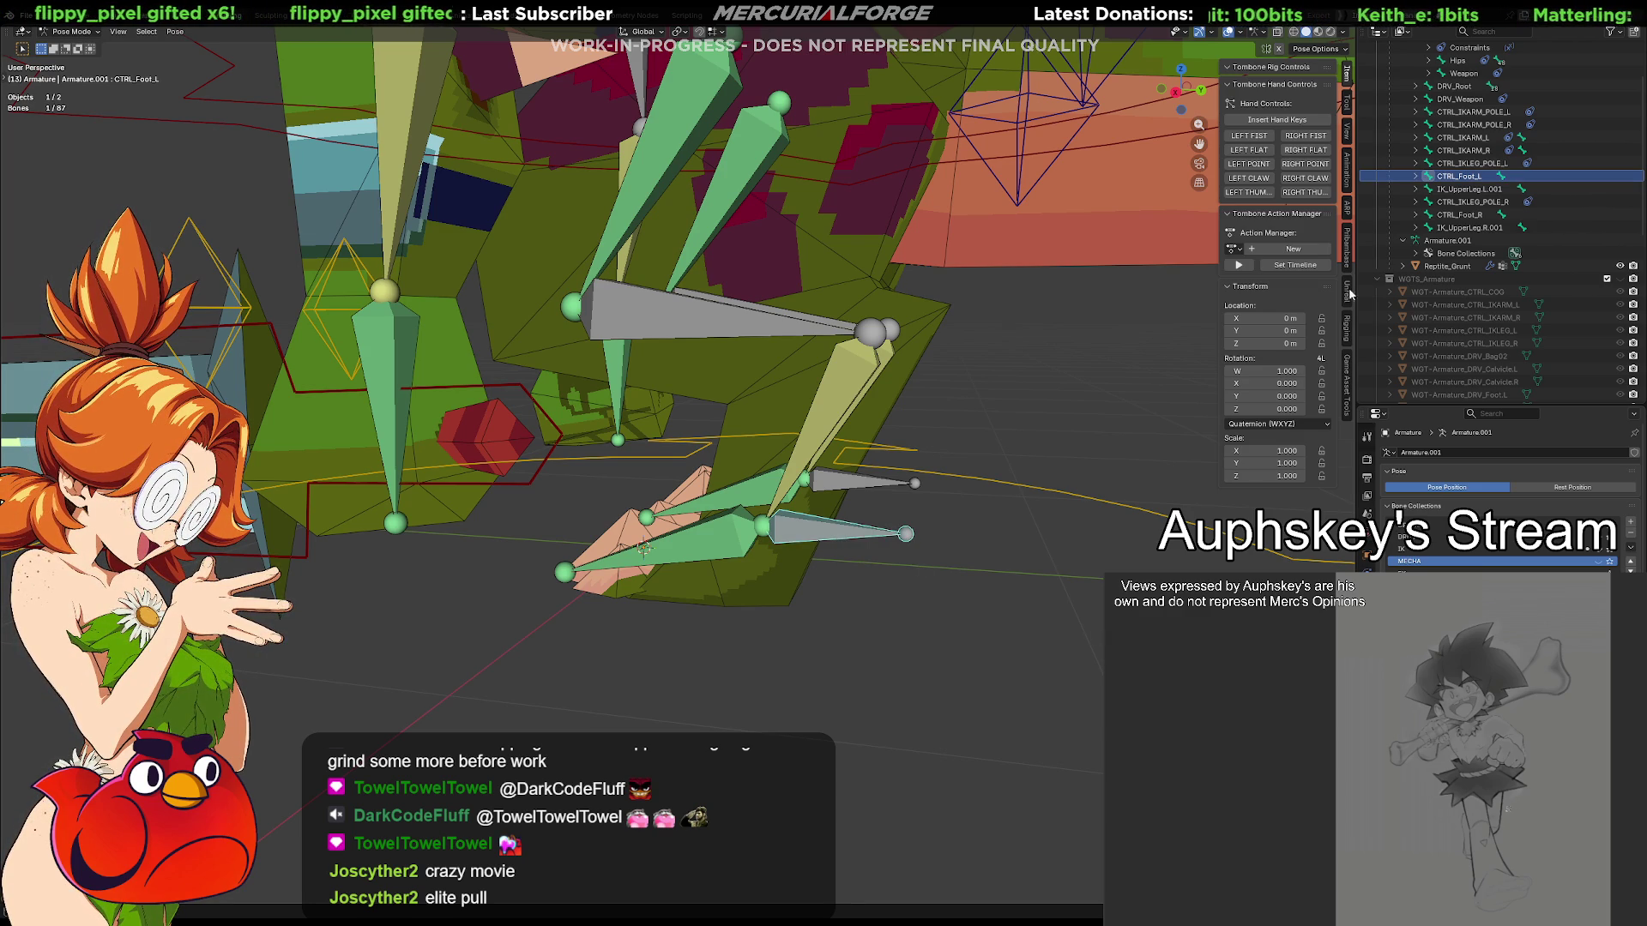
left_click(1344, 339)
left_click(1278, 135)
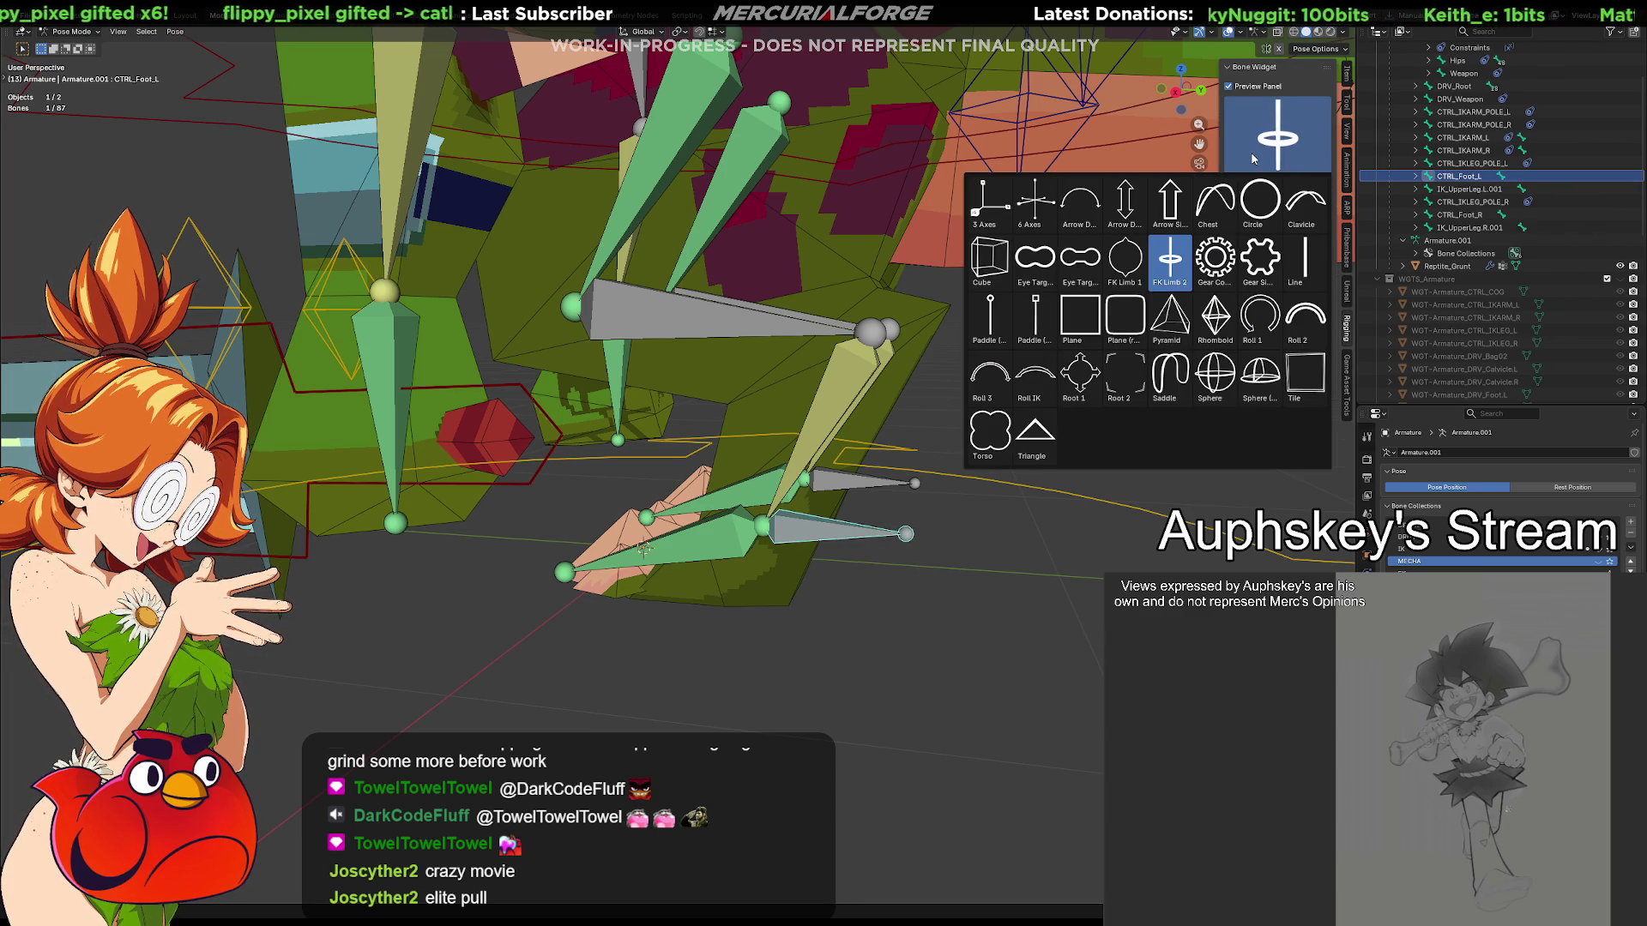
left_click(1076, 330)
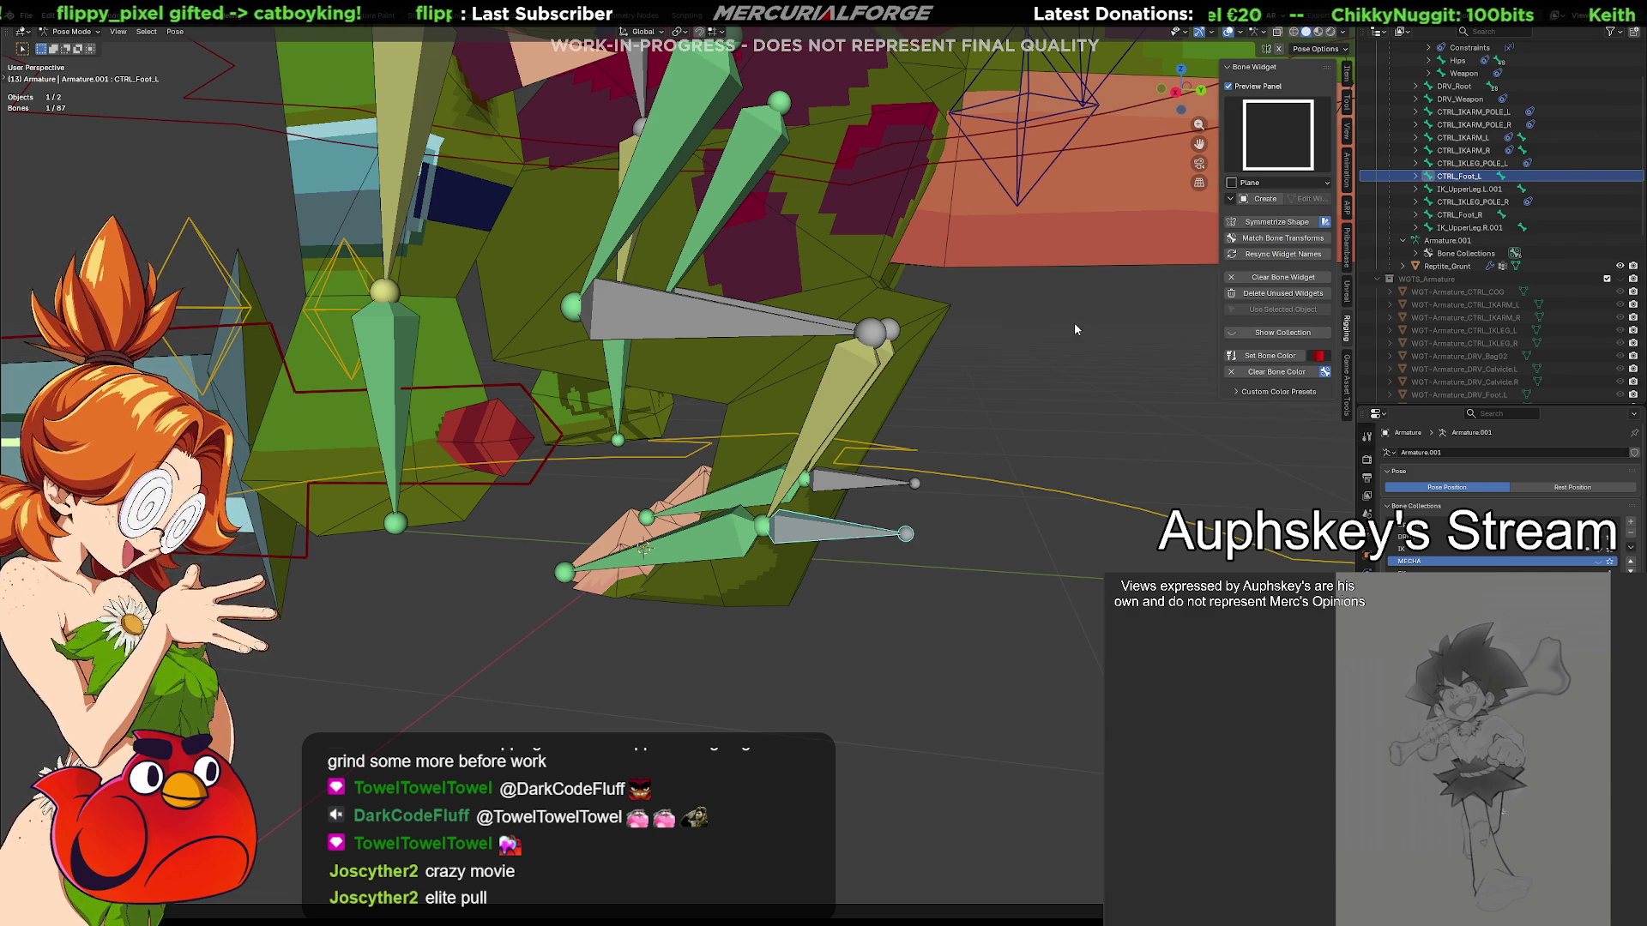
left_click(1264, 200)
type("s90")
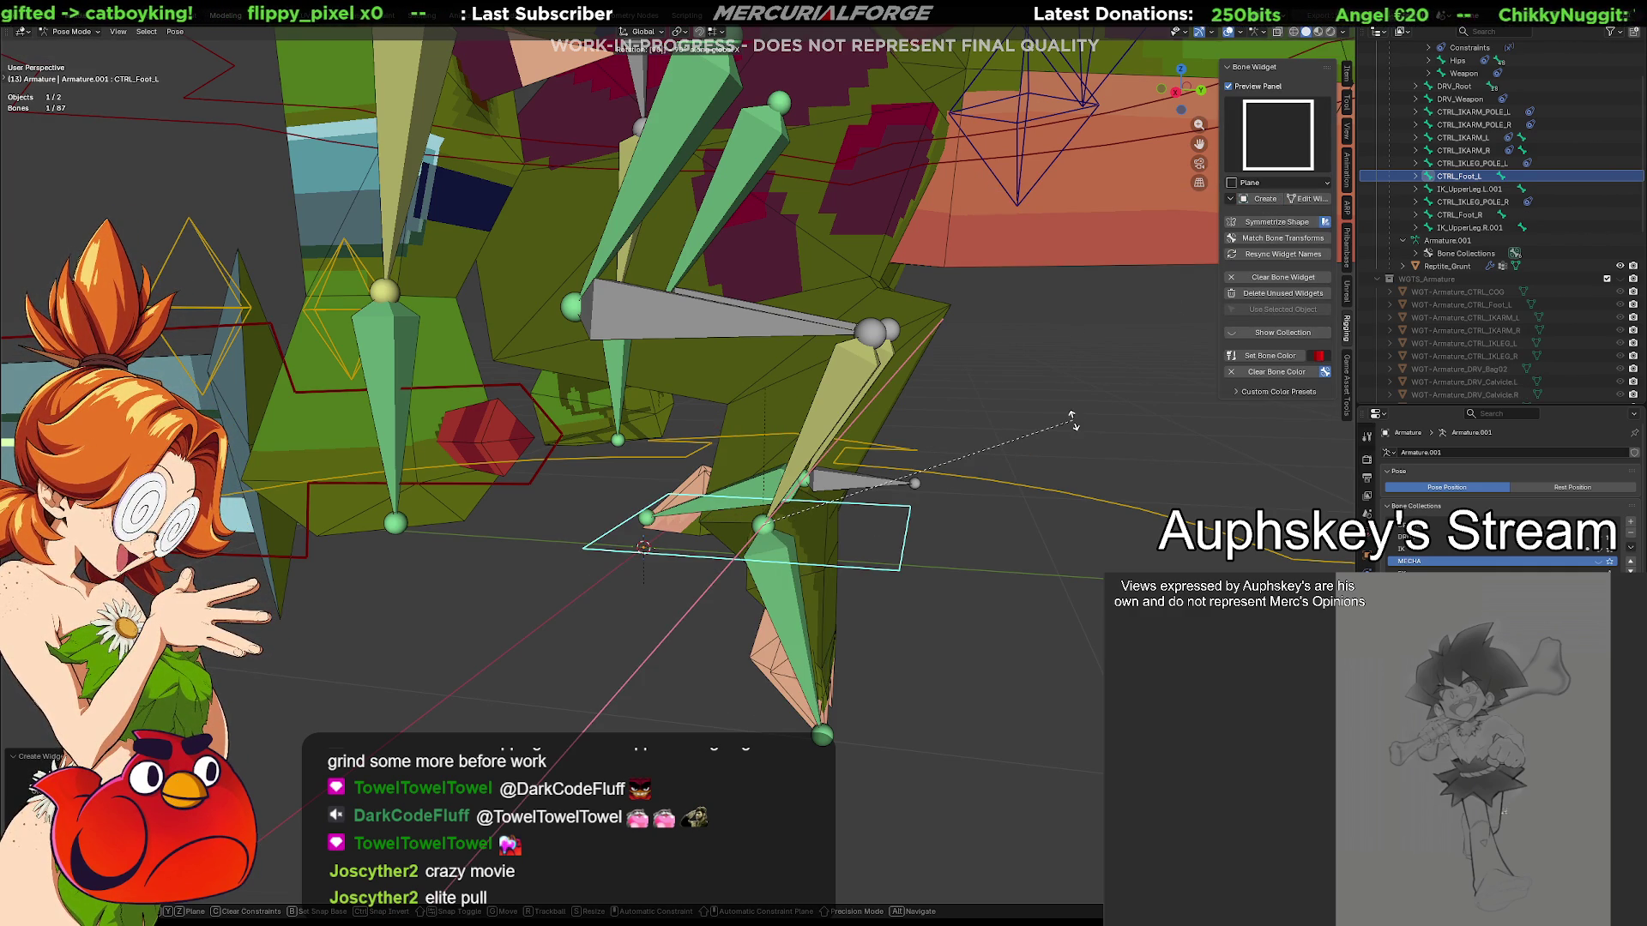
key("Return")
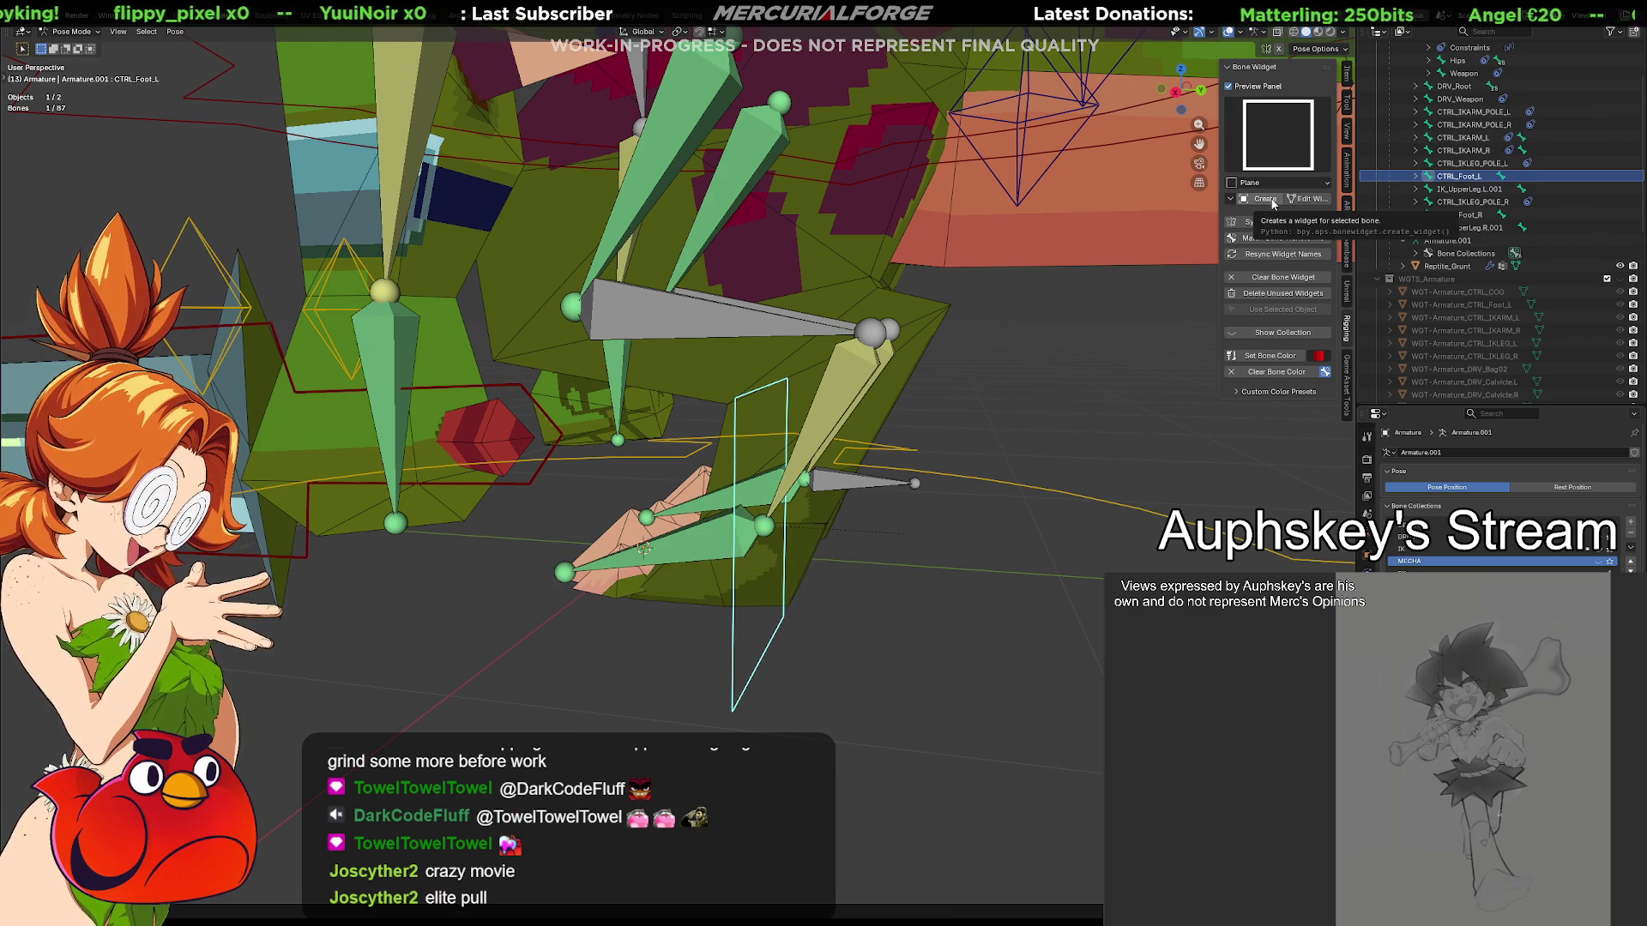
left_click(1294, 199)
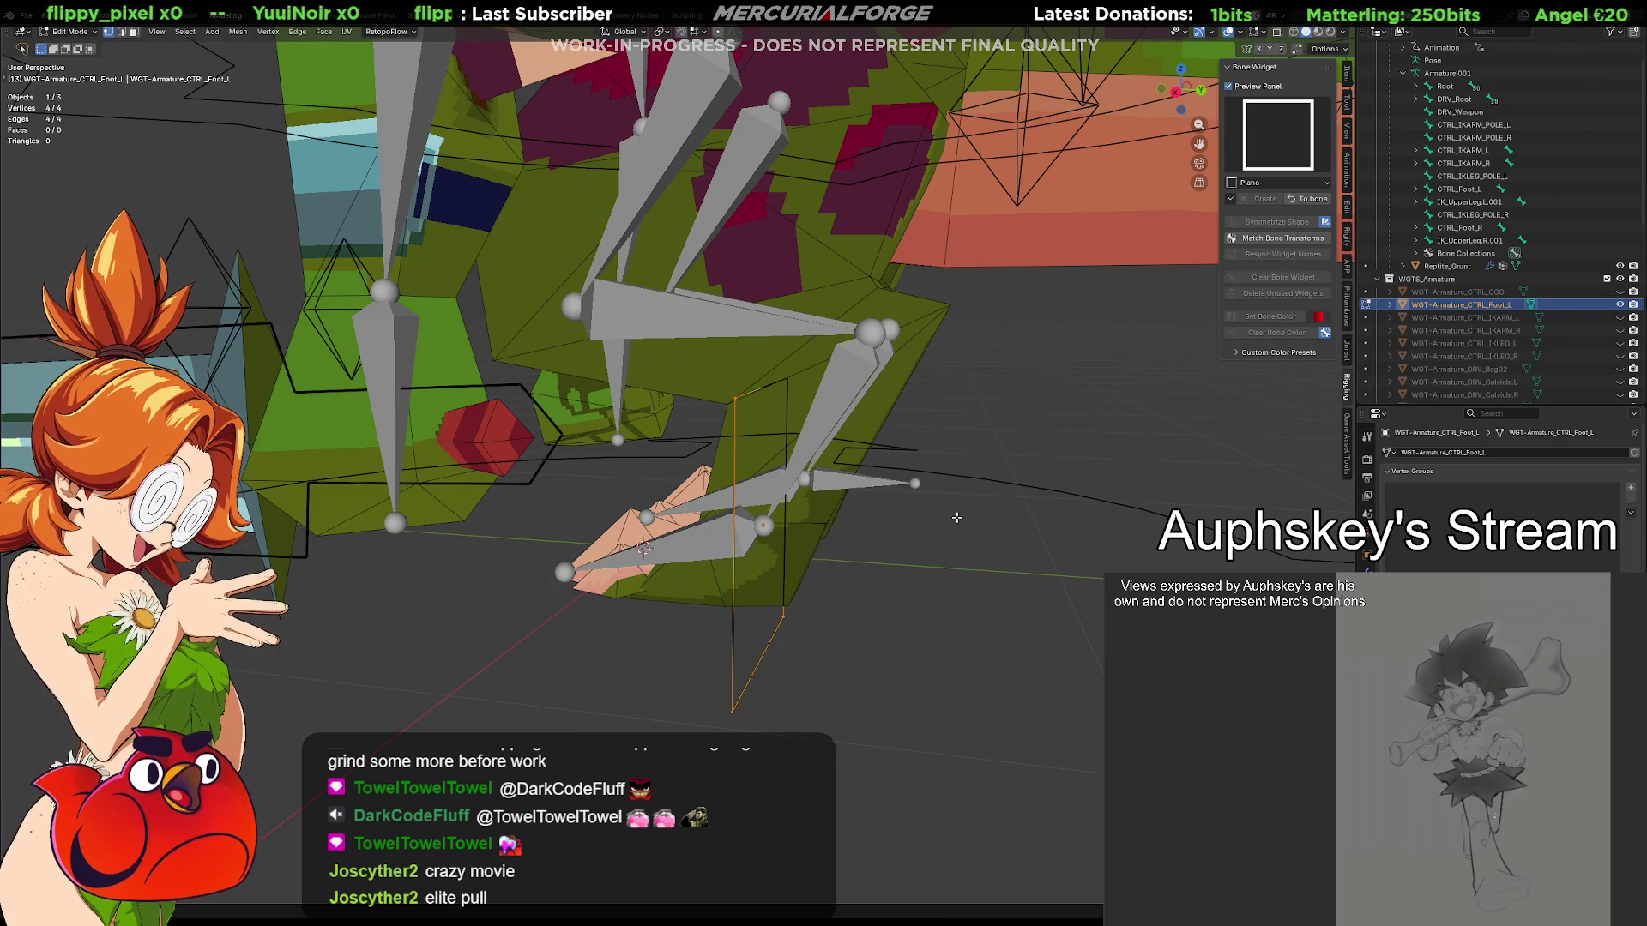
Rotate the widget plane 90° about Y to lay it flat and switch to Right Ortho view
key("g")
key("x")
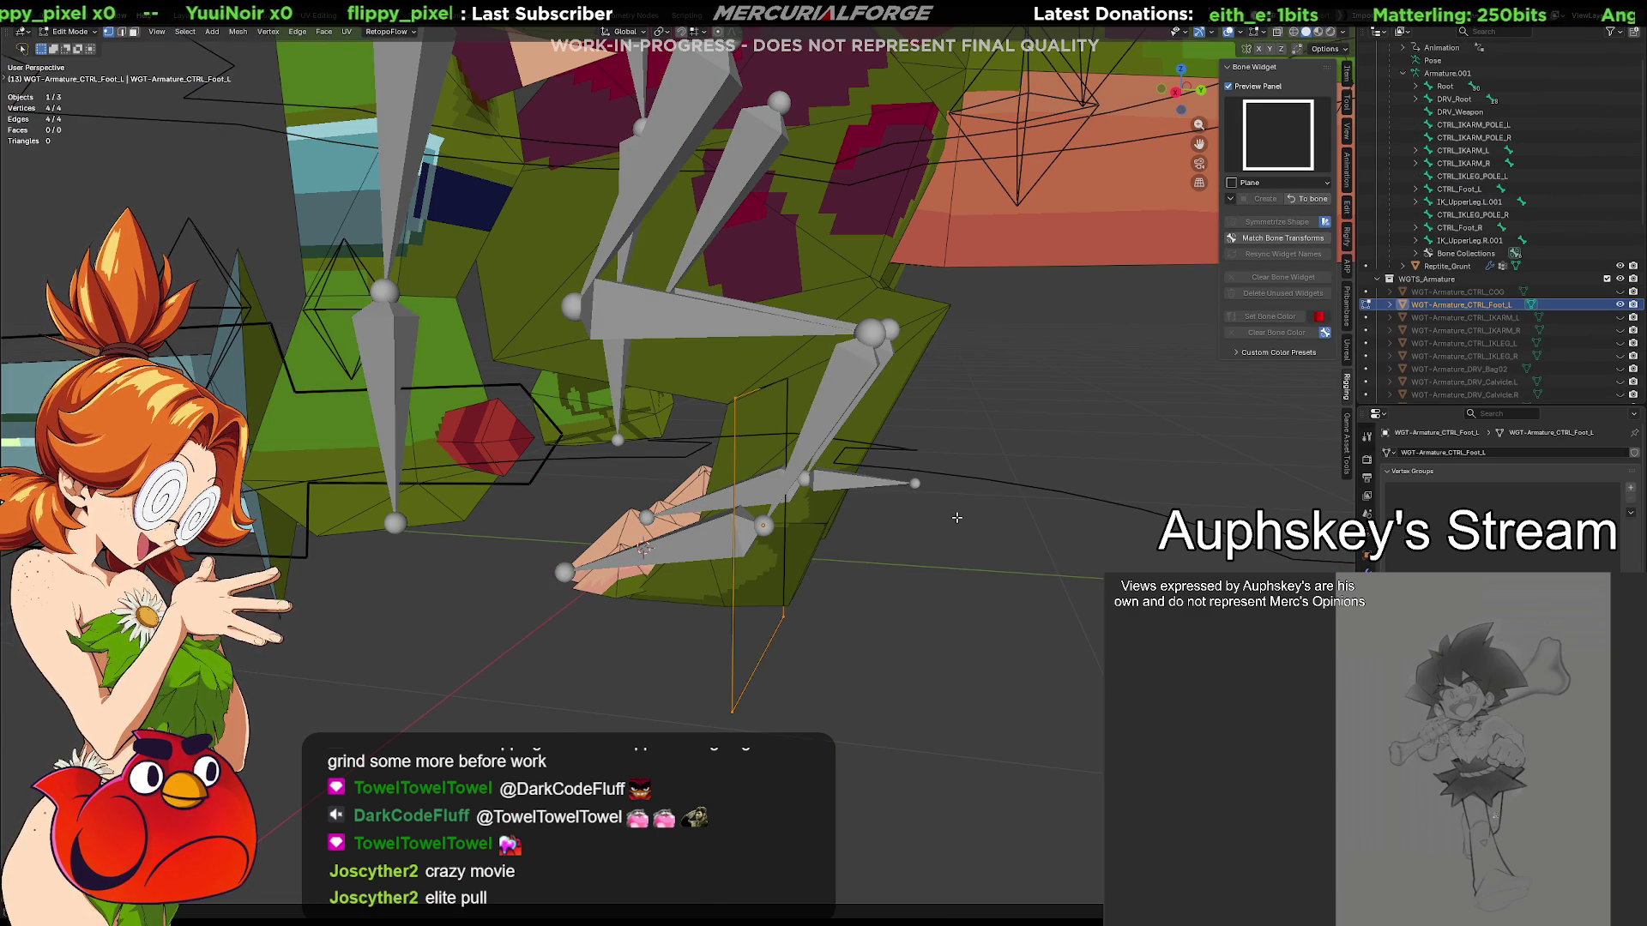
type("90")
key("Return")
key("g")
key("y")
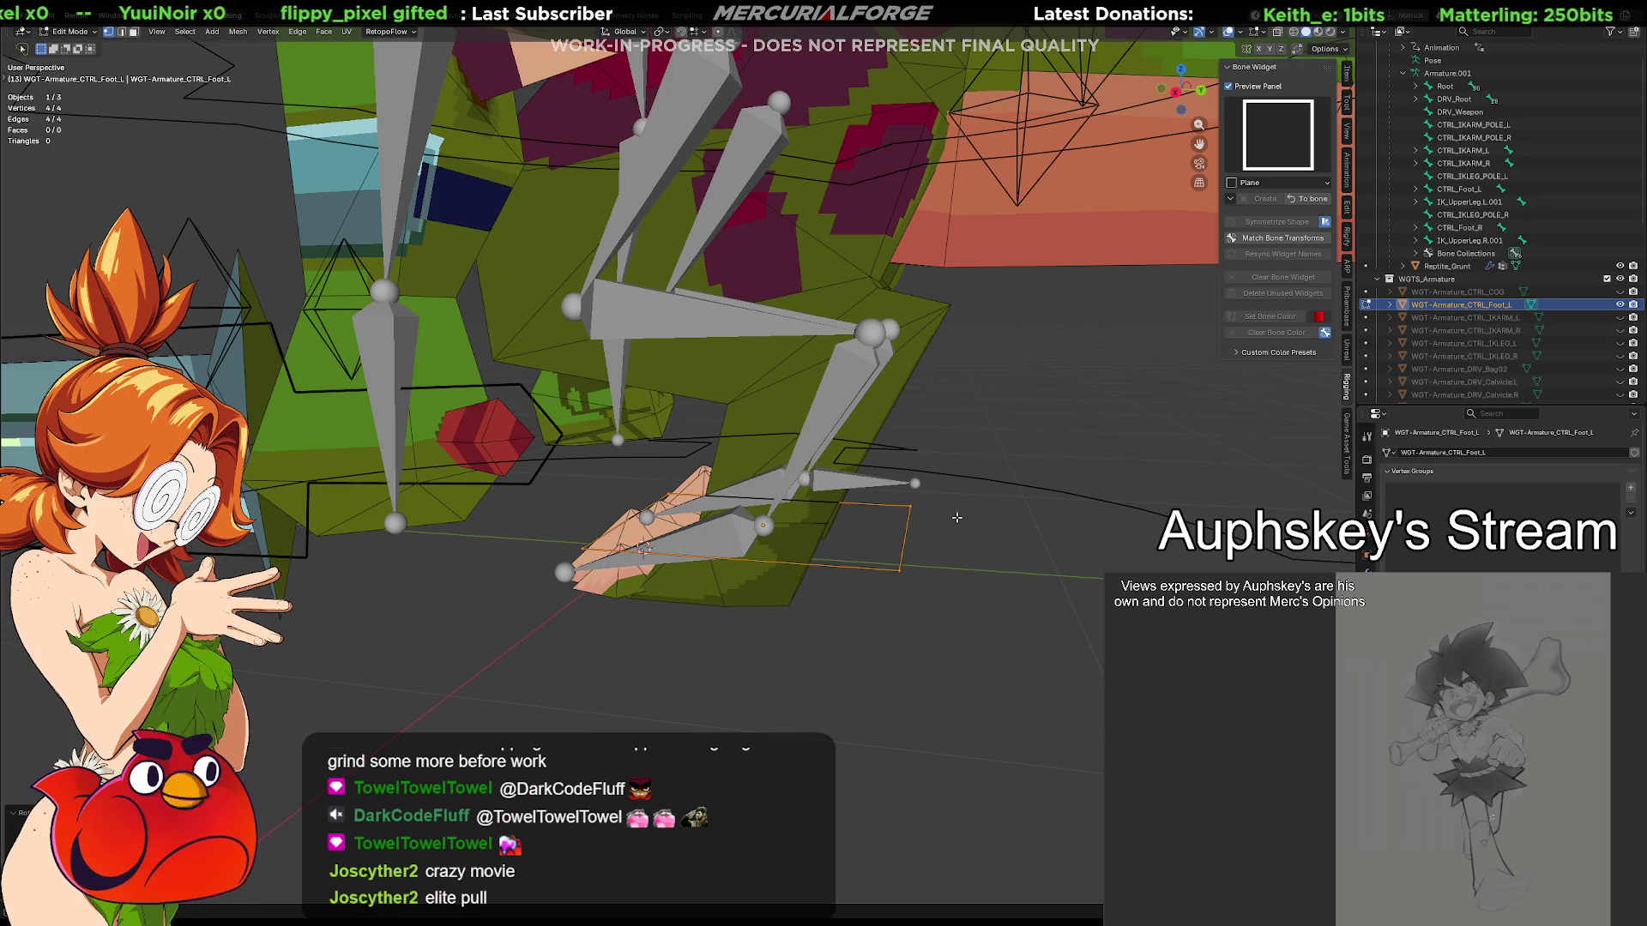
key("z")
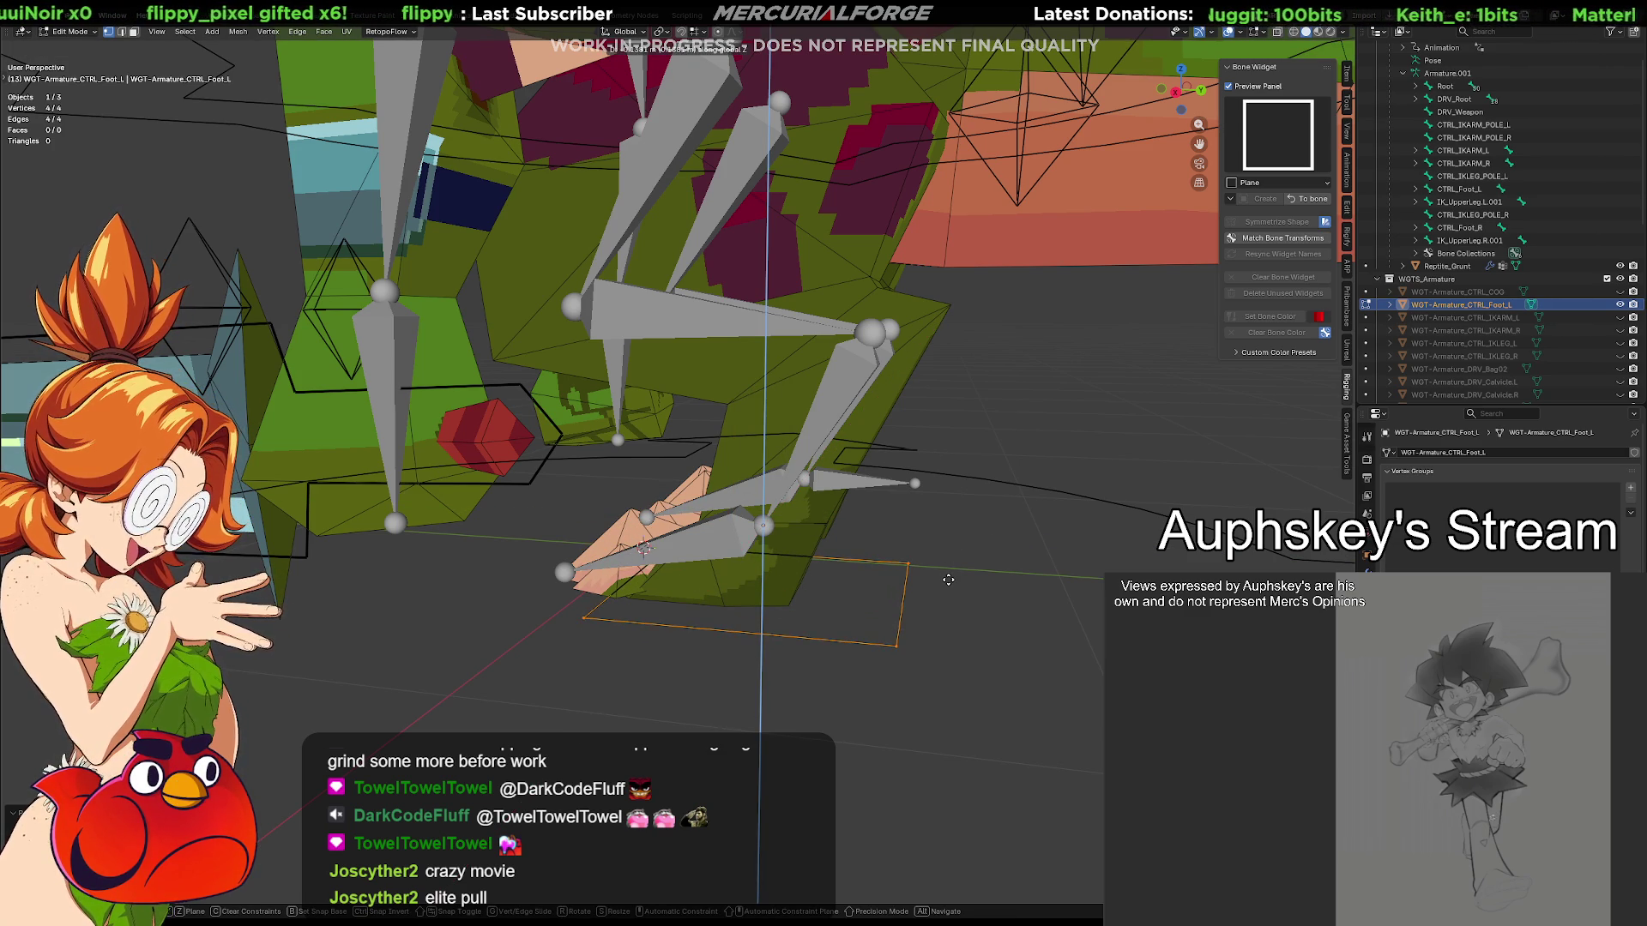
key("Escape")
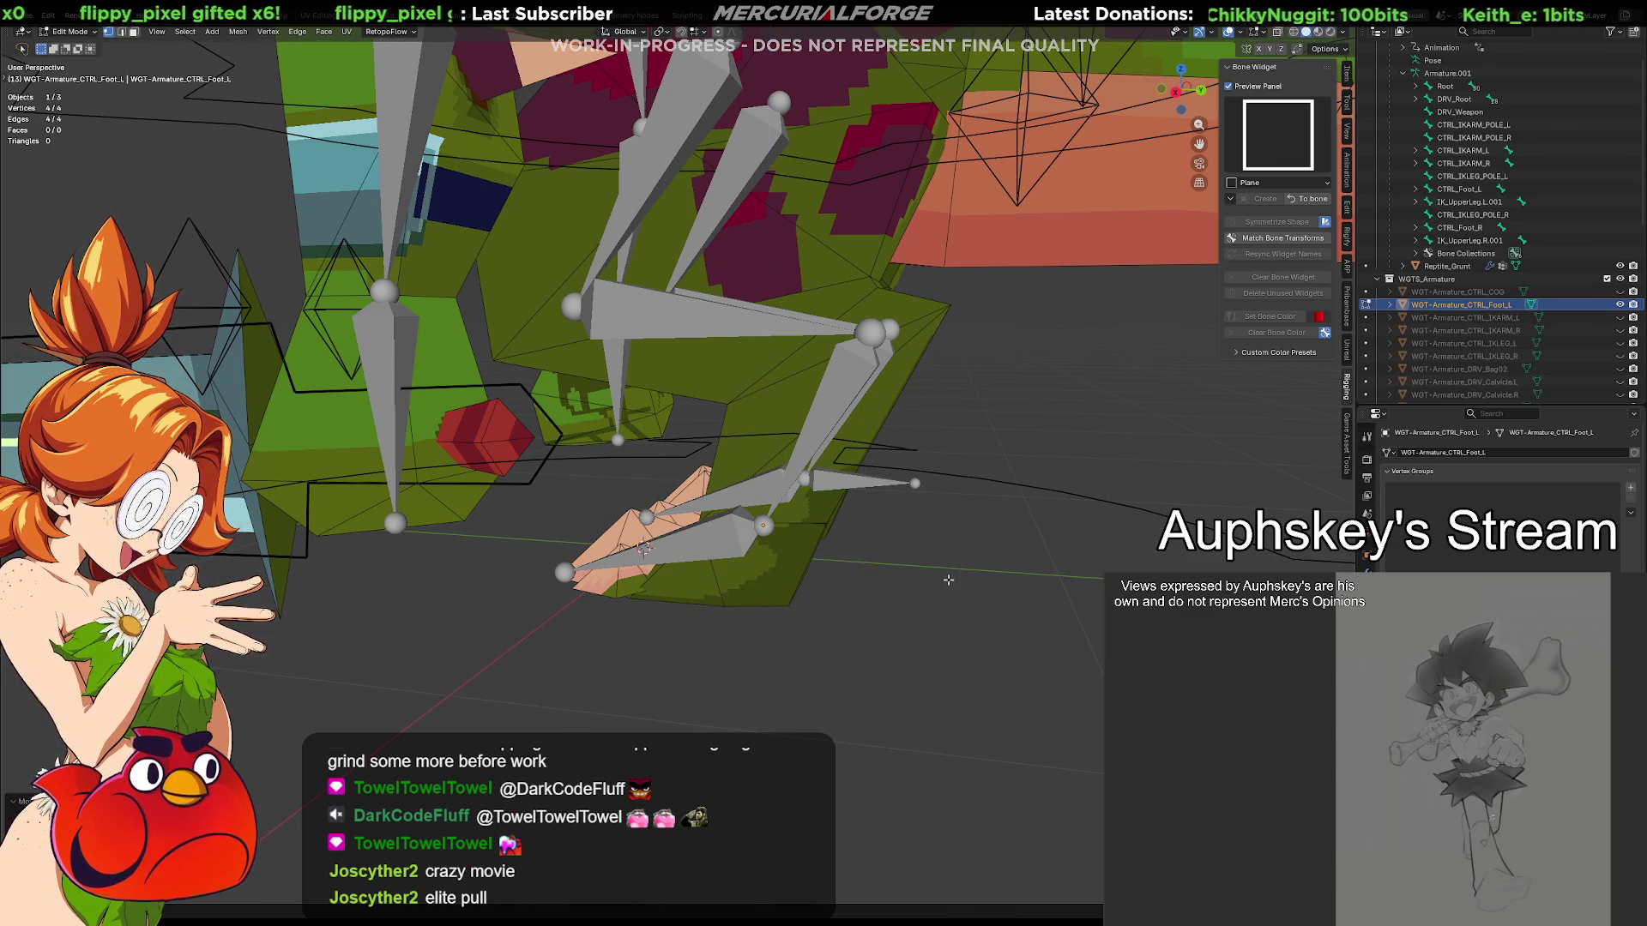
key("KP_3")
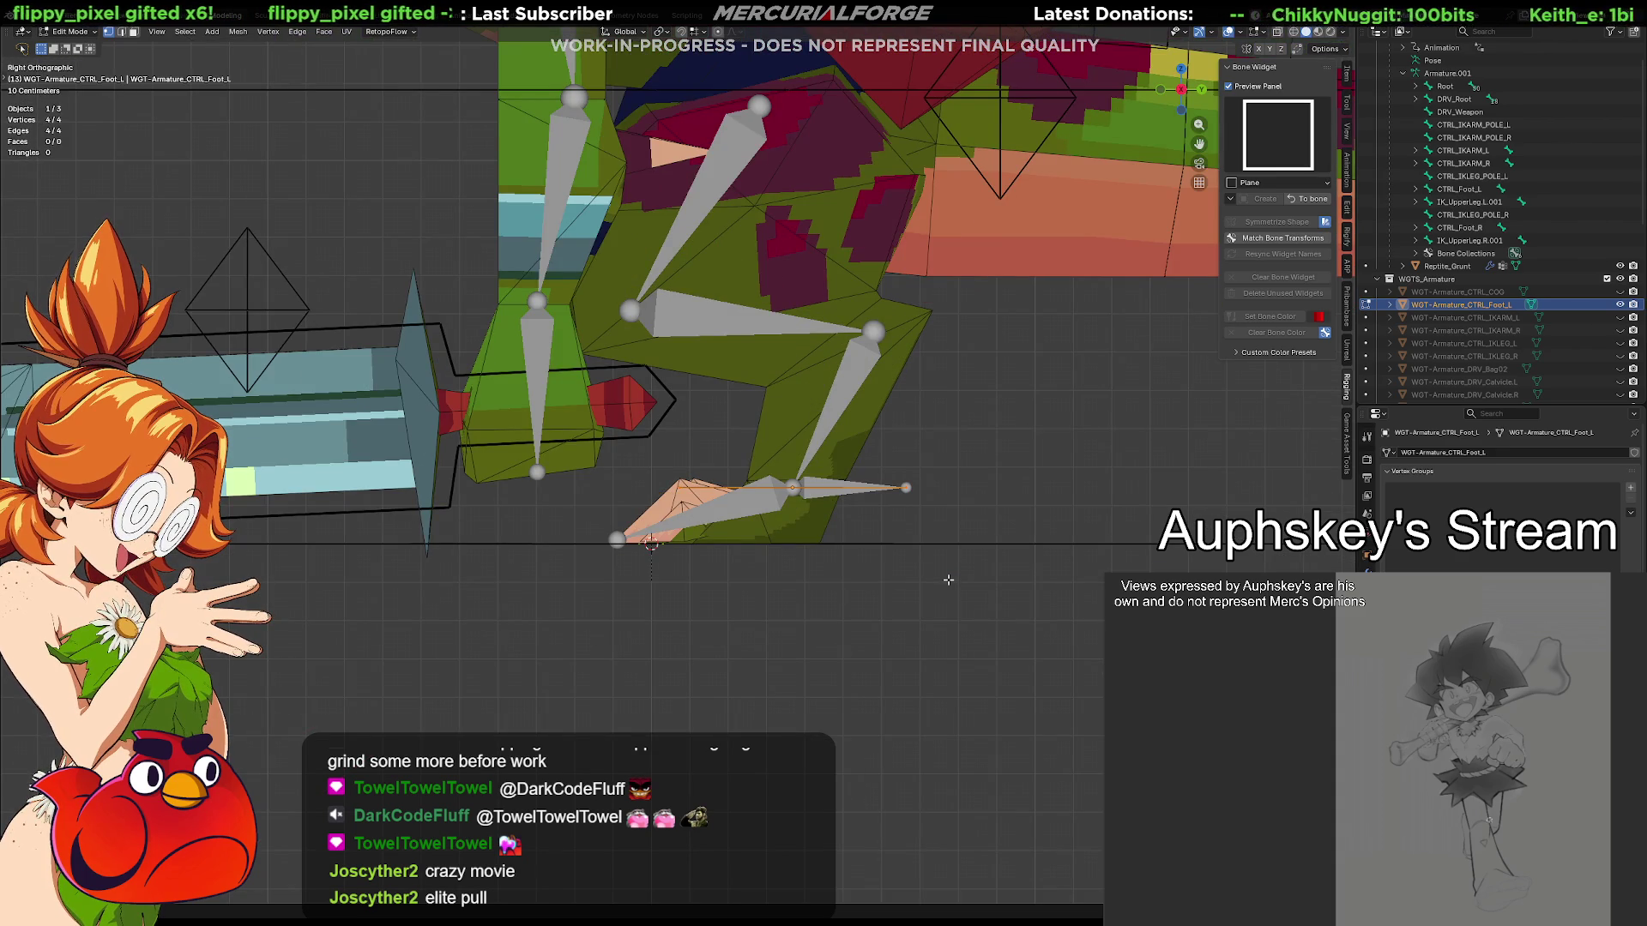
Move the plane down along Z and along Y so it sits flat under the left foot
key("g")
key("z")
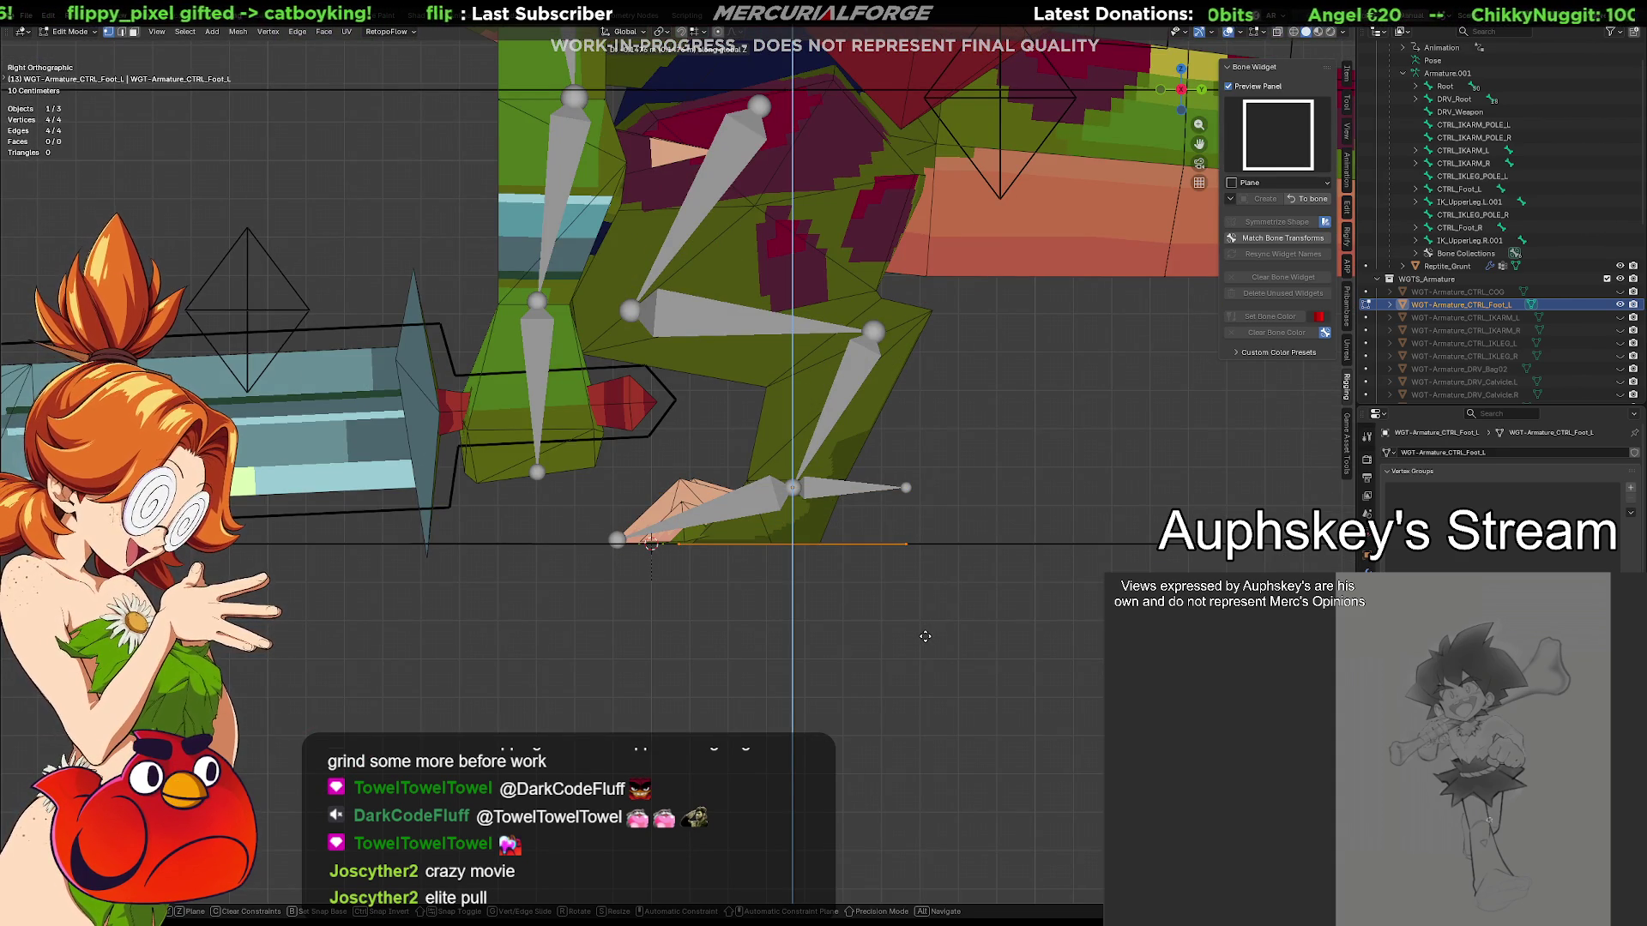
left_click(924, 636)
key("g")
key("z")
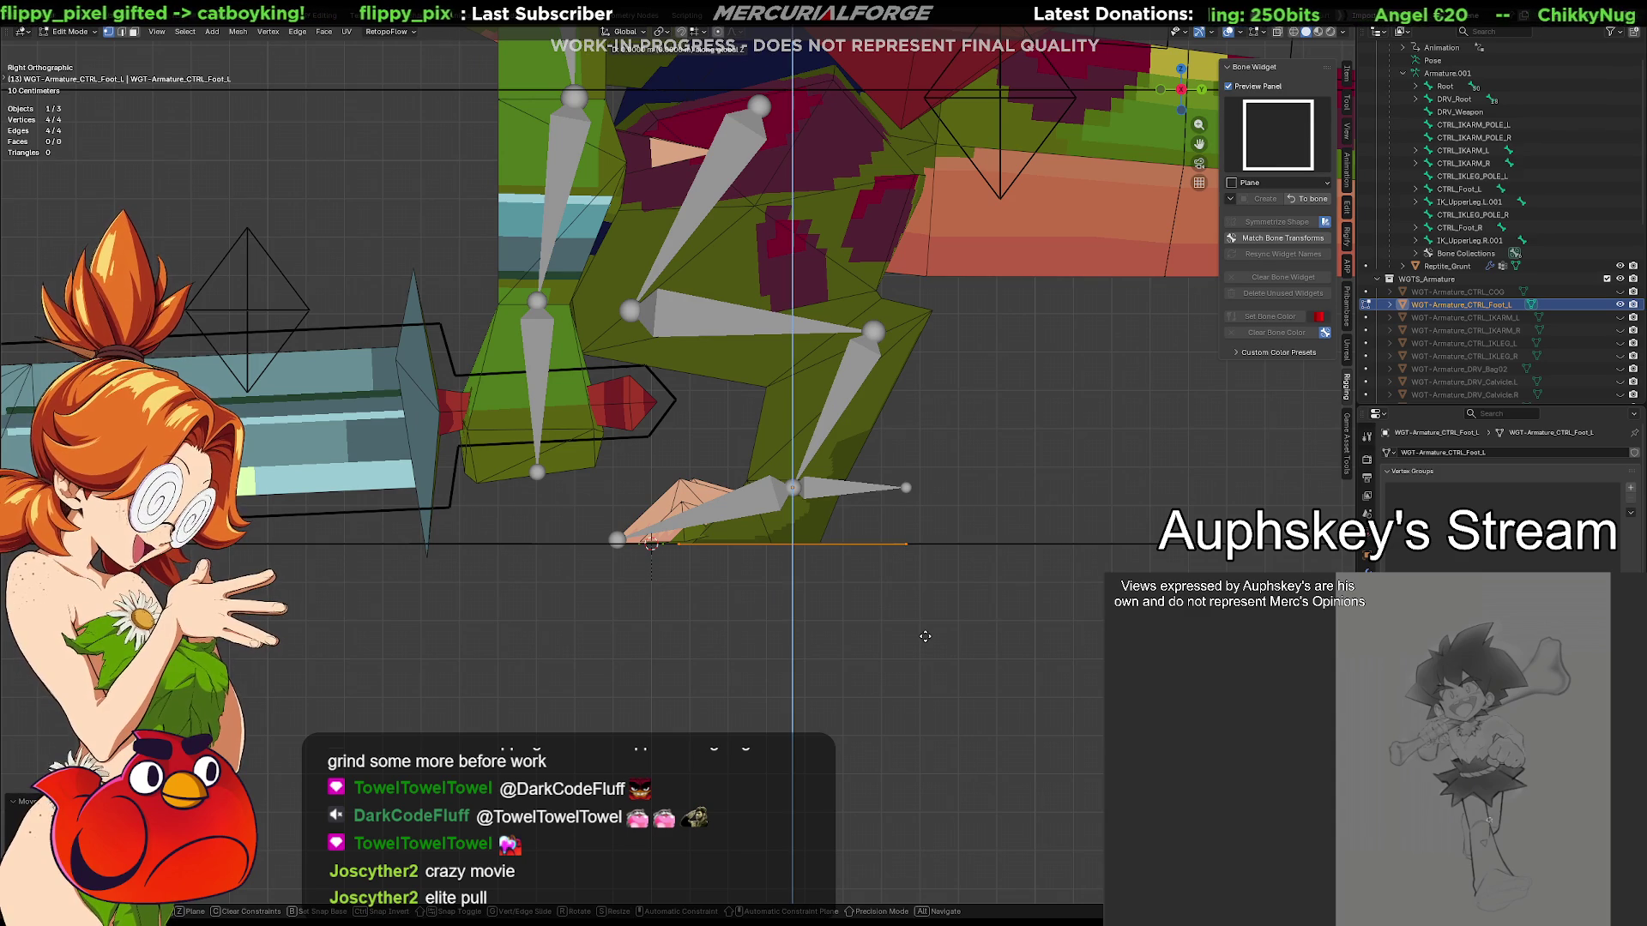
key("y")
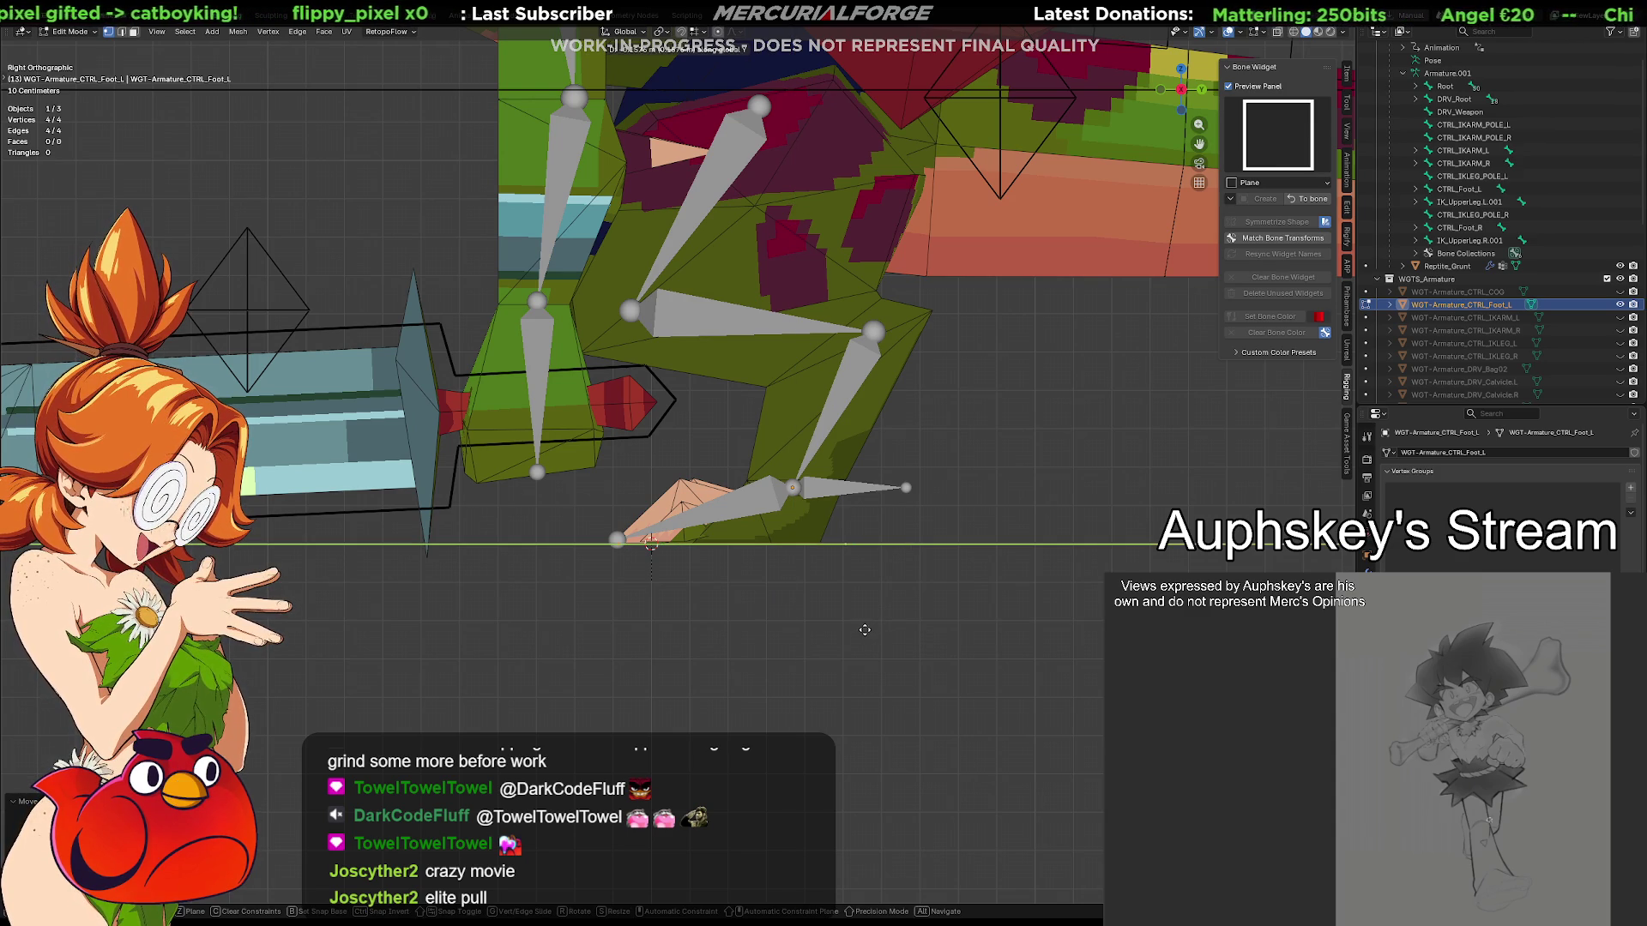
left_click(849, 627)
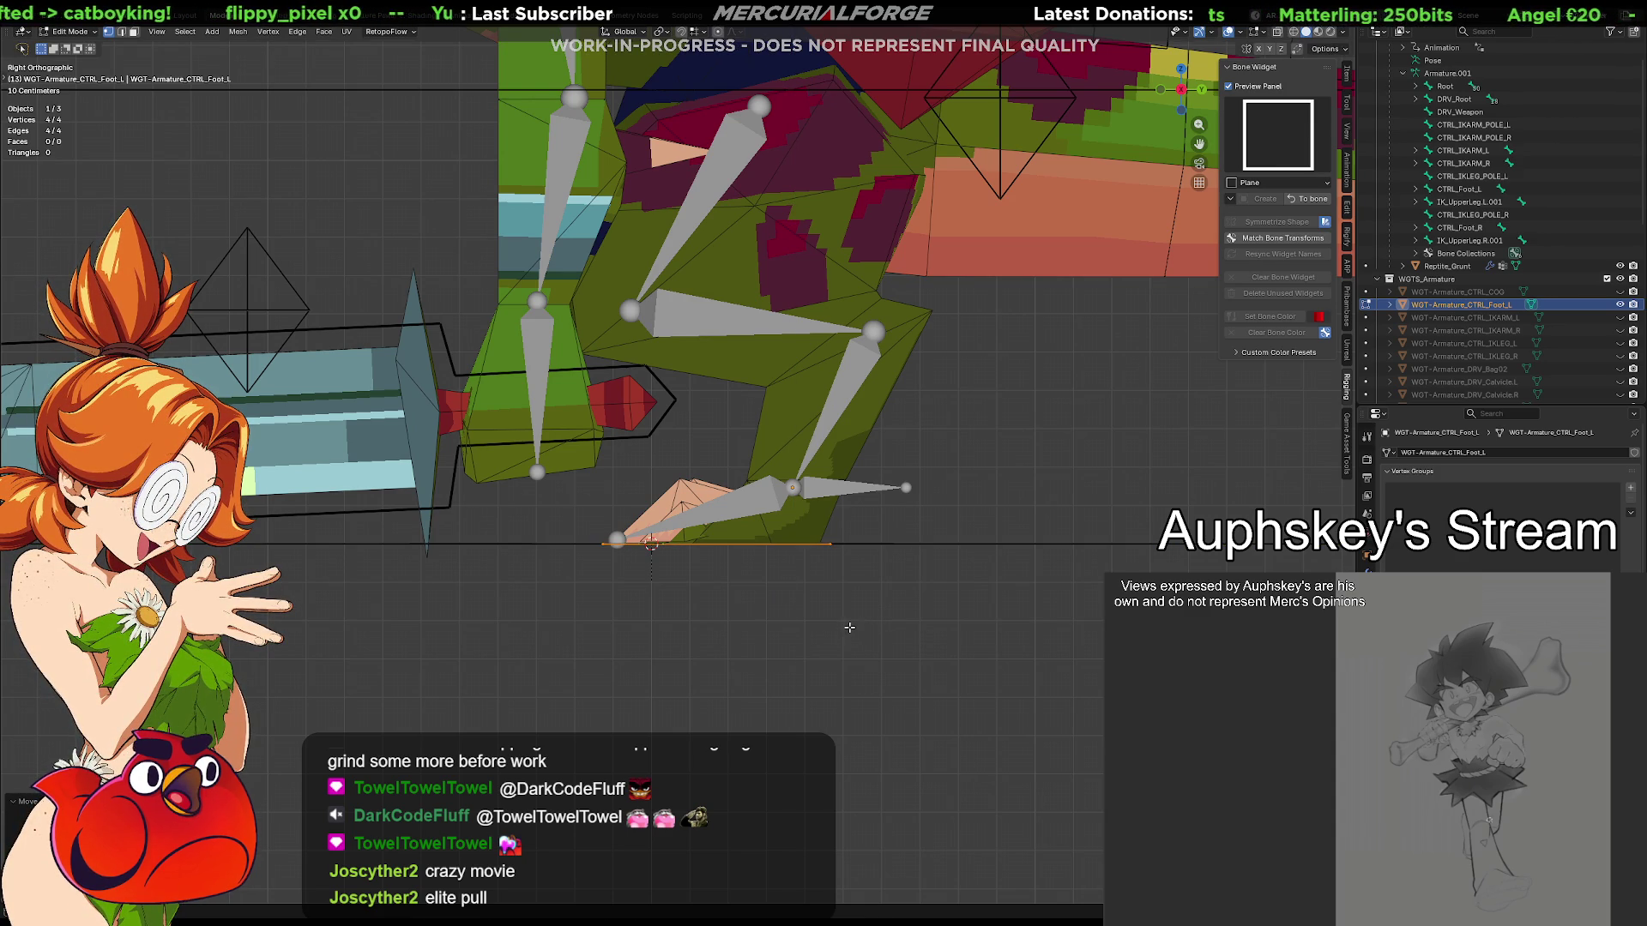
middle_click_drag(945, 628, 753, 553)
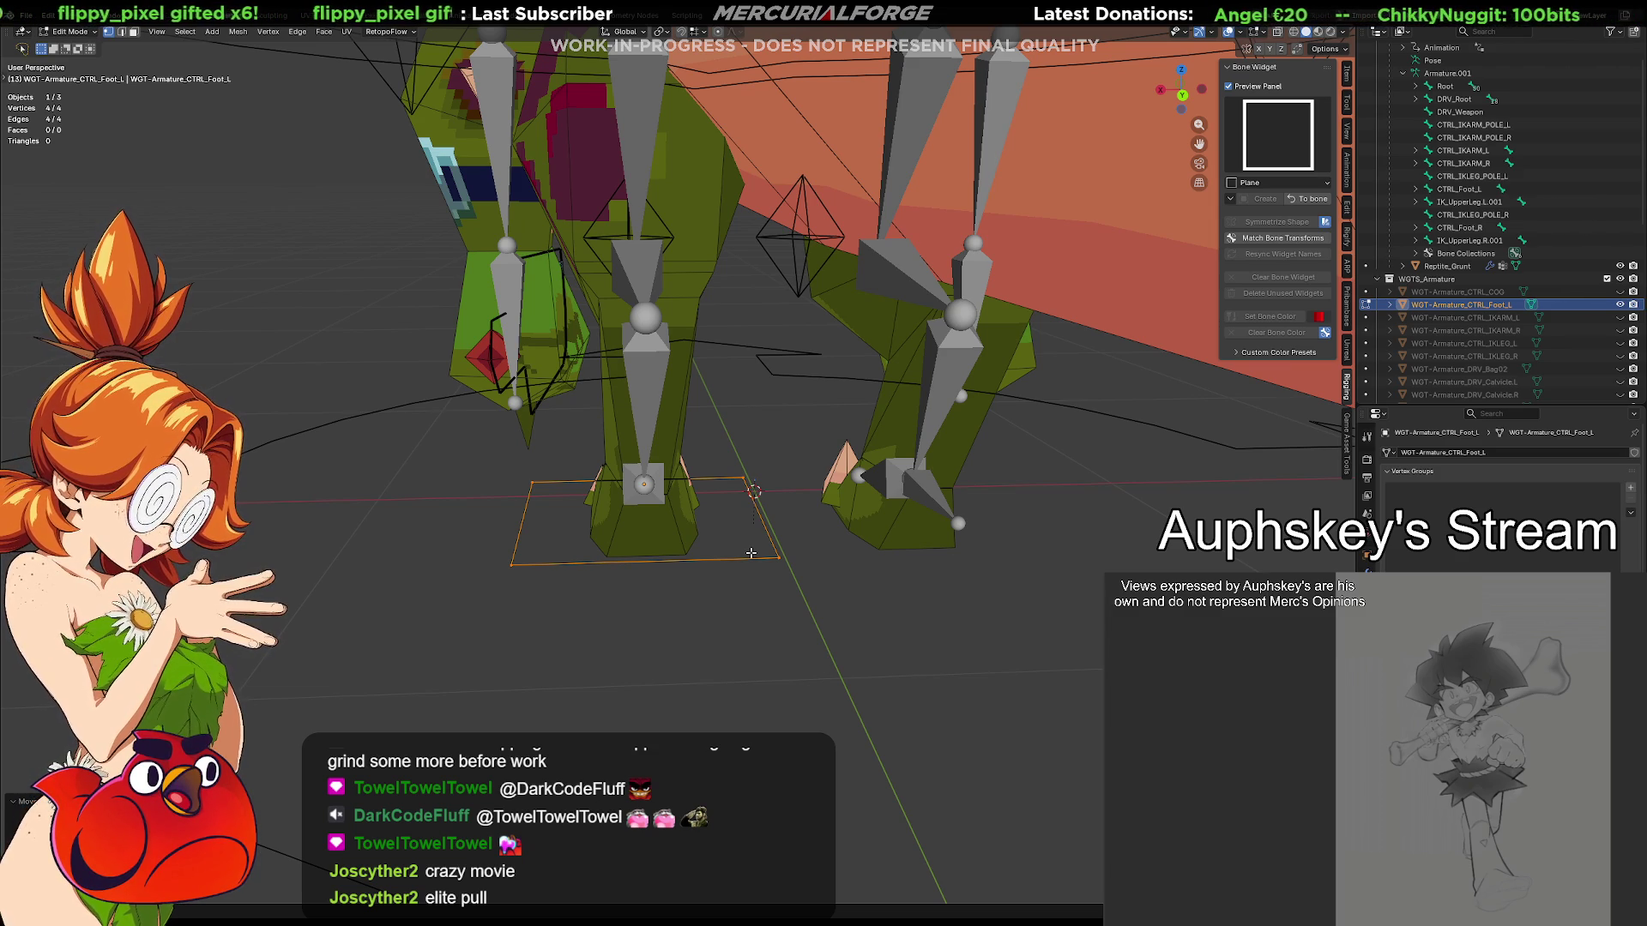
Scale the plane's vertices inward so the outline hugs the left foot
mouse_move(715, 533)
middle_mouse_down()
mouse_move(811, 569)
mouse_move(780, 471)
middle_mouse_up()
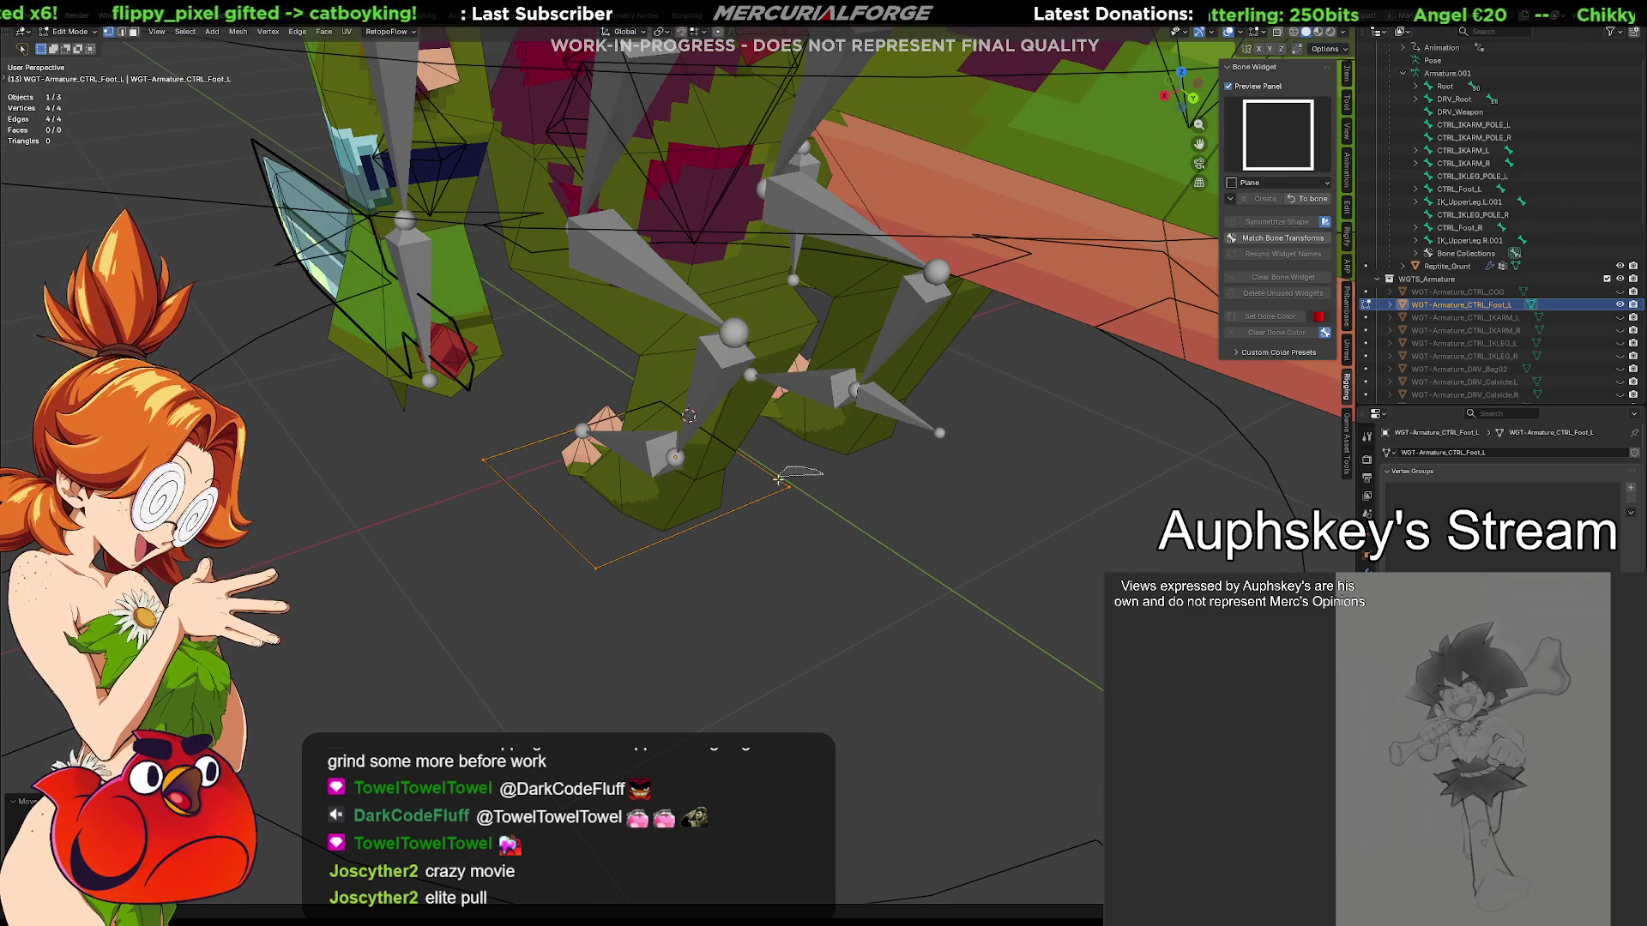
key("g")
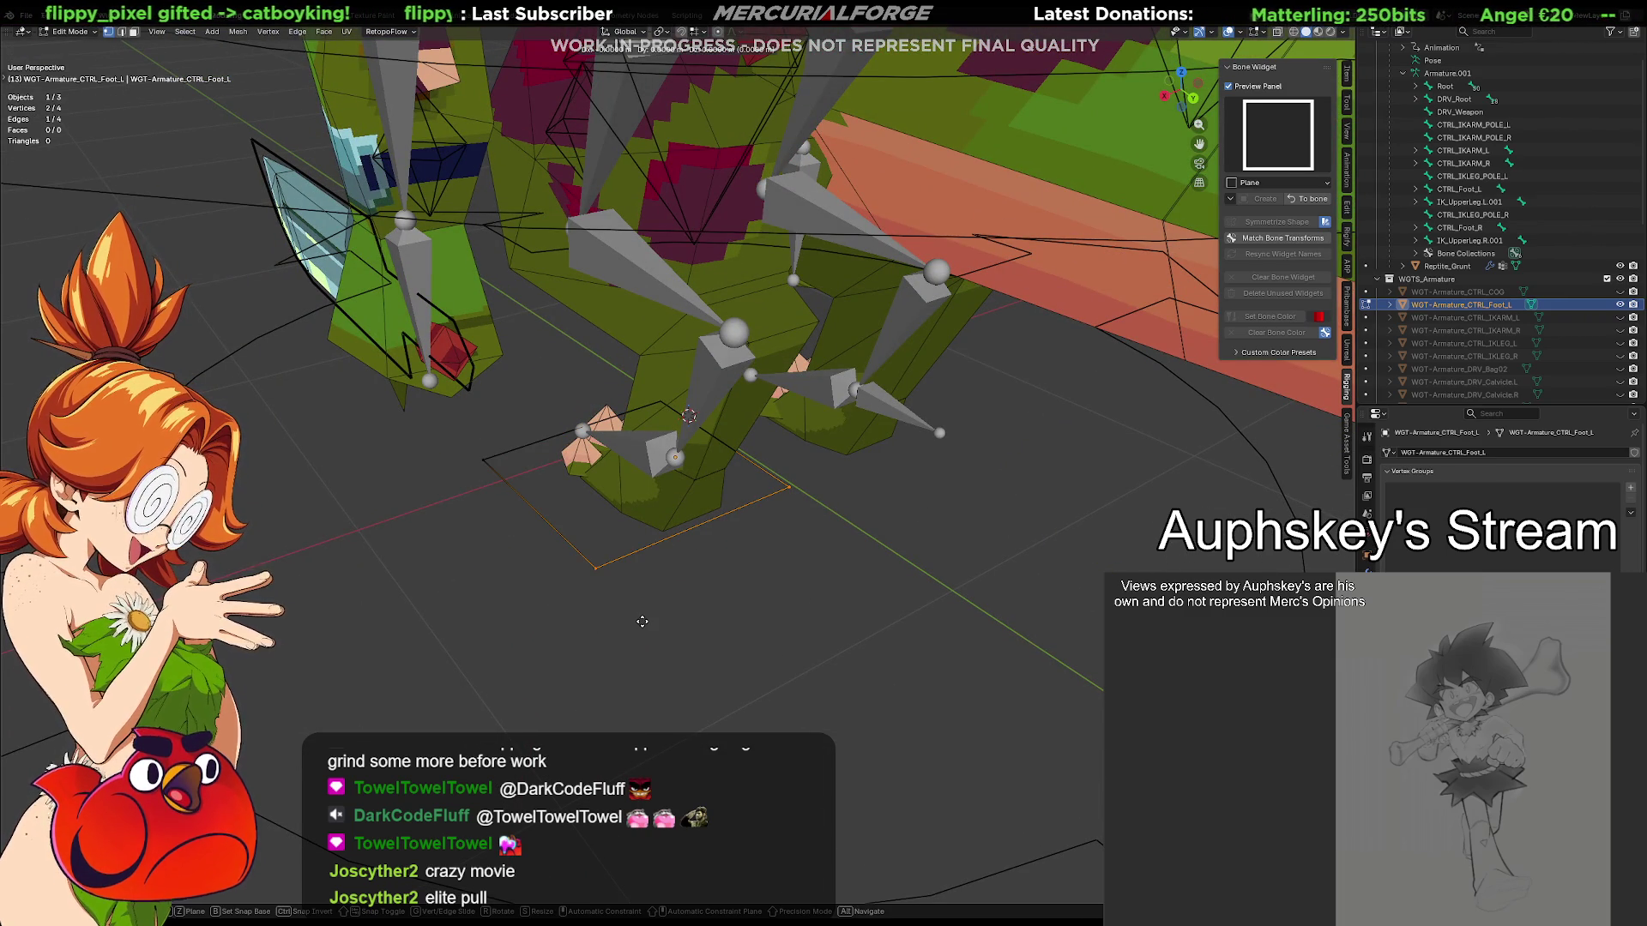
key("s")
left_click(691, 562)
mouse_move(691, 562)
middle_mouse_down()
mouse_move(620, 566)
mouse_move(953, 550)
middle_mouse_up()
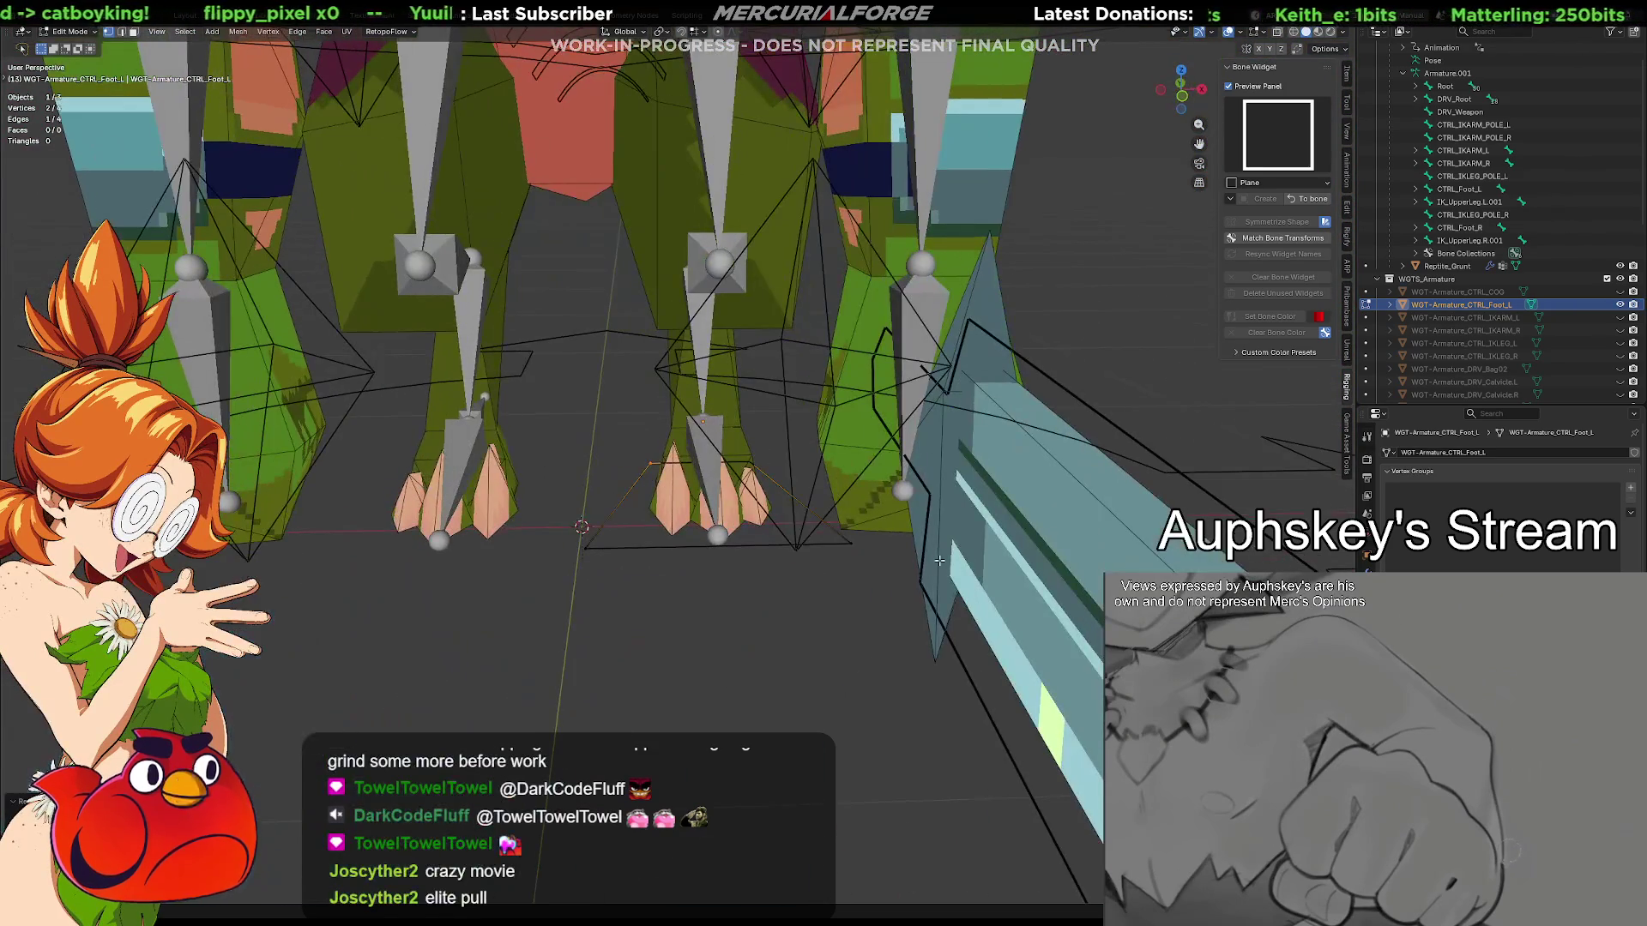
mouse_move(586, 546)
middle_mouse_down()
mouse_move(630, 546)
mouse_move(809, 471)
mouse_move(748, 510)
middle_mouse_up()
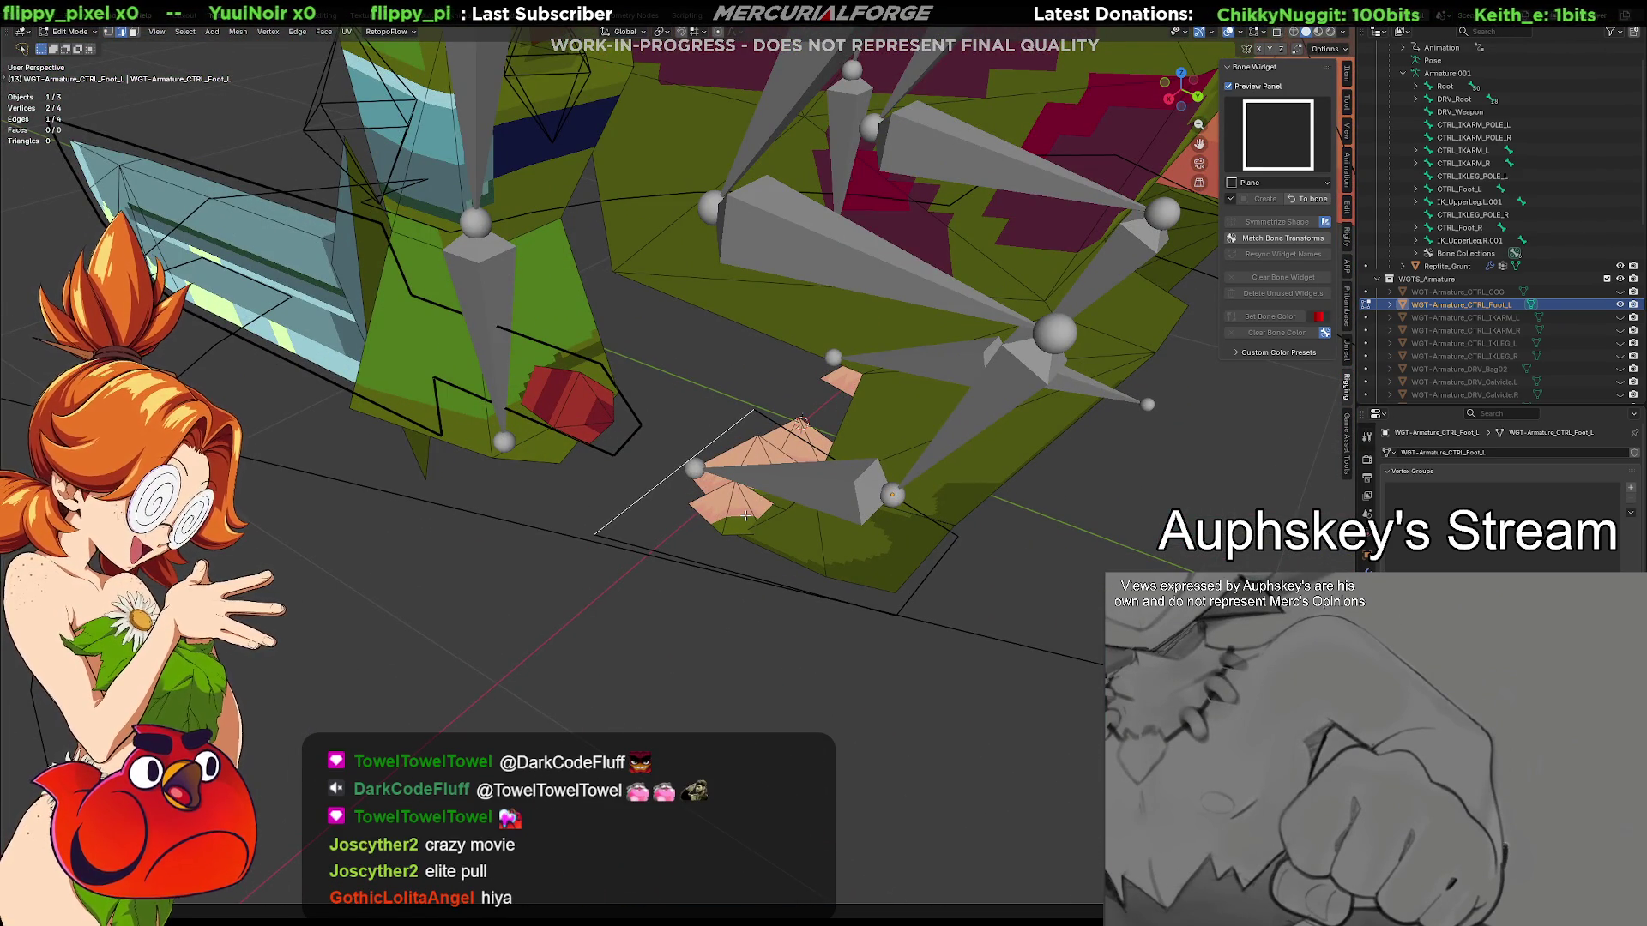
Subdivide the outline edges twice and pull new vertices along Y to start toe points
right_click(635, 477)
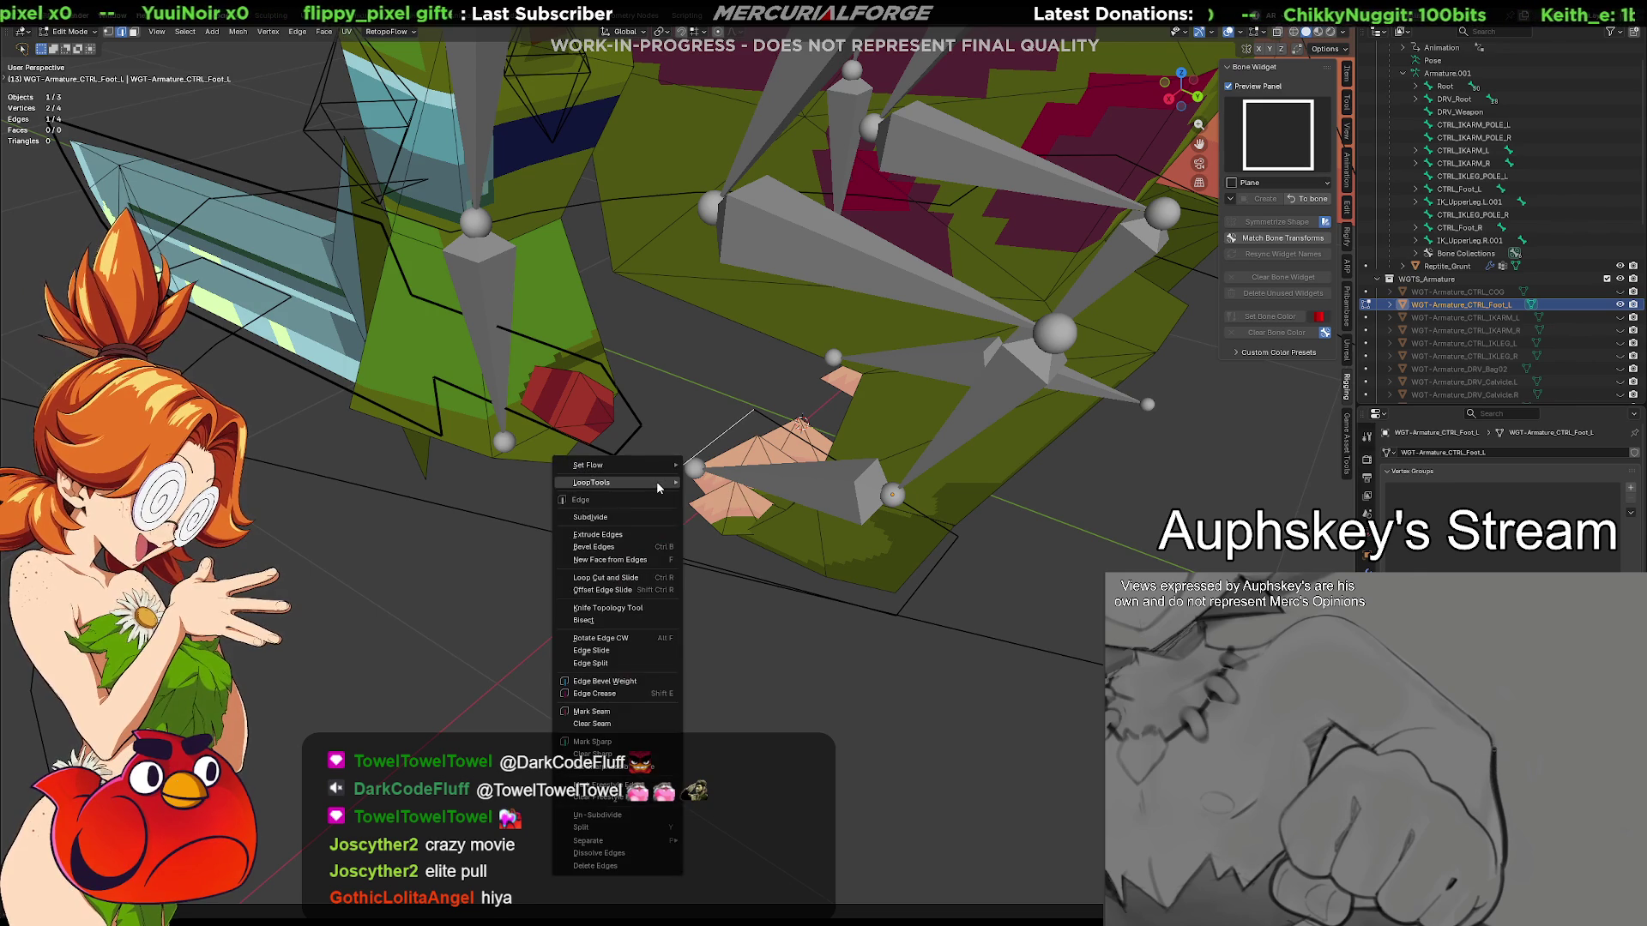
left_click(646, 515)
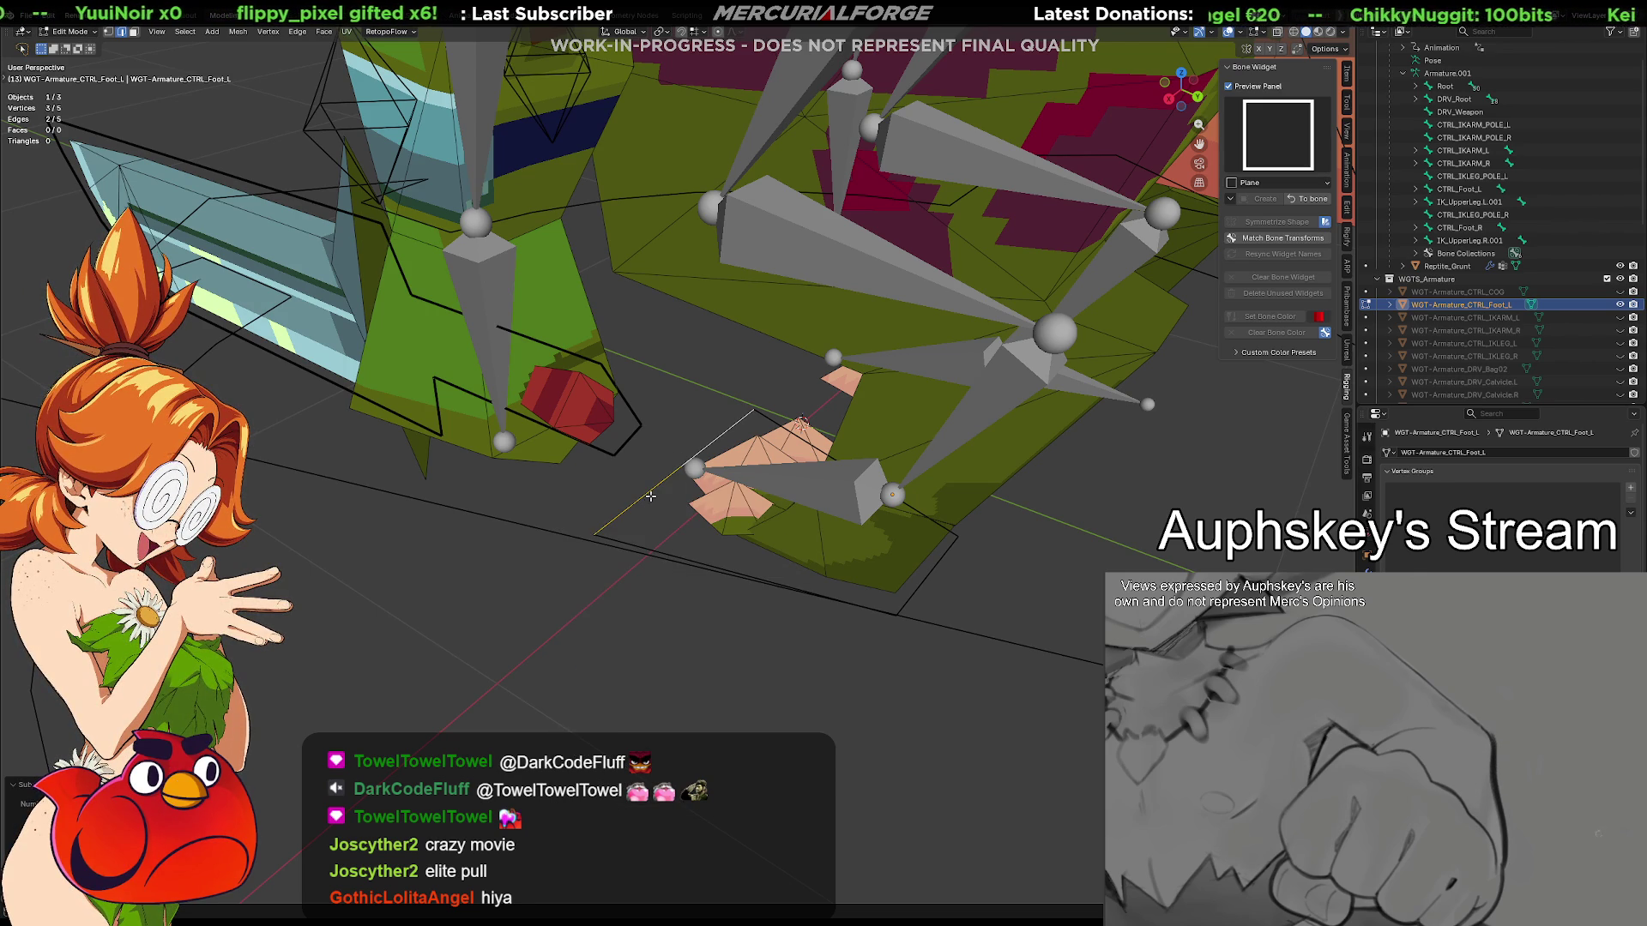
right_click(705, 453)
left_click(705, 453)
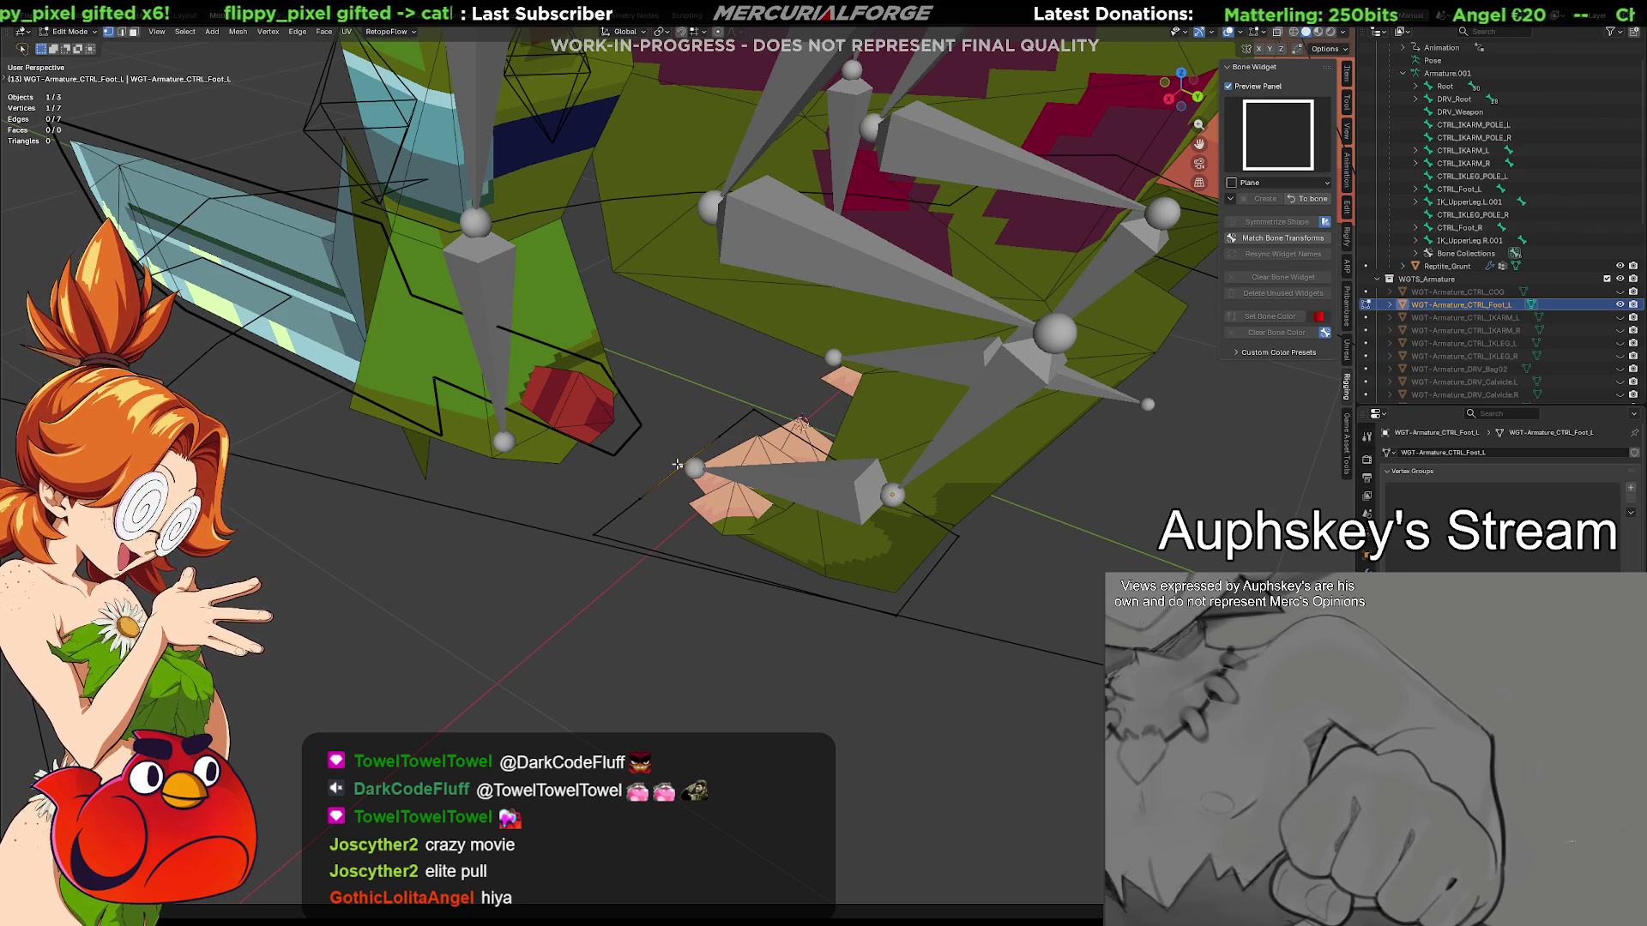
left_click(752, 409, "shift")
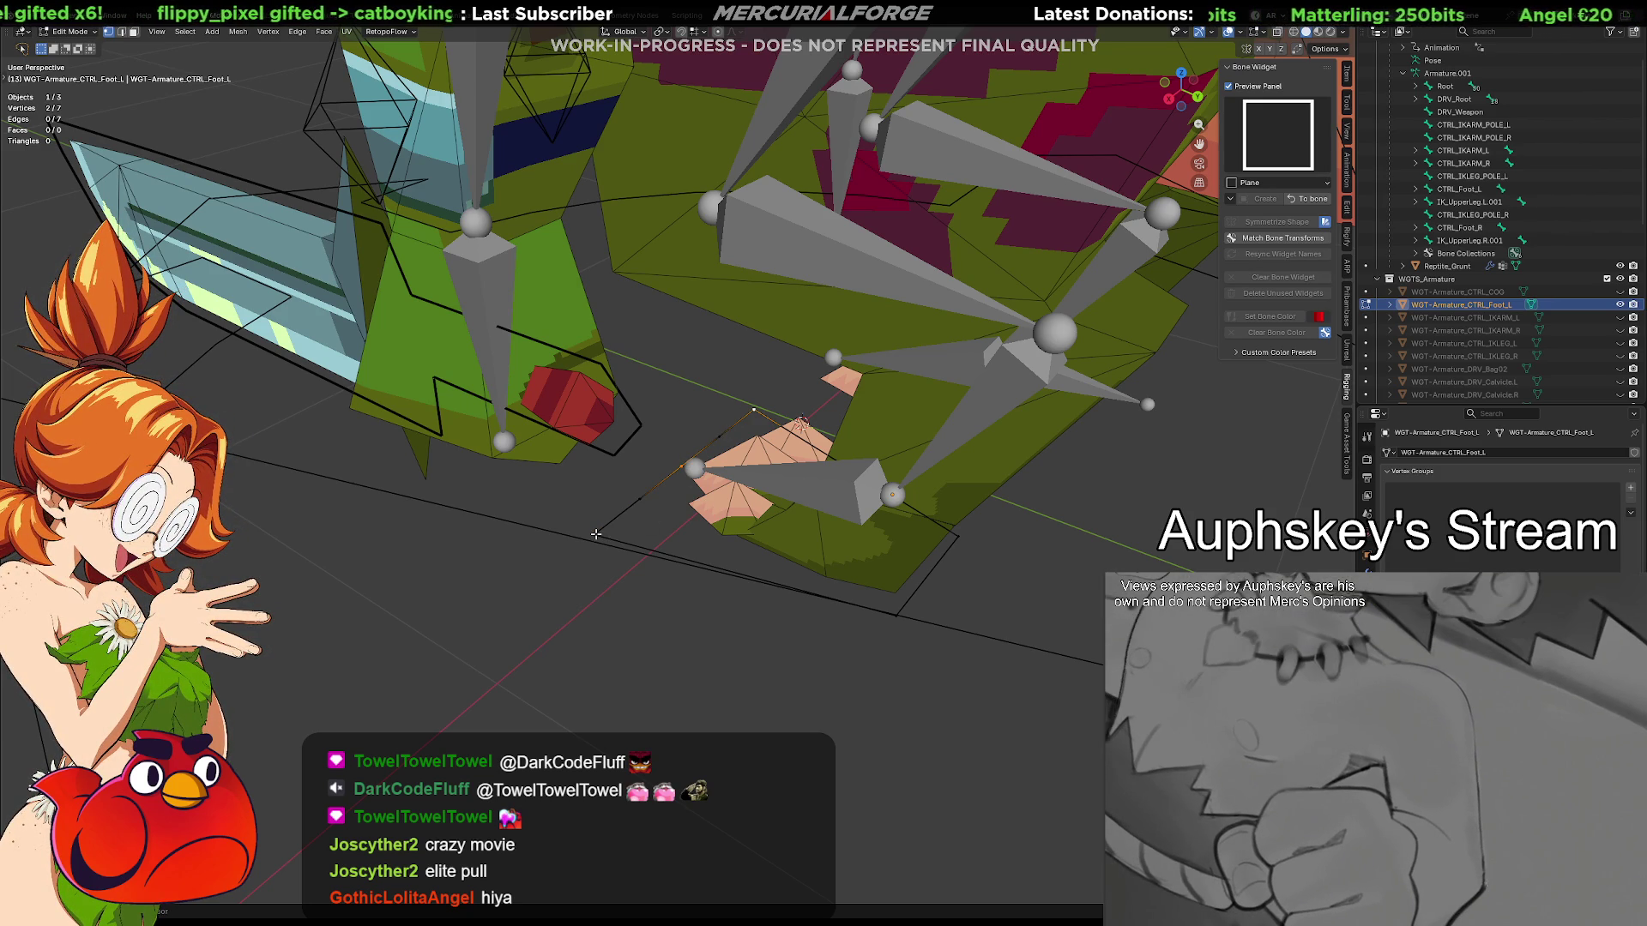
key("g")
key("y")
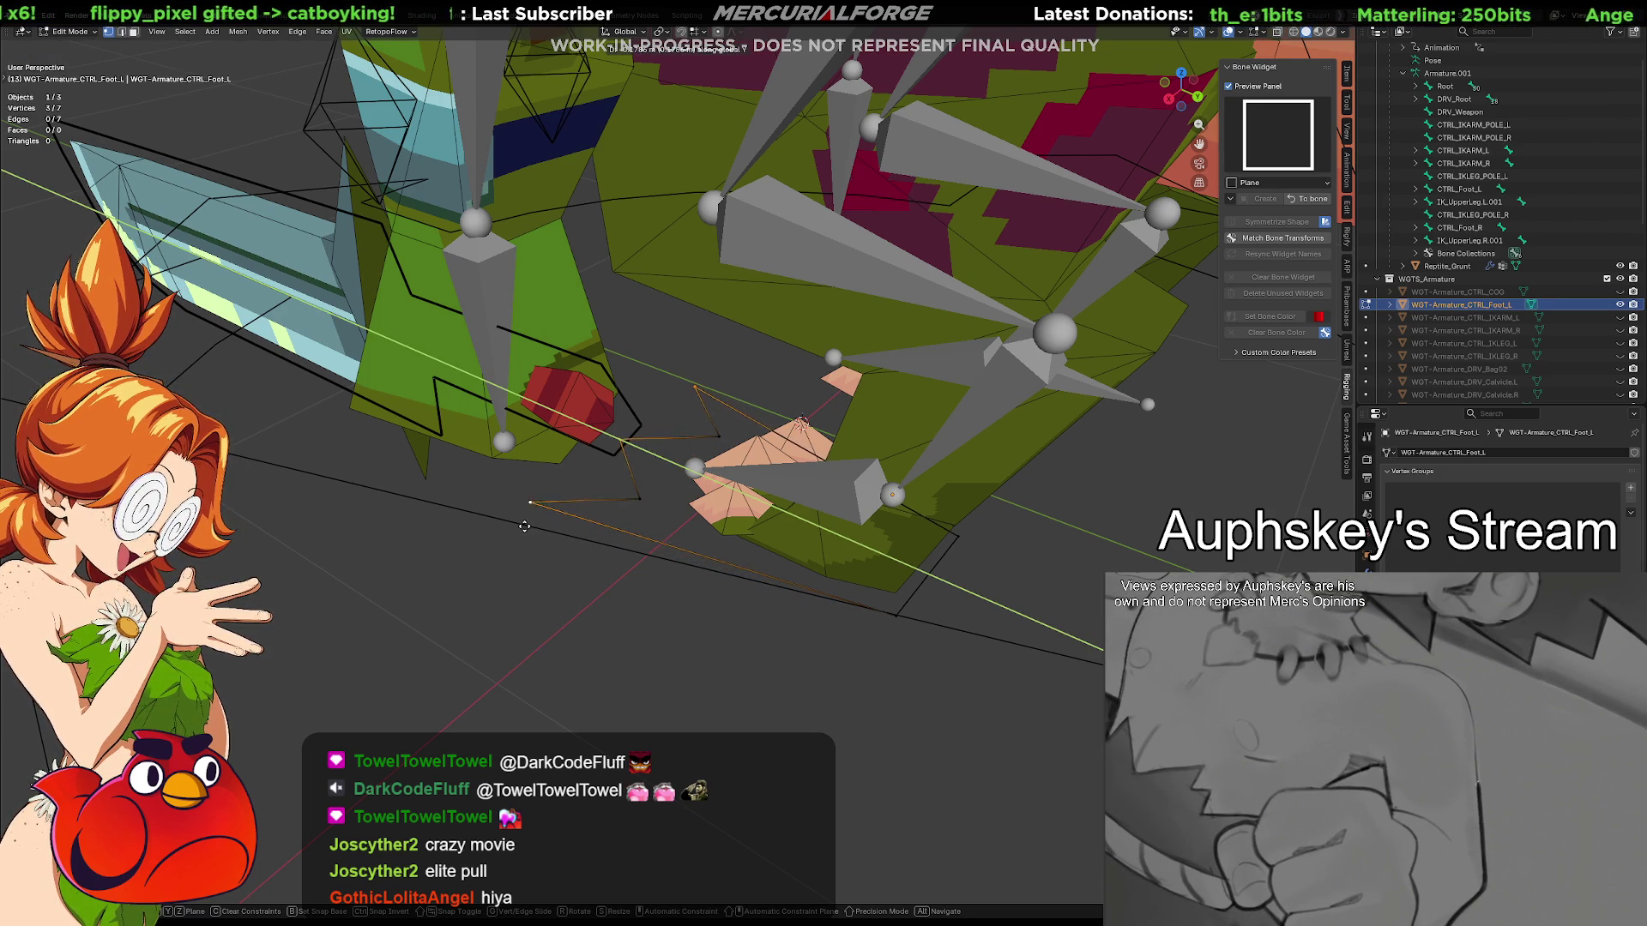
left_click(527, 527)
Toggle local view and select the whole outline edge loop of the widget
key("KP_Divide")
key("KP_Divide")
middle_click_drag(779, 594, 616, 525)
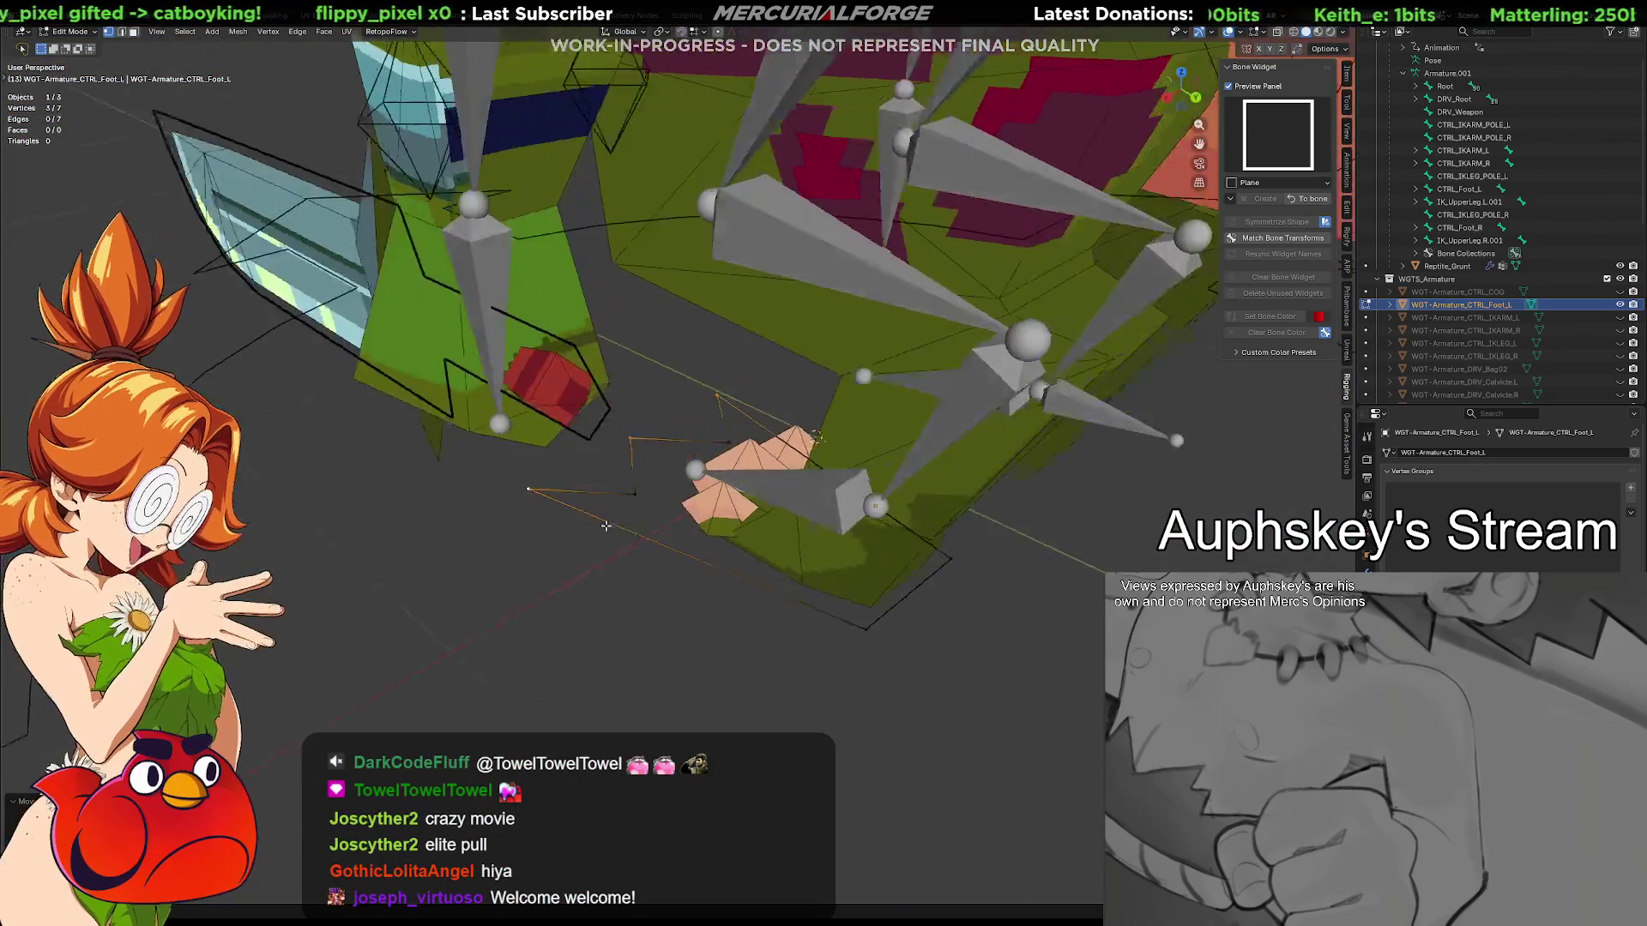
left_click(694, 563)
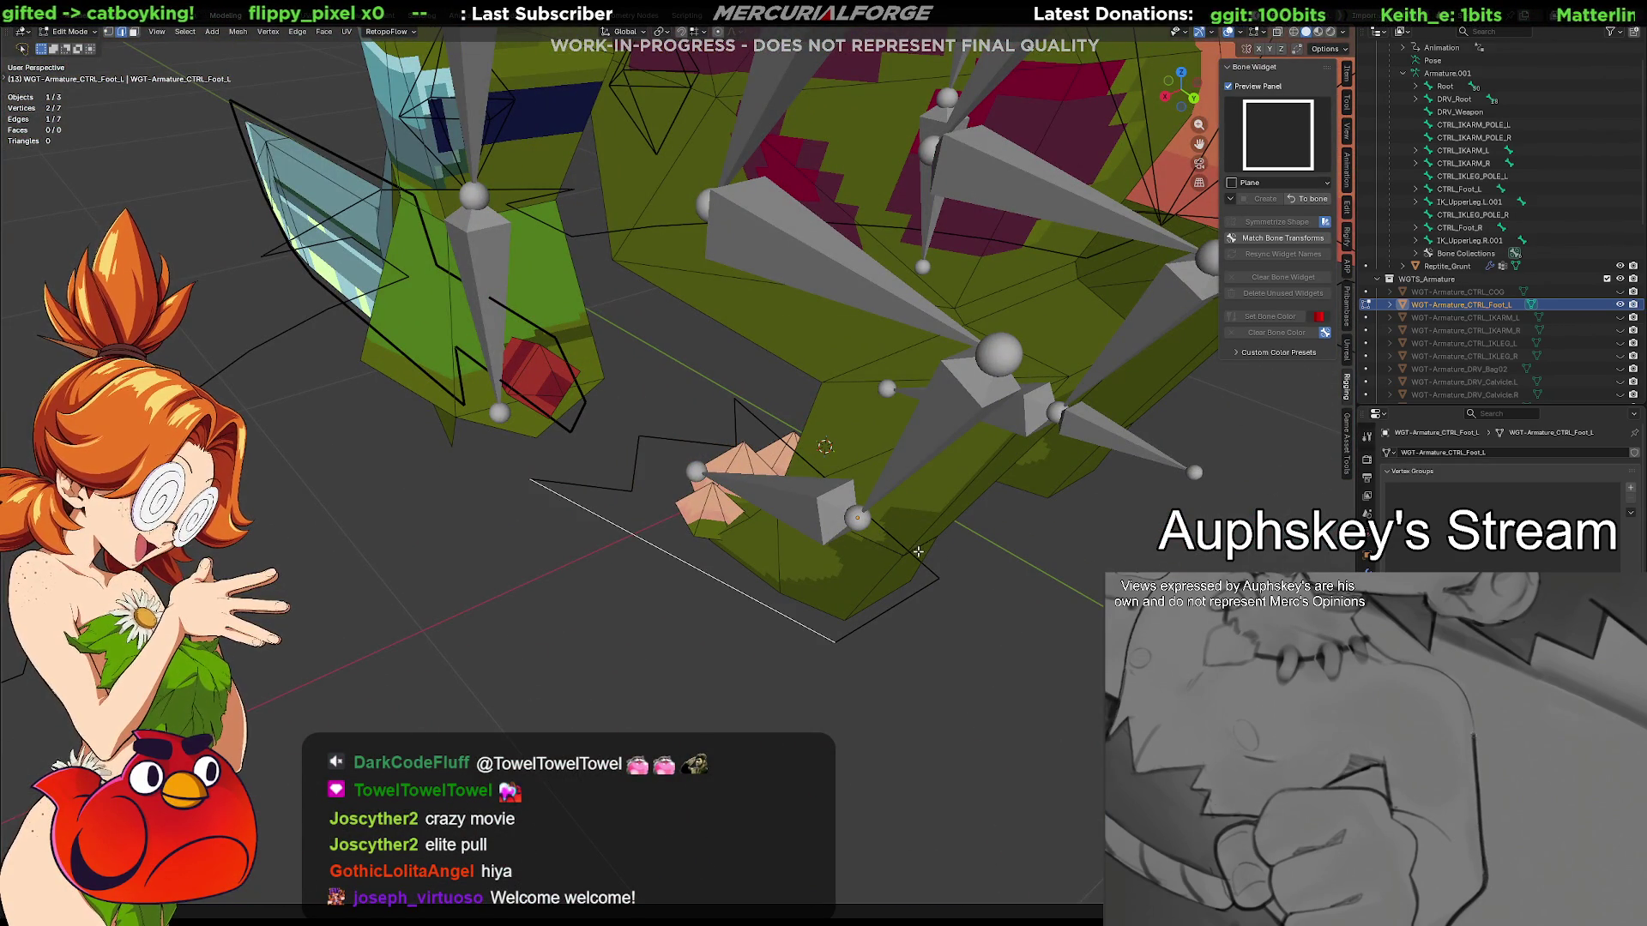
right_click(917, 551)
left_click(890, 528)
mouse_move(890, 527)
middle_mouse_down()
mouse_move(612, 560)
mouse_move(824, 573)
middle_mouse_up()
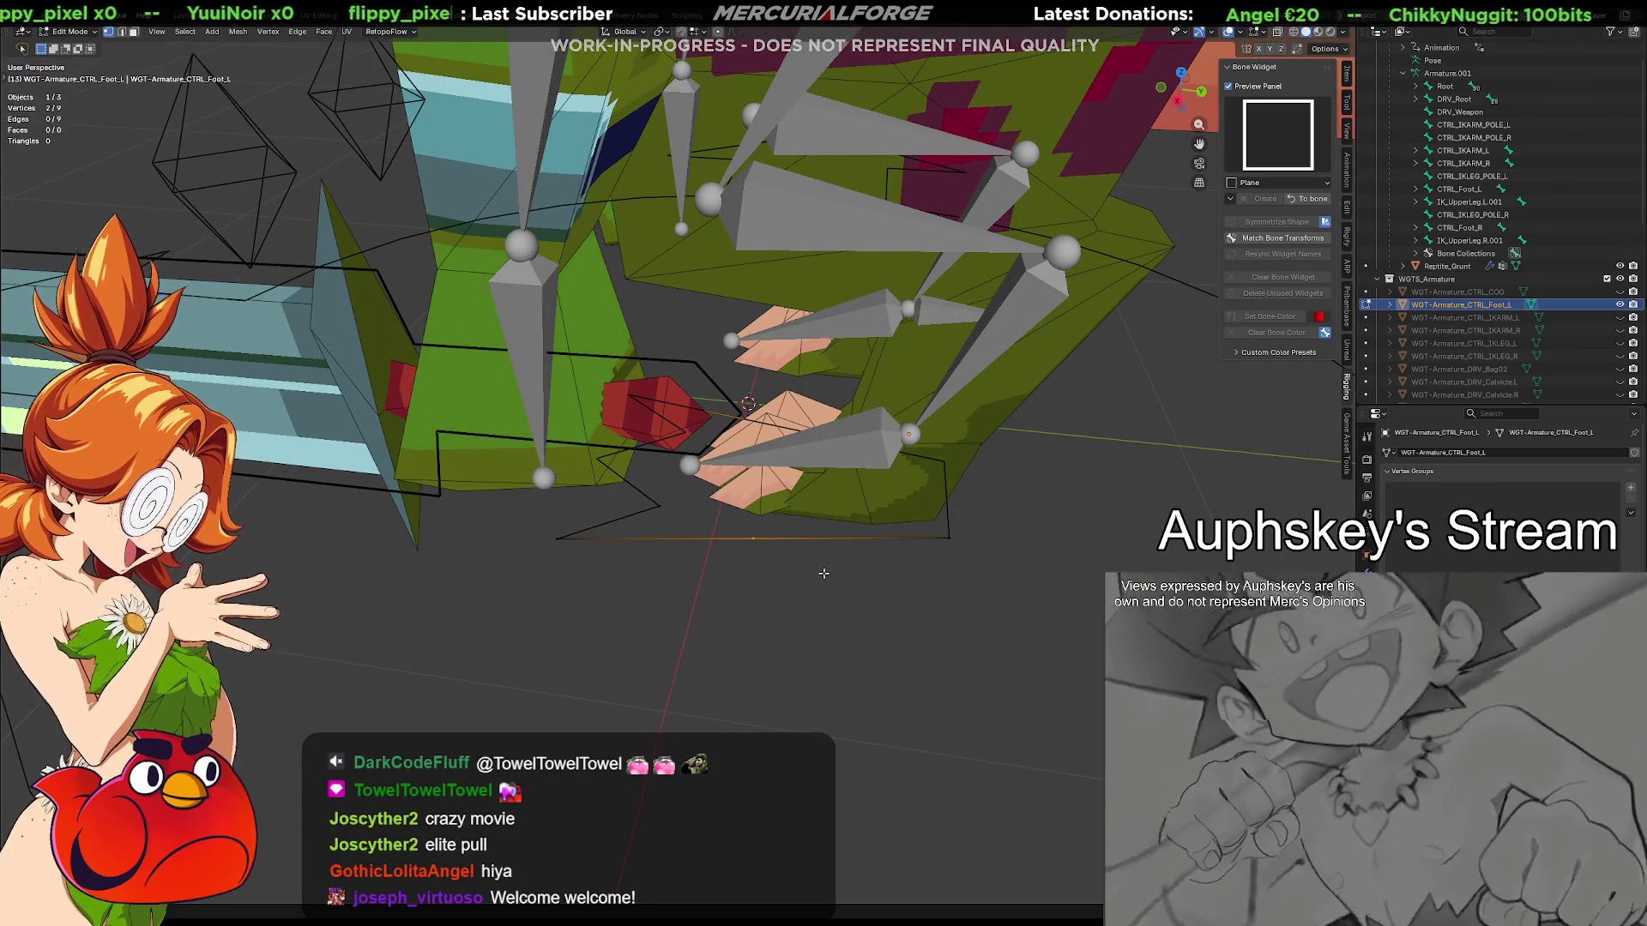
Shape the zigzag toe points by repositioning vertices along Y and subdividing another outline edge
key("g")
key("y")
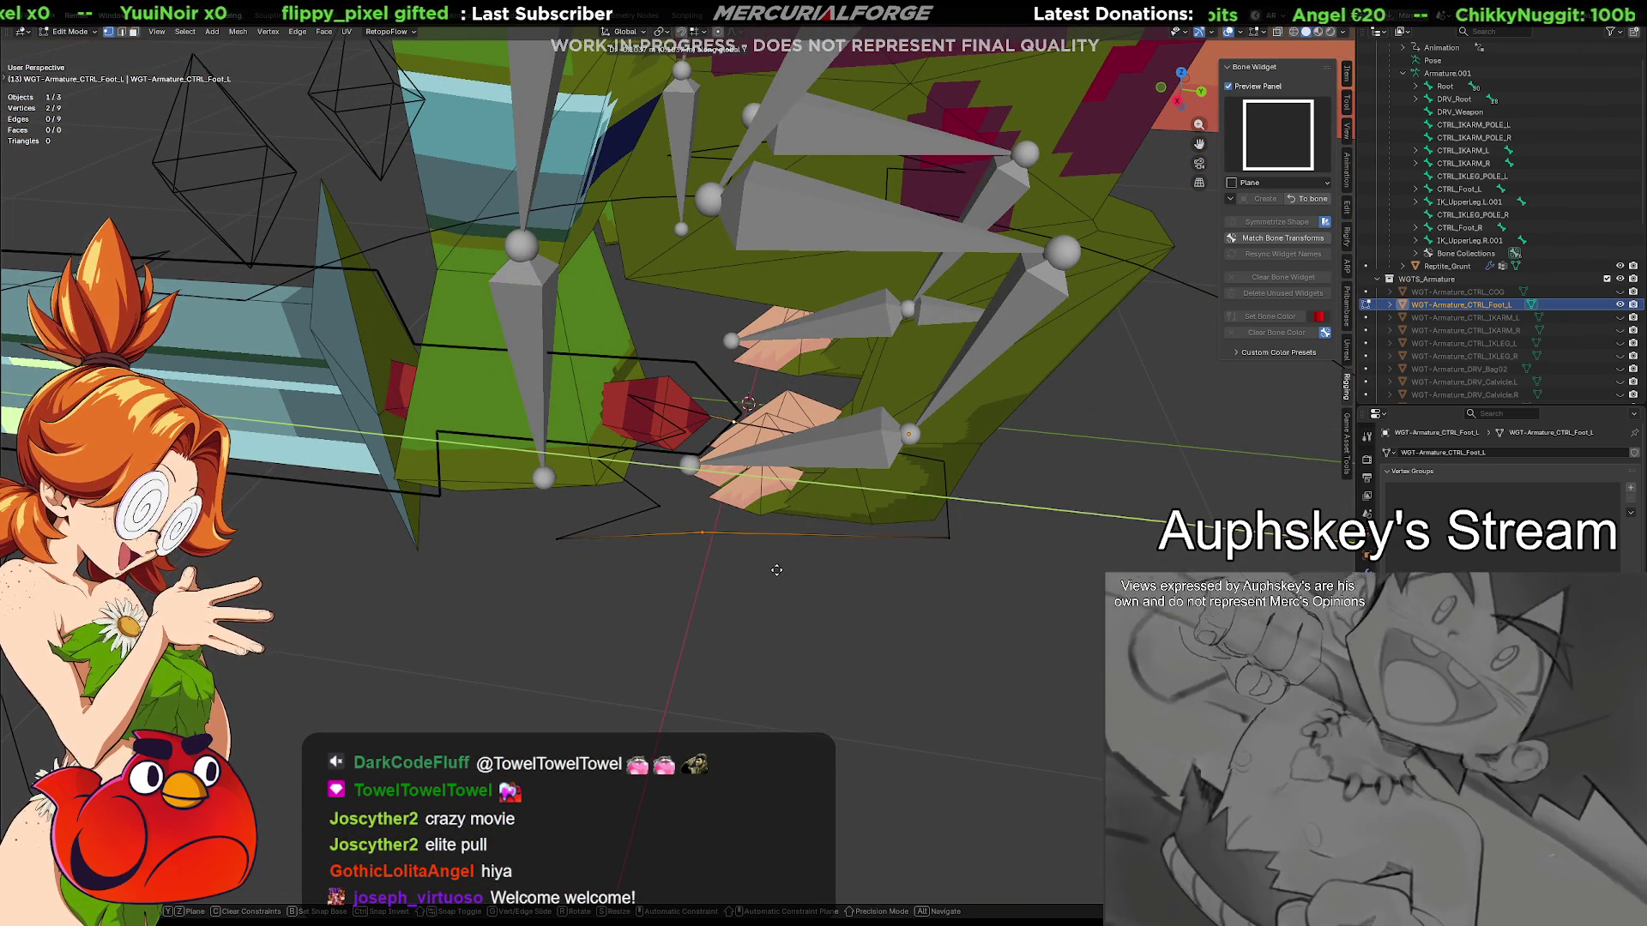
left_click(824, 576)
middle_click_drag(823, 576, 773, 540)
left_click(774, 532)
right_click(775, 531)
left_click(775, 532)
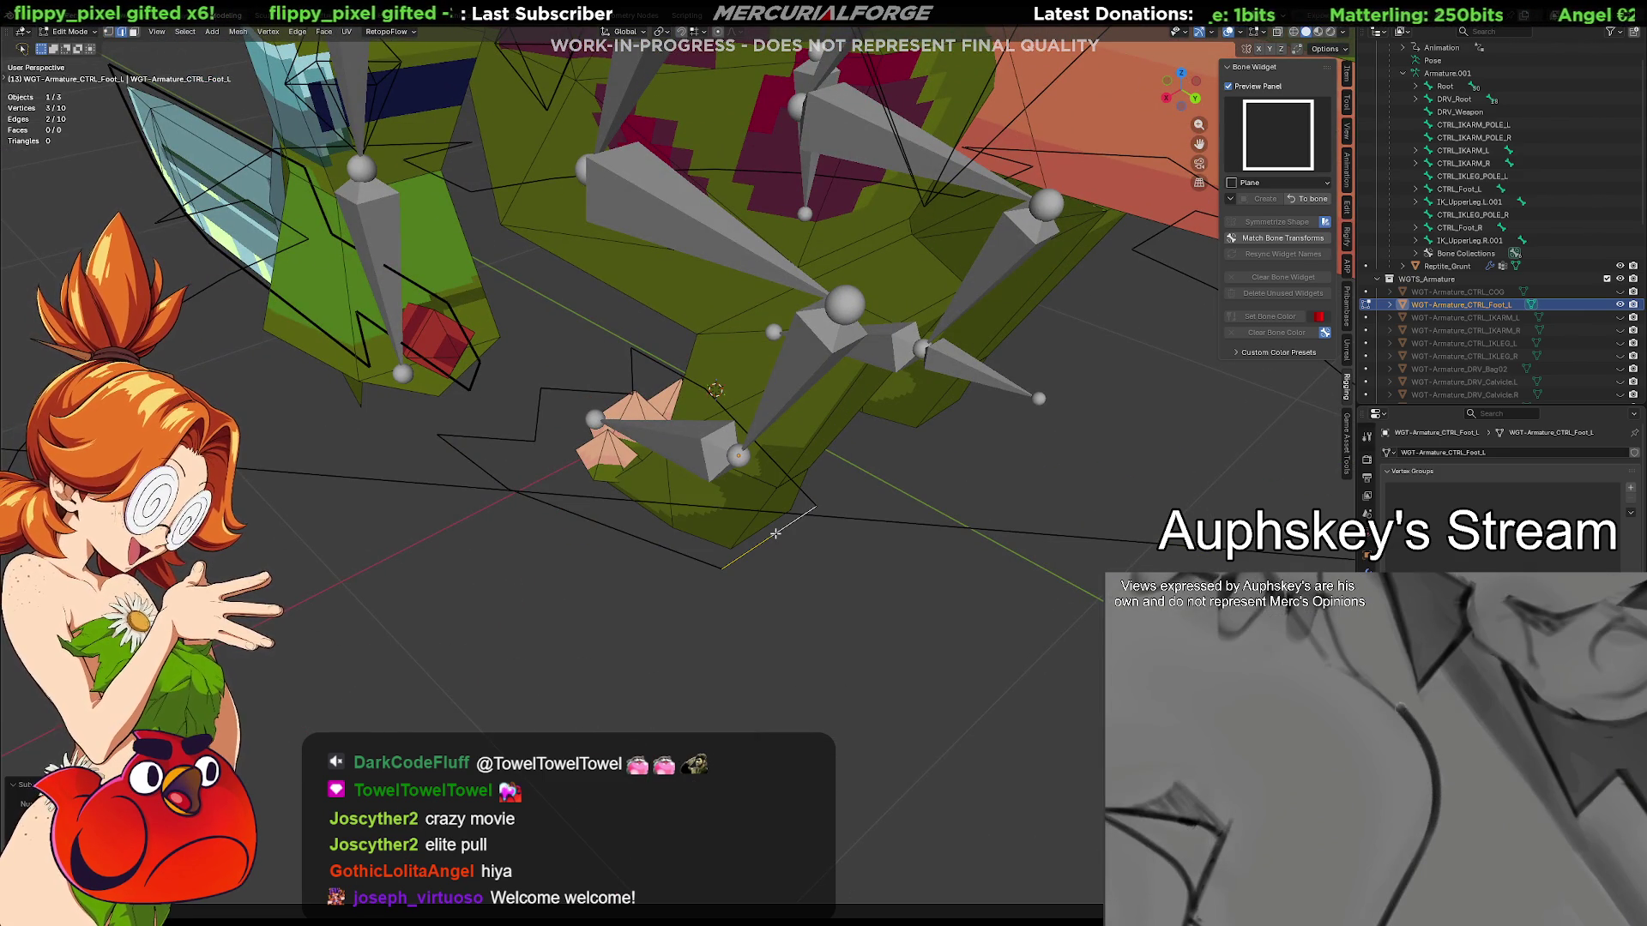
key("g")
key("z")
key("y")
left_click(859, 614)
Scale the whole footprint outline down and slide it along Y beneath the left foot
mouse_move(859, 614)
middle_mouse_down()
mouse_move(872, 536)
mouse_move(936, 515)
mouse_move(822, 485)
middle_mouse_up()
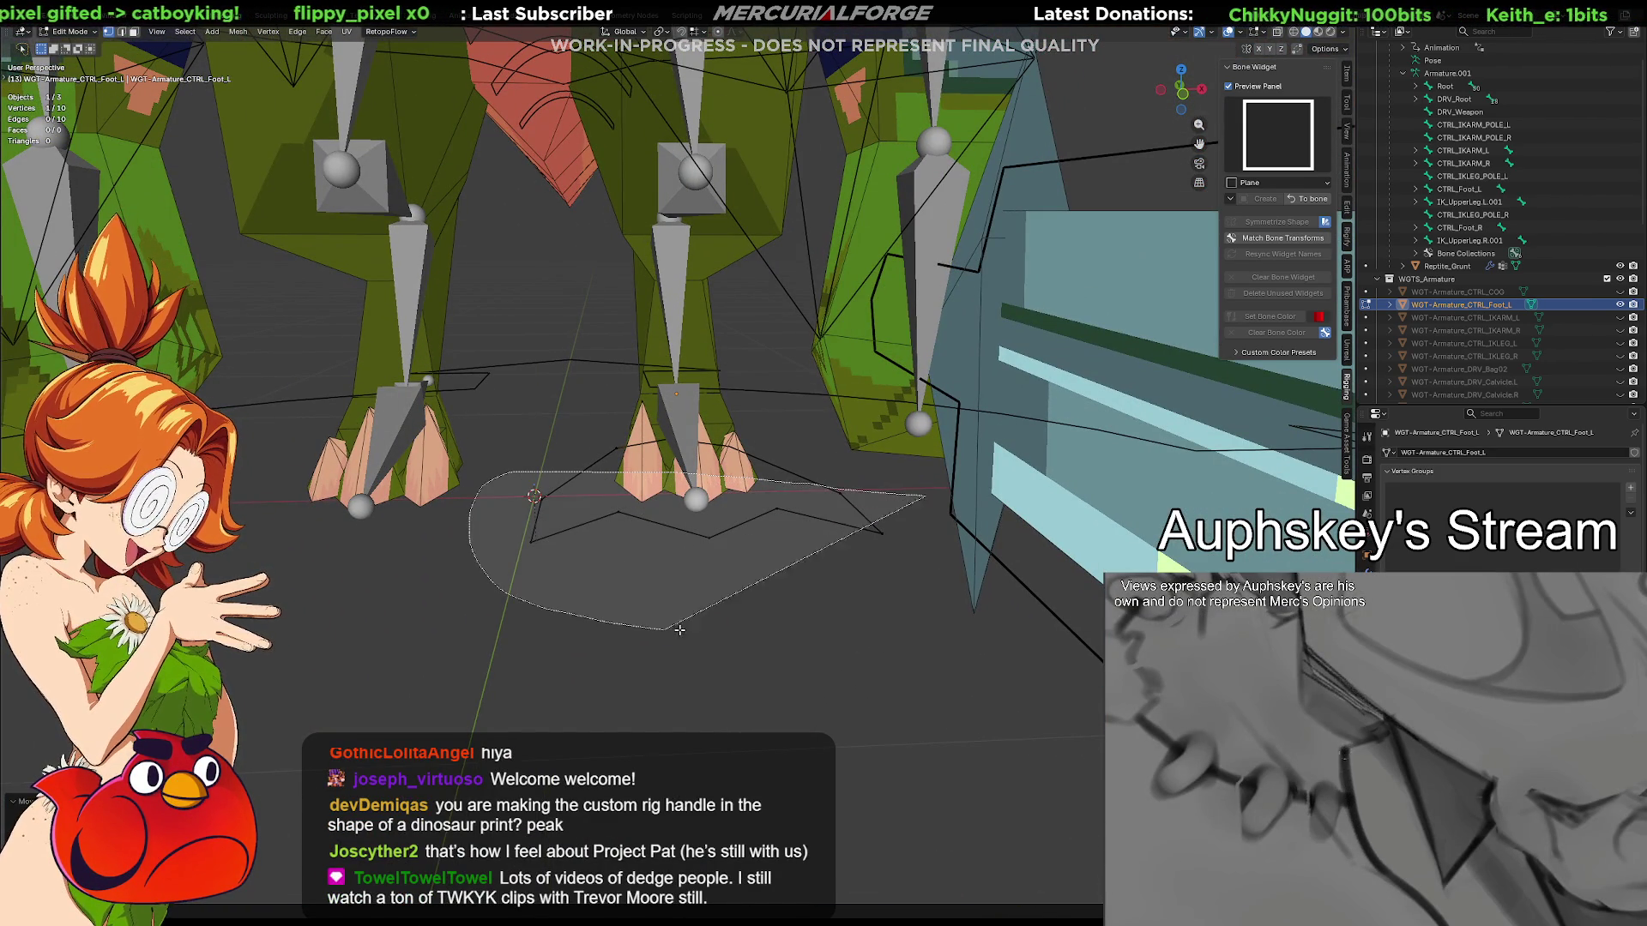
left_click_drag(554, 472, 911, 583)
key("s")
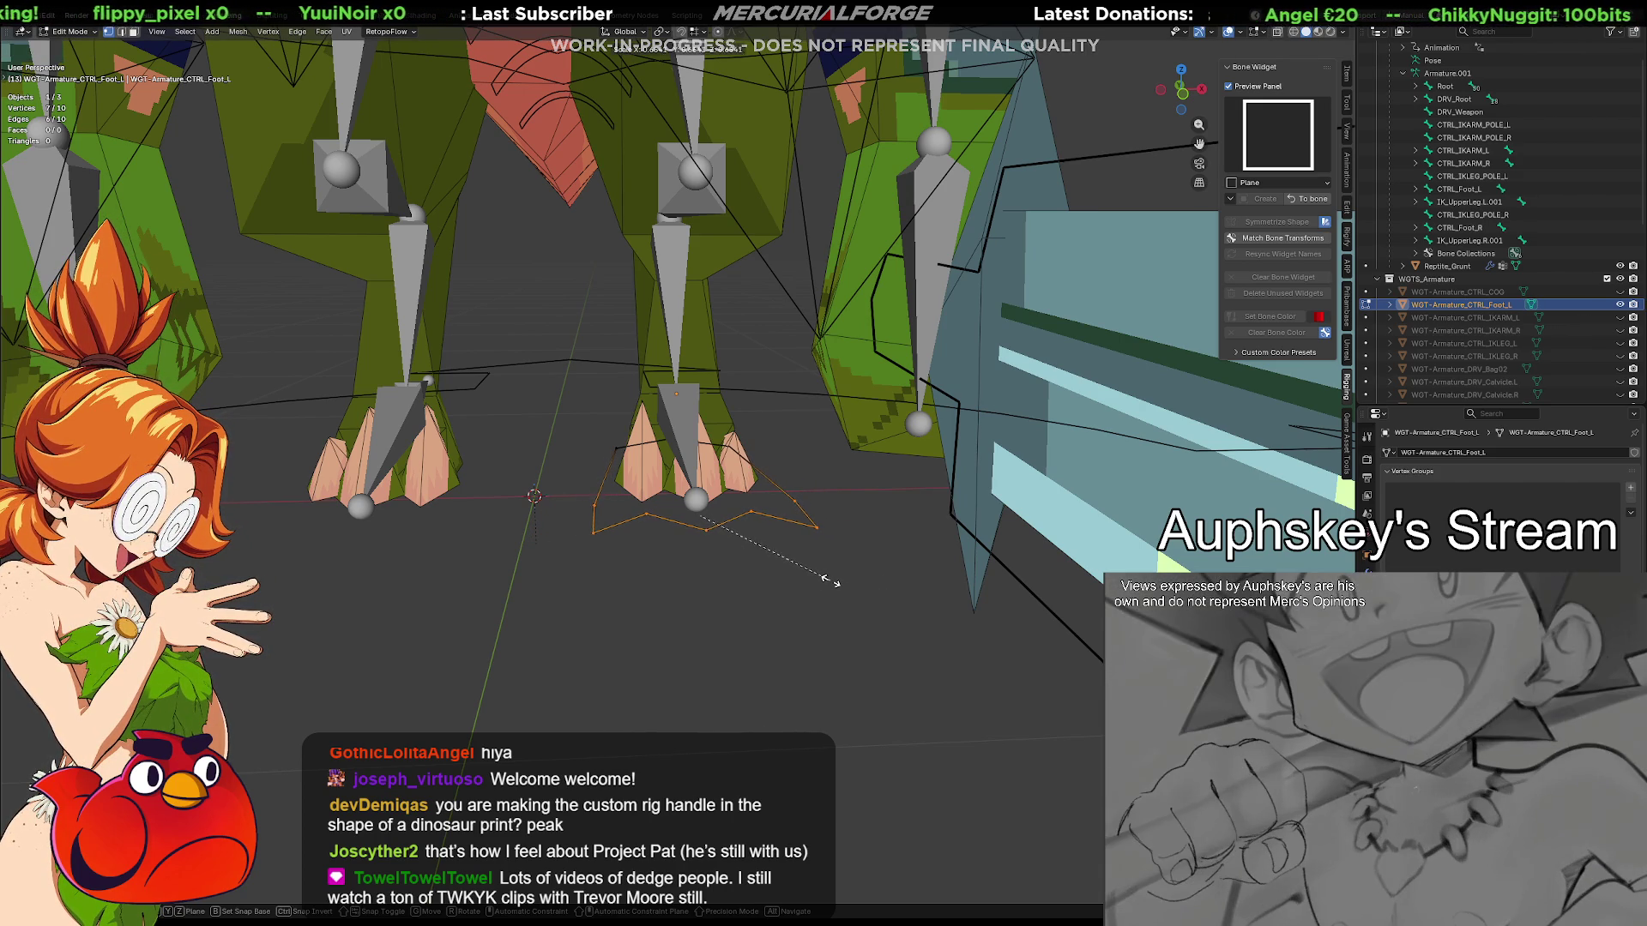
left_click(834, 582)
middle_click_drag(834, 581, 671, 598)
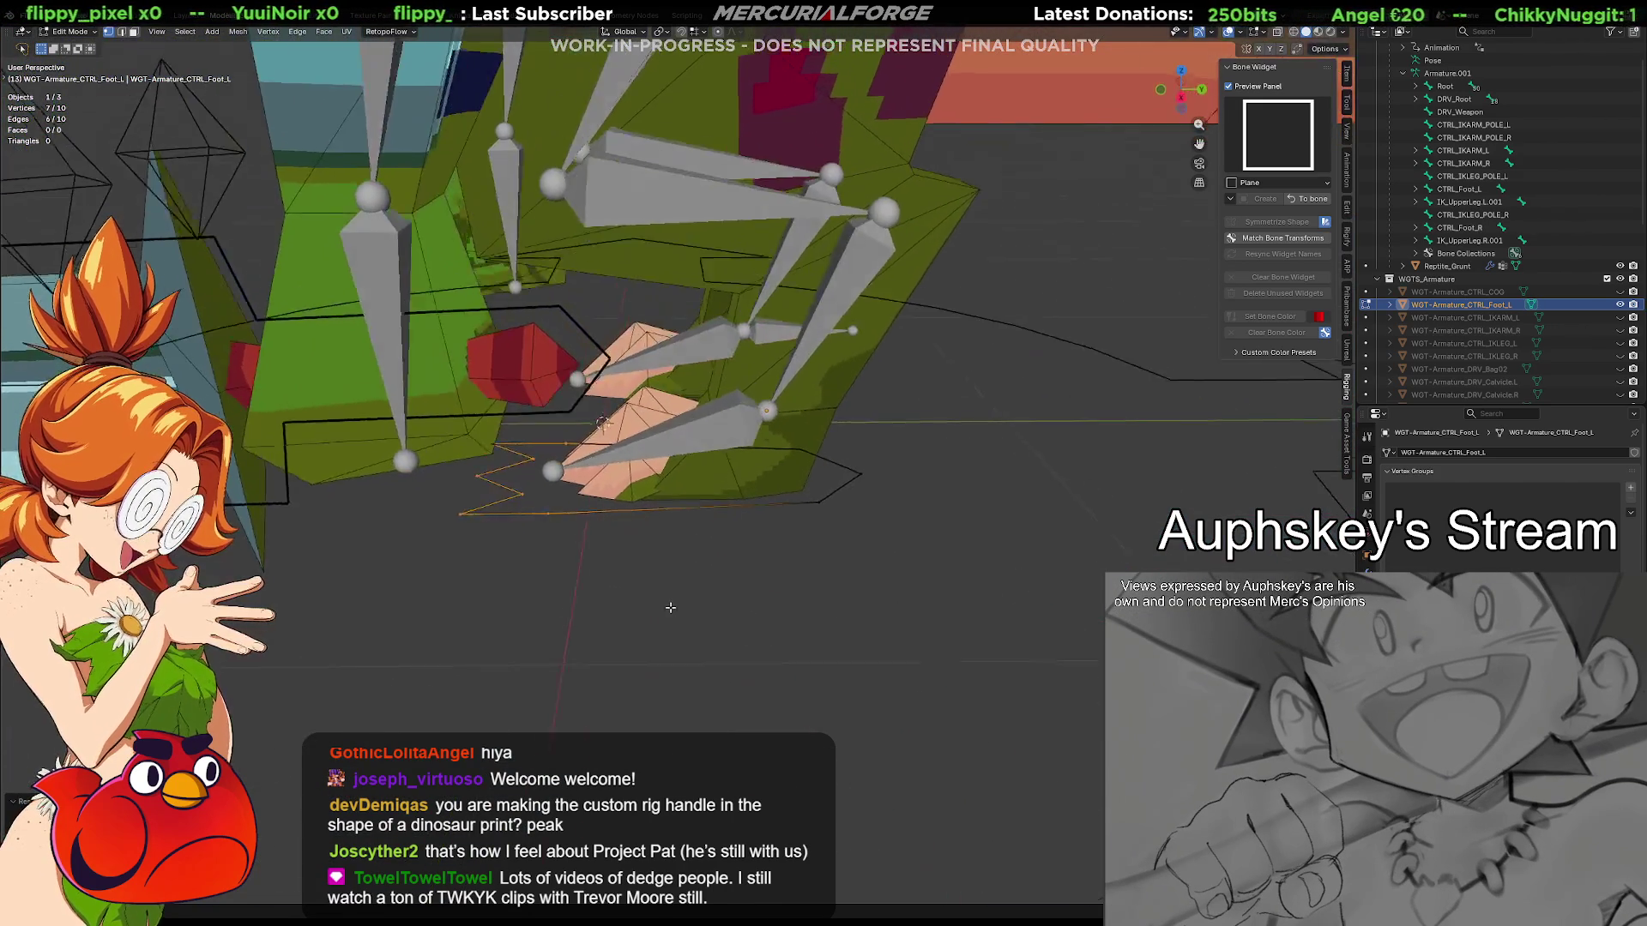
key("g")
key("z")
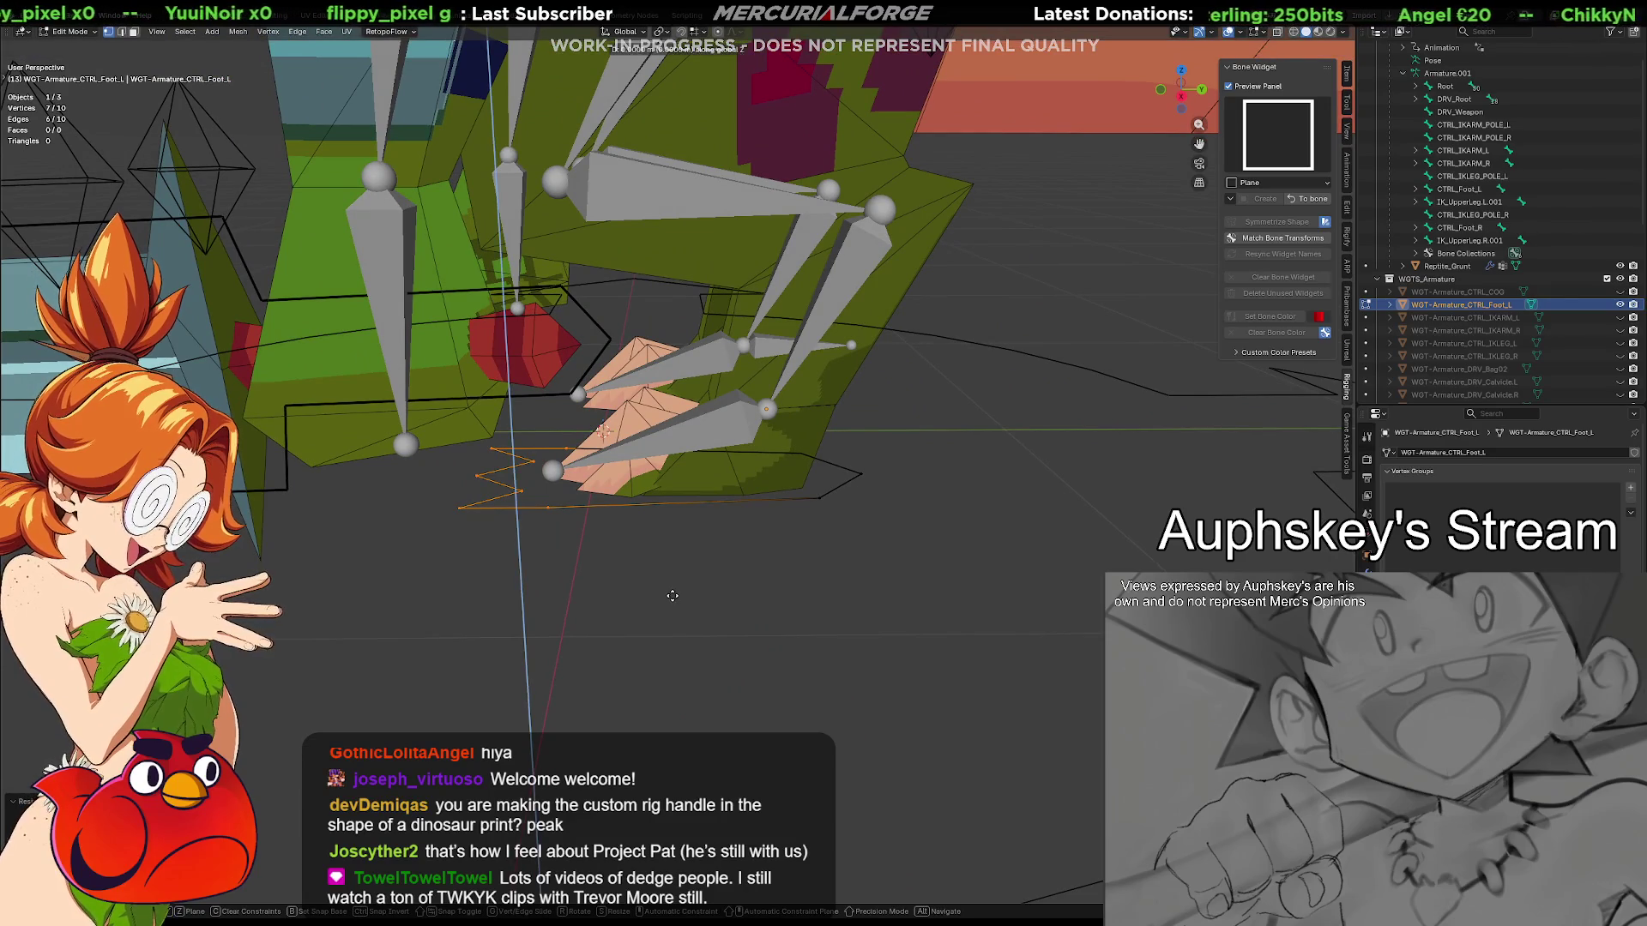
key("y")
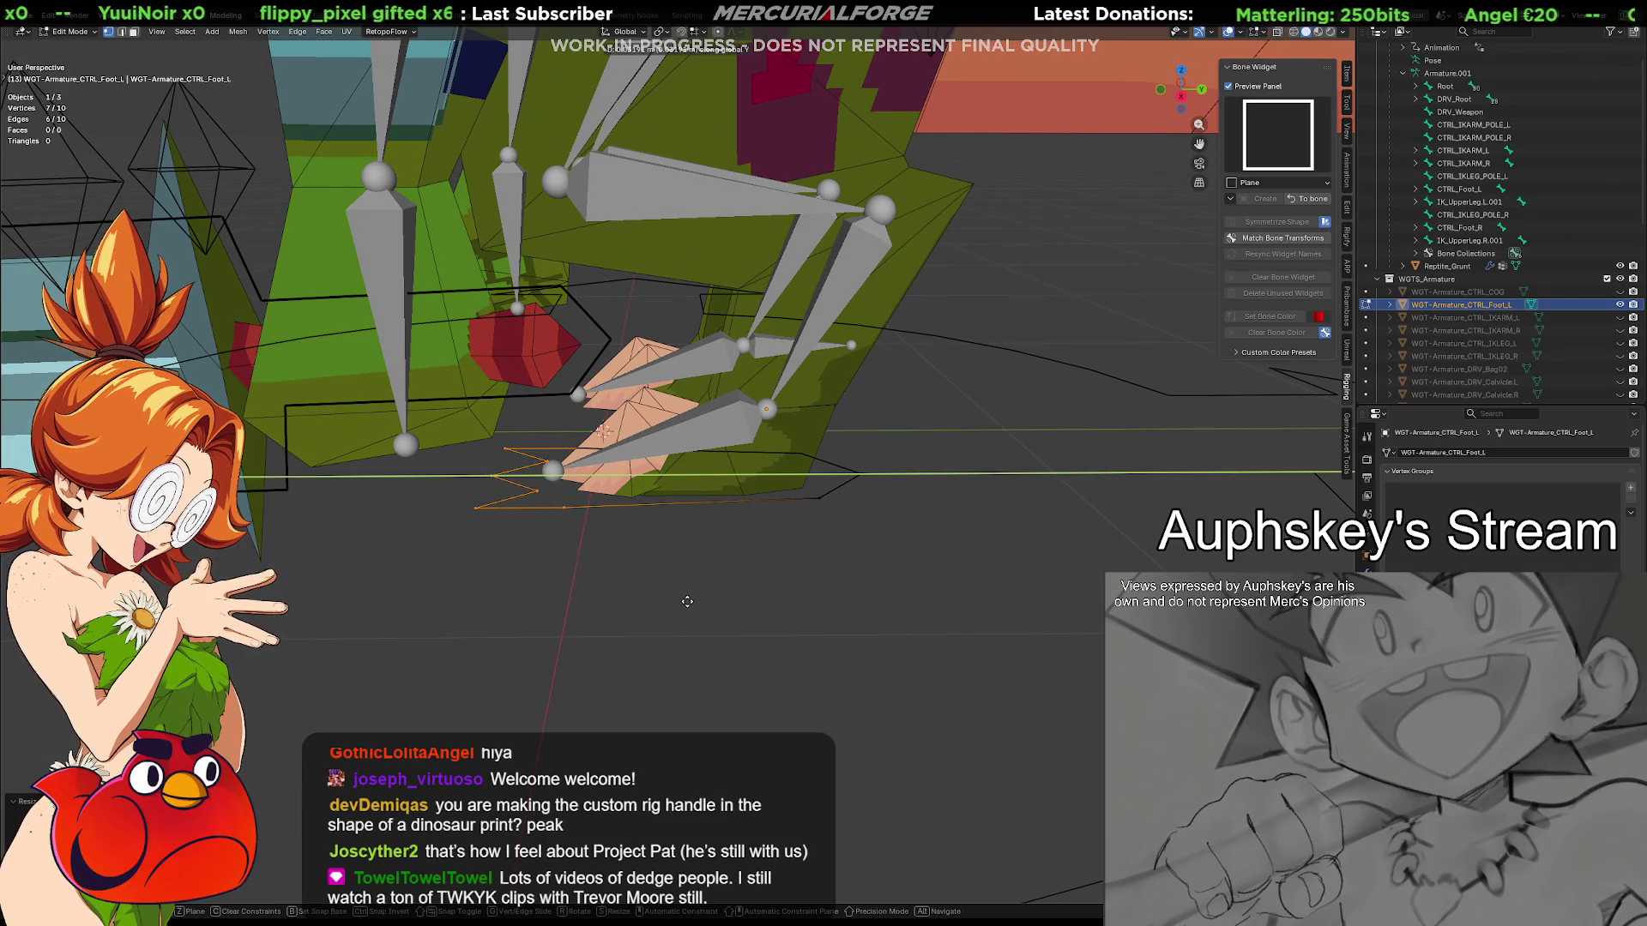
left_click(666, 597)
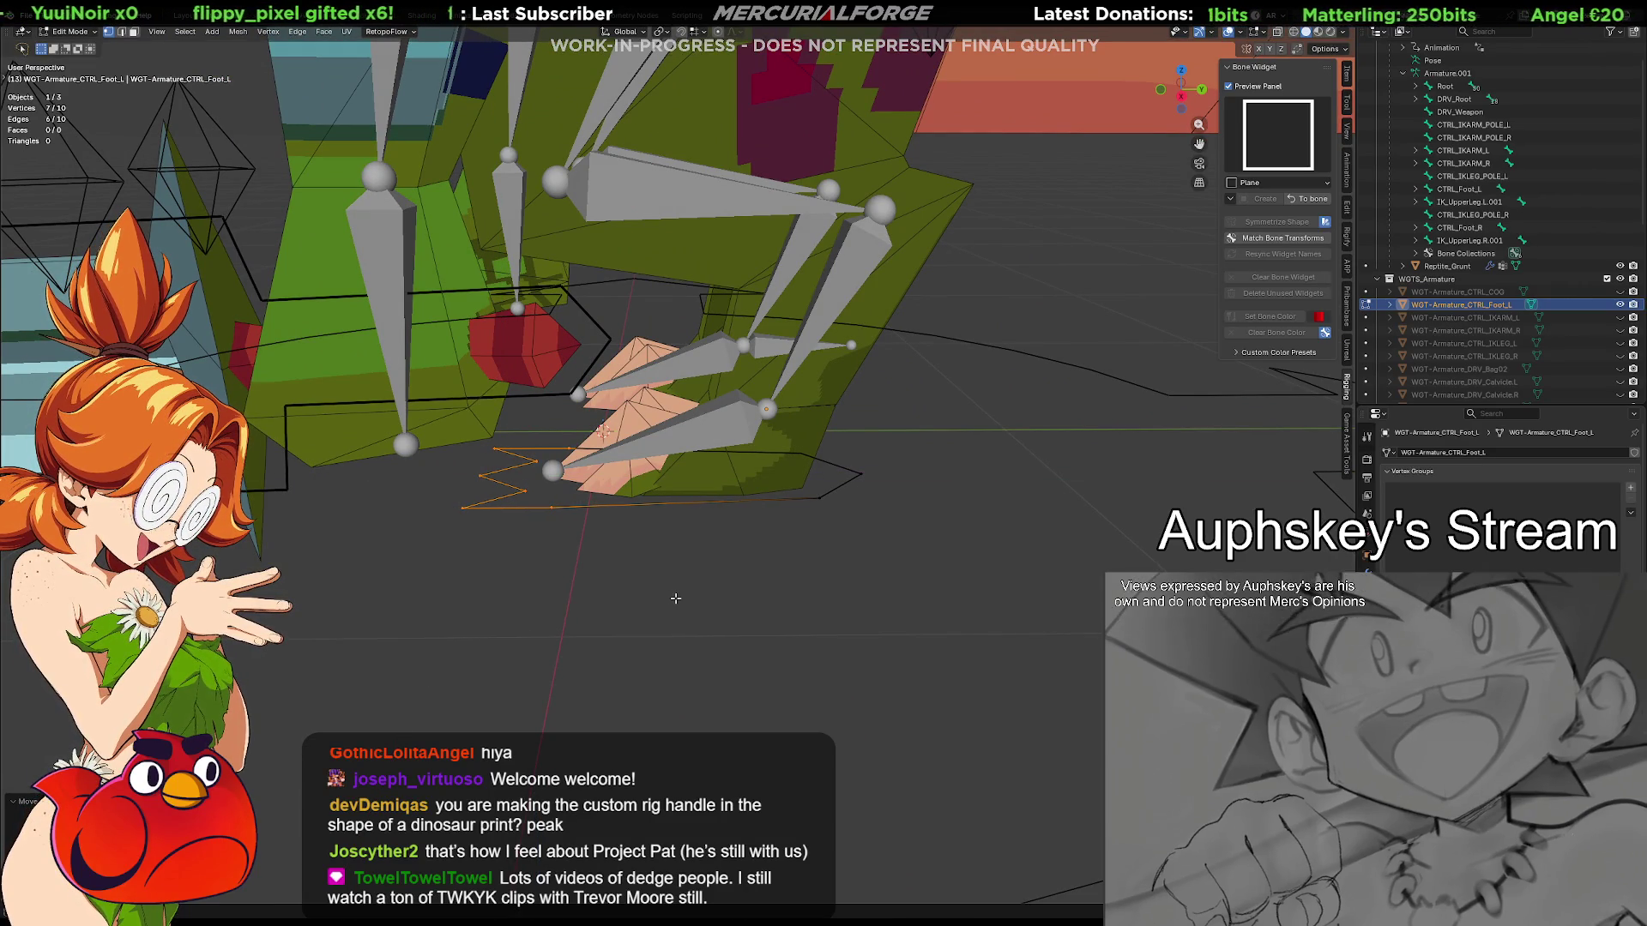
Fine-tune the outline position along Y and nudge the toe vertices slightly sideways
key("r")
key("r")
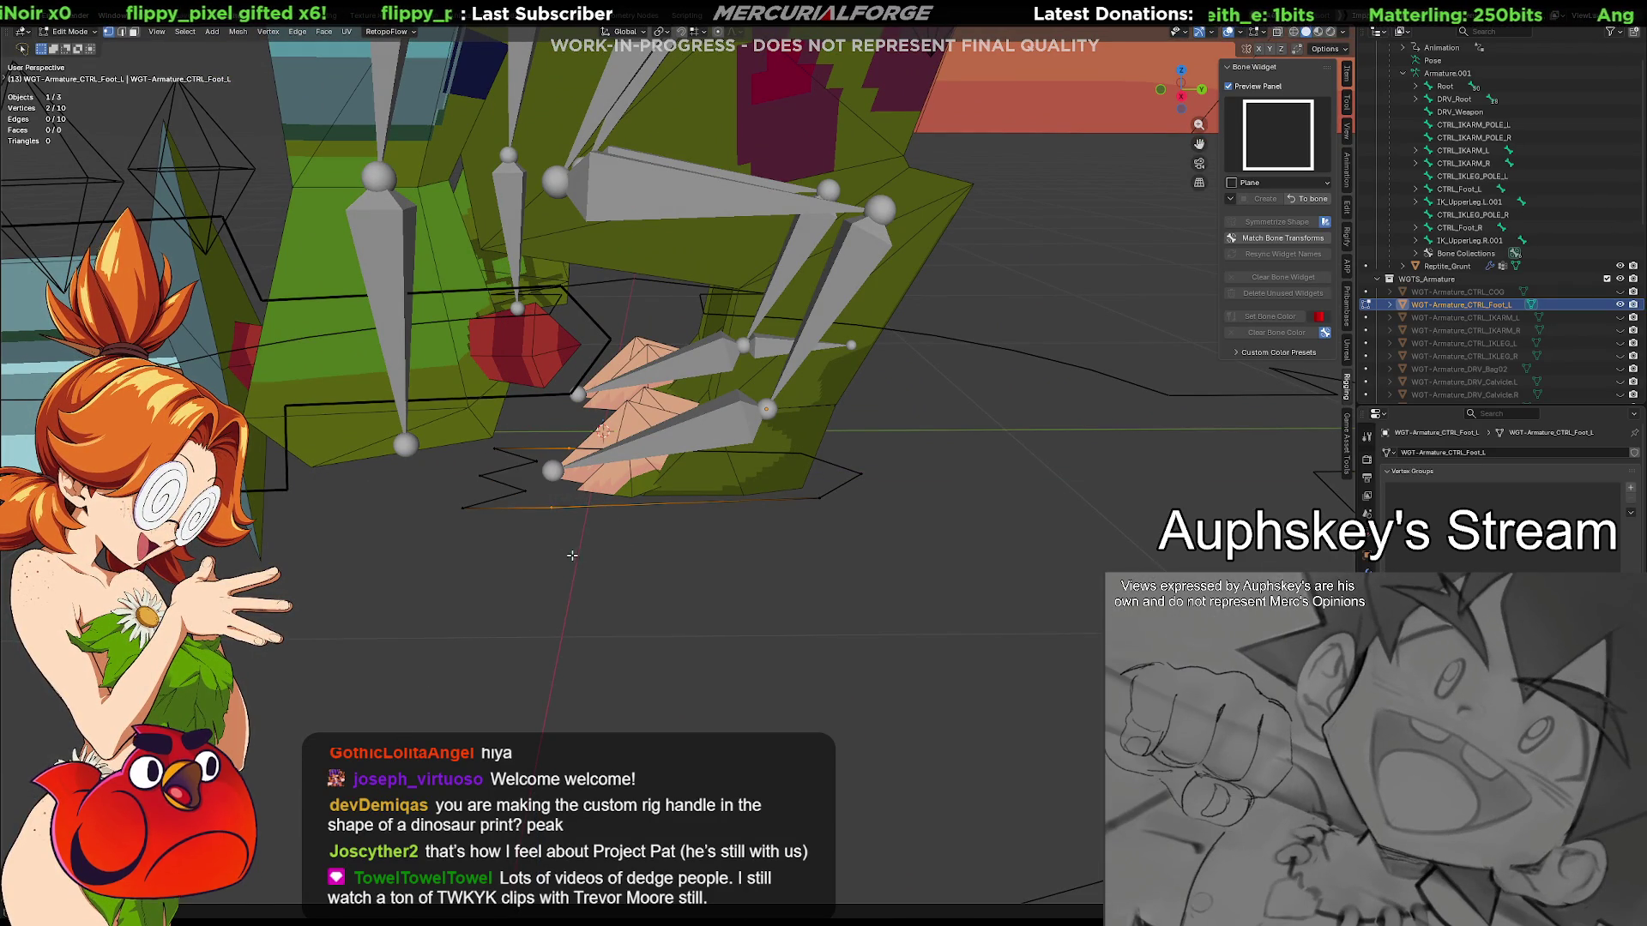
left_click(613, 561)
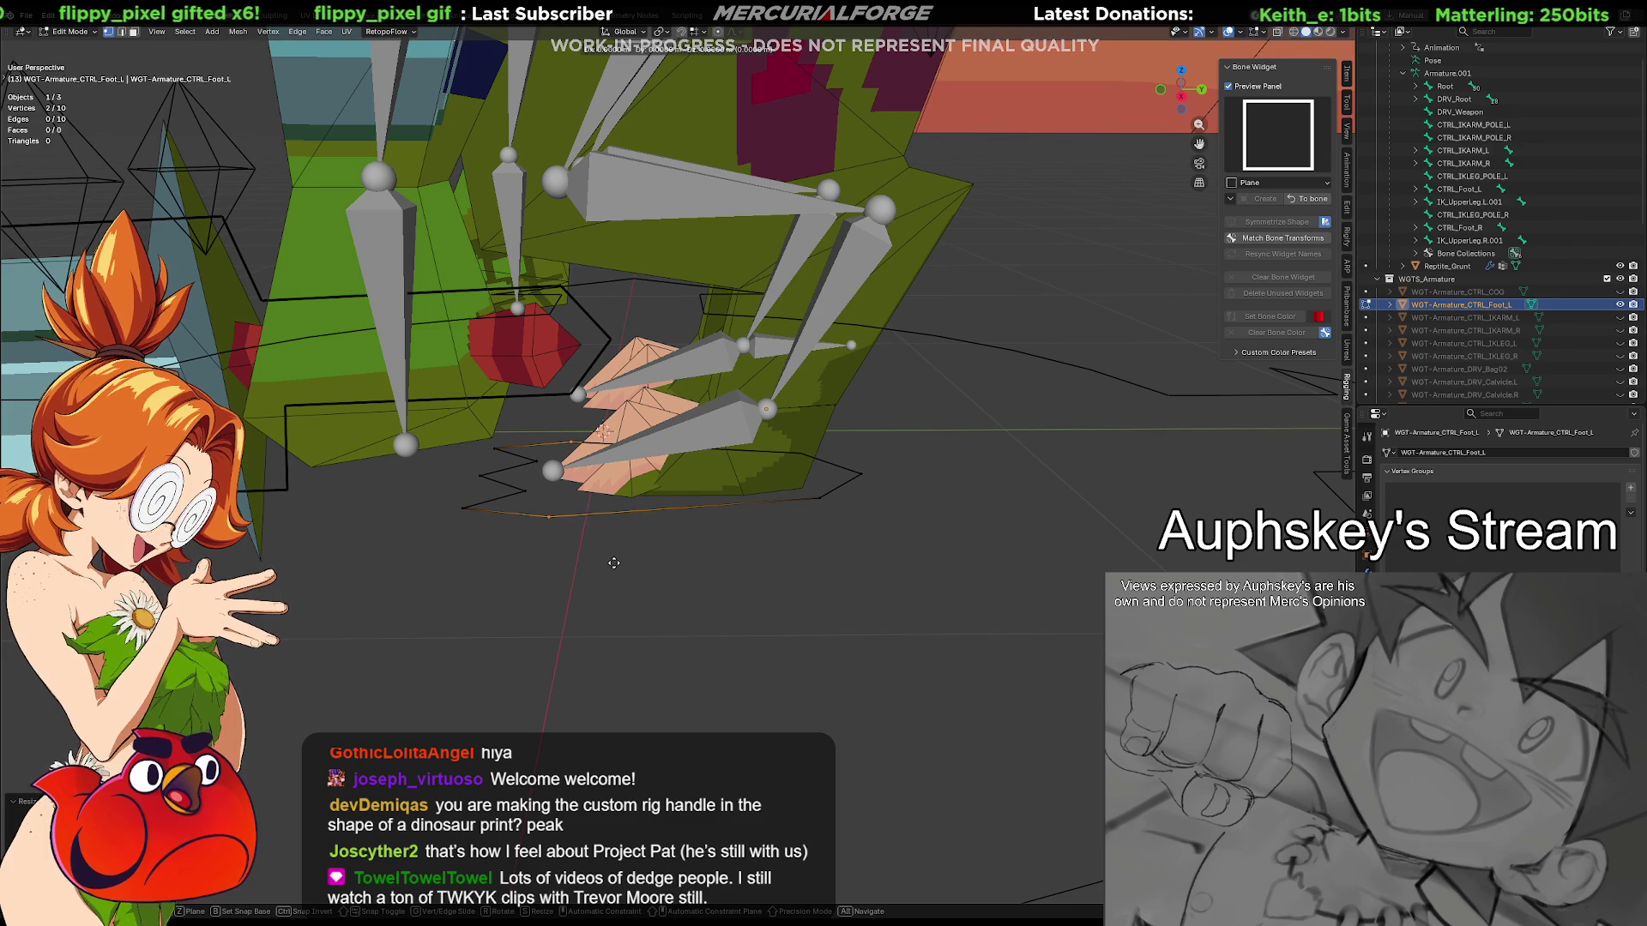
key("z")
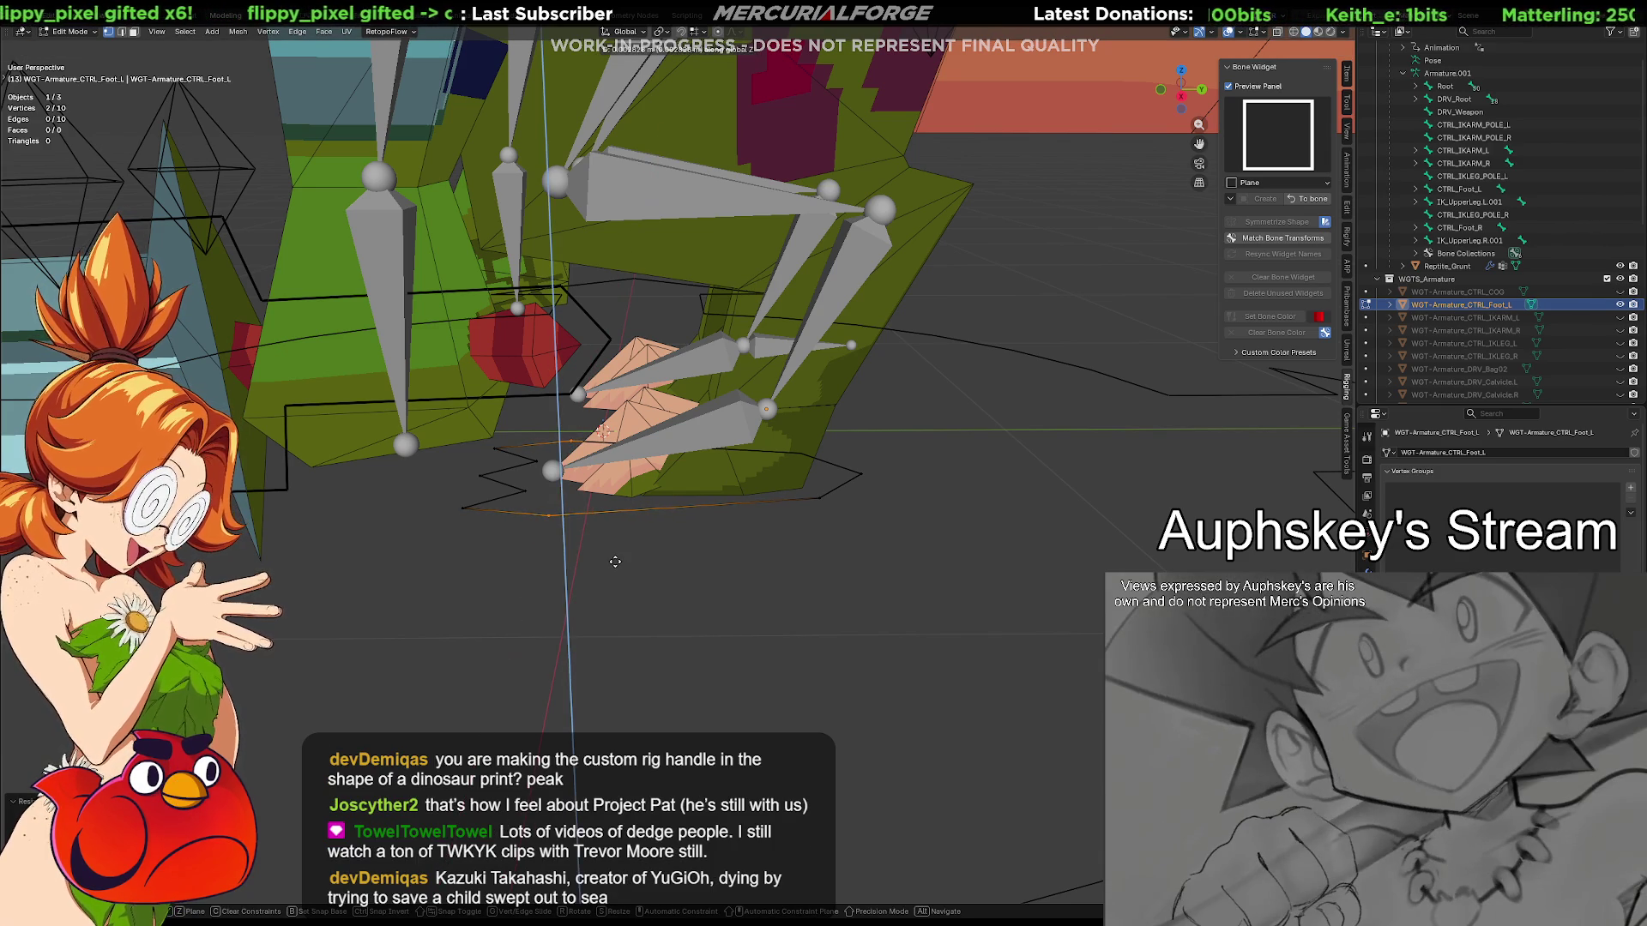
key("y")
left_click(641, 562)
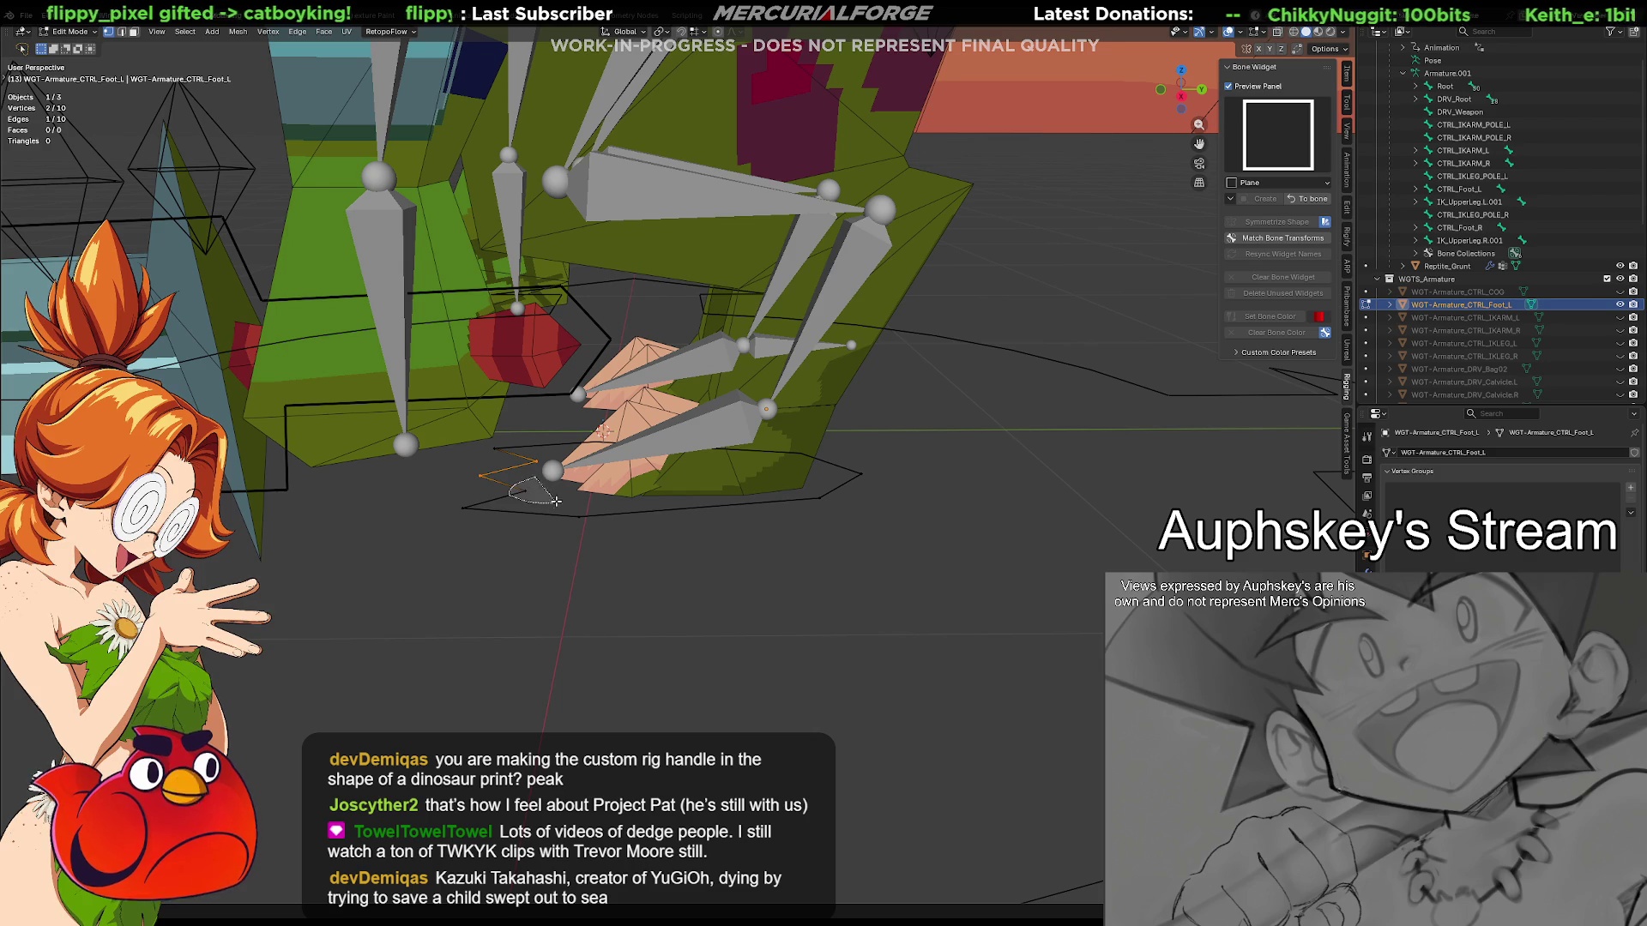
key("g")
key("y")
left_click(540, 493)
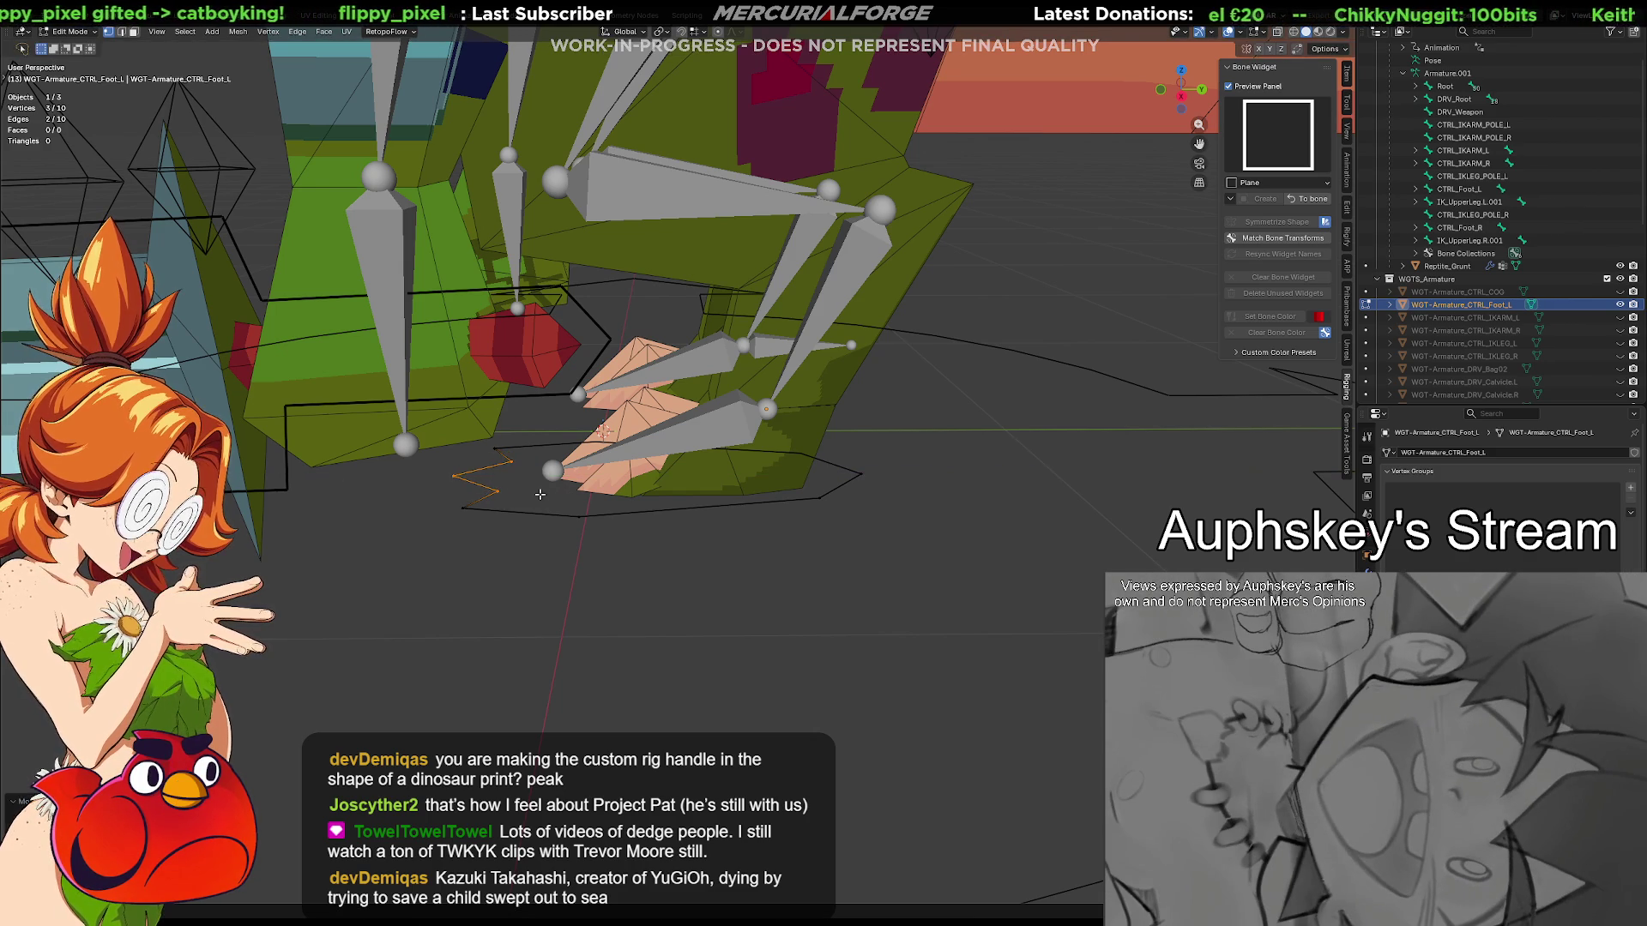
key("g")
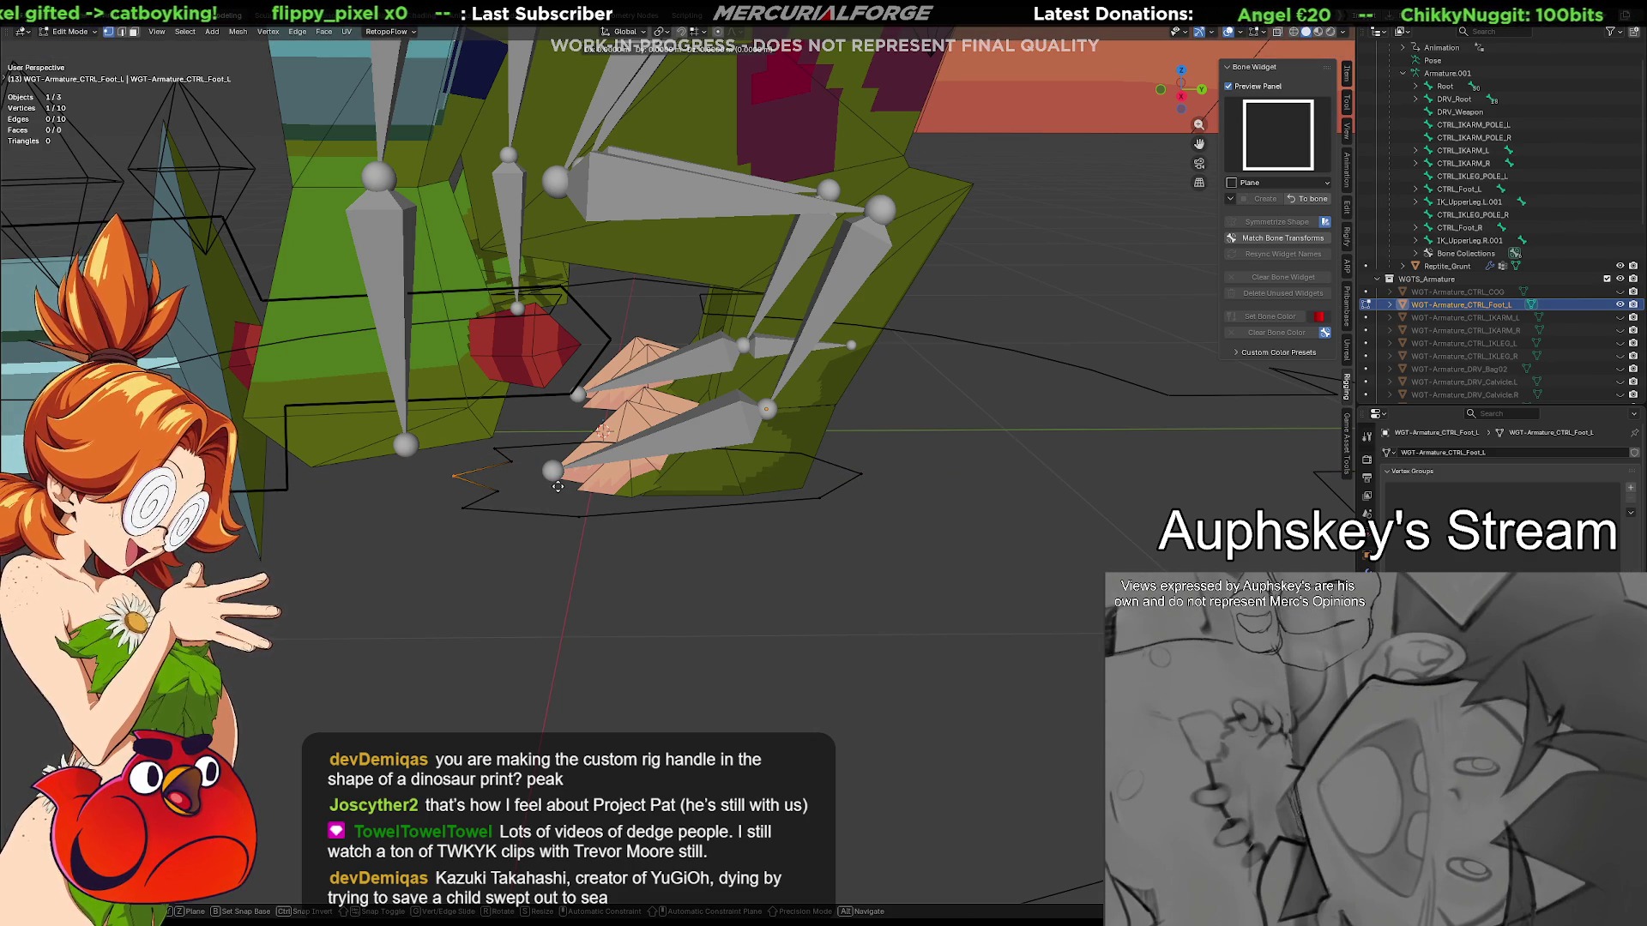
key("y")
left_click(519, 484)
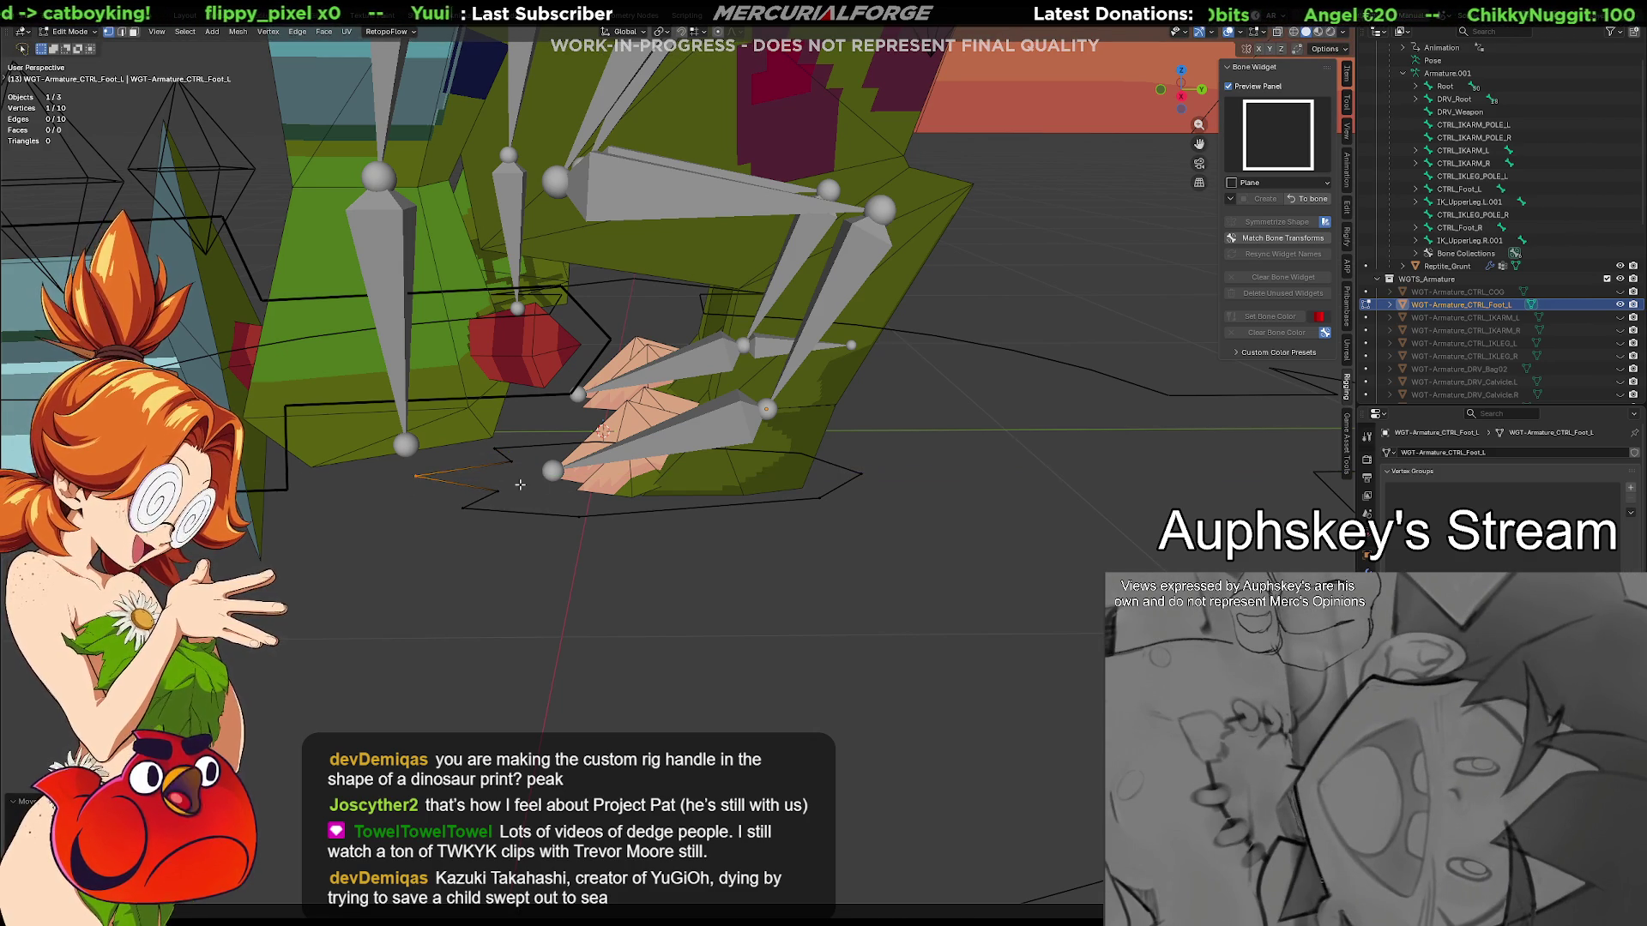
middle_click_drag(519, 485, 678, 534)
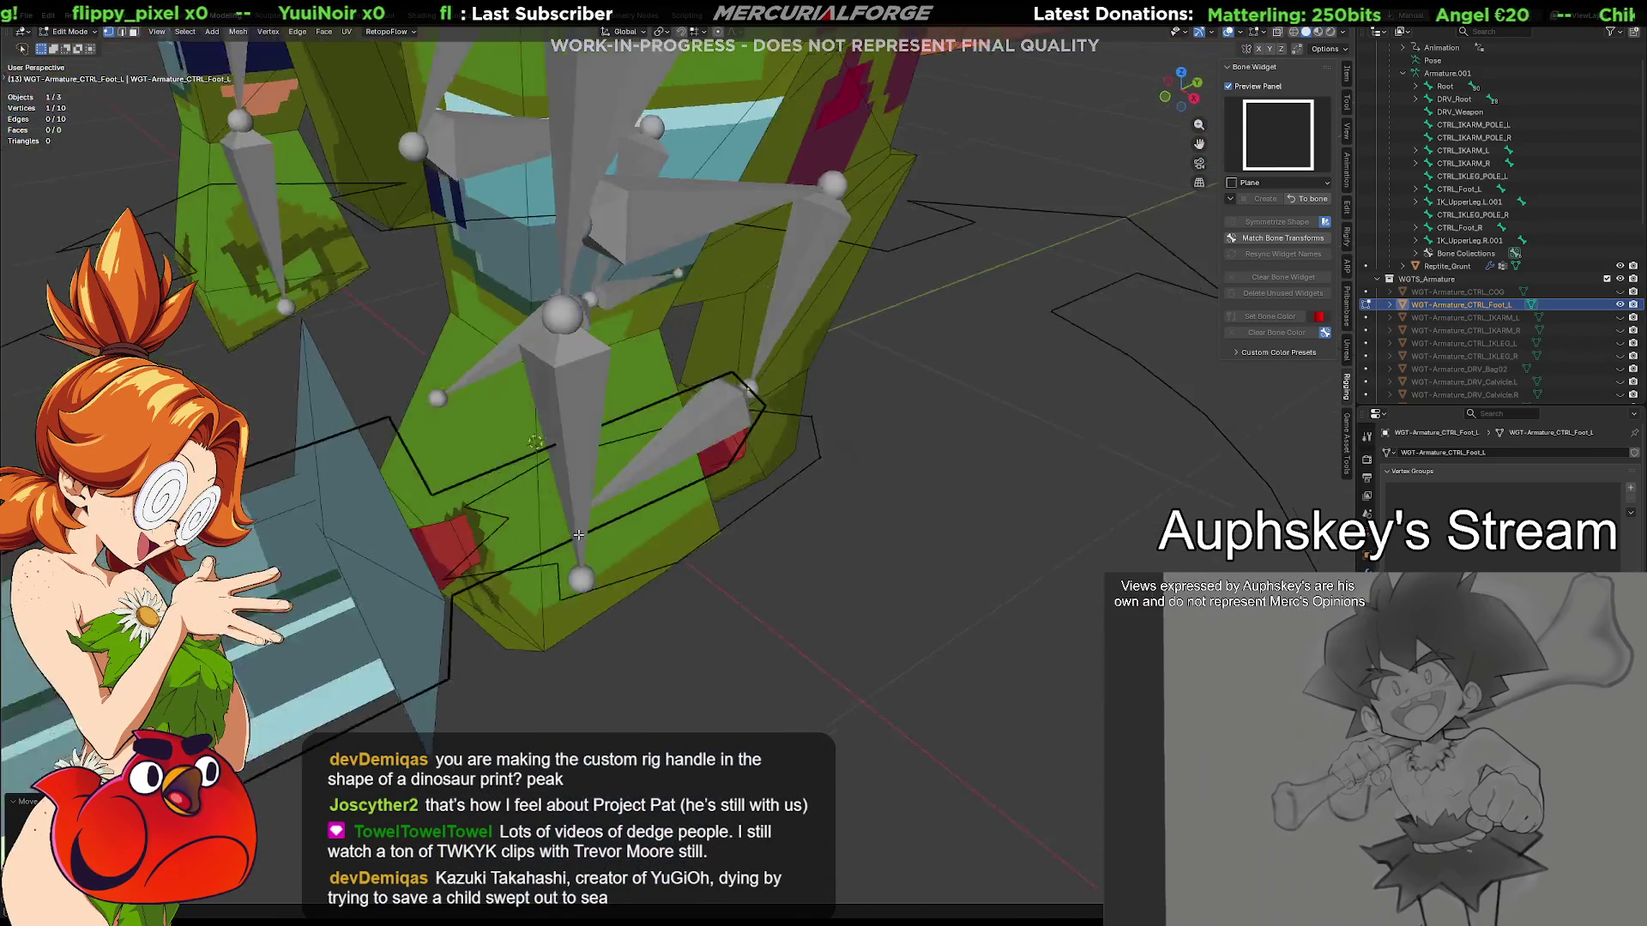
Slide the footprint widget along X so it lines up around the left foot's toe claws
middle_click_drag(679, 534, 468, 530)
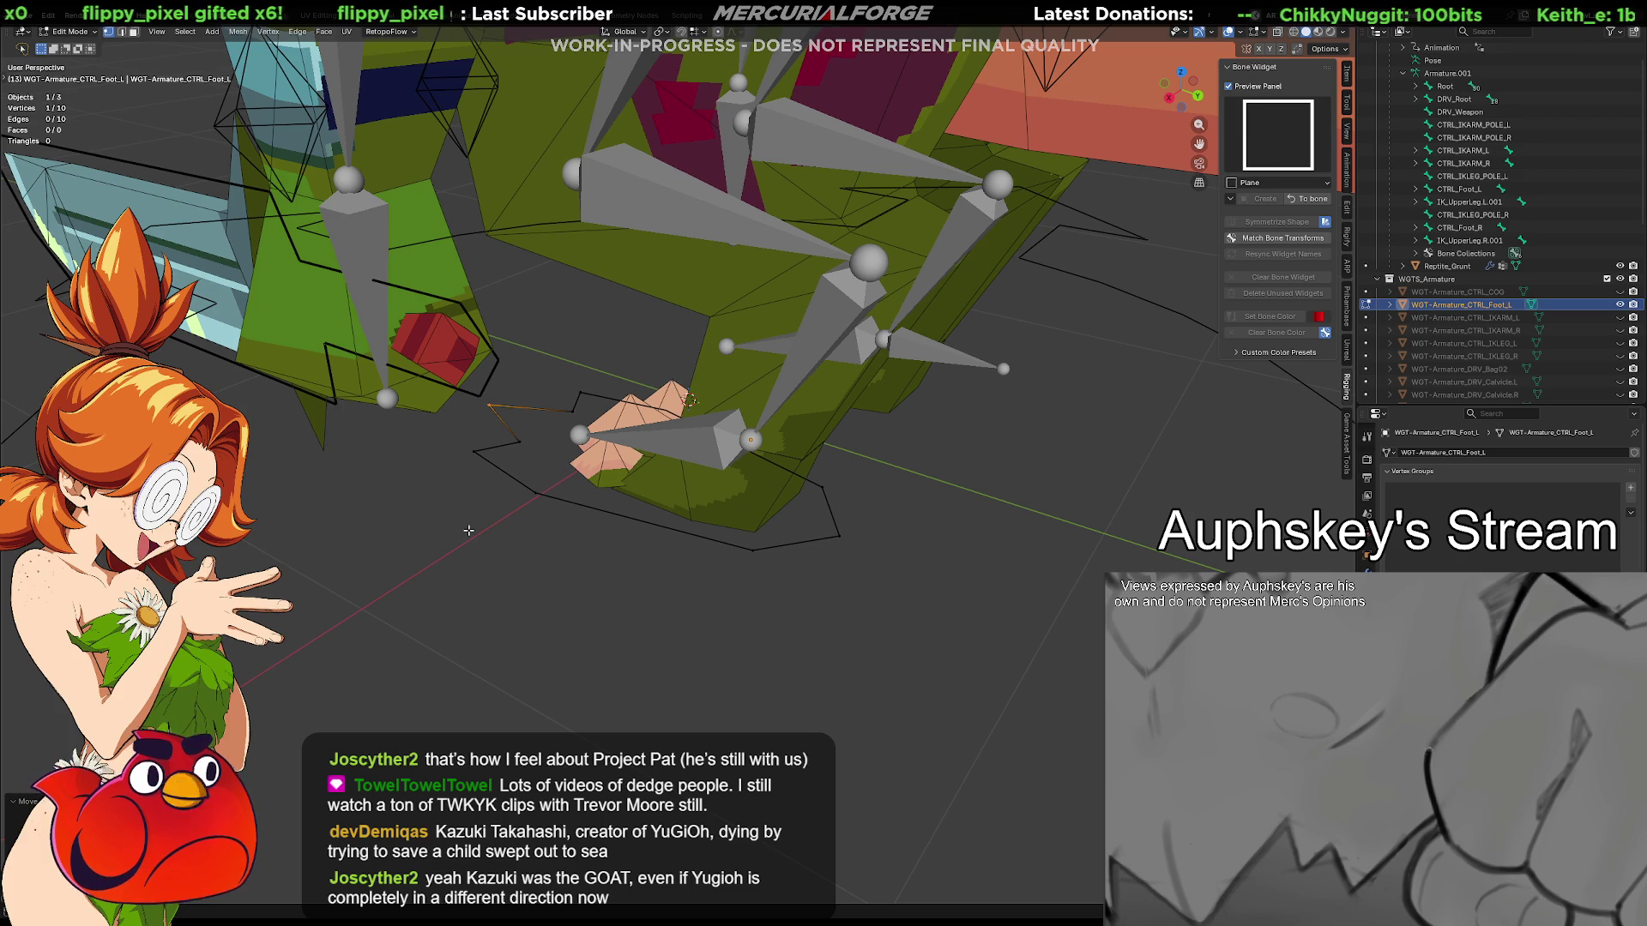
middle_click_drag(494, 518, 557, 528)
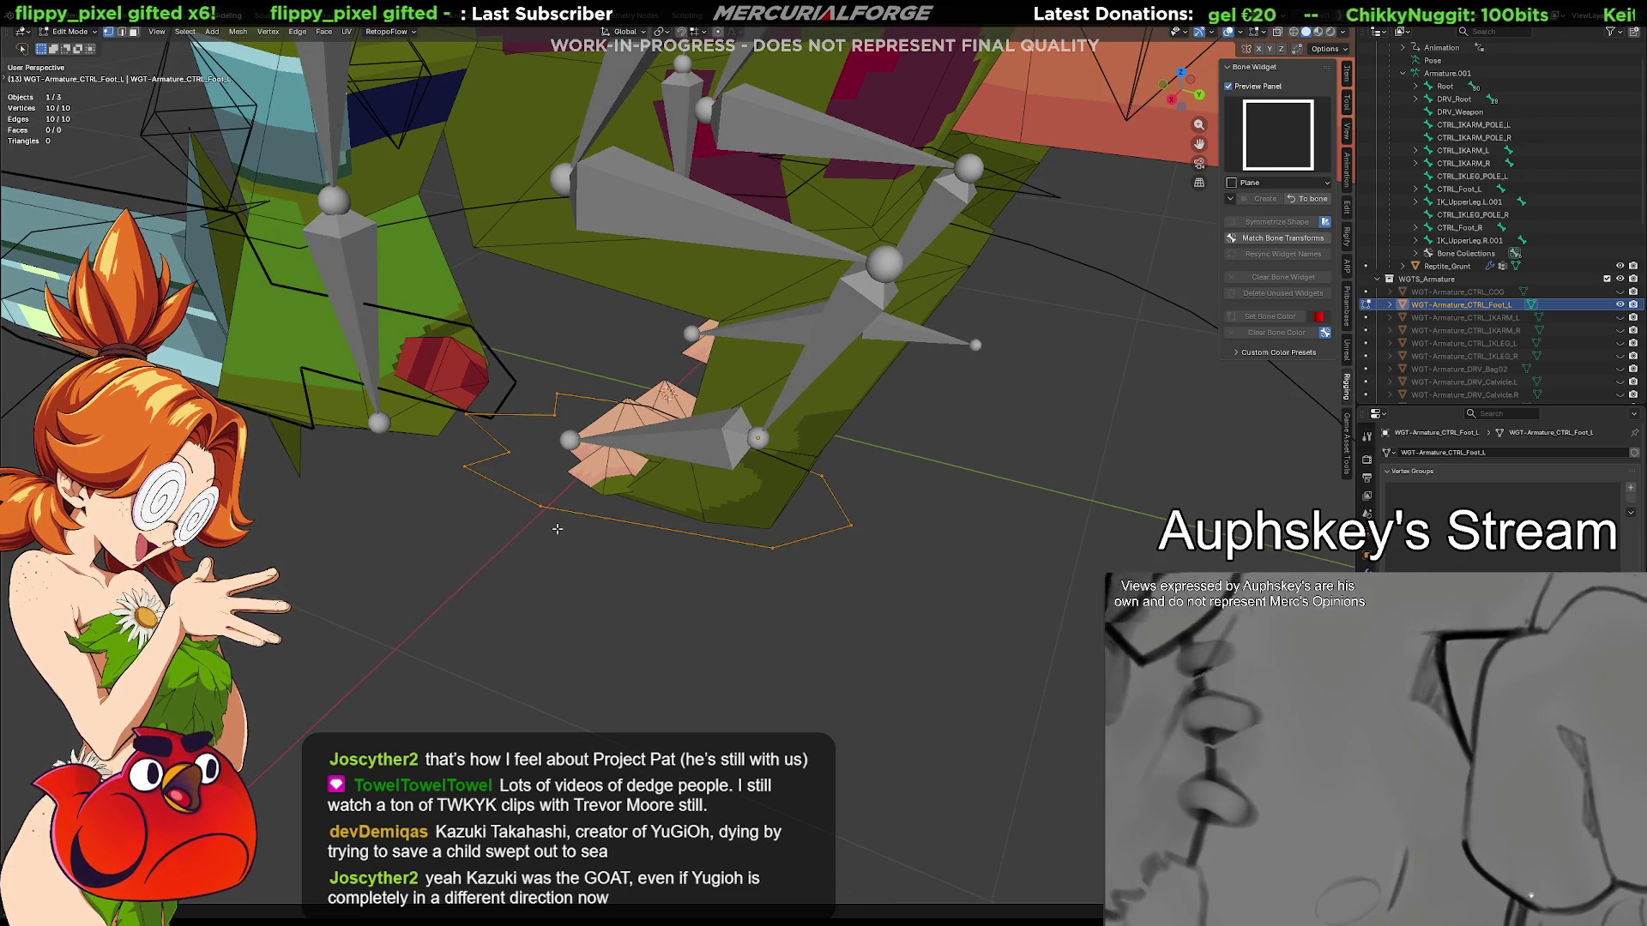
key("g")
key("x")
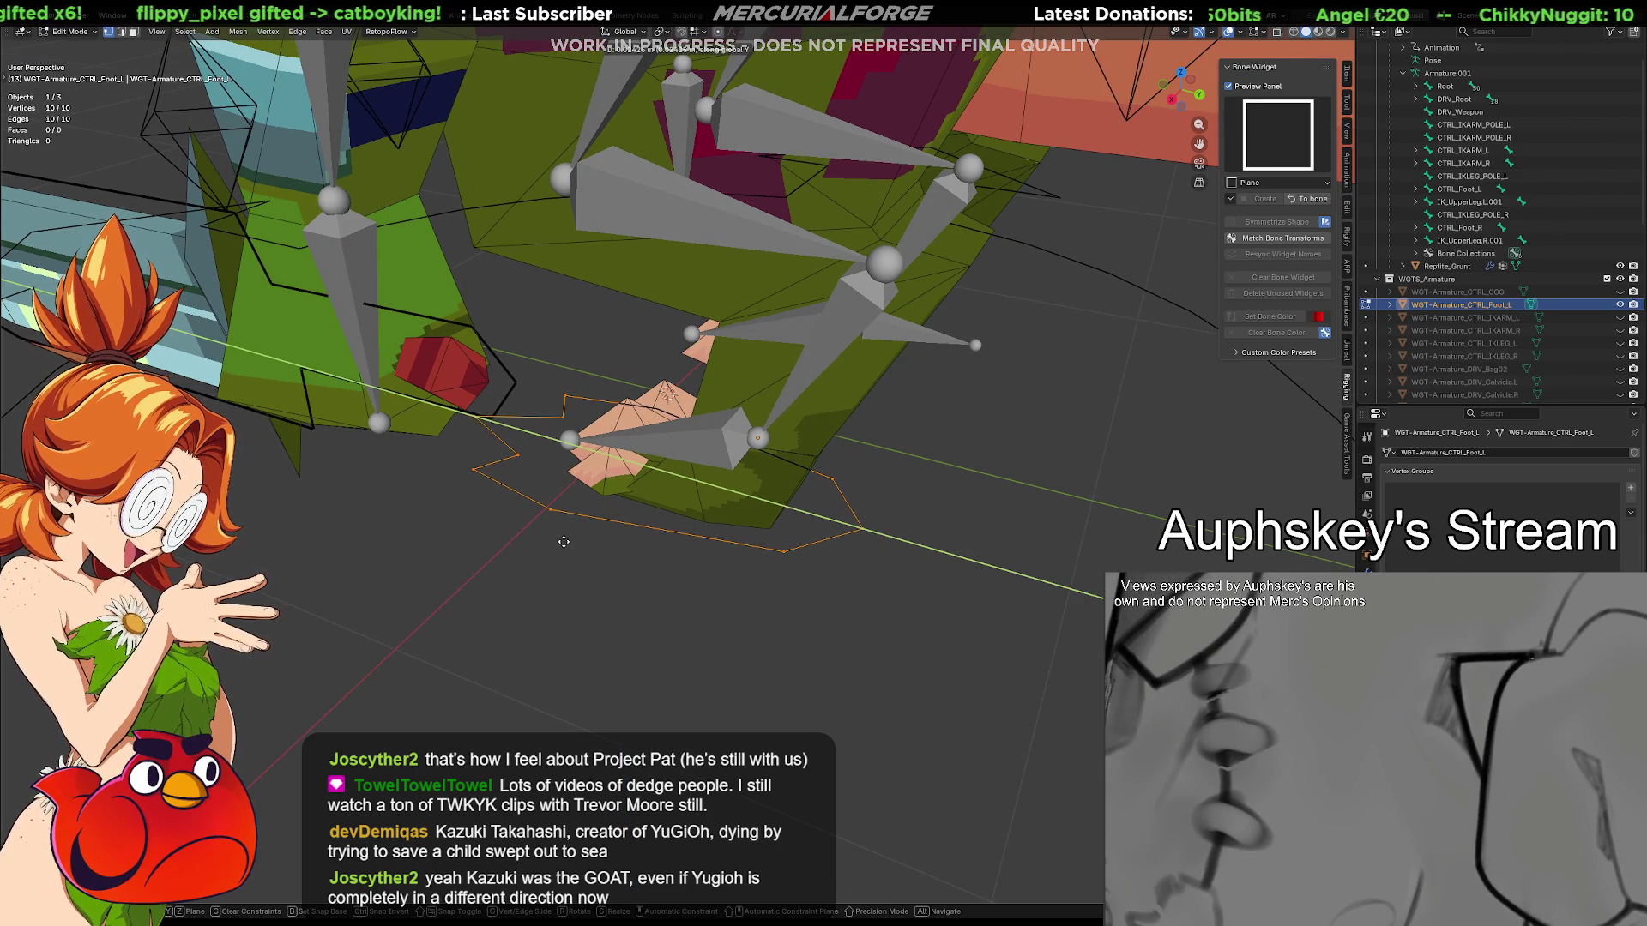
key("Escape")
mouse_move(598, 547)
middle_mouse_down()
mouse_move(597, 528)
mouse_move(952, 505)
mouse_move(824, 515)
mouse_move(754, 605)
middle_mouse_up()
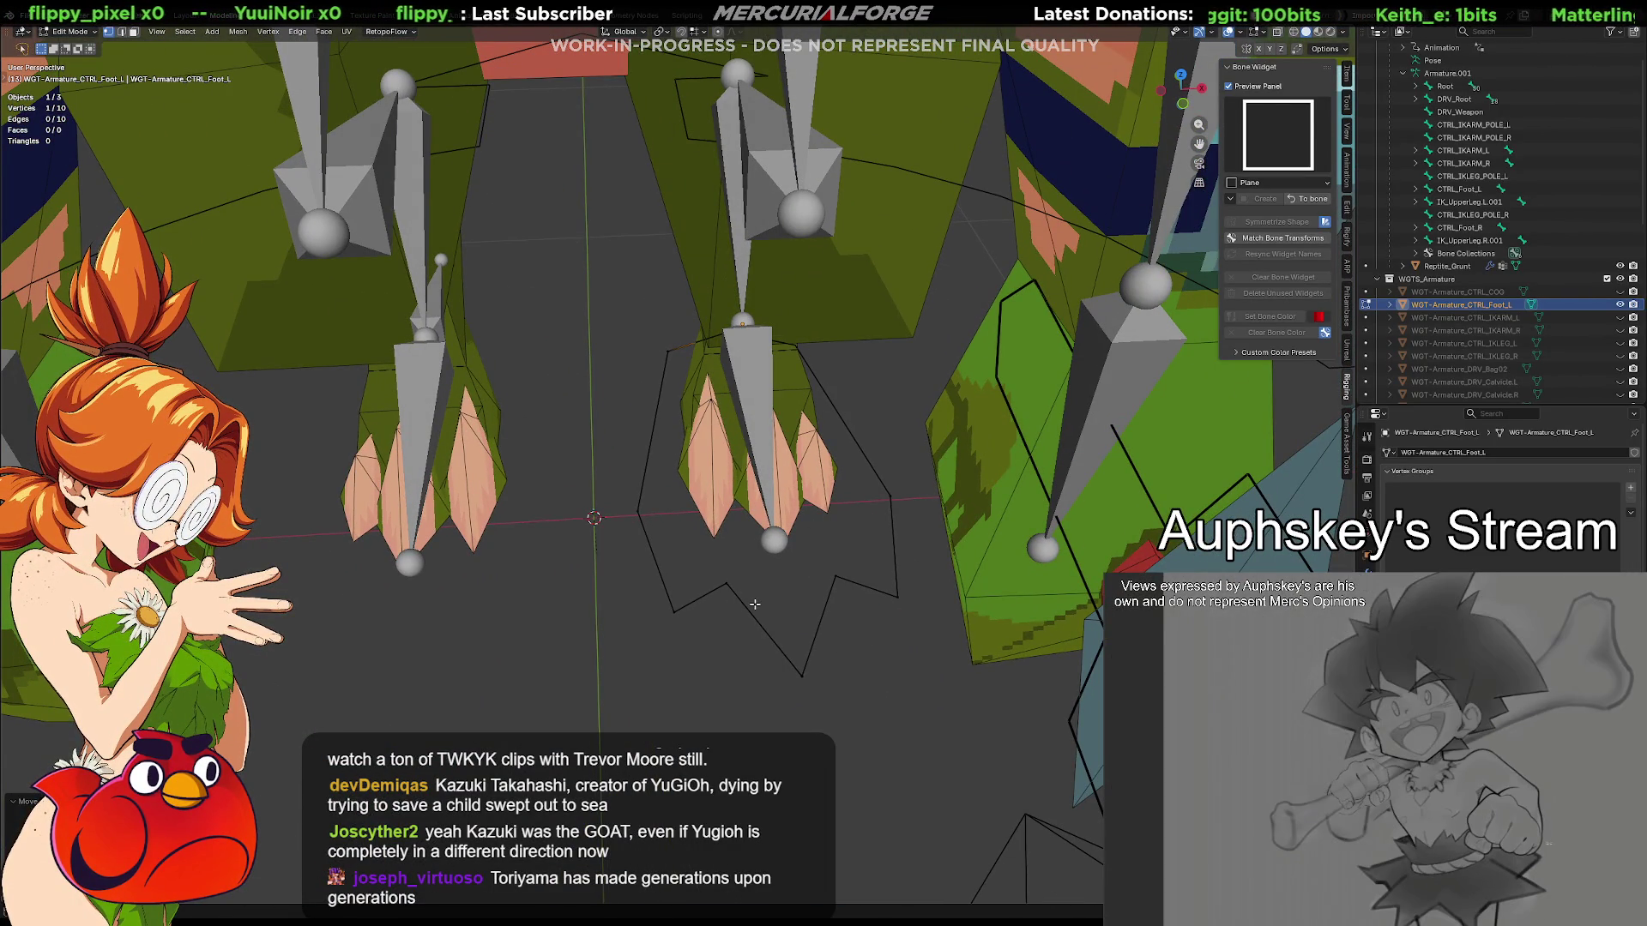
Return to the armature in Pose Mode and colour the left foot control green
left_click(1309, 199)
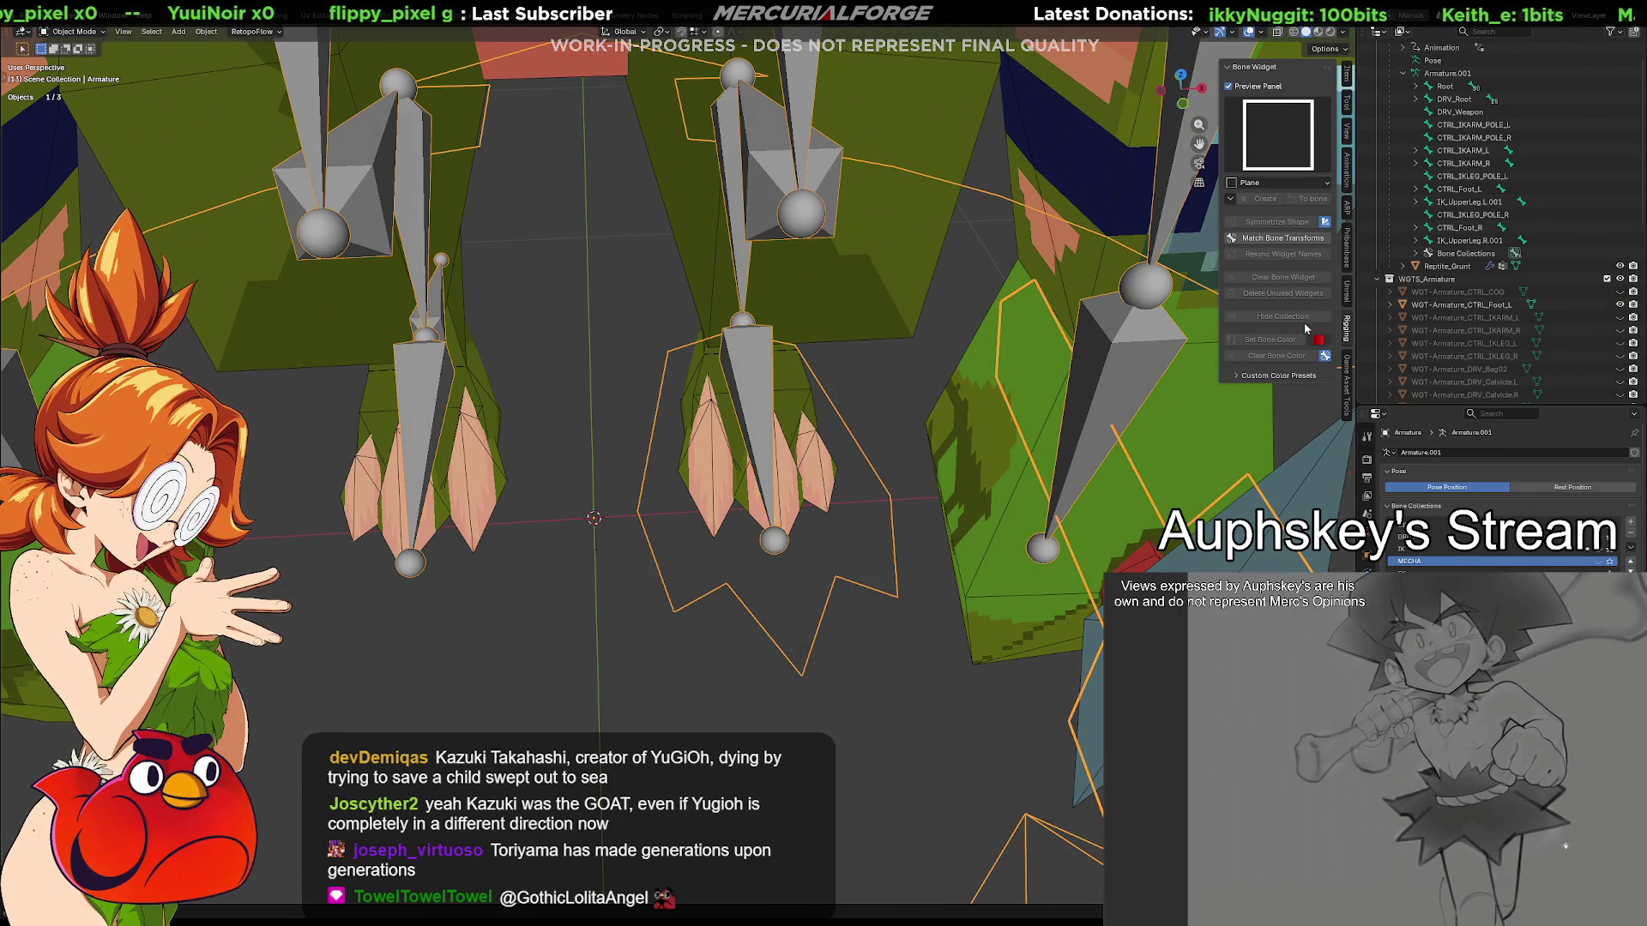
key("ctrl+Tab")
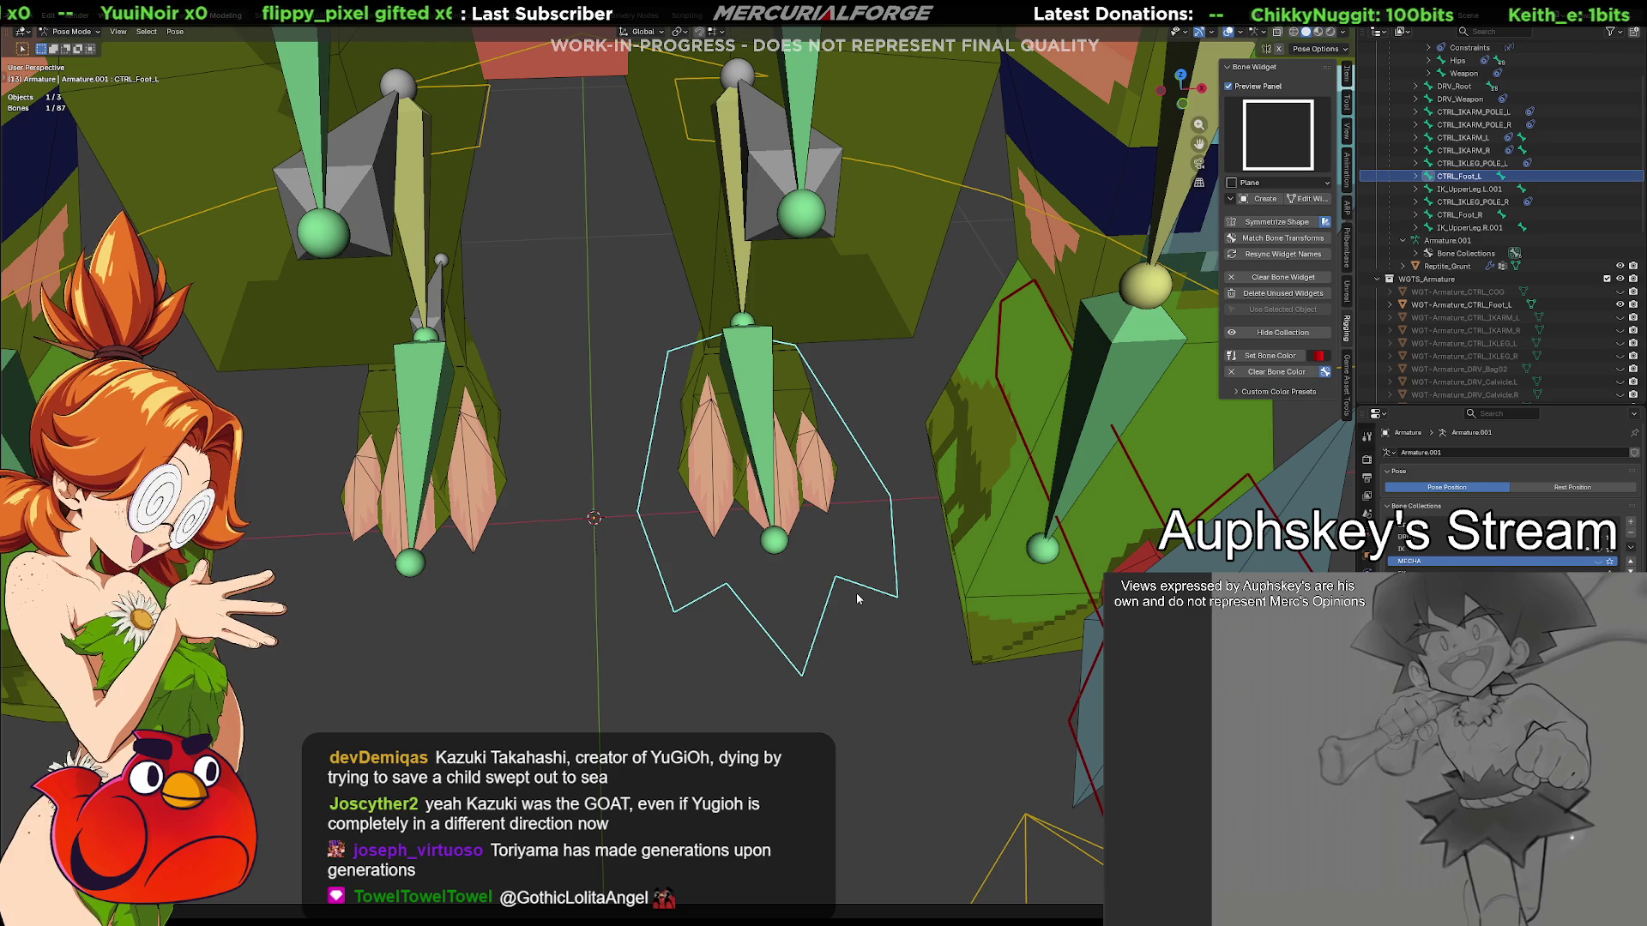
left_click(1319, 355)
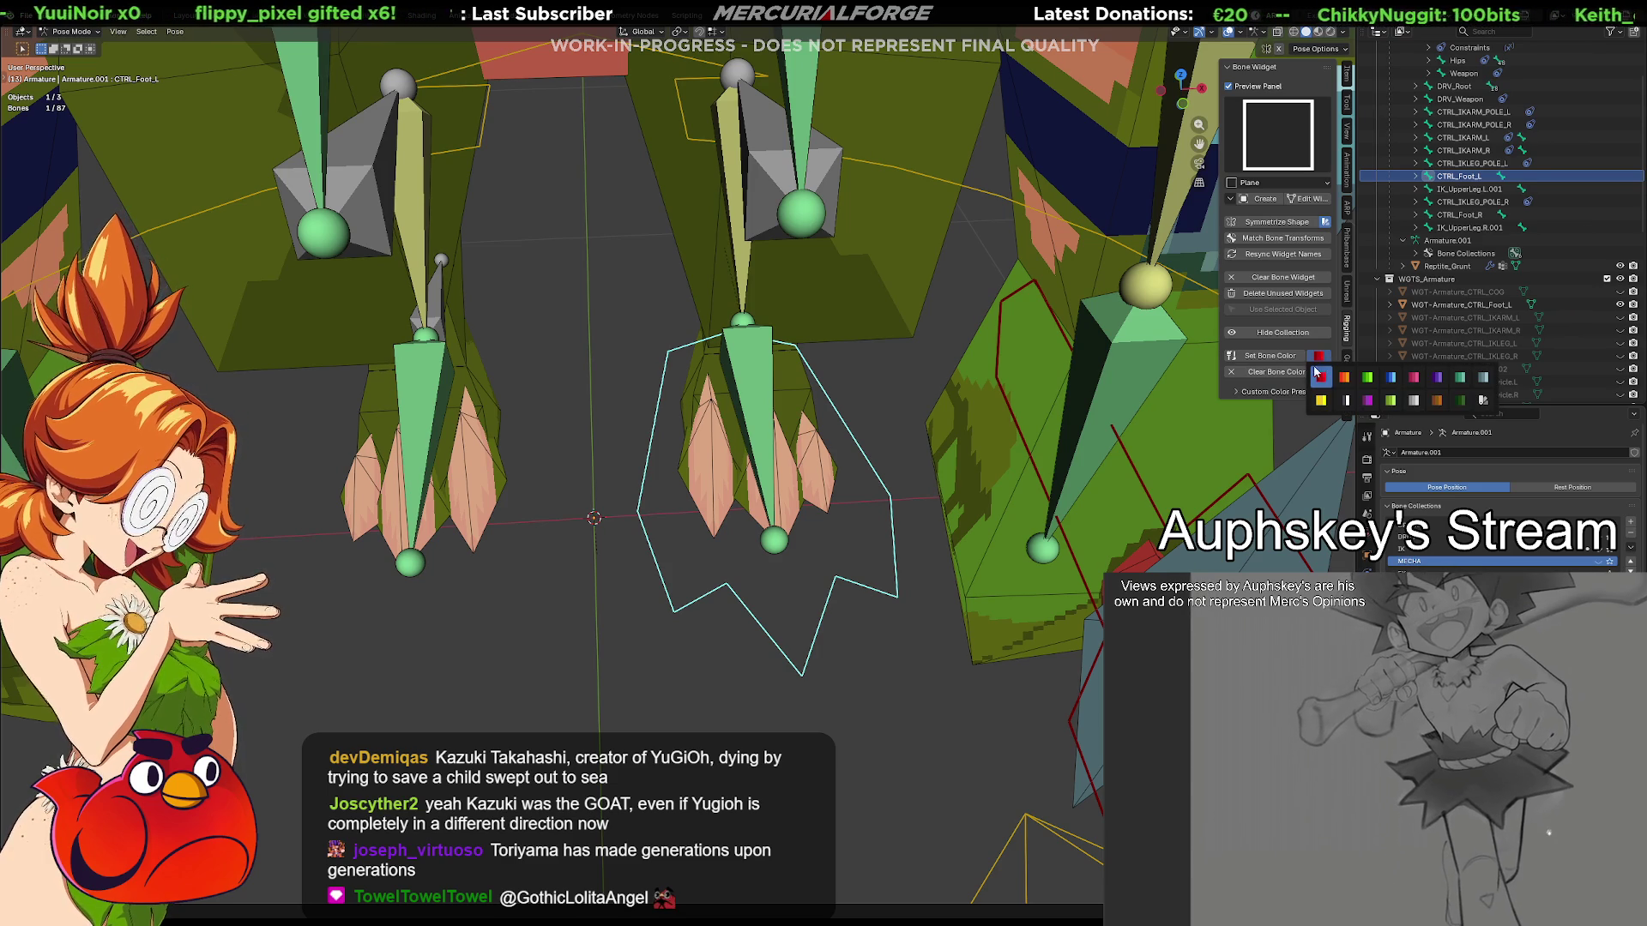
left_click(1366, 377)
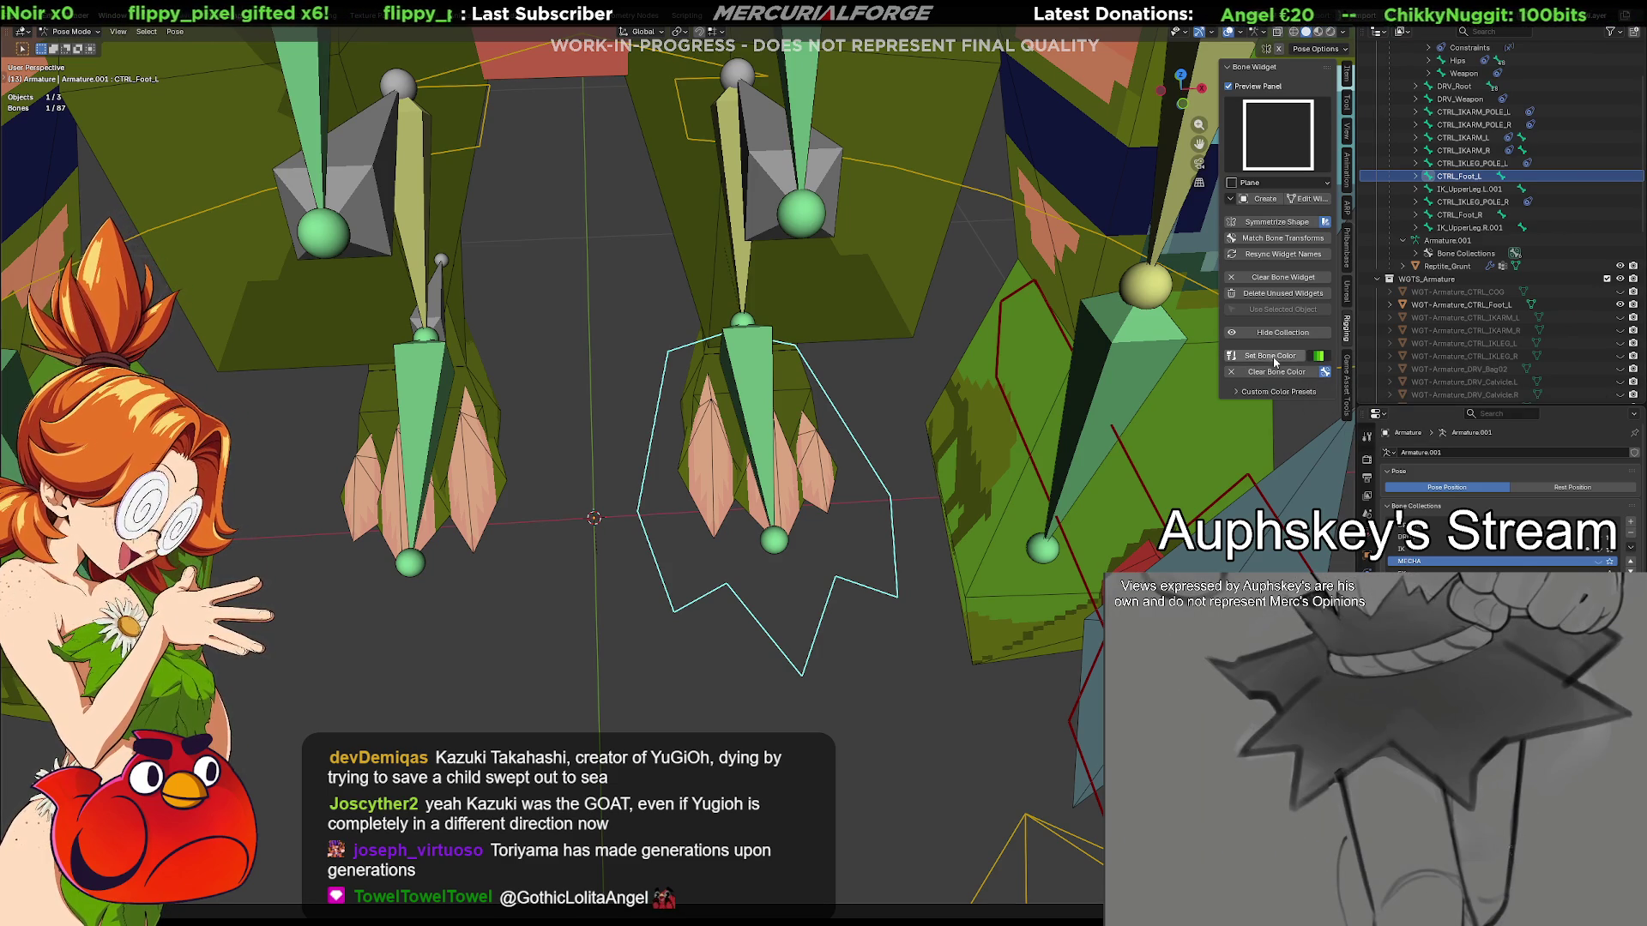
Symmetrize the footprint widget shape onto the right foot control
left_click(1287, 224)
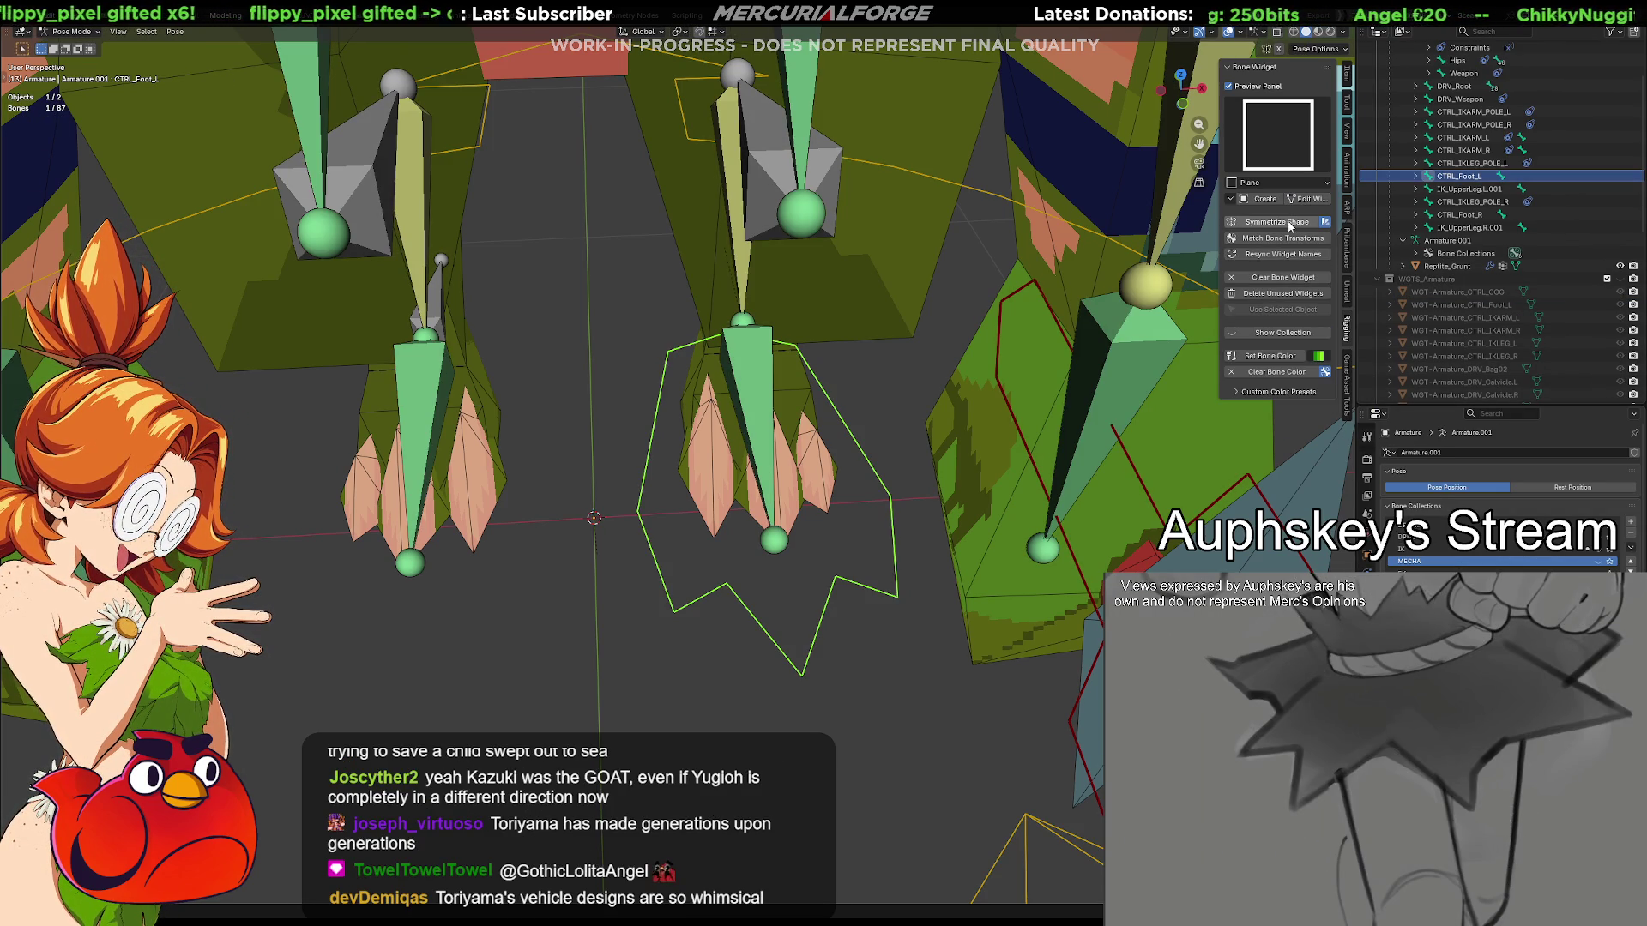
left_click(816, 711)
mouse_move(851, 707)
middle_mouse_down()
mouse_move(639, 671)
mouse_move(596, 632)
middle_mouse_up()
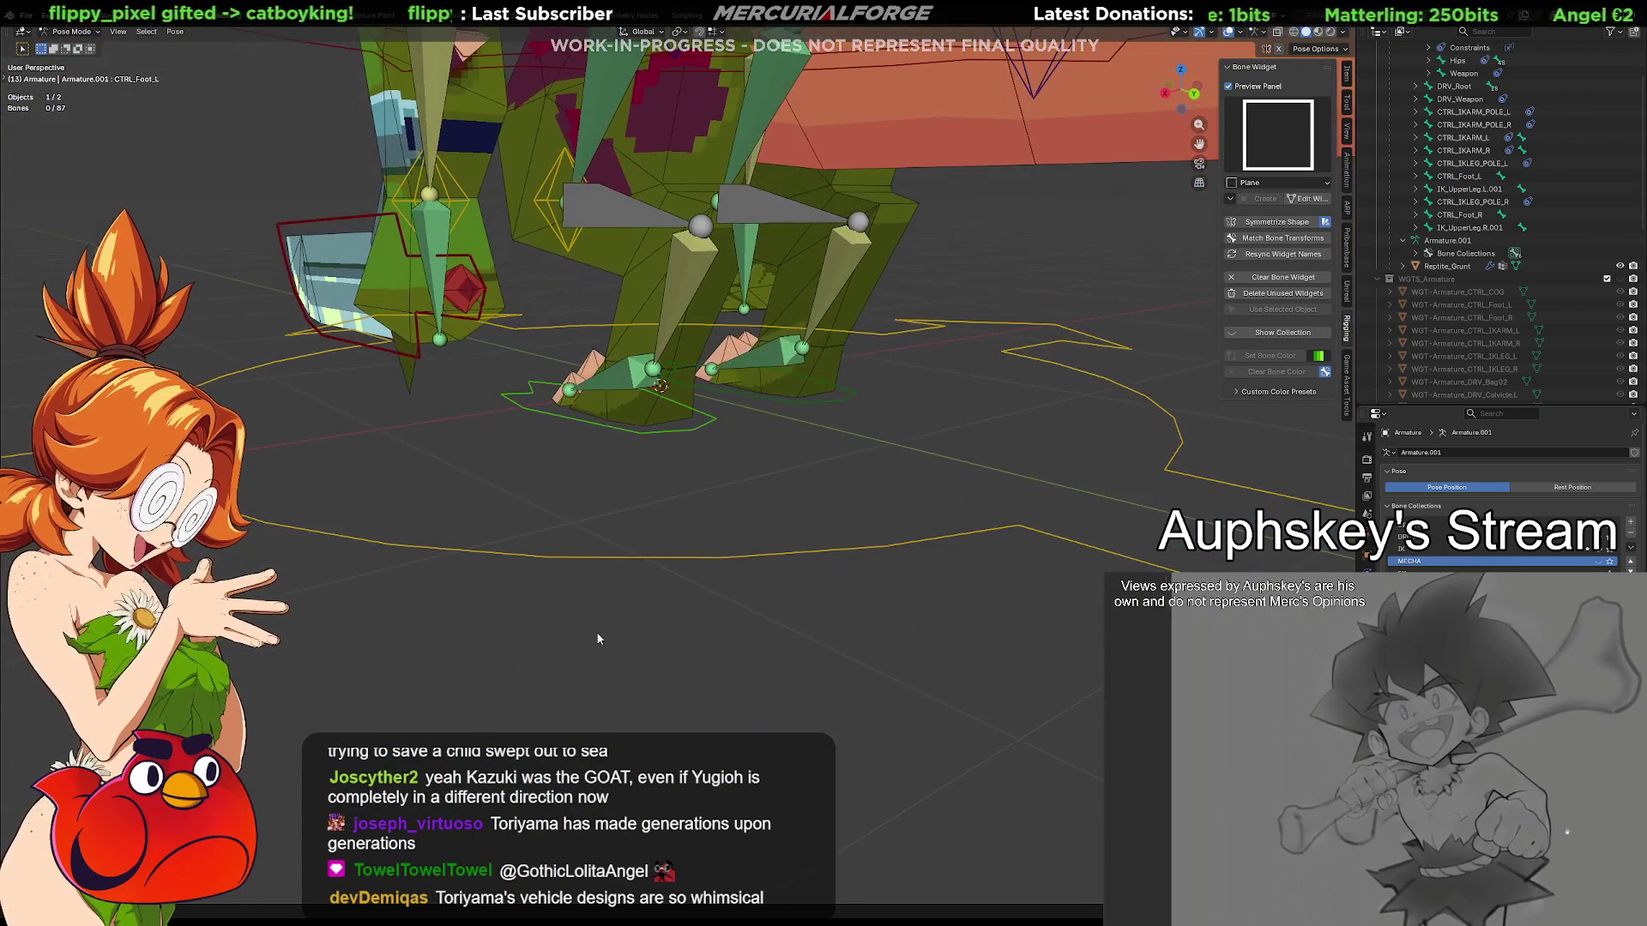
Test-pose the left leg by grabbing CTRL_Foot_L and placing it at a new spot
mouse_move(724, 601)
middle_mouse_down()
mouse_move(851, 503)
mouse_move(772, 436)
mouse_move(842, 444)
middle_mouse_up()
scroll(843, 500, "up", 4)
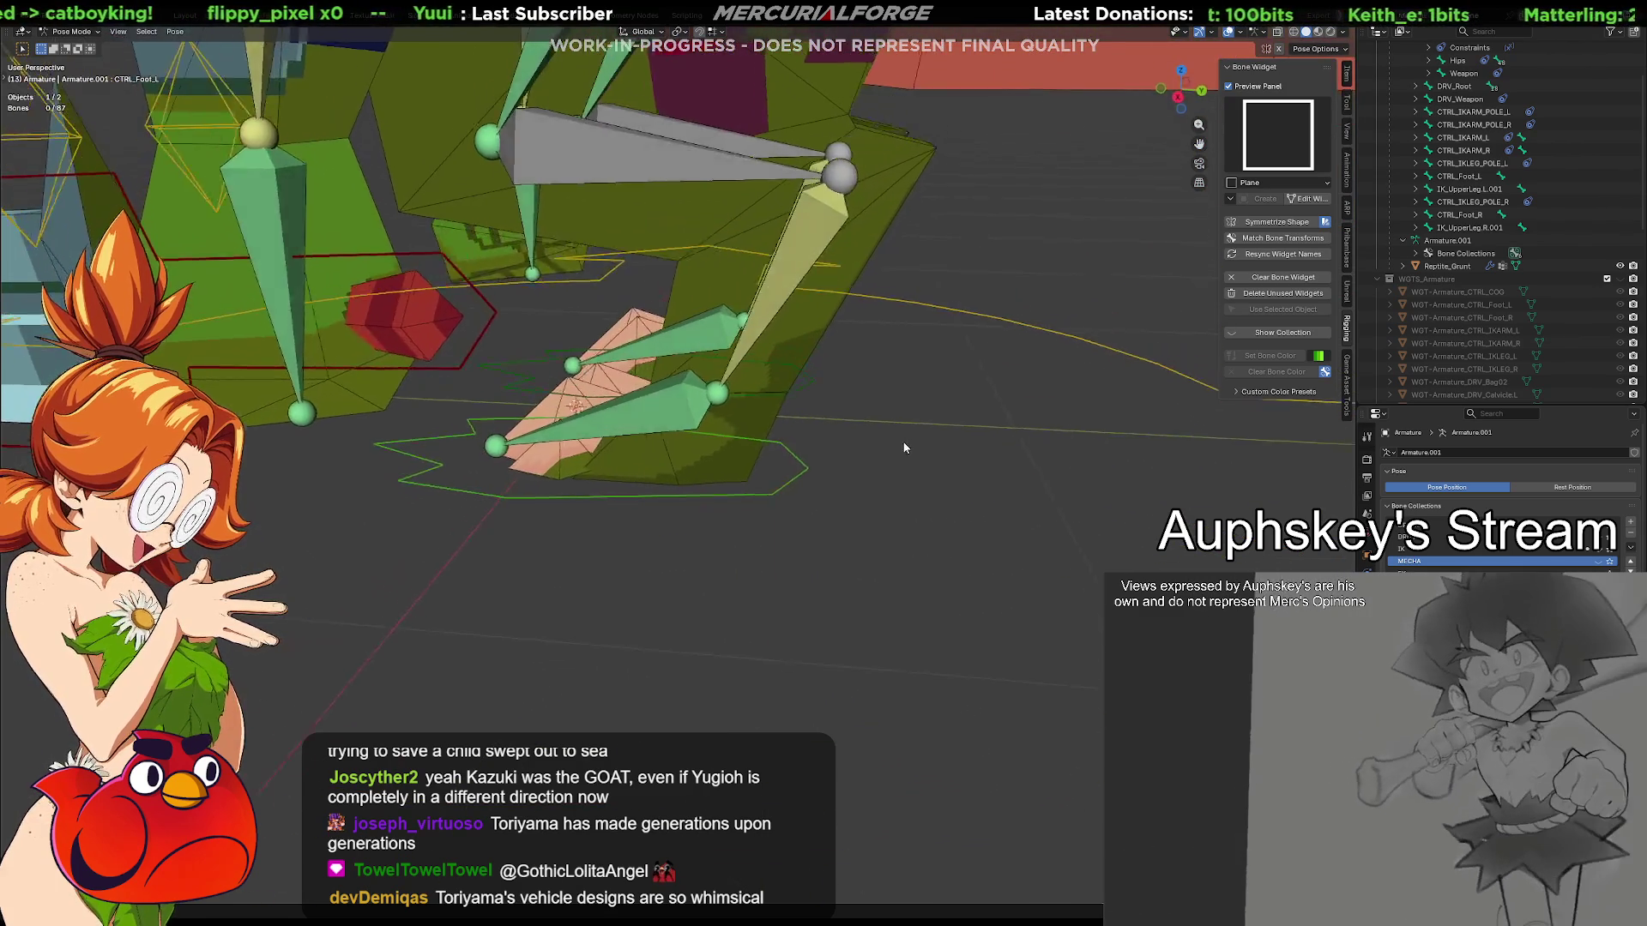
left_click(776, 462)
mouse_move(776, 463)
middle_mouse_down()
mouse_move(808, 473)
mouse_move(831, 431)
middle_mouse_up()
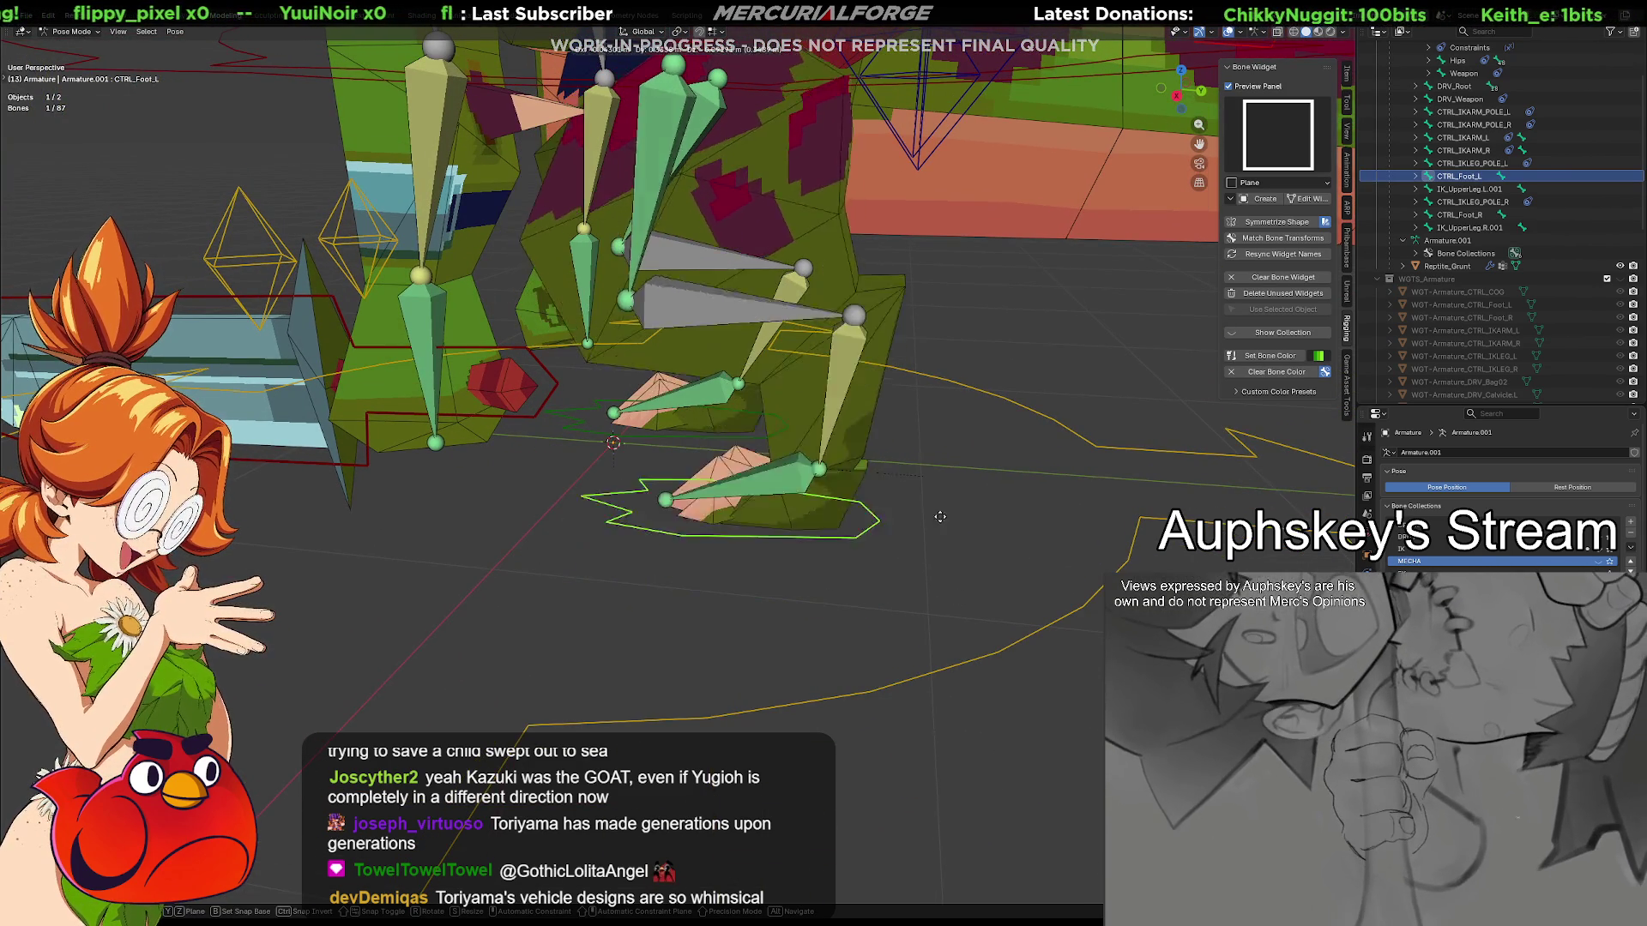
key("g")
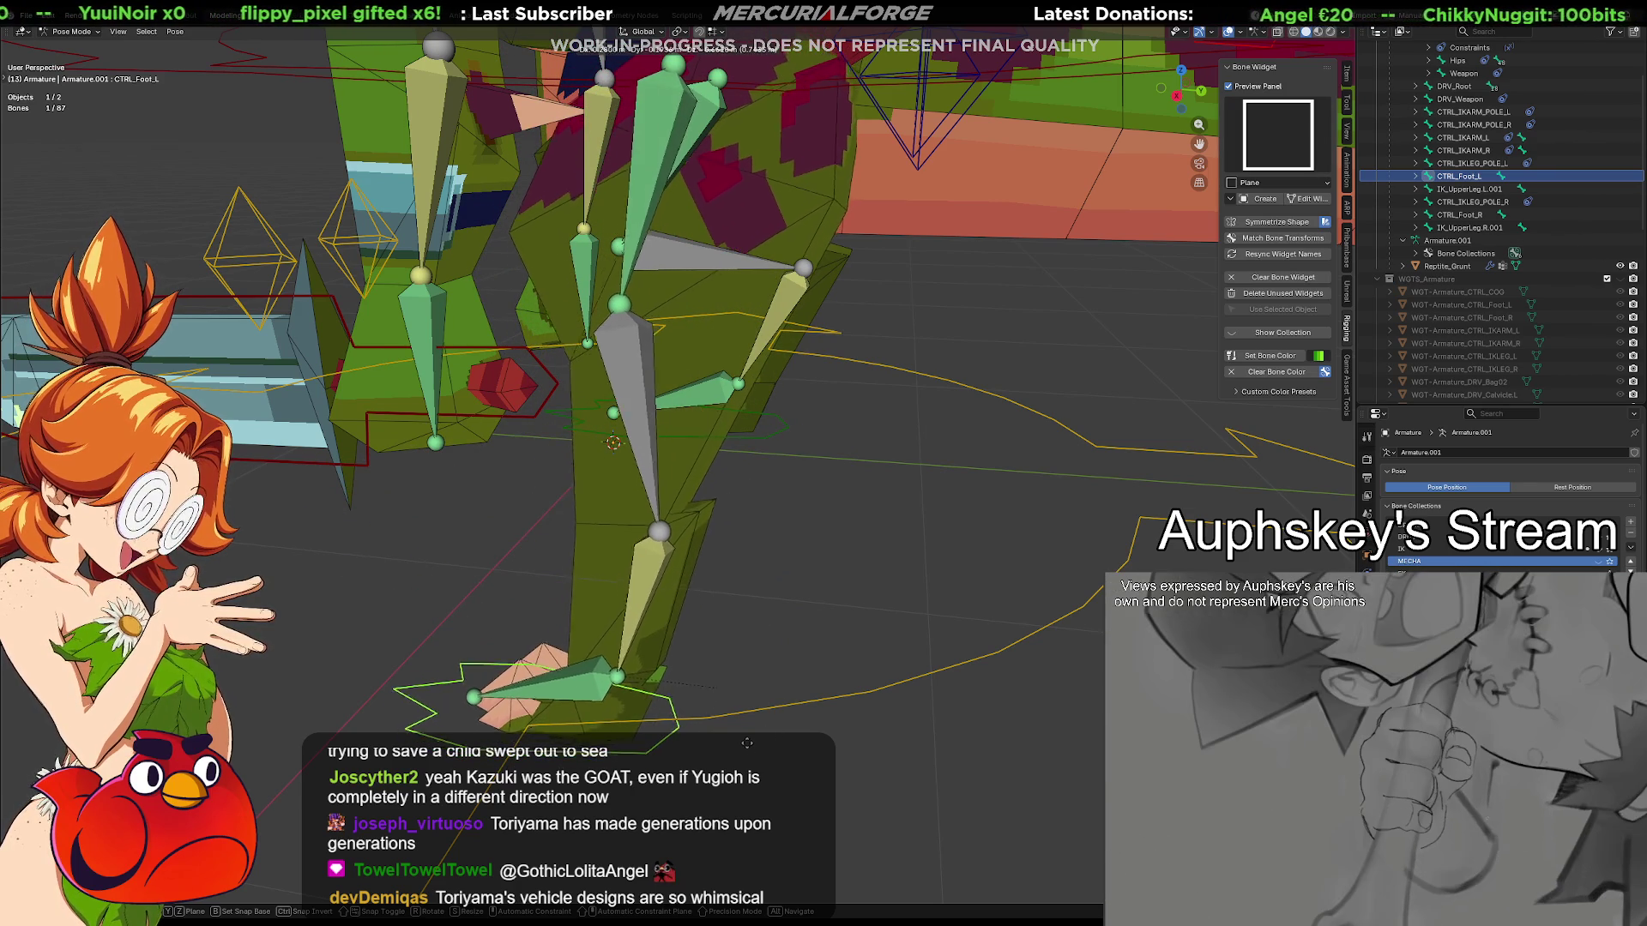
left_click(855, 488)
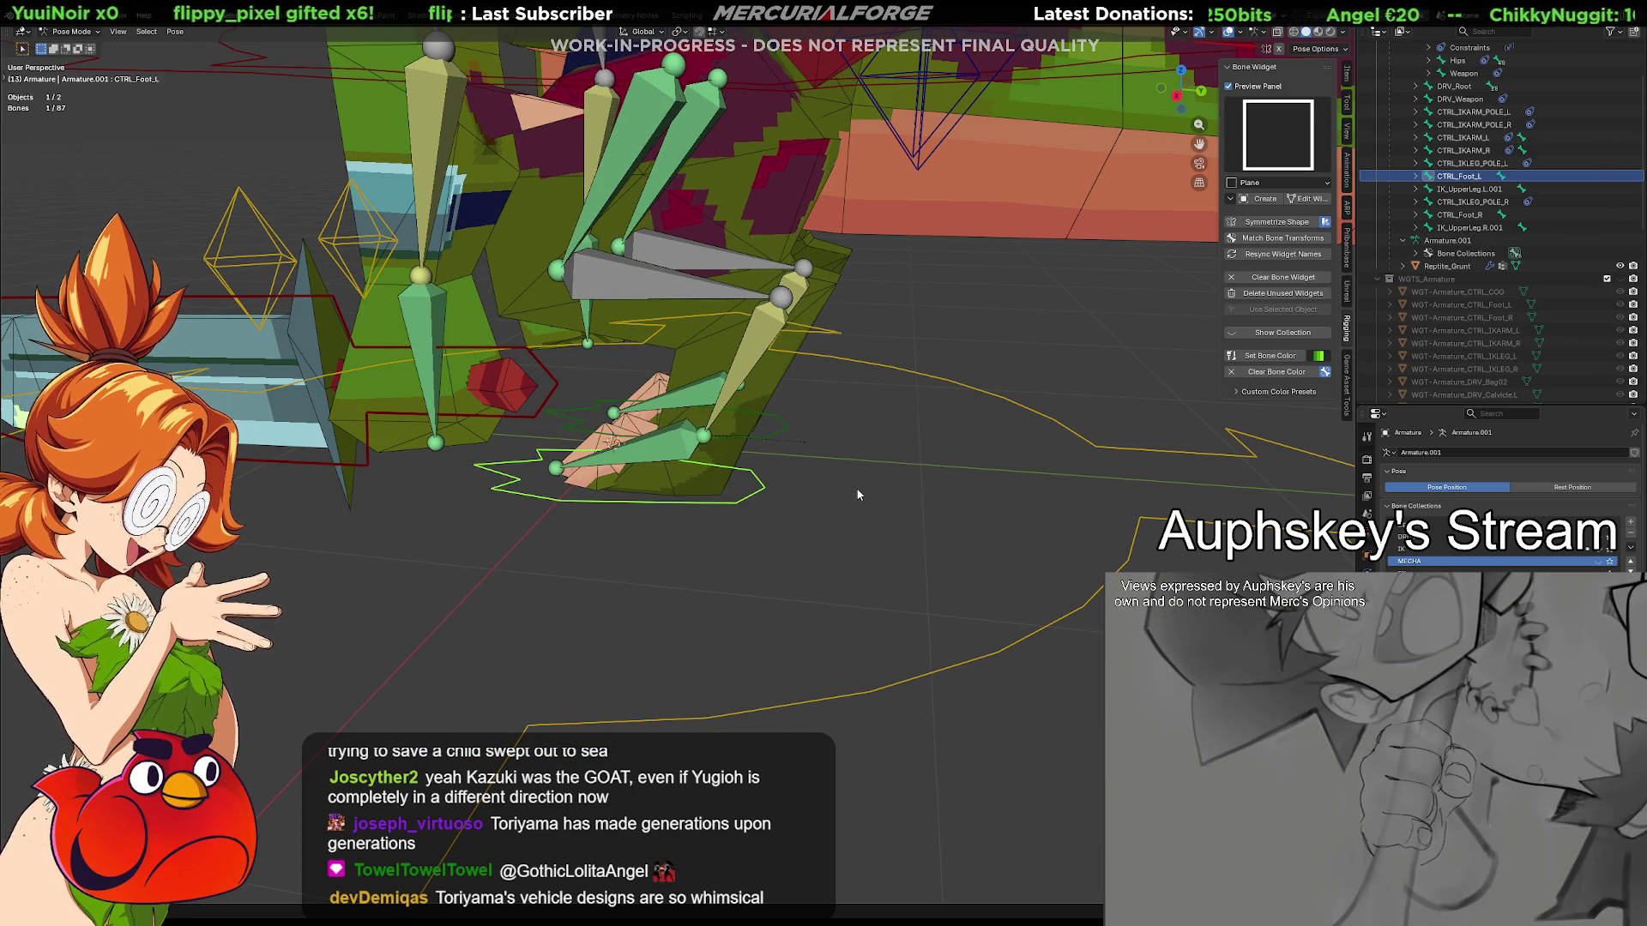
scroll(857, 494, "down", 3)
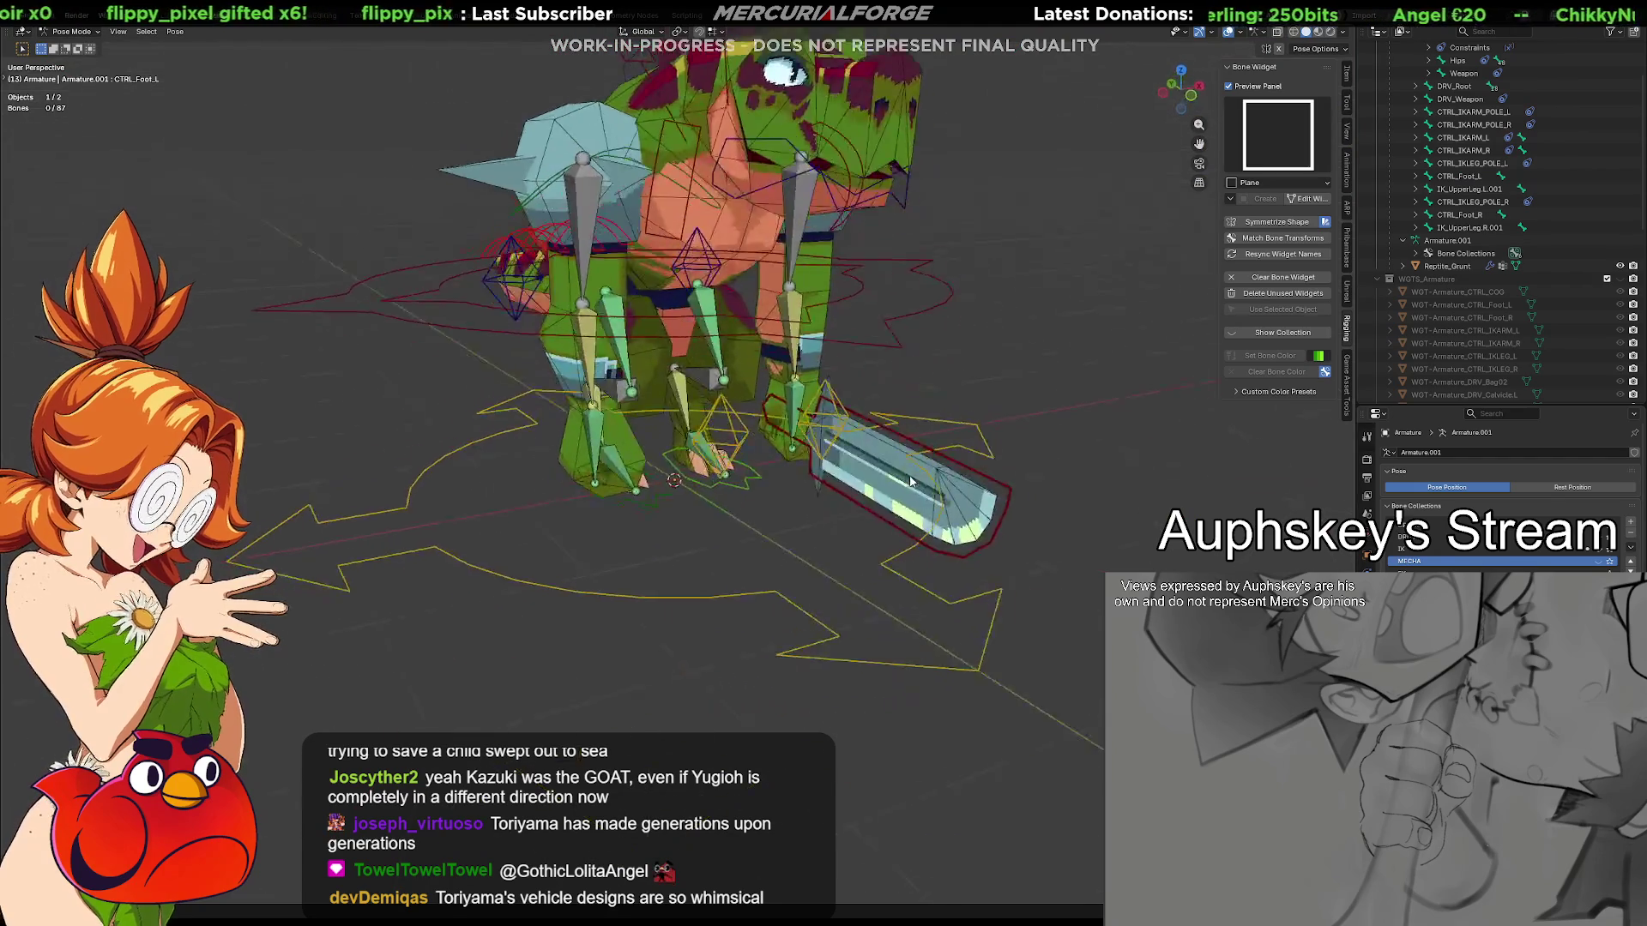
View the whole character and select the DRV_Root control
middle_click_drag(856, 494, 1067, 508)
left_click(951, 523)
mouse_move(951, 524)
middle_mouse_down()
mouse_move(911, 529)
mouse_move(882, 460)
mouse_move(837, 563)
mouse_move(755, 538)
middle_mouse_up()
scroll(789, 453, "up", 3)
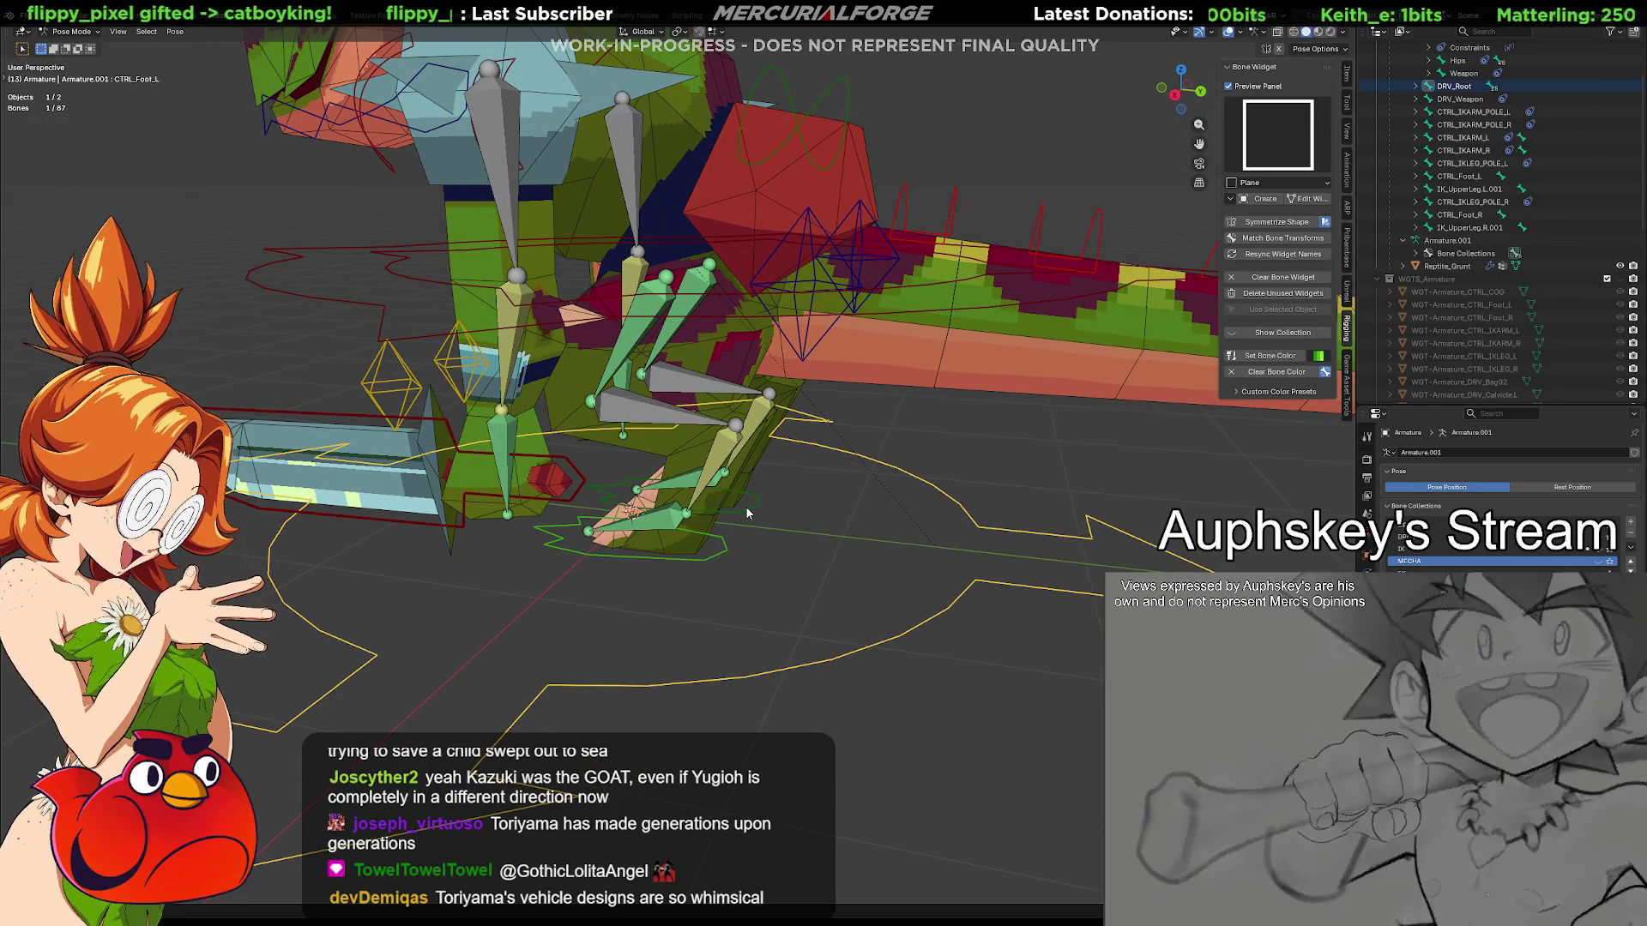
Give the left foot control a Child Of constraint targeting DRV_Root
left_click(743, 509)
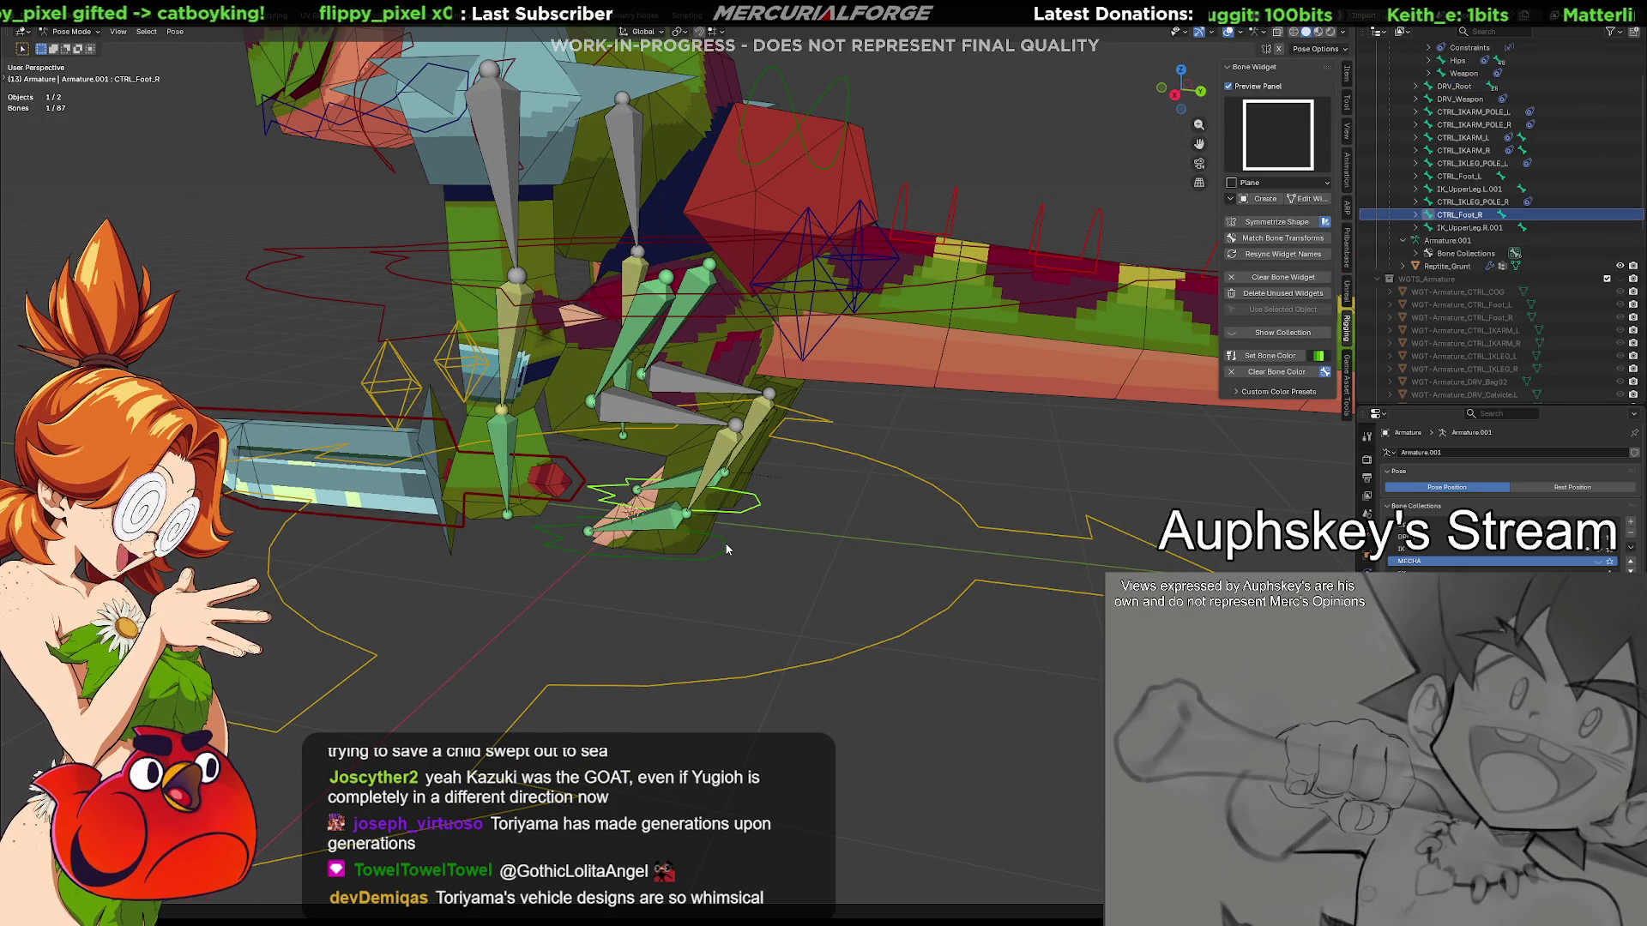
left_click(725, 546)
left_click(866, 654, "shift")
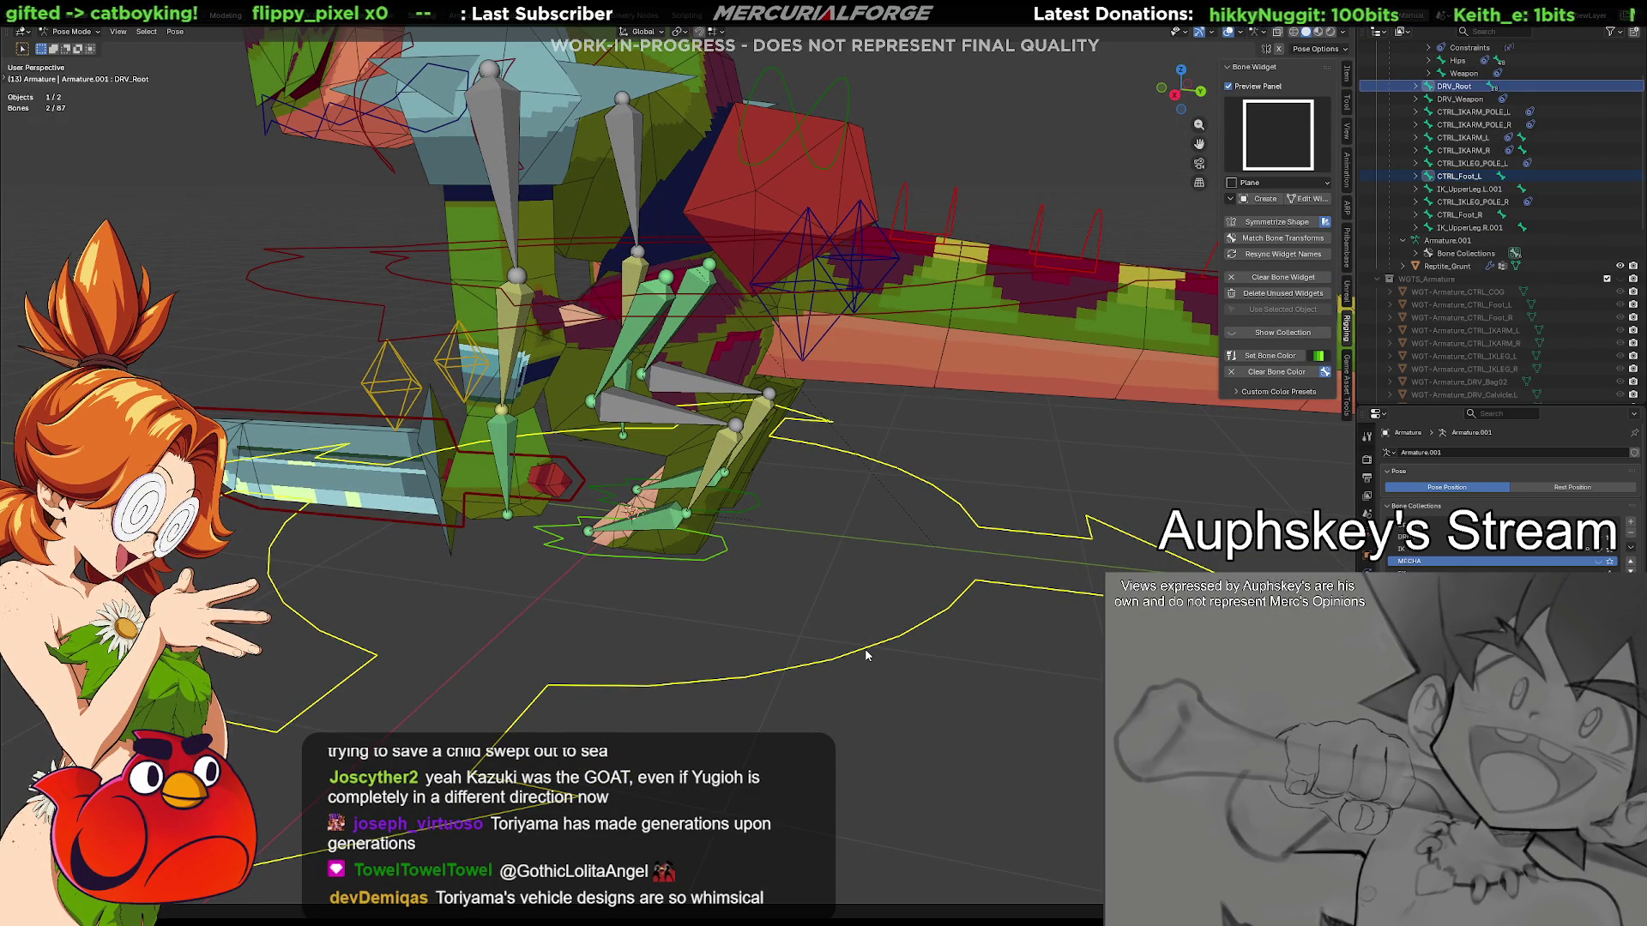
left_click(726, 549, "shift")
key("ctrl+shift+c")
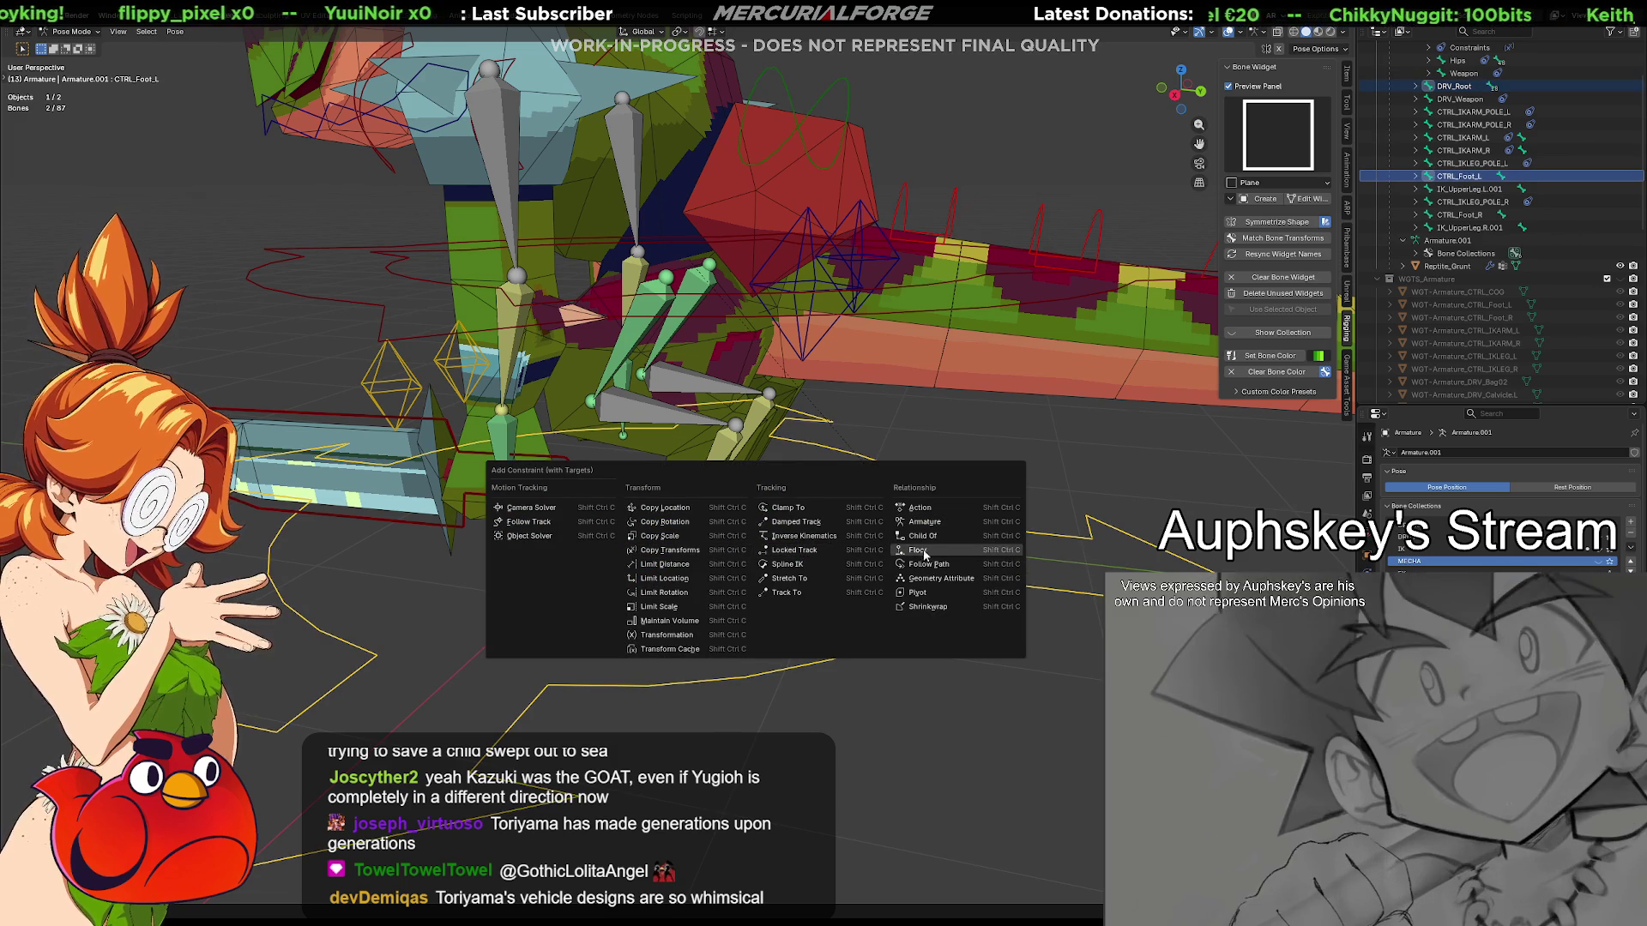
left_click(946, 533)
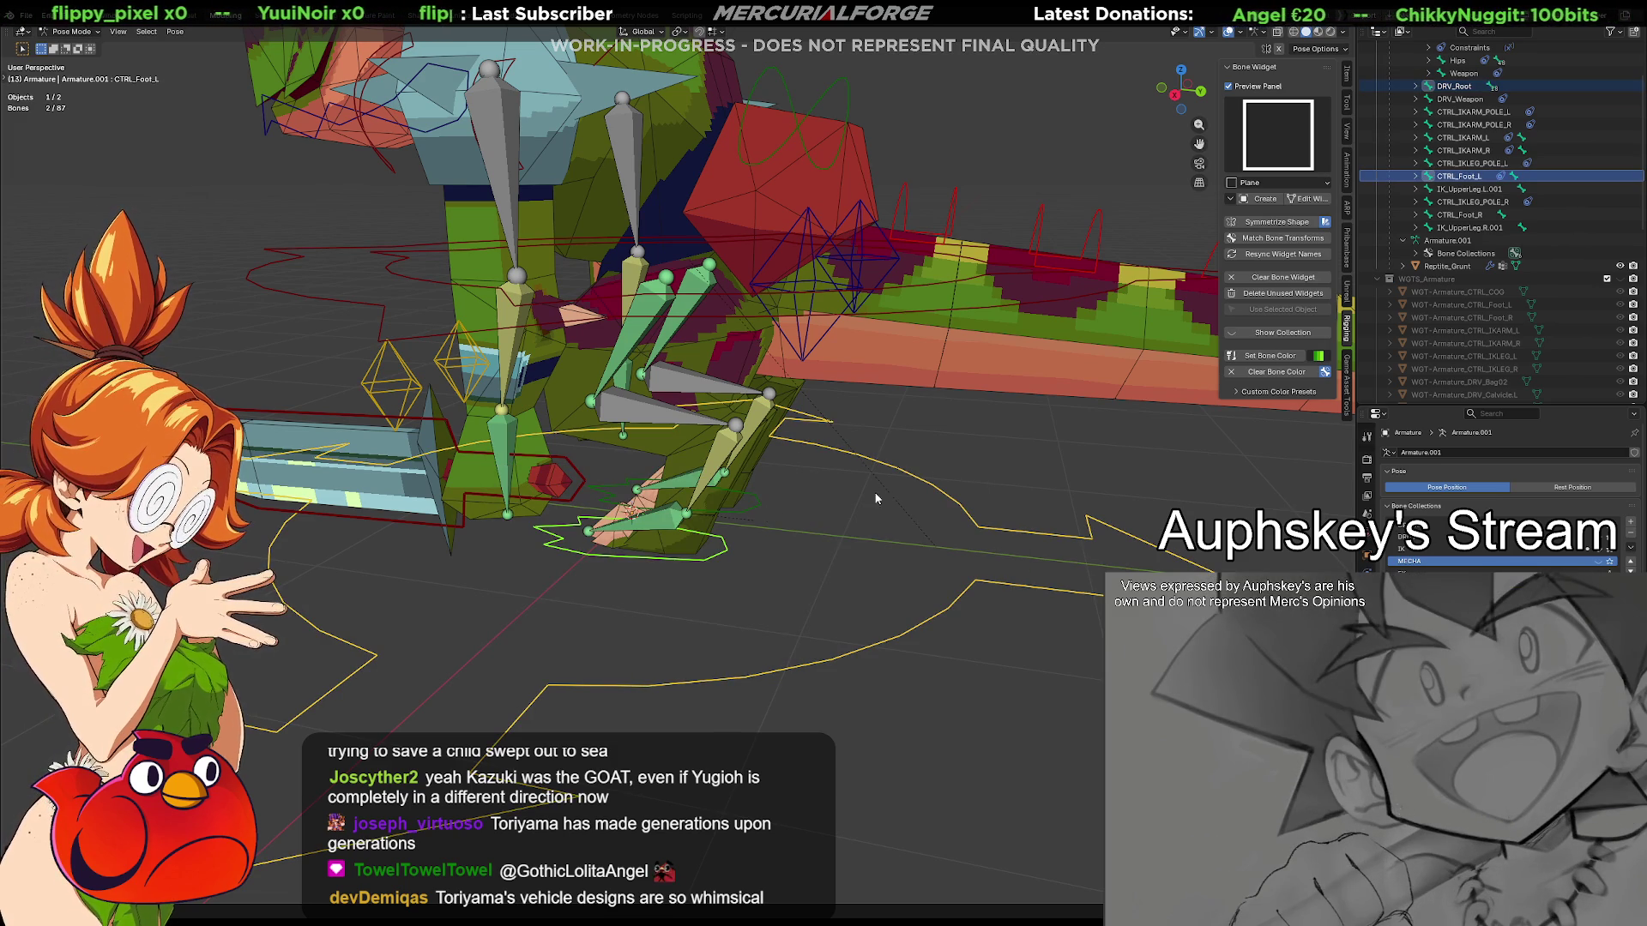
Give the right foot control a Child Of constraint targeting DRV_Root and test-rotate the rig
left_click(950, 476)
left_click(902, 483)
left_click(759, 512)
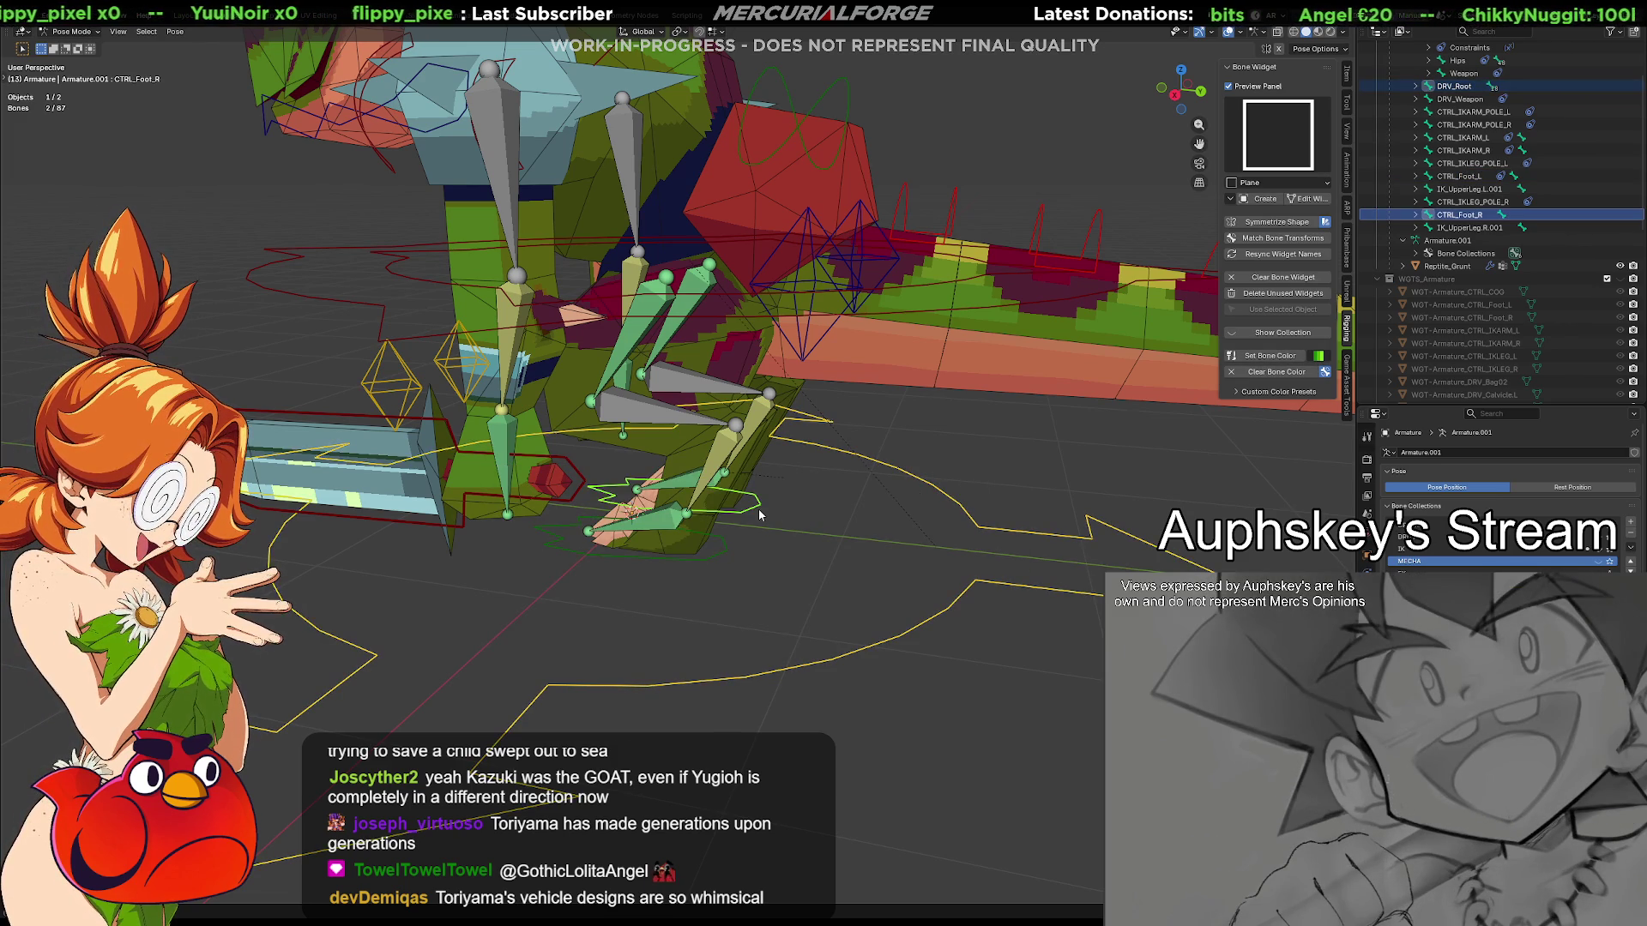
key("ctrl+shift+c")
left_click(757, 507)
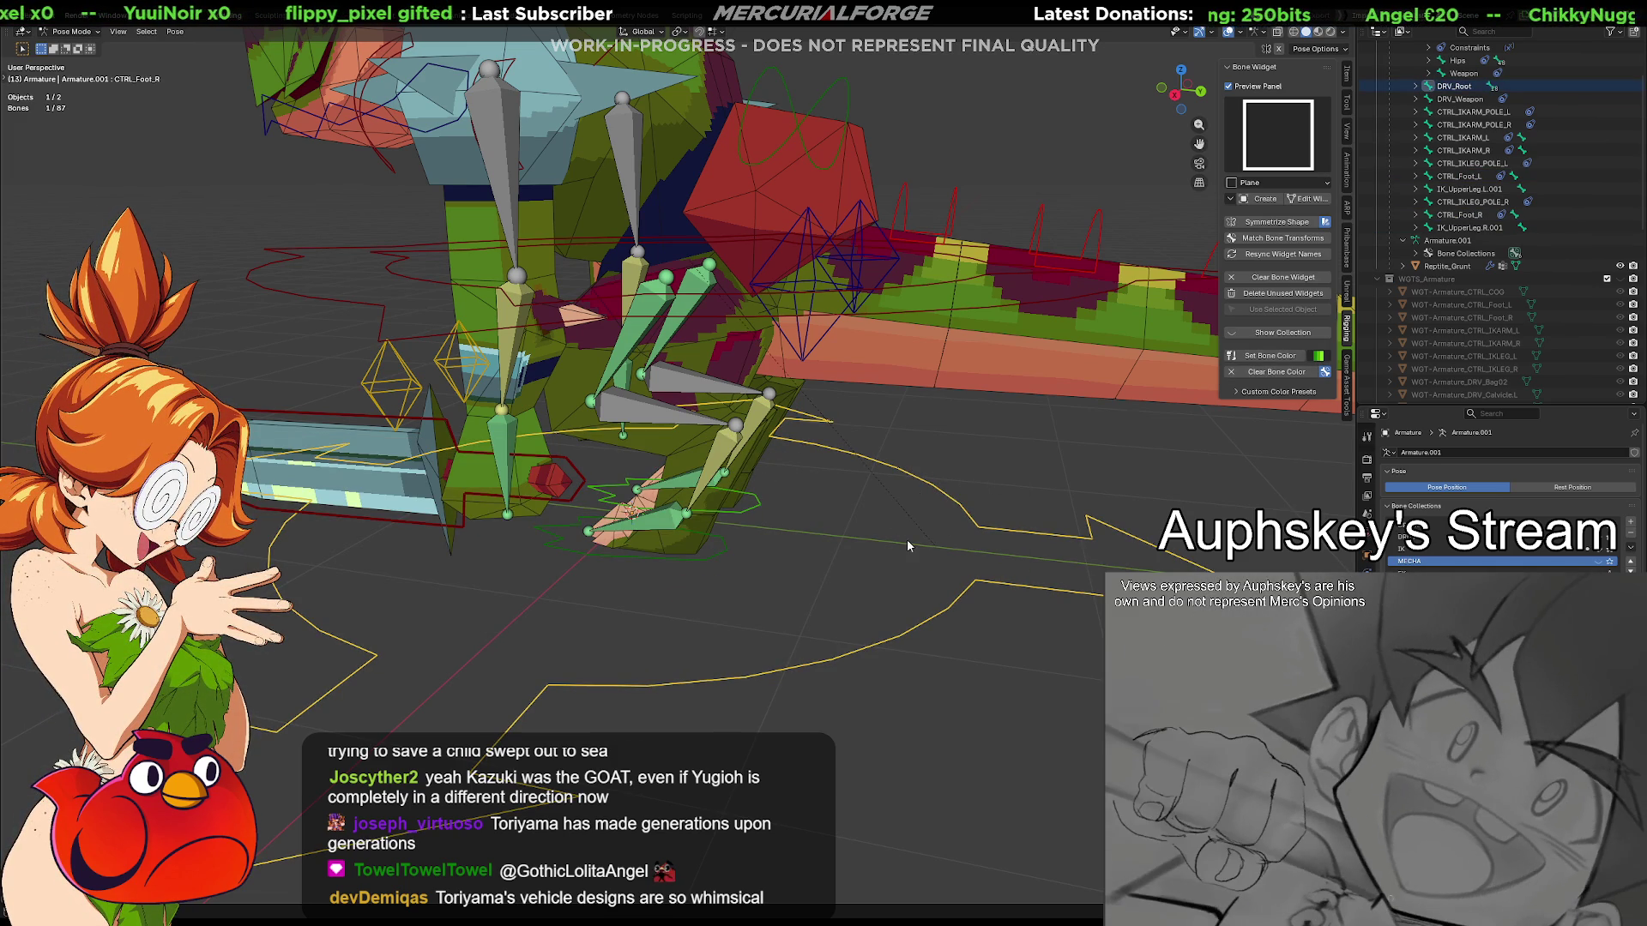
key("r")
right_click(860, 503)
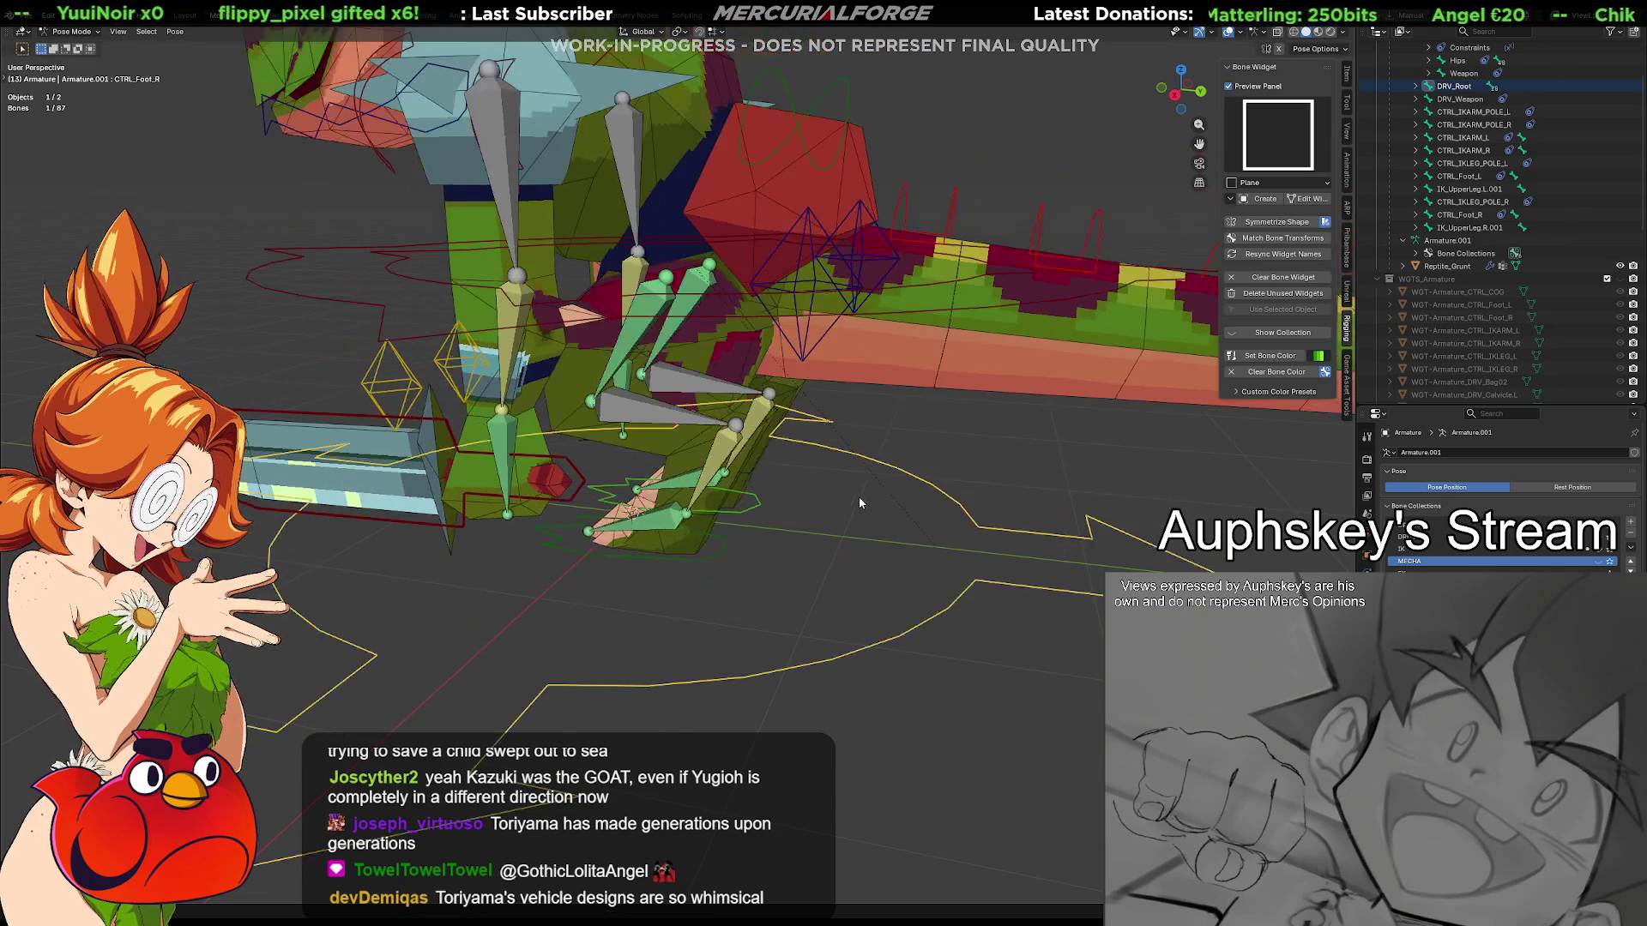
Show the IK leg bone collection and select the left IK upper leg bone
middle_click_drag(722, 351, 776, 441)
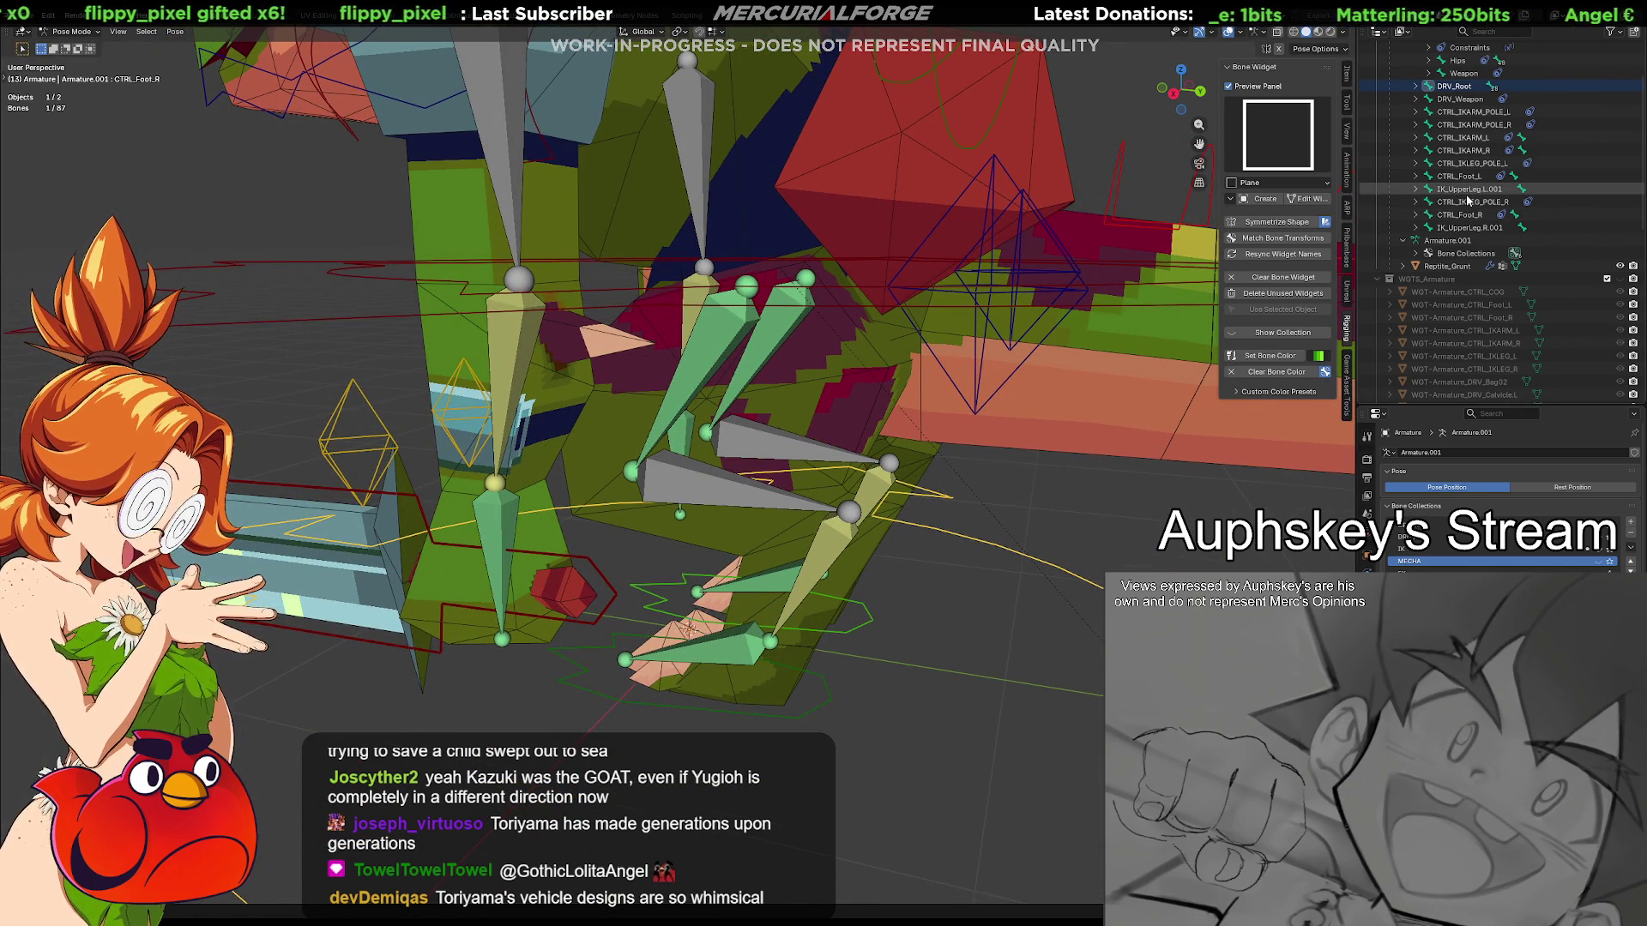
left_click(1468, 200)
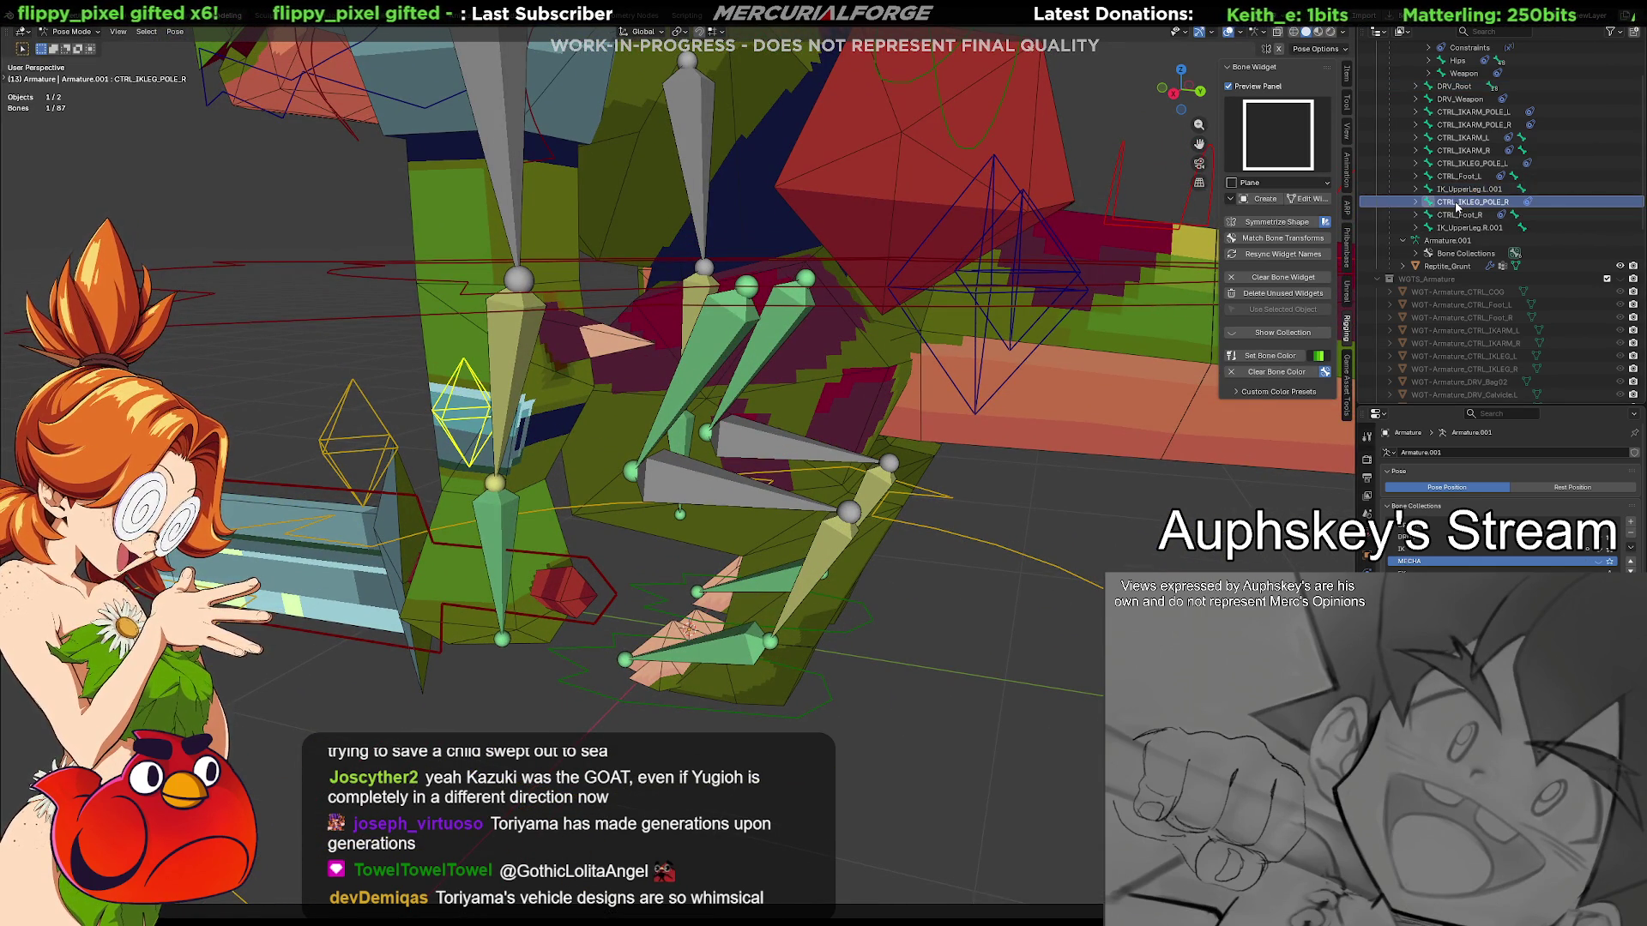
left_click(1471, 215)
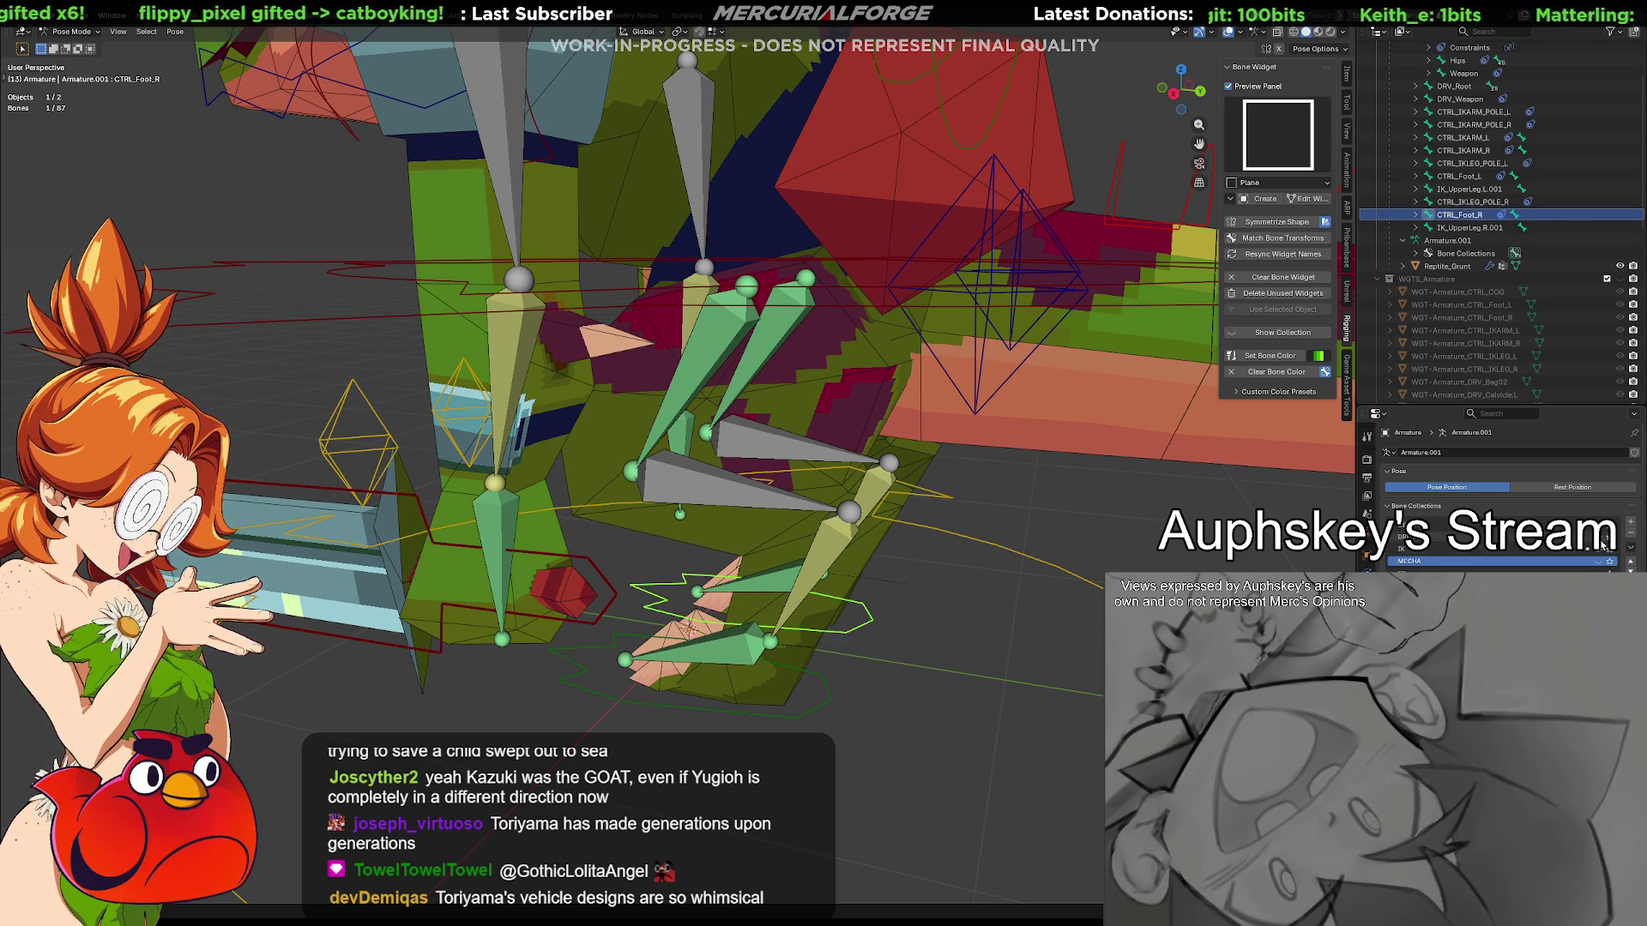
left_click(1596, 566)
left_click(696, 355)
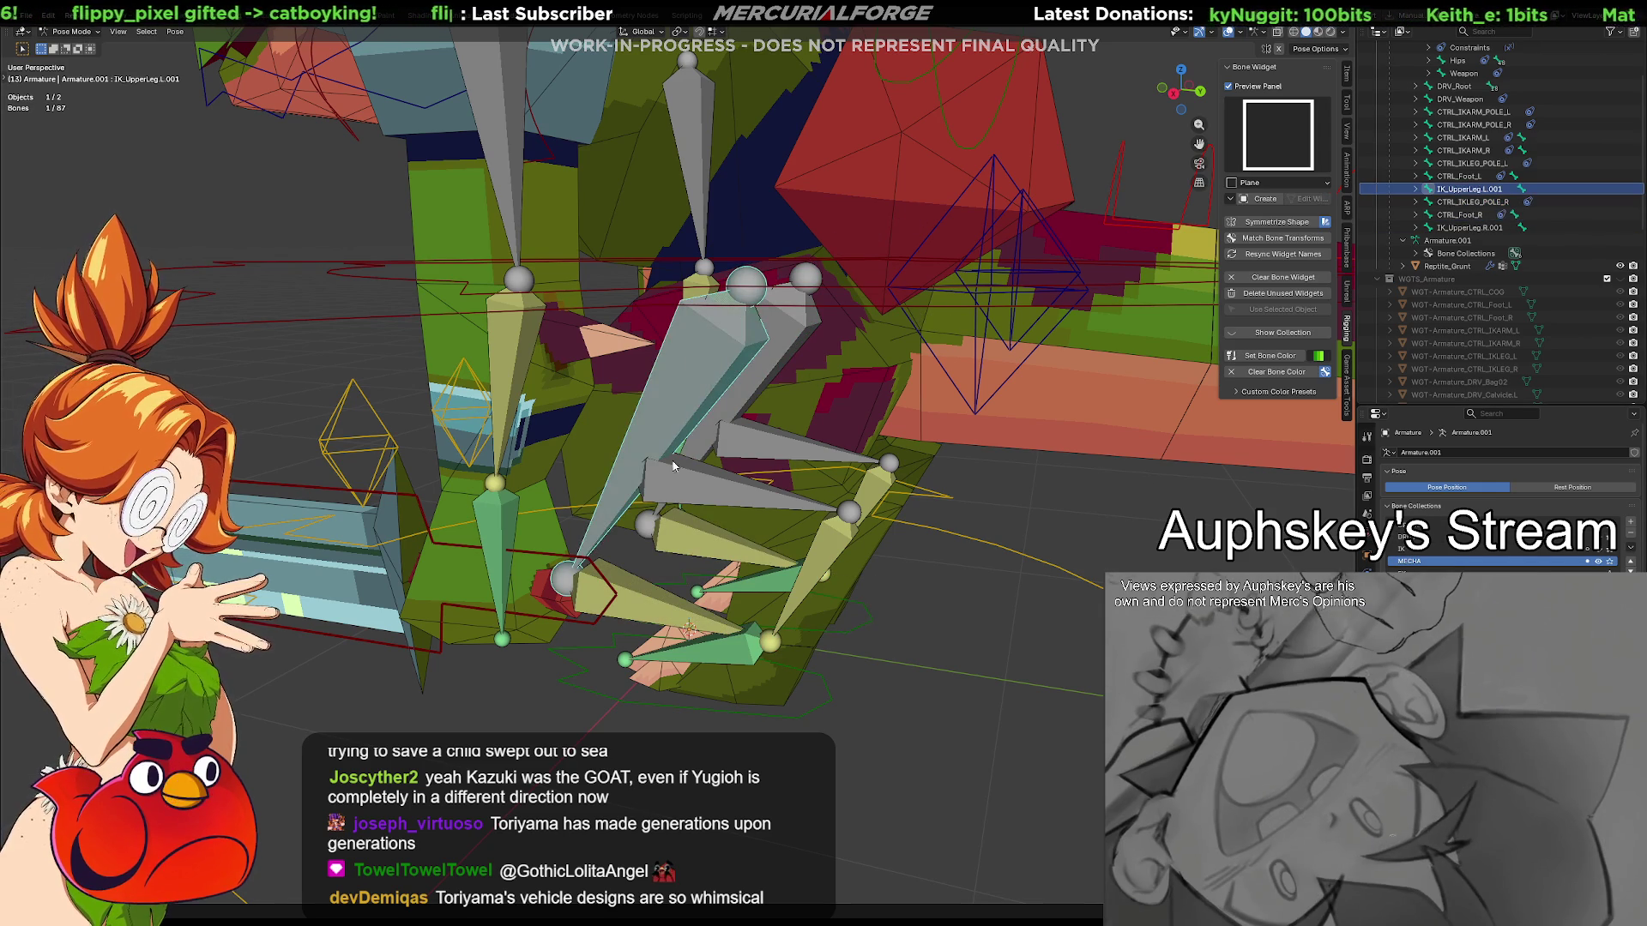
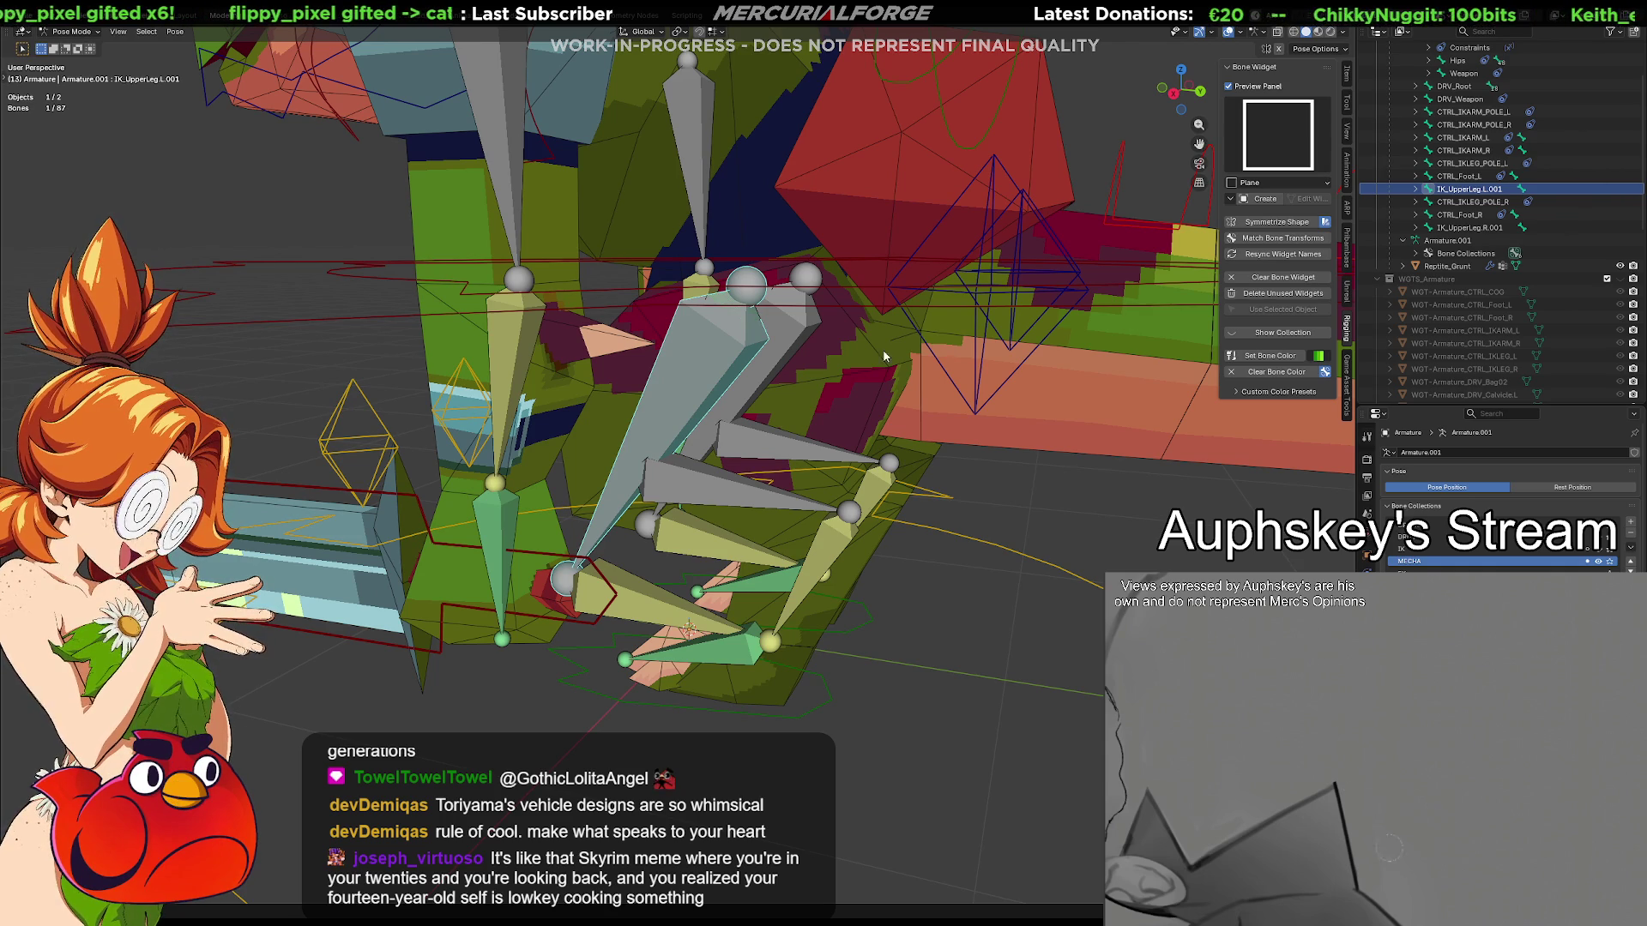
Select IK_UpperLeg.L.001 and expand its children and IK_UpperLeg.L.002's constraints in the Outliner
left_click(642, 596)
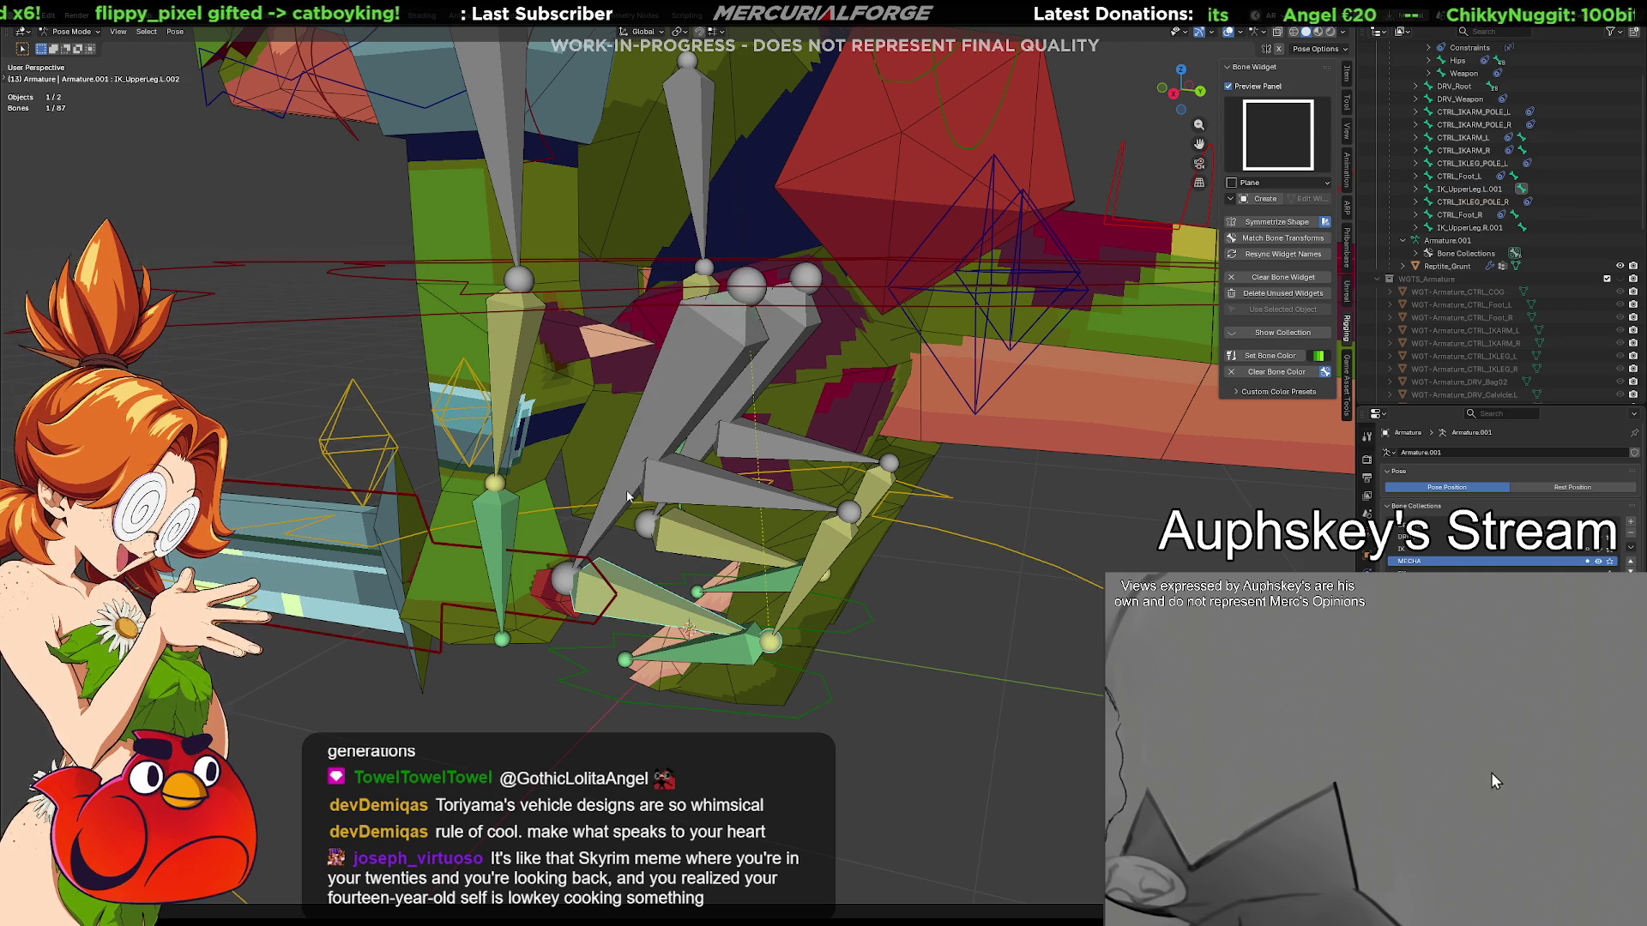
left_click(745, 374)
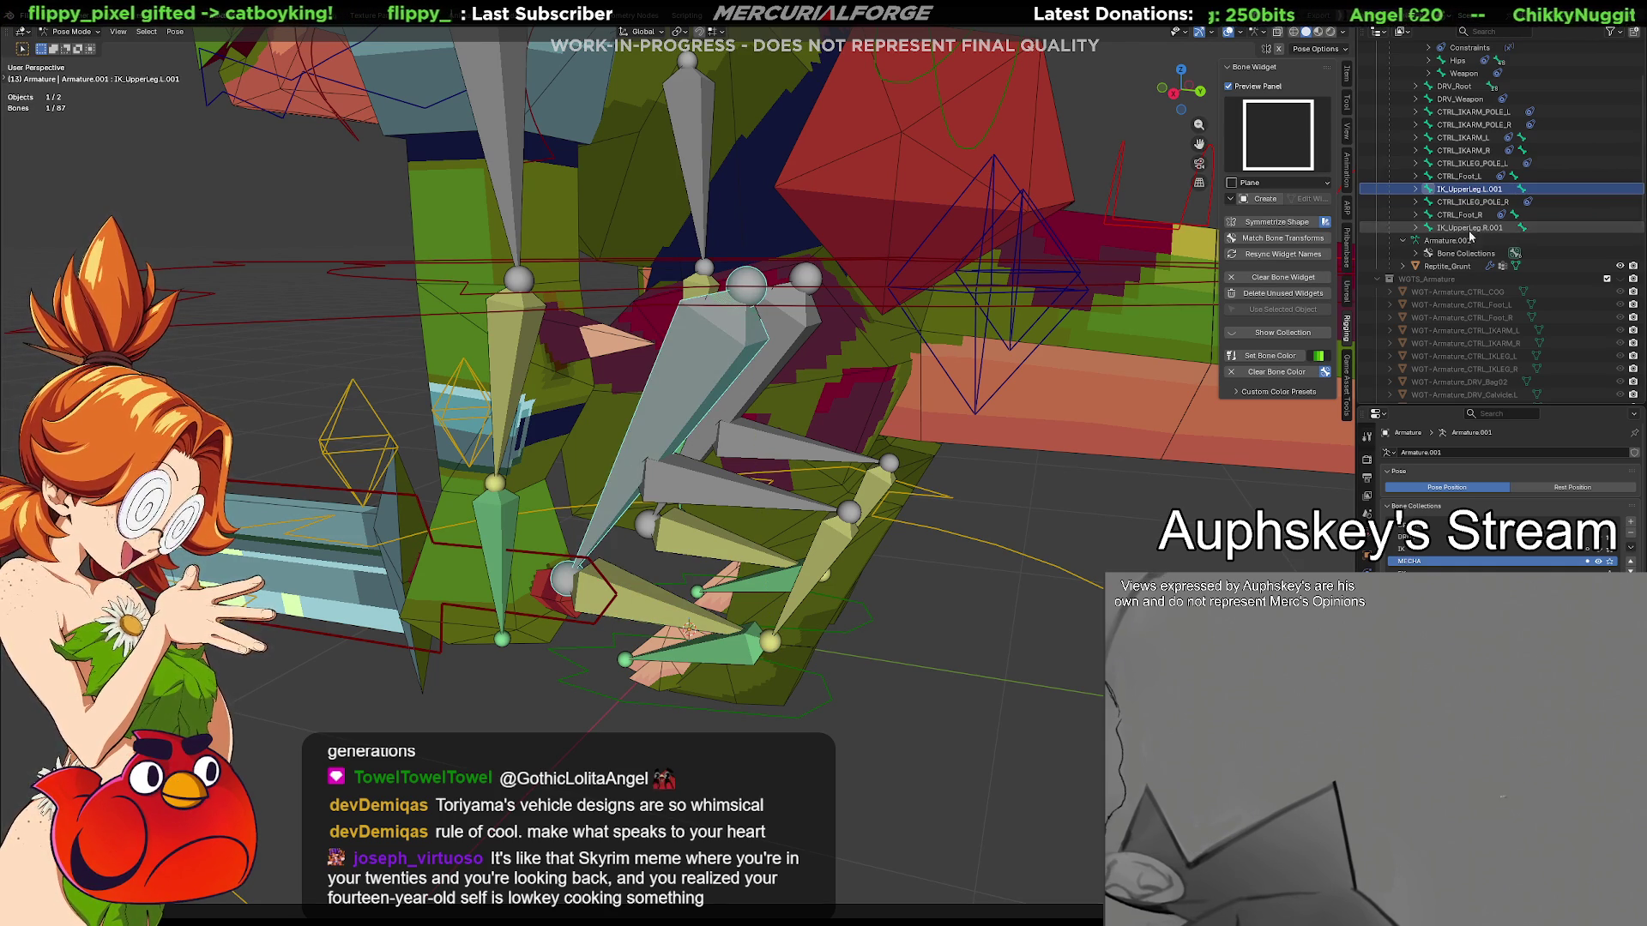
scroll(1467, 245, "up", 2)
scroll(1442, 337, "up", 2)
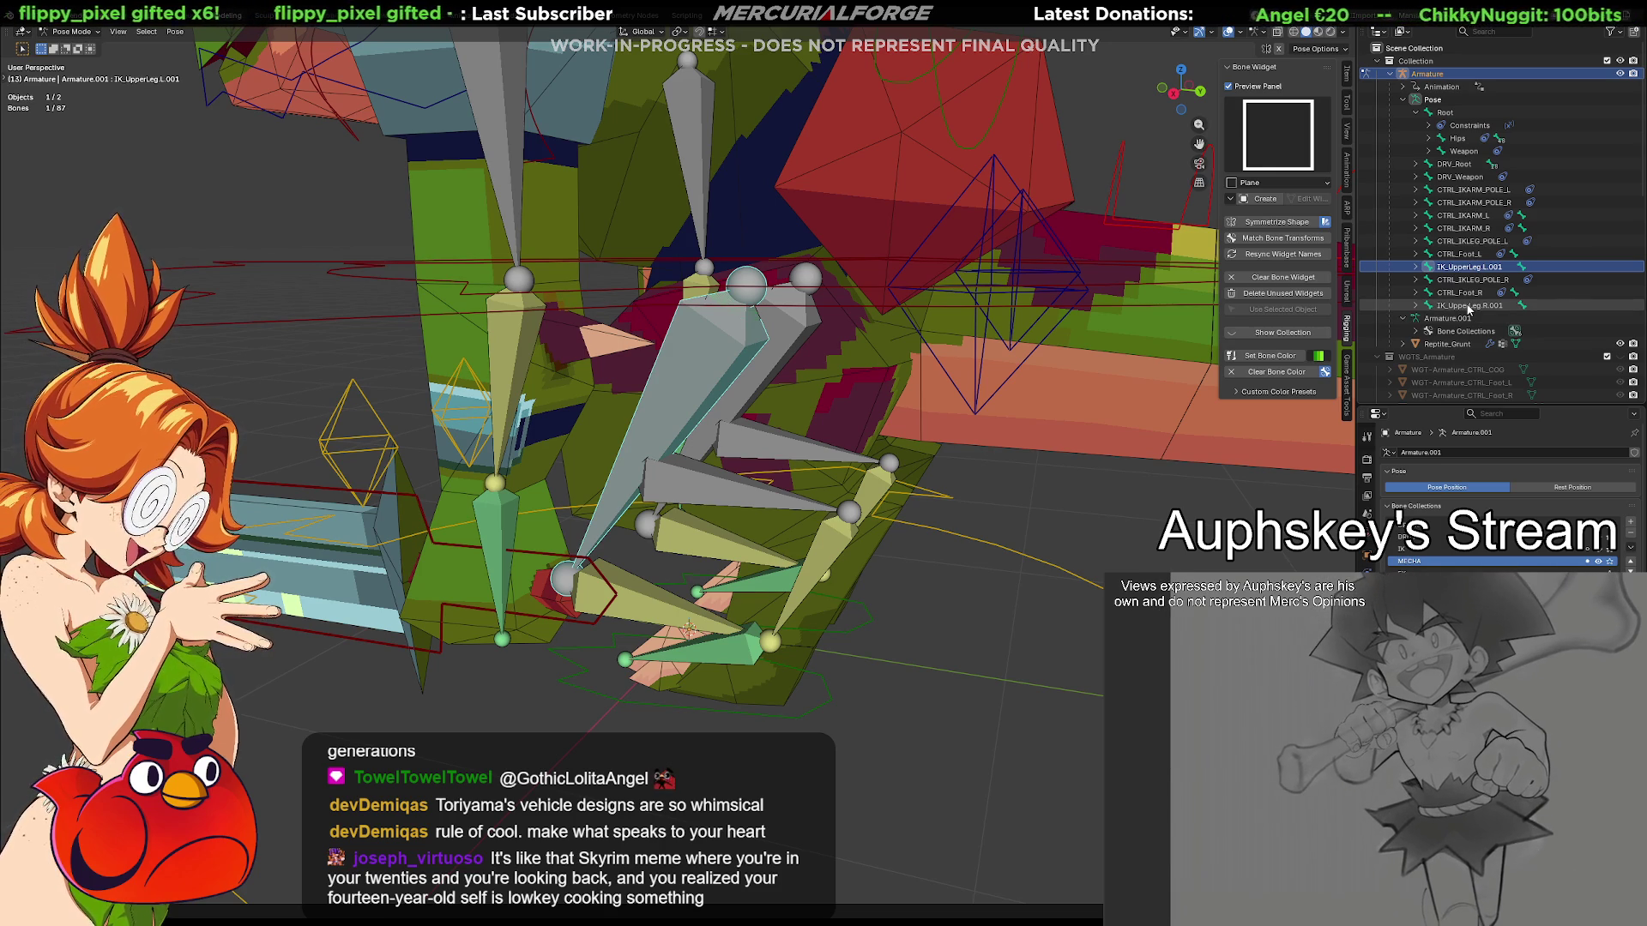
left_click(1429, 267)
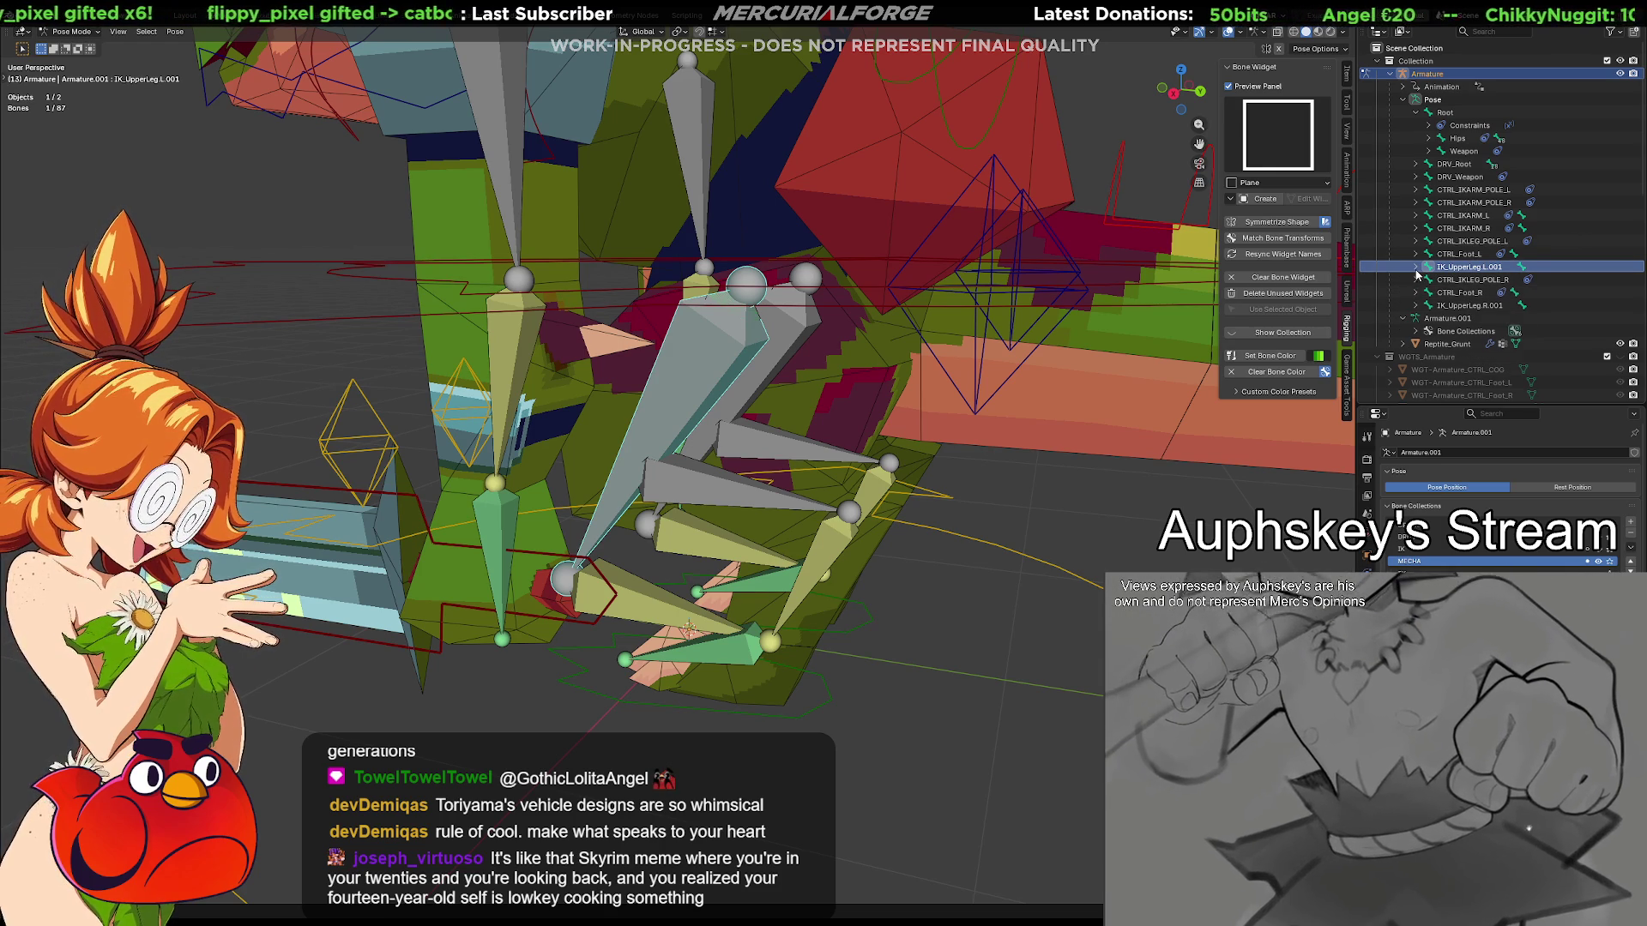
left_click(1440, 278)
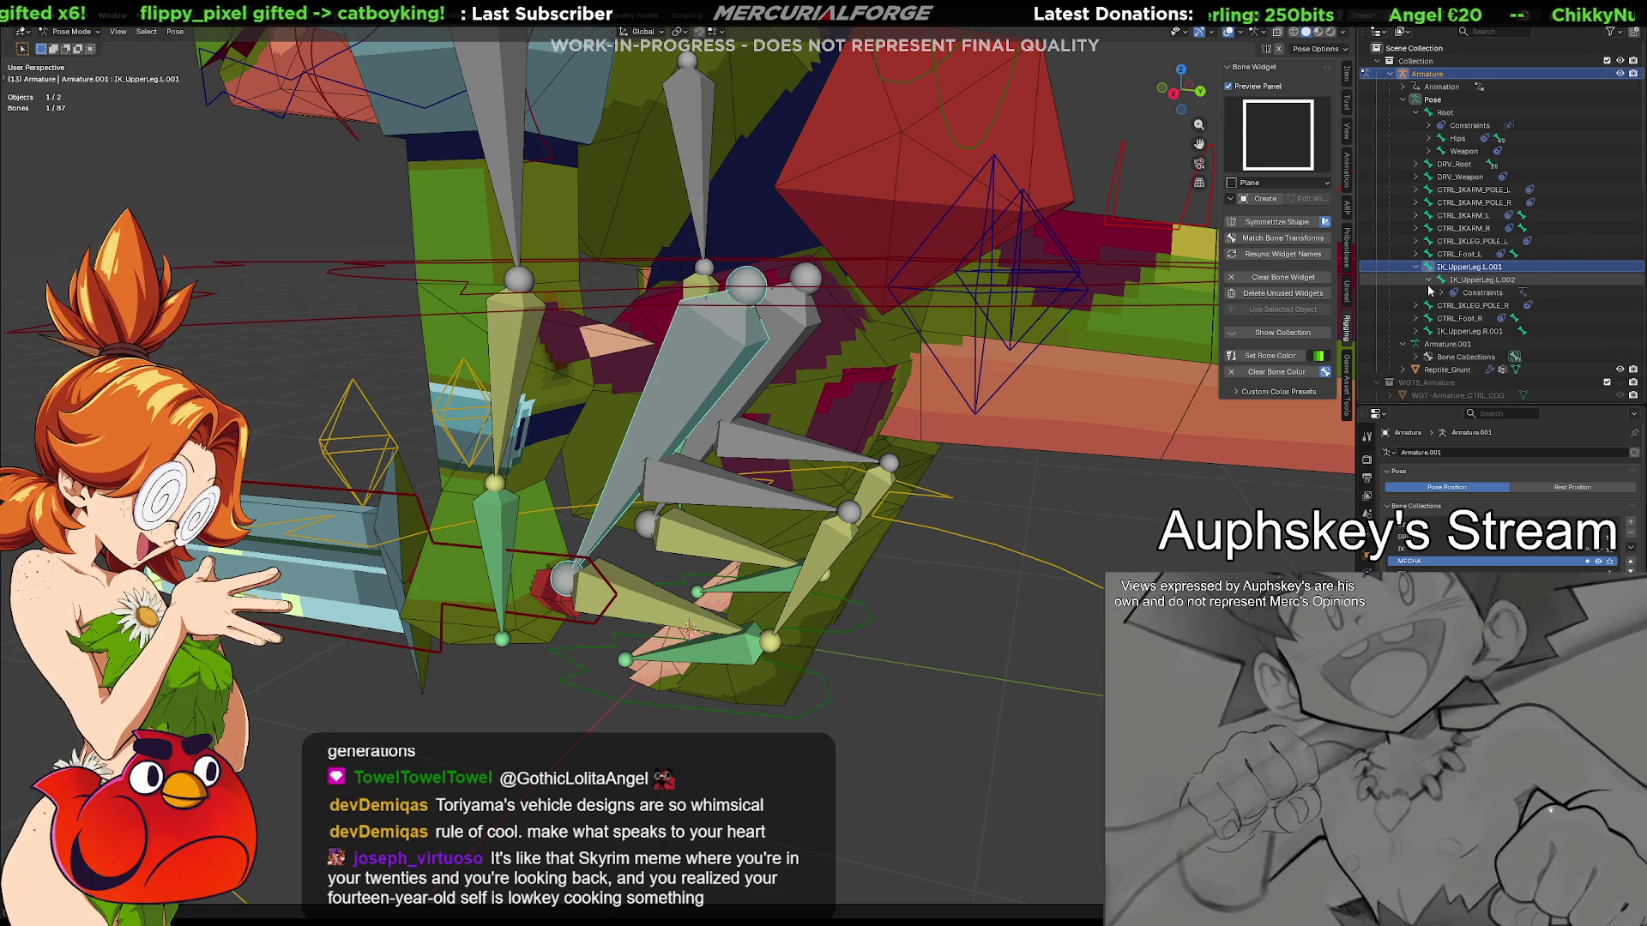
Expand the DRV_Root, CTRL_COG and DRV_Spine01 driver hierarchy, leaving DRV_Hips collapsed
left_click(1416, 165)
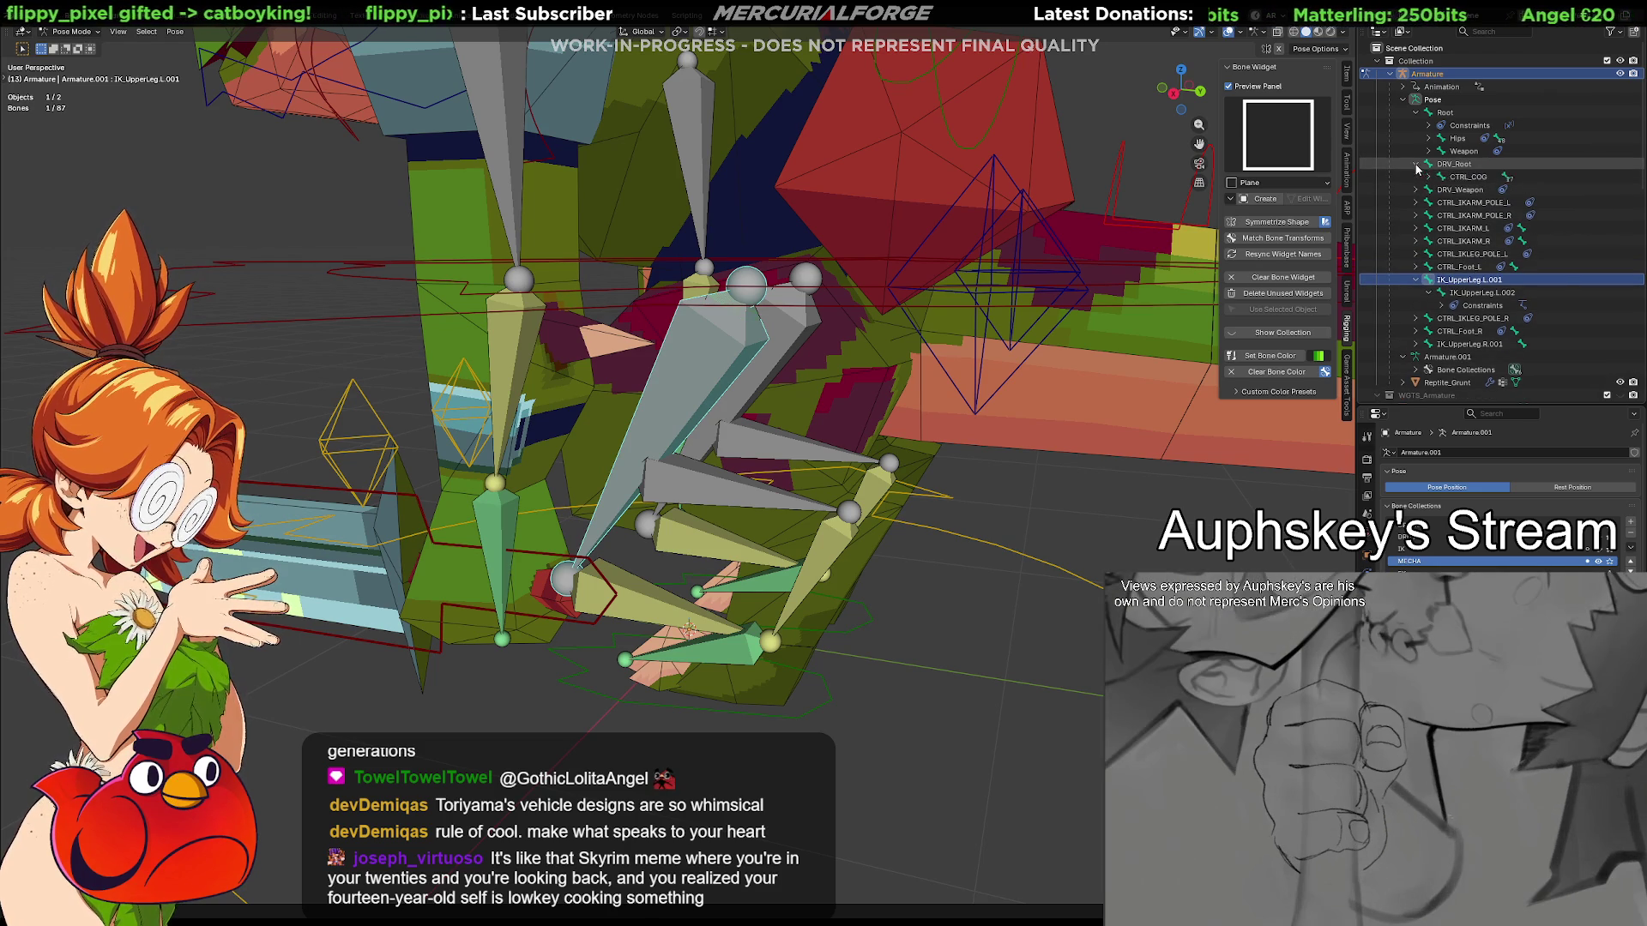
left_click(1424, 179)
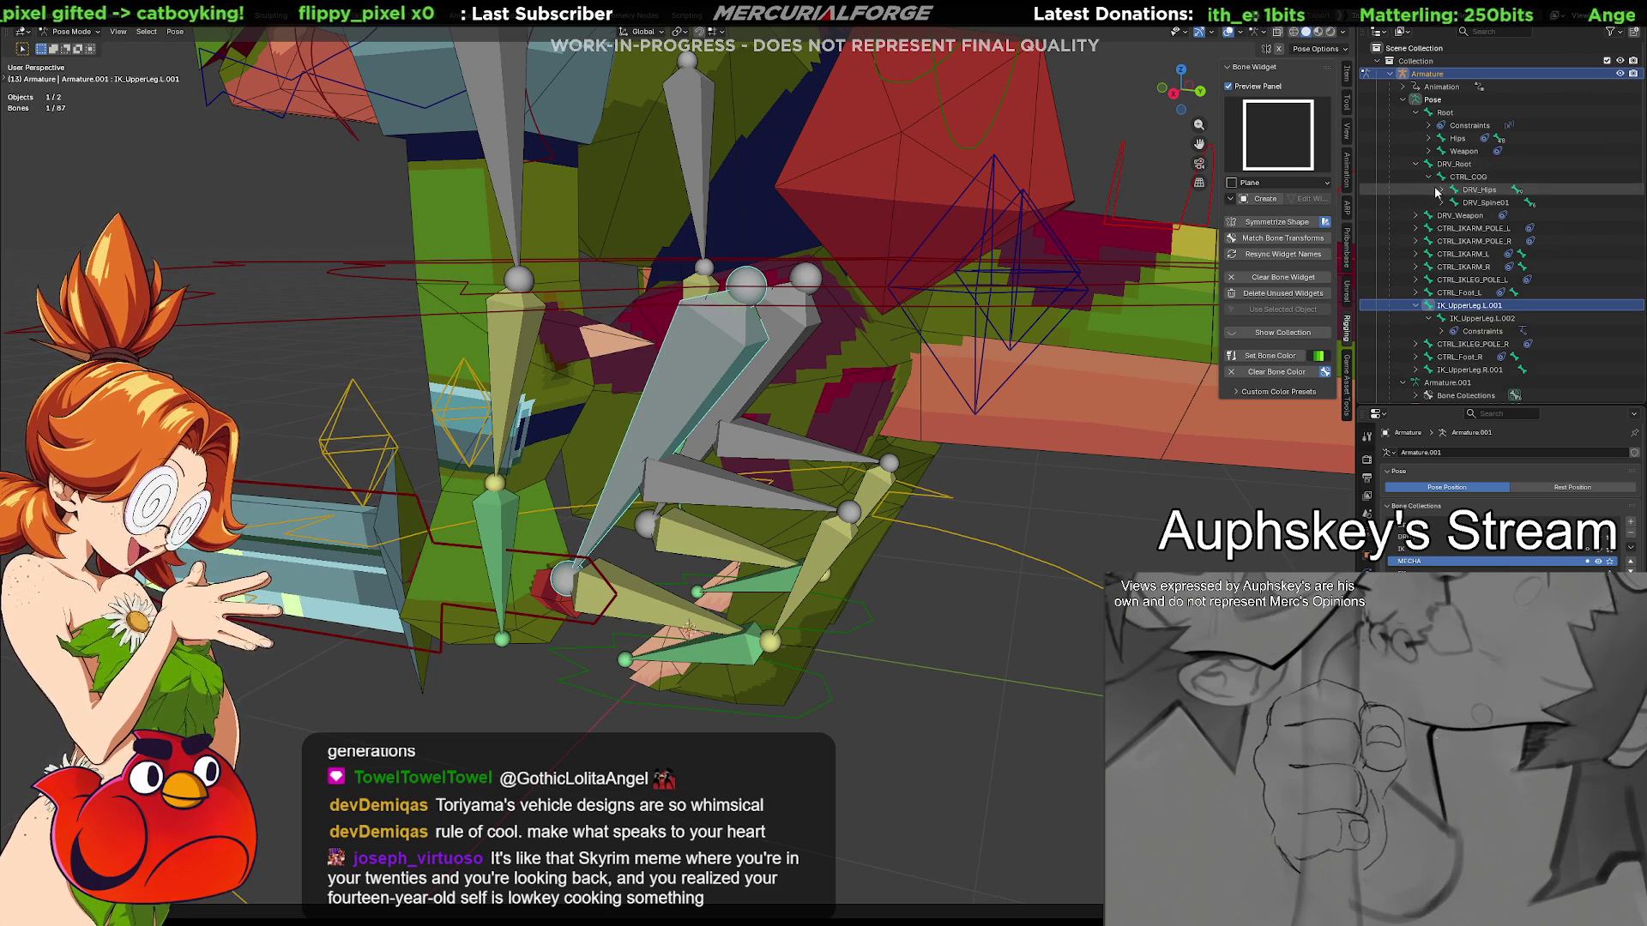
left_click(1442, 191)
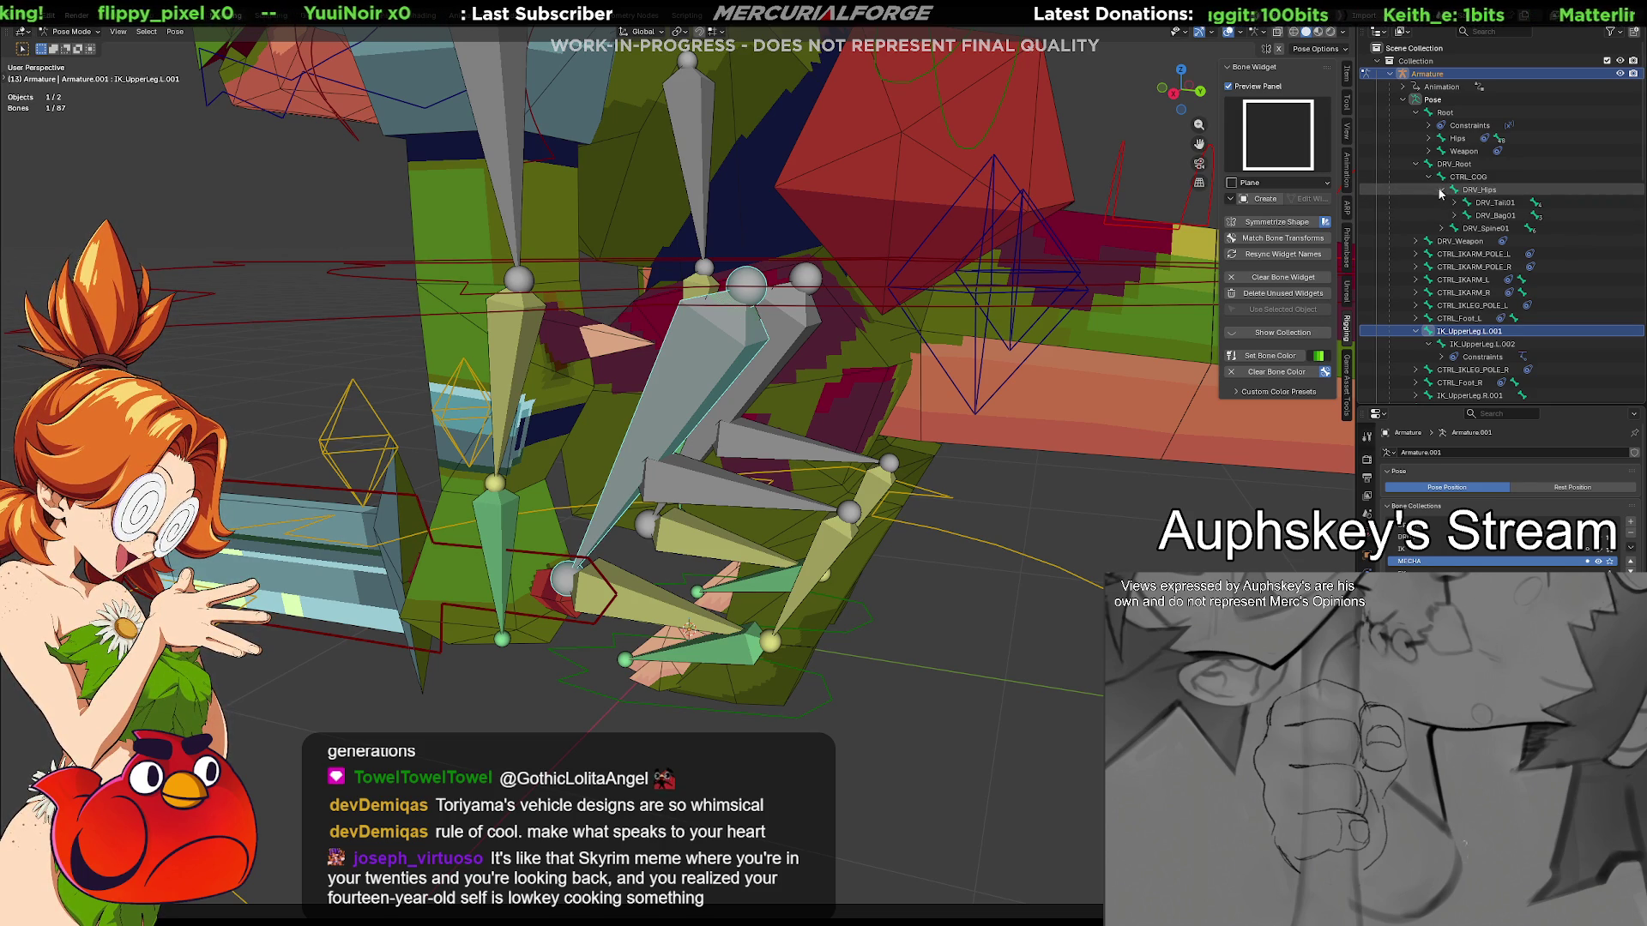
left_click(1442, 190)
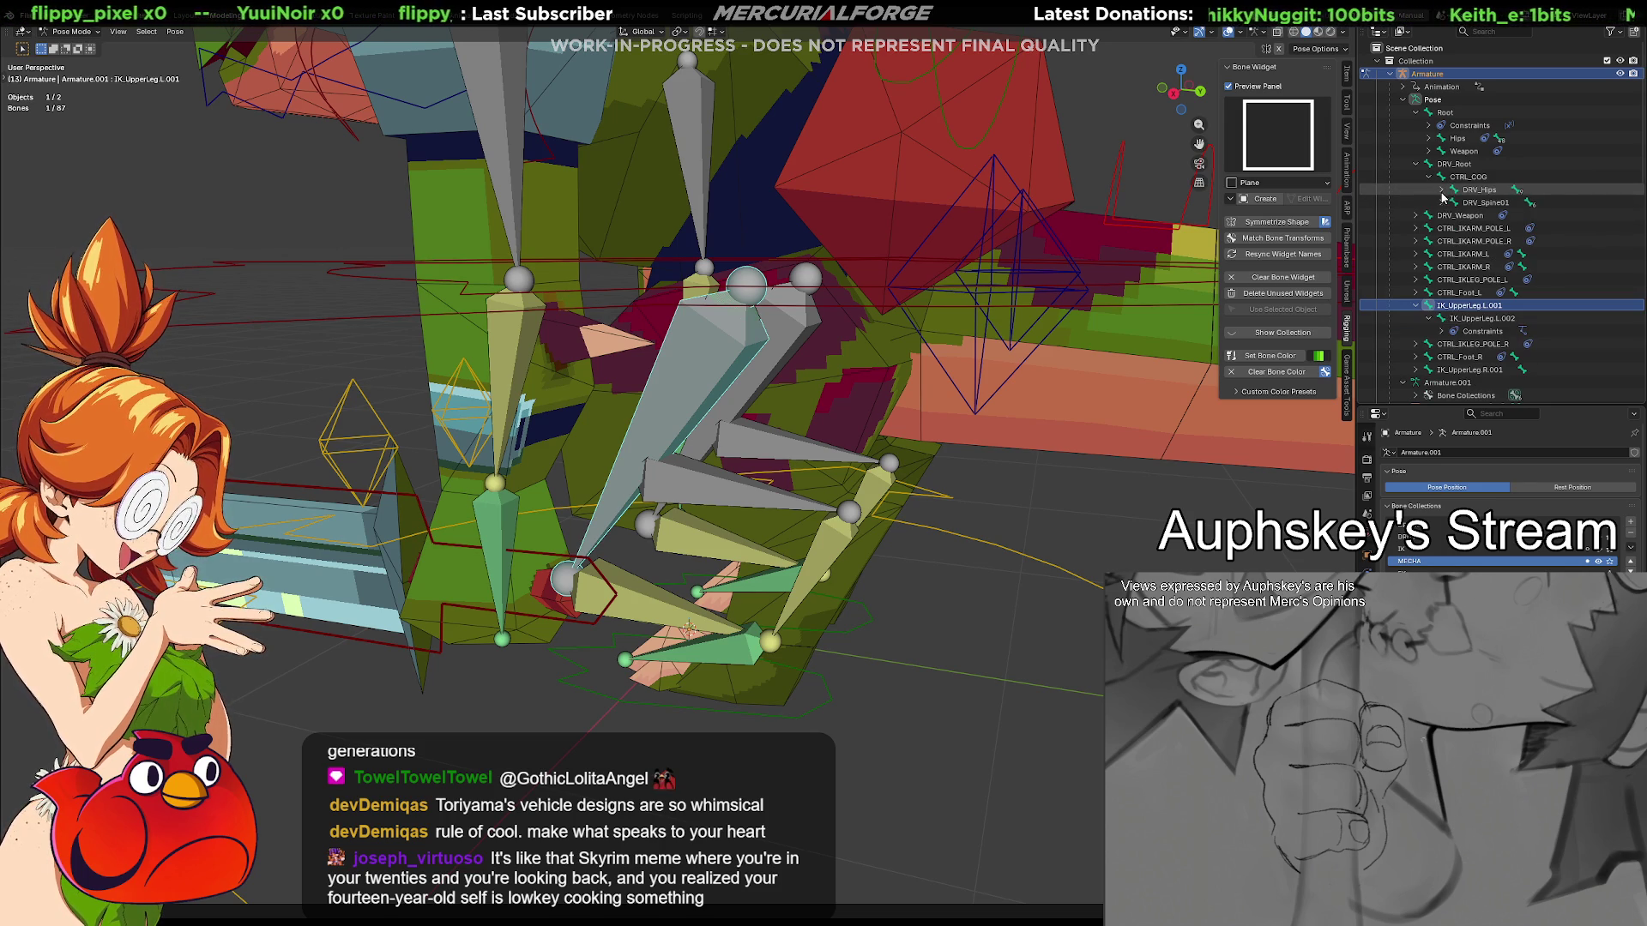
left_click(1442, 204)
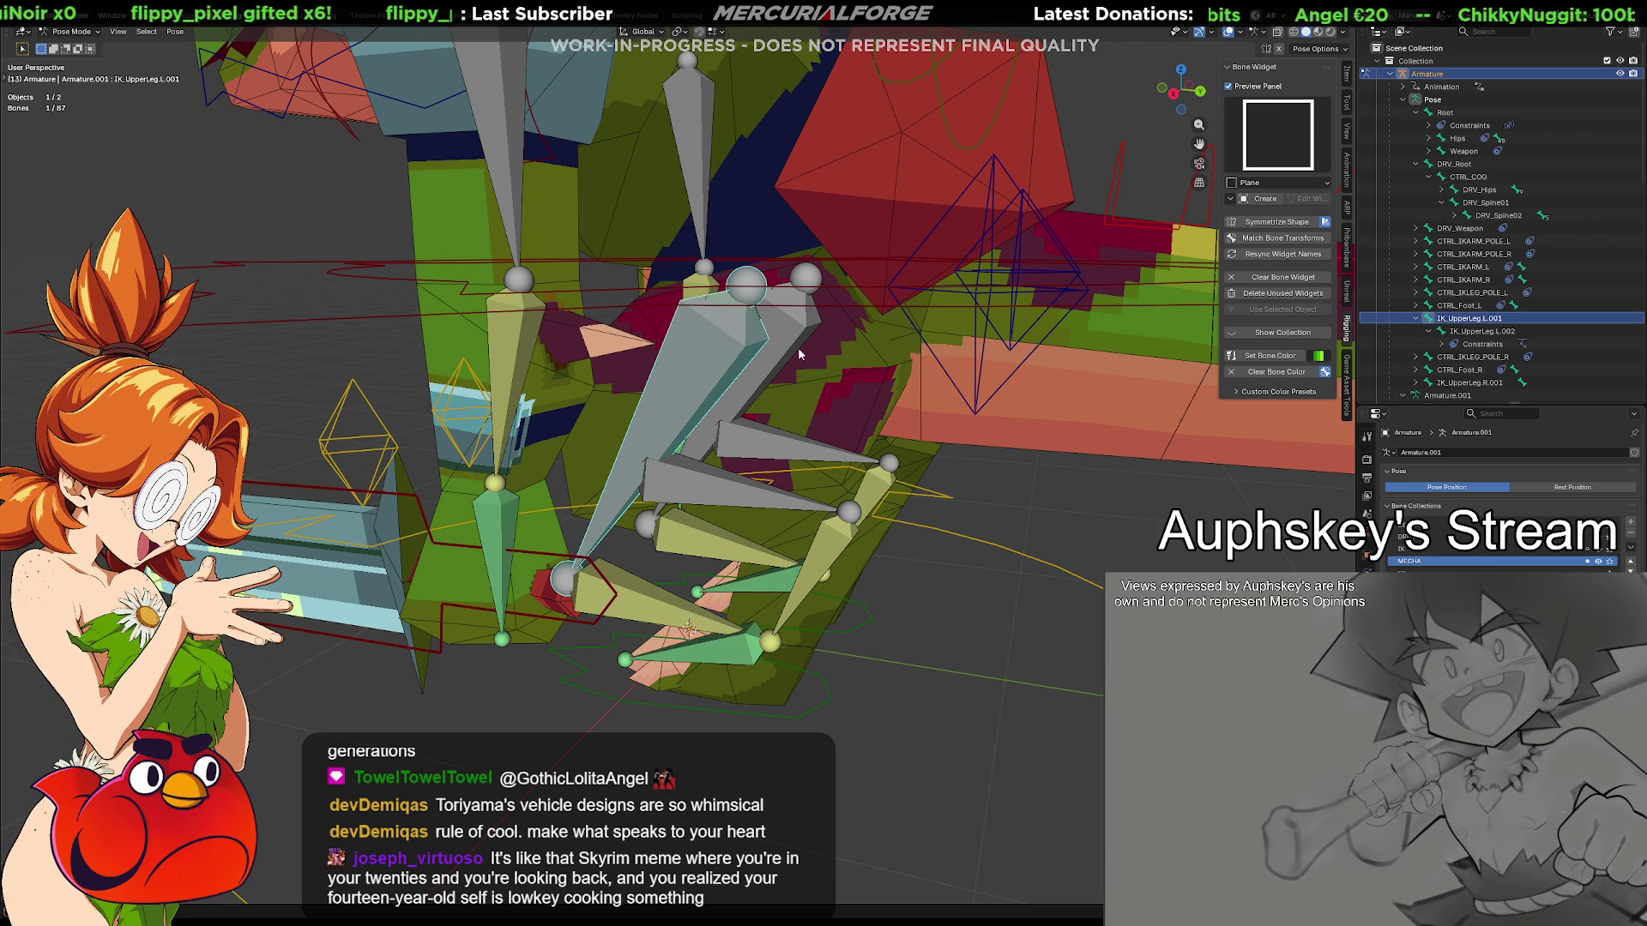
Select IK_UpperLeg.L.001 then add DRV_Root as the active bone for parenting
left_click(1464, 306)
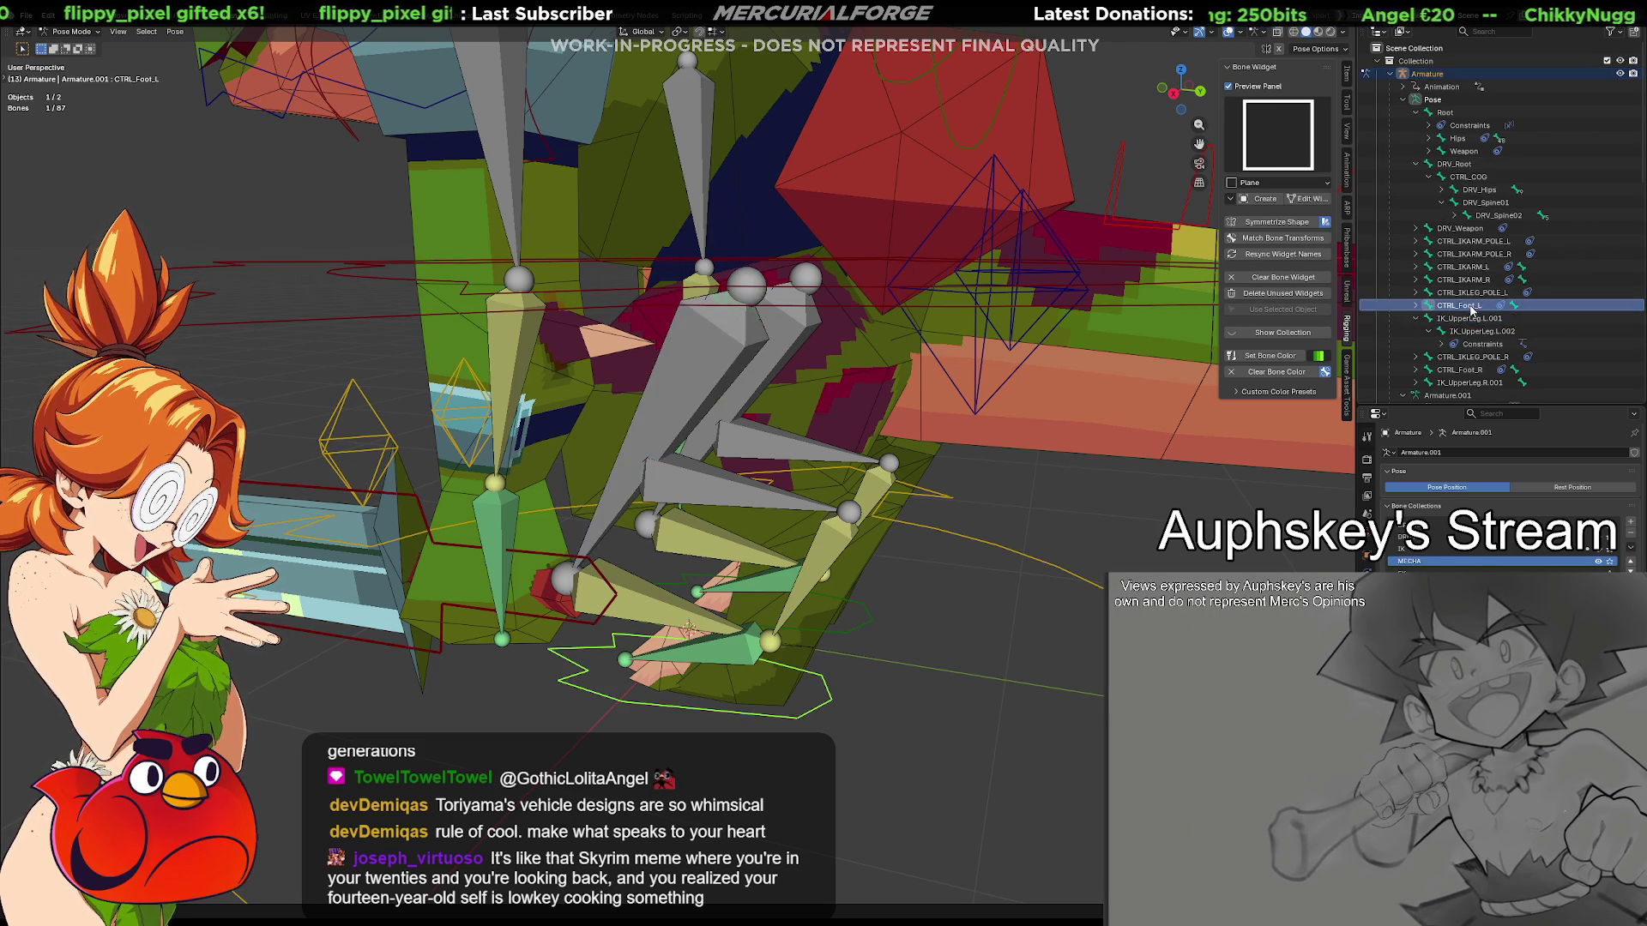
left_click(1468, 318)
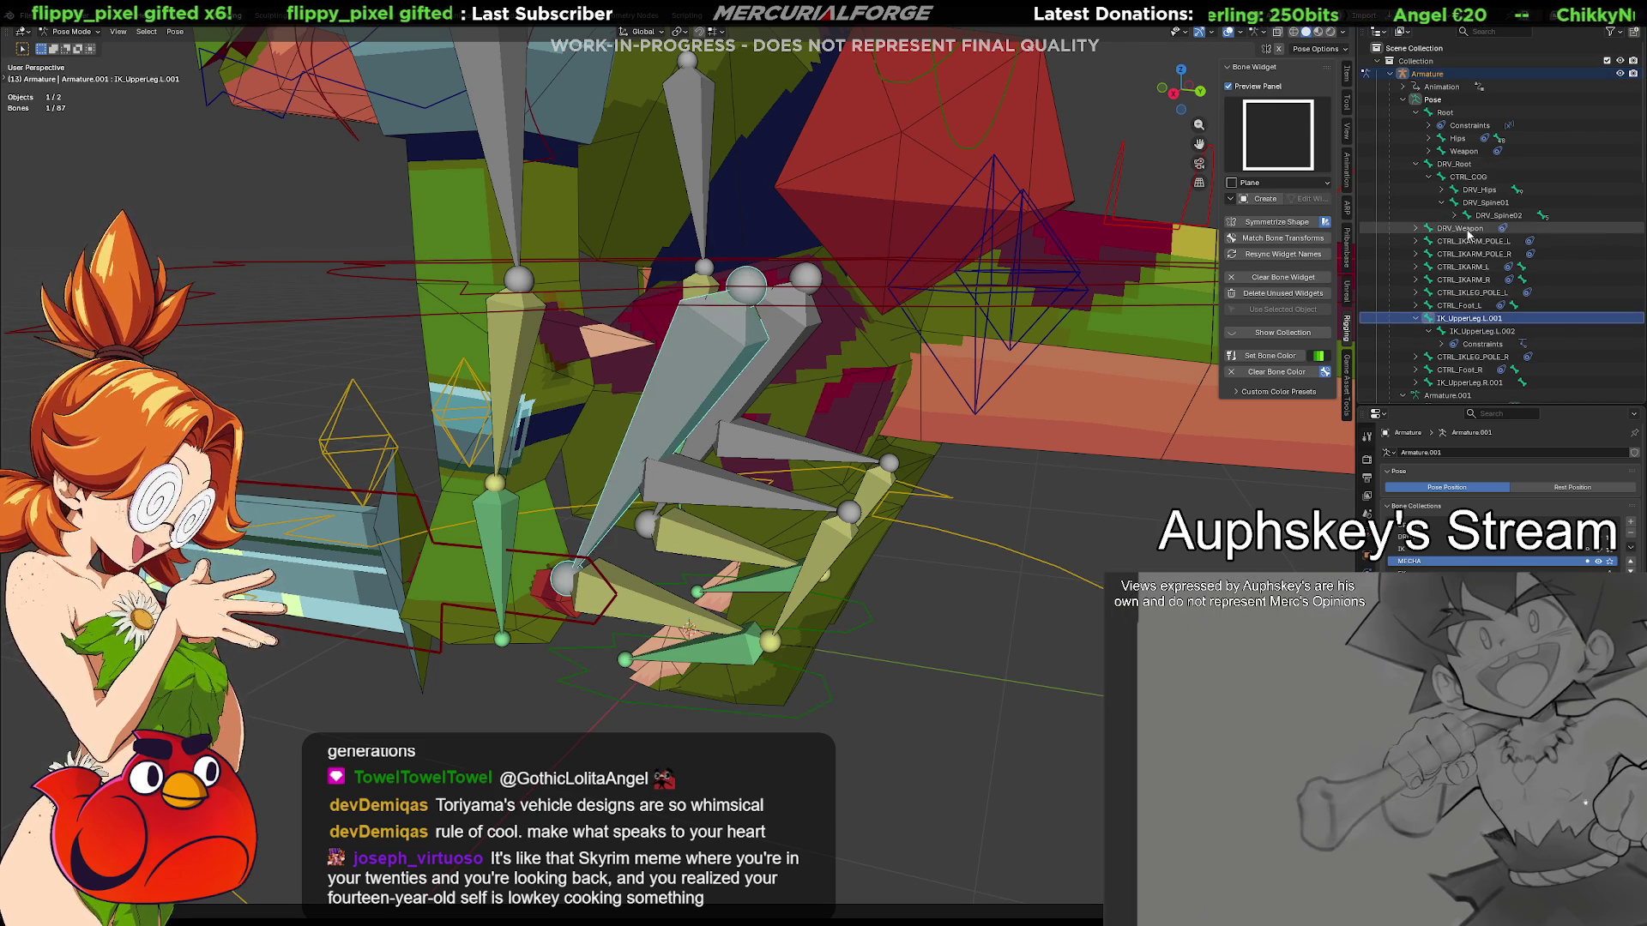
left_click(1465, 165, "ctrl")
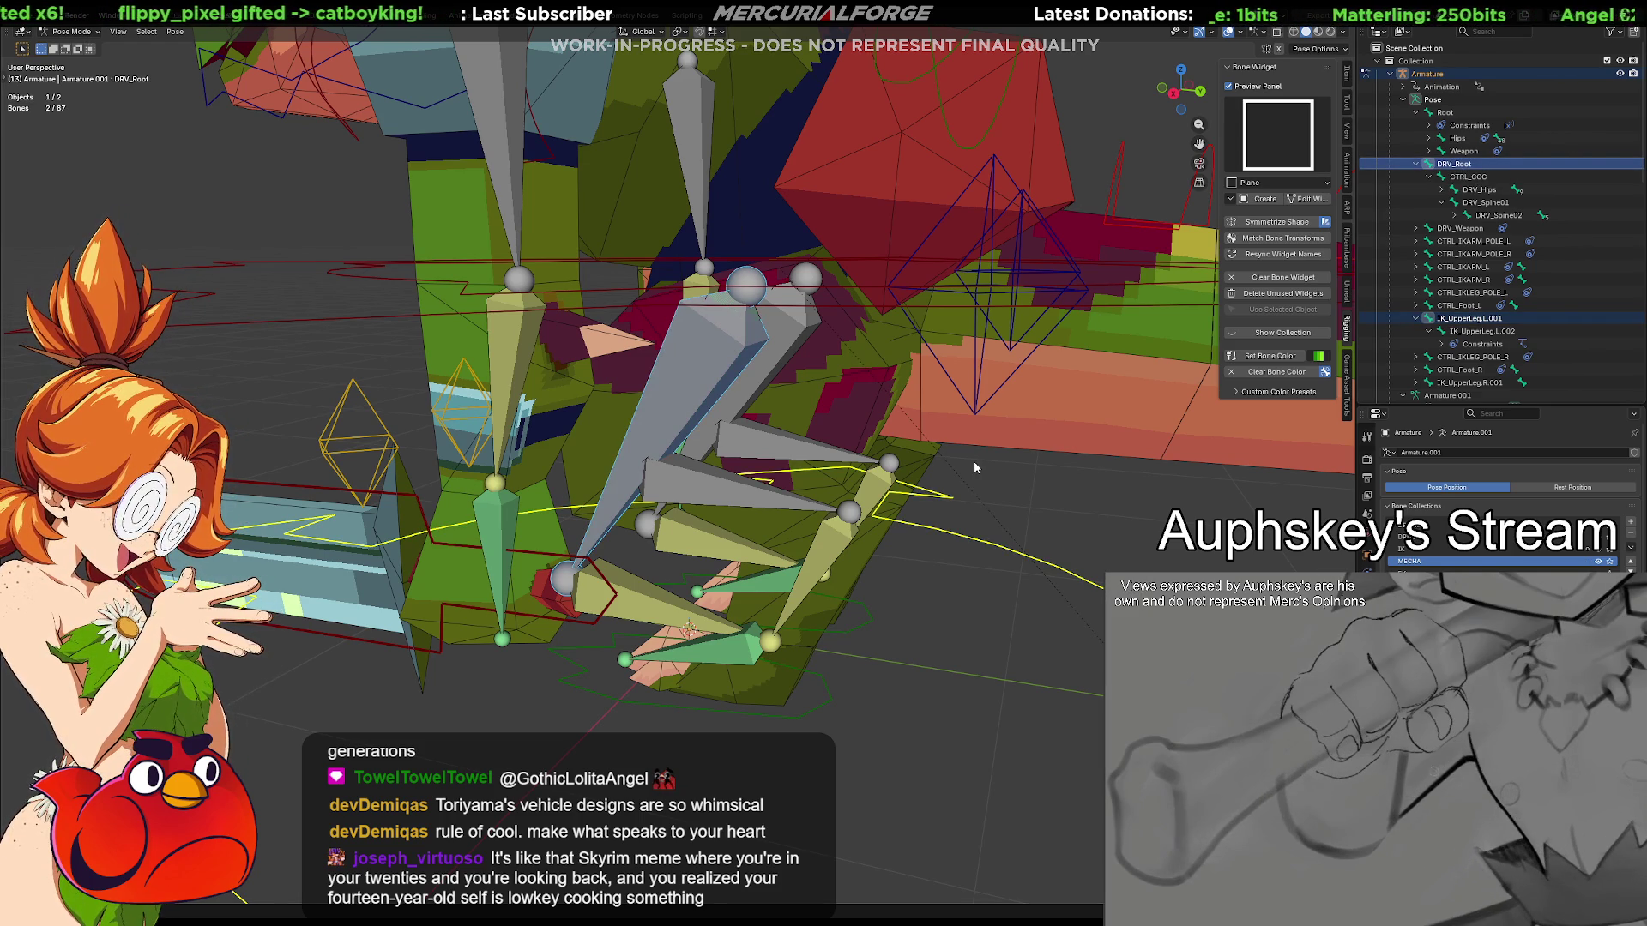
key("m")
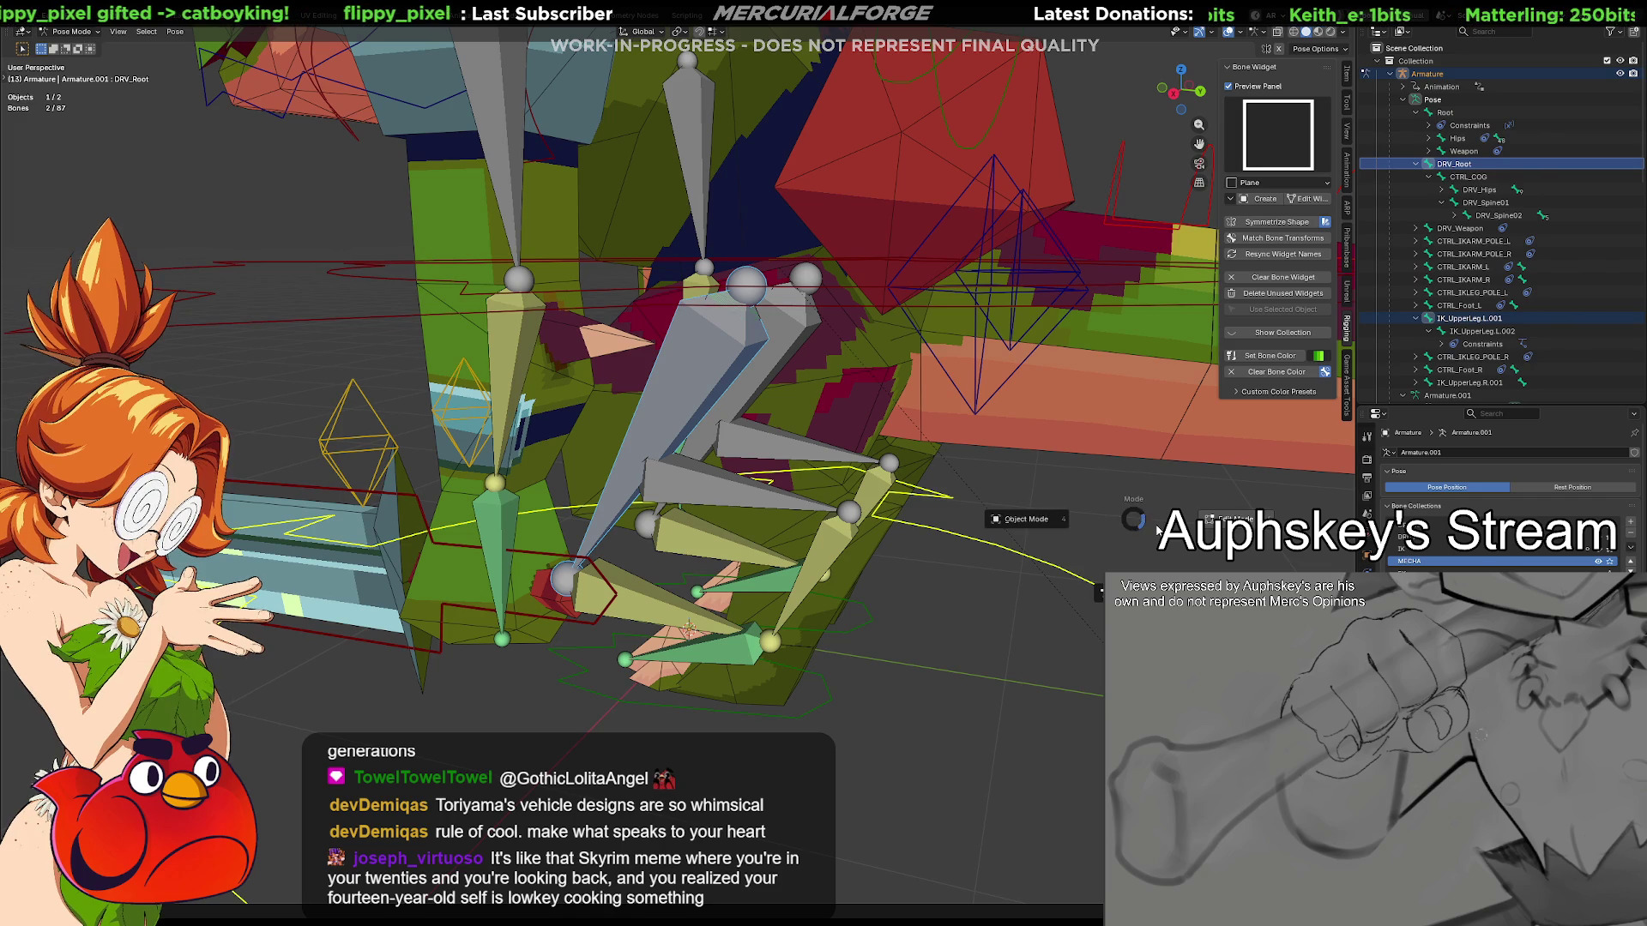
In Edit Mode, parent IK_UpperLeg.L.001 to DRV_Root with Keep Offset
key("Tab")
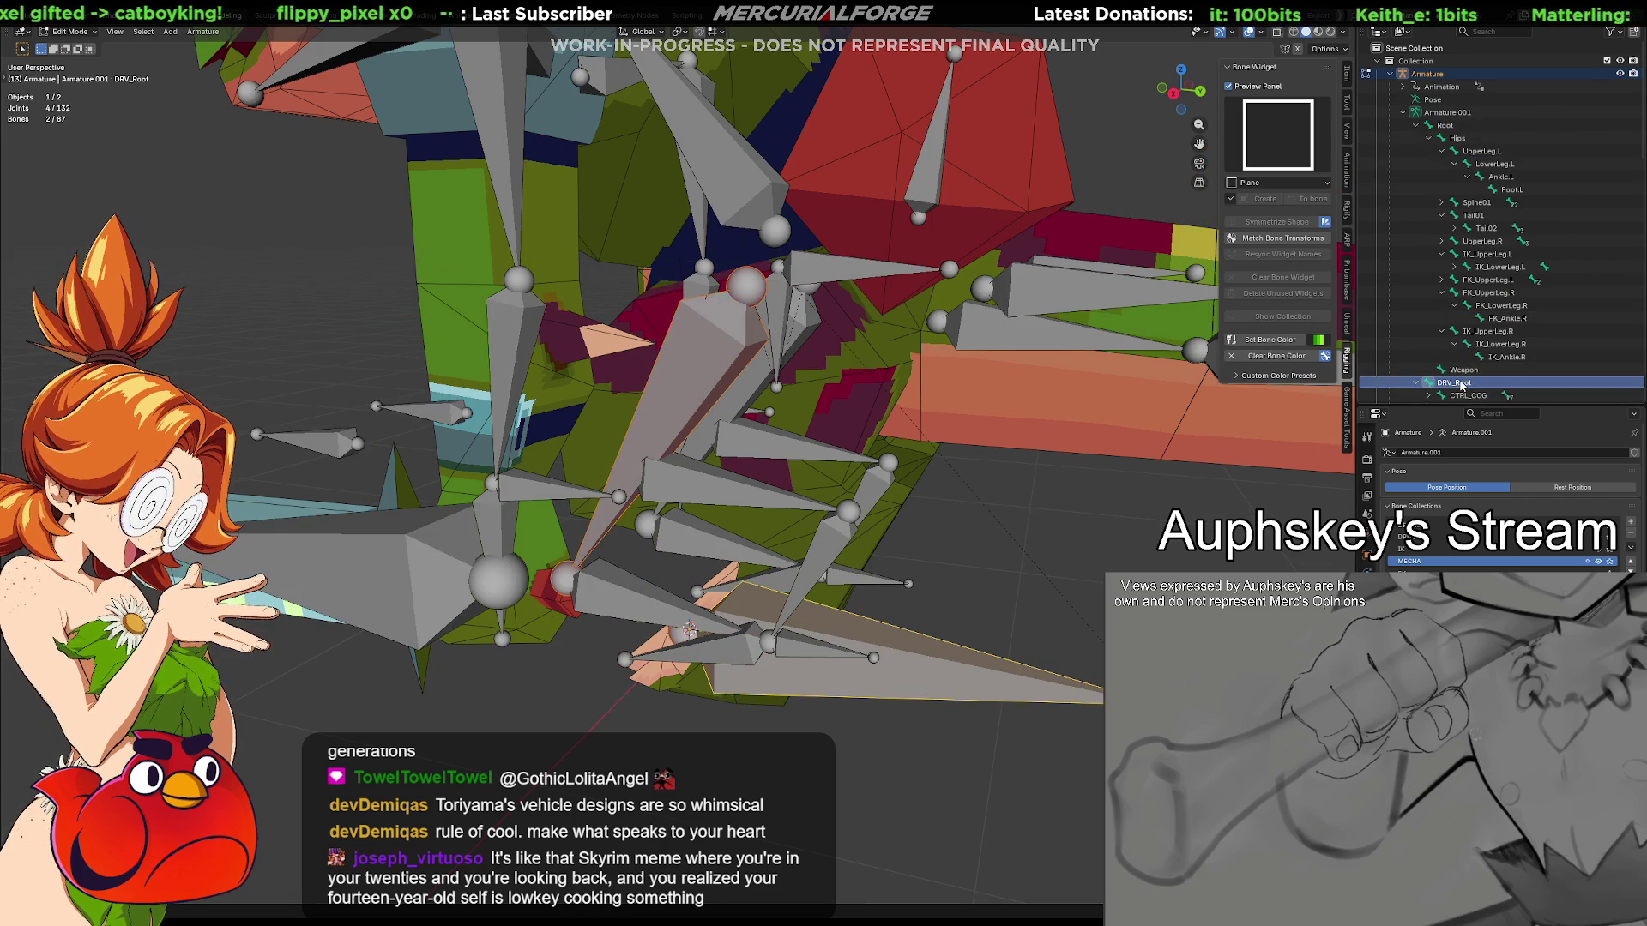
left_click(1440, 138)
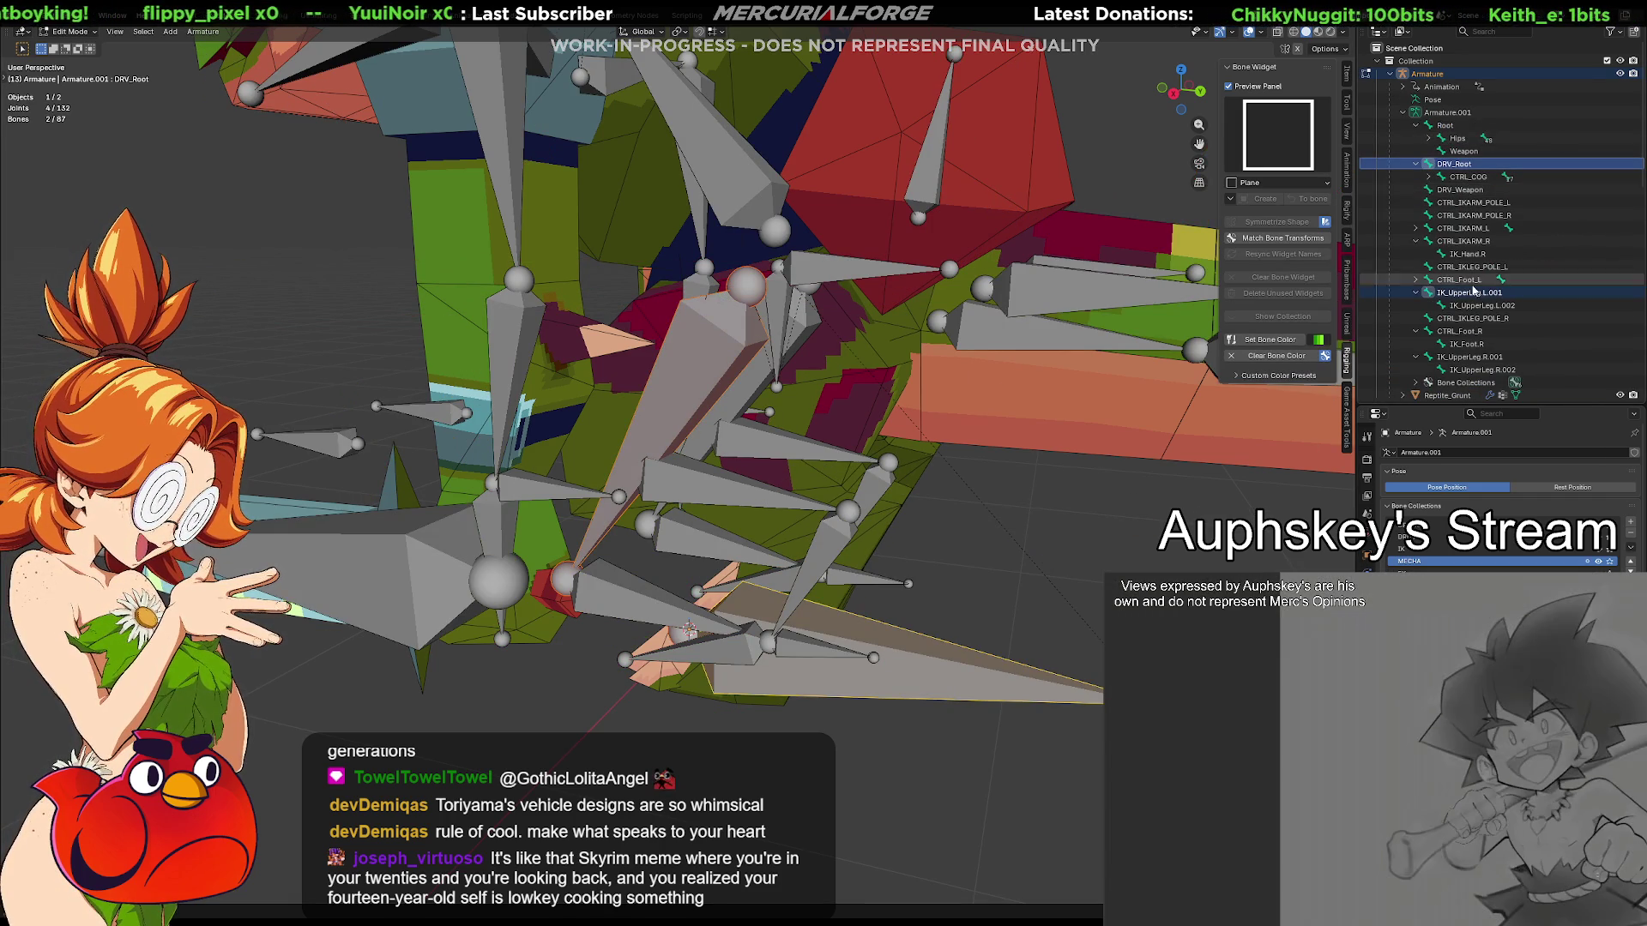
left_click(1467, 292)
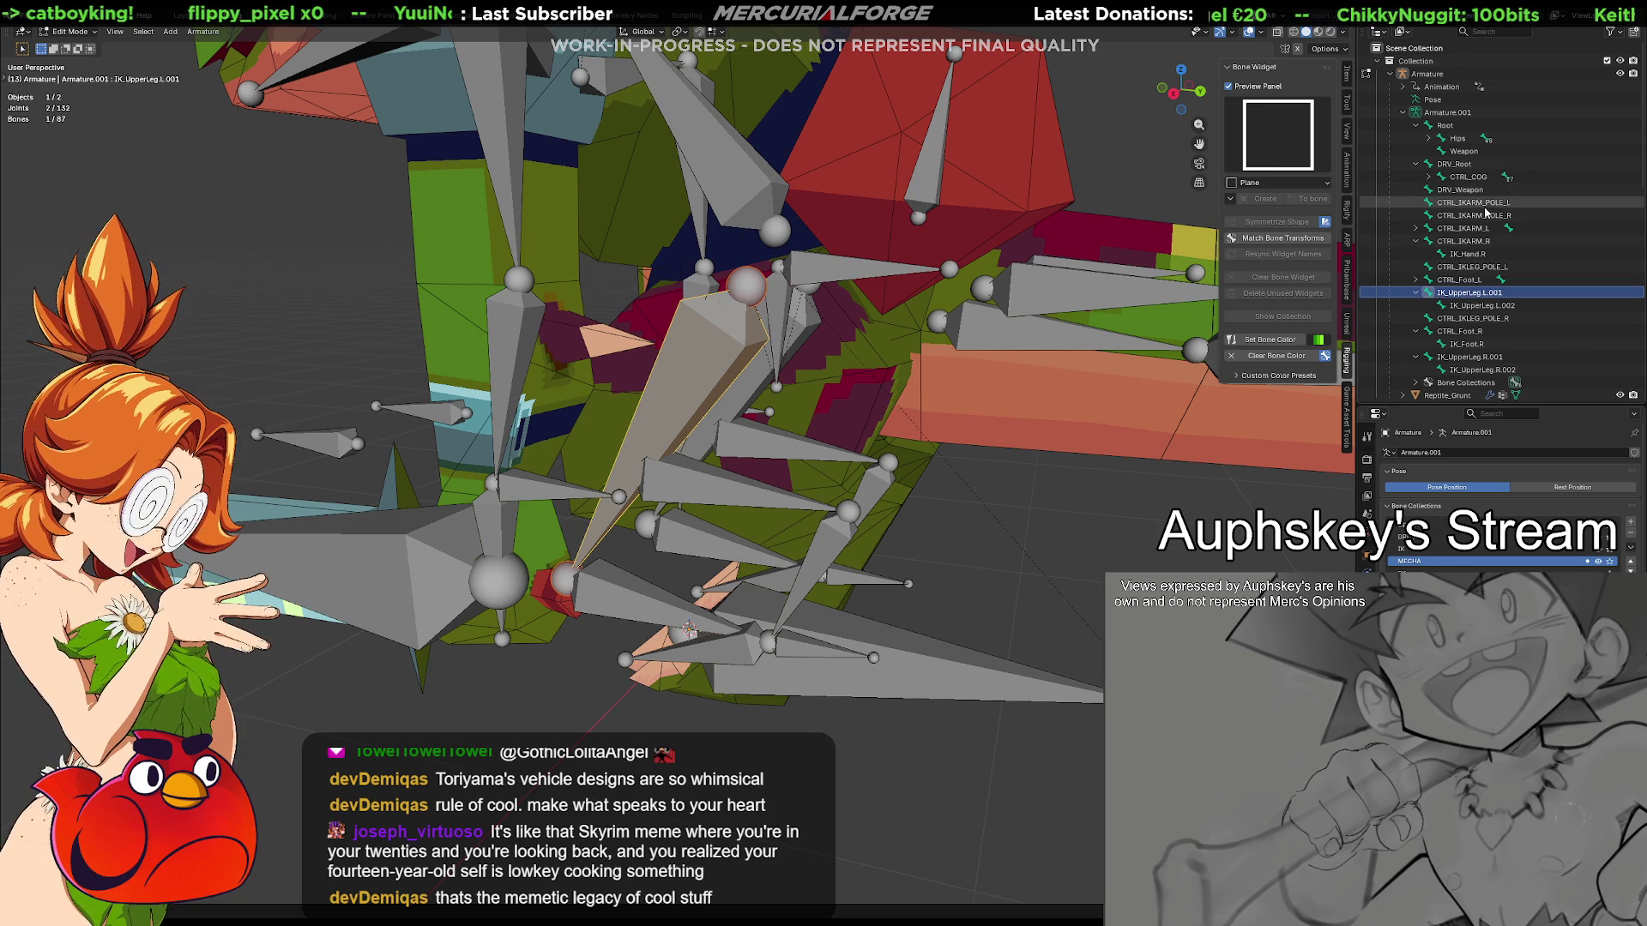
left_click(1467, 165, "ctrl")
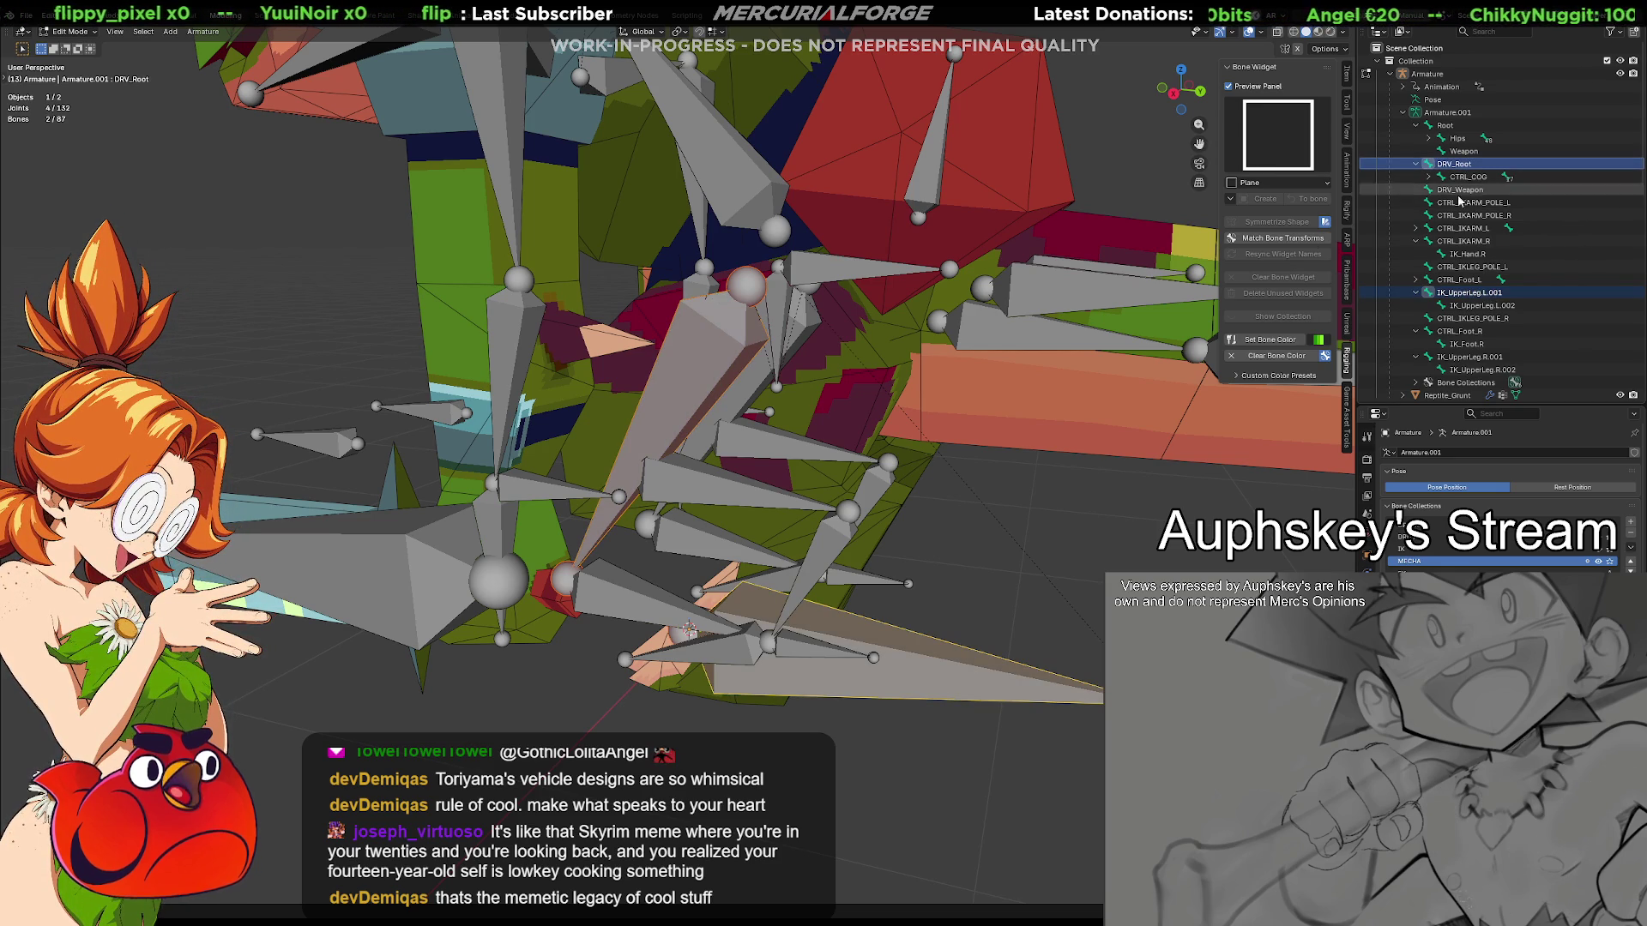
key("ctrl+p")
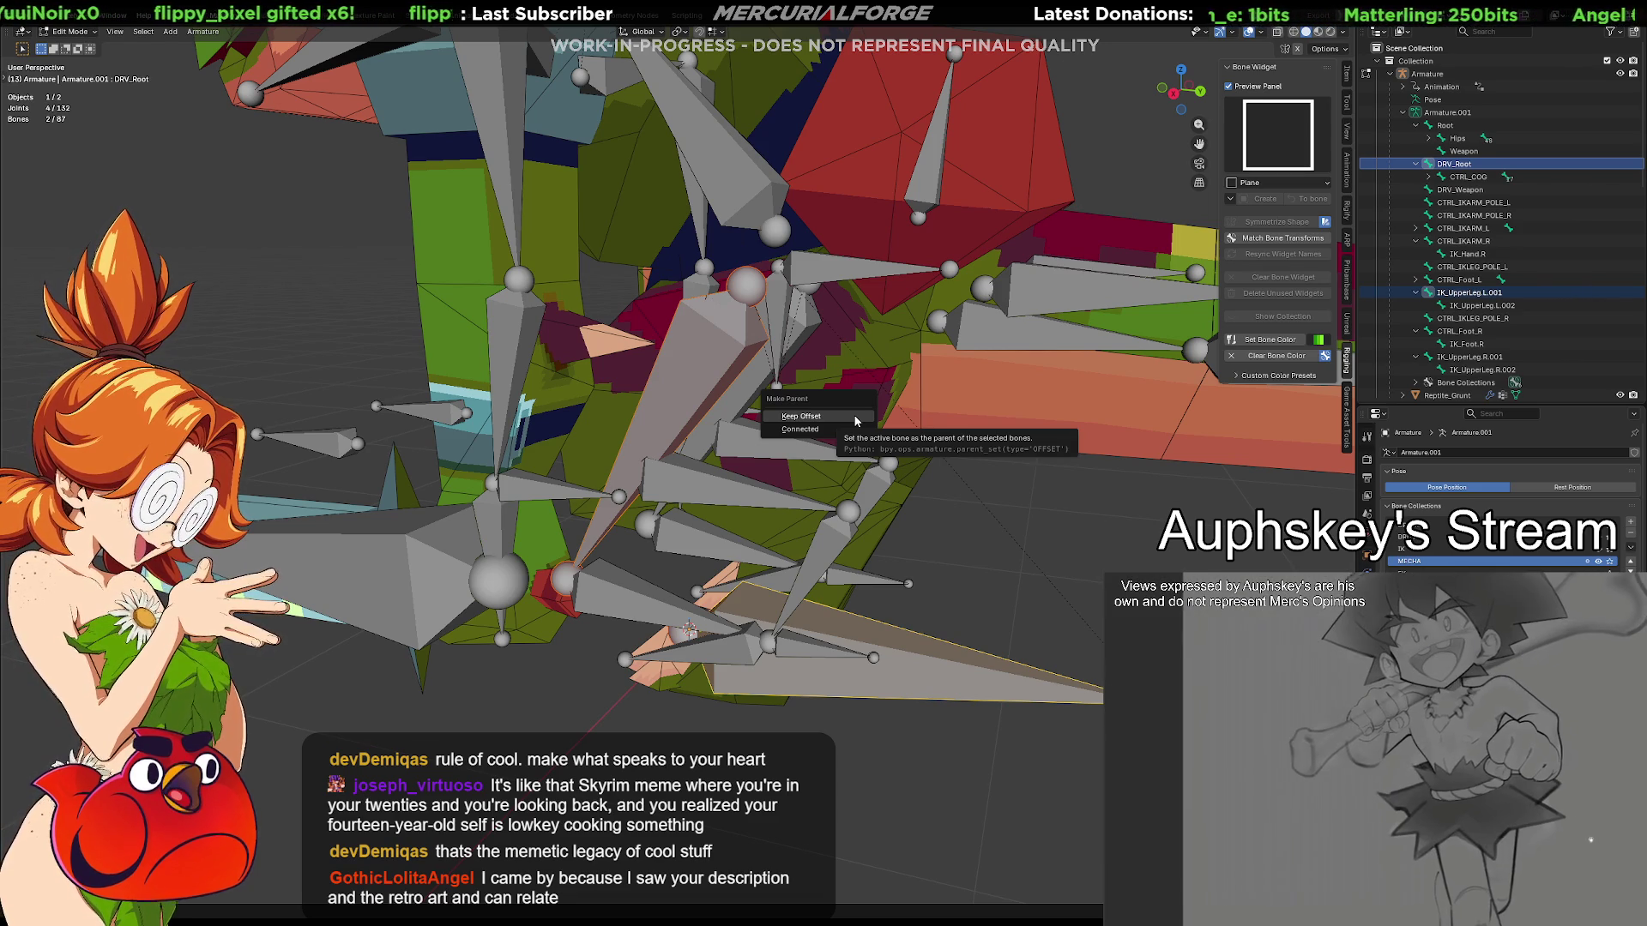
left_click(854, 418)
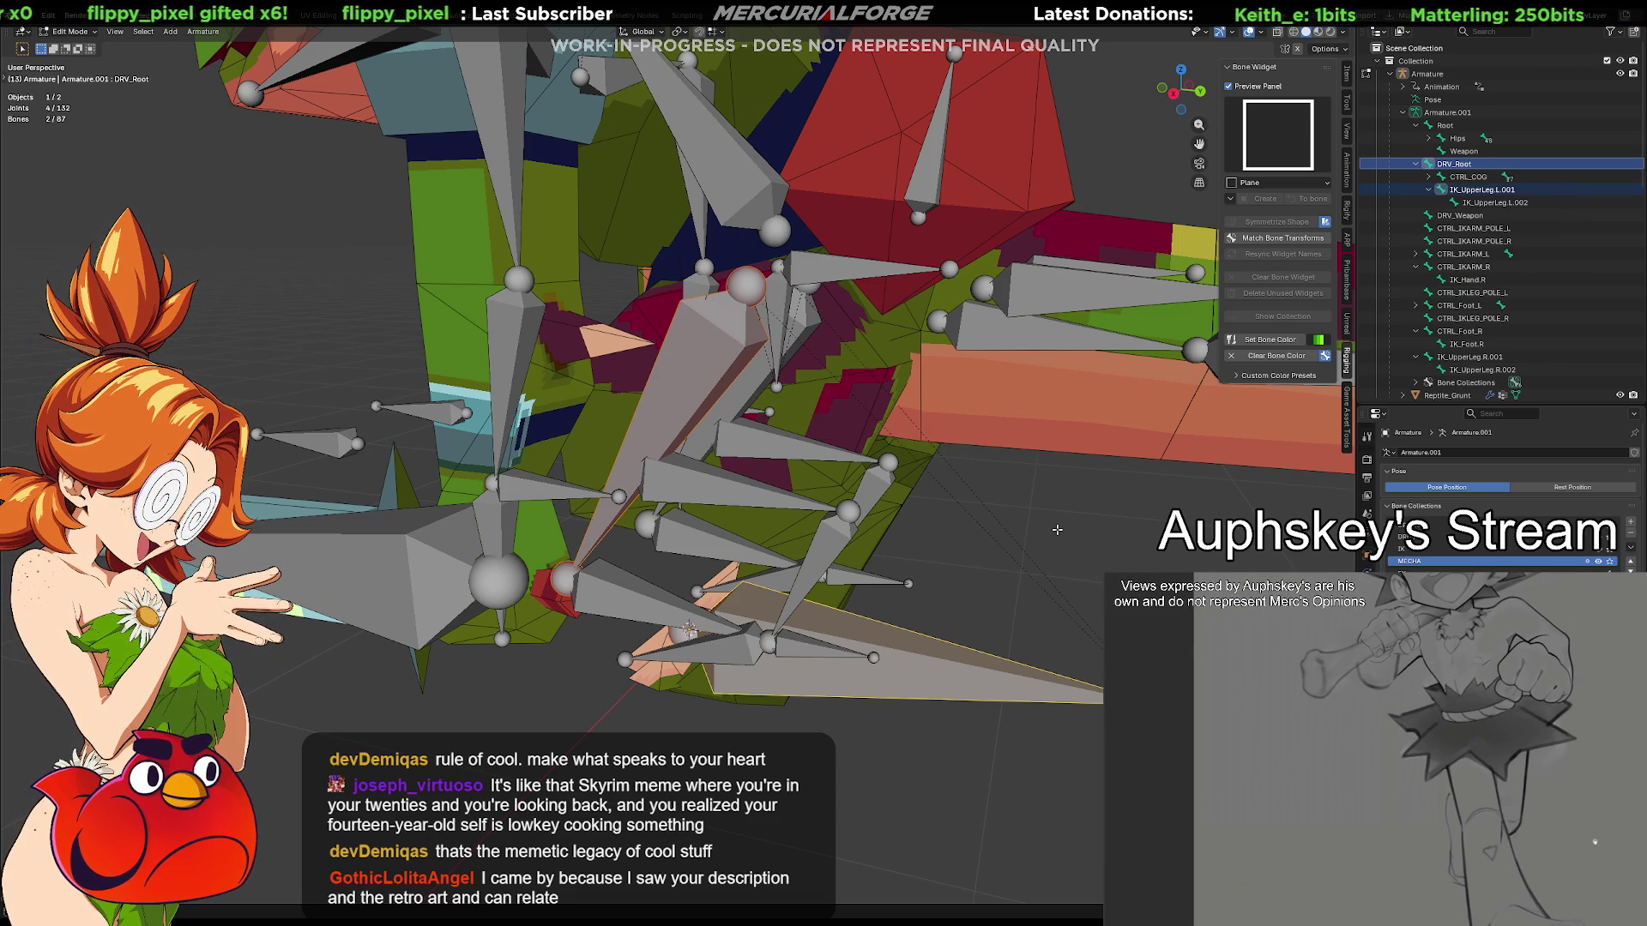
mouse_move(1023, 530)
middle_mouse_down()
mouse_move(1047, 547)
mouse_move(1025, 543)
middle_mouse_up()
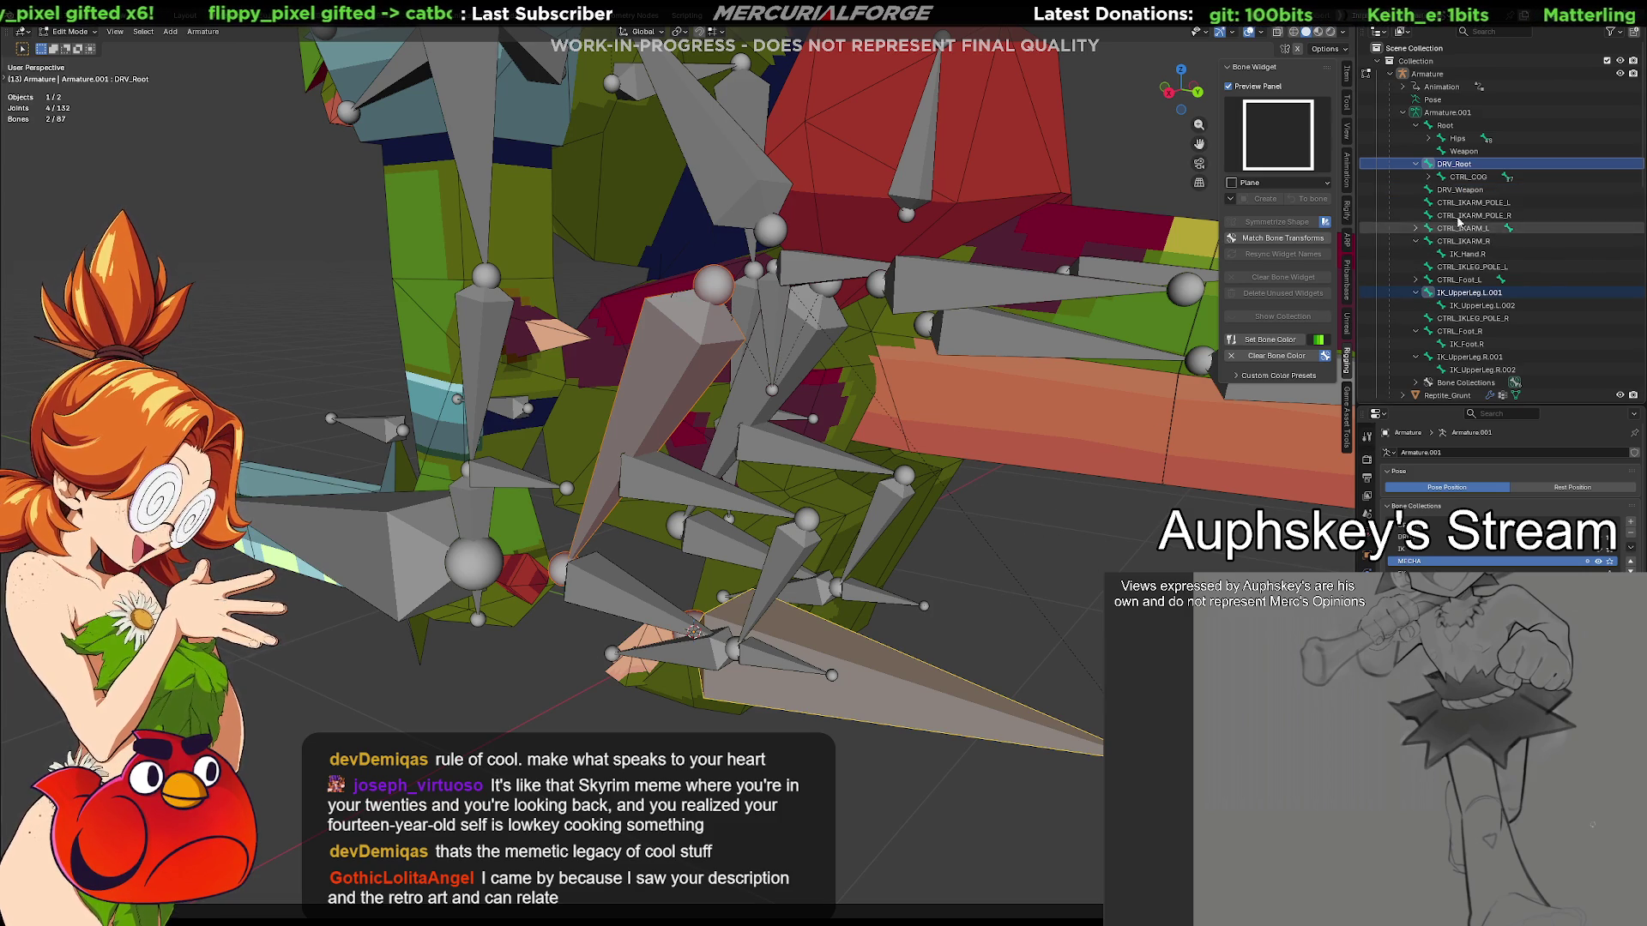
Parent IK_UpperLeg.L.001 to DRV_Hips with Keep Offset
left_click(1431, 179)
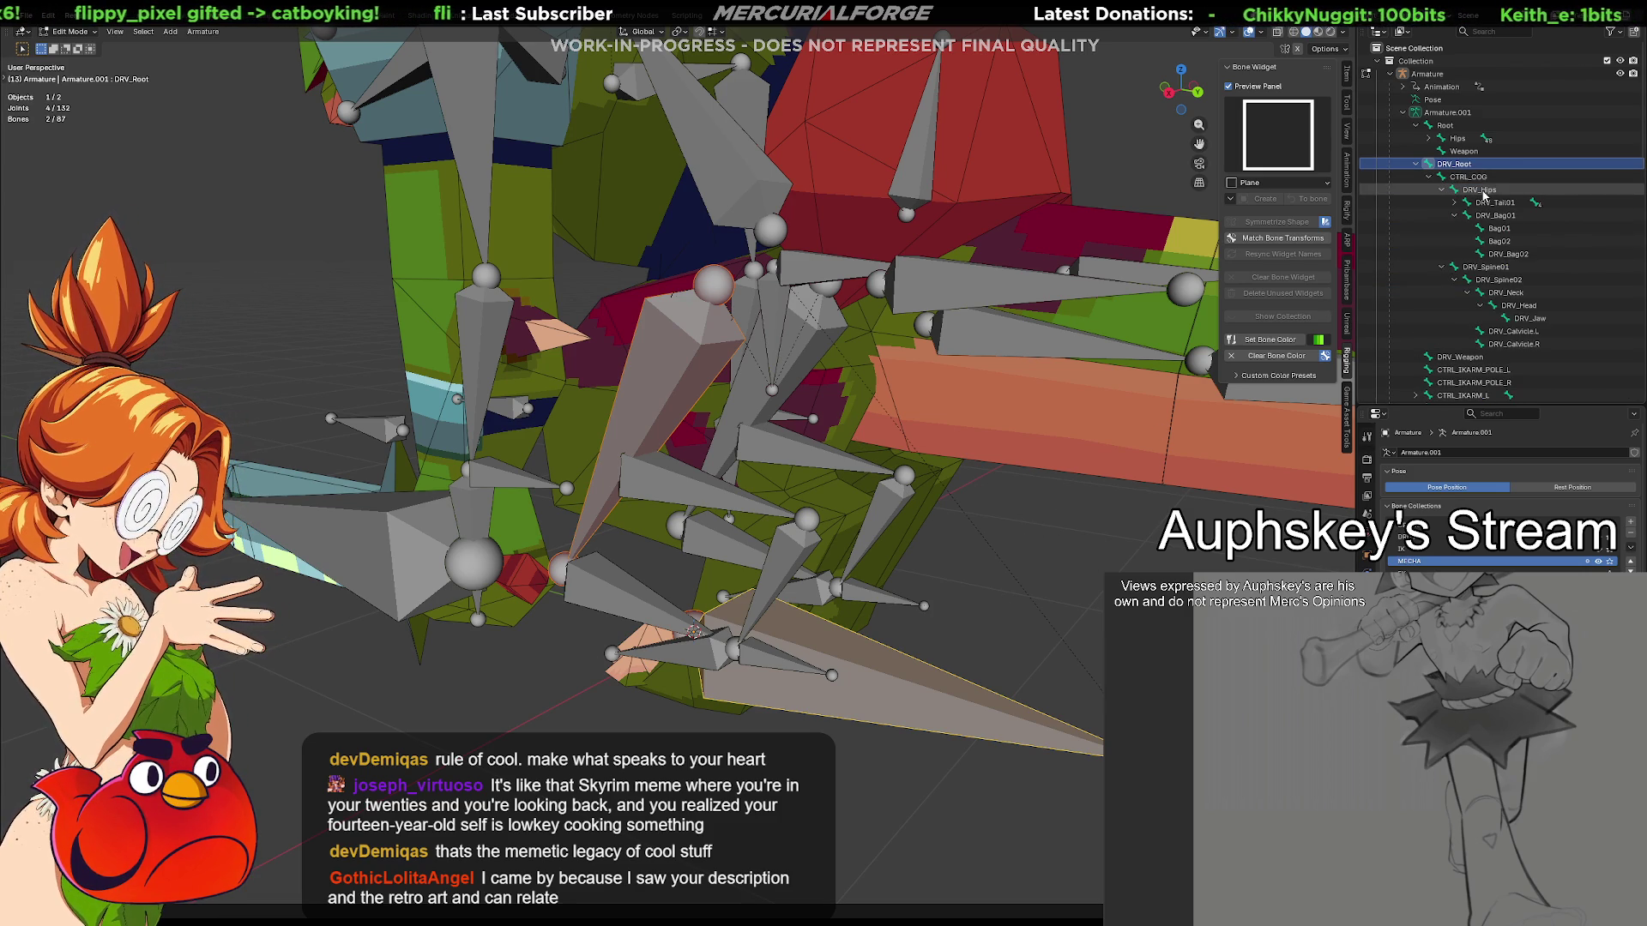
scroll(1513, 329, "down", 1)
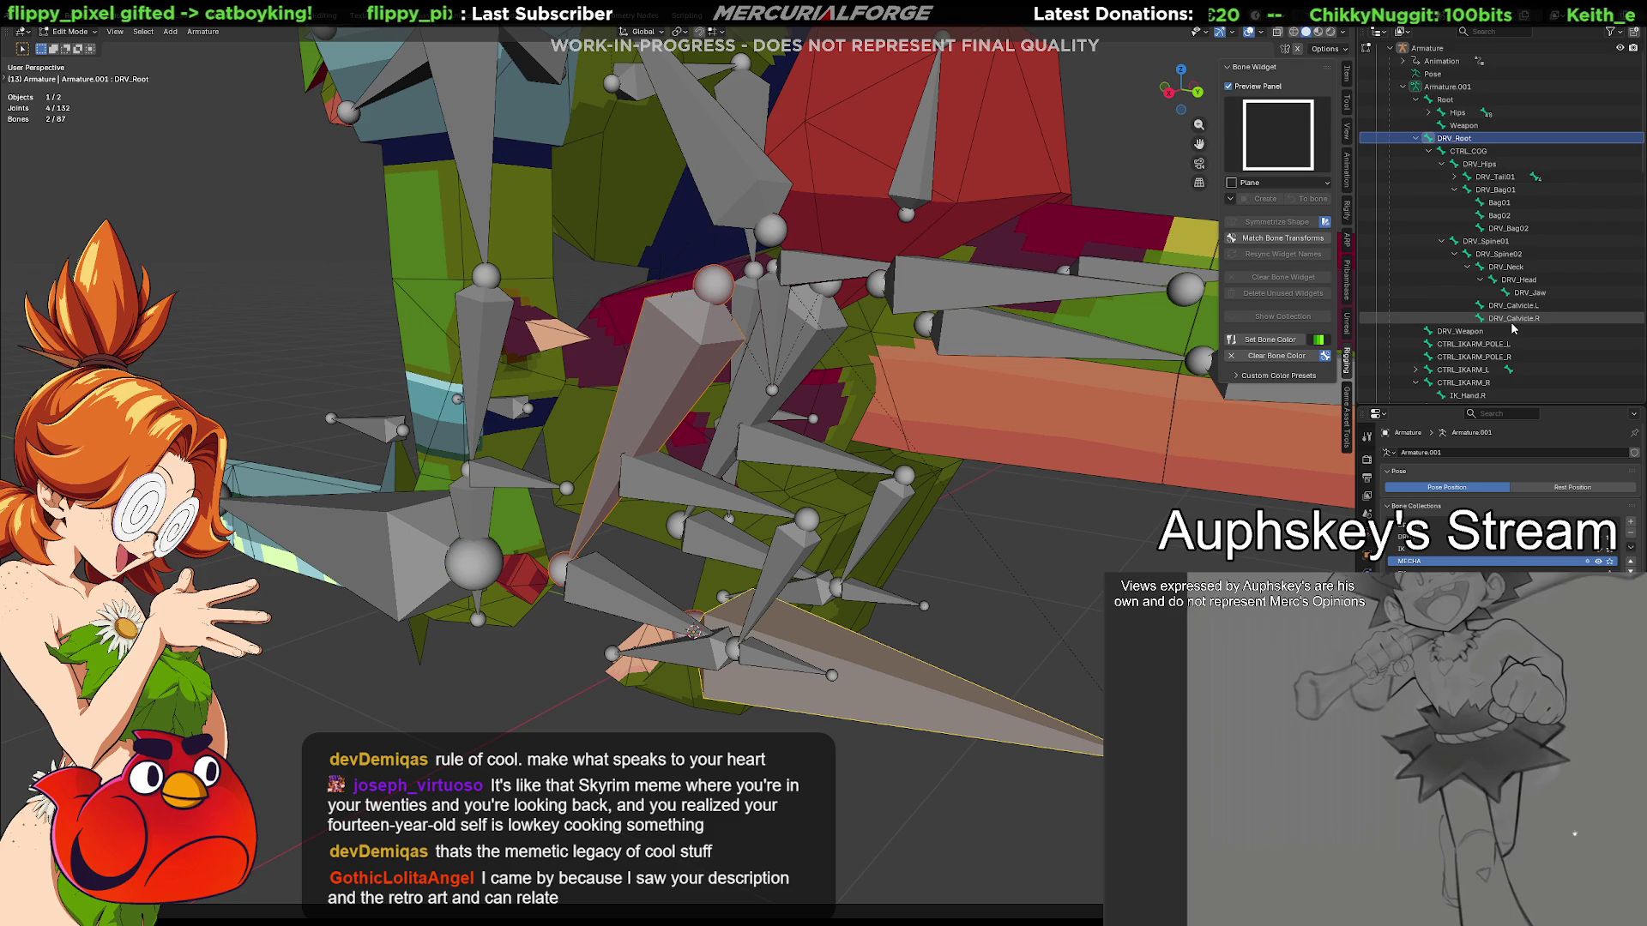
scroll(1505, 341, "down", 3)
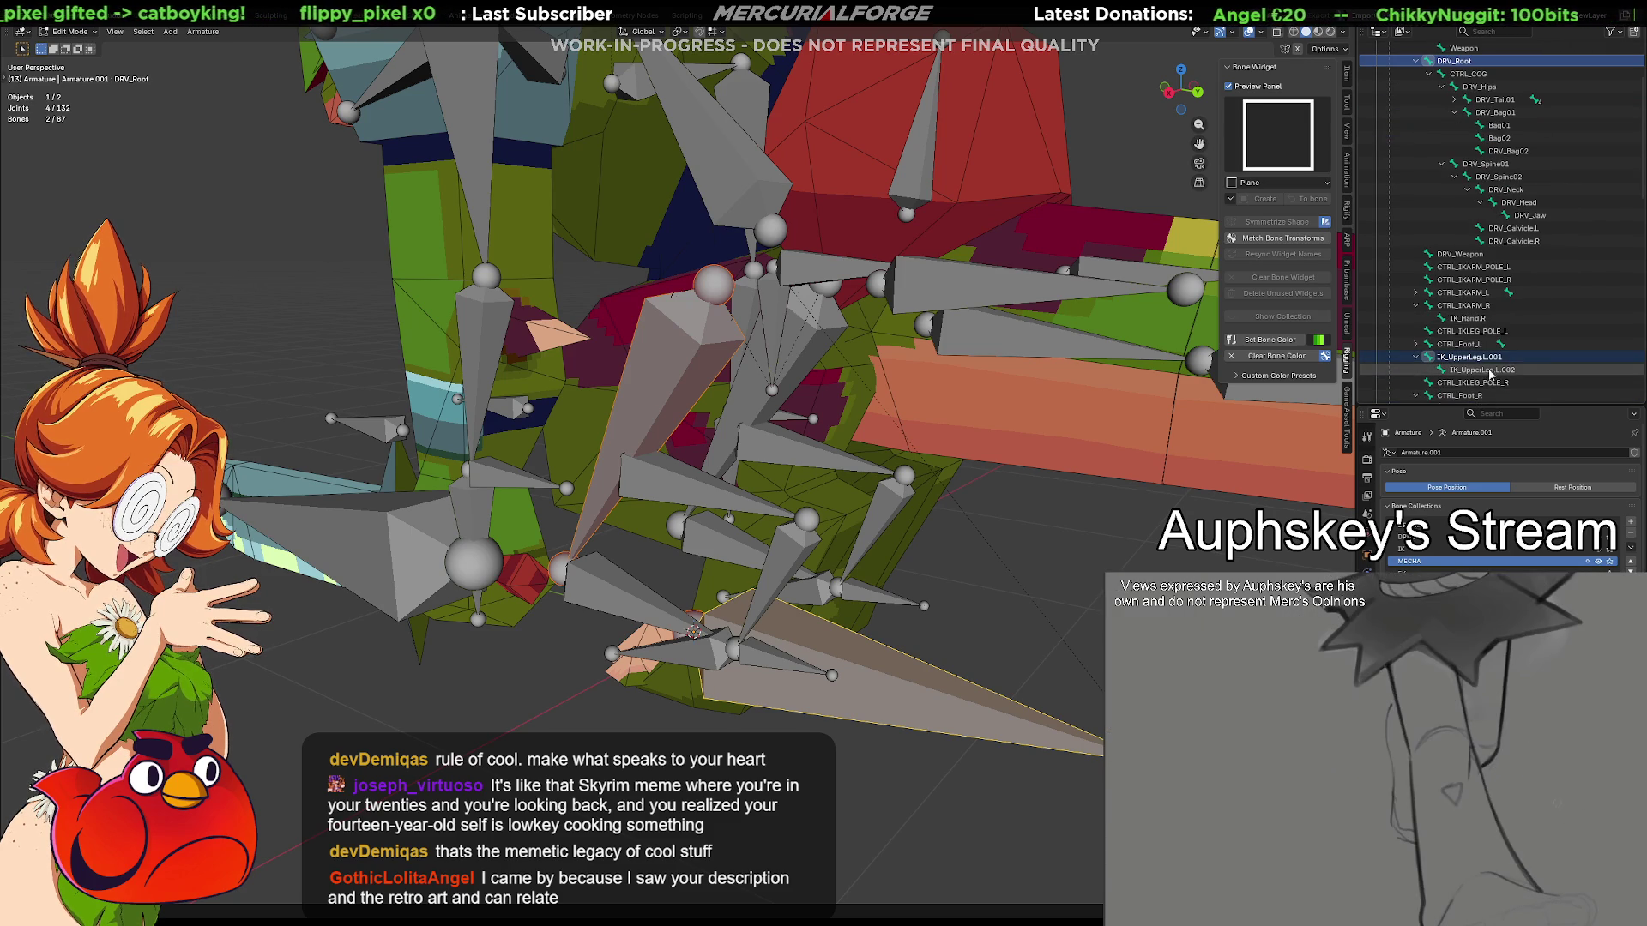
left_click(1492, 359)
scroll(1499, 322, "up", 2)
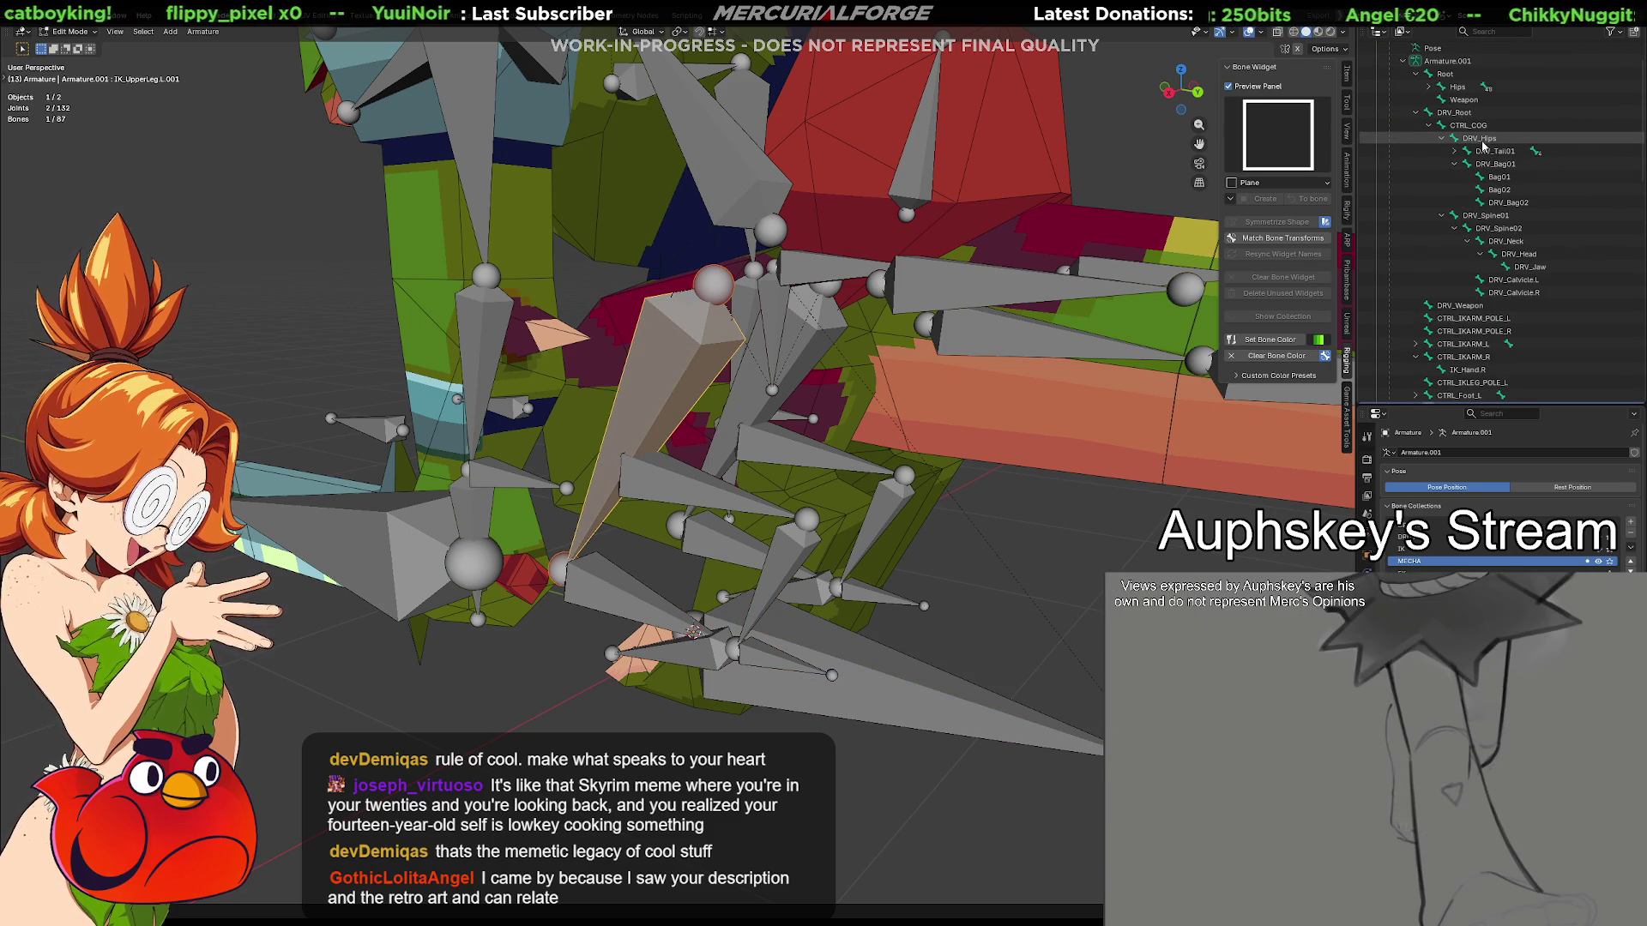
left_click(1471, 139)
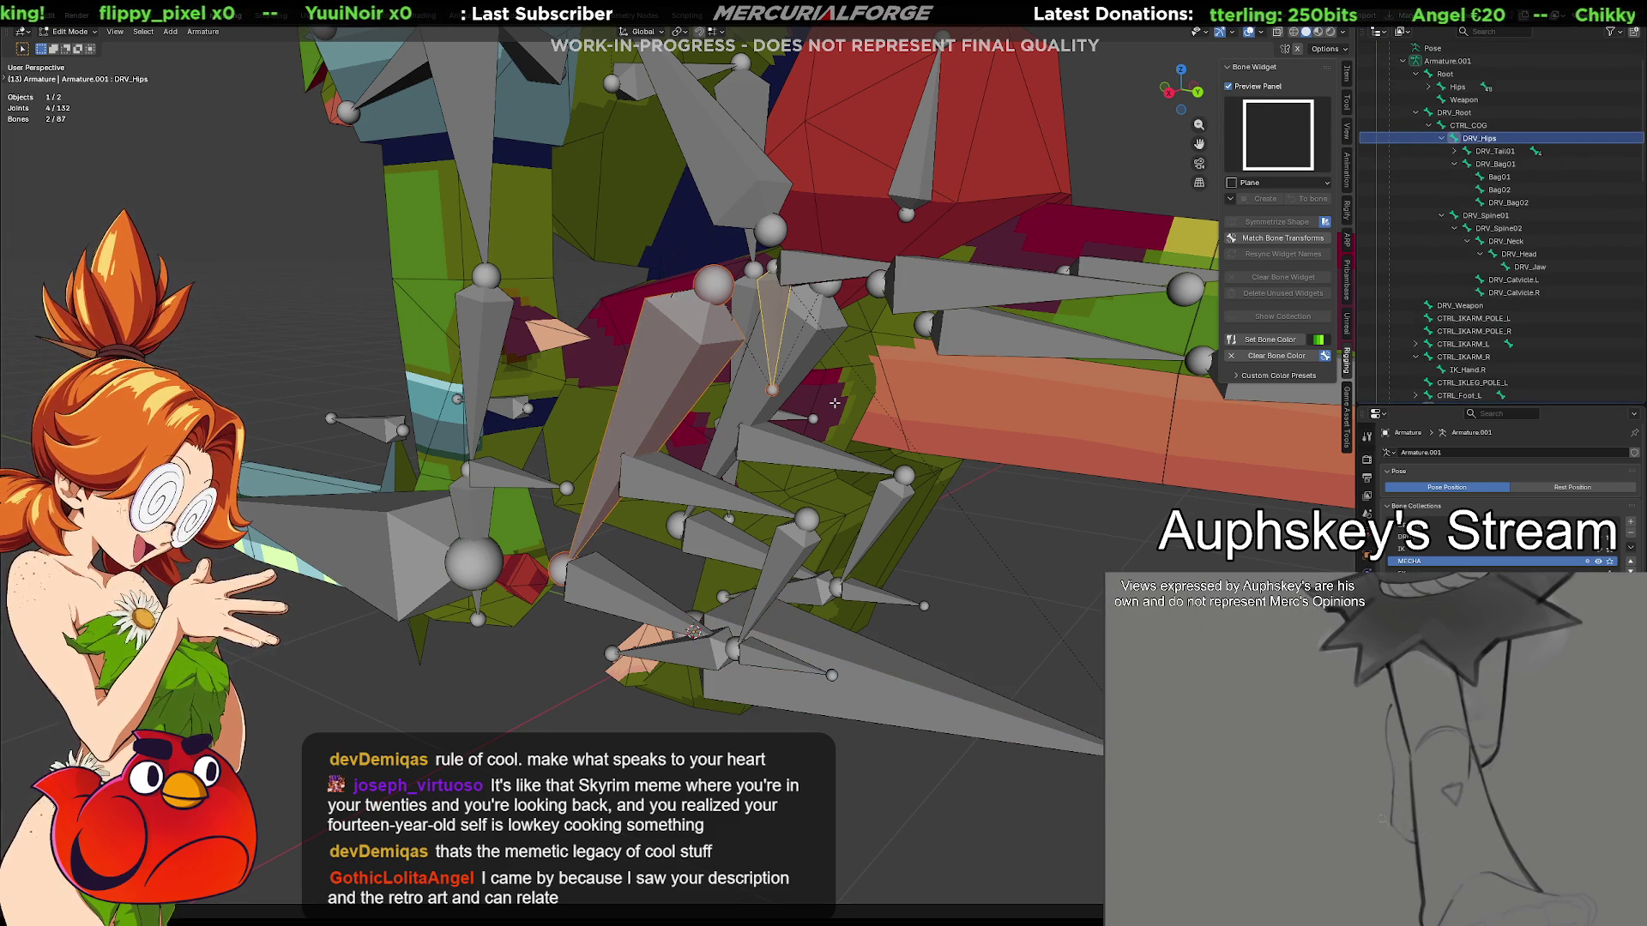
key("ctrl+p")
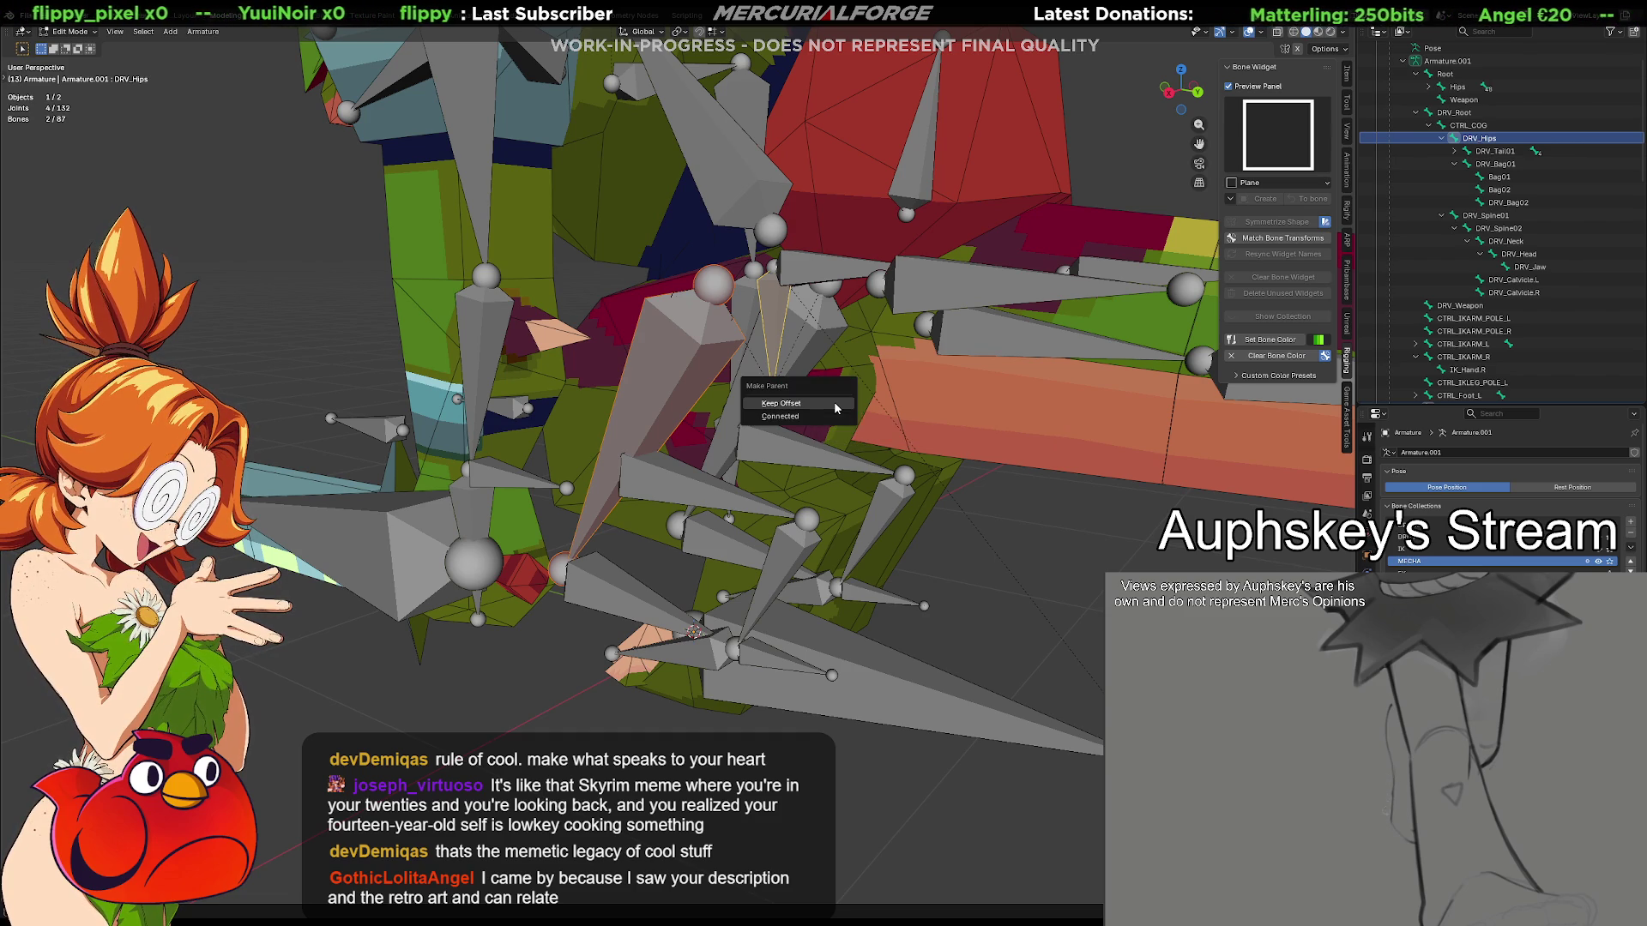
left_click(833, 404)
scroll(1465, 319, "down", 5)
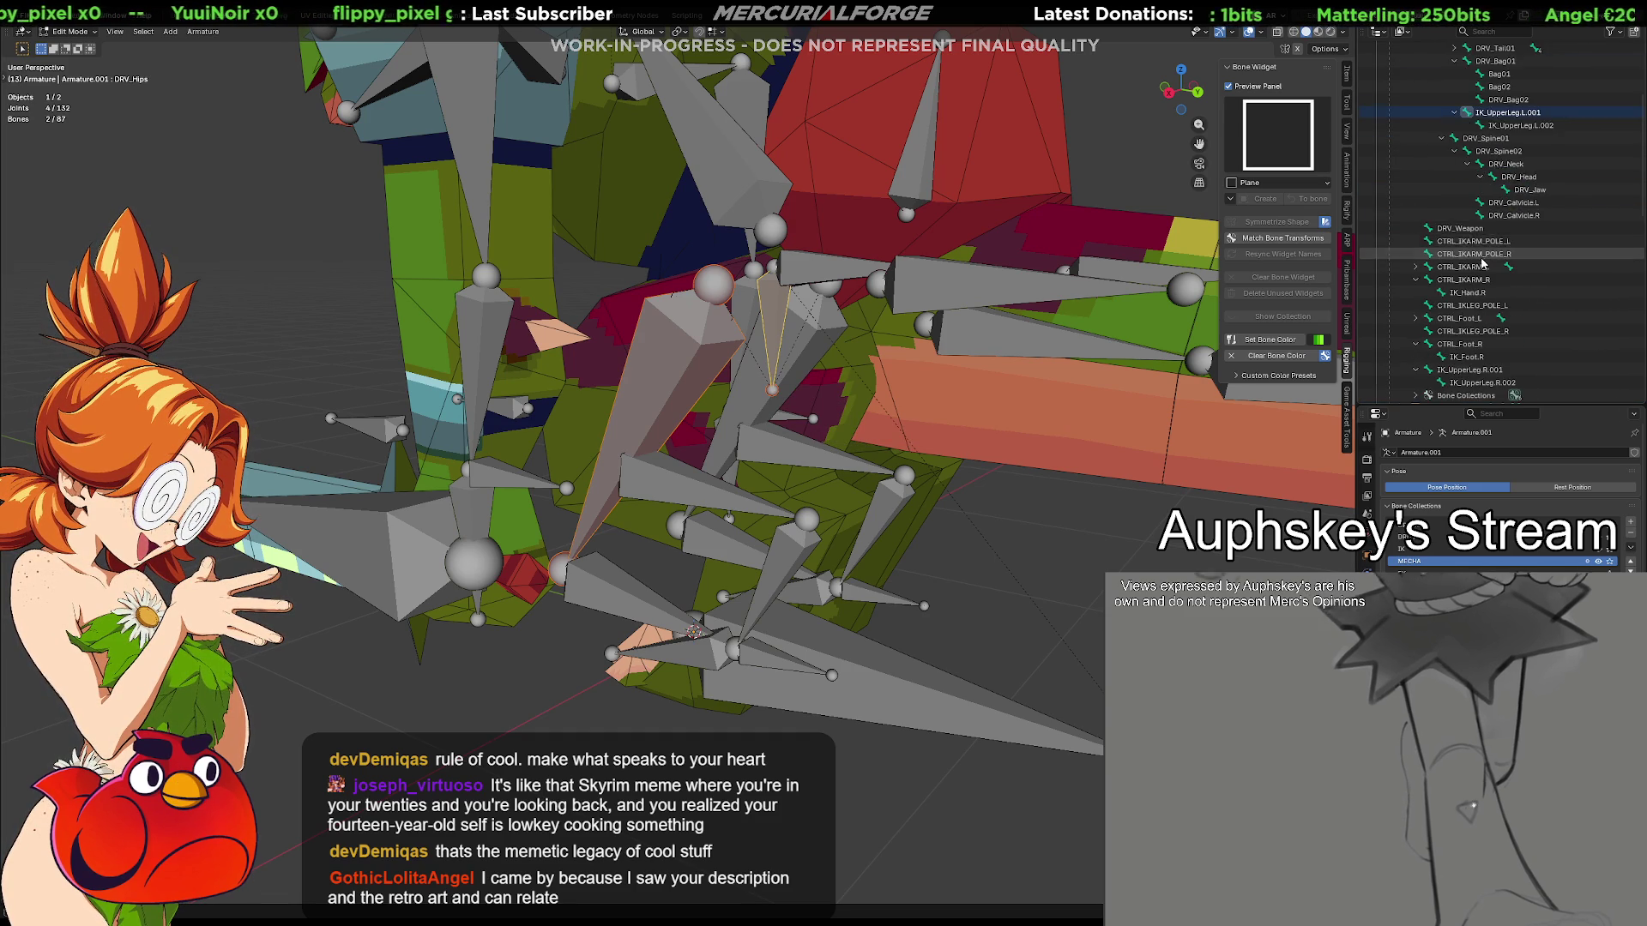
Parent IK_UpperLeg.R.001 to DRV_Hips with Keep Offset and return to Pose Mode
left_click(1467, 292)
scroll(1492, 231, "up", 5)
left_click(1482, 140)
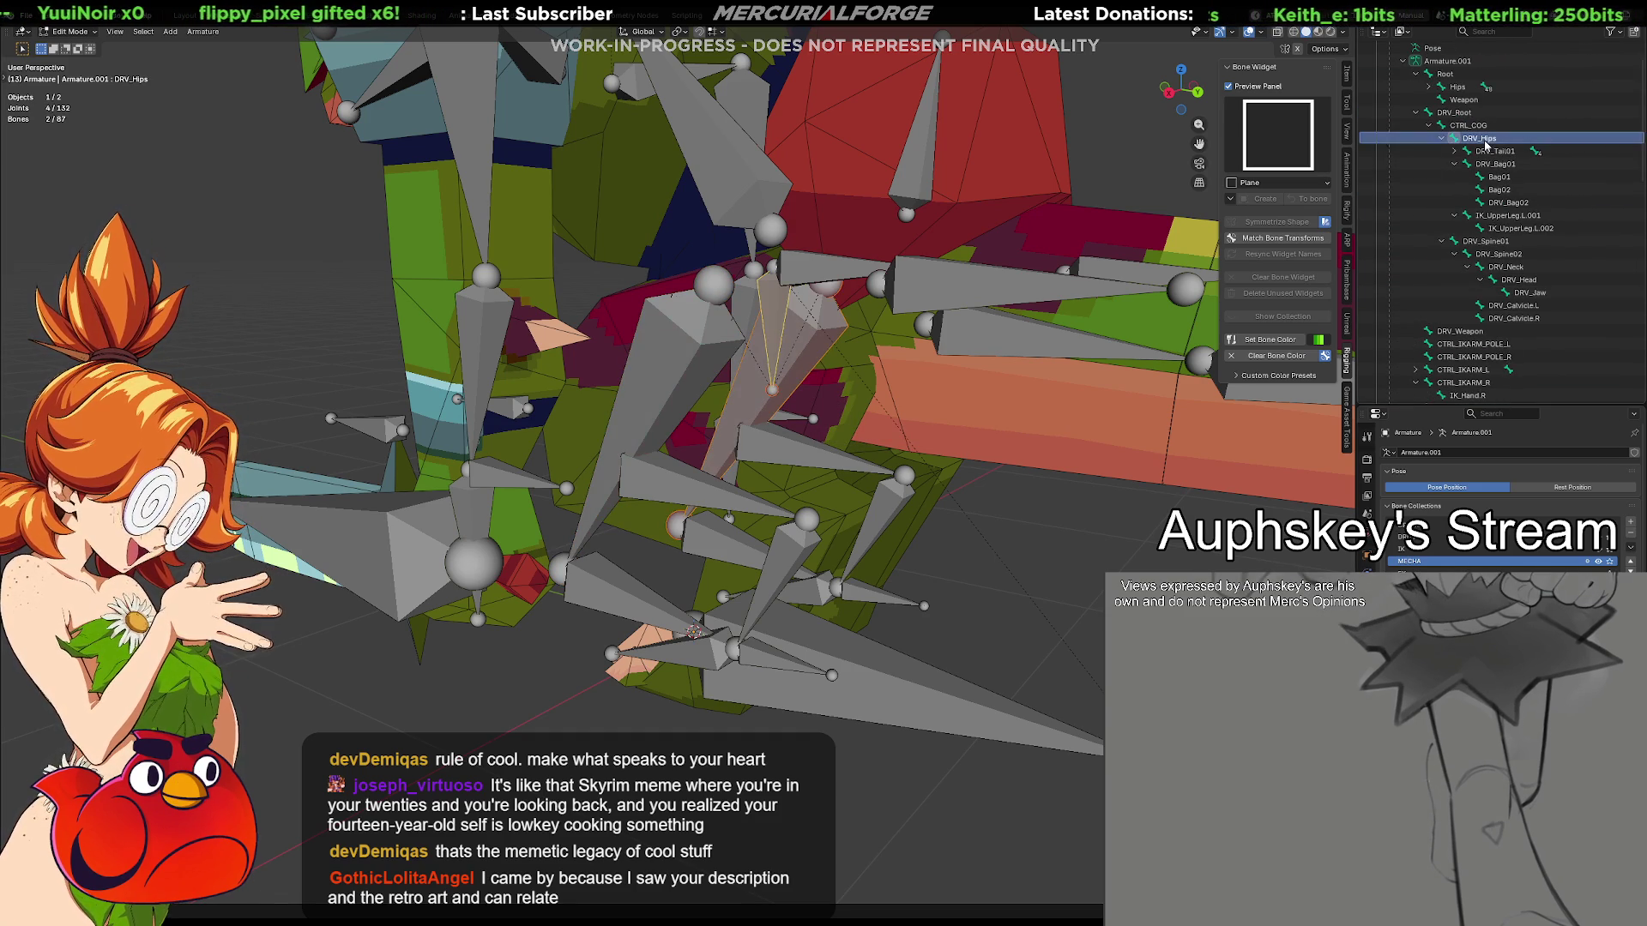
key("ctrl+p")
left_click(773, 473)
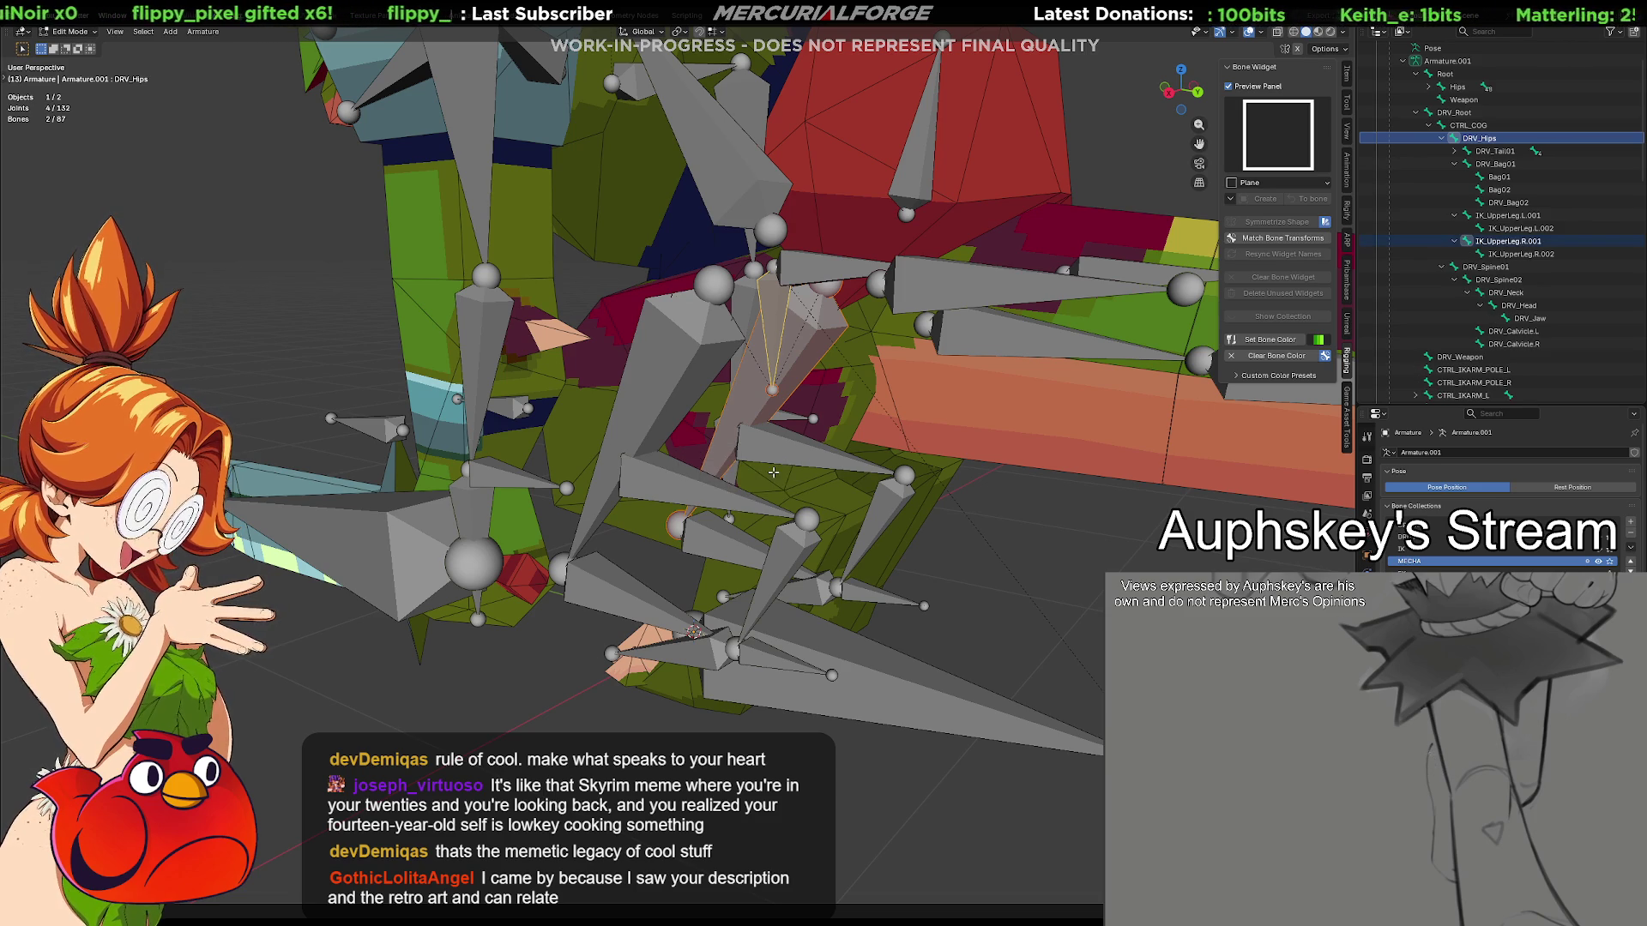
scroll(956, 560, "down", 2)
left_click(958, 668)
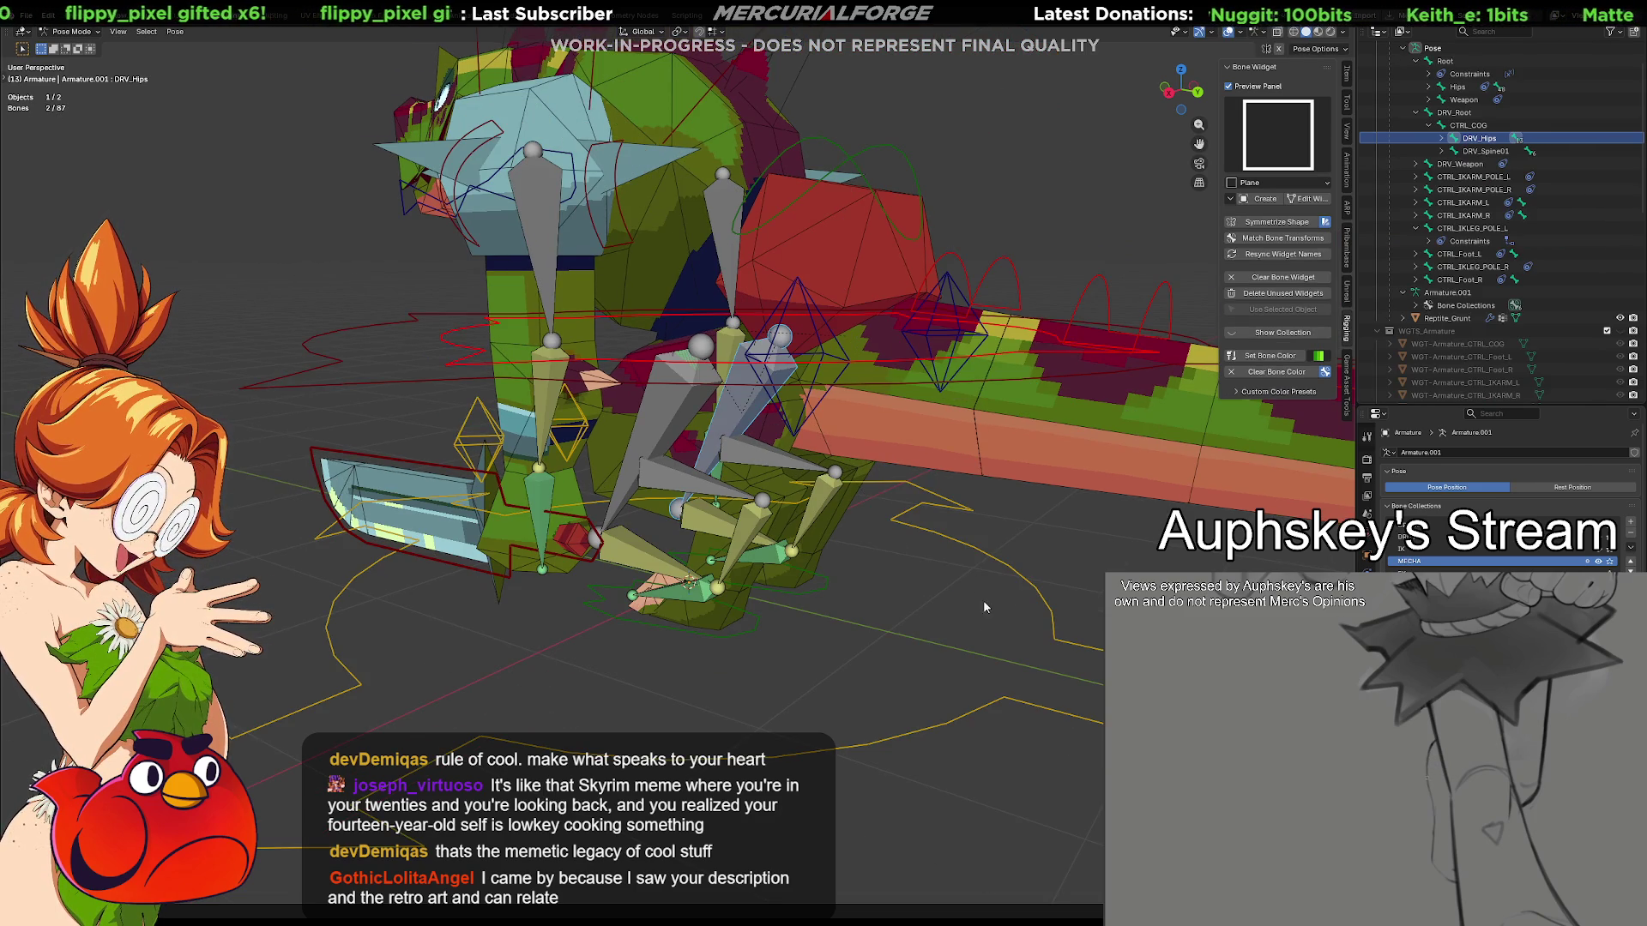
Remove the Child Of constraint from the right foot control CTRL_Foot_R
left_click(1031, 578)
mouse_move(1031, 578)
middle_mouse_down()
mouse_move(1032, 542)
mouse_move(830, 557)
mouse_move(835, 601)
middle_mouse_up()
left_click(814, 586)
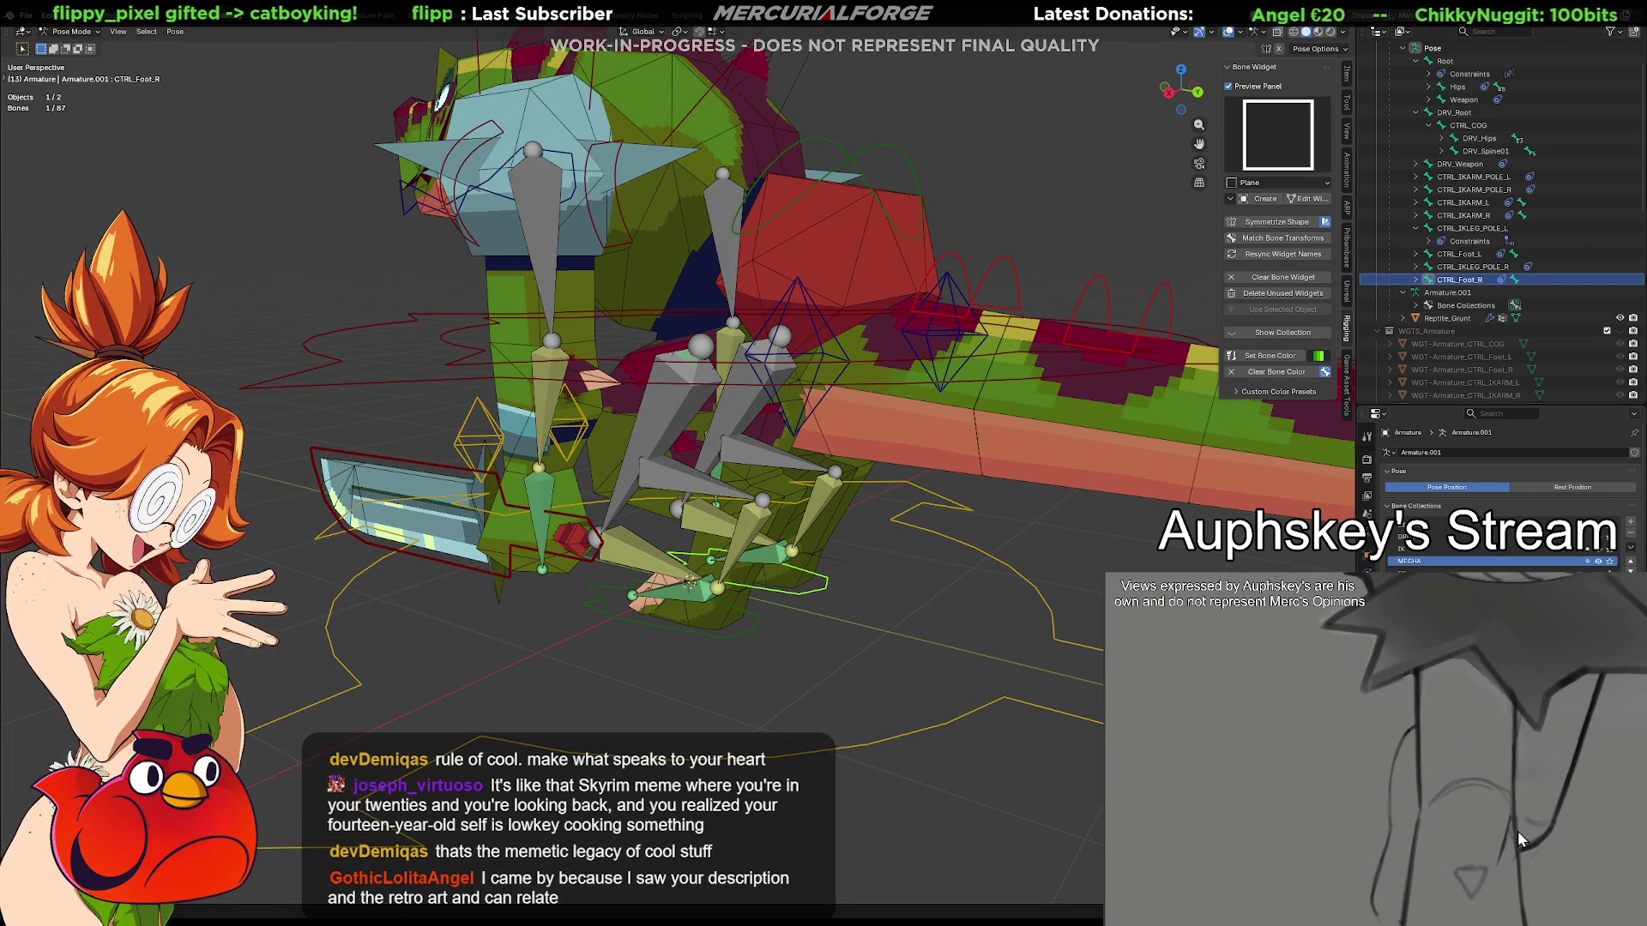
left_click(1368, 532)
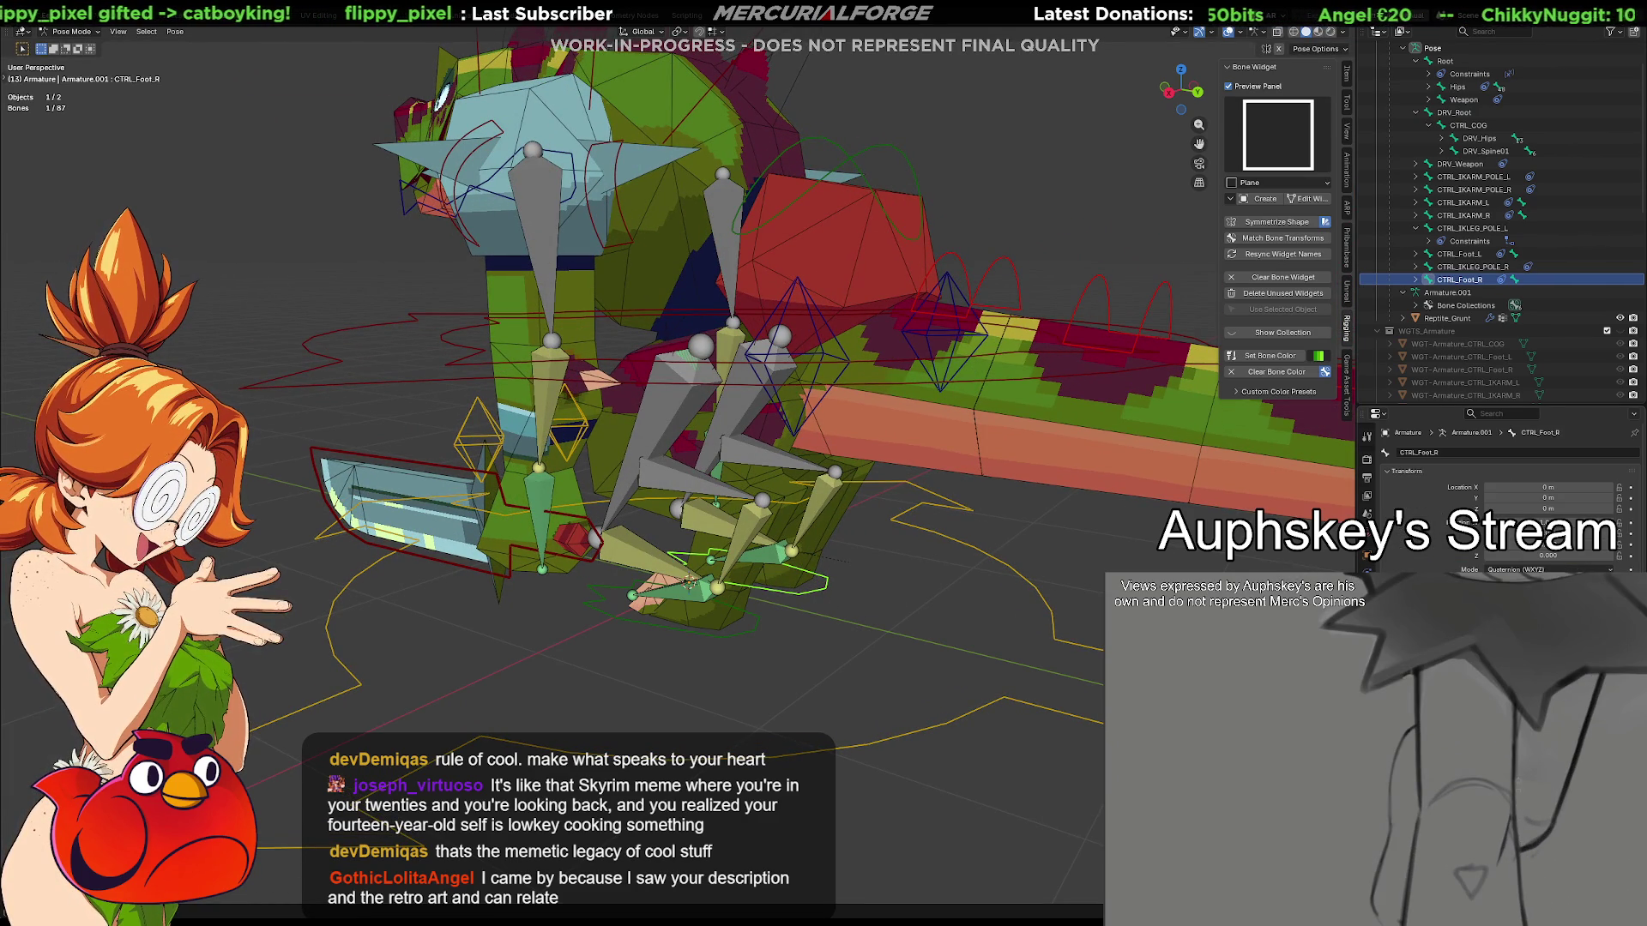
left_click(1368, 551)
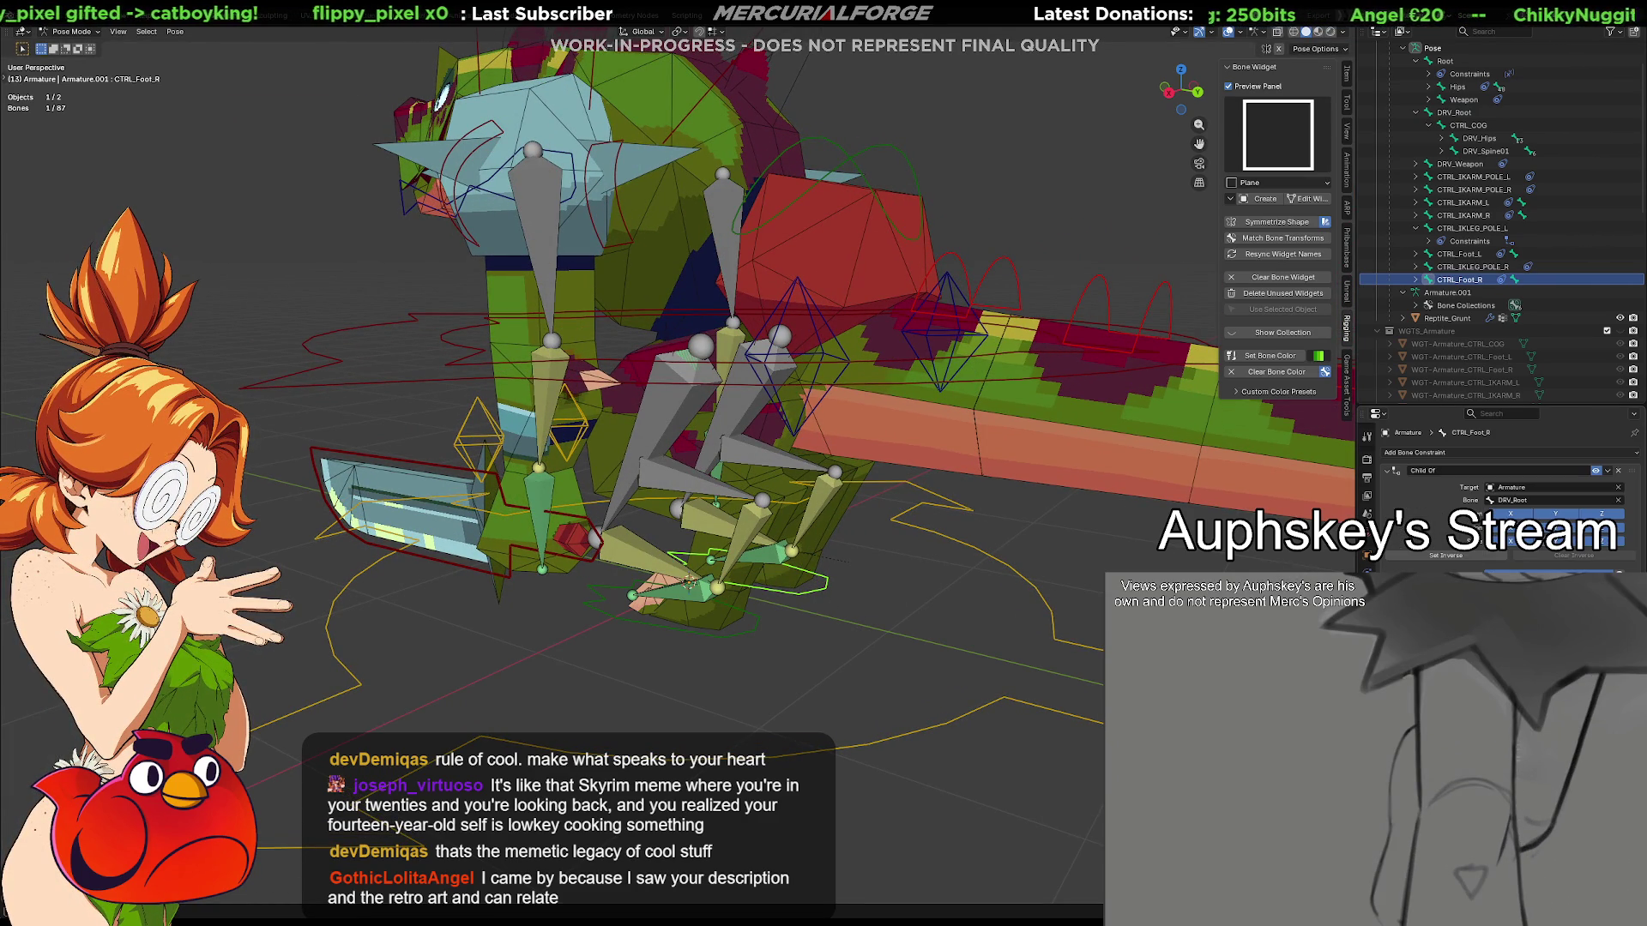
left_click(1617, 472)
Compare CTRL_Foot_L and CTRL_Foot_R constraints while orbiting the rig
left_click(728, 629)
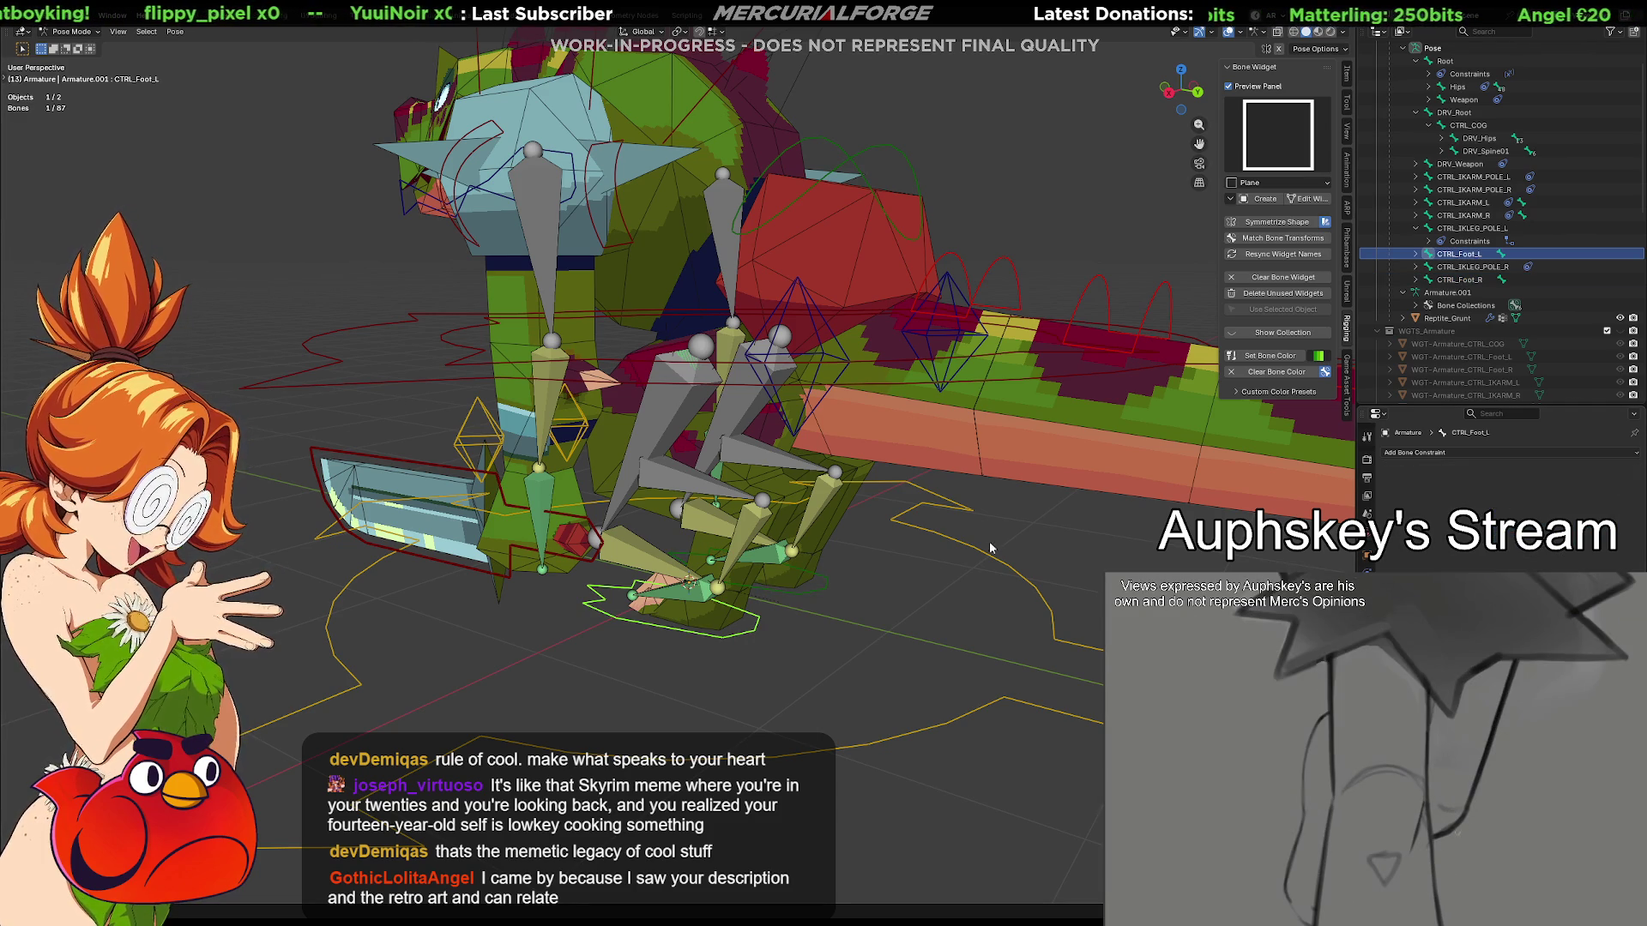
left_click(817, 595)
mouse_move(816, 595)
middle_mouse_down()
mouse_move(917, 632)
mouse_move(872, 575)
mouse_move(704, 583)
mouse_move(848, 575)
middle_mouse_up()
scroll(871, 574, "up", 3)
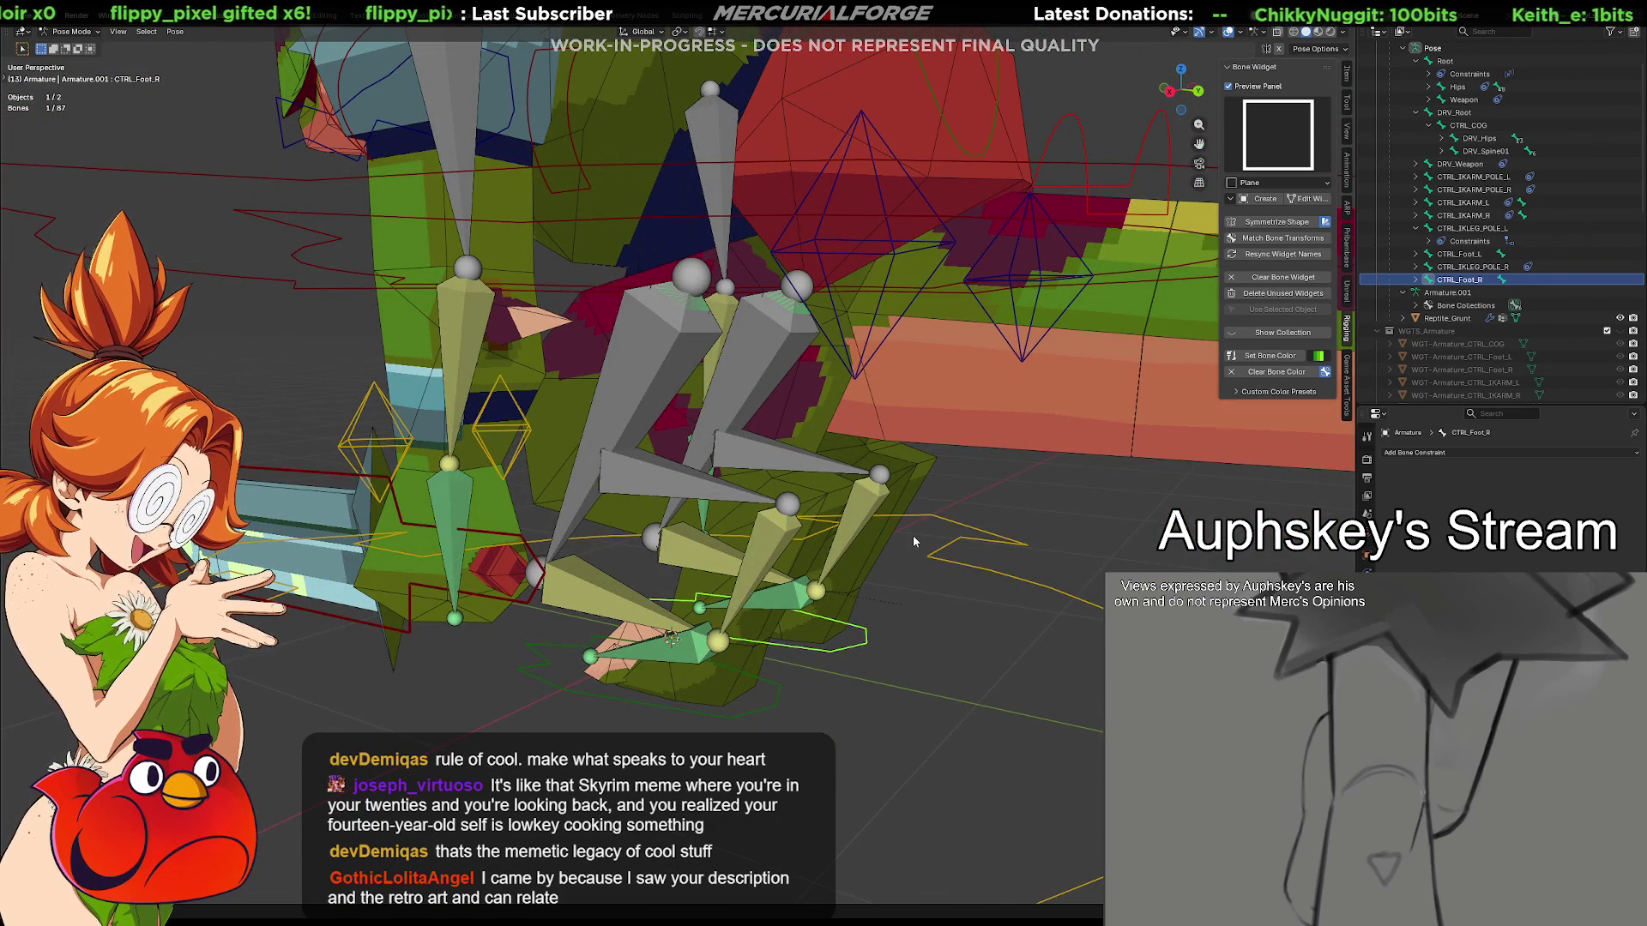
Orbit around the legs and inspect the right IK leg bones and their IK constraints
mouse_move(938, 591)
middle_mouse_down()
mouse_move(961, 640)
mouse_move(800, 666)
mouse_move(882, 590)
mouse_move(751, 568)
middle_mouse_up()
scroll(961, 640, "down", 5)
scroll(881, 591, "up", 3)
scroll(752, 567, "up", 1)
scroll(766, 586, "up", 1)
scroll(785, 605, "up", 1)
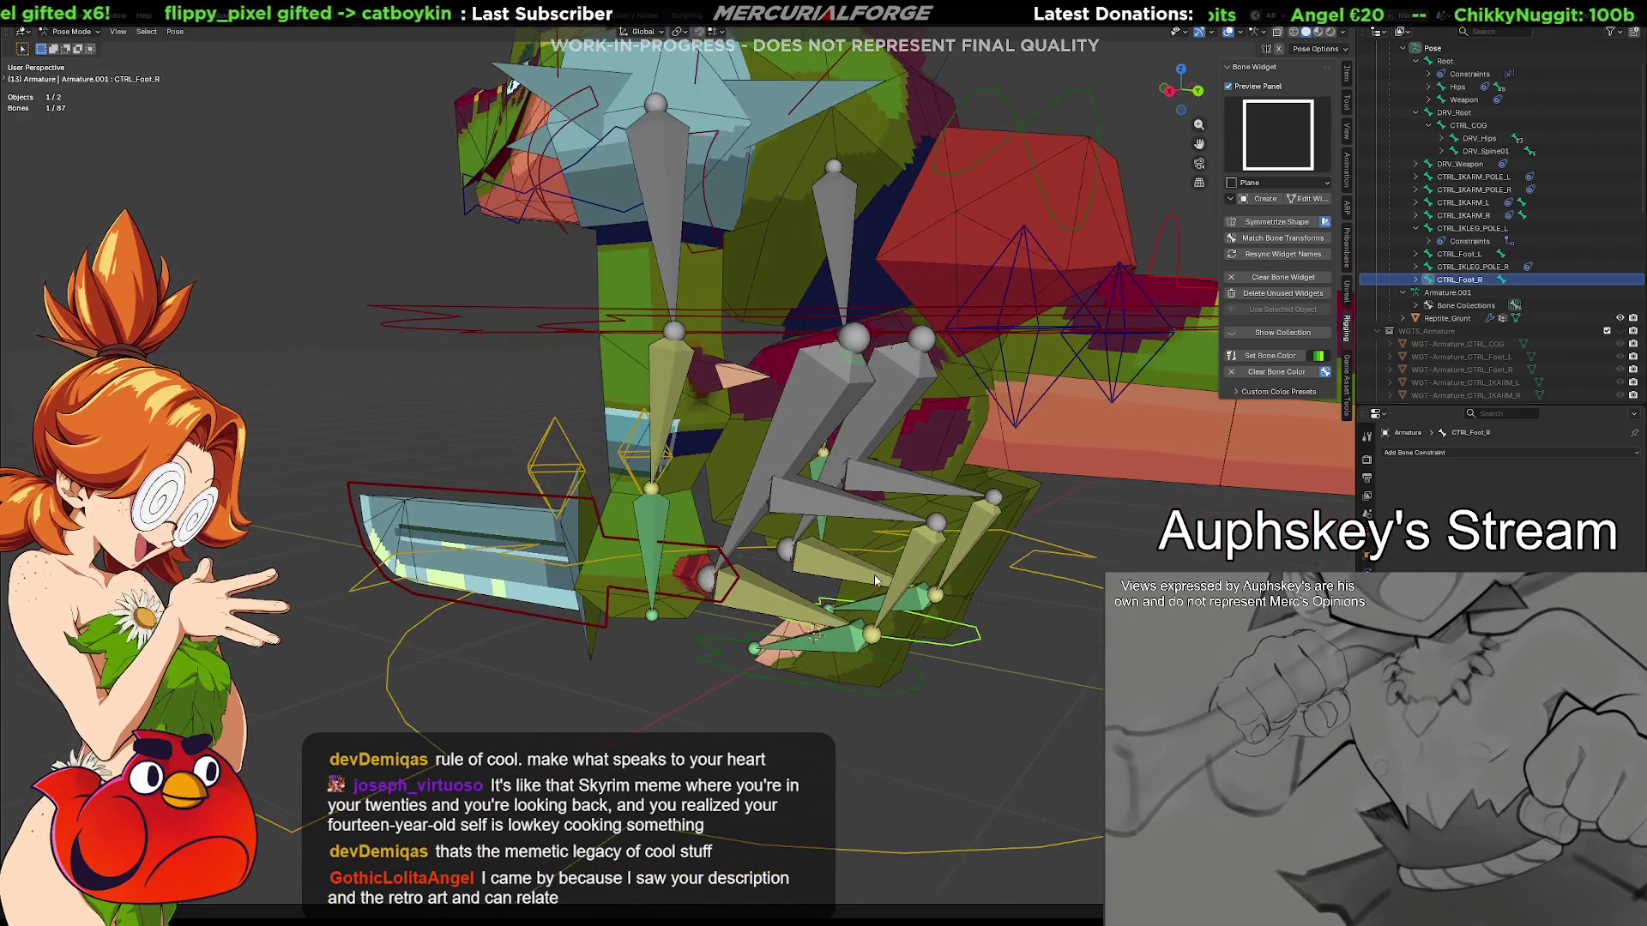
scroll(801, 630, "up", 1)
scroll(798, 628, "up", 1)
middle_click_drag(790, 654, 802, 538)
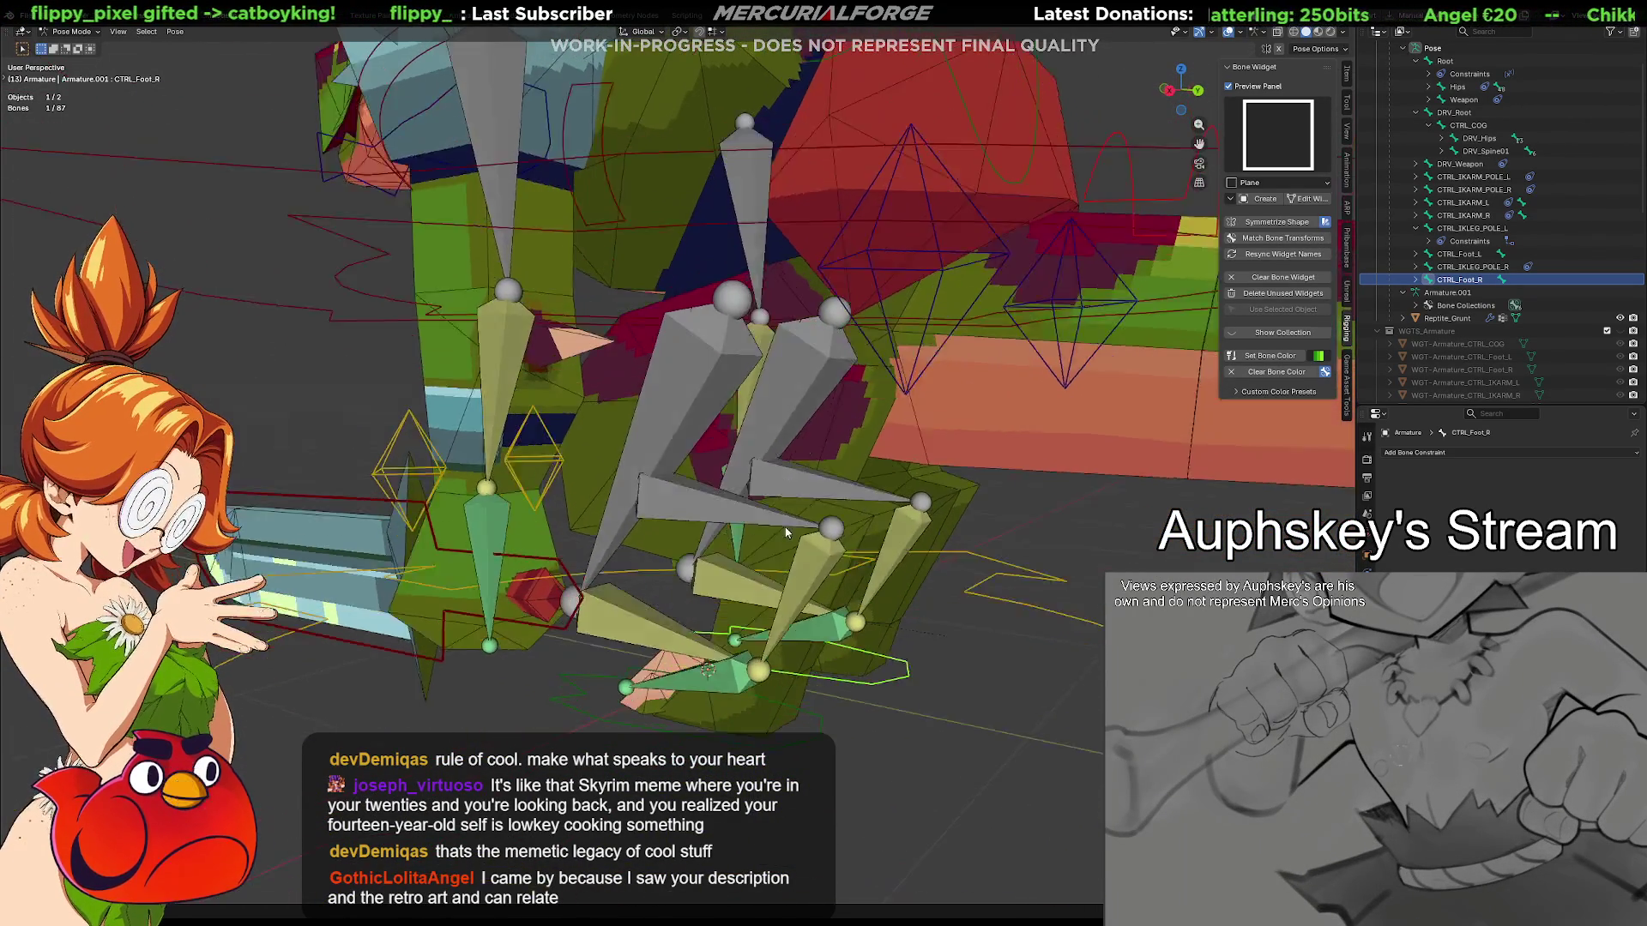
mouse_move(801, 538)
middle_mouse_down()
mouse_move(772, 550)
mouse_move(789, 520)
mouse_move(713, 627)
middle_mouse_up()
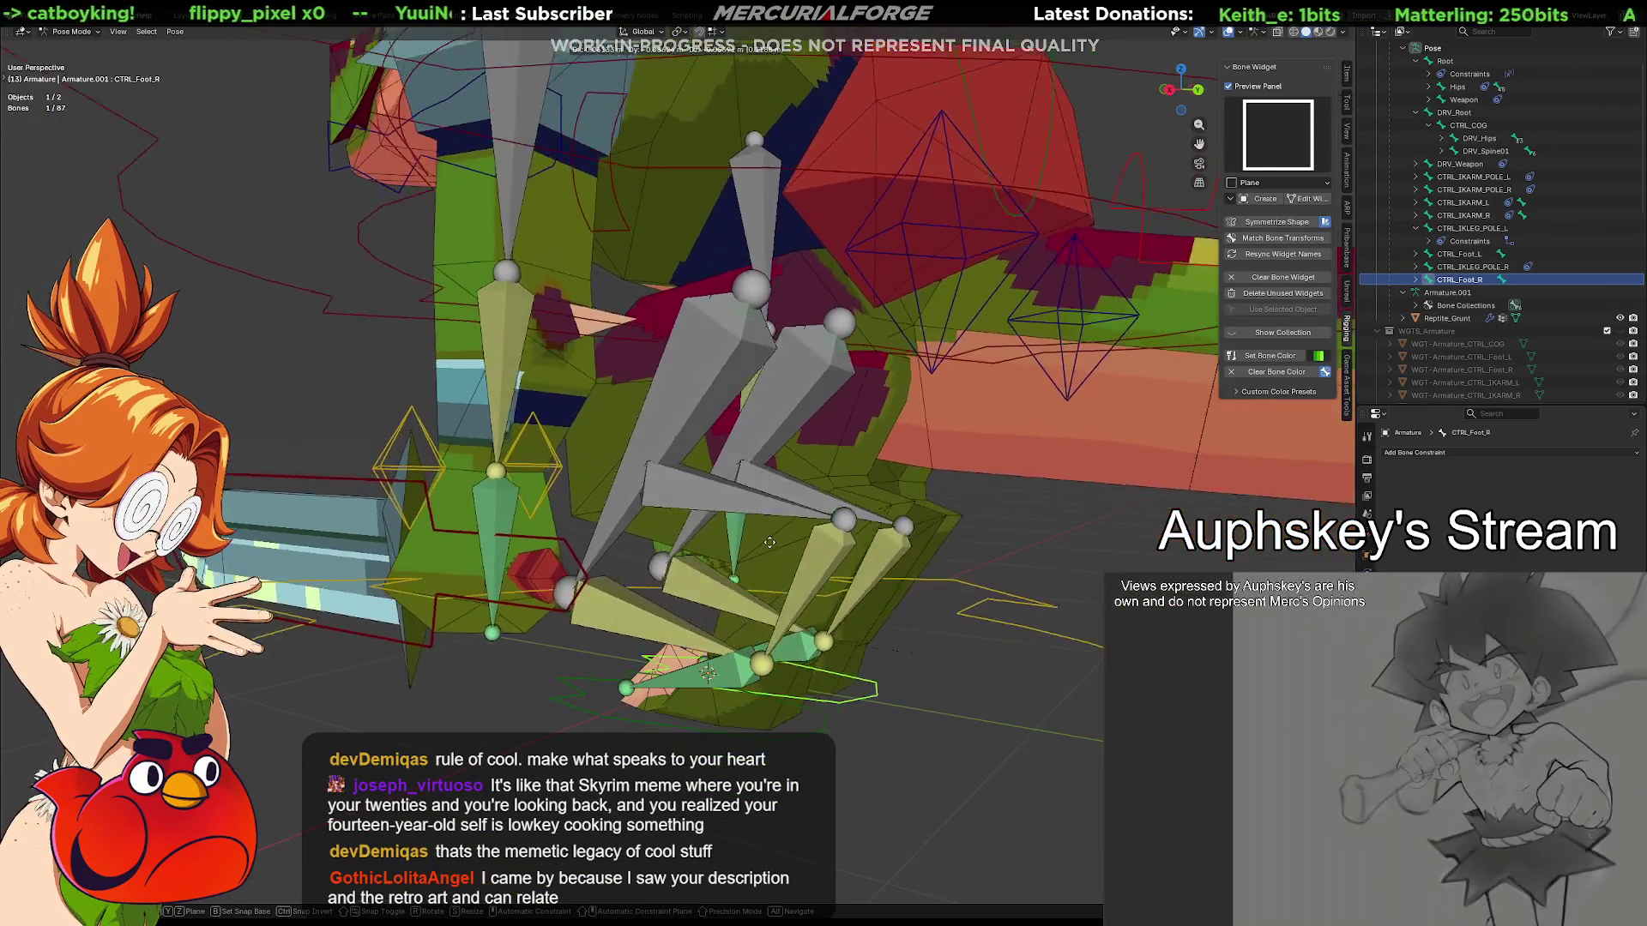
middle_click_drag(713, 626, 831, 400)
left_click(825, 363)
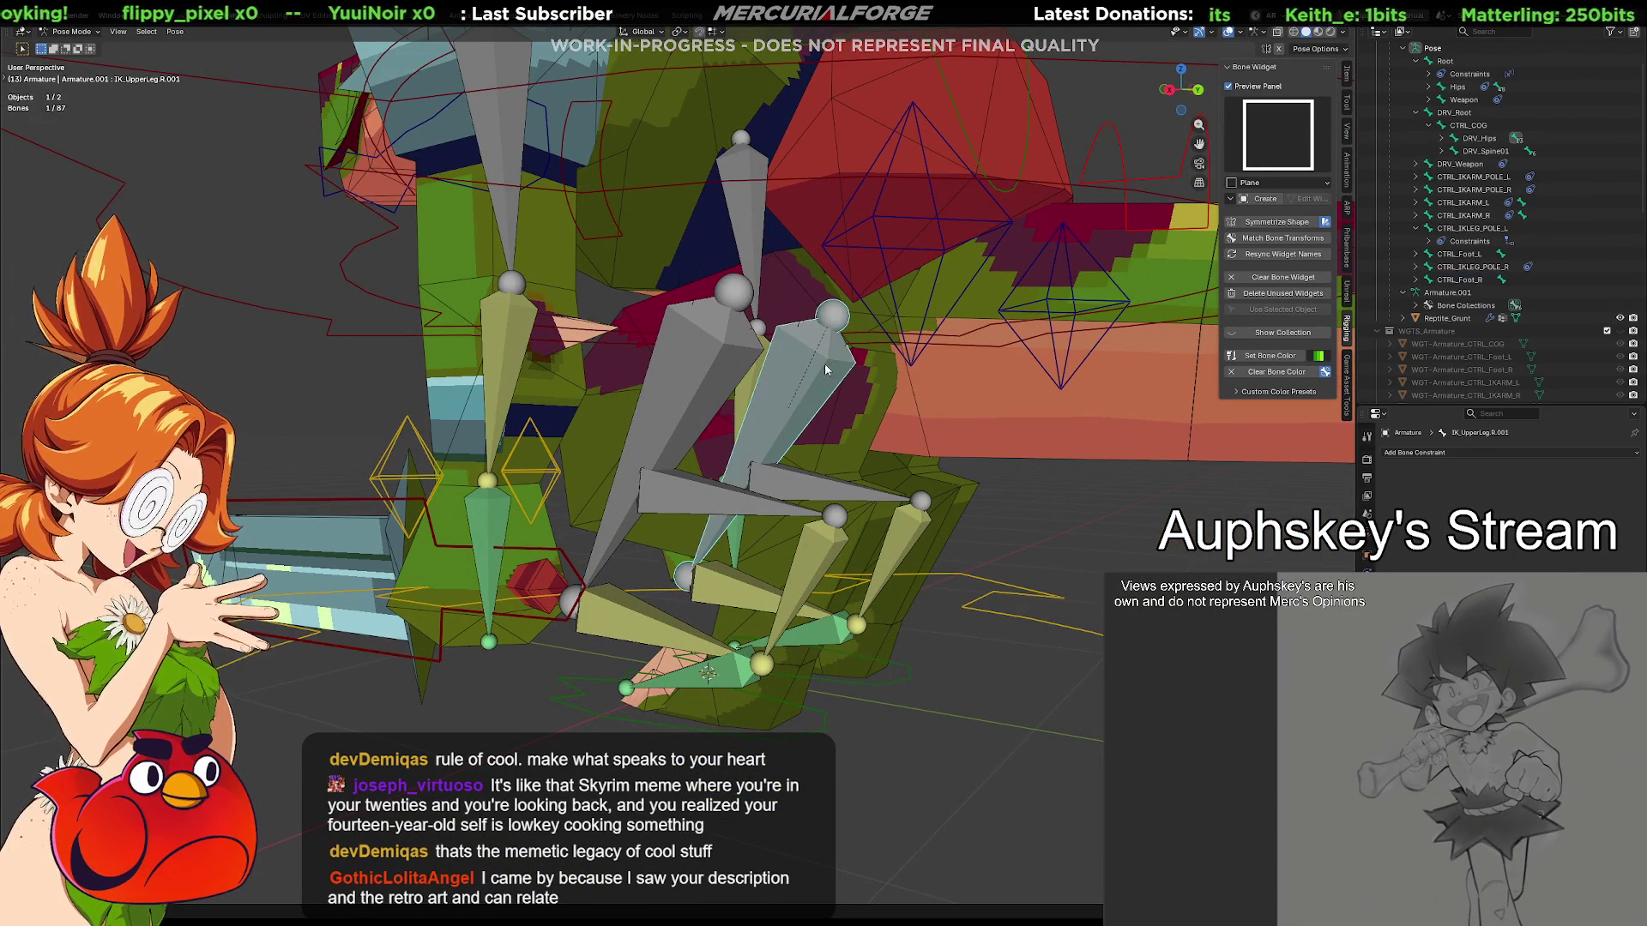
left_click(738, 595)
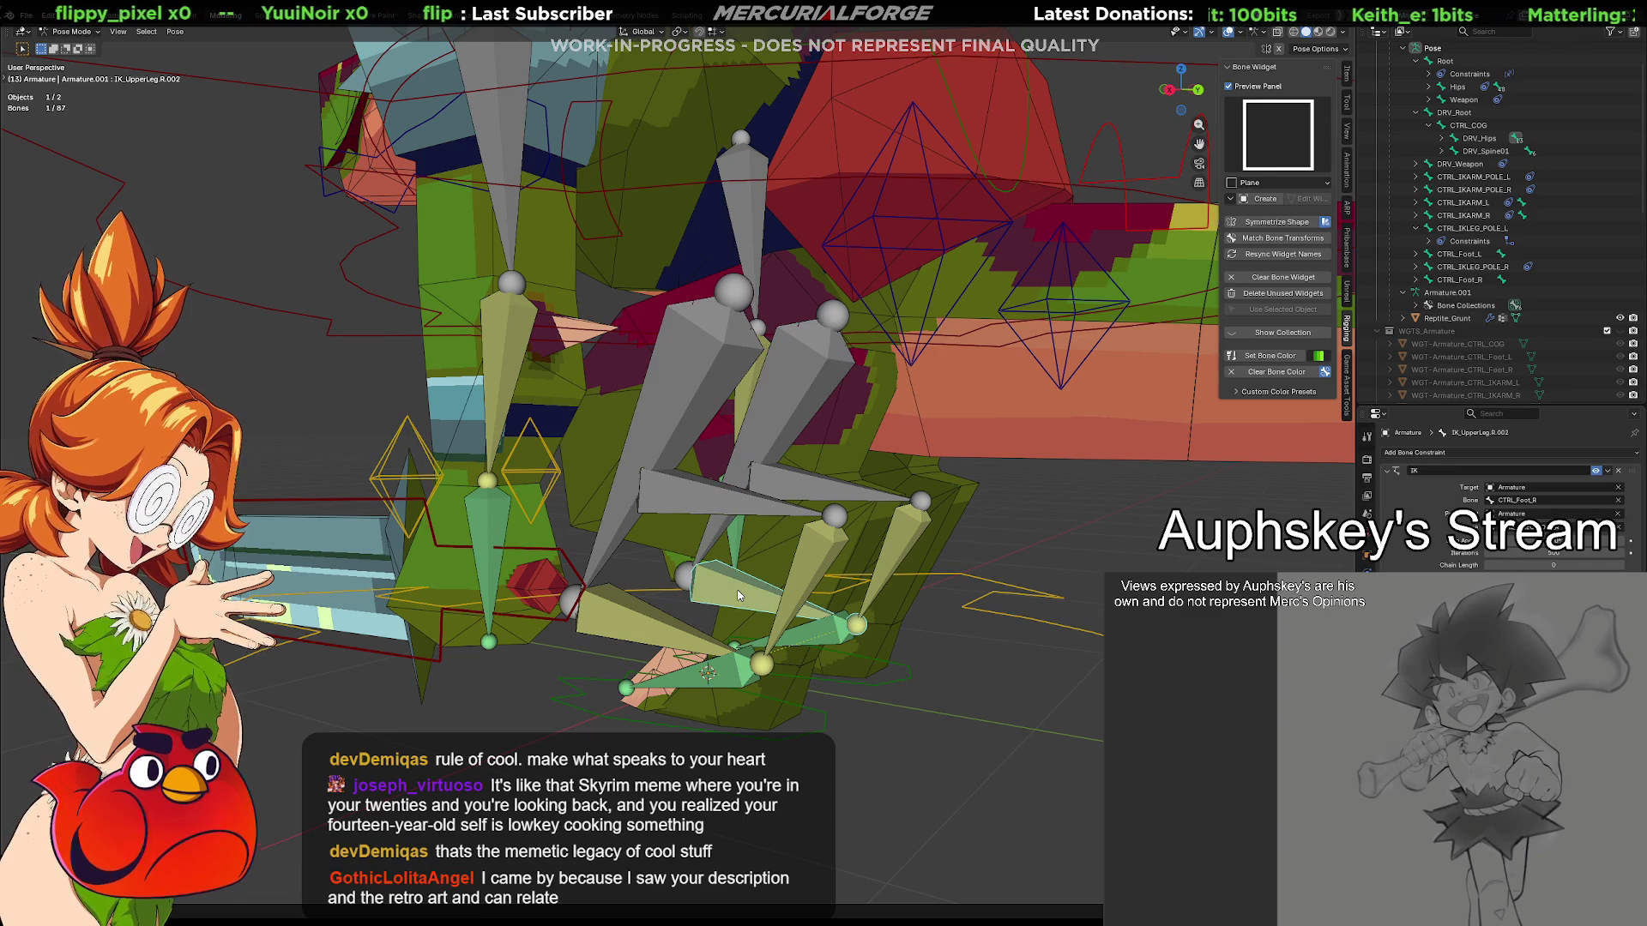
left_click(901, 550)
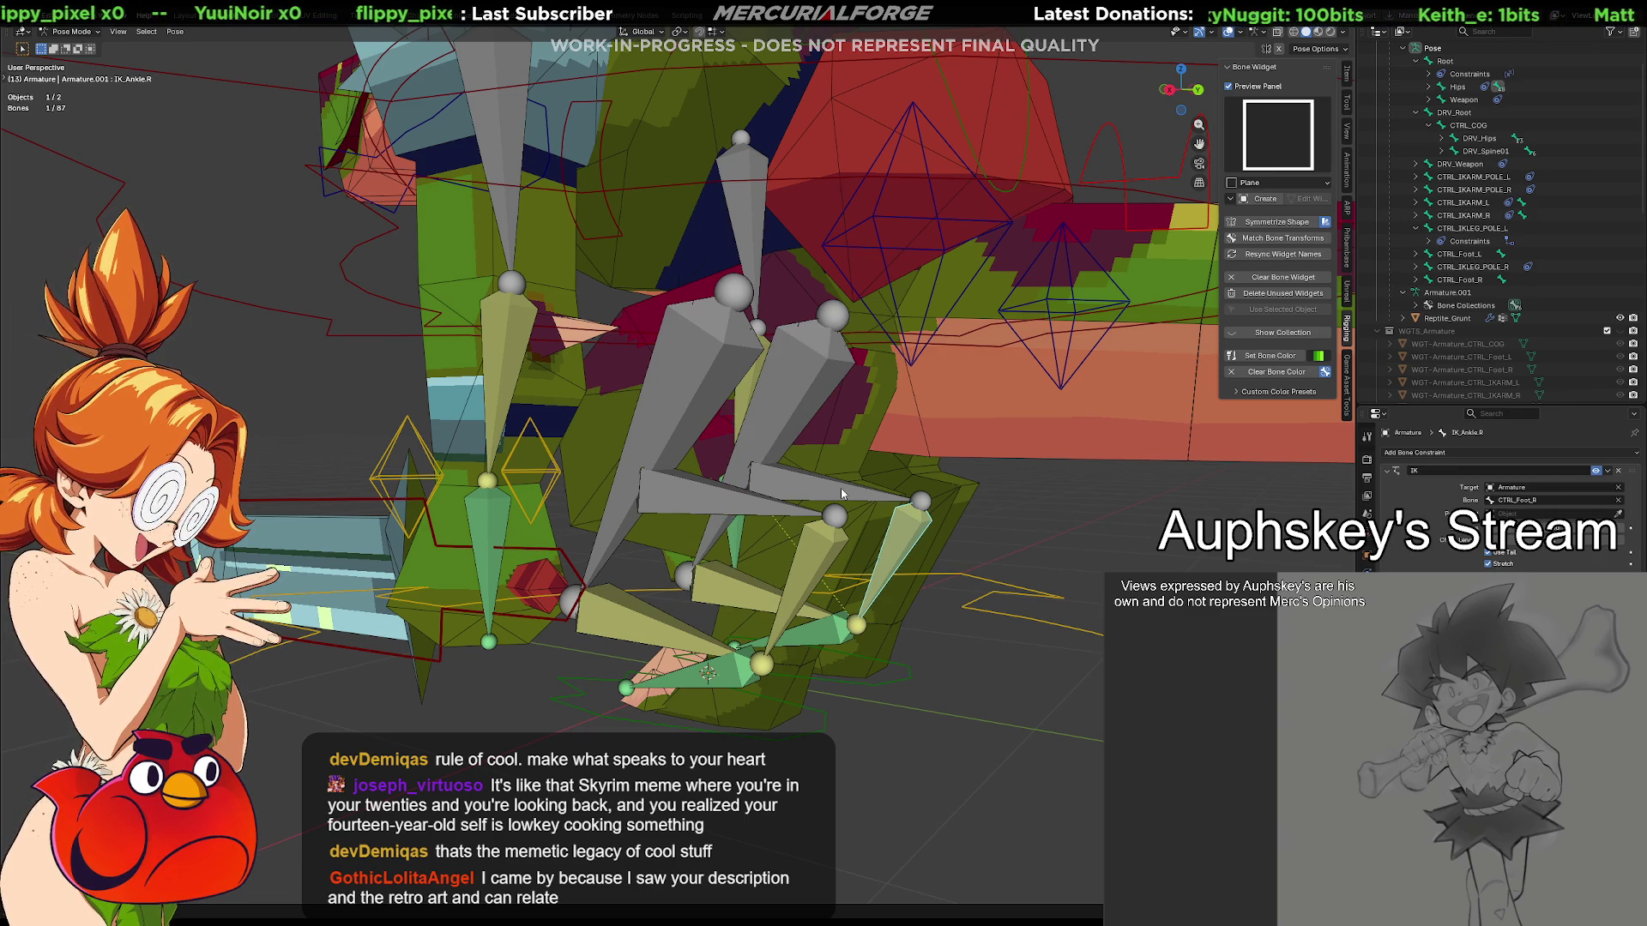
left_click(840, 488)
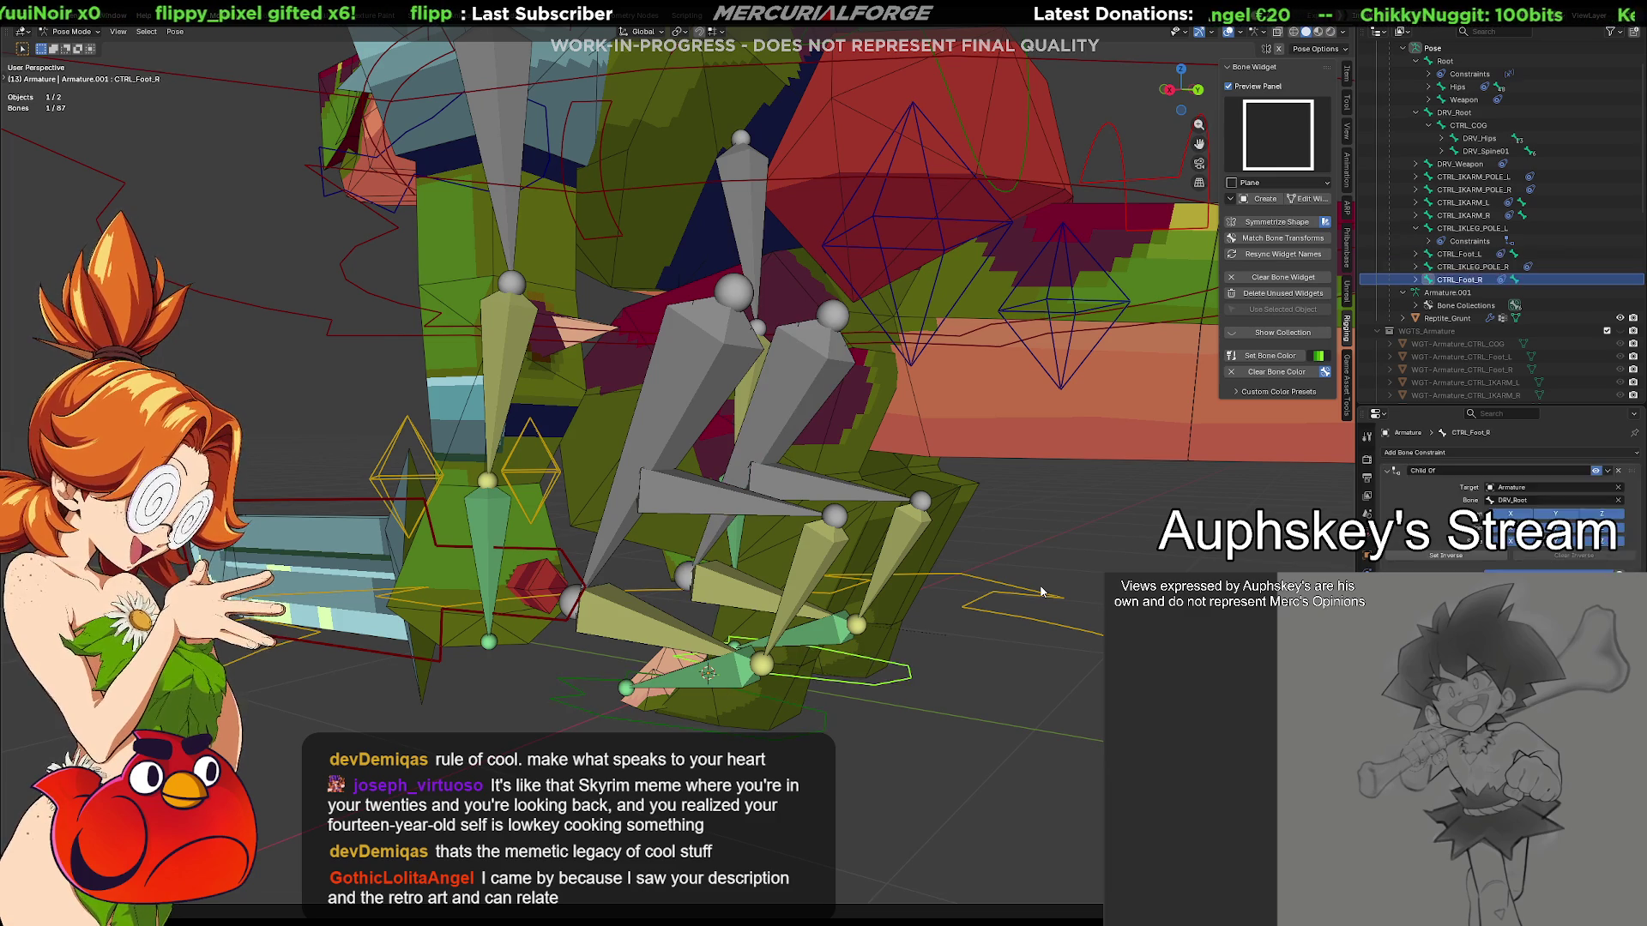
Undo the recent changes to restore CTRL_Foot_R's Child Of constraint, then select IK_UpperLeg.R.001
key("Tab")
key("ctrl+z")
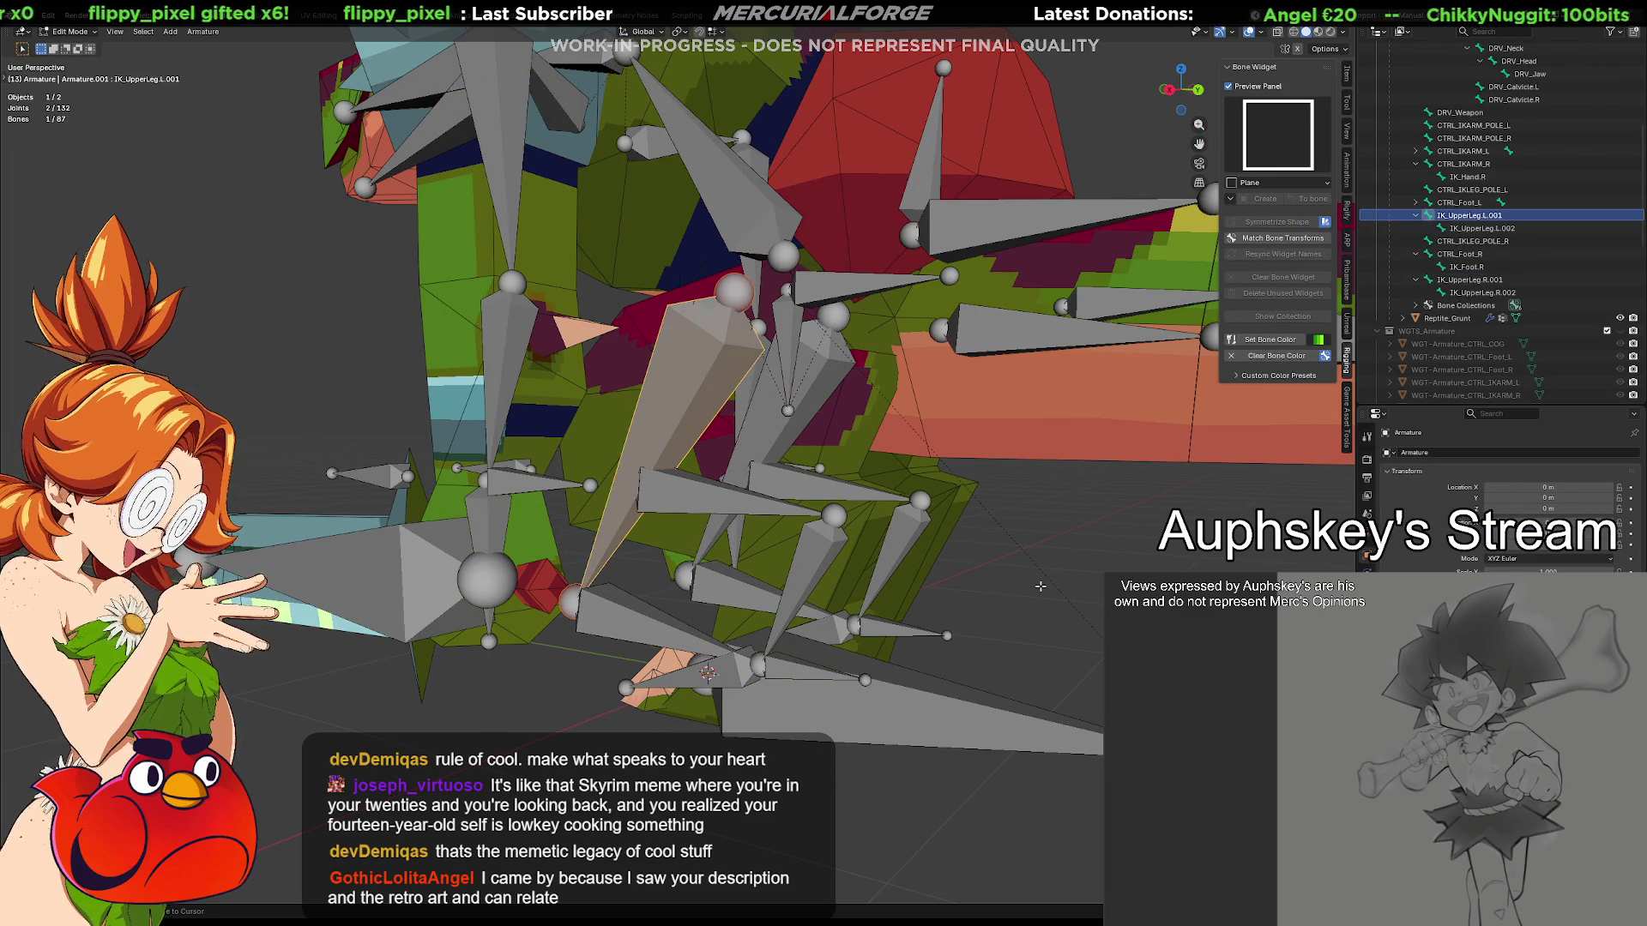
key("ctrl+z")
key("ctrl+z")
key("ctrl+z")
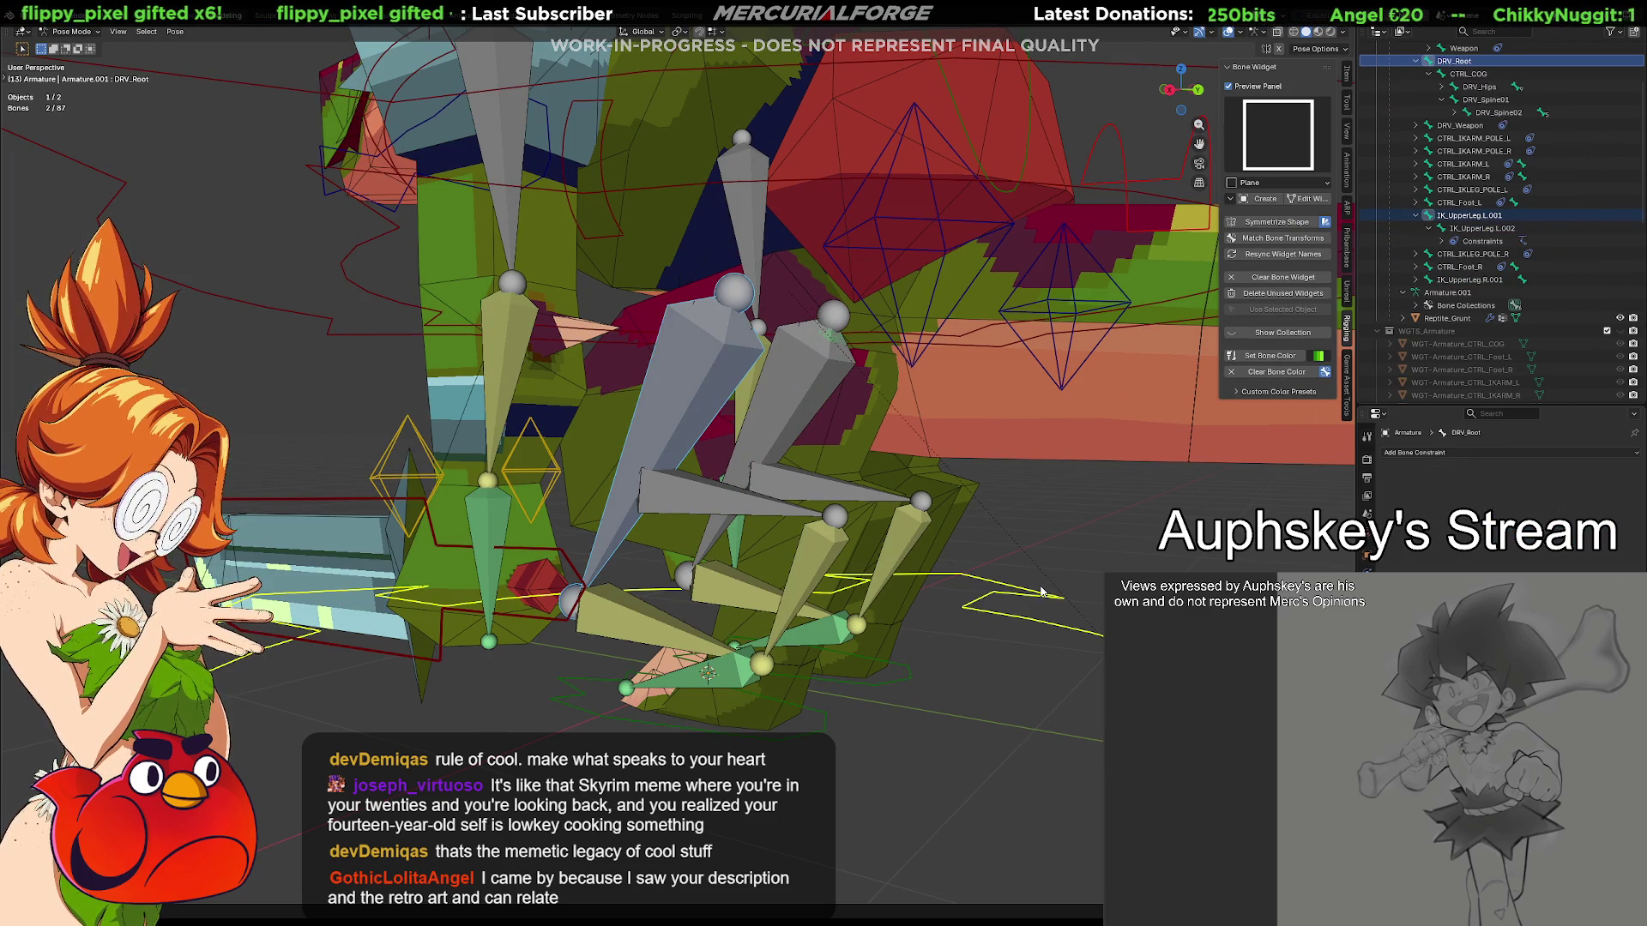
key("alt+a")
left_click(808, 406)
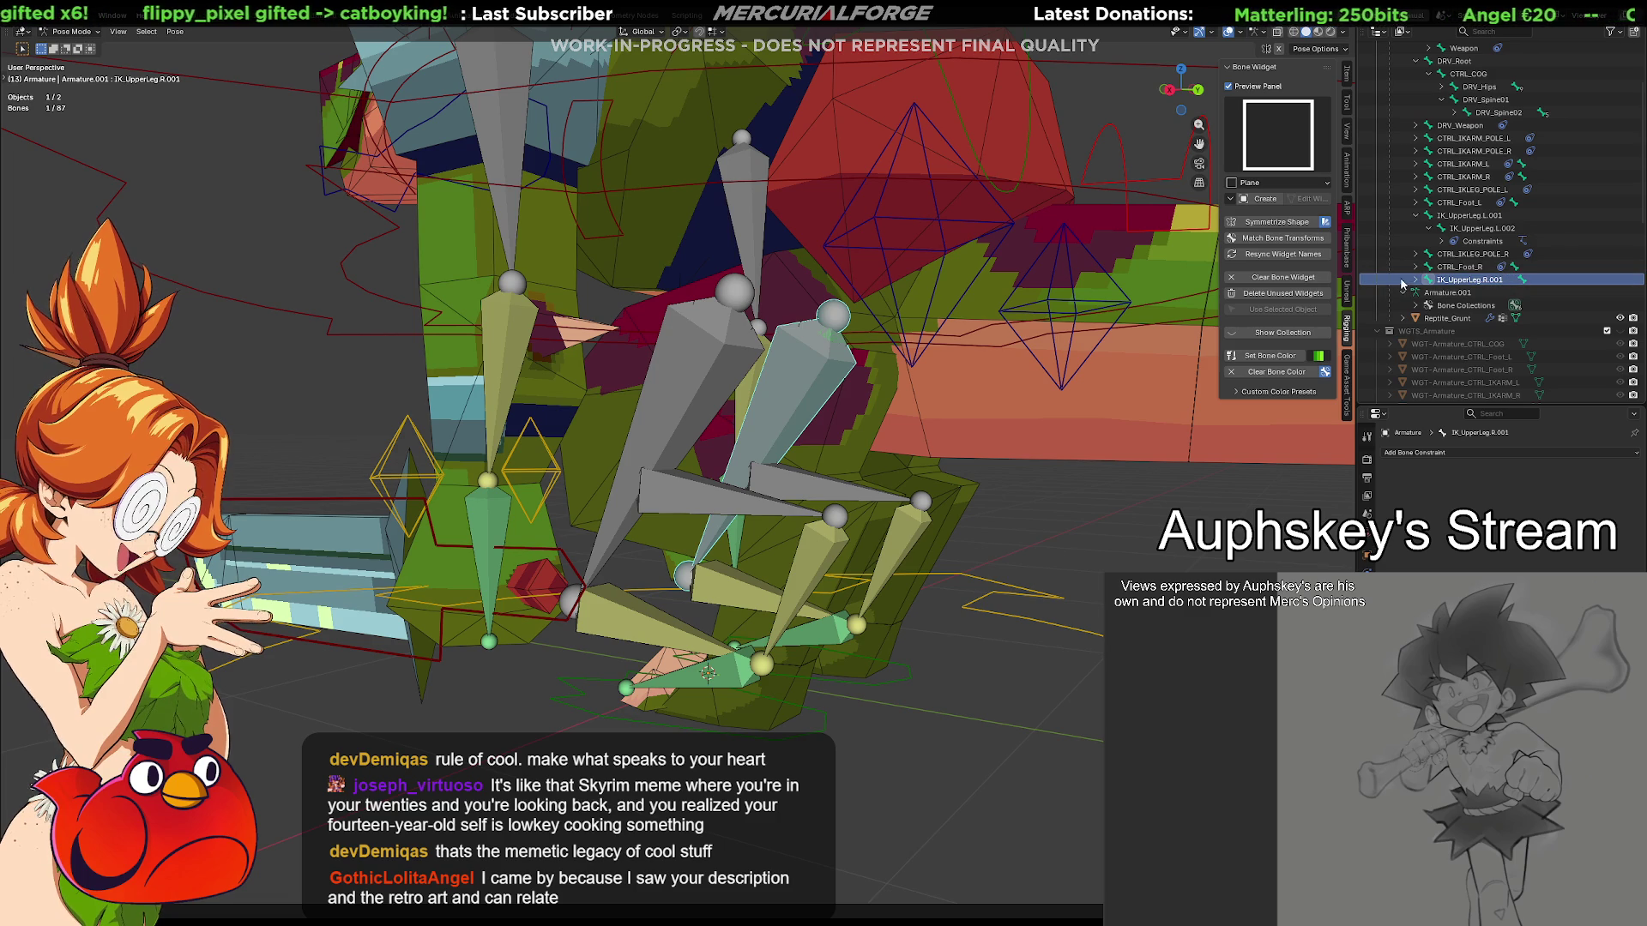
Expand and collapse CTRL_IKLEG_POLE_R and a neighbouring Outliner branch to check constraints
left_click(1416, 257)
left_click(1416, 257)
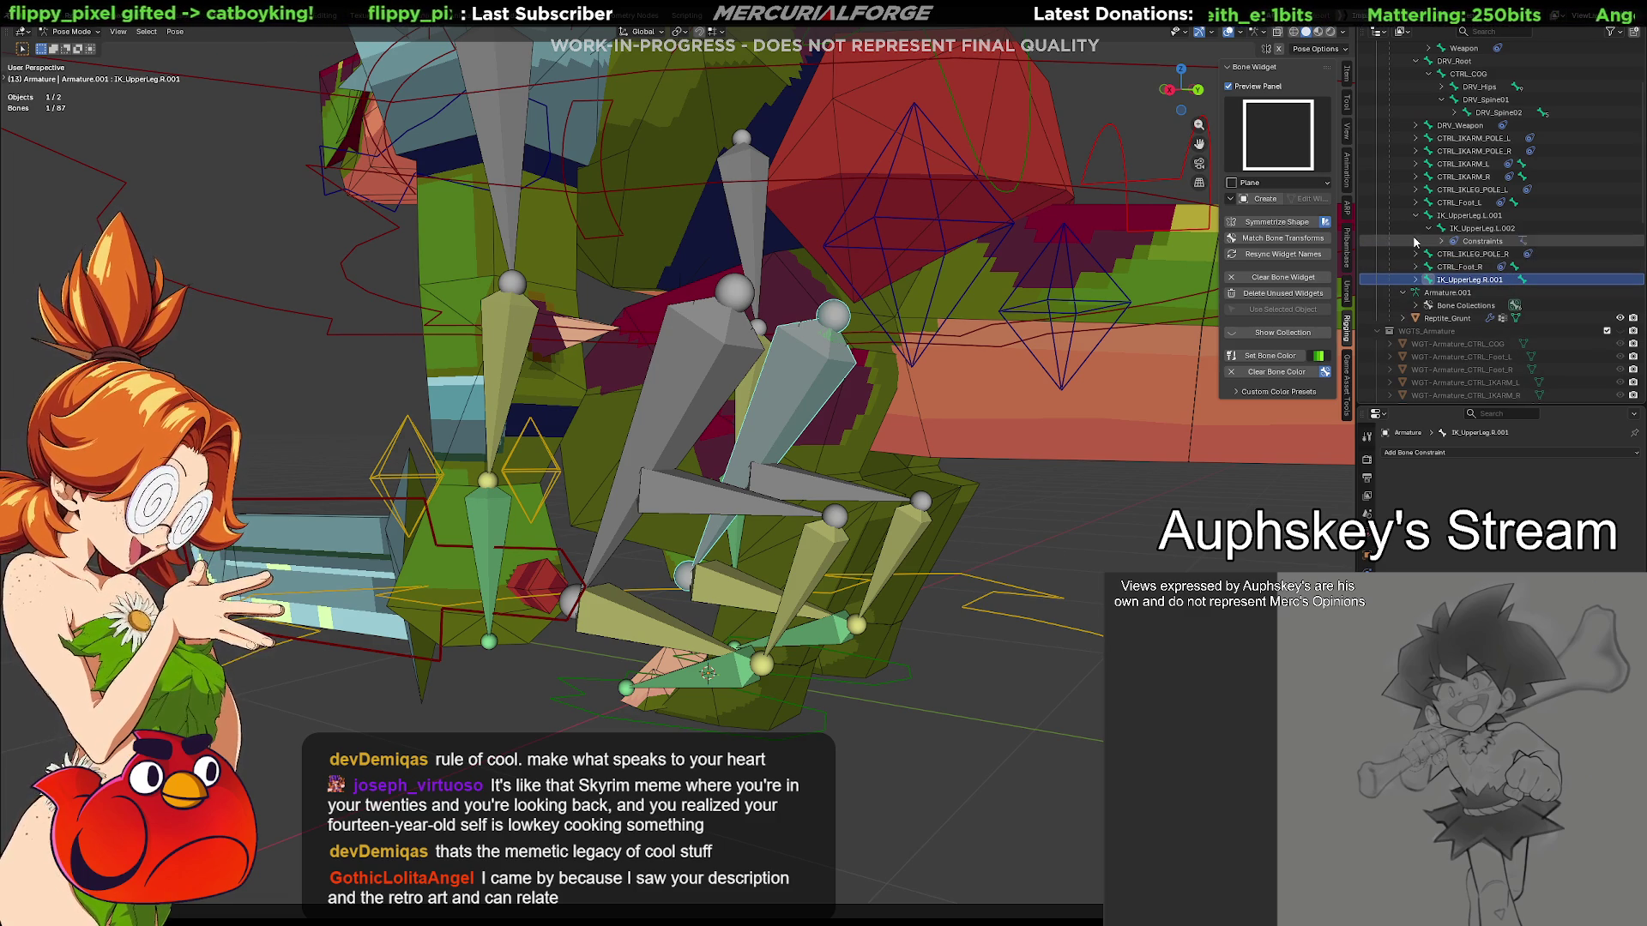
left_click(1417, 218)
left_click(1417, 218)
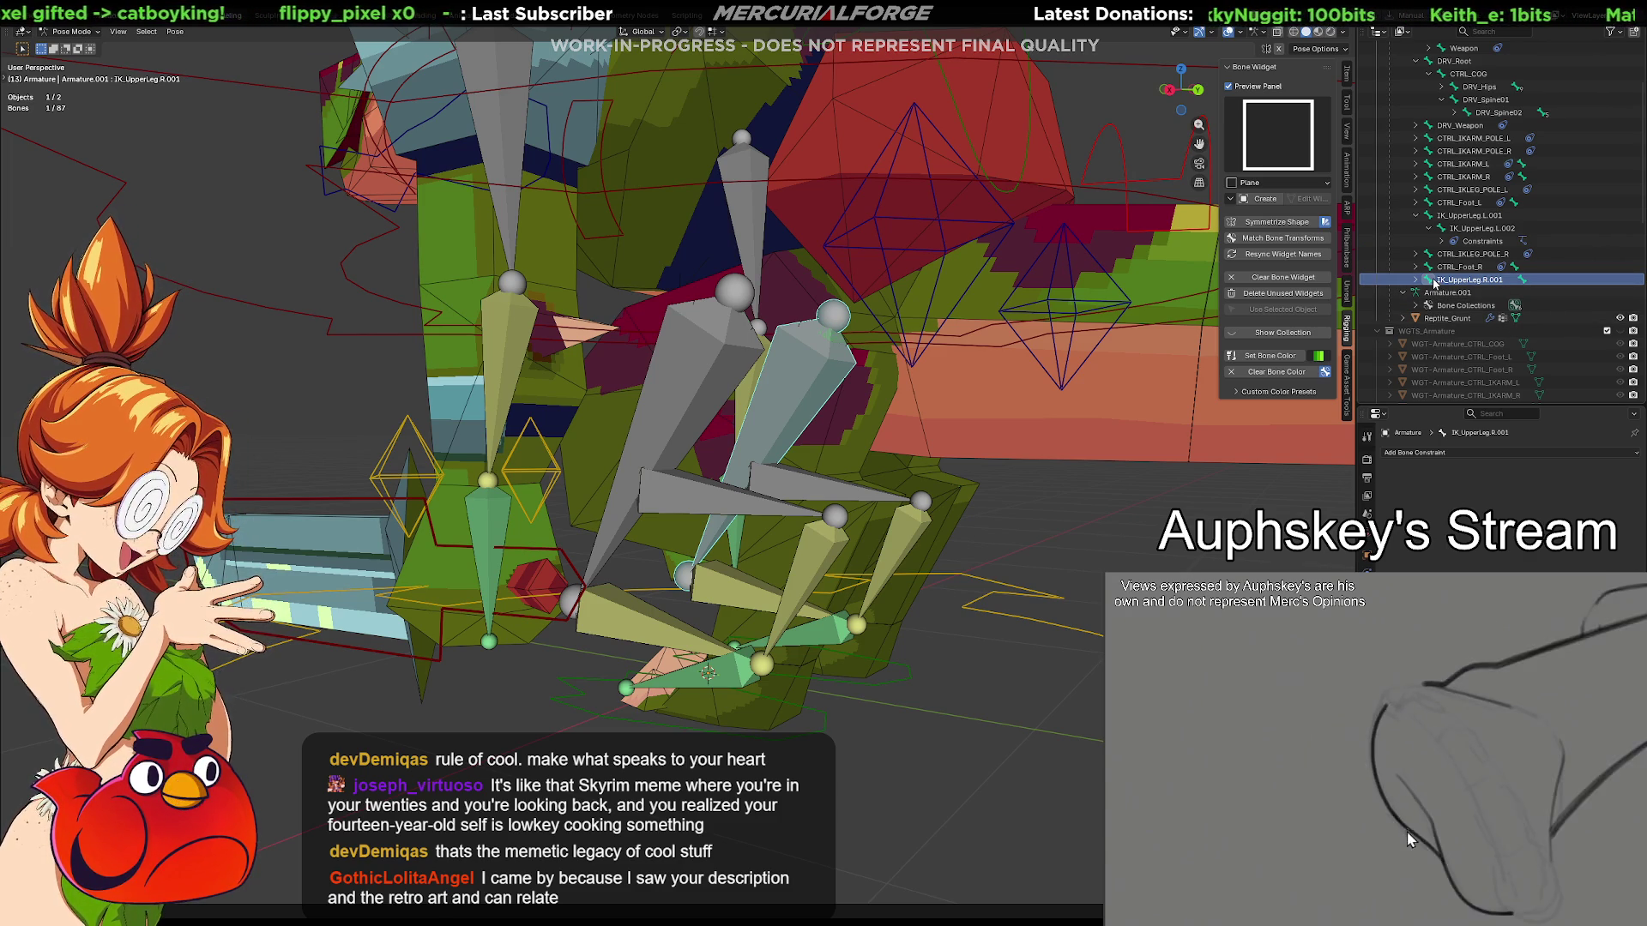
Check the constraints on CTRL_Foot_R, CTRL_IKLEG_POLE_R, CTRL_Foot_L and DRV_Weapon
left_click(1411, 269)
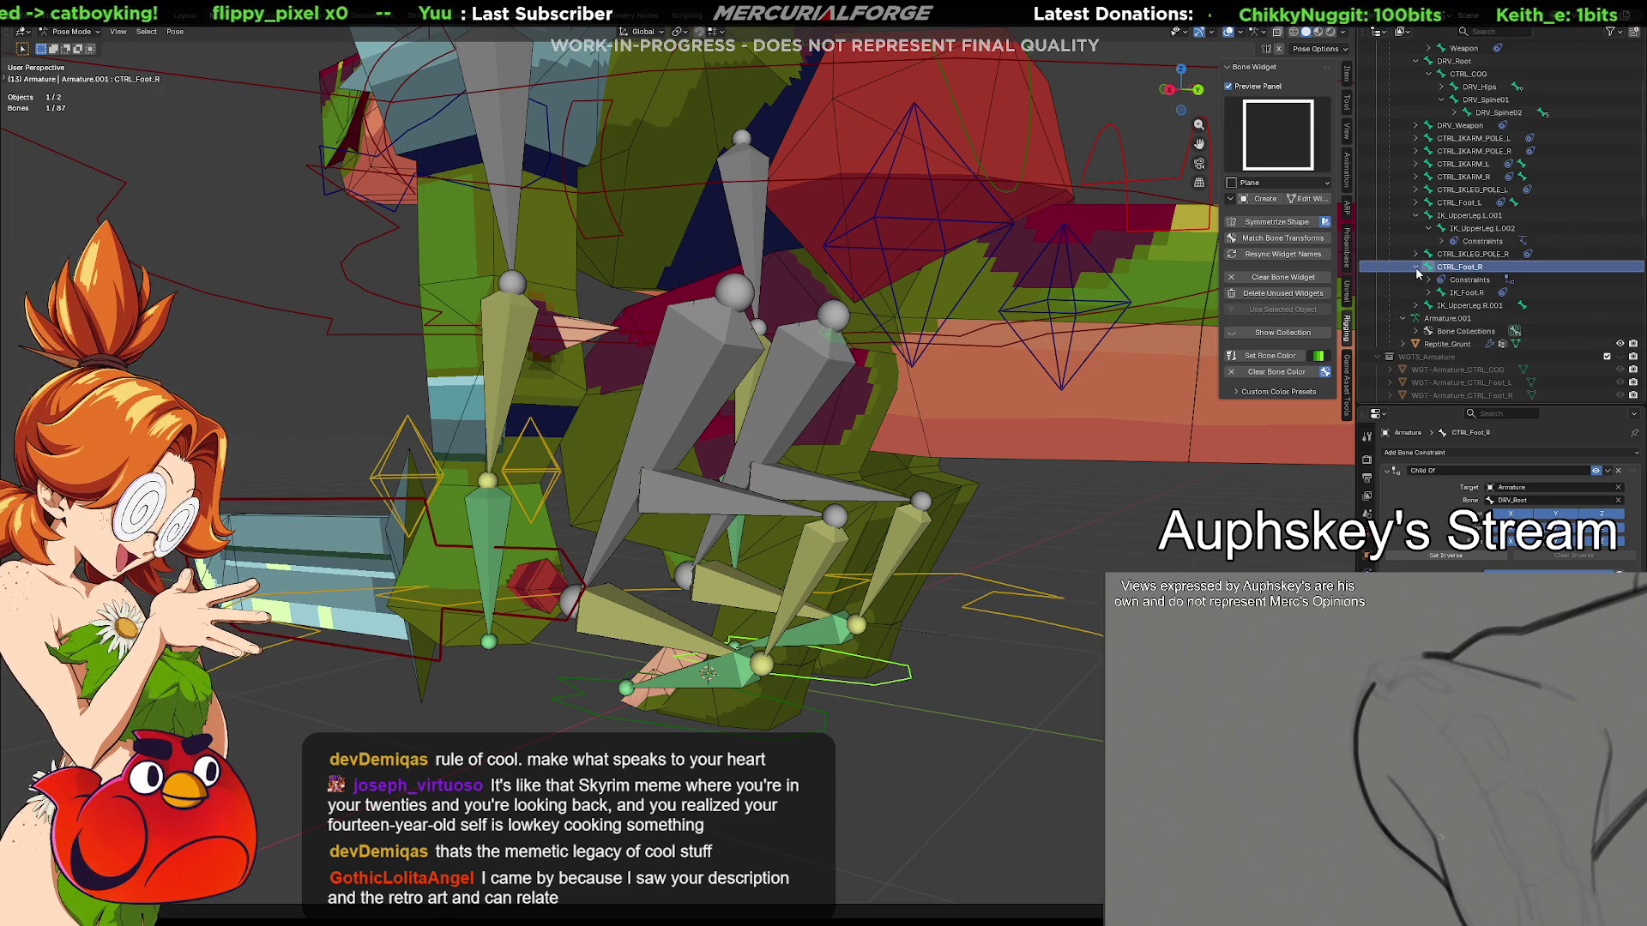
left_click(1461, 253)
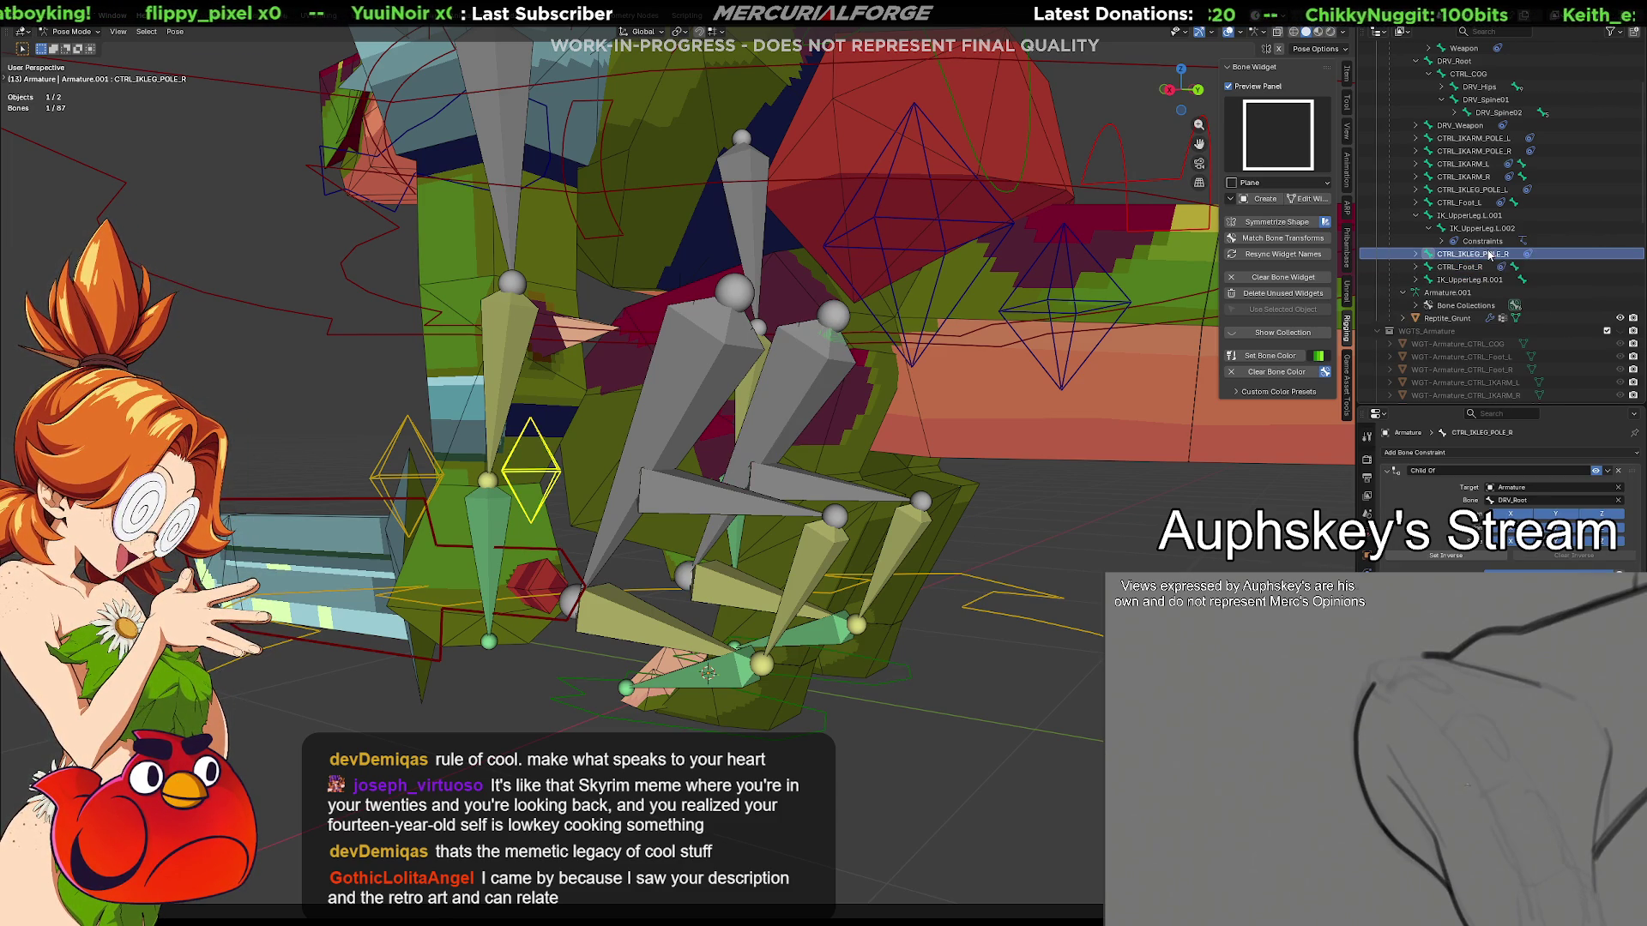
left_click(1461, 202)
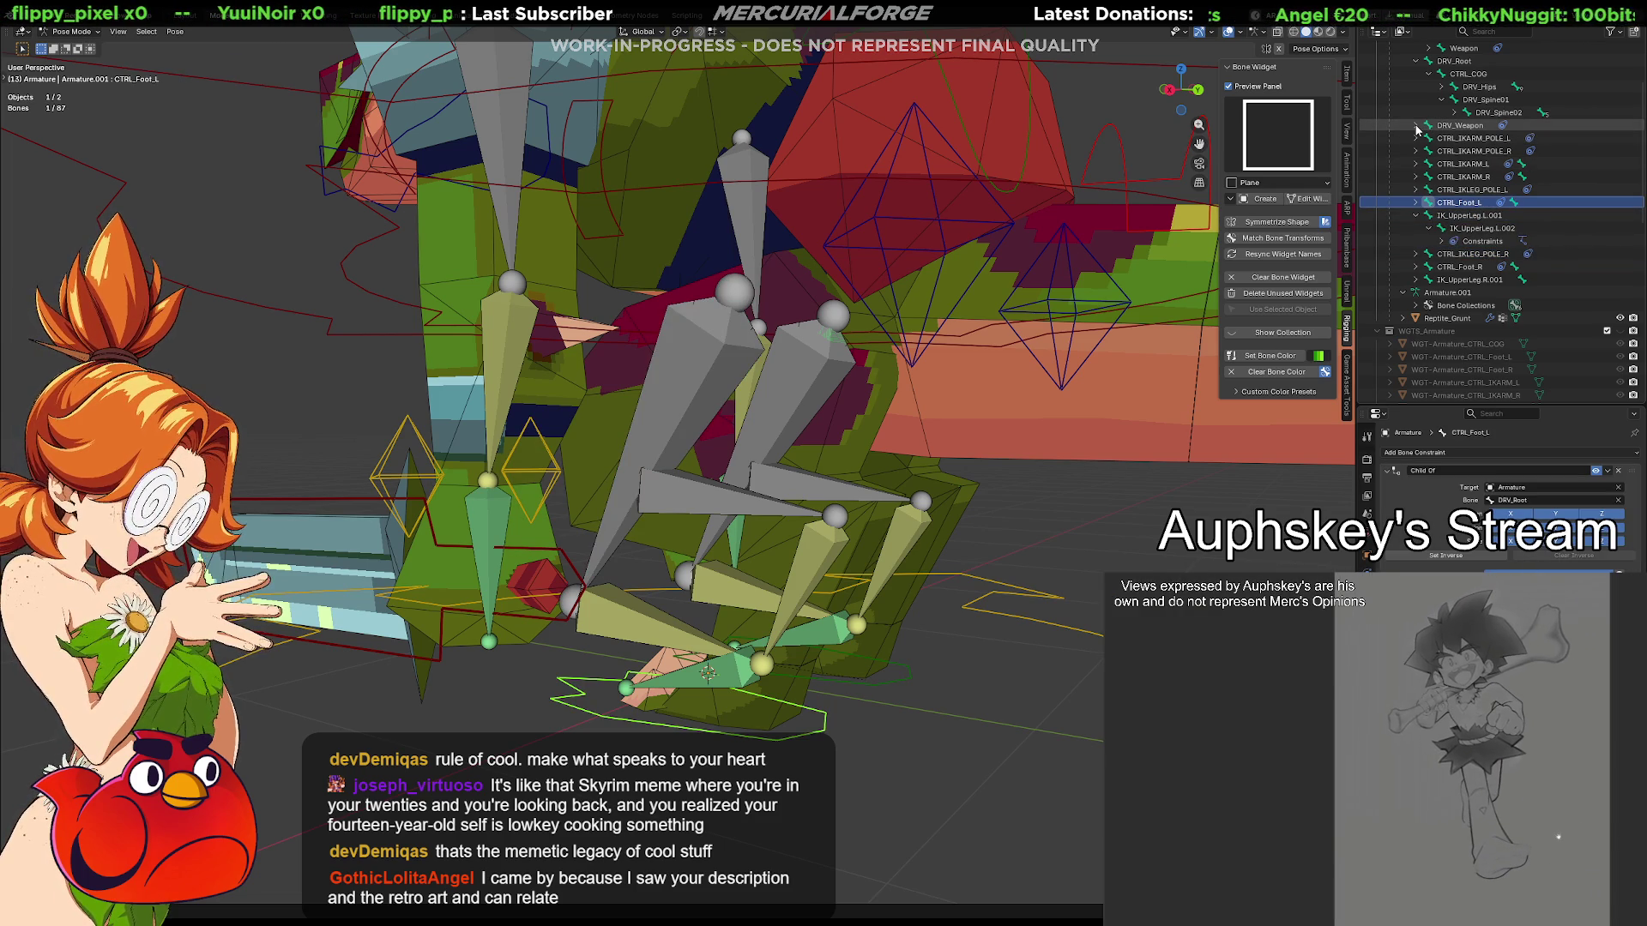
left_click(1416, 127)
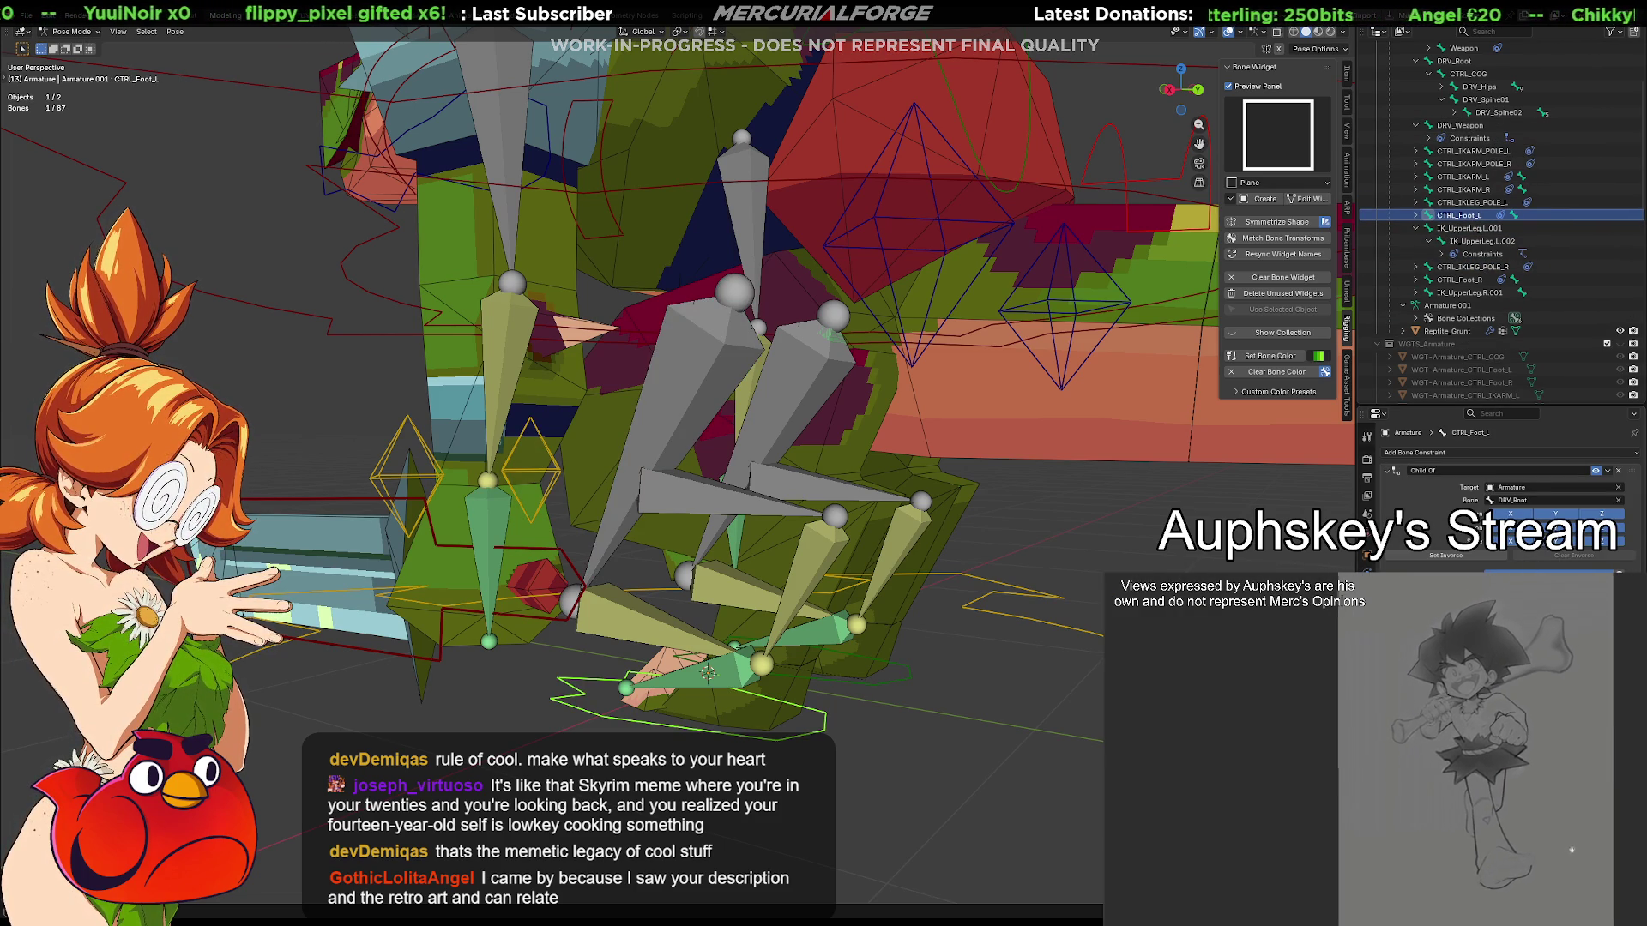
Show the armature's Pose Position and Bone Collections settings, then select IK_LowerLeg.L
left_click(1368, 534)
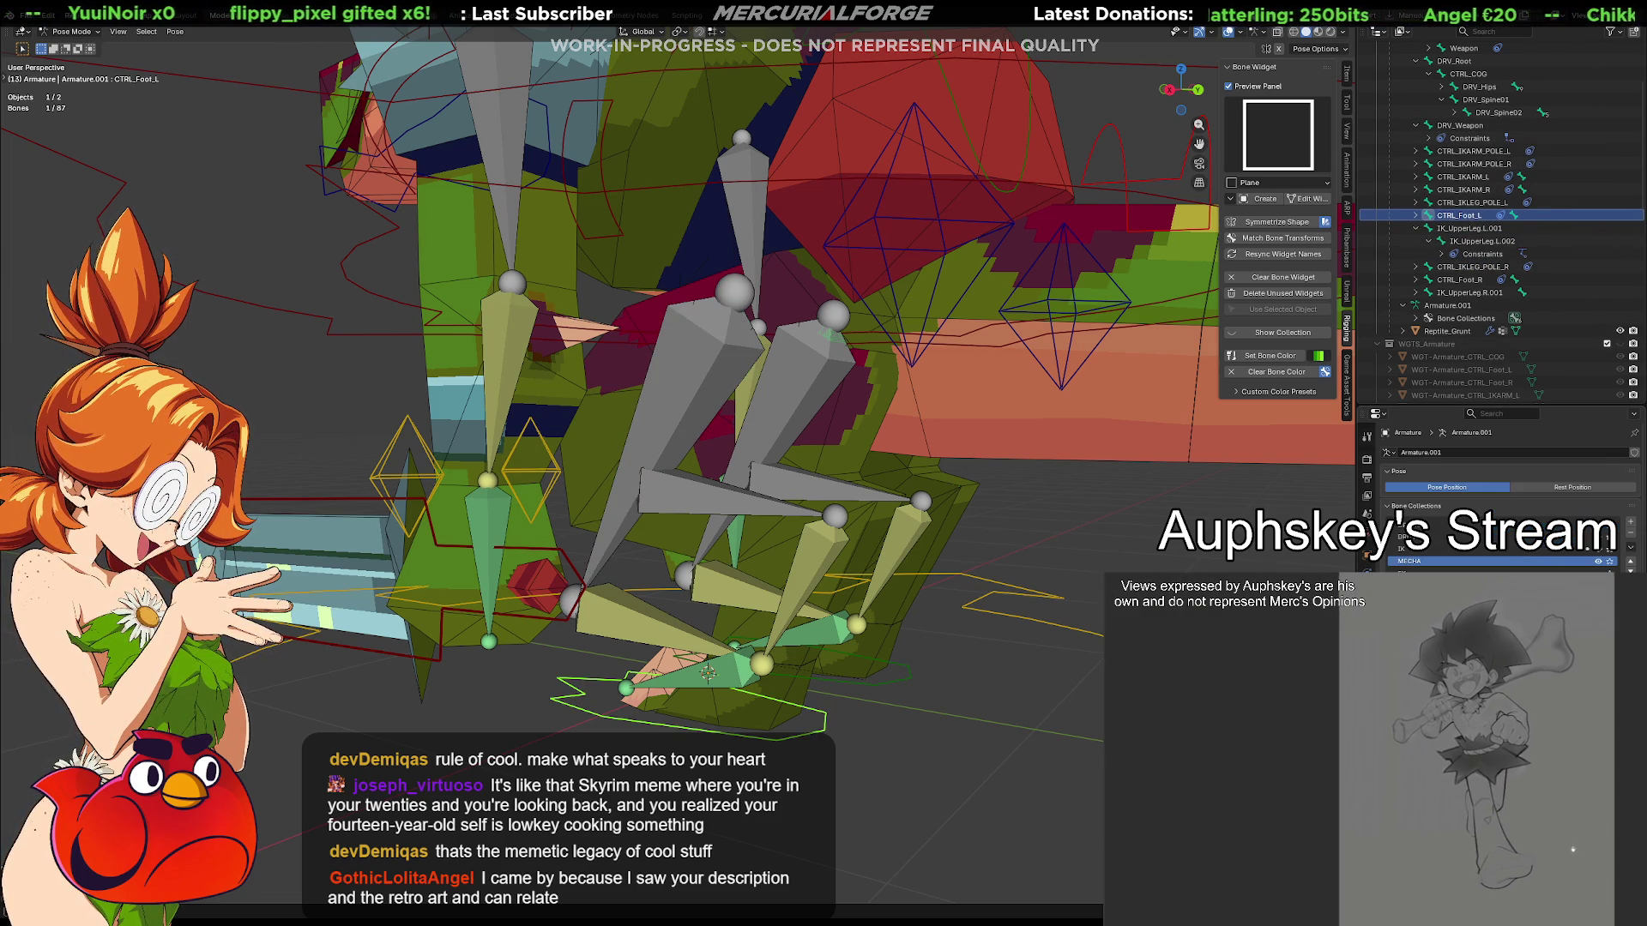
left_click(1602, 551)
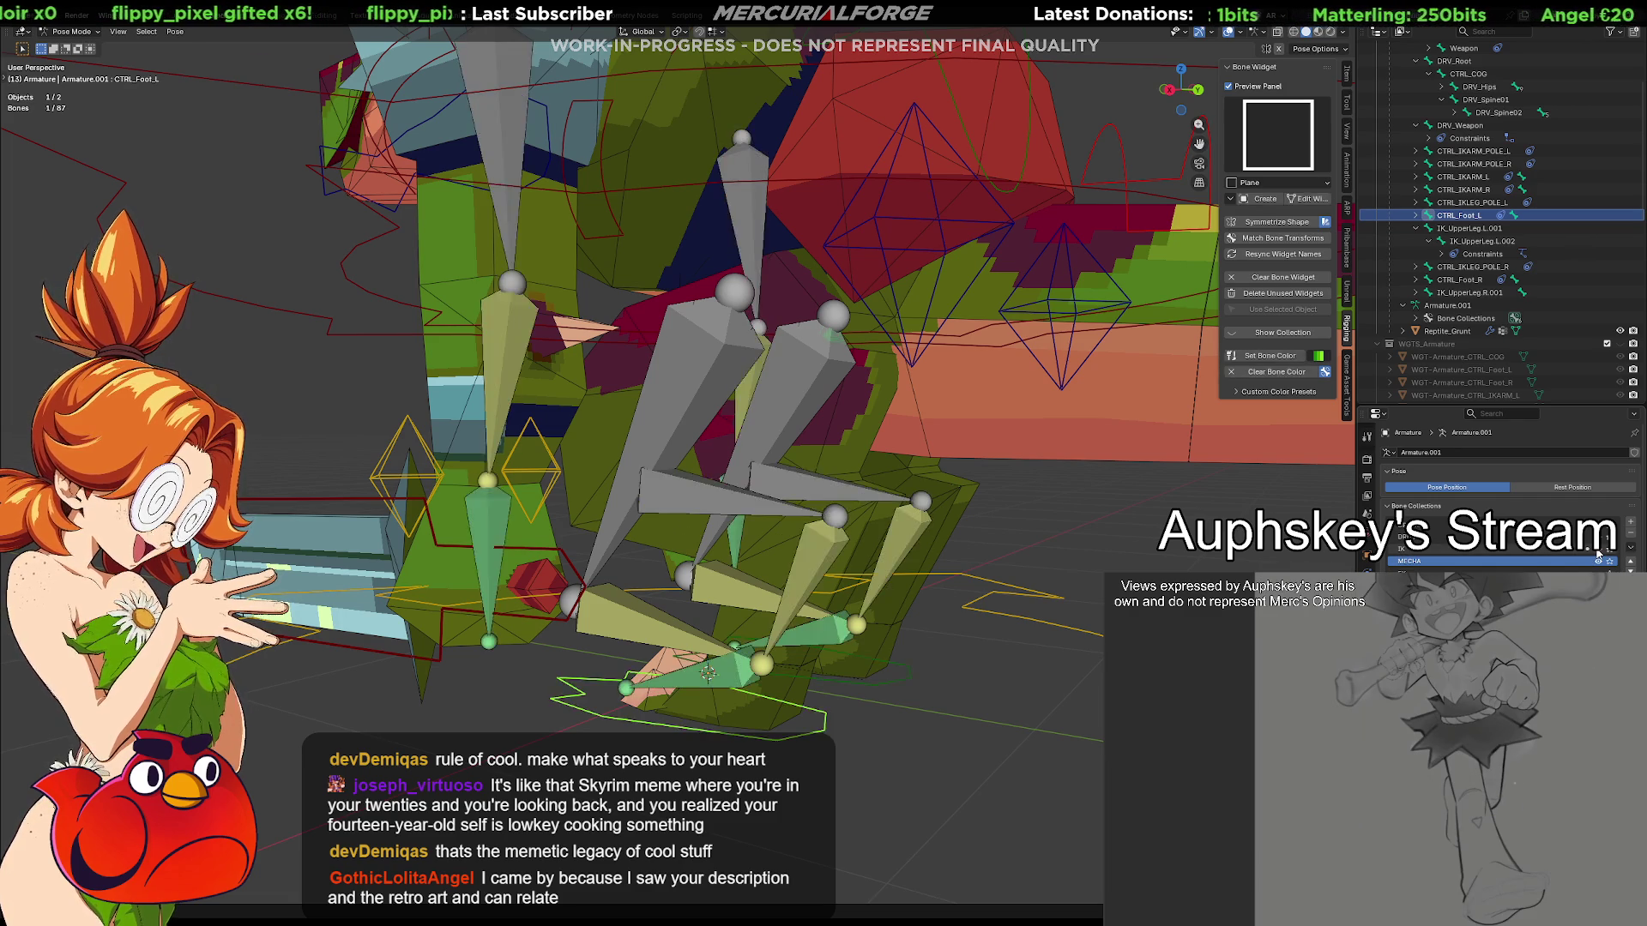
left_click(1480, 241)
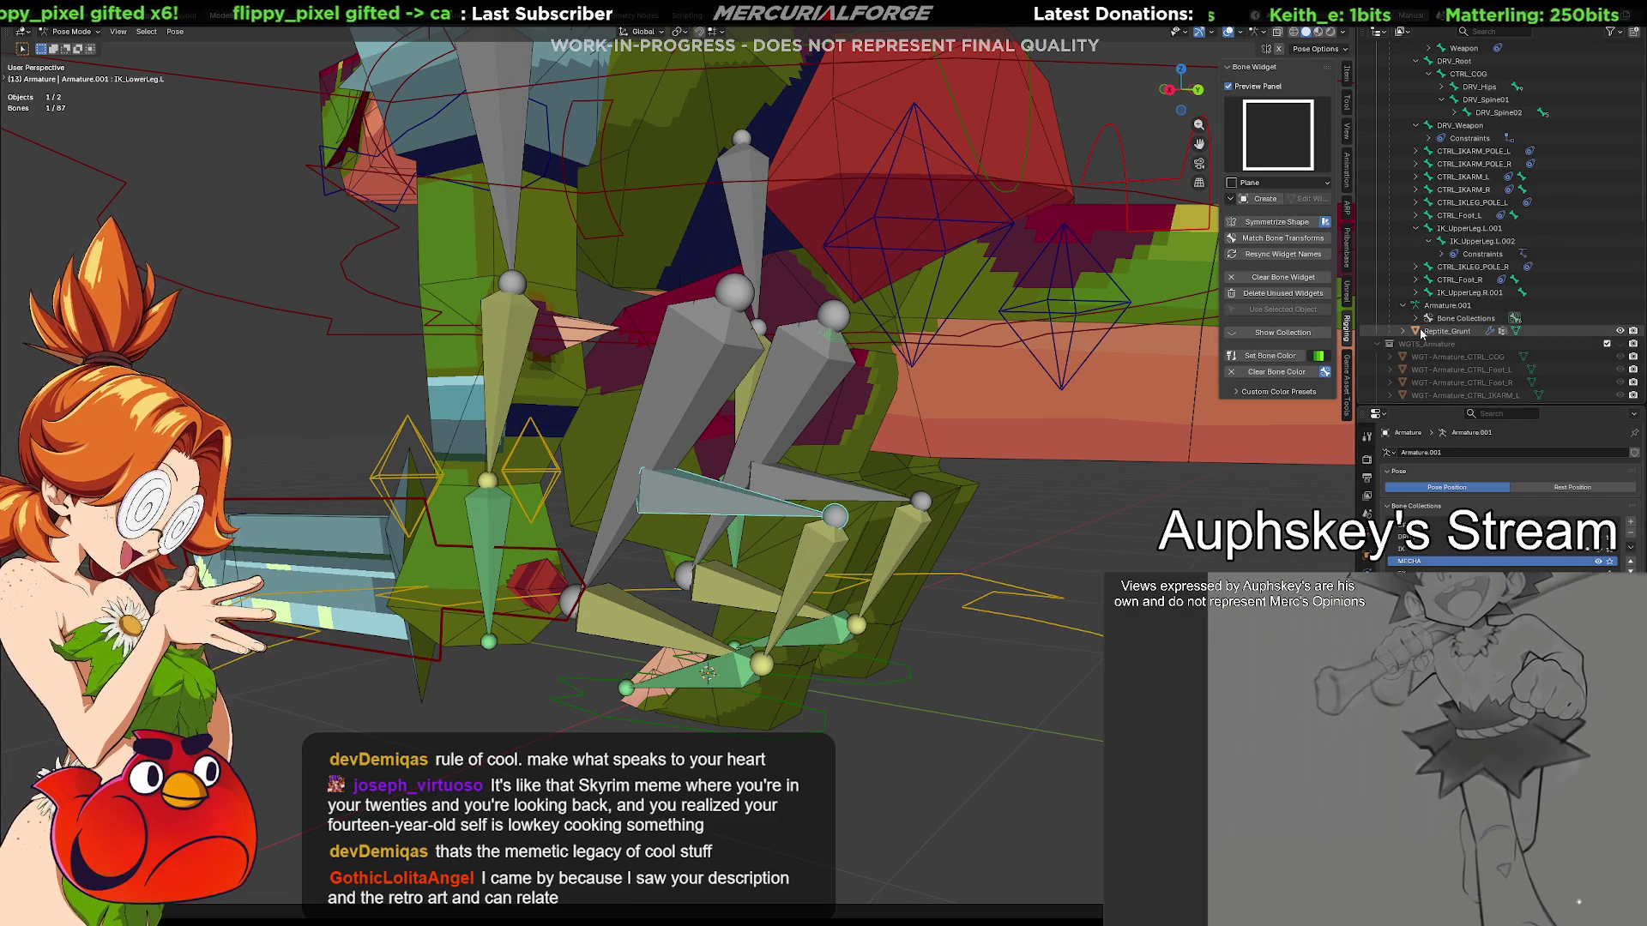
scroll(1429, 257, "up", 5)
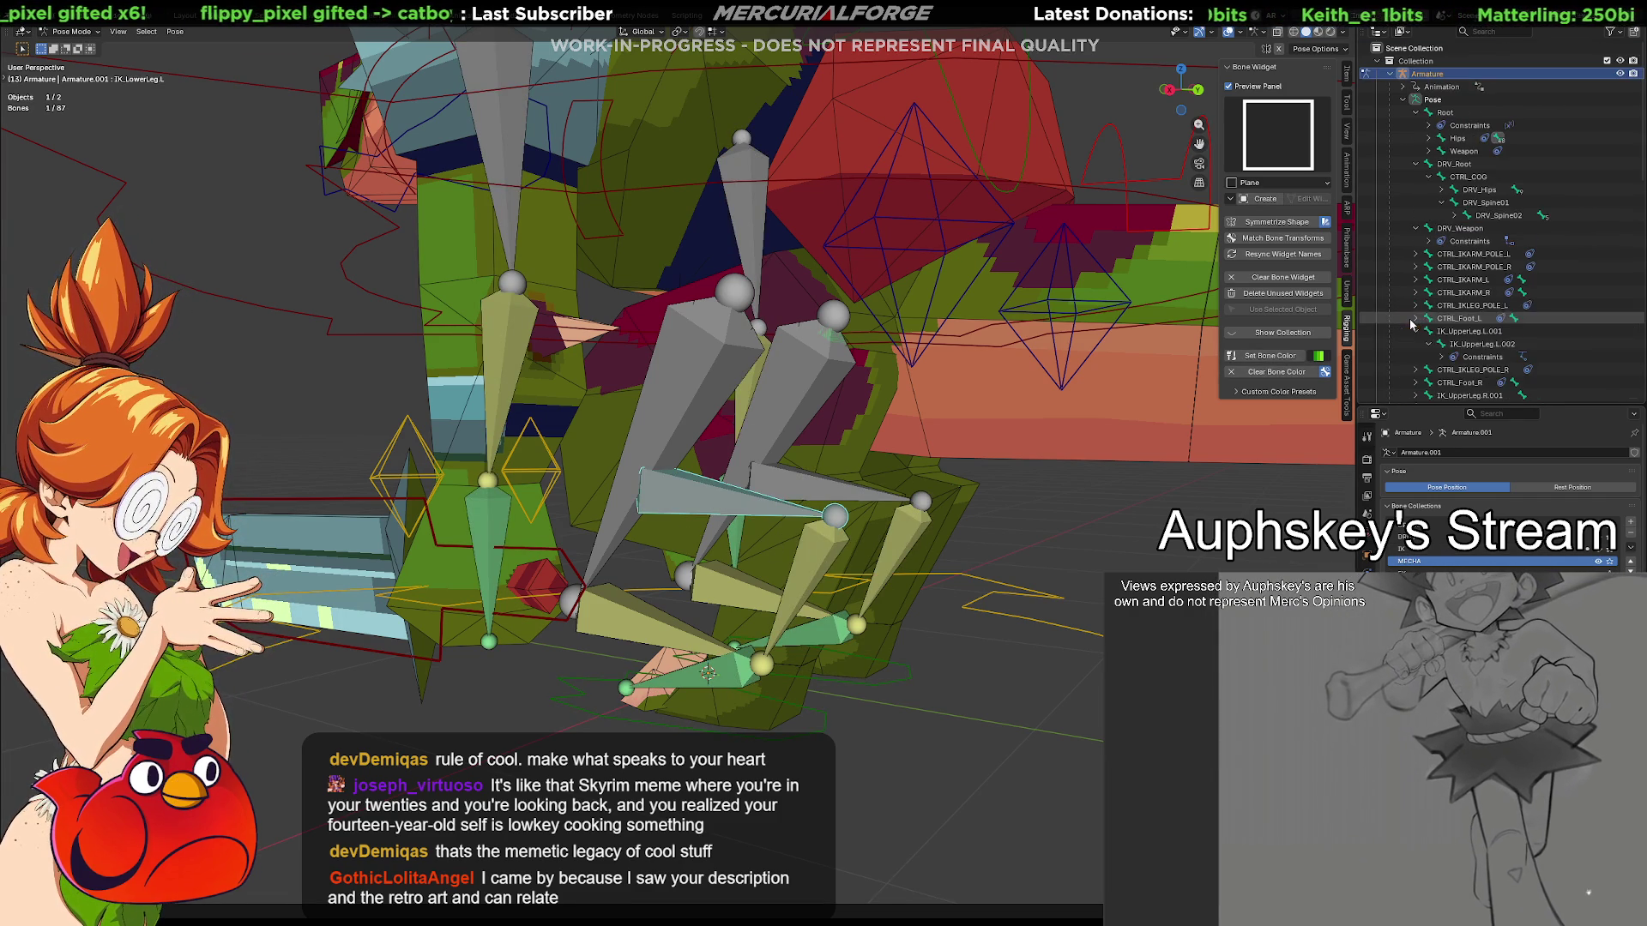
Expand Hips, look through the FK and IK upper-arm bones, then collapse Spine01
left_click(1432, 138, "shift")
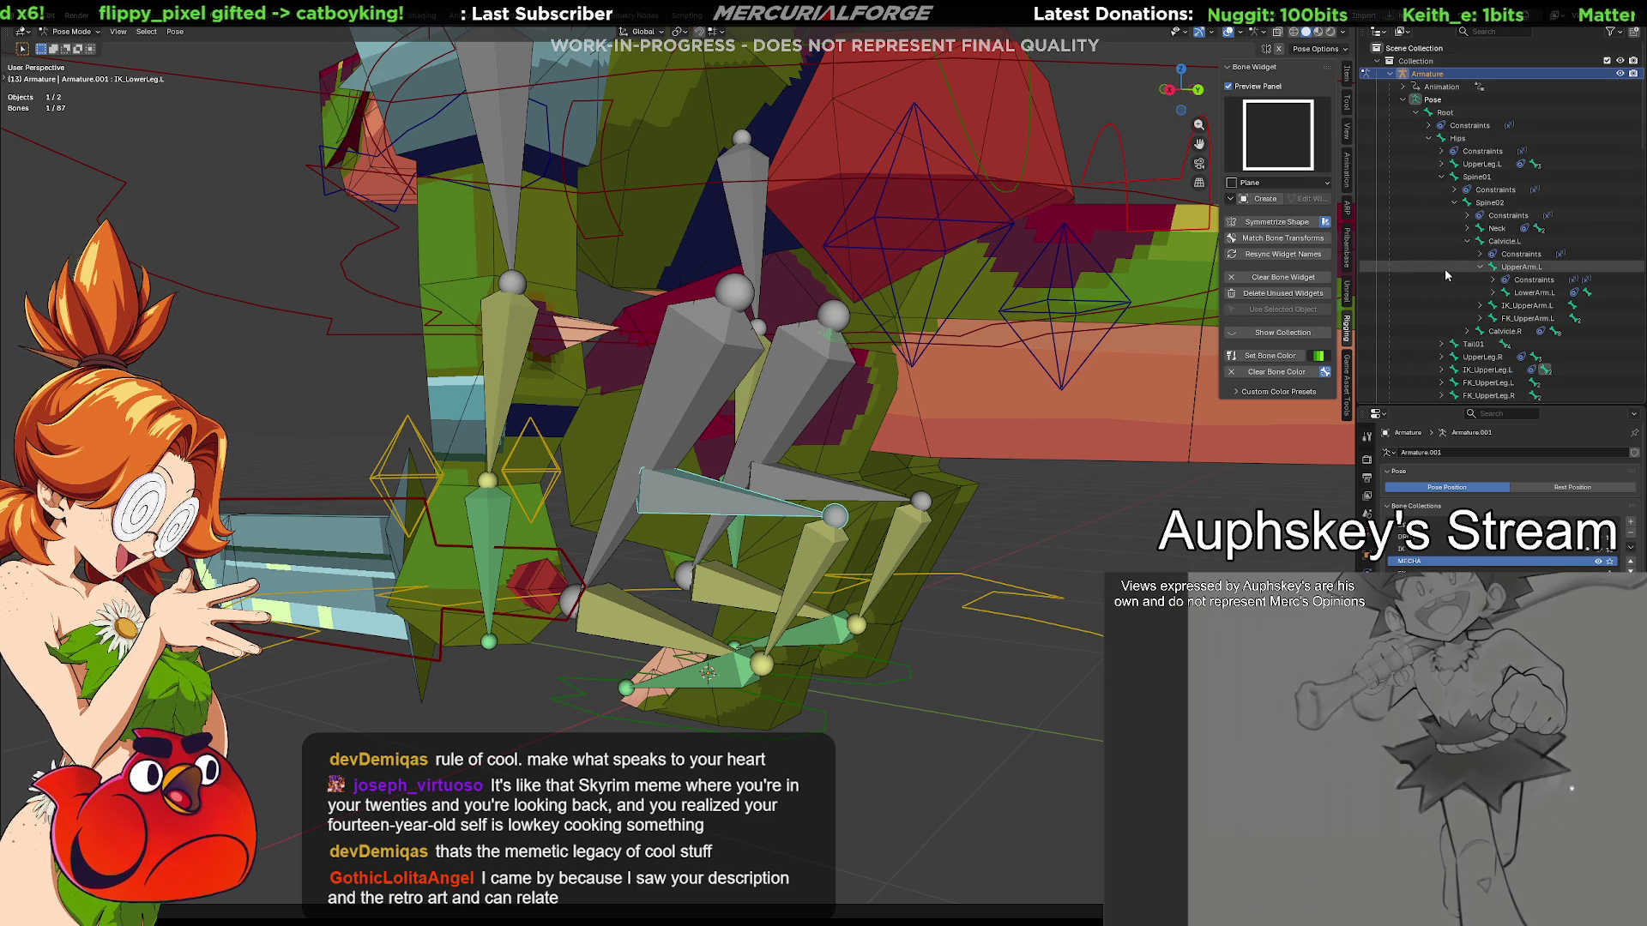
scroll(1480, 245, "down", 2)
scroll(1513, 219, "down", 2)
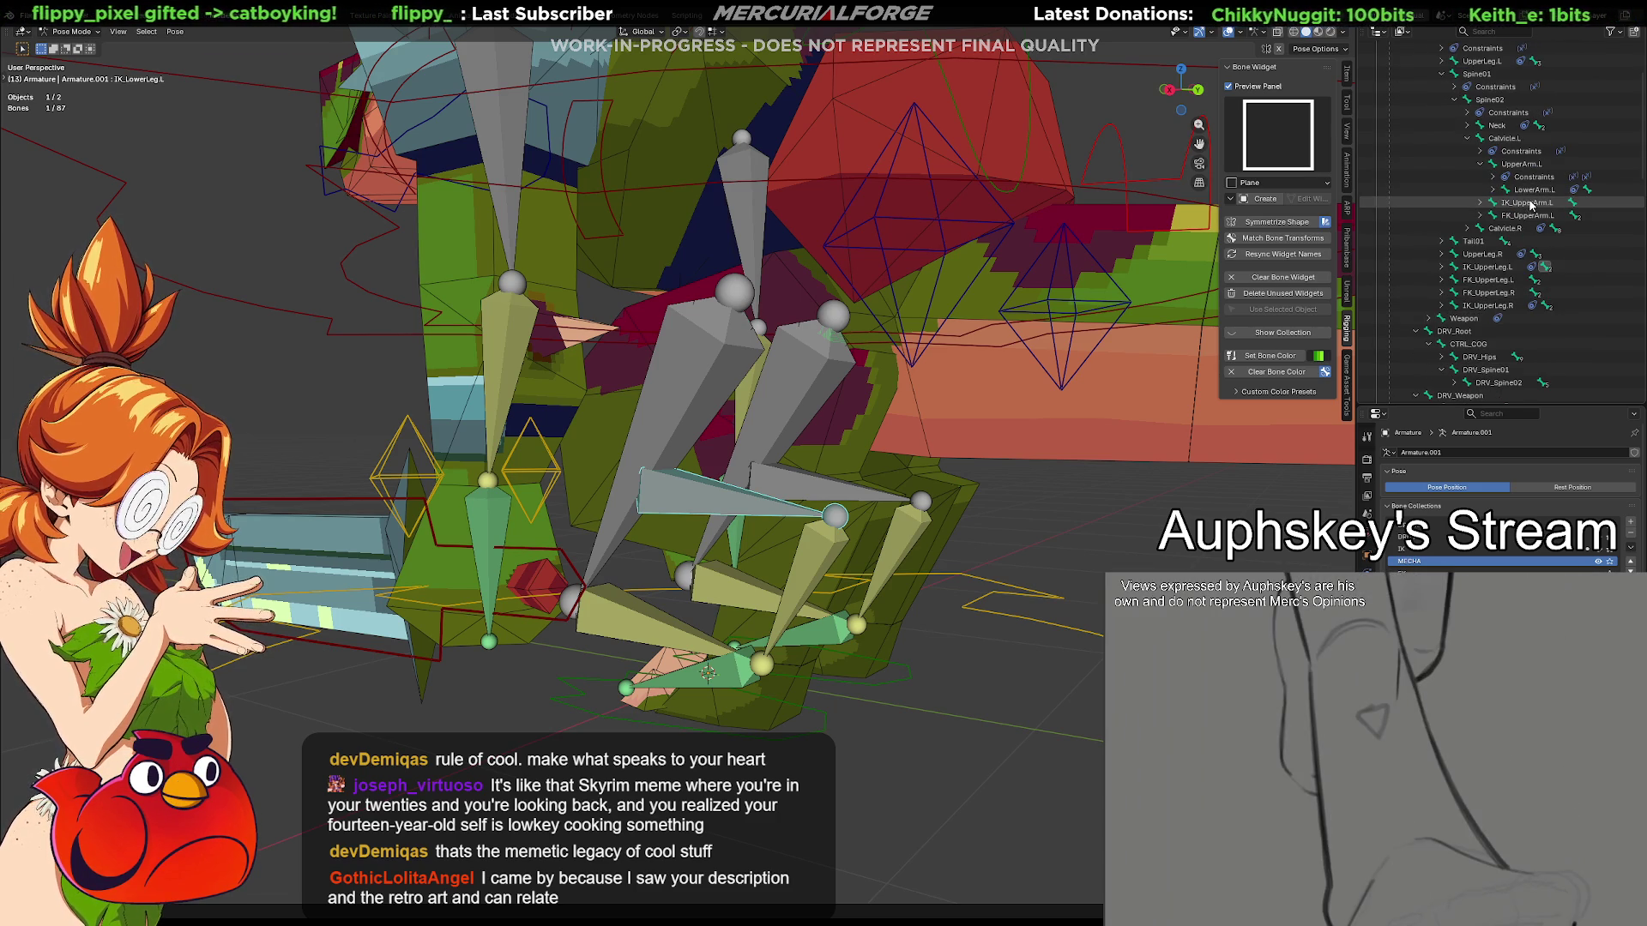
left_click(1528, 204)
left_click(1528, 215)
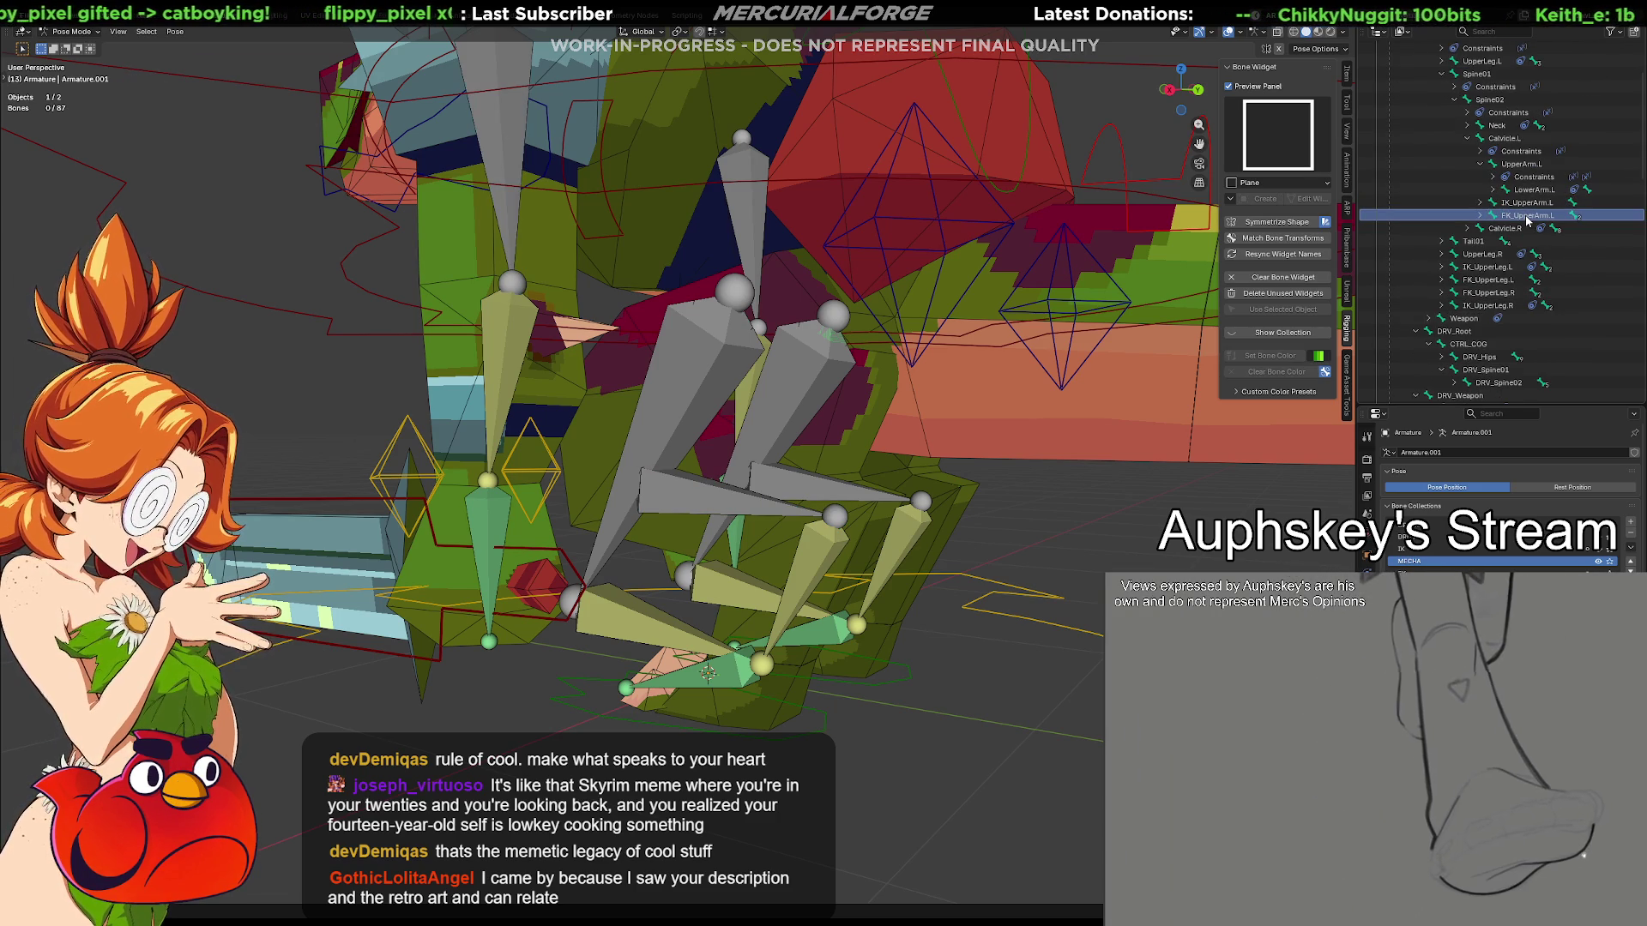
left_click(1530, 201)
scroll(1505, 194, "up", 3)
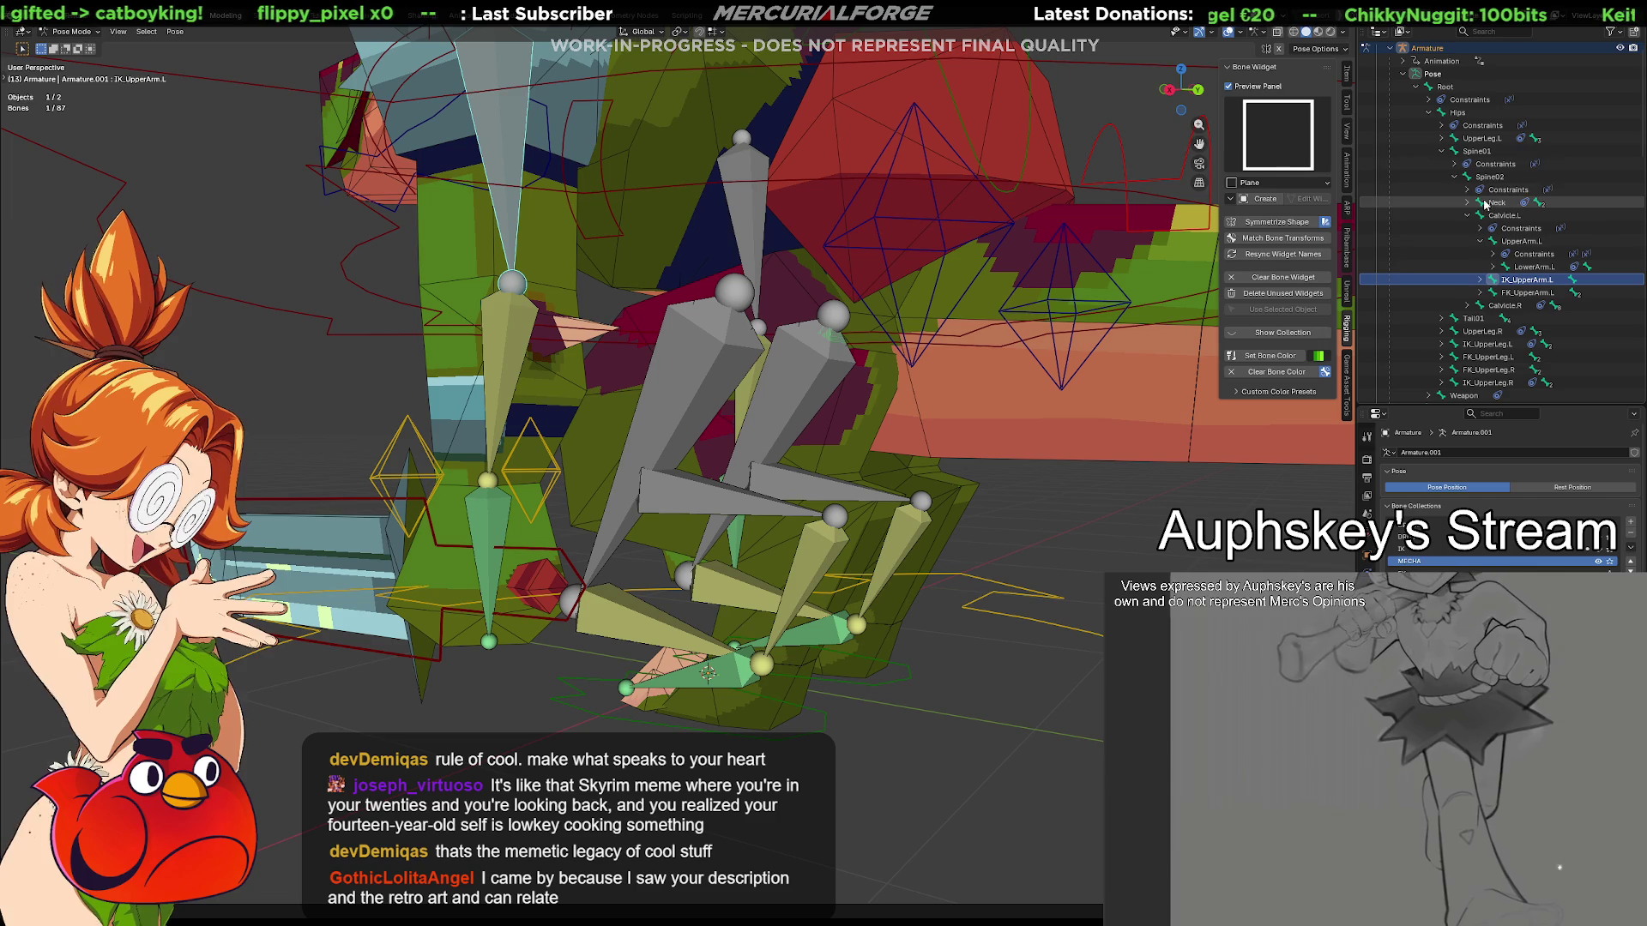
left_click(1442, 154)
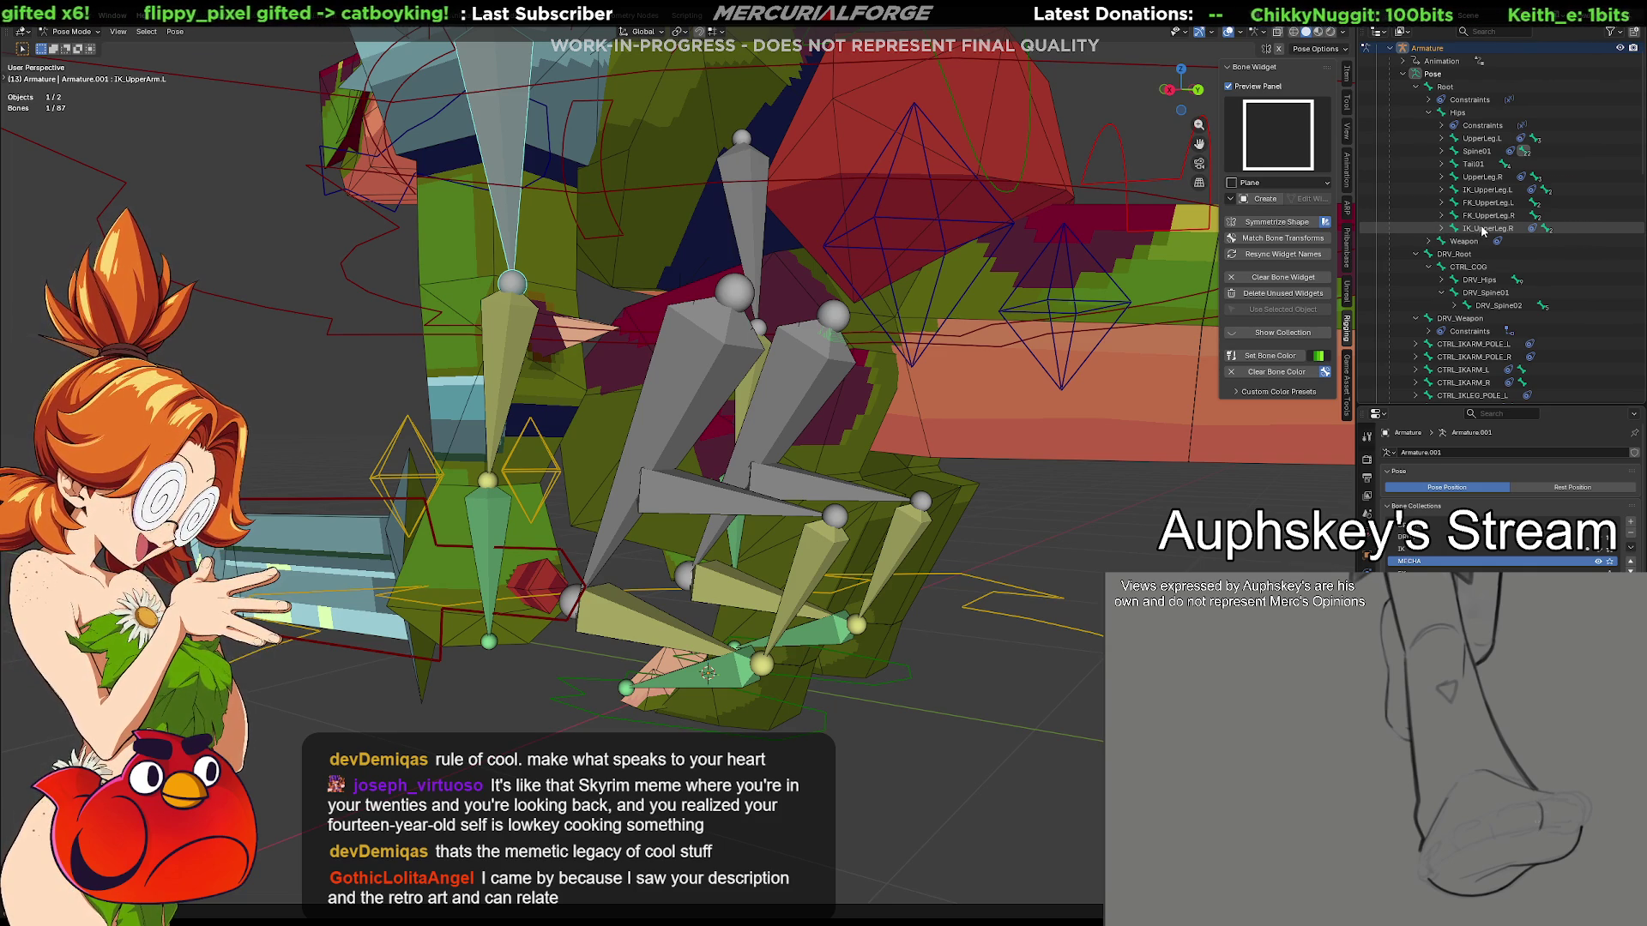
Select IK_UpperLeg.R and then IK_UpperLeg.R.001 in the Outliner
left_click(1483, 230)
scroll(1483, 230, "down", 2)
scroll(1483, 229, "down", 2)
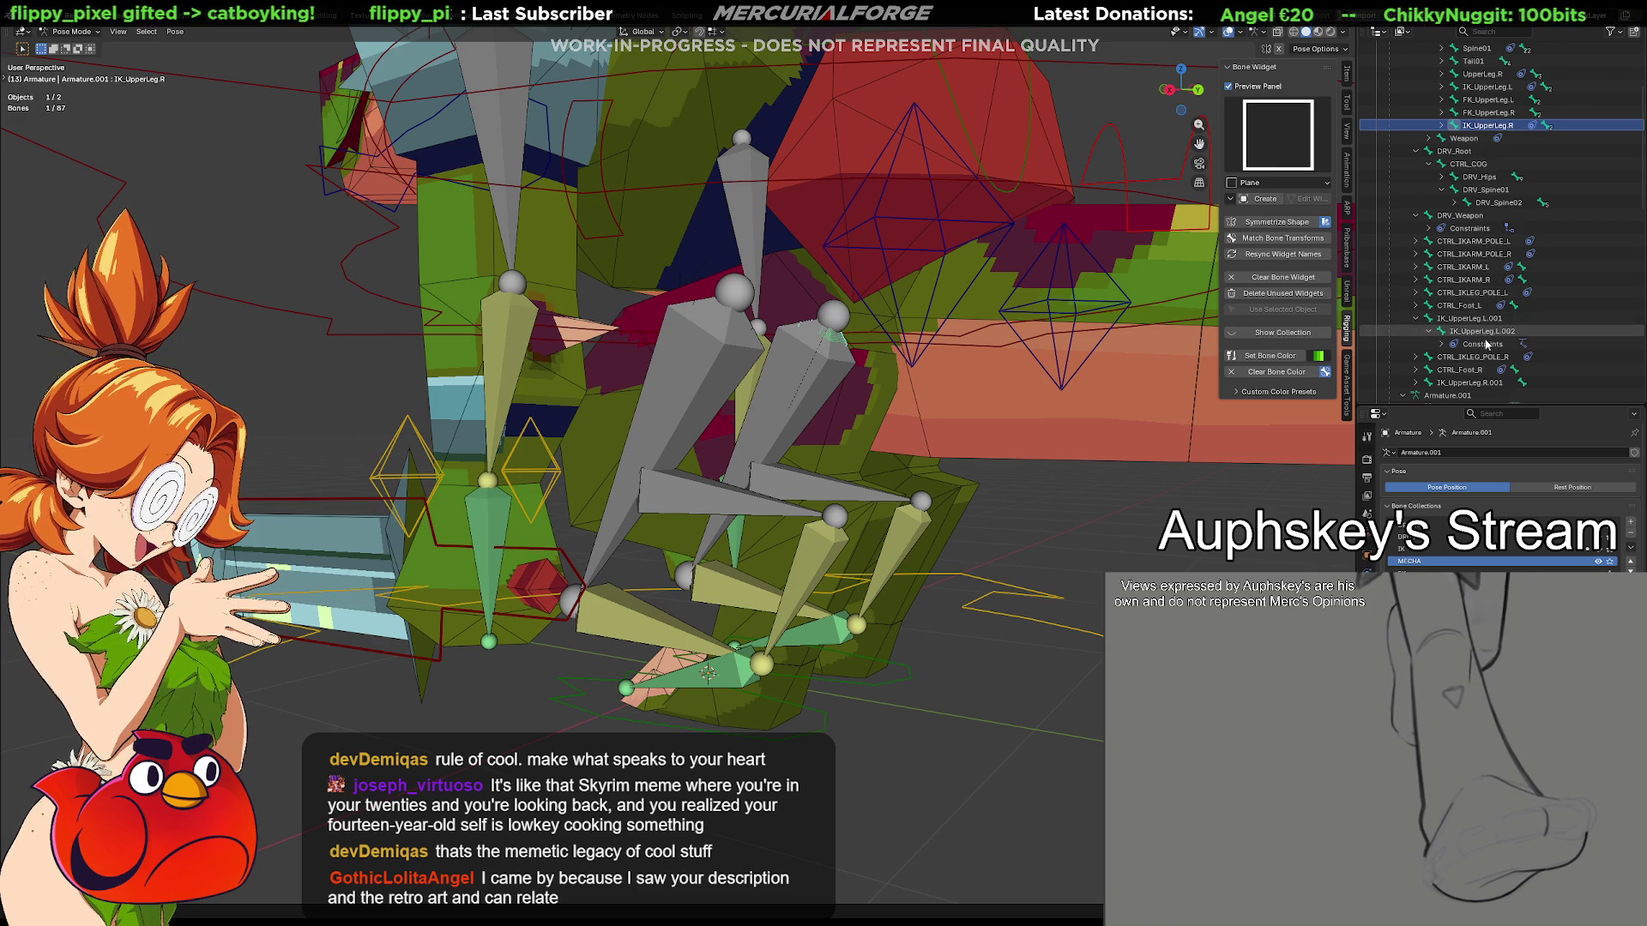
left_click(1464, 383)
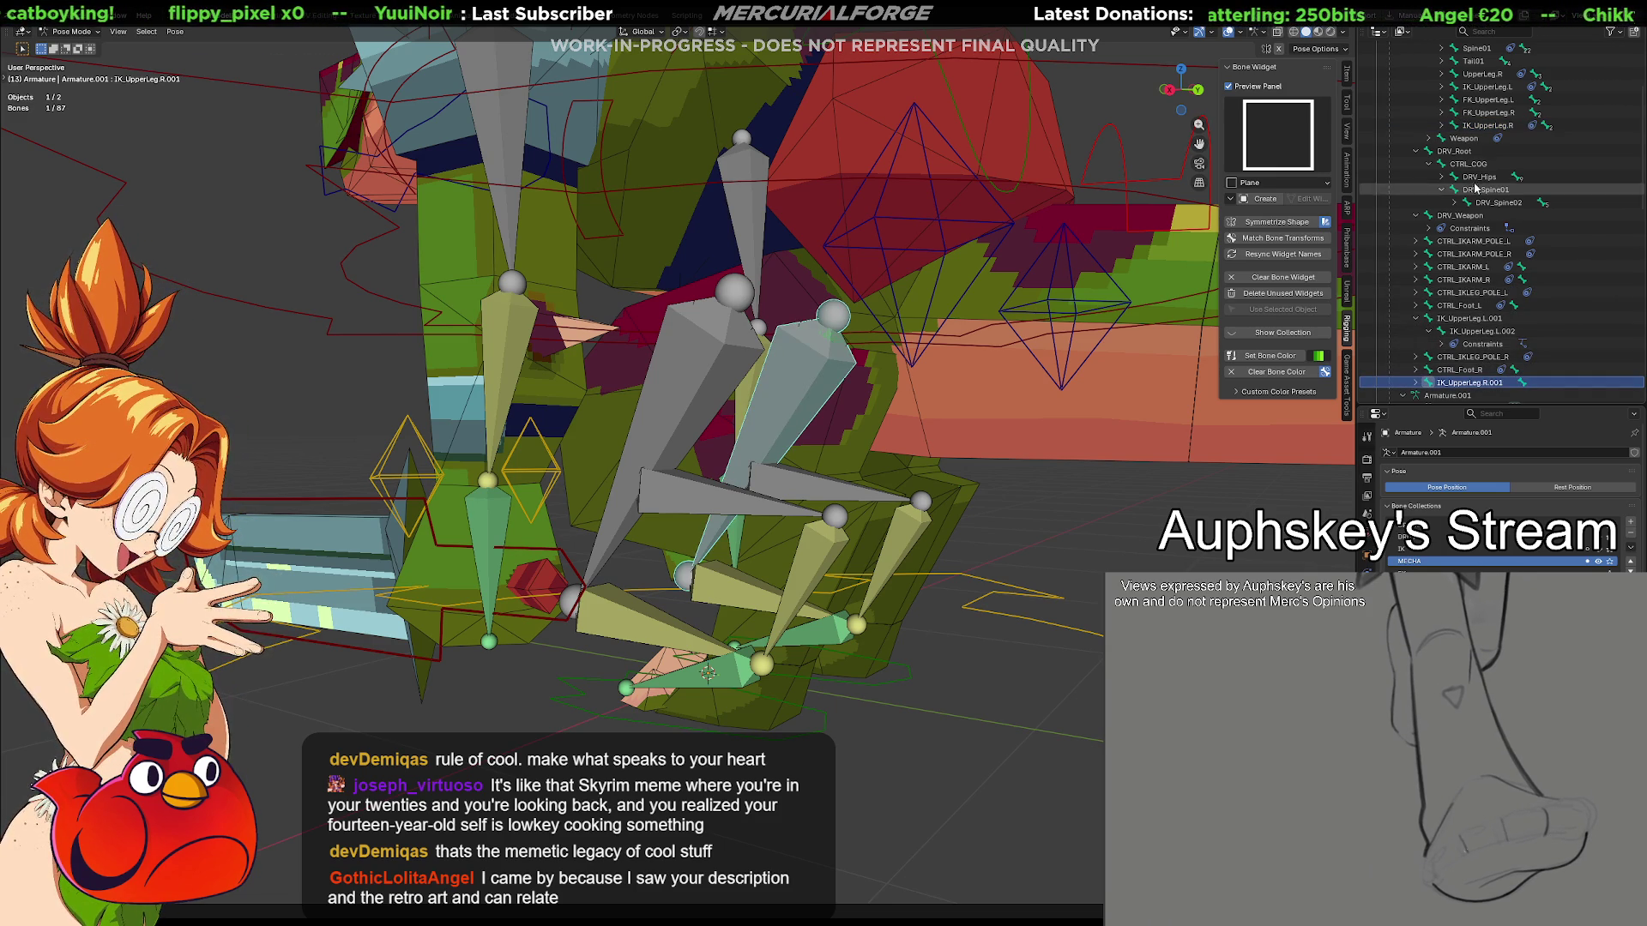
Attempt parenting IK_UpperLeg.R.001 to IK_UpperLeg.R in Edit Mode, return to Pose Mode and undo the pose
left_click(1484, 122, "ctrl")
key("ctrl+Tab")
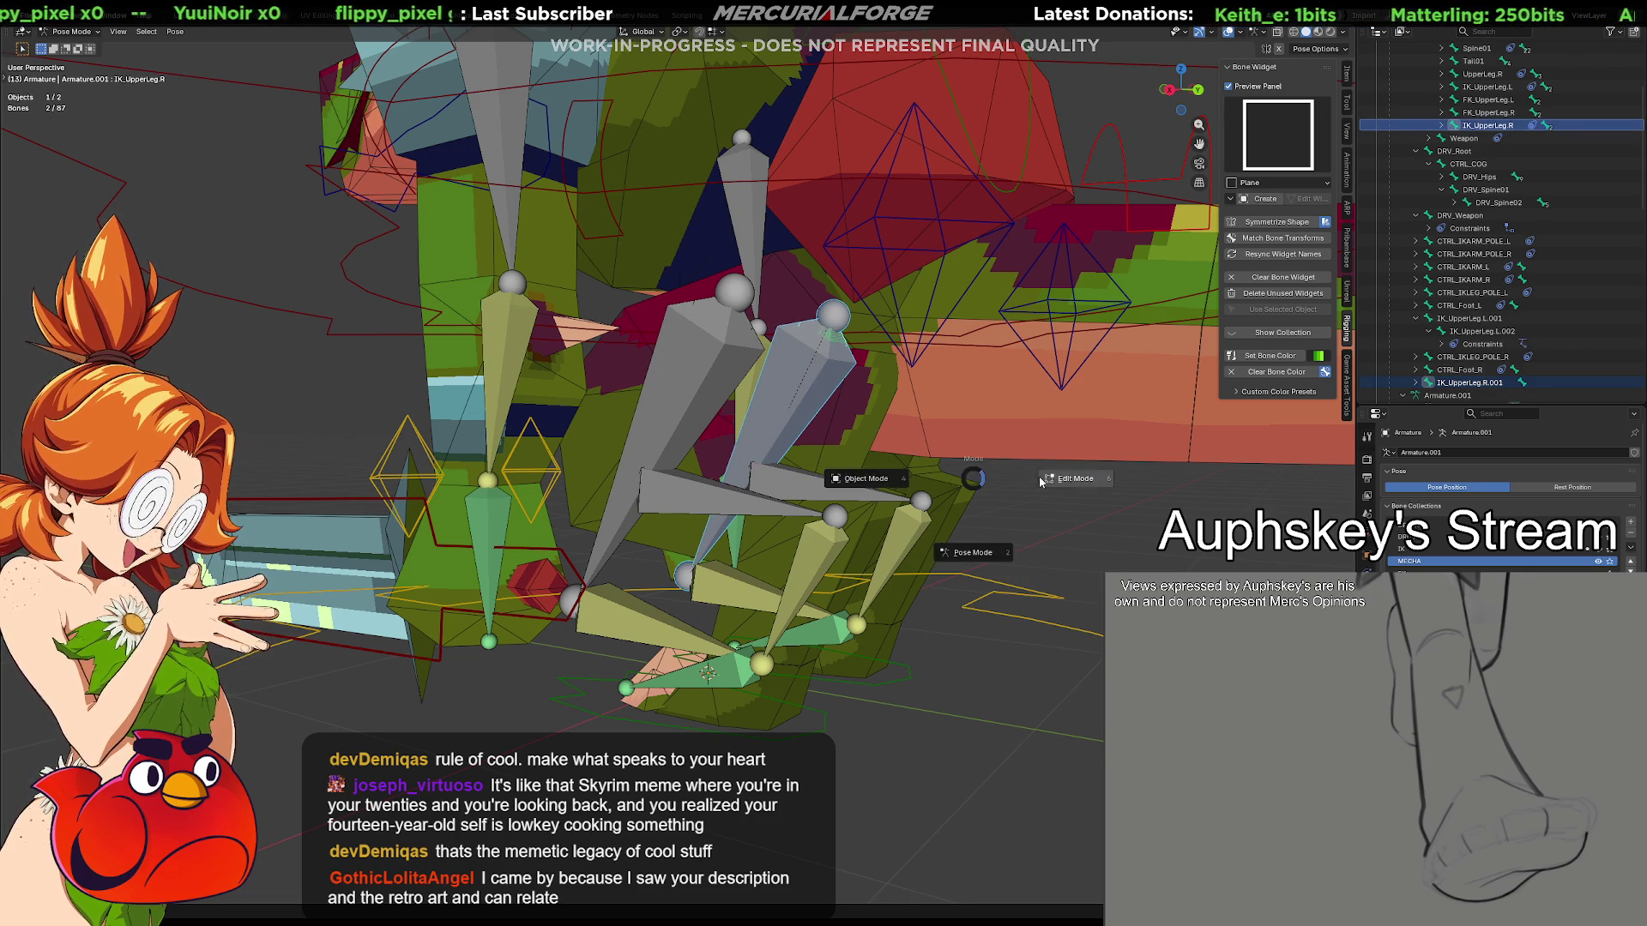
key("Tab")
key("ctrl+p")
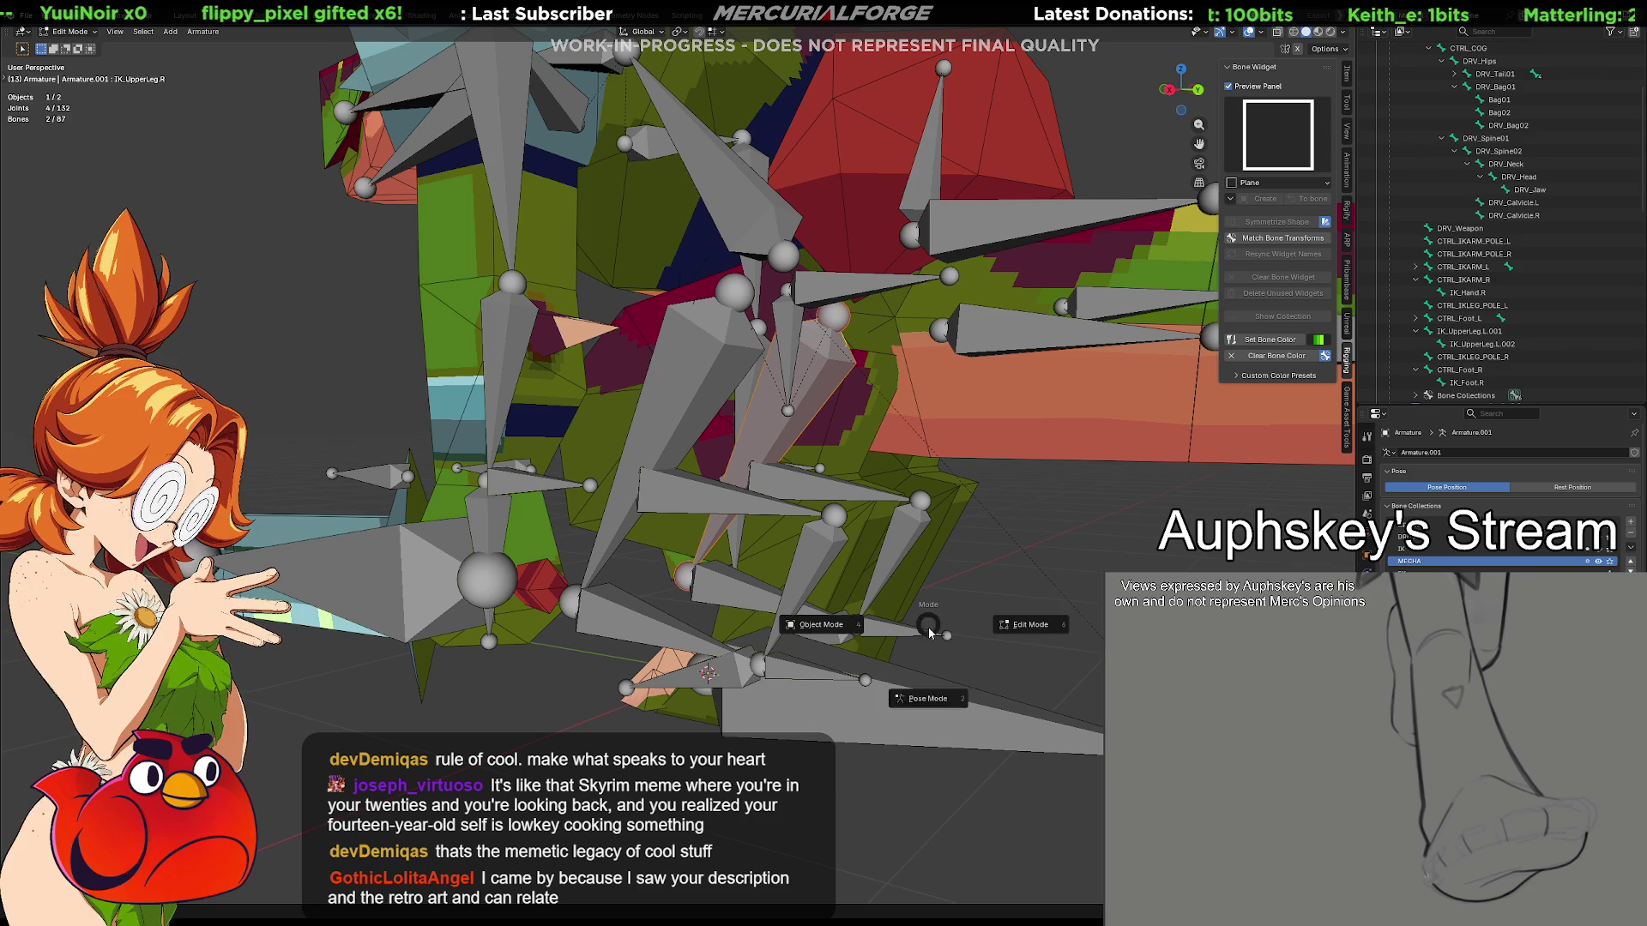
key("Tab")
scroll(976, 655, "down", 3)
mouse_move(976, 654)
middle_mouse_down()
mouse_move(1008, 571)
mouse_move(801, 589)
mouse_move(990, 584)
middle_mouse_up()
key("ctrl+z")
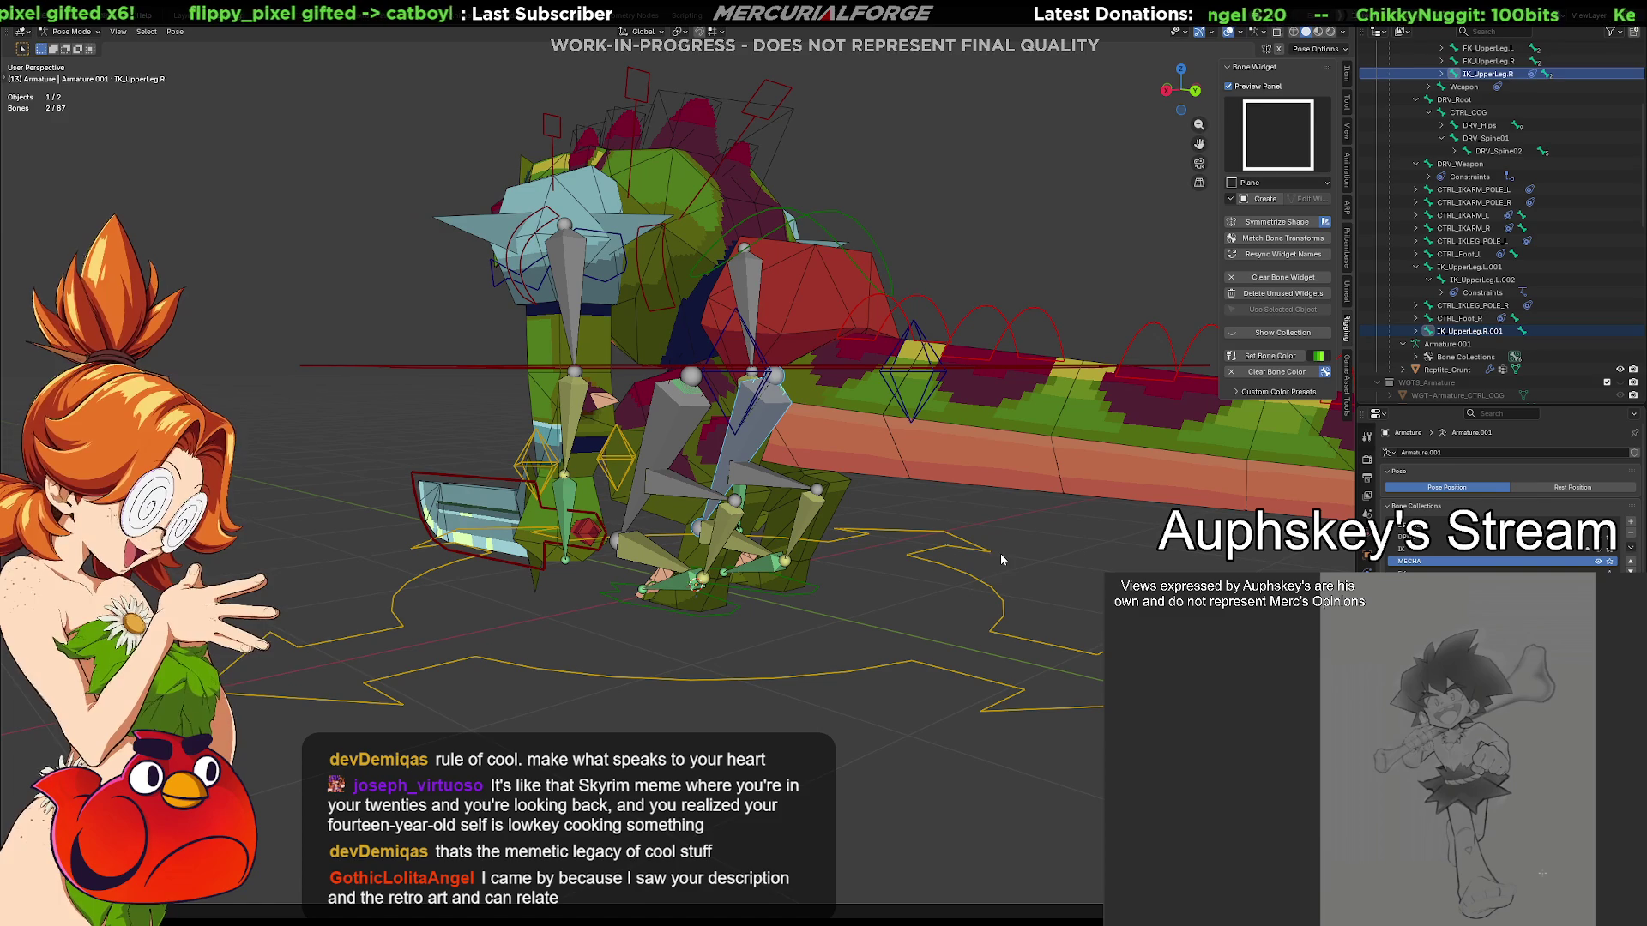
Select IK_UpperLeg.R.001 and IK_UpperLeg.L.001 with Hips as the active parent target
left_click(1000, 555)
scroll(901, 572, "up", 1)
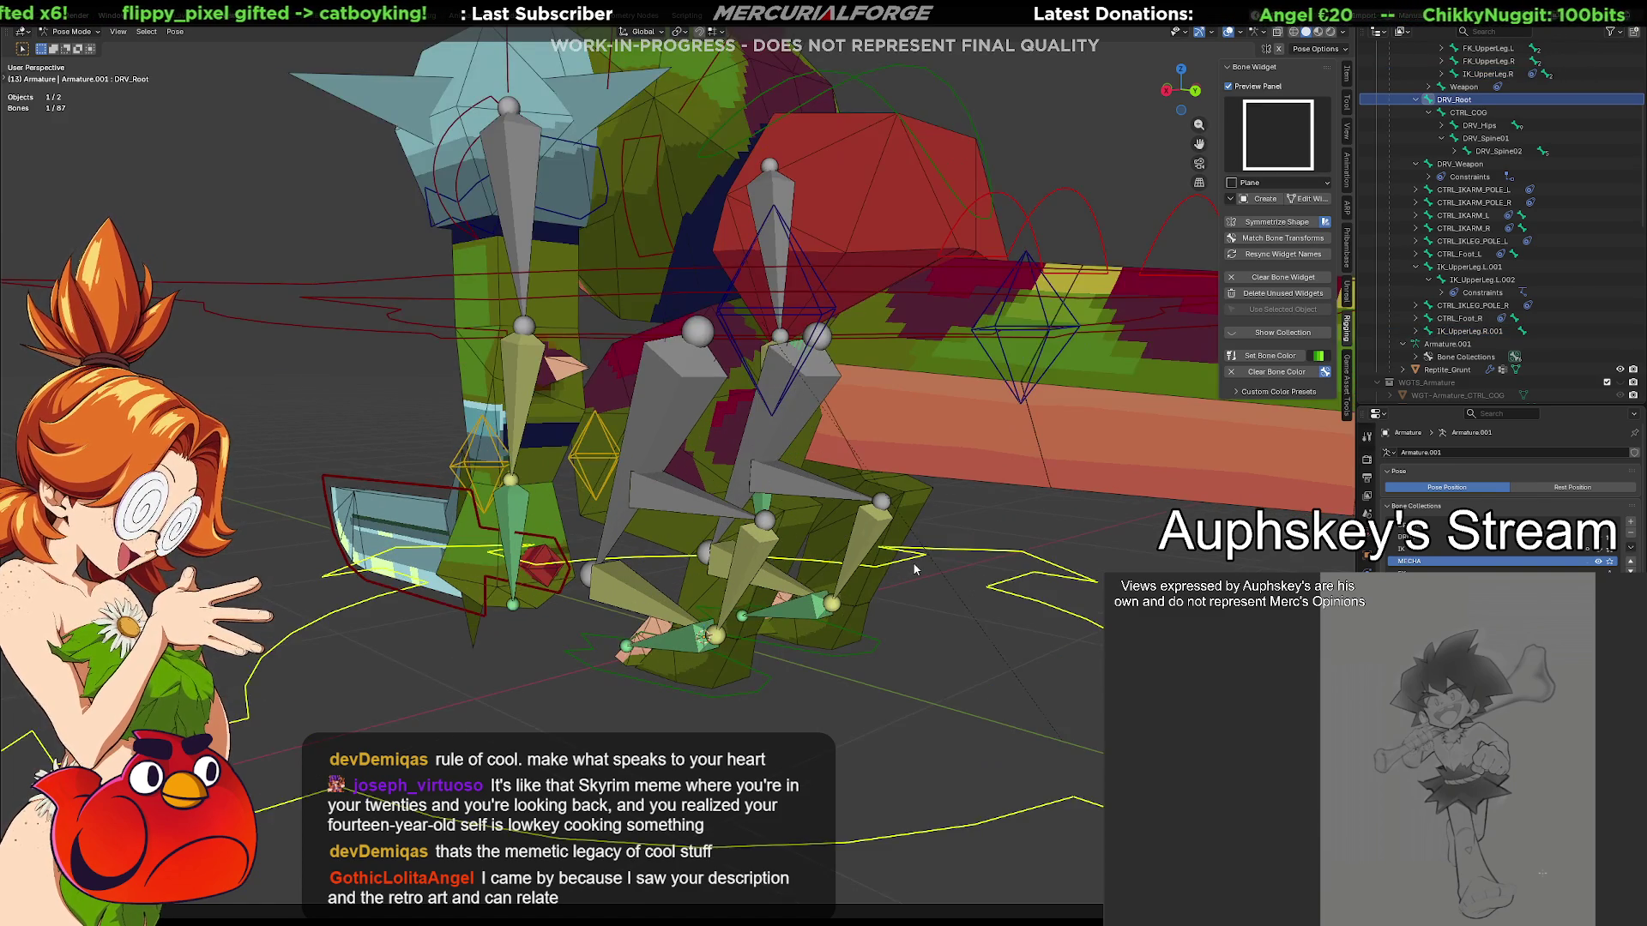
scroll(871, 608, "up", 1)
middle_click_drag(826, 564, 837, 541)
scroll(1470, 171, "up", 2)
scroll(1470, 172, "up", 2)
scroll(1470, 170, "up", 1)
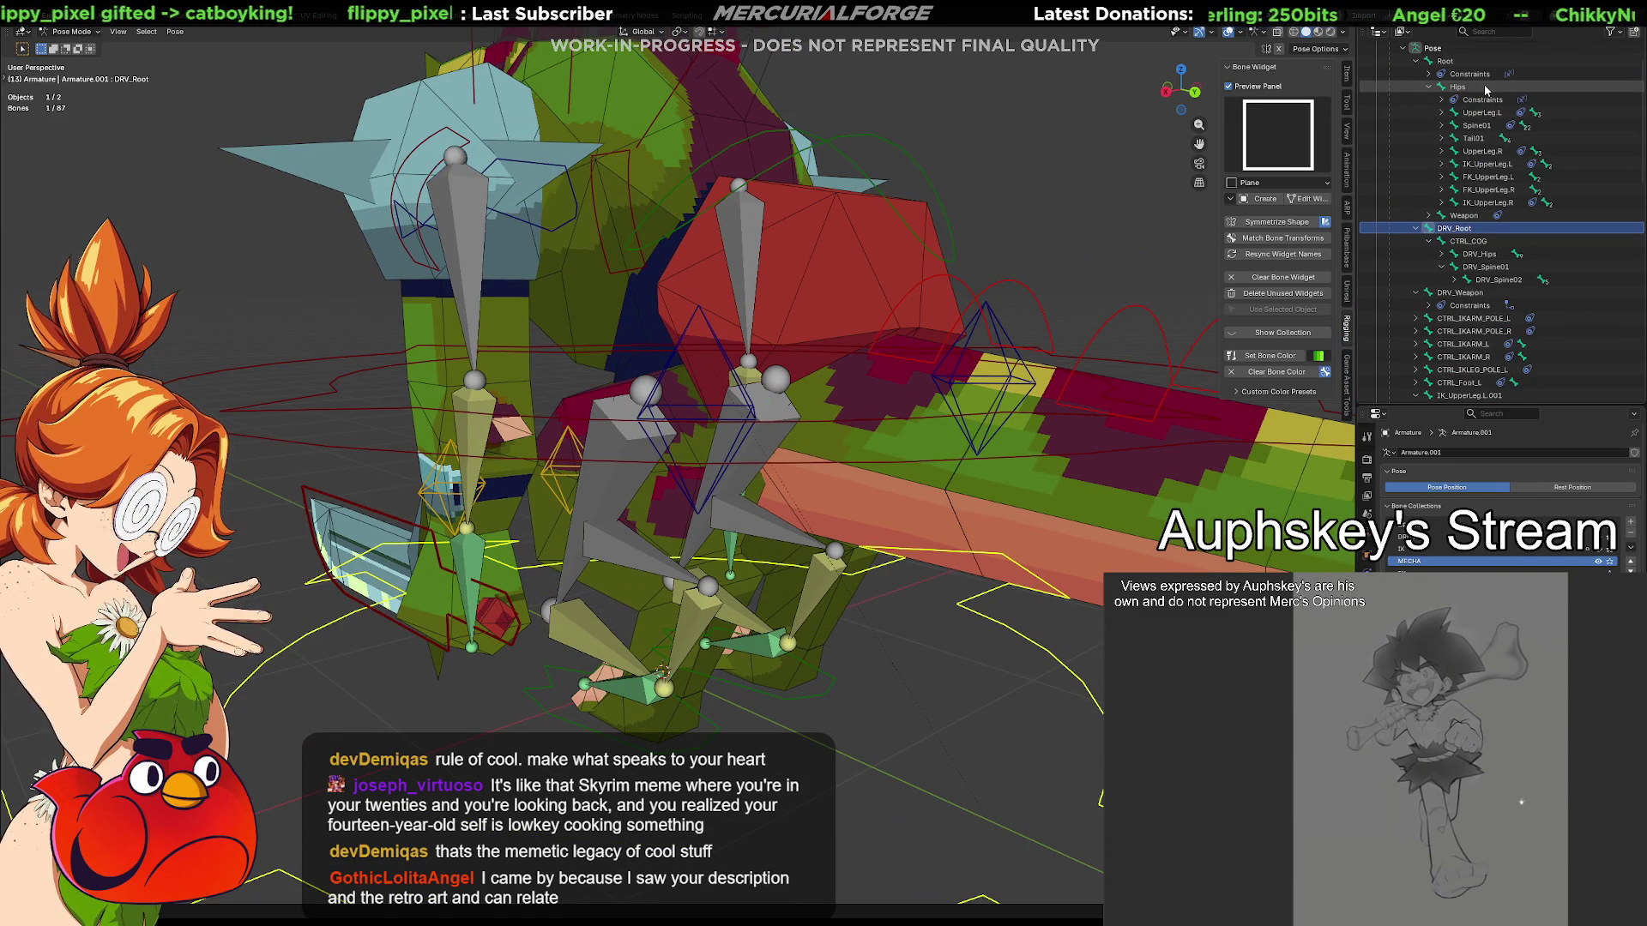
key("alt+a")
scroll(1444, 266, "down", 3)
scroll(1442, 267, "down", 1)
scroll(1447, 277, "down", 2)
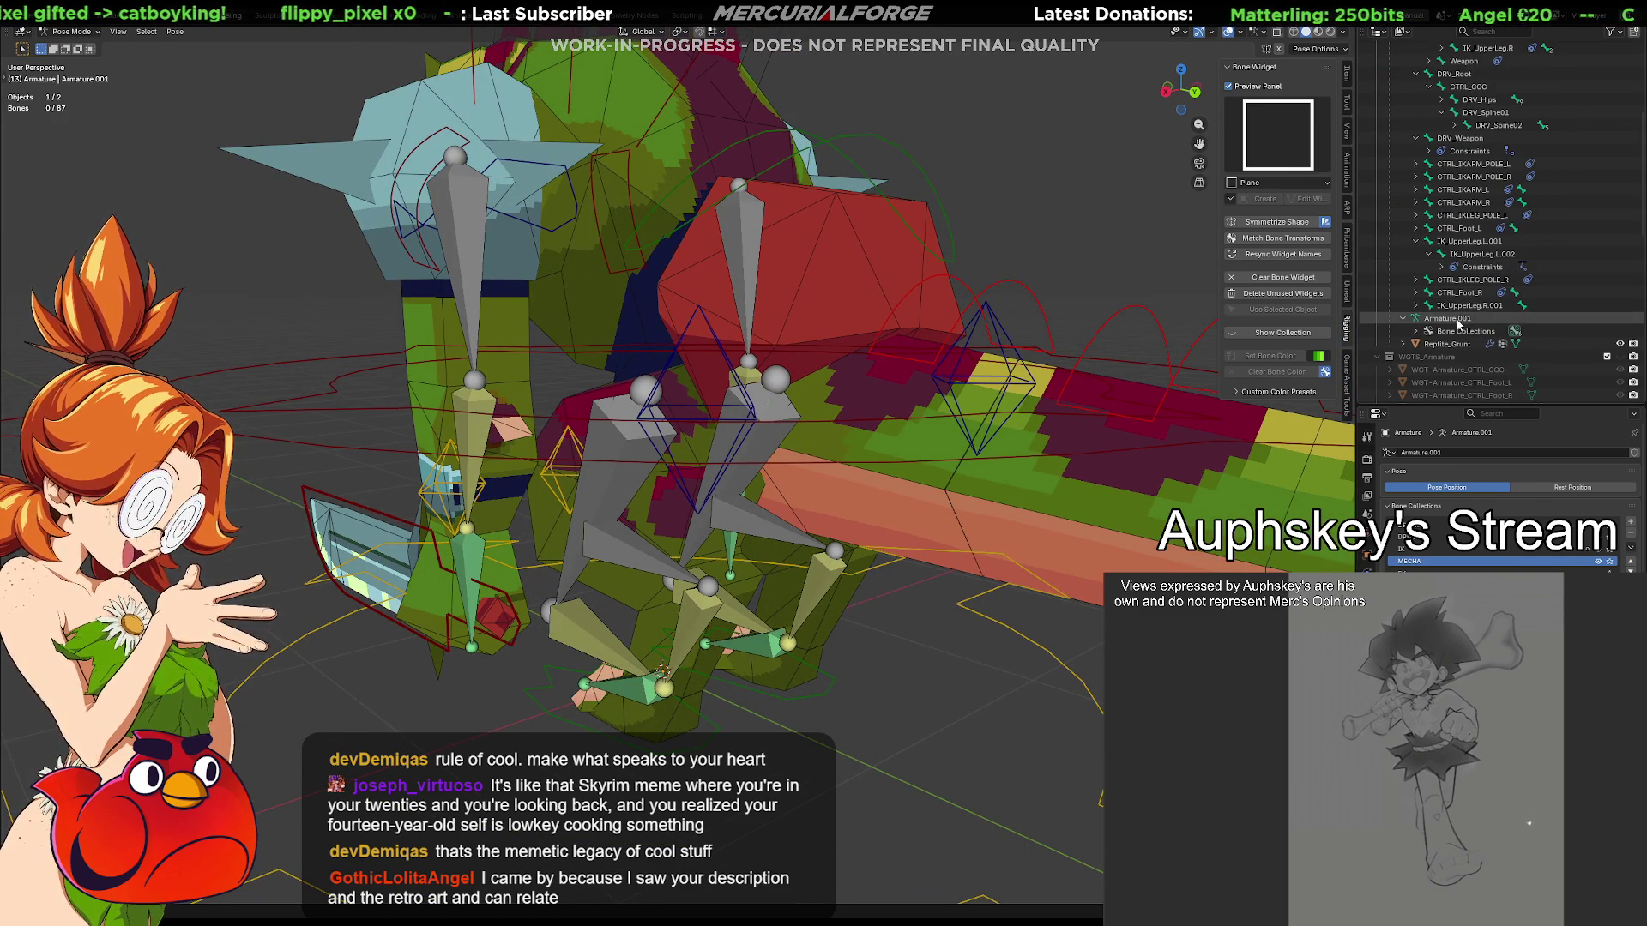
left_click(1462, 305)
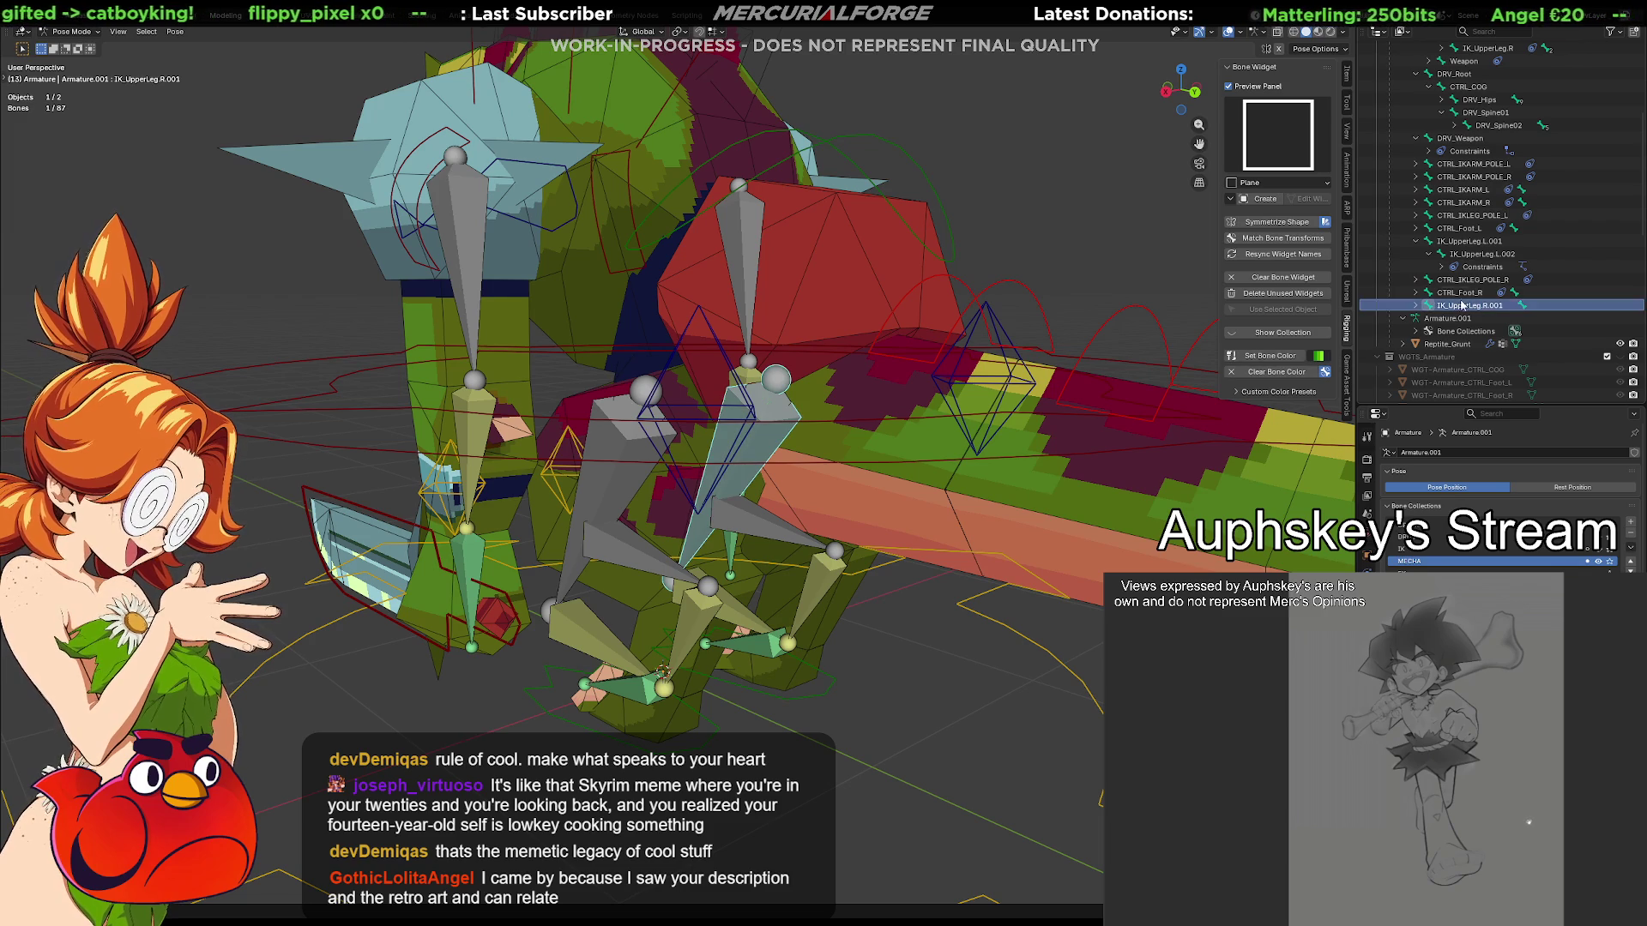
left_click(1470, 242, "ctrl")
scroll(1469, 219, "up", 3)
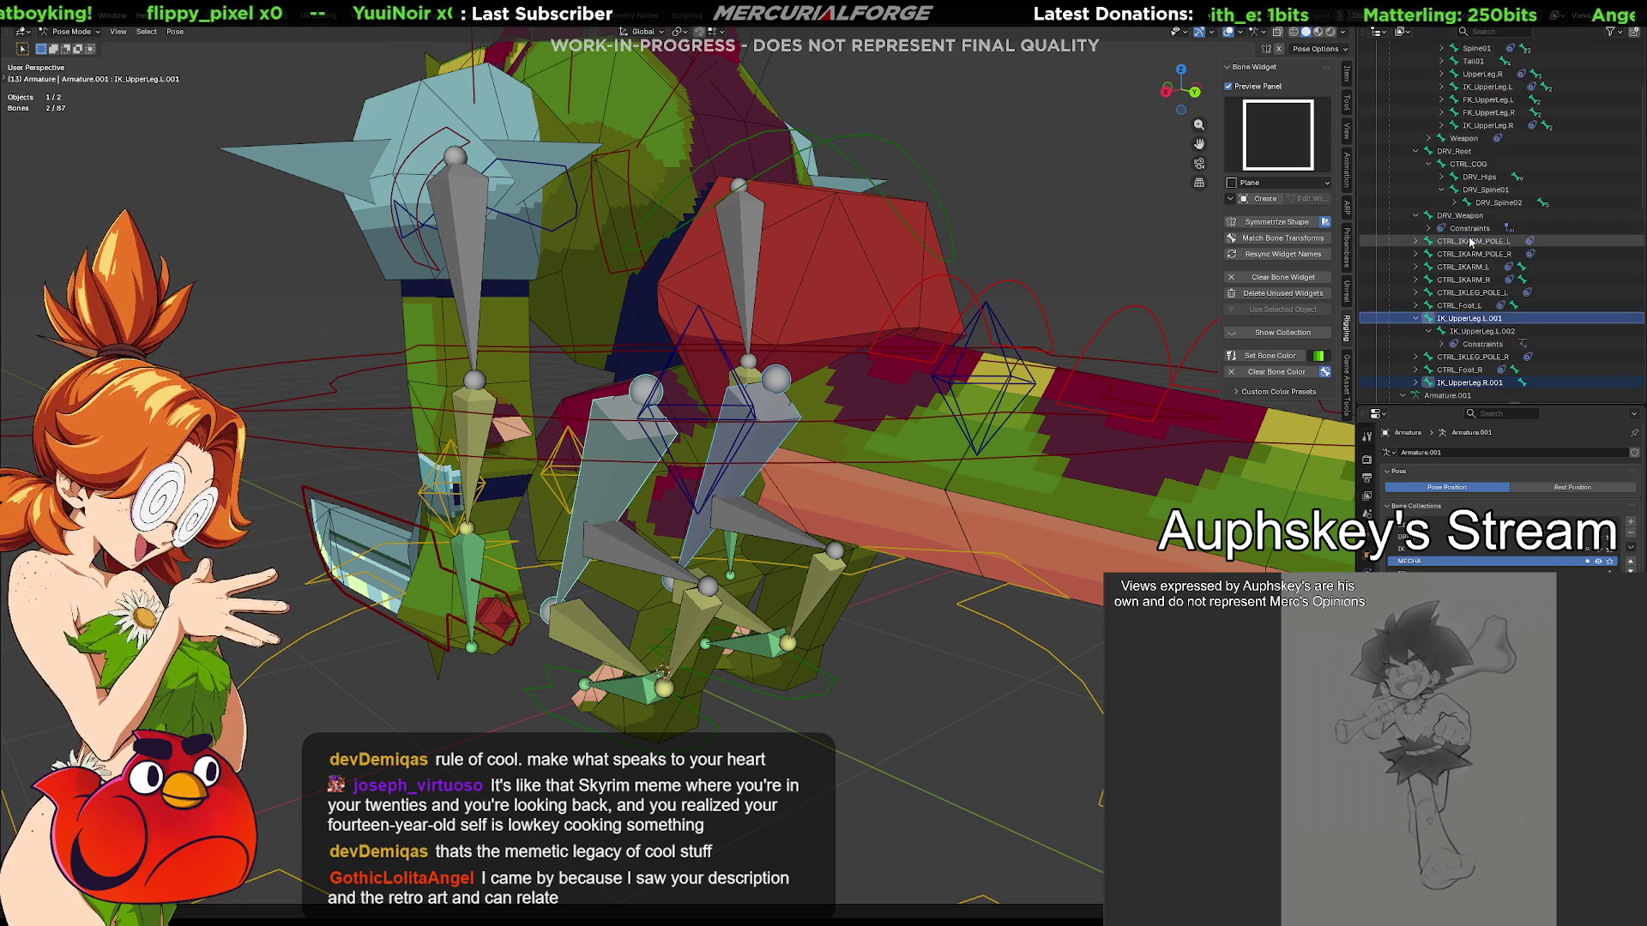
scroll(1467, 180, "up", 3)
scroll(1467, 146, "up", 2)
left_click(1467, 140)
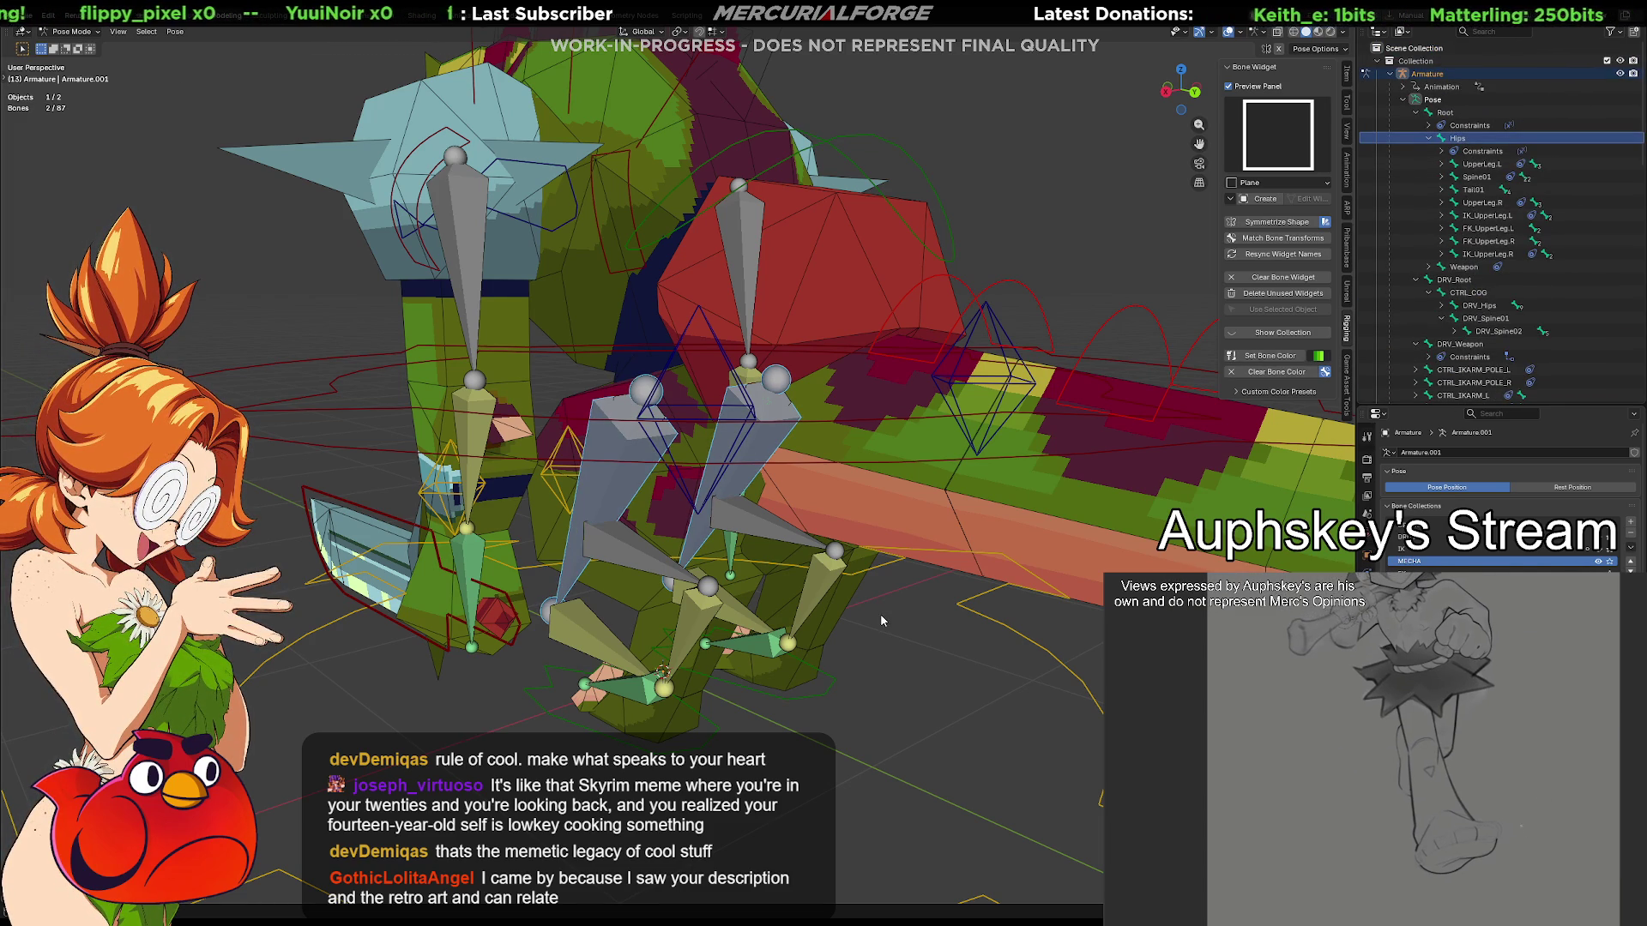
In Edit Mode, parent both IK upper-leg .001 bones to Hips with Keep Offset and return to Pose Mode
key("ctrl+Tab")
left_click(966, 638)
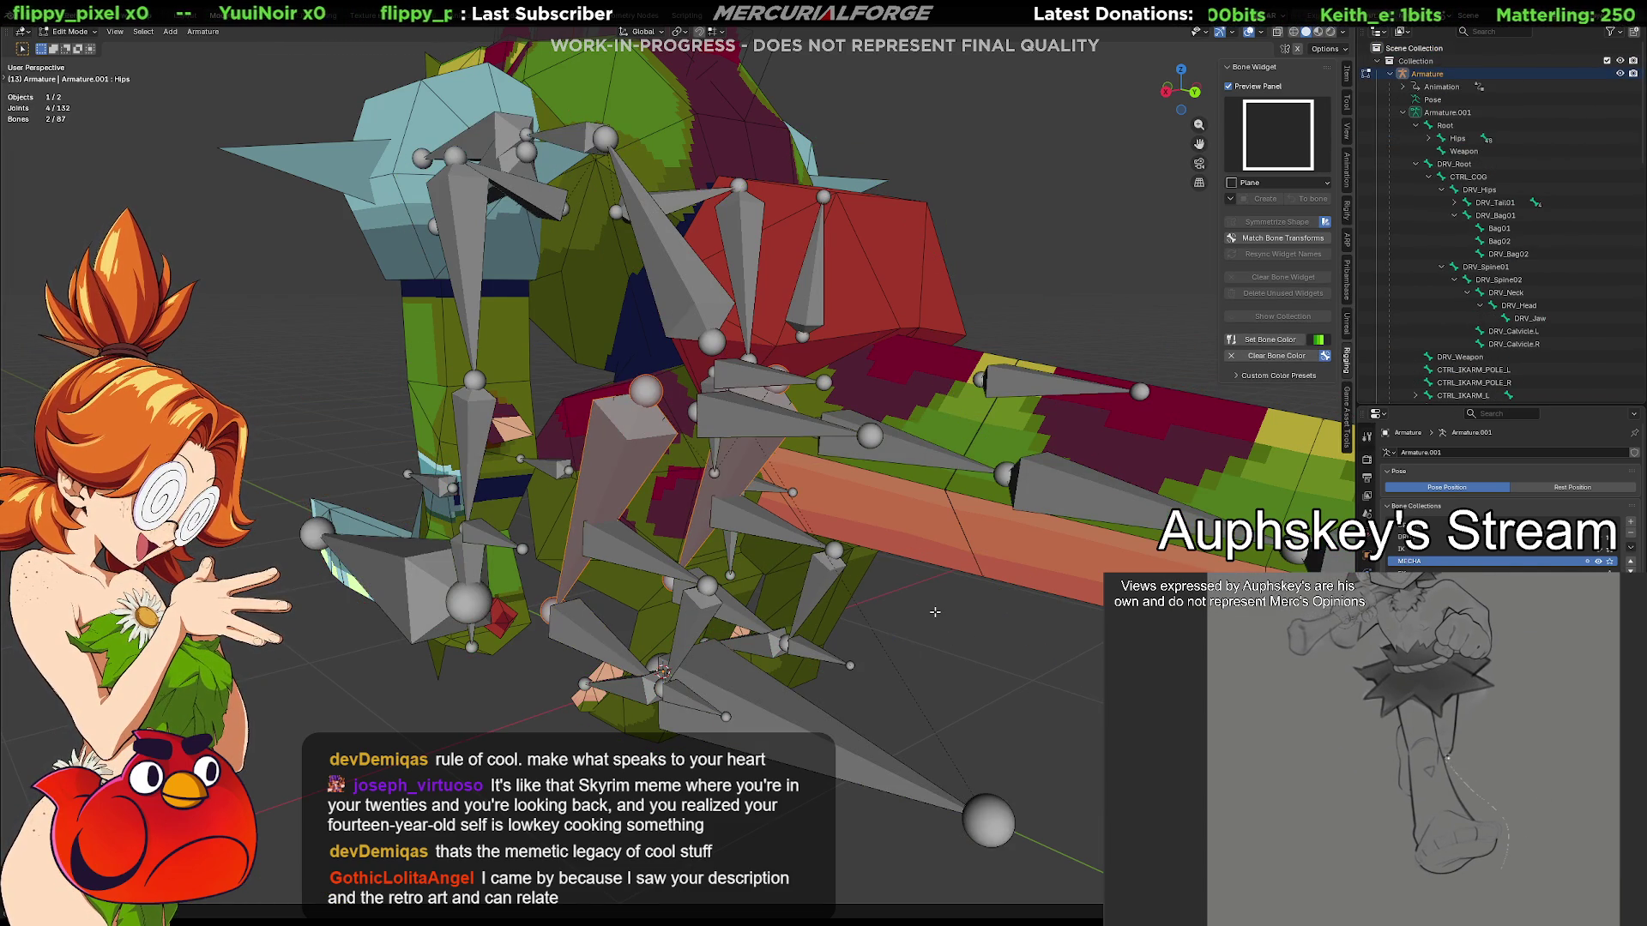
left_click(934, 611)
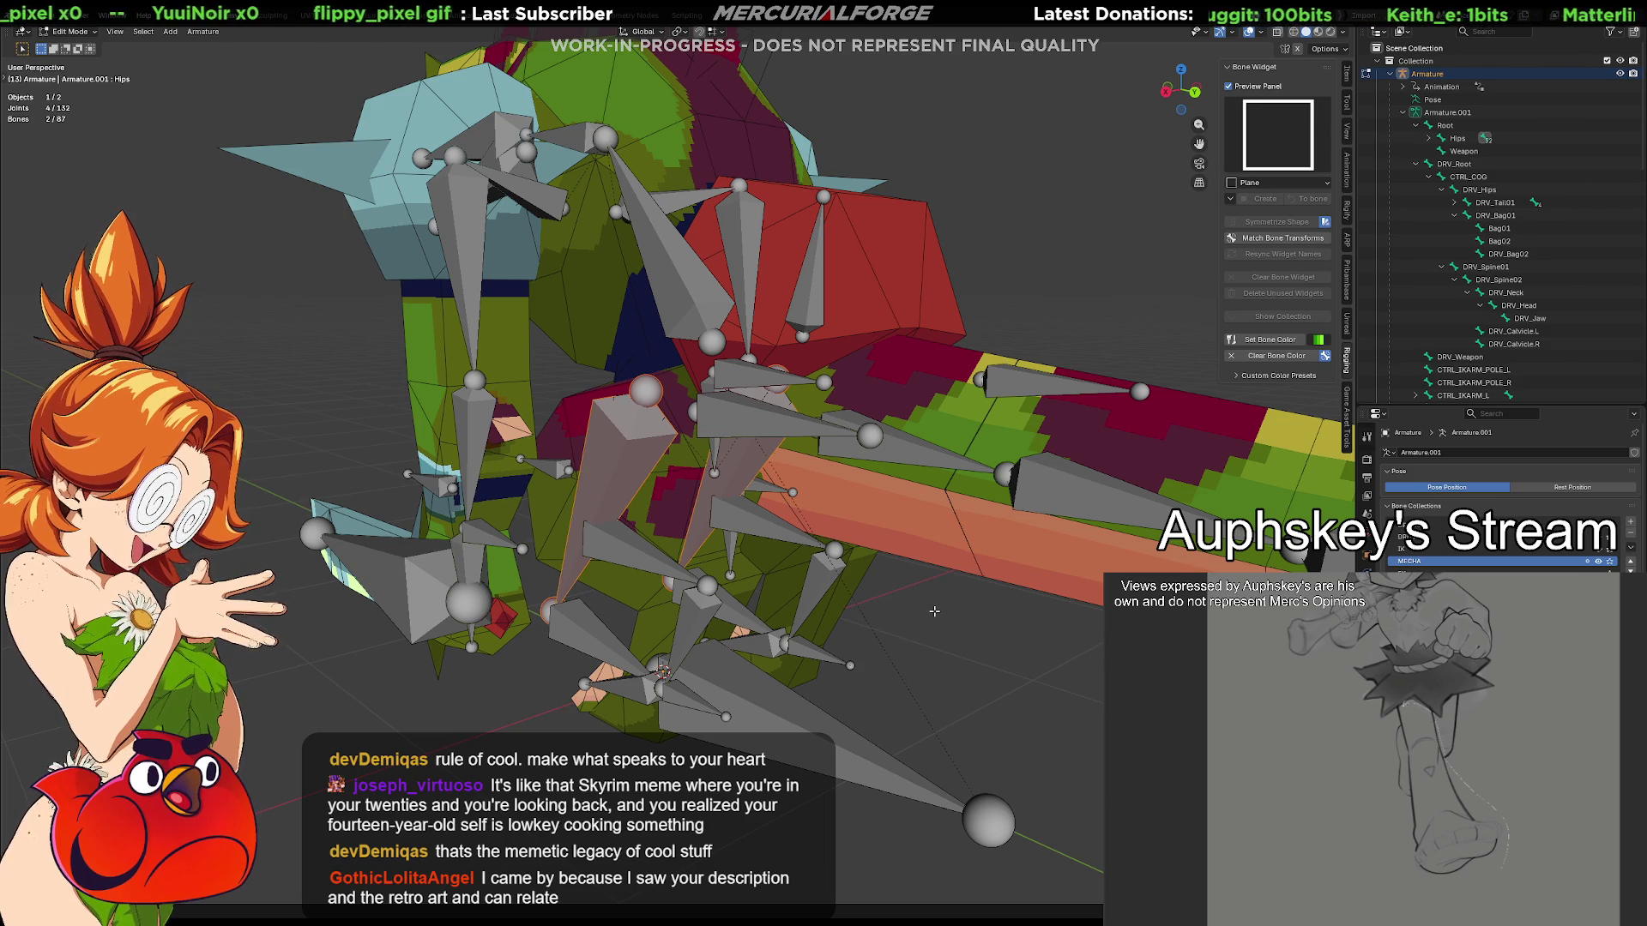
left_click(956, 681)
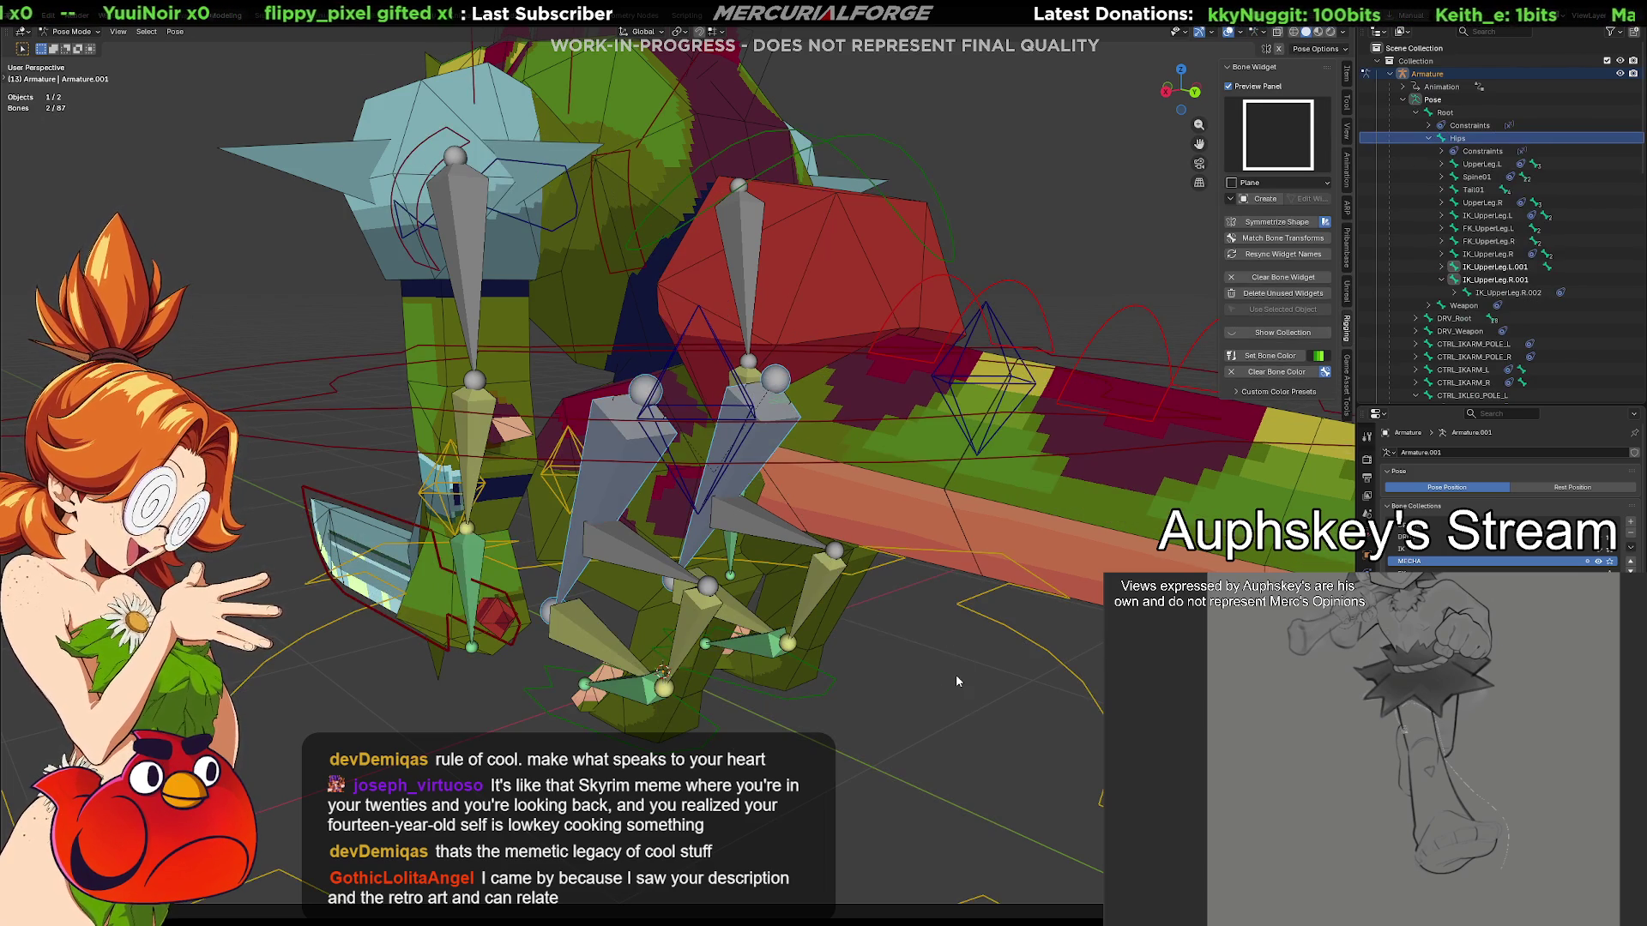
Grab the right foot control CTRL_Foot_R to test that the leg bends
left_click(1000, 639)
mouse_move(1000, 638)
middle_mouse_down()
mouse_move(804, 680)
mouse_move(809, 704)
middle_mouse_up()
left_click(815, 698)
key("g")
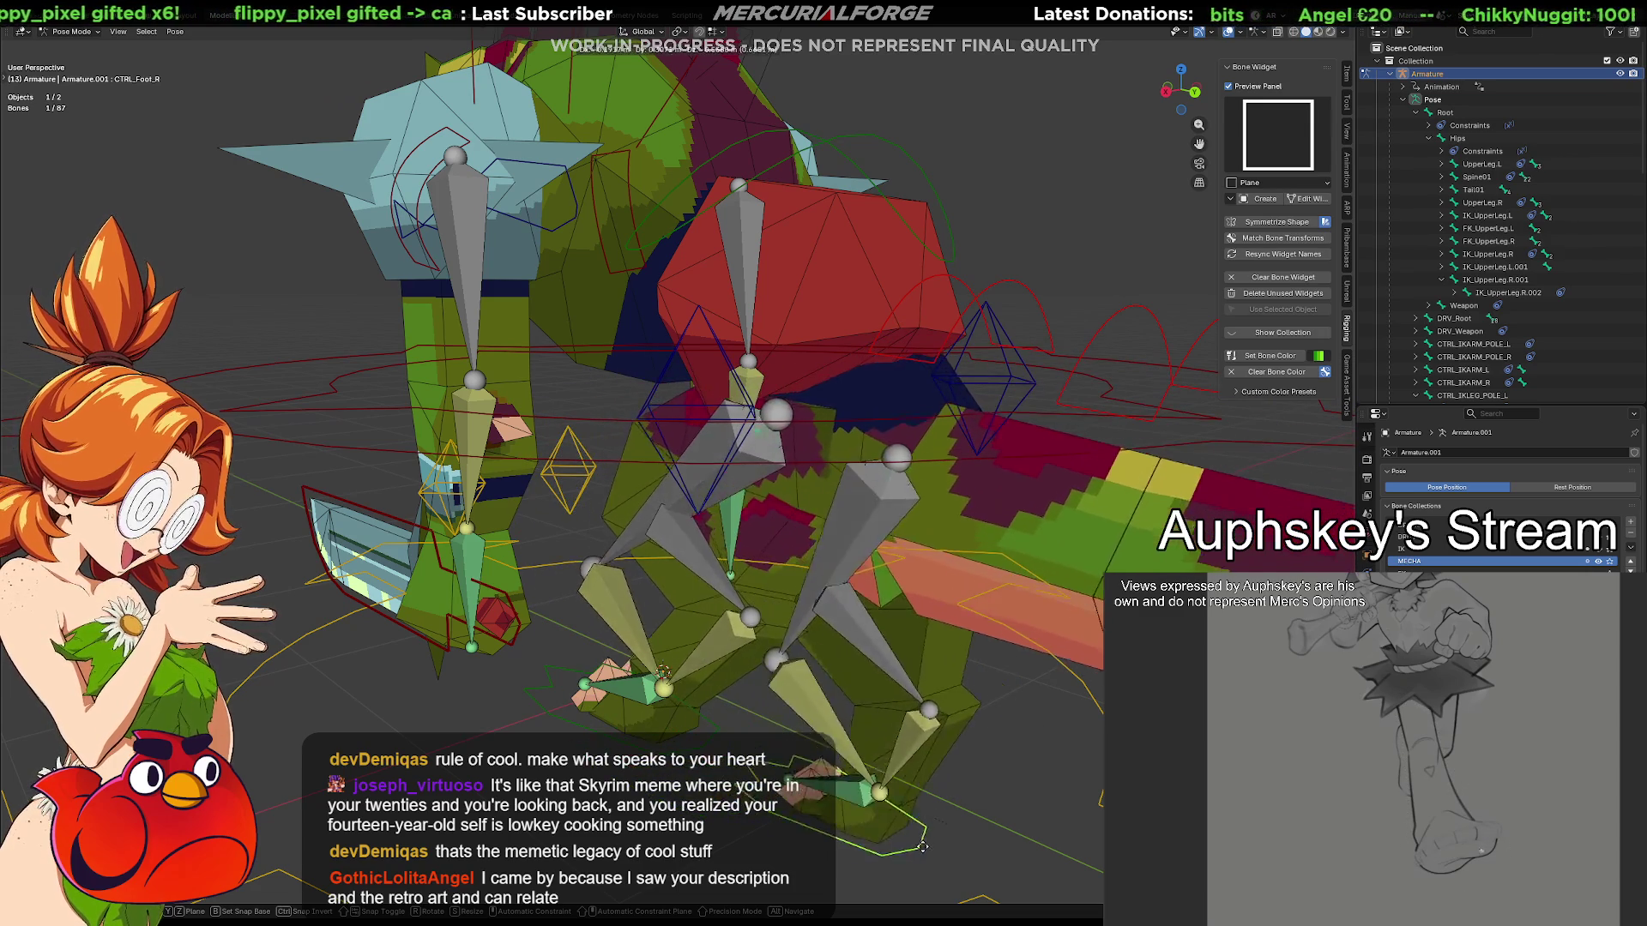
Reposition CTRL_Foot_R lower so the right IK leg bends to follow it
left_click(659, 670)
mouse_move(660, 670)
middle_mouse_down()
mouse_move(1046, 655)
mouse_move(740, 614)
middle_mouse_up()
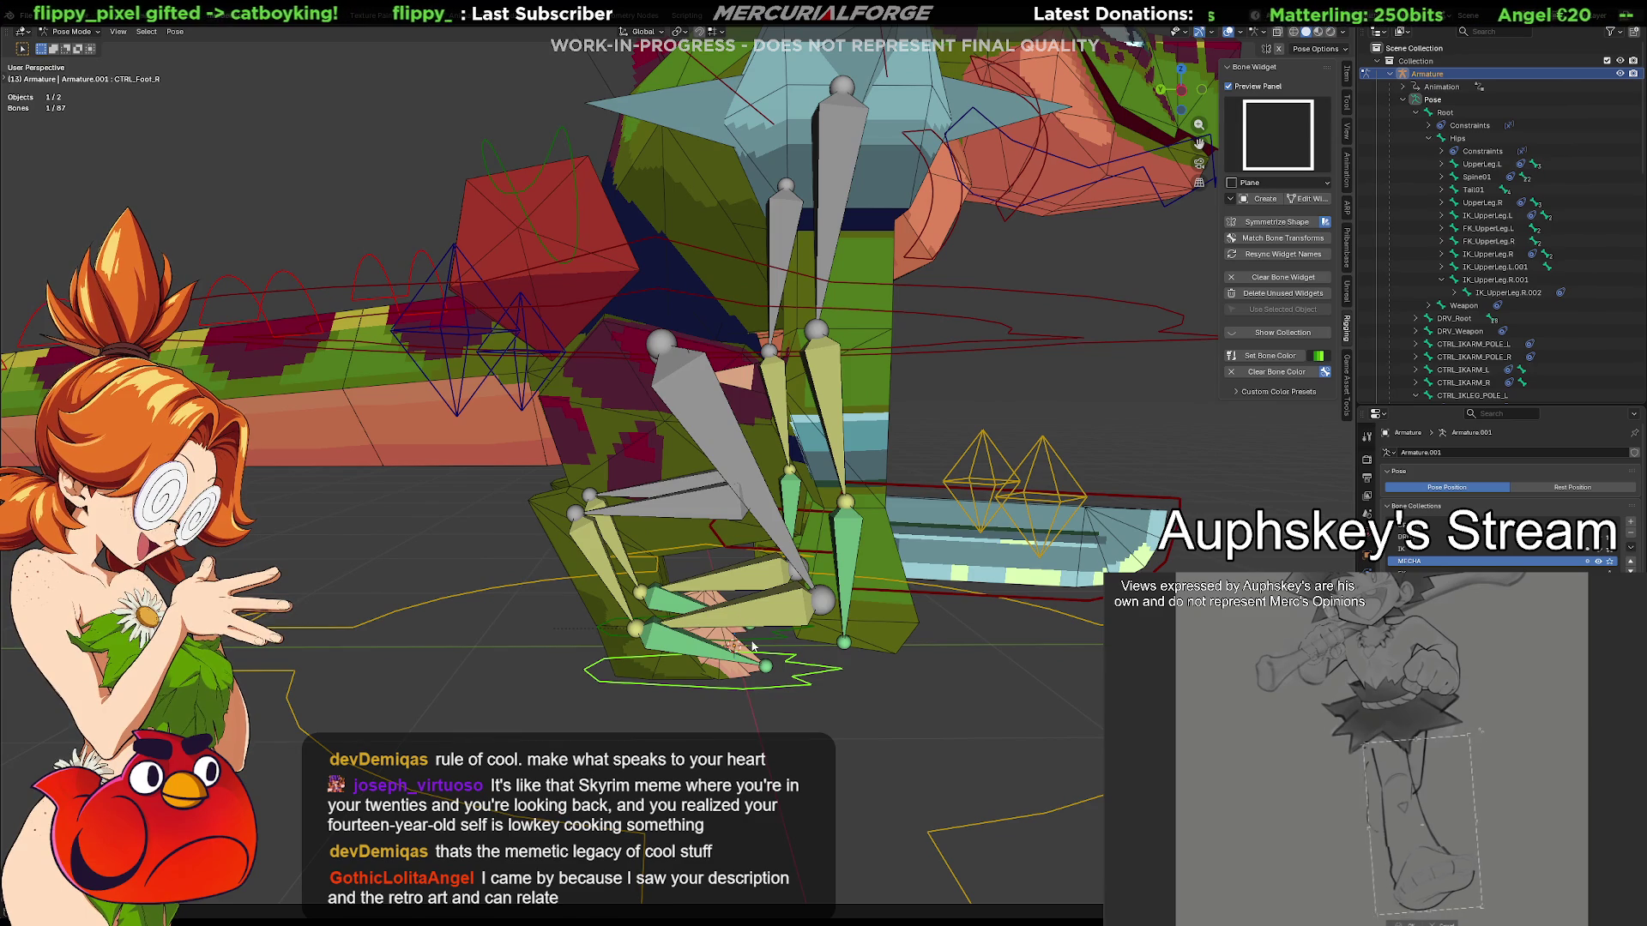
key("g")
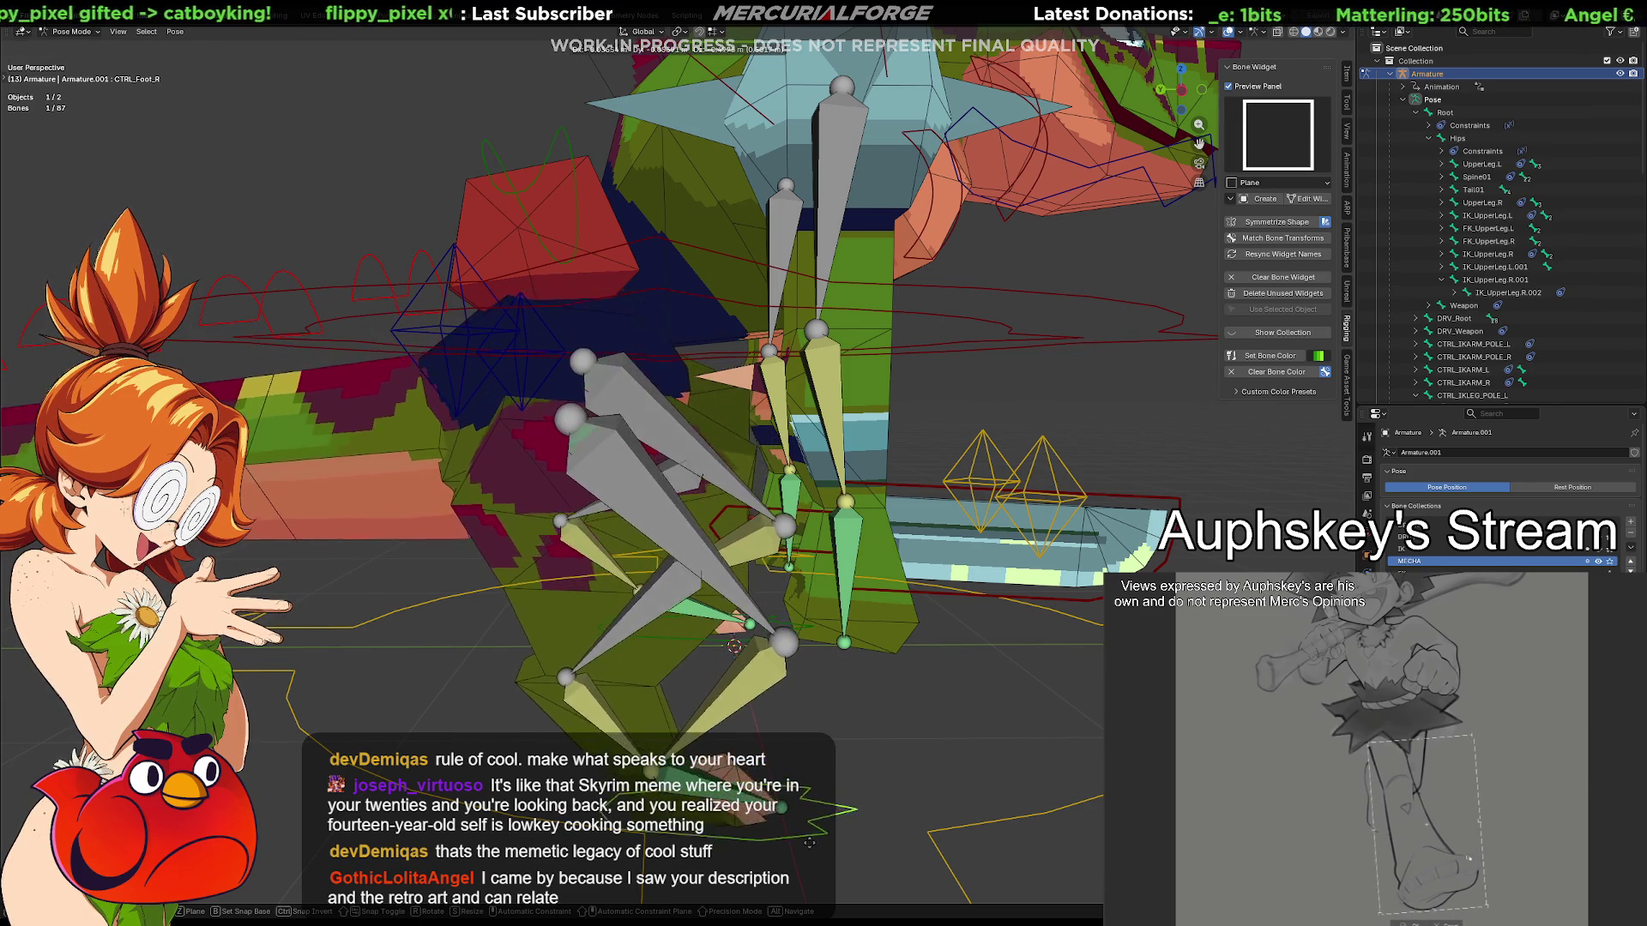
left_click(813, 801)
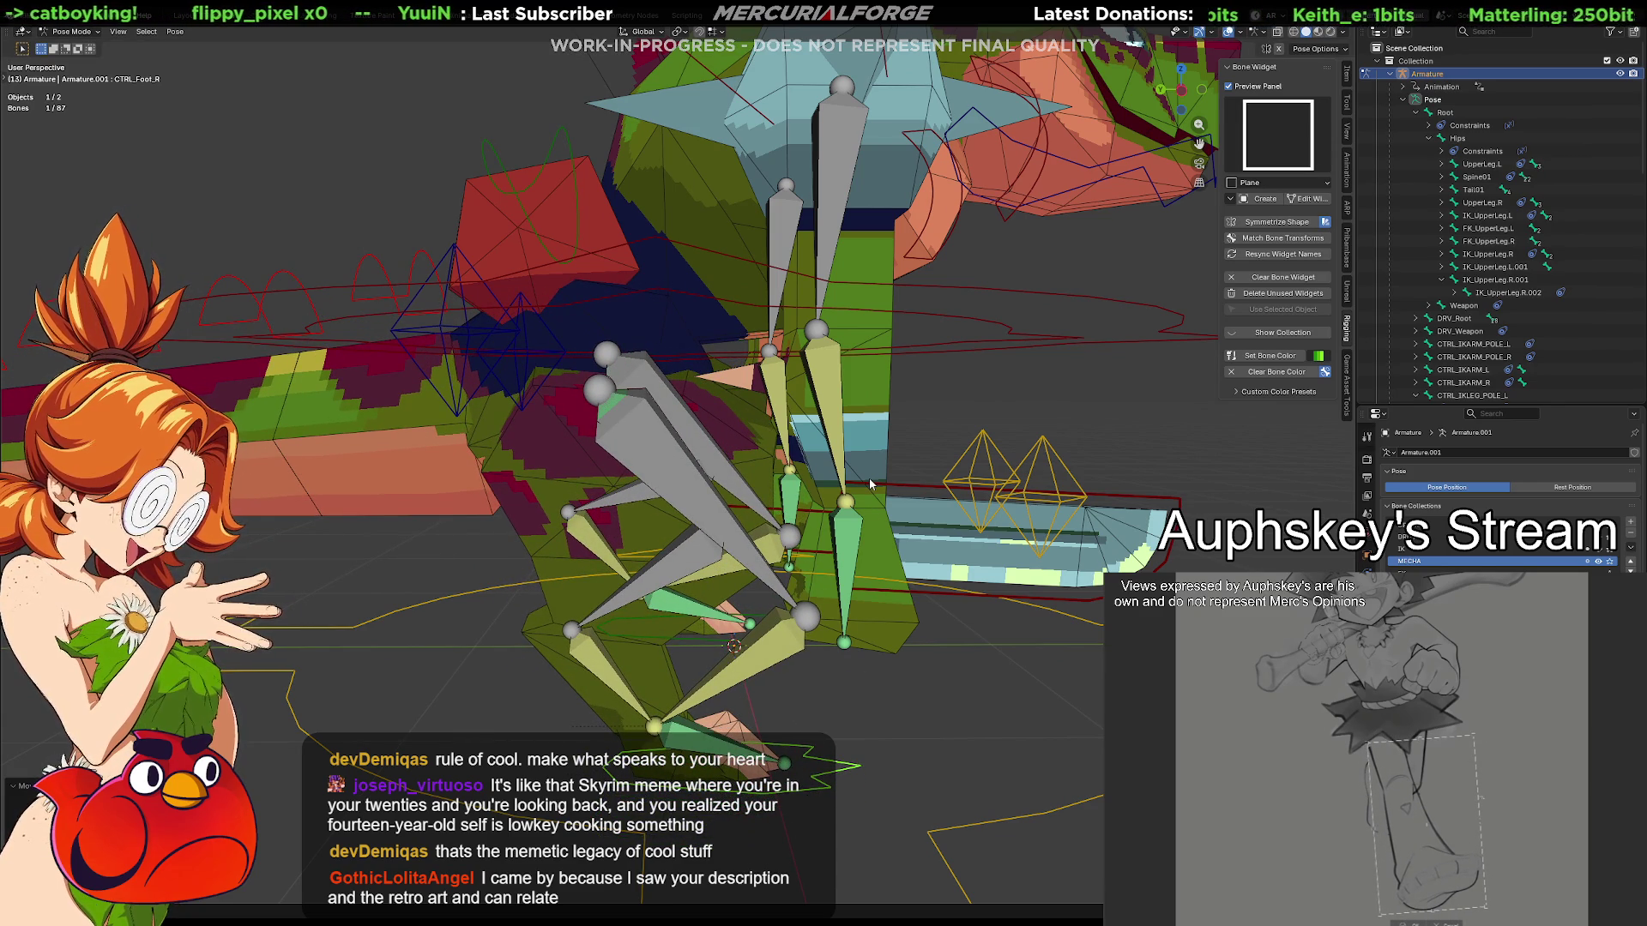
mouse_move(798, 542)
middle_mouse_down()
mouse_move(890, 524)
mouse_move(878, 543)
mouse_move(816, 549)
middle_mouse_up()
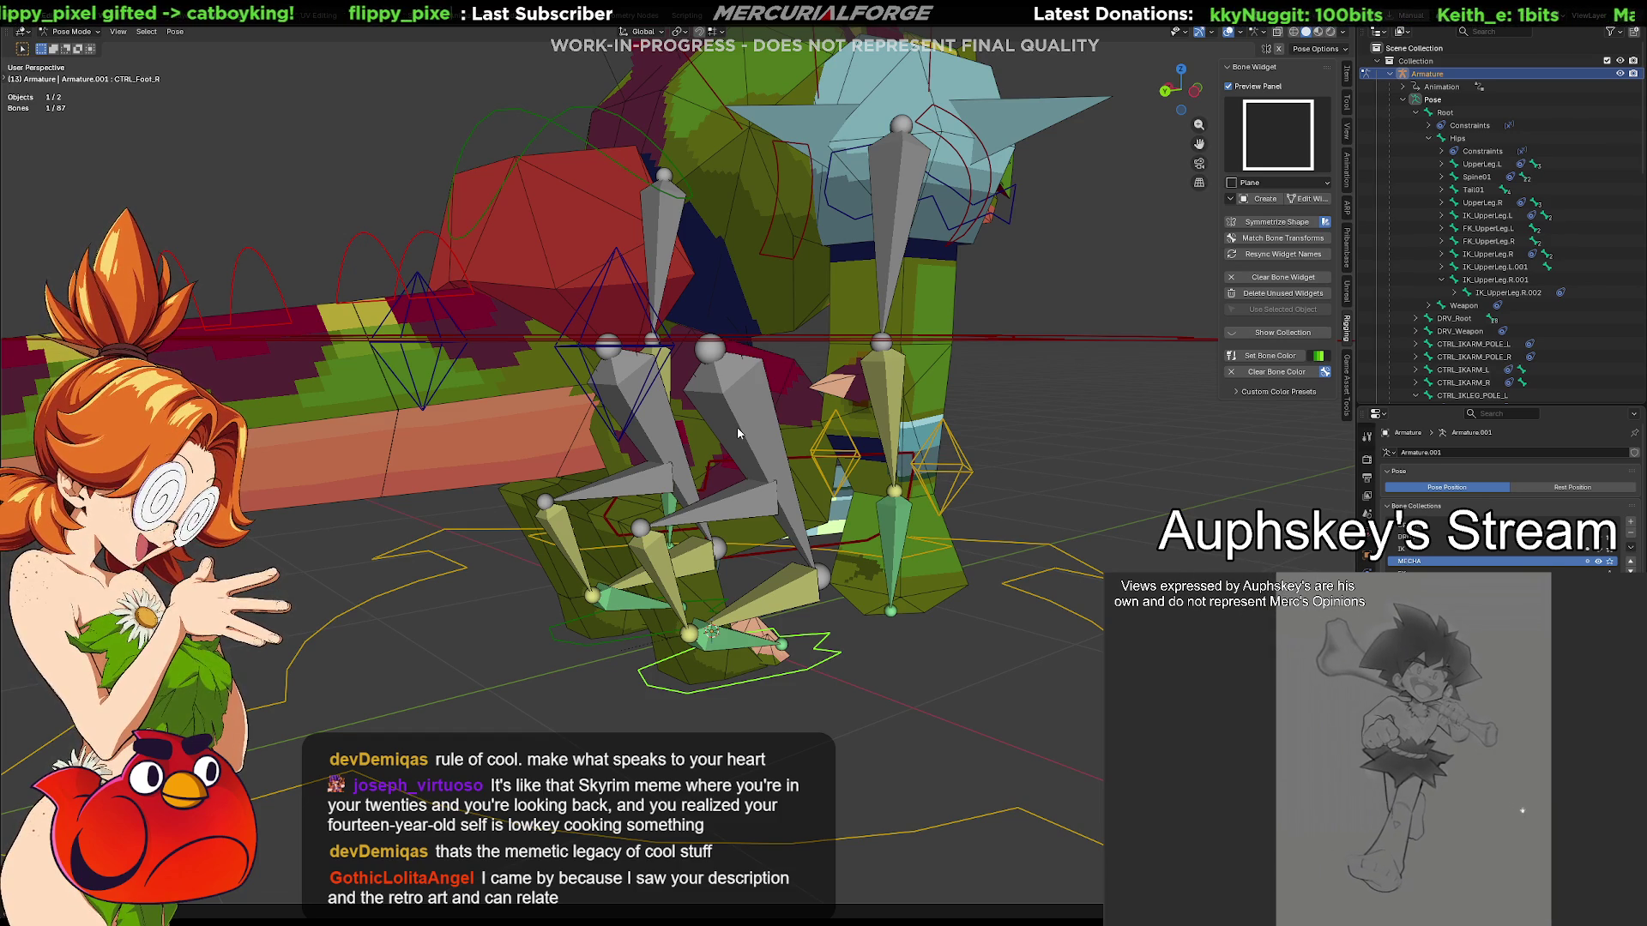
left_click(1080, 566)
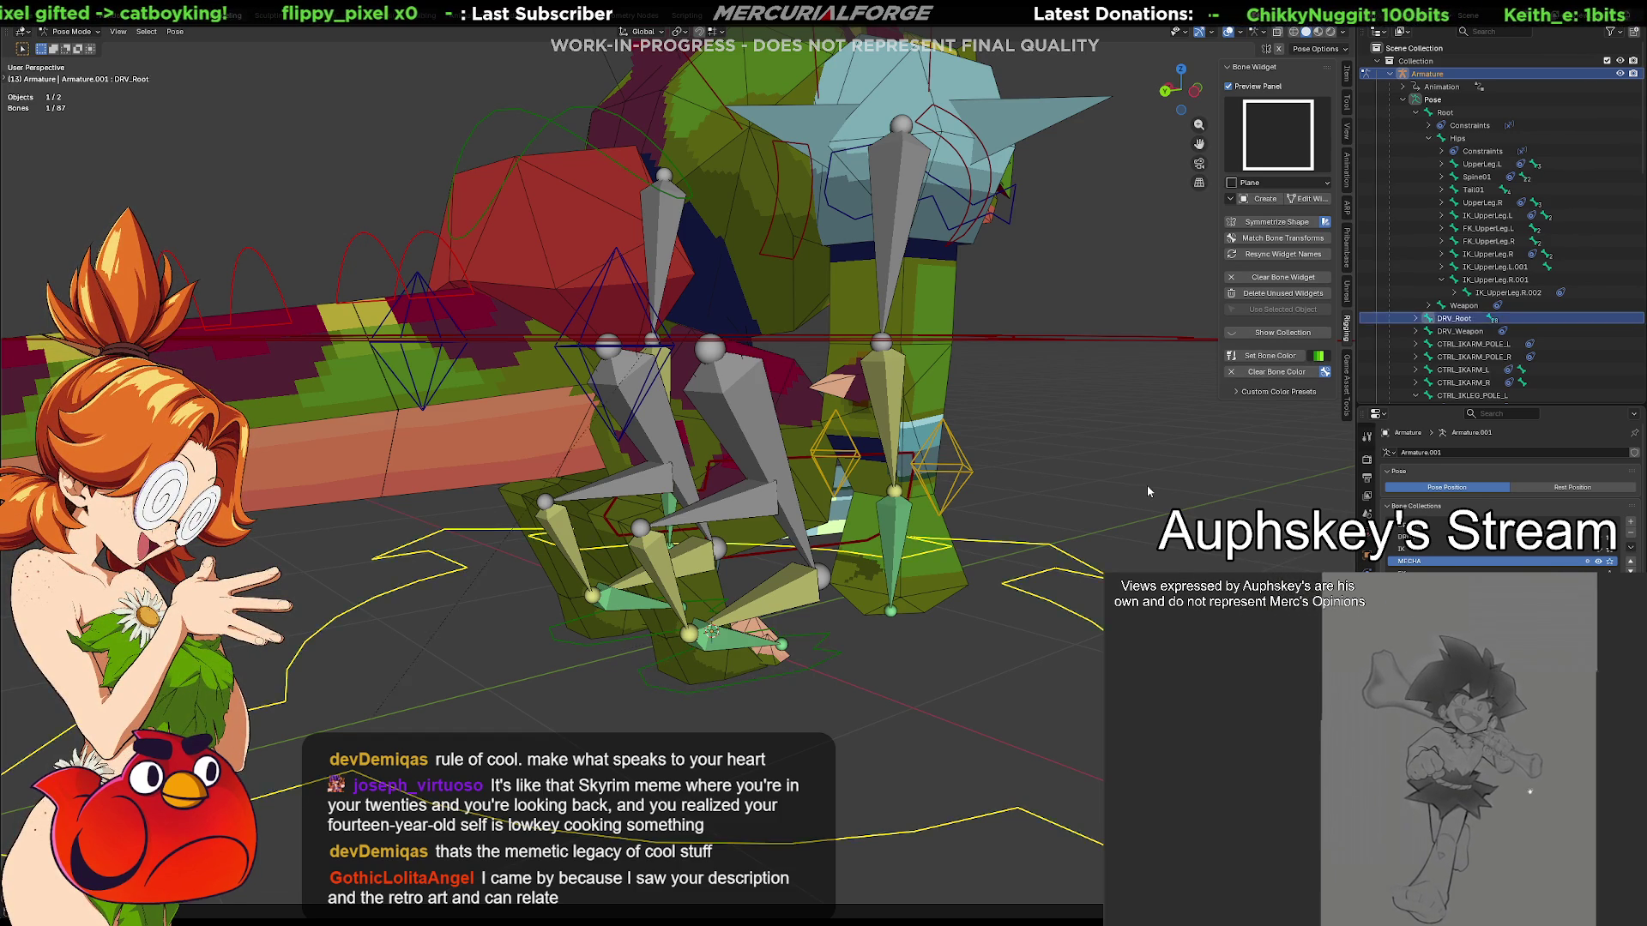
key("space")
key("Escape")
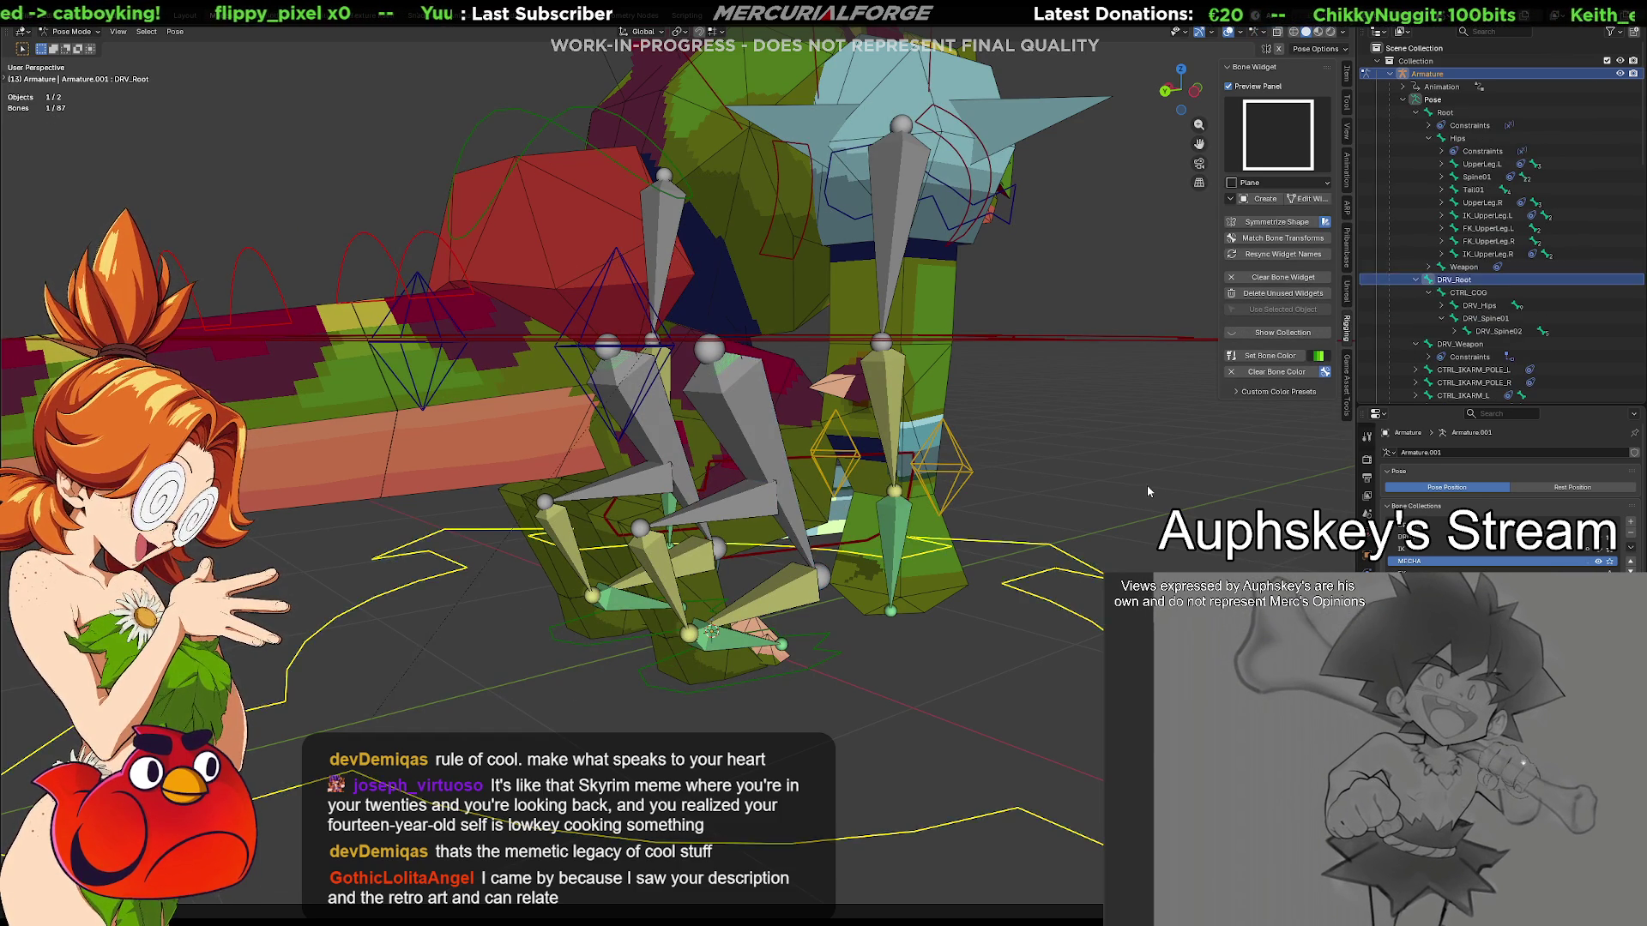
key("ctrl+z")
key("ctrl+z")
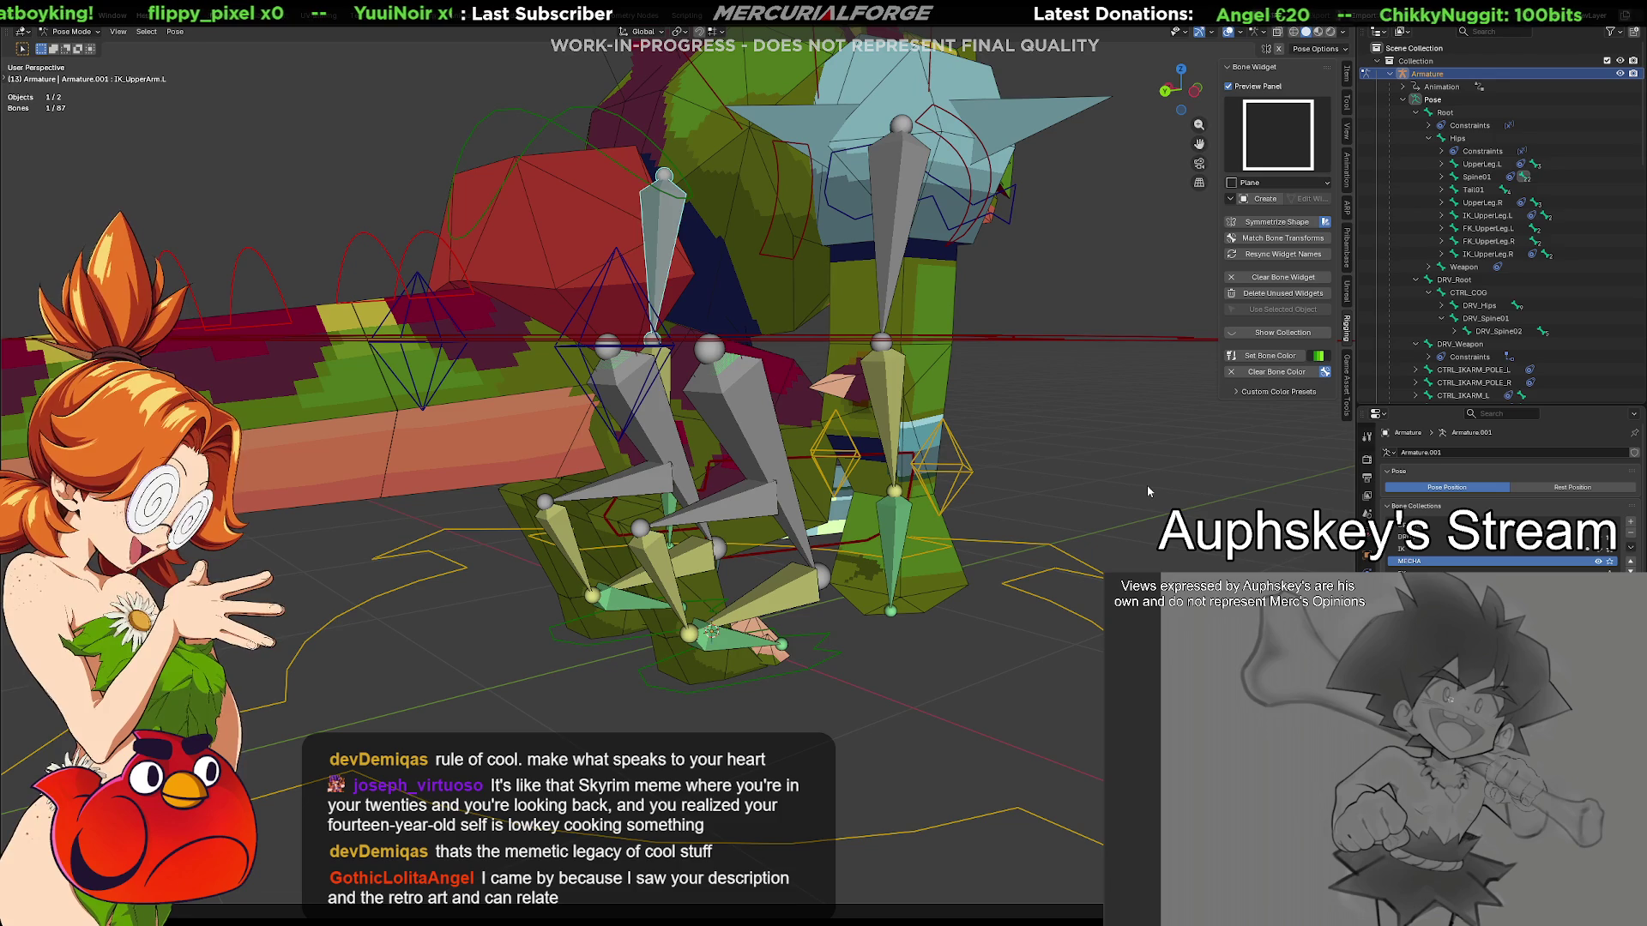
left_click(797, 696)
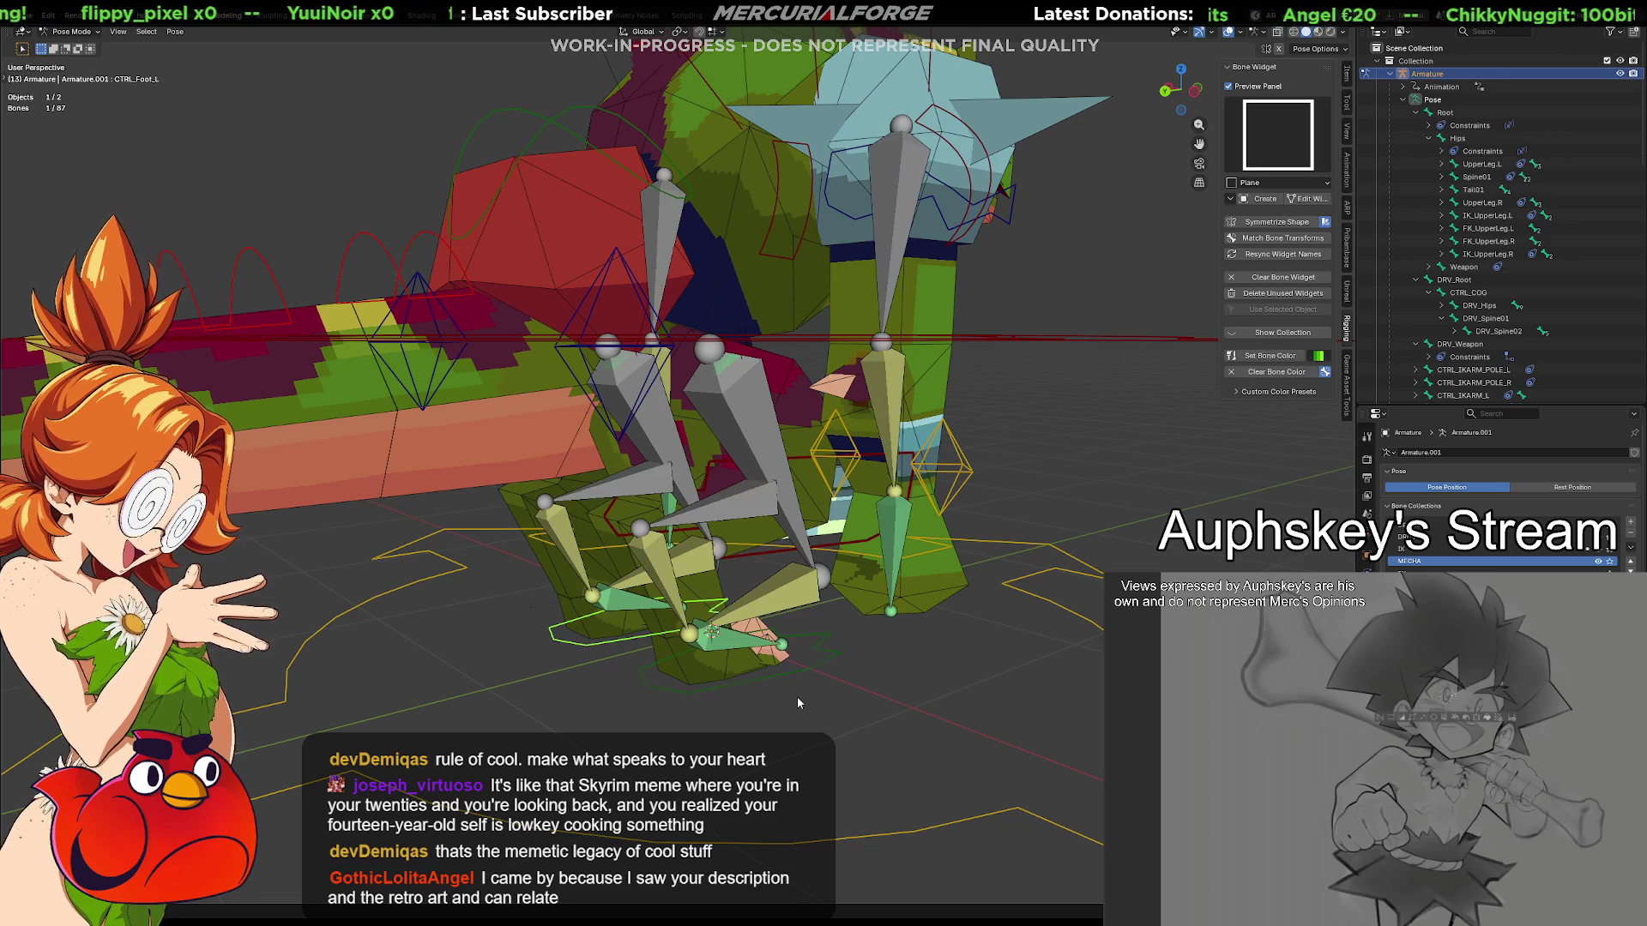
left_click(804, 681)
key("g")
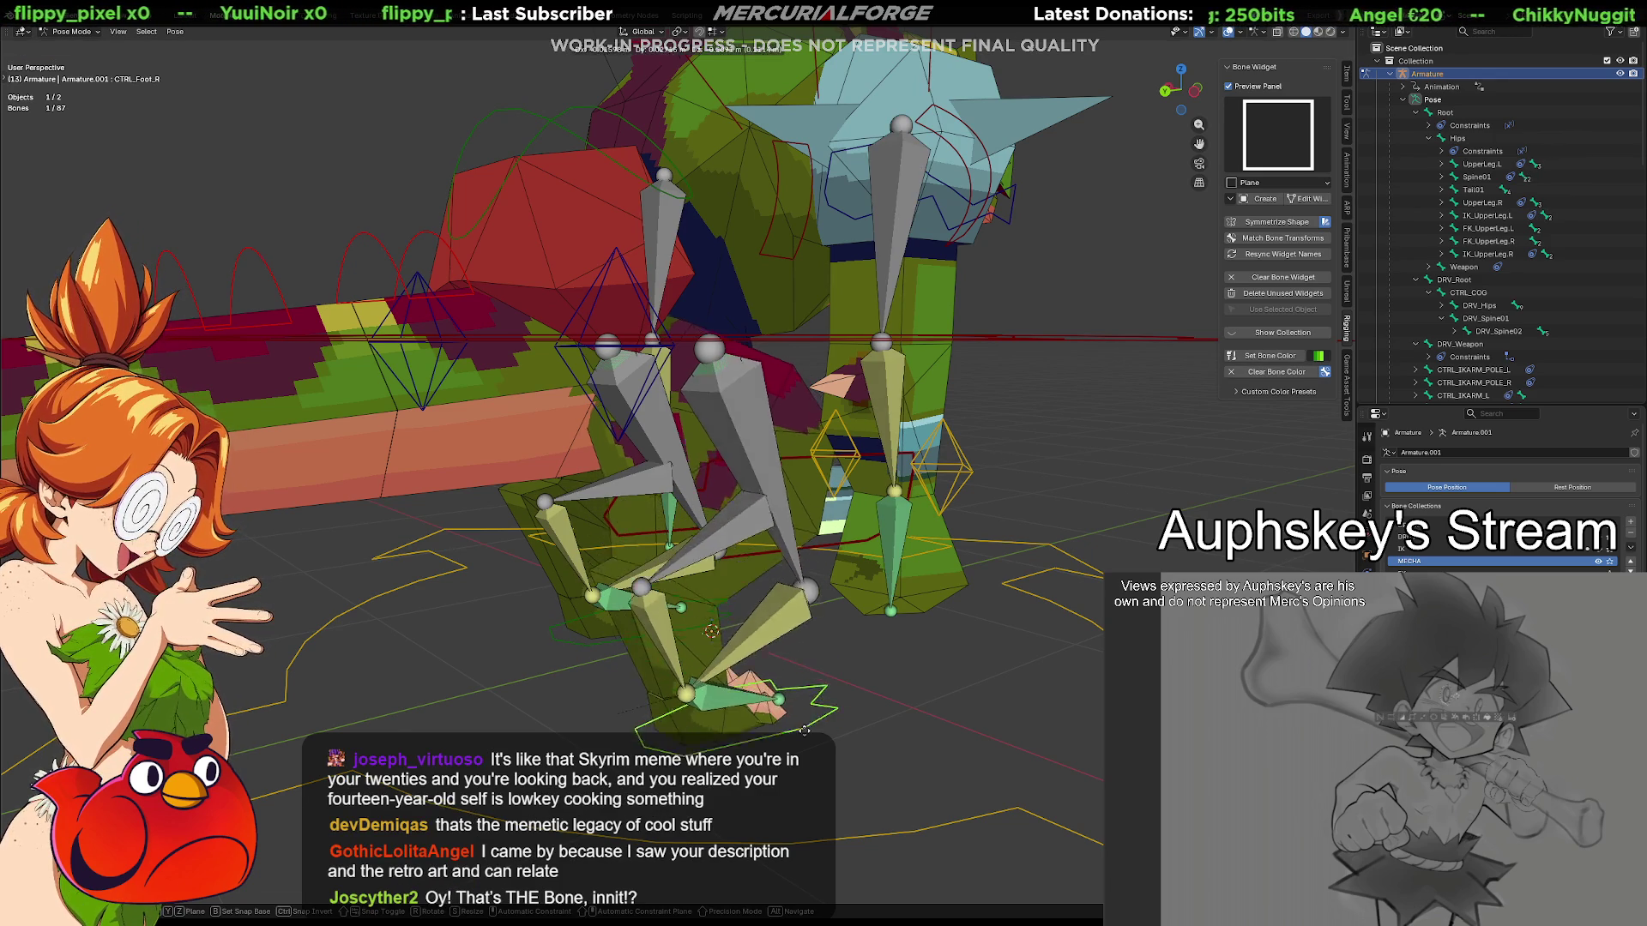
left_click_drag(805, 725, 808, 673)
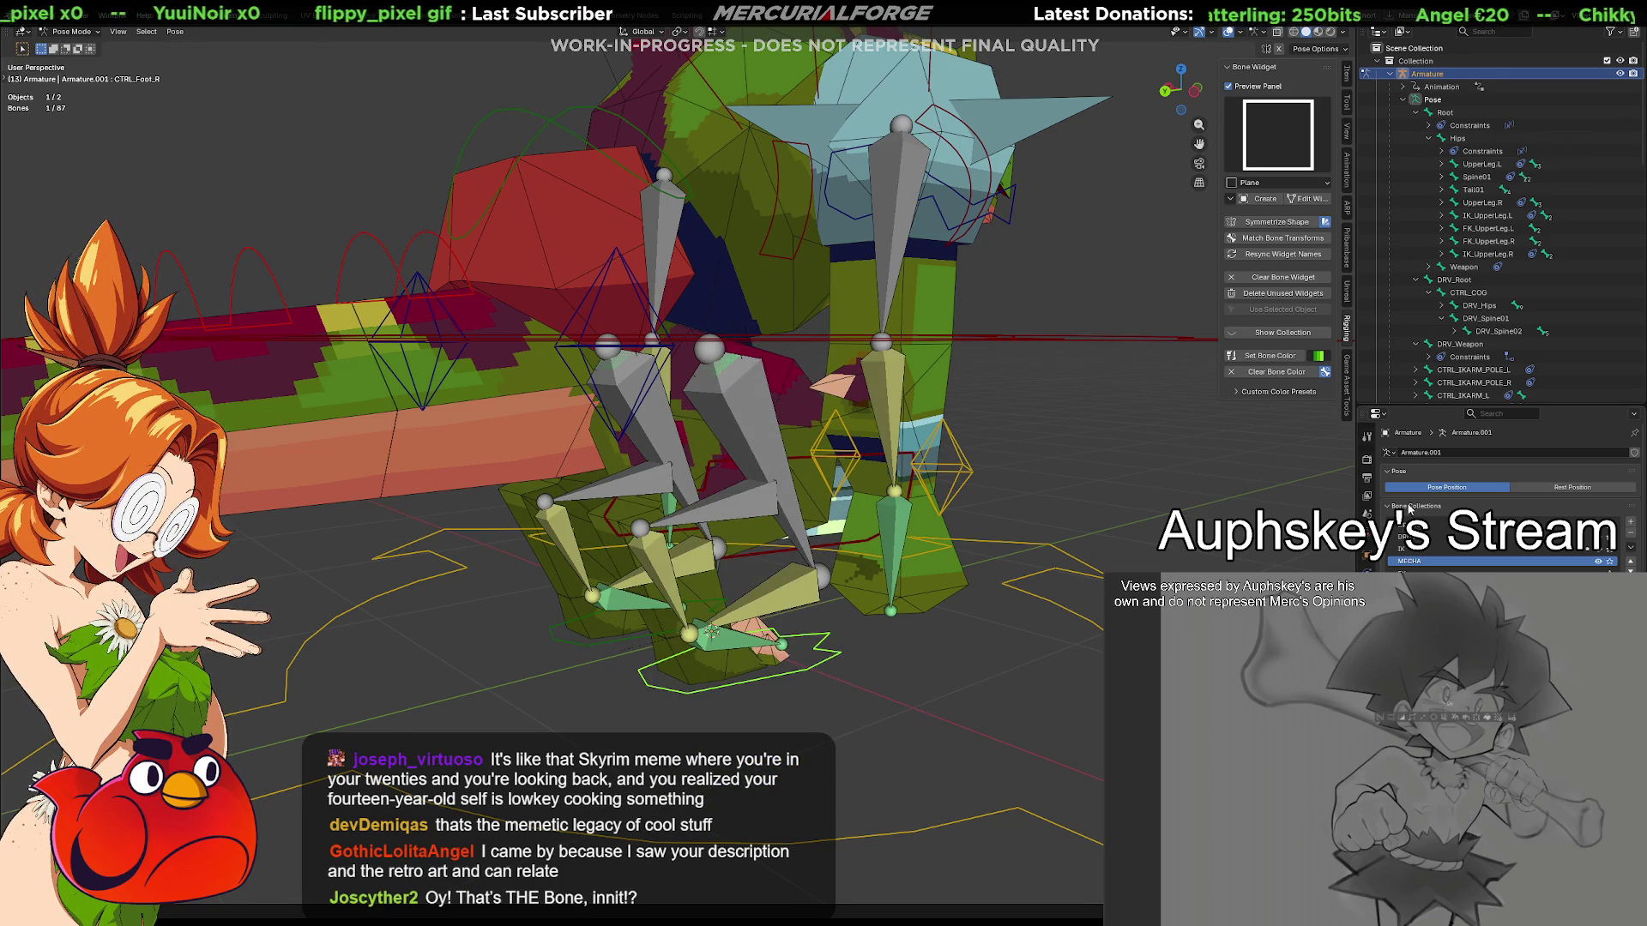
scroll(1492, 237, "down", 4)
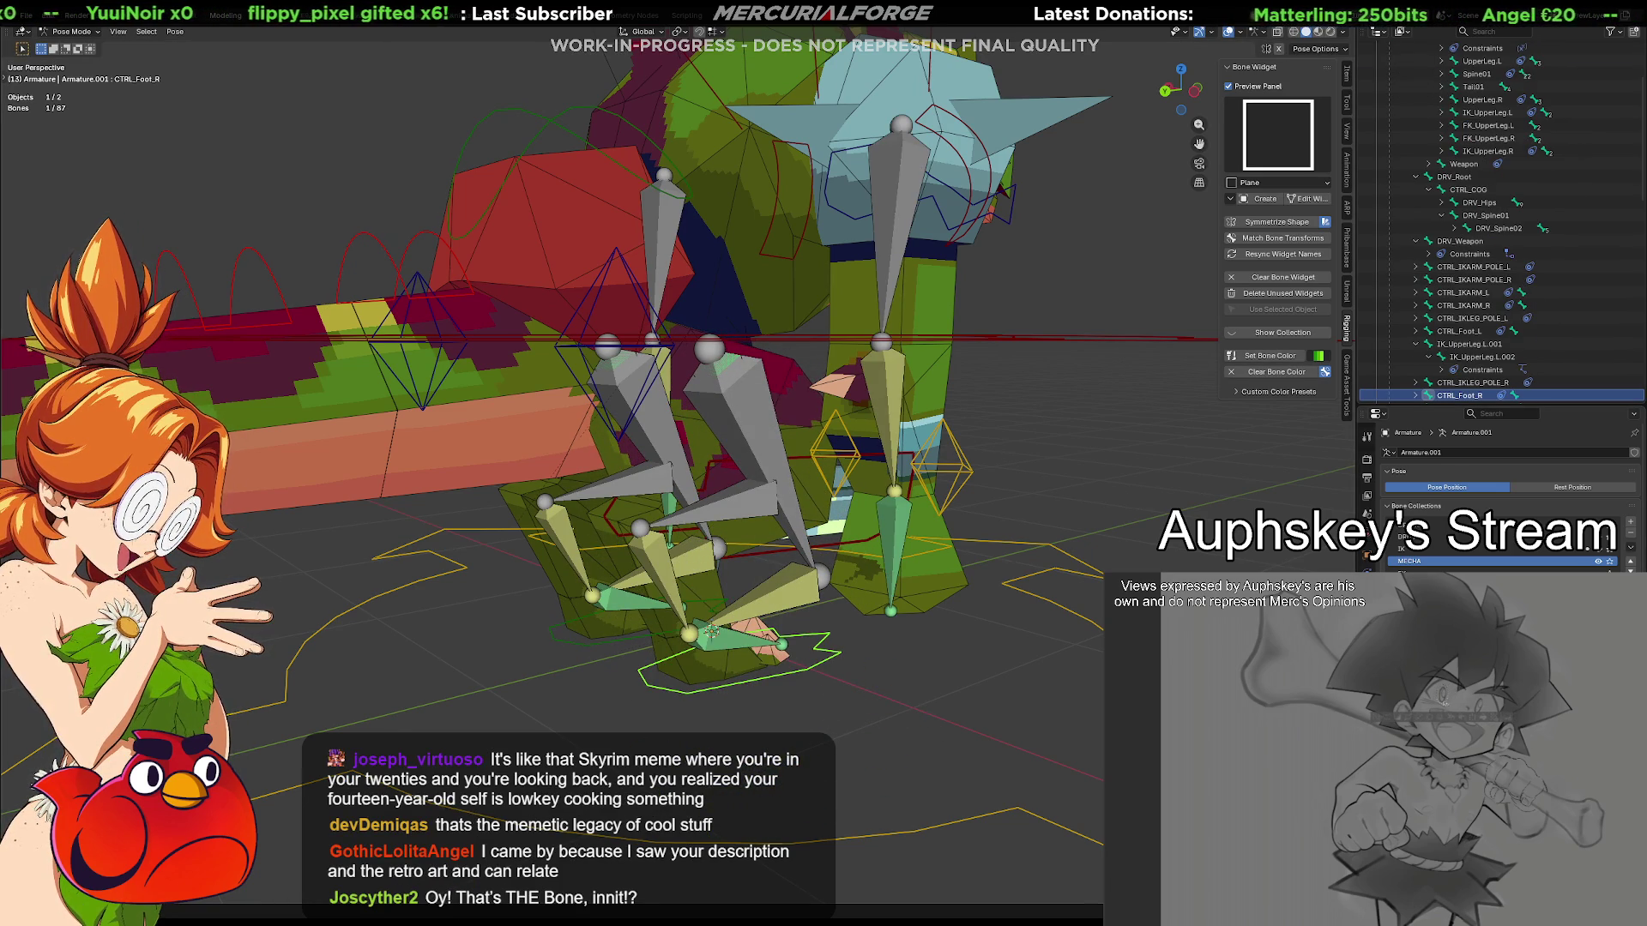
left_click(1461, 176)
key("g")
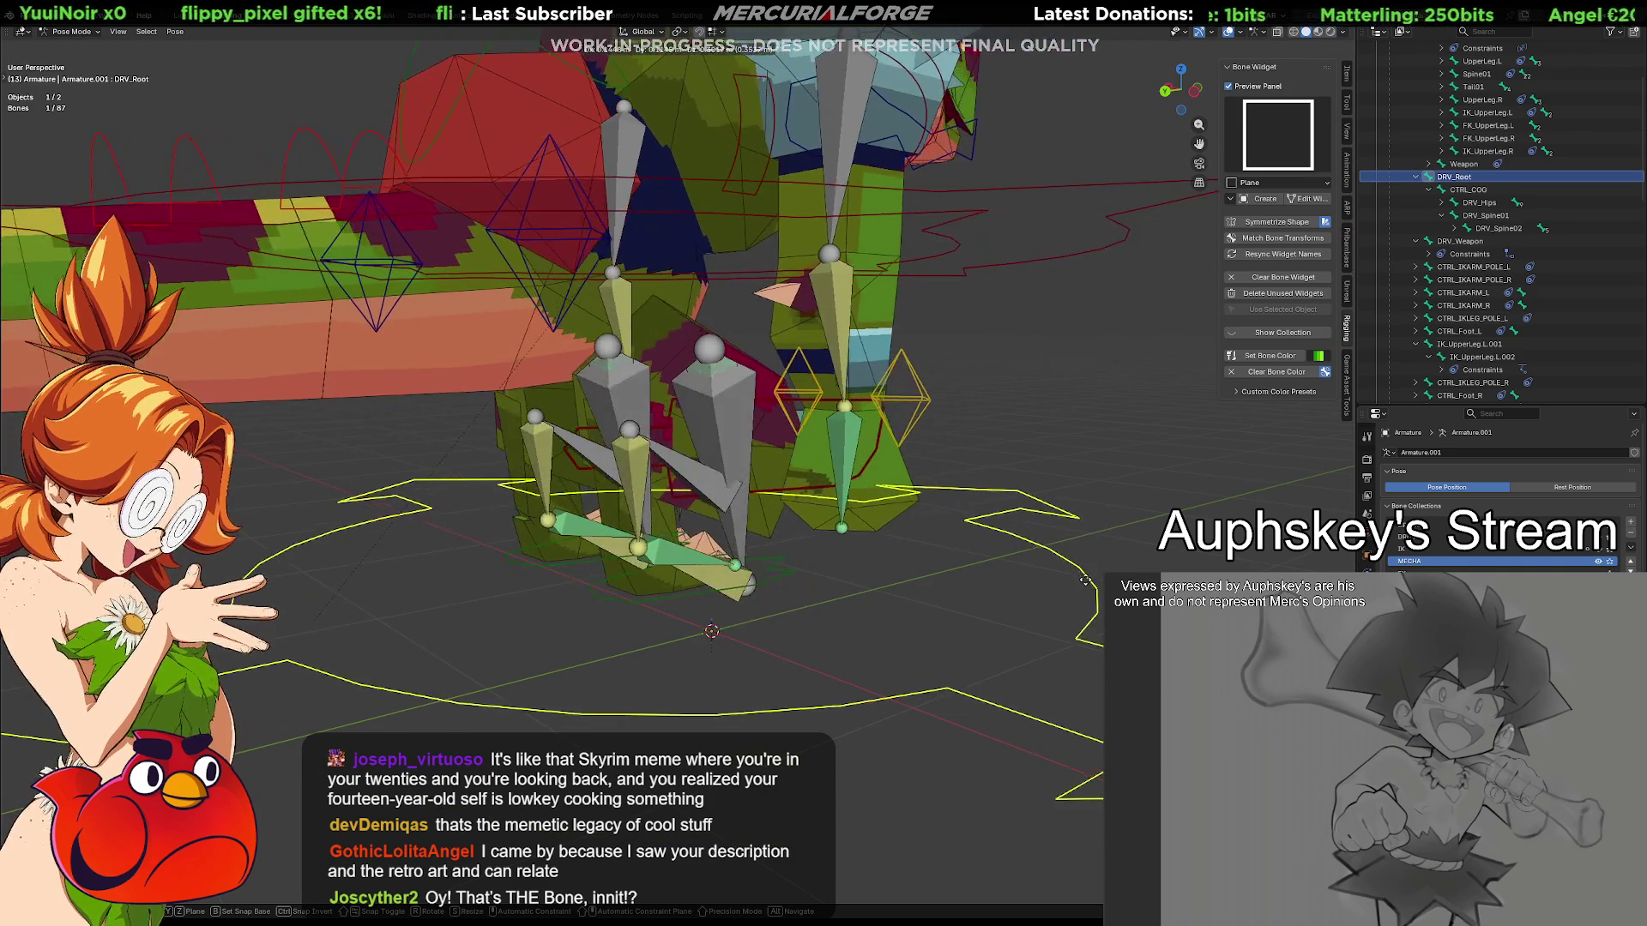
left_click(1085, 581)
mouse_move(1113, 543)
middle_mouse_down()
mouse_move(982, 494)
mouse_move(1113, 554)
mouse_move(963, 589)
middle_mouse_up()
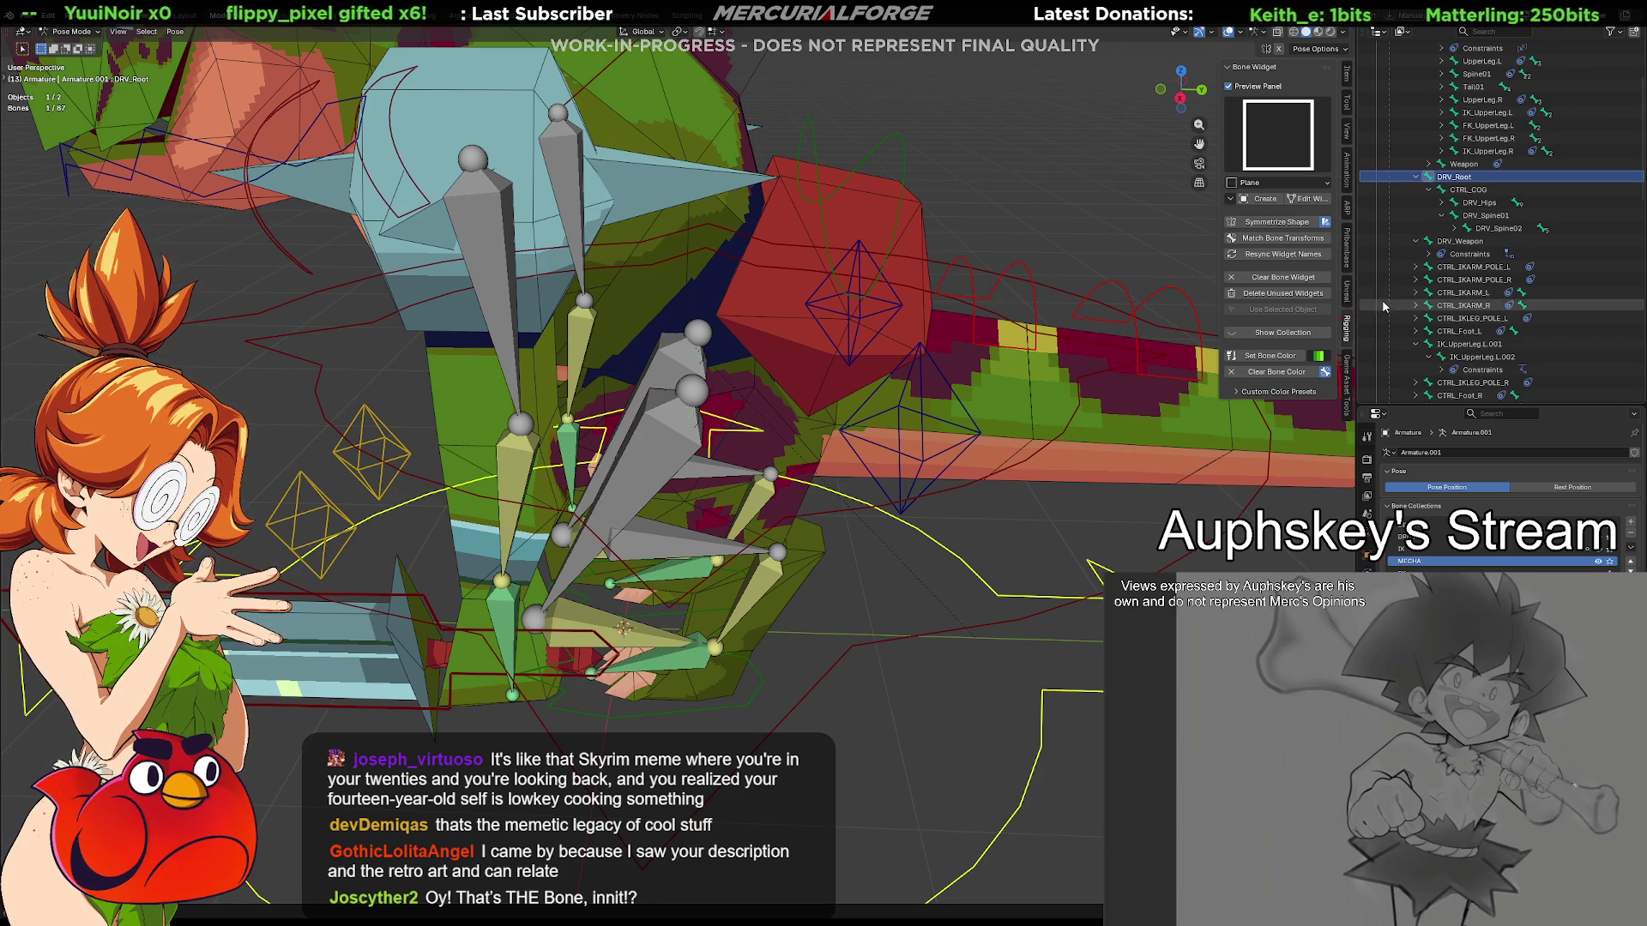
scroll(1481, 347, "down", 1)
scroll(1483, 362, "down", 2)
left_click(1461, 332)
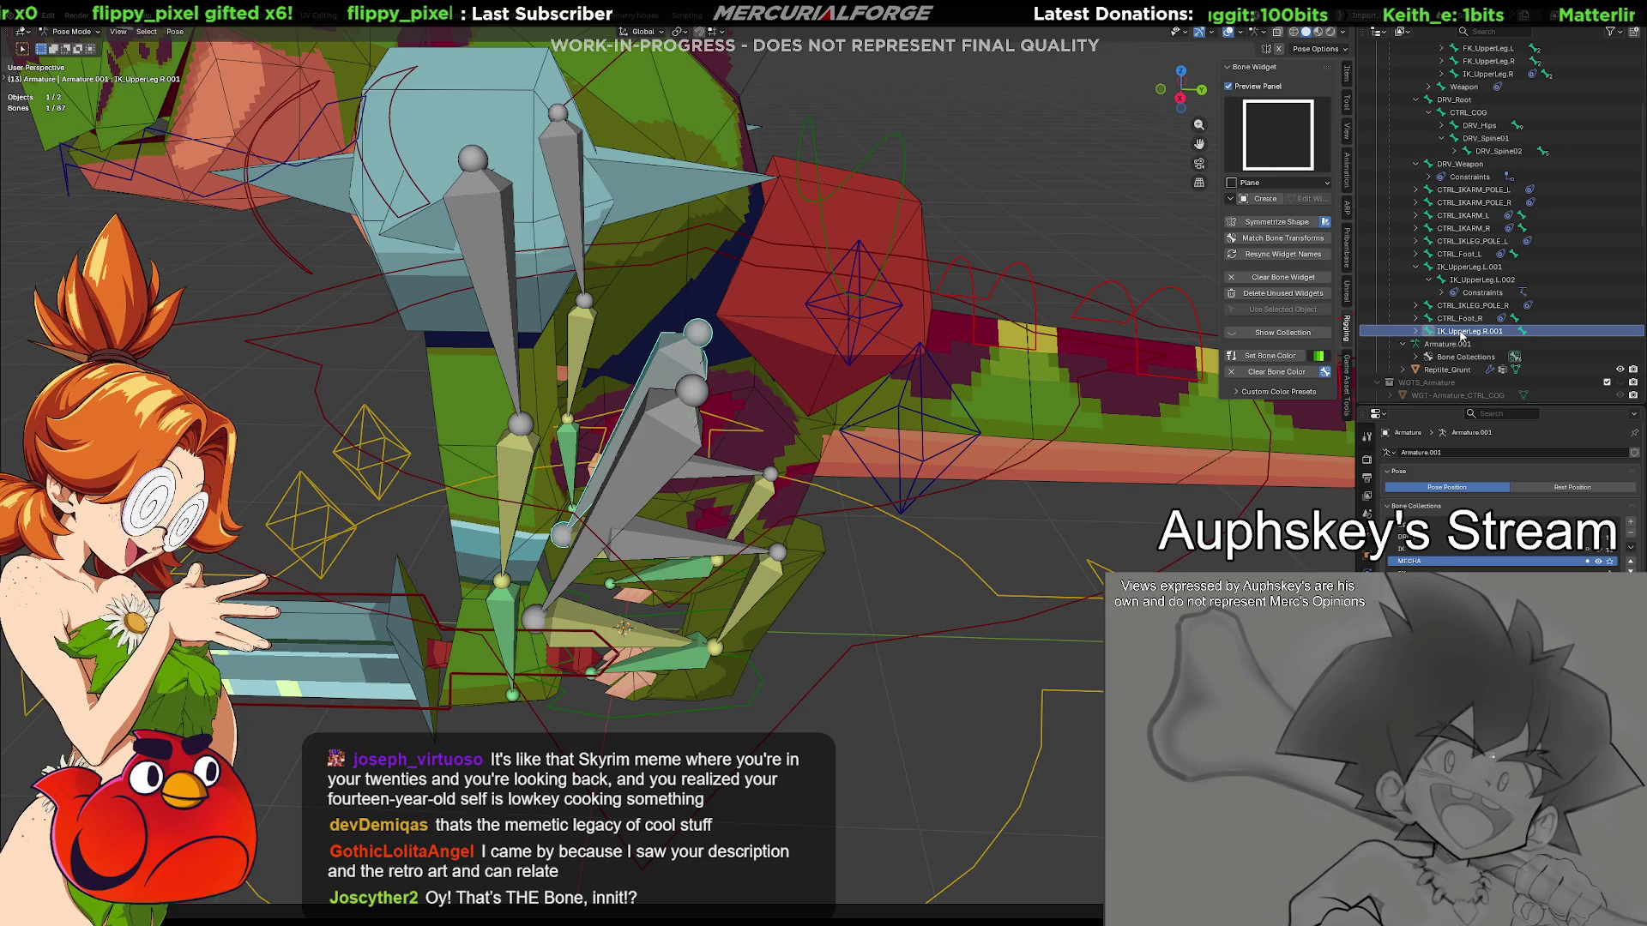
left_click(1474, 266)
scroll(1480, 277, "up", 4)
scroll(1480, 277, "up", 3)
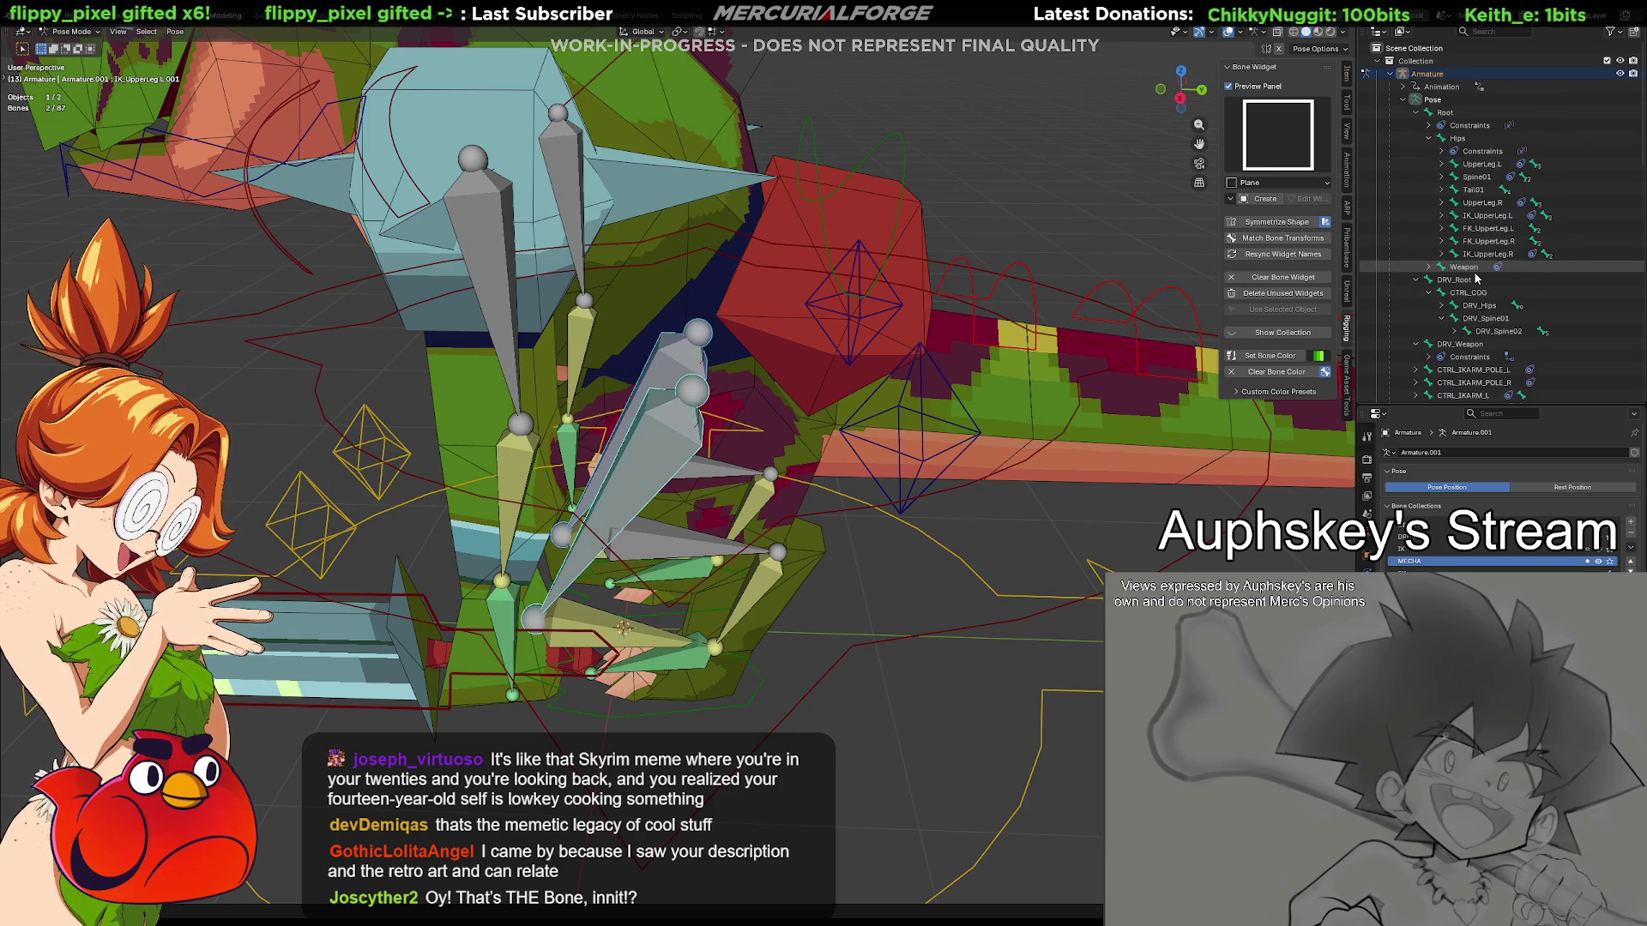
left_click(1458, 118)
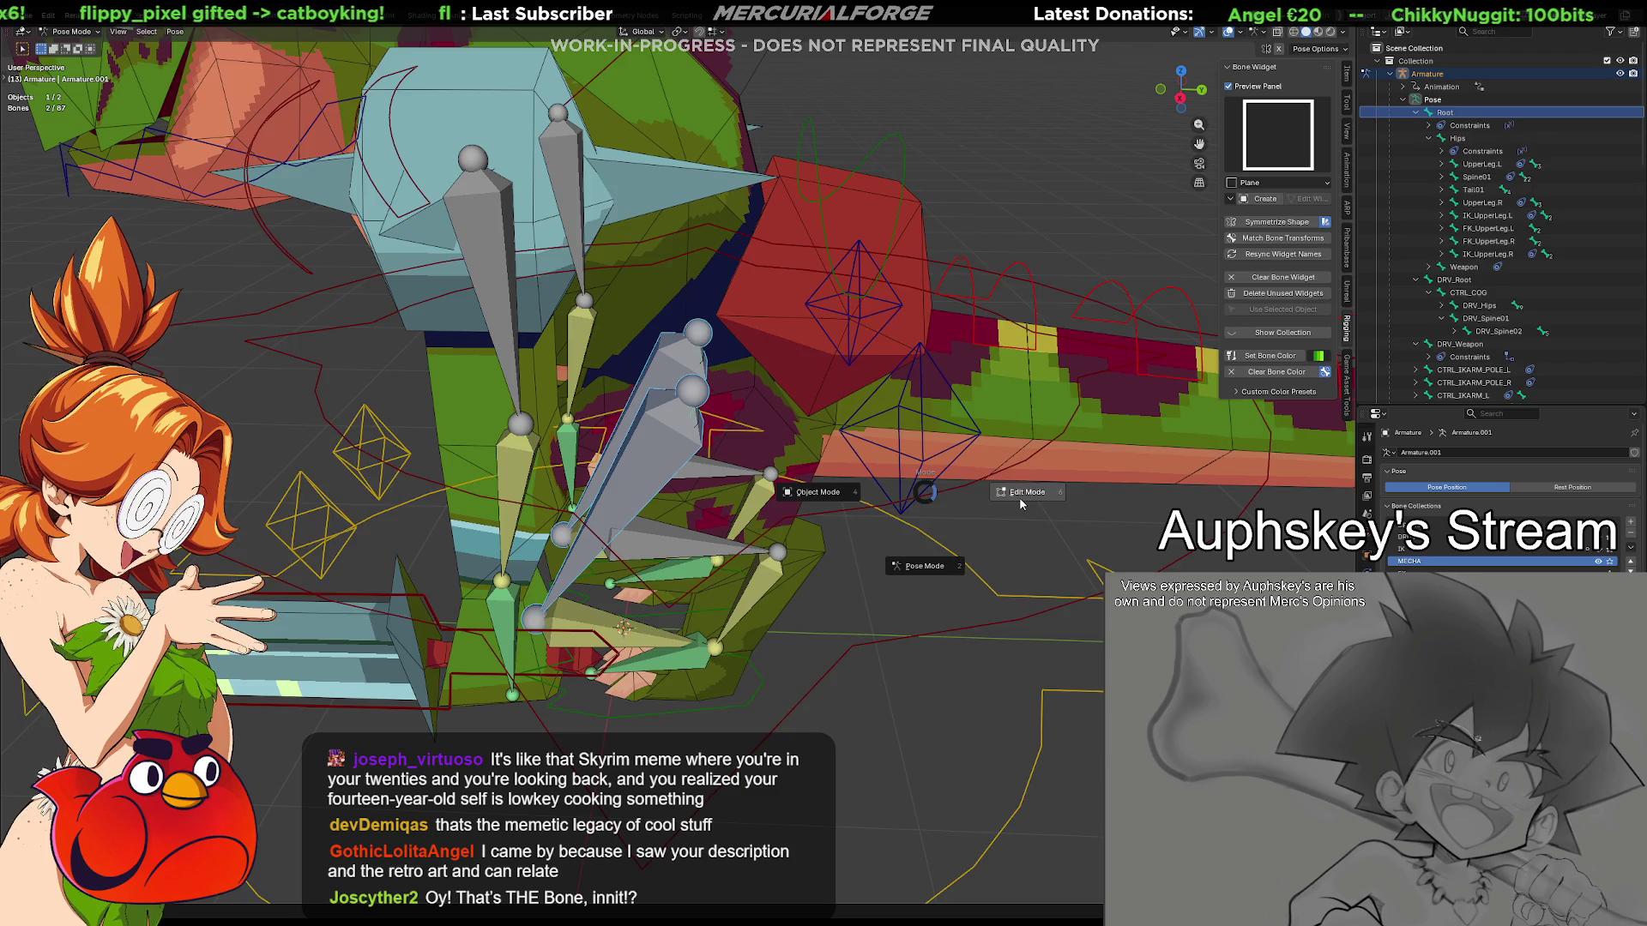
Parent IK_UpperLeg.L.001 and IK_UpperLeg.R.001 to Root in Edit Mode, then return to Pose Mode
key("Tab")
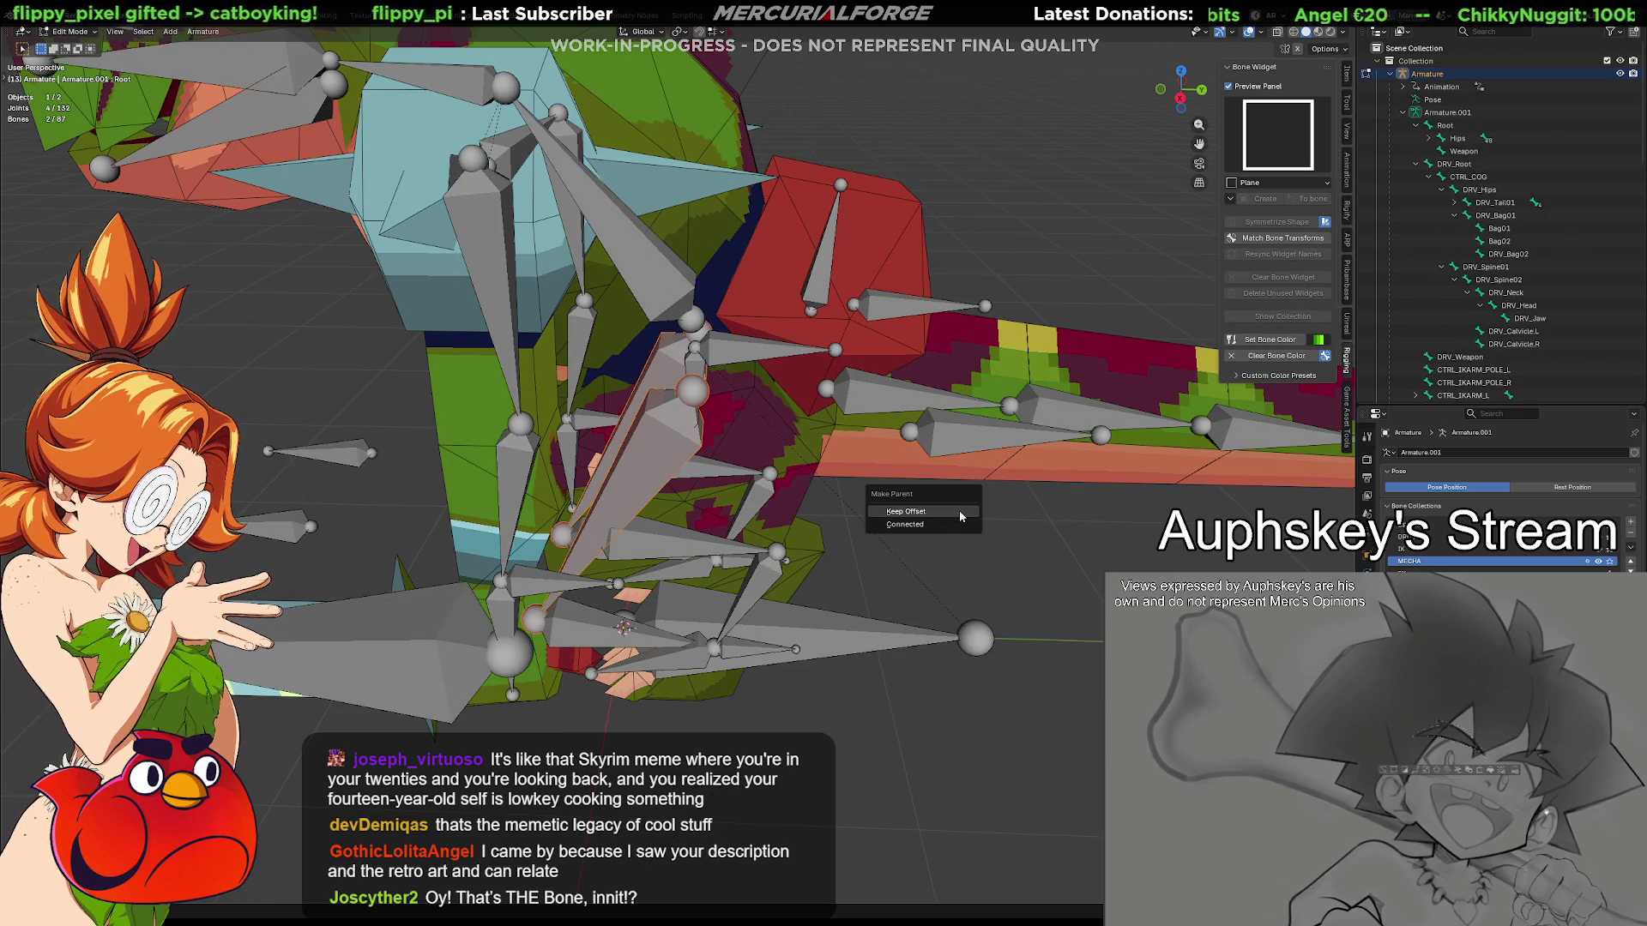
middle_click_drag(1013, 541, 982, 506)
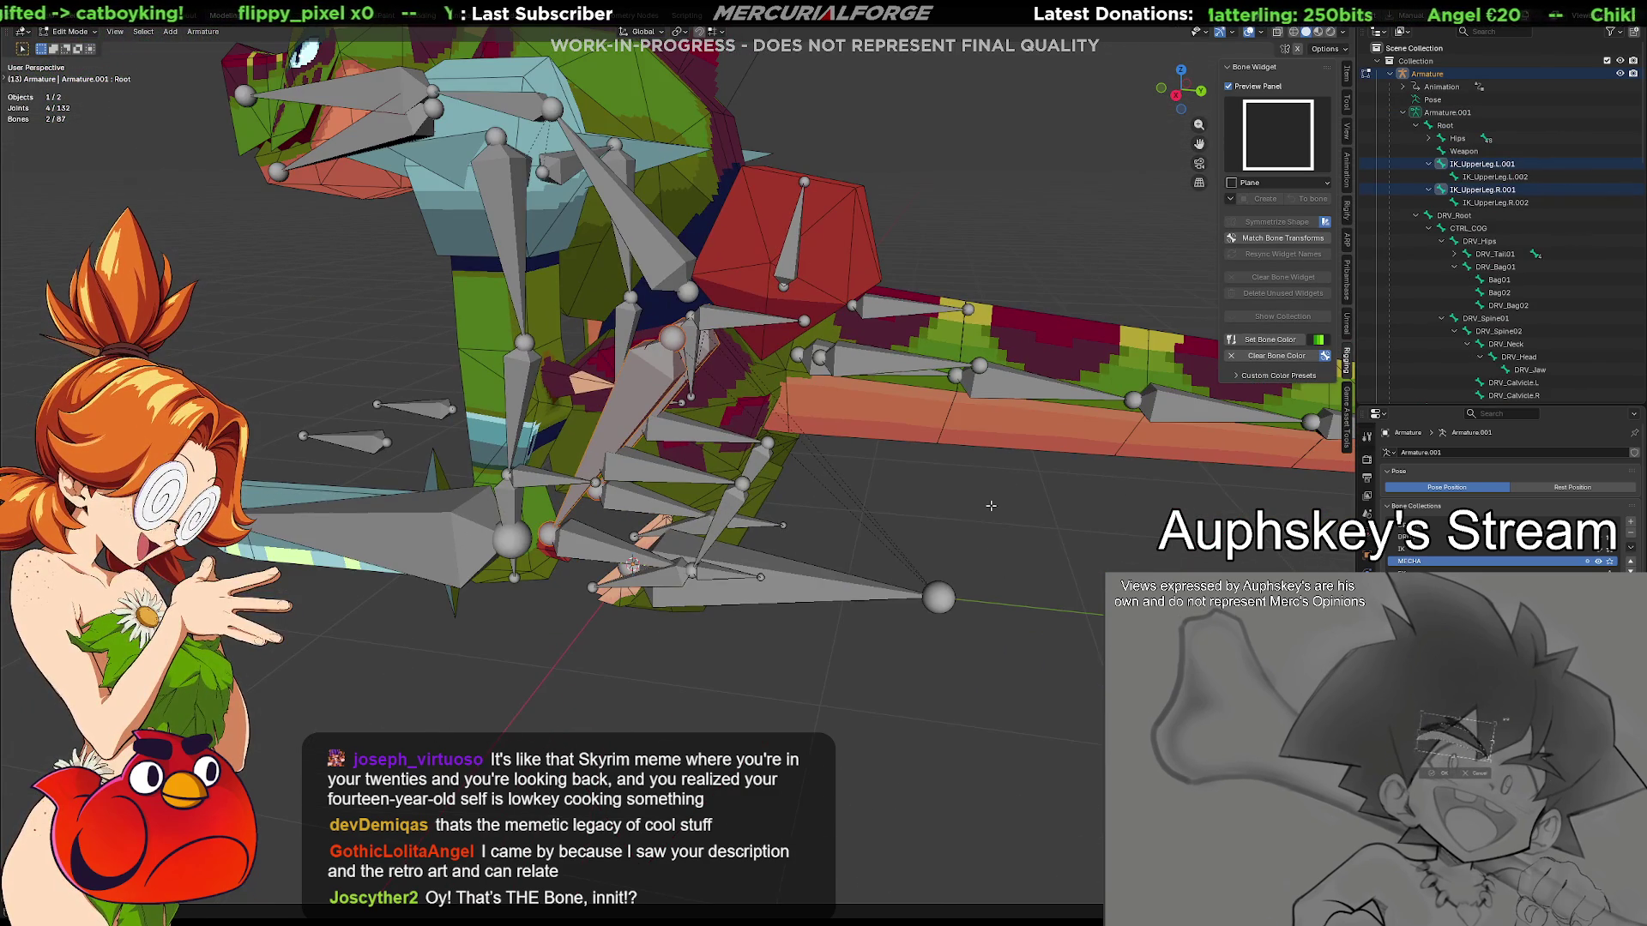
key("Tab")
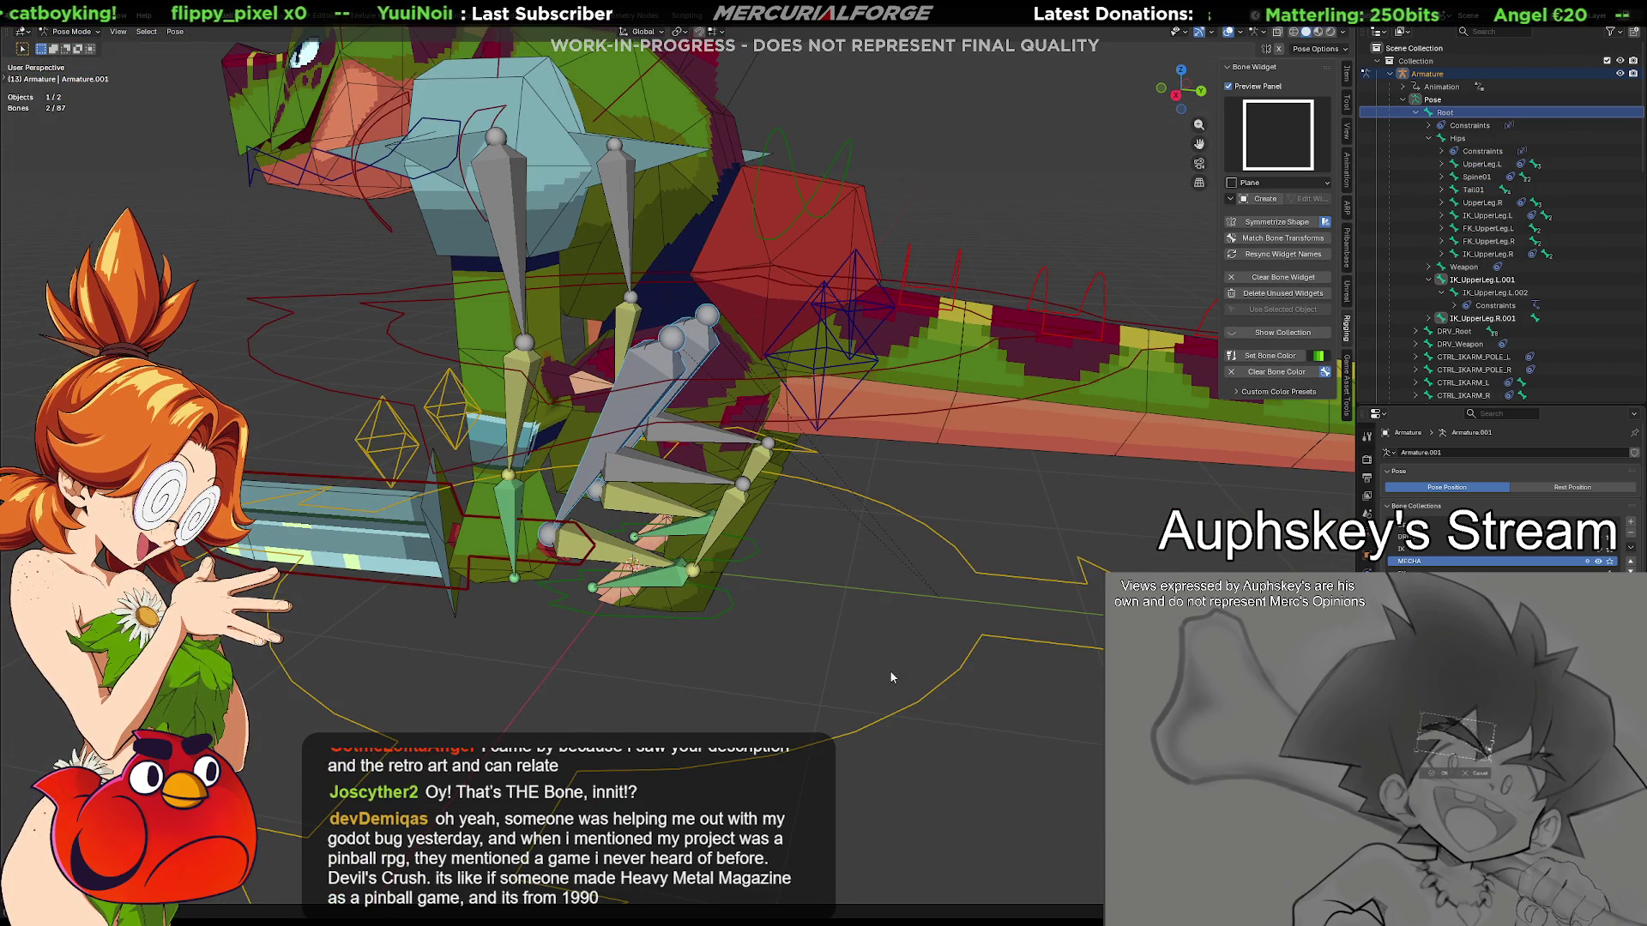
left_click(873, 744)
Test the left leg by moving CTRL_Foot.L, then reset it to rest with Alt+G
mouse_move(872, 745)
middle_mouse_down()
mouse_move(876, 795)
mouse_move(691, 572)
middle_mouse_up()
left_click(715, 616)
key("g")
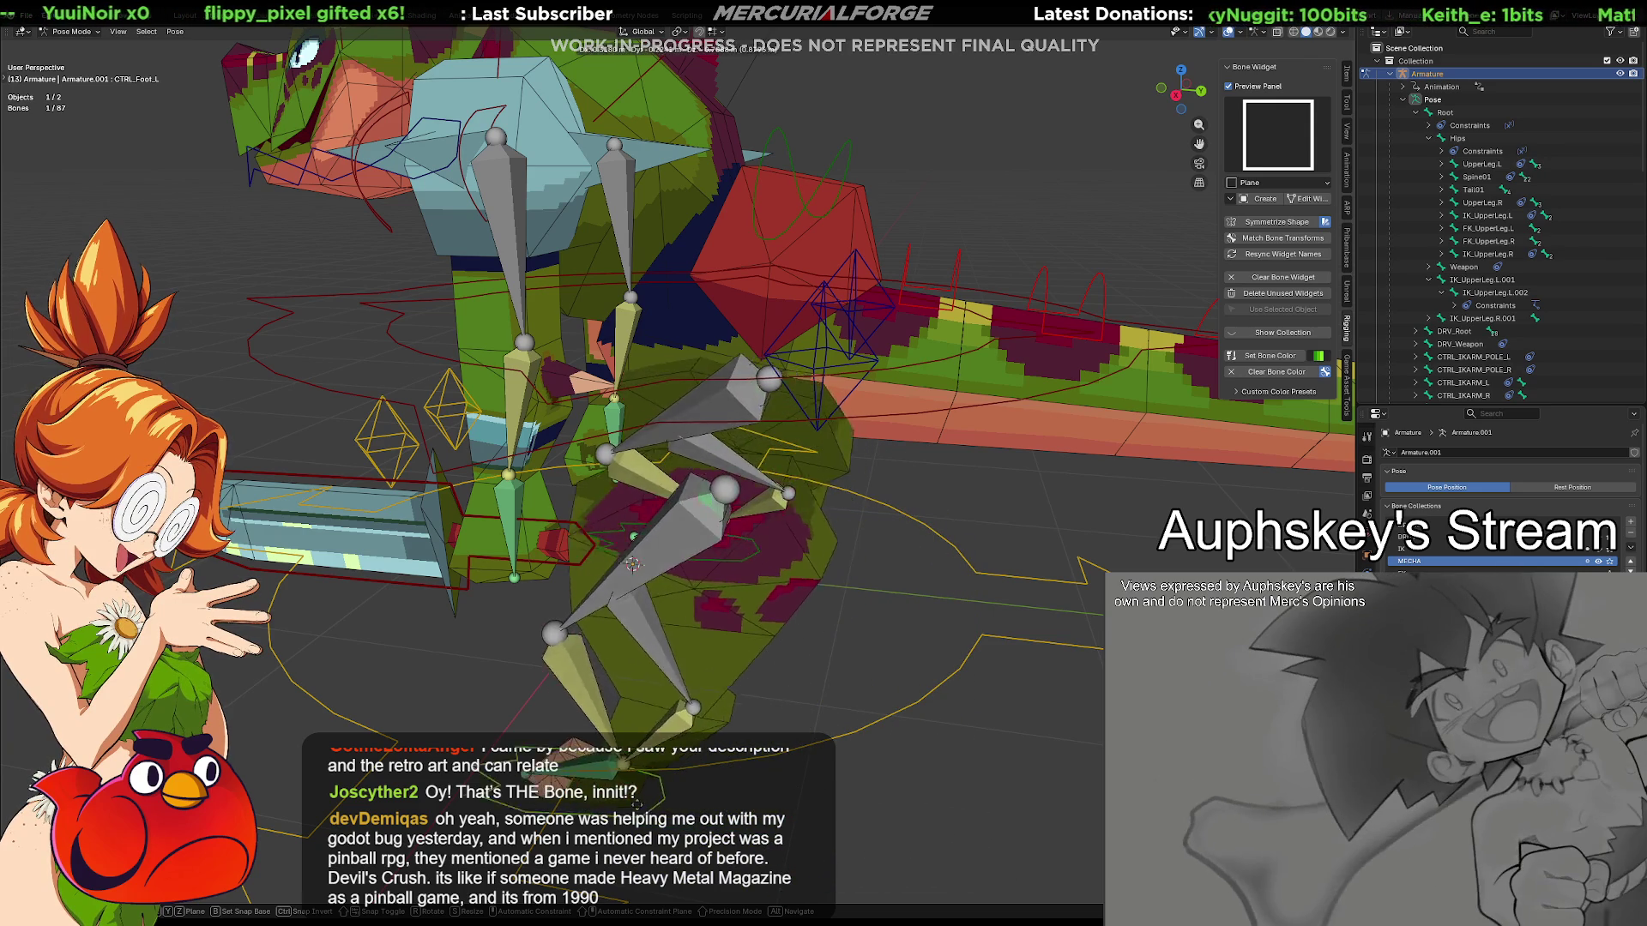
mouse_move(565, 667)
middle_mouse_down()
mouse_move(741, 662)
mouse_move(753, 647)
middle_mouse_up()
key("alt+g")
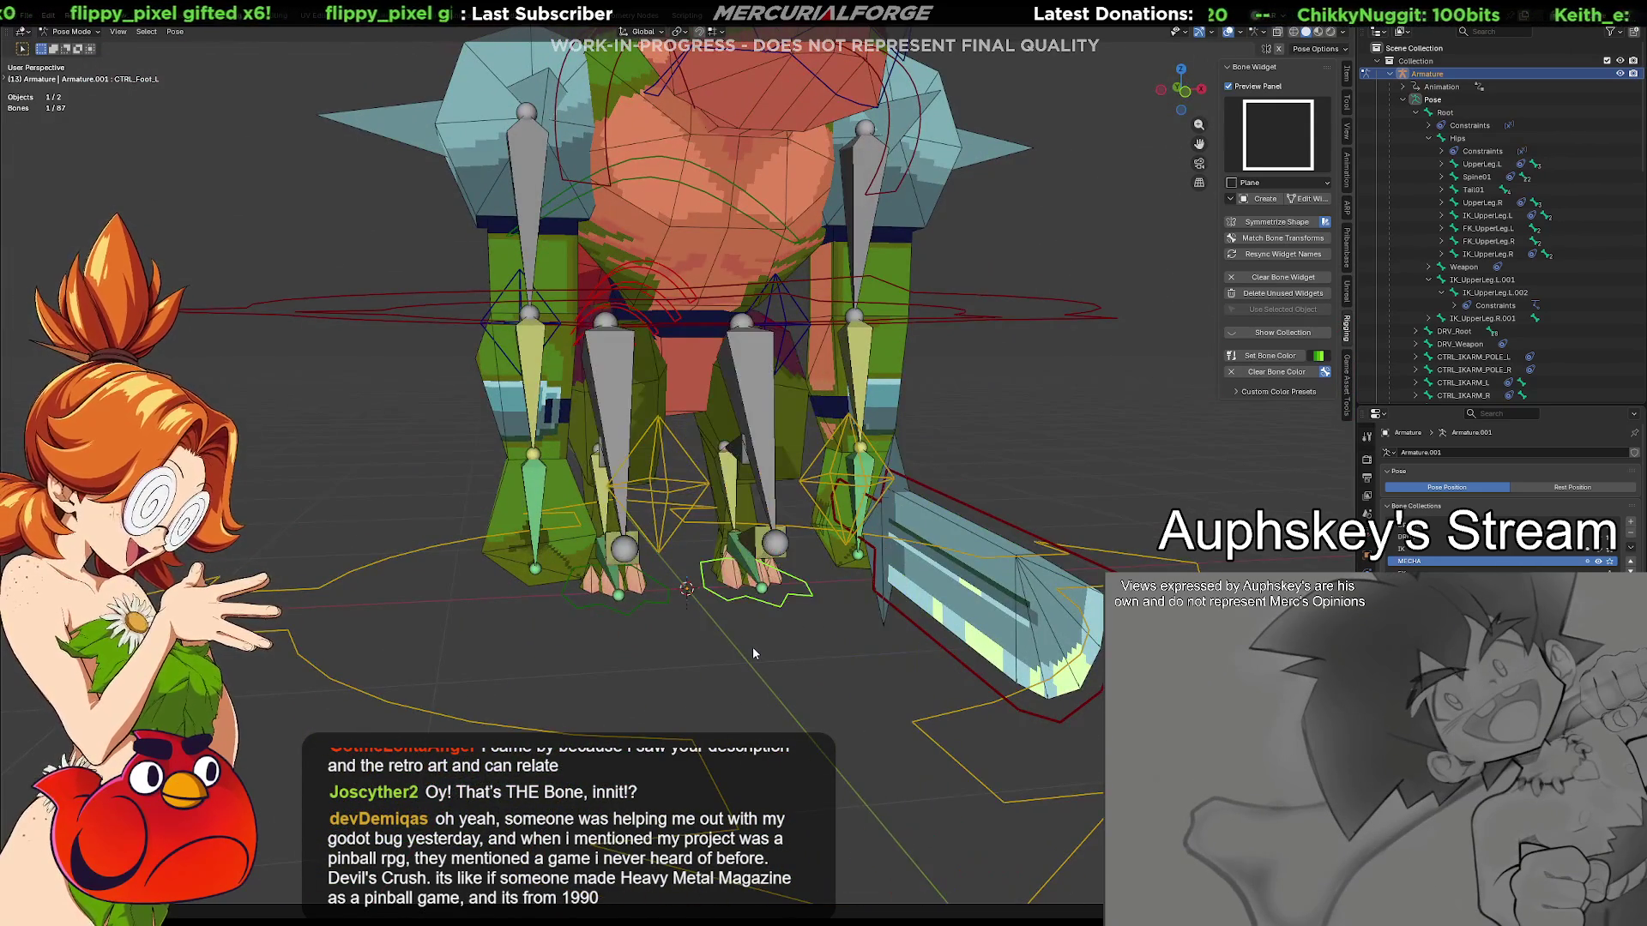
key("g")
key("Escape")
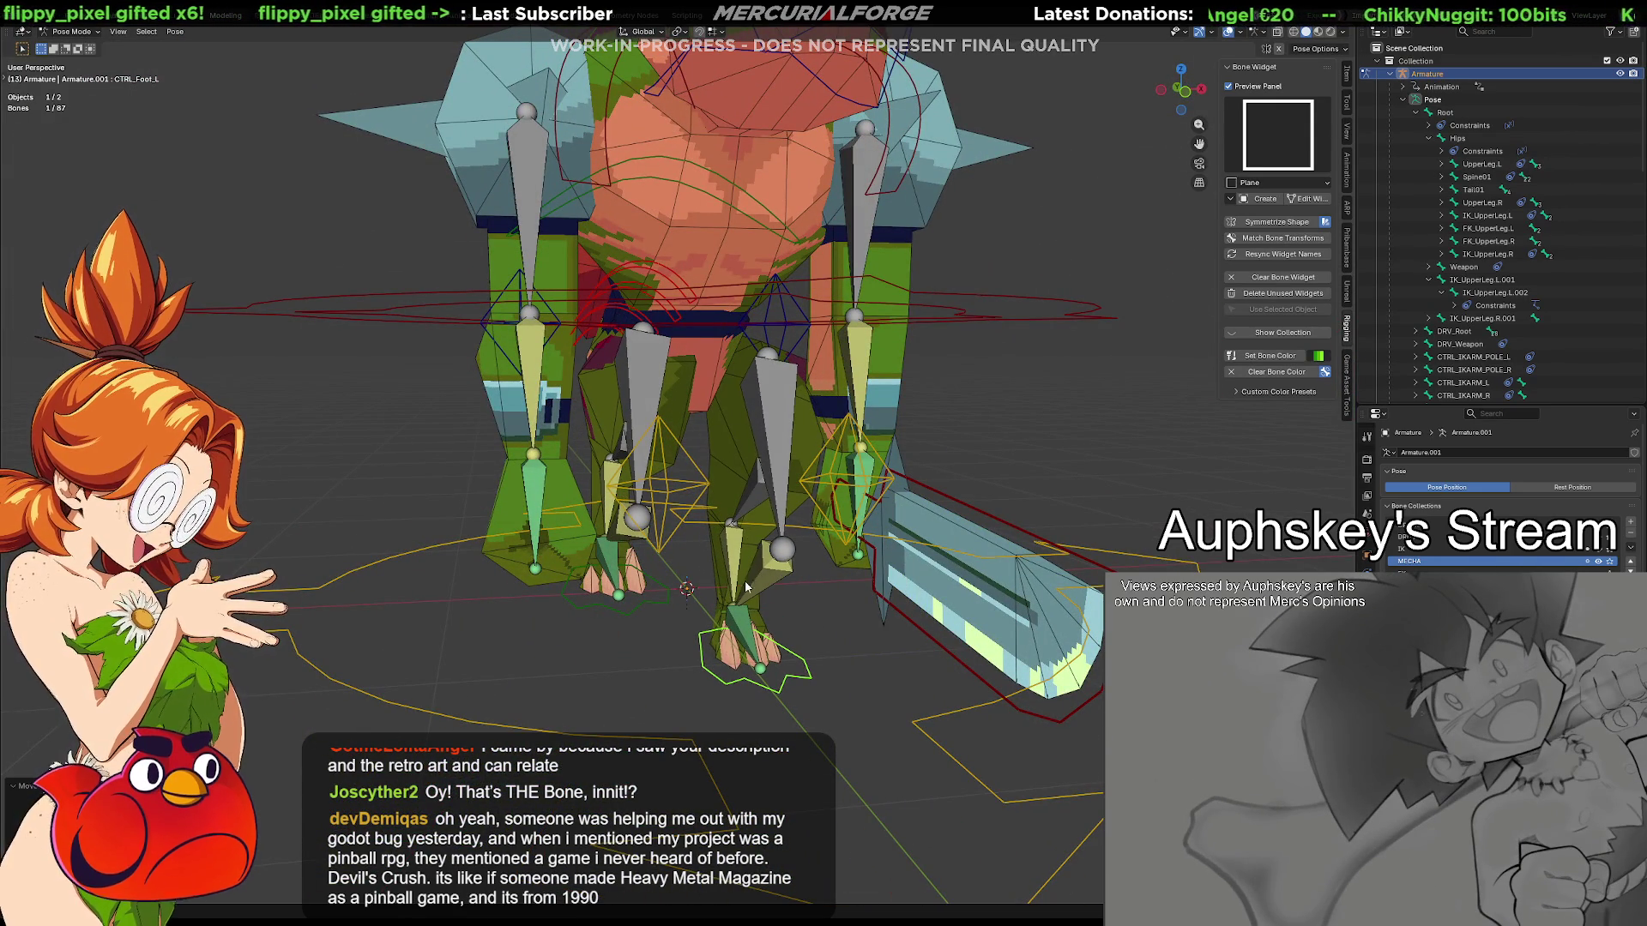
Select IK_UpperLeg.L.001 and show its empty Bone Constraints stack
left_click(757, 408)
scroll(757, 408, "up", 2)
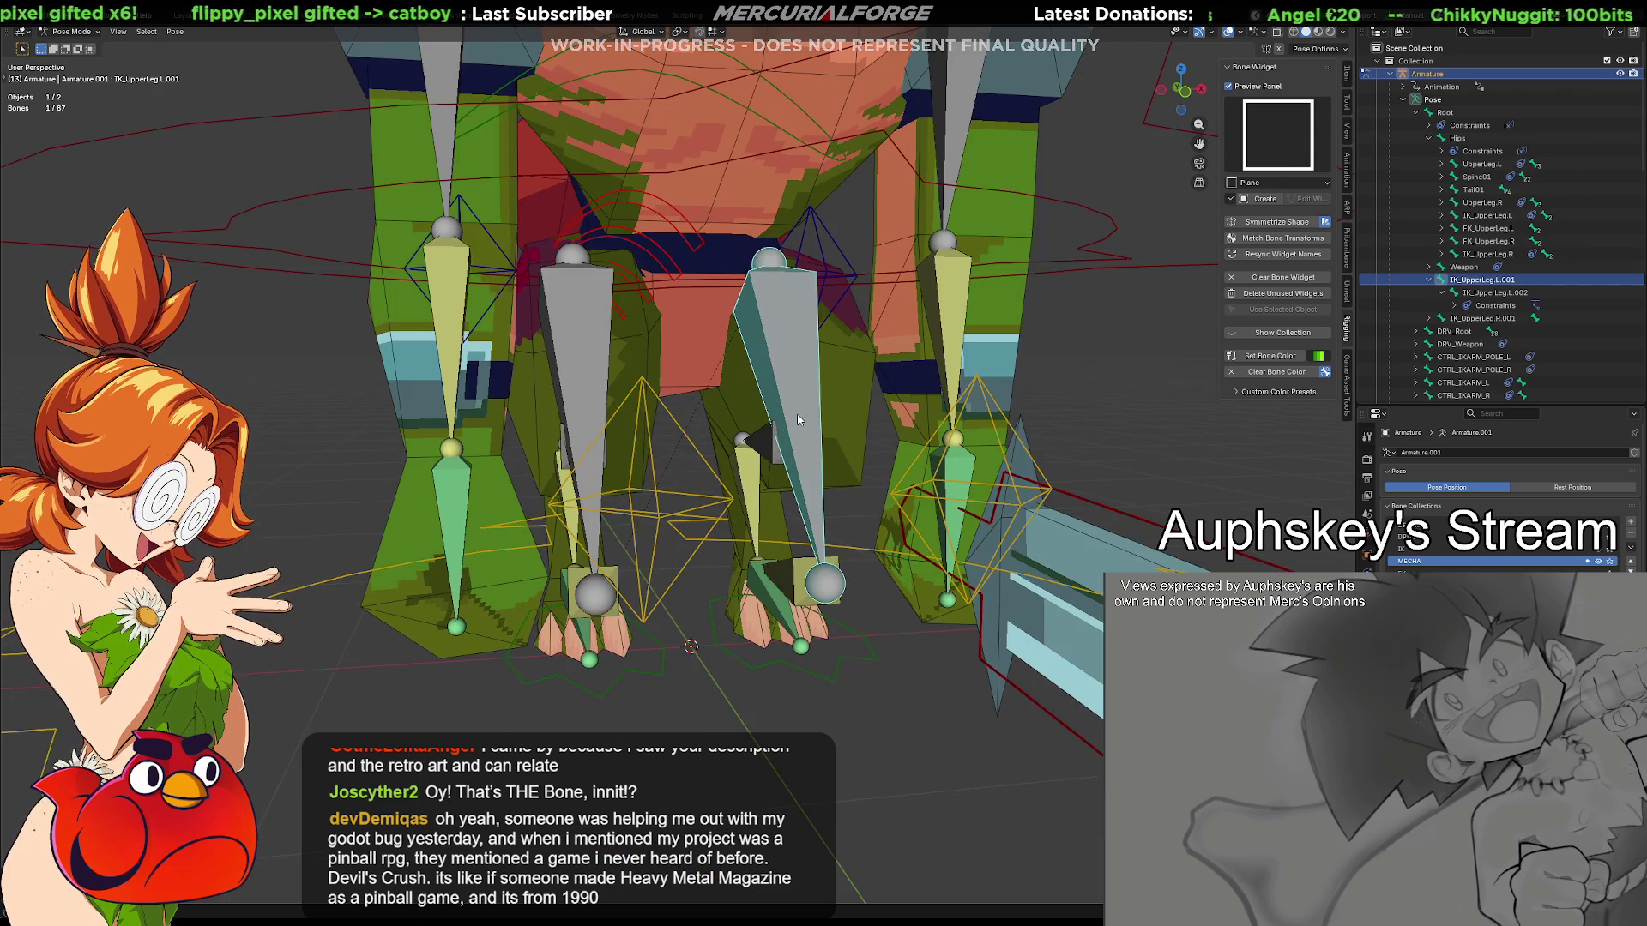
middle_click_drag(798, 420, 800, 477)
left_click(1367, 579)
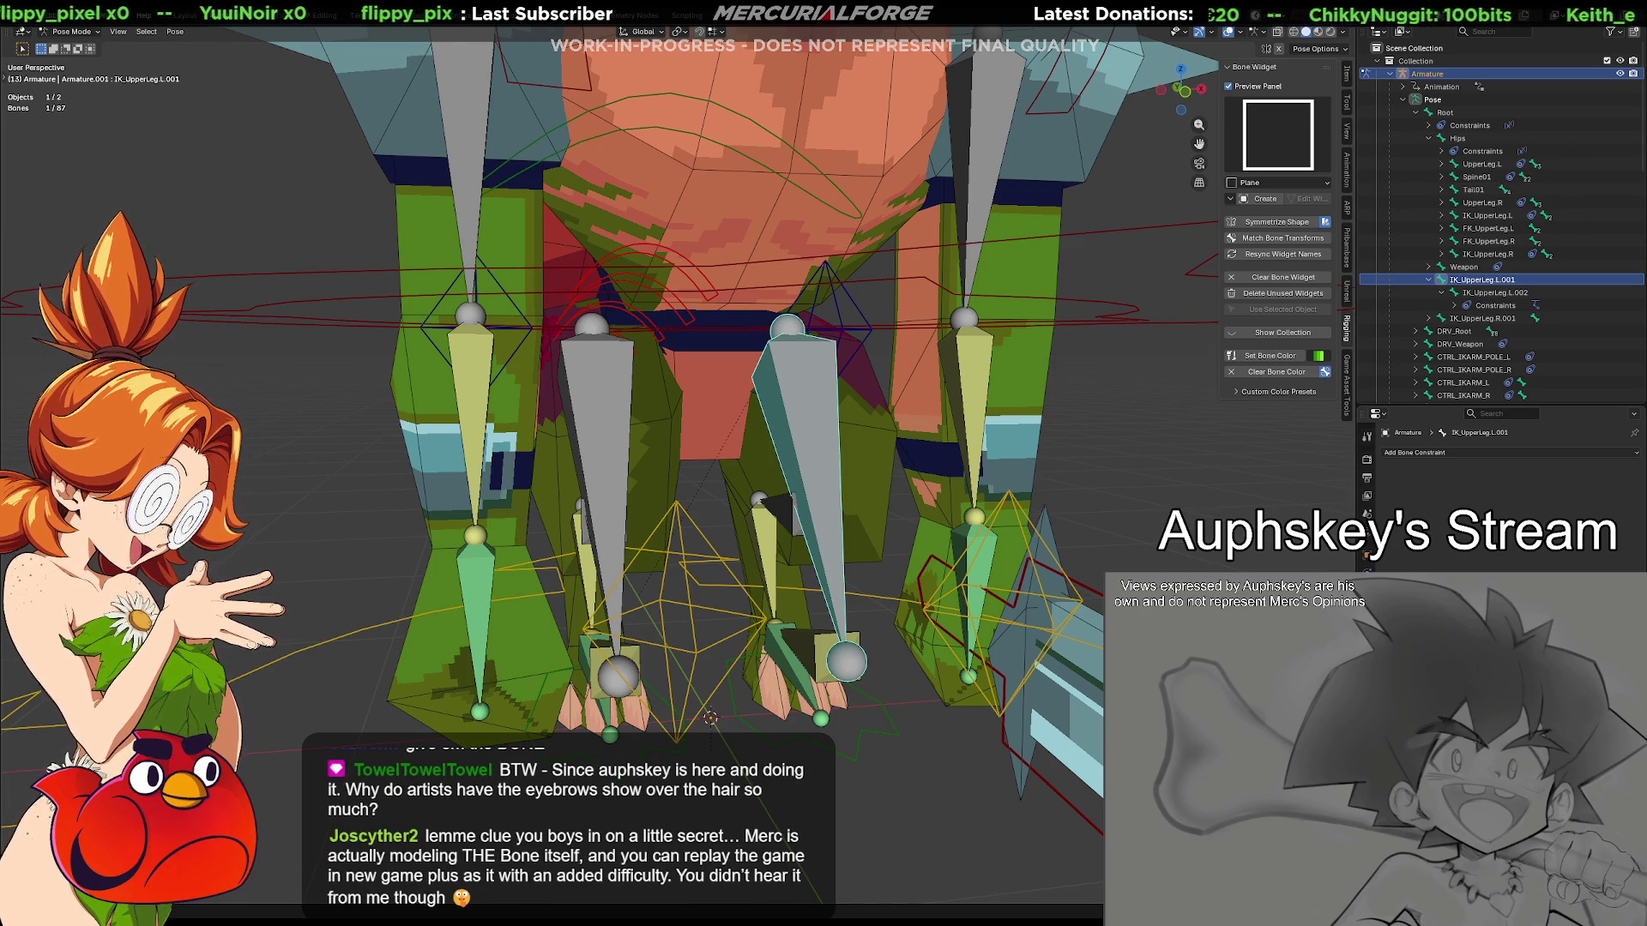
middle_click_drag(823, 669, 885, 717)
left_click(883, 735)
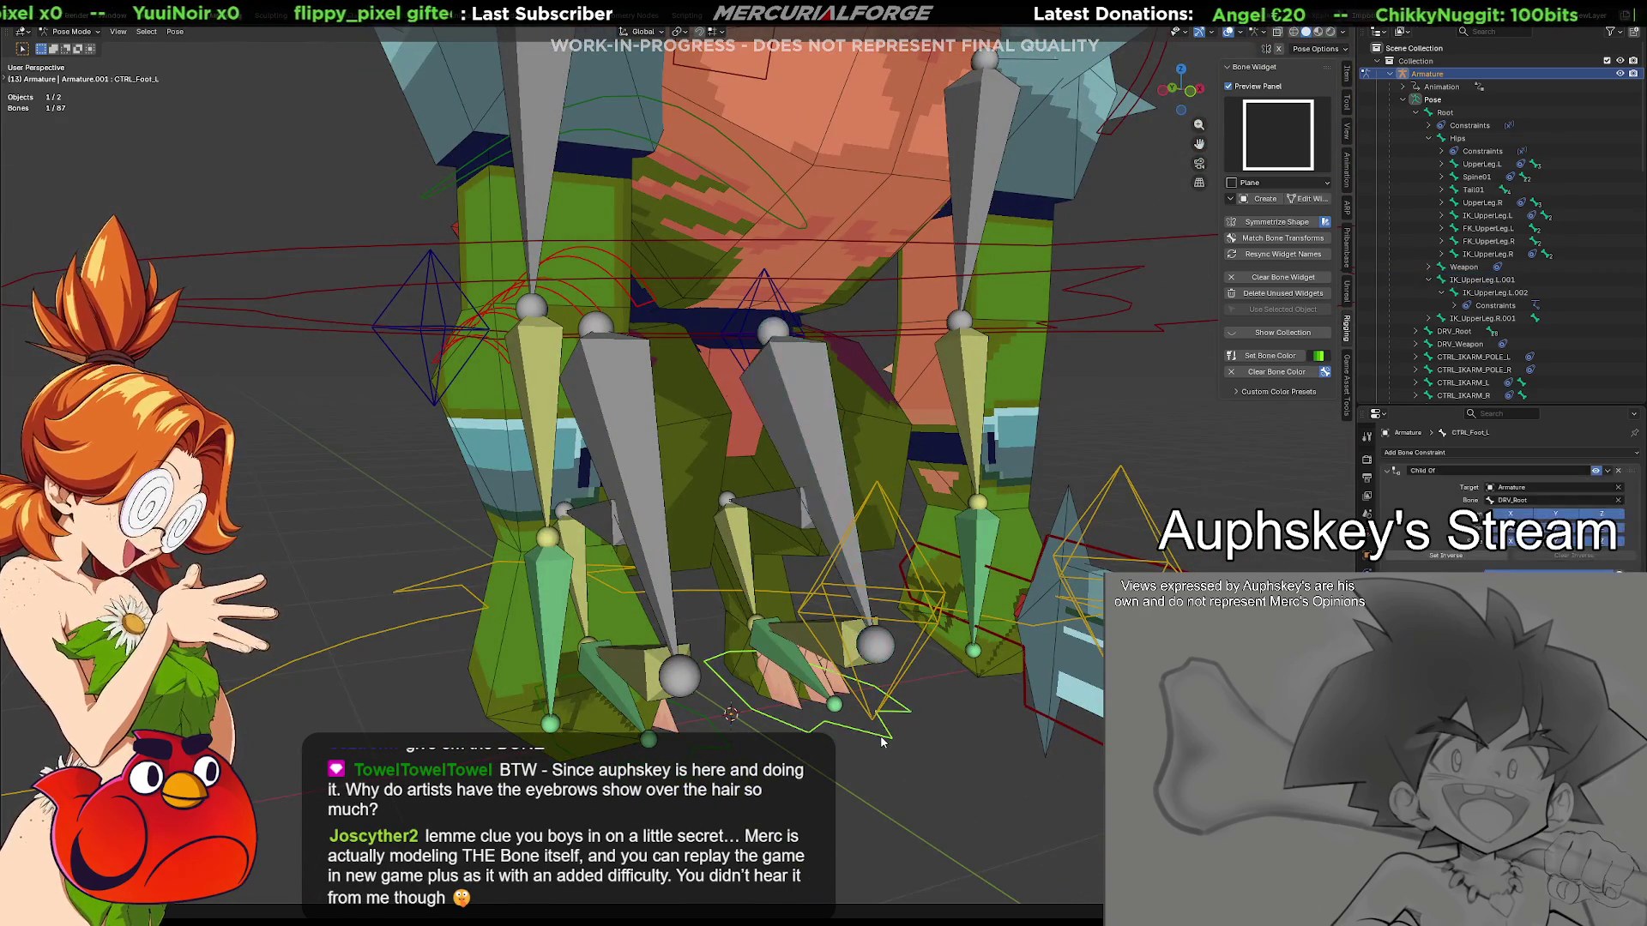
key("ctrl+z")
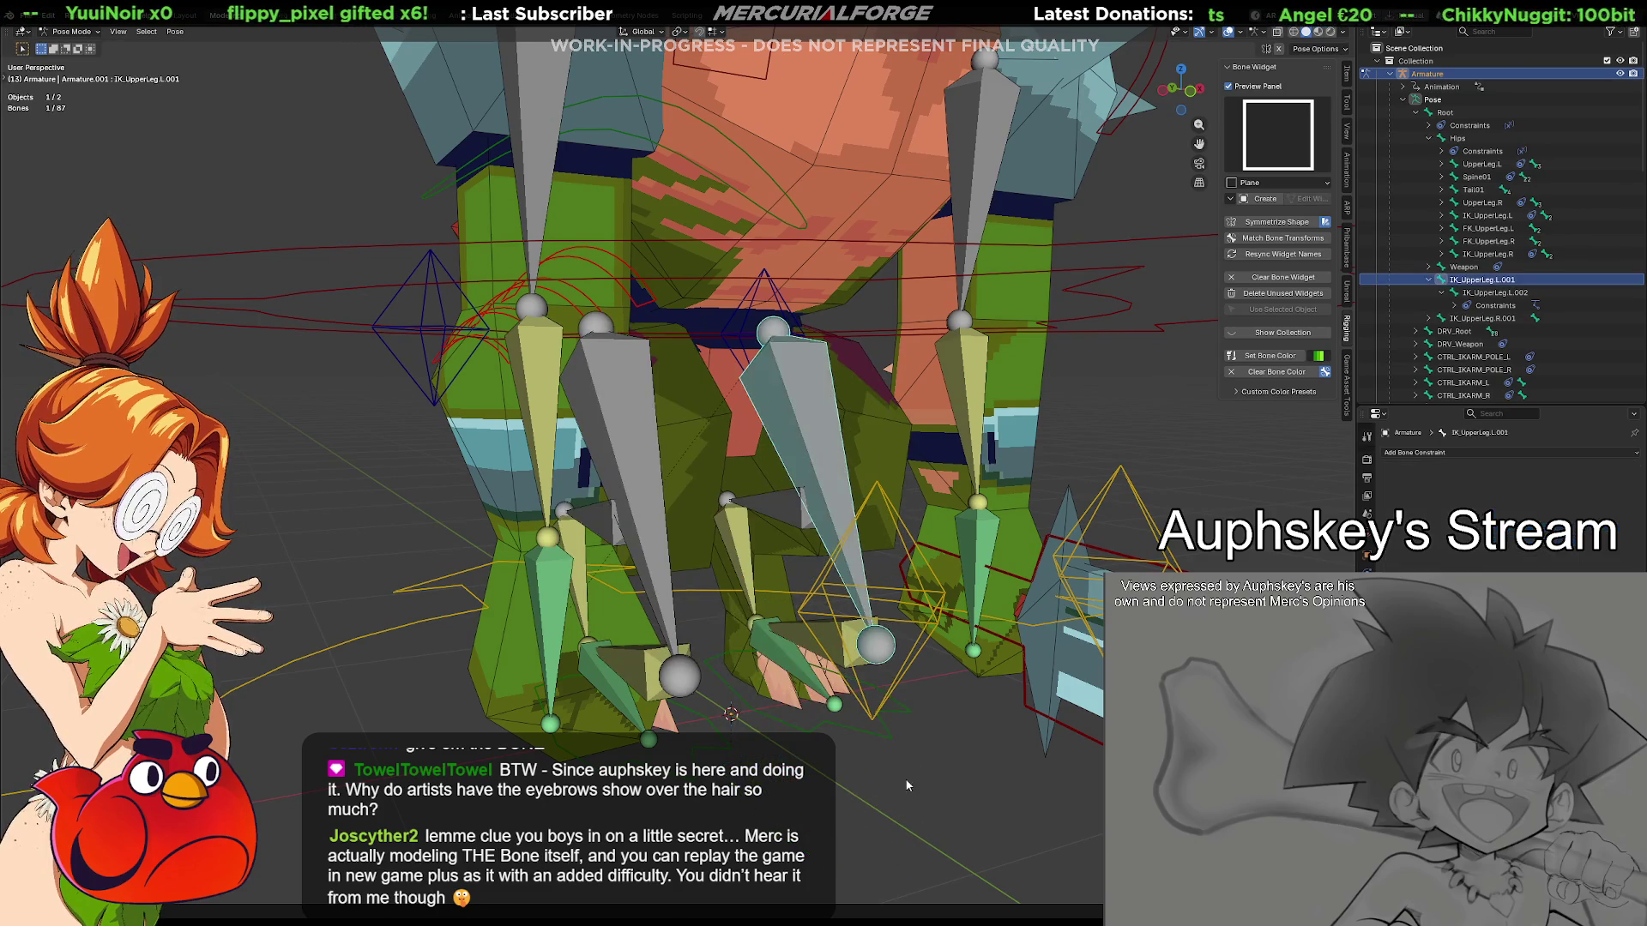
left_click(908, 762)
middle_click_drag(908, 760, 813, 781)
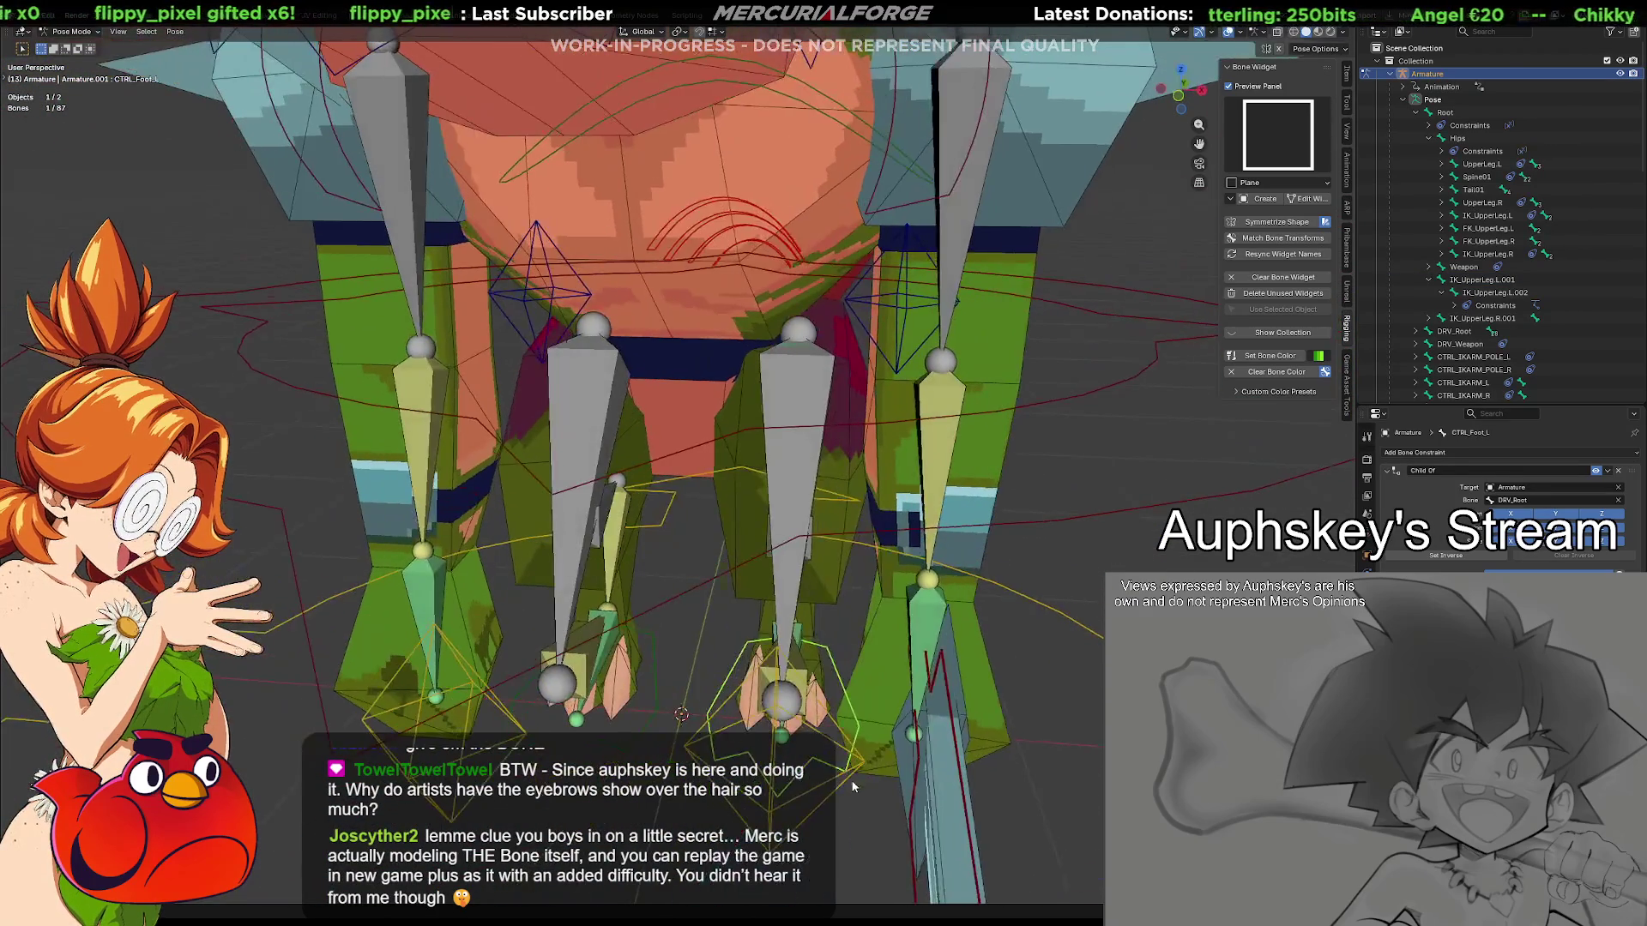
key("Tab")
key("Tab")
mouse_move(815, 783)
middle_mouse_down()
mouse_move(729, 748)
mouse_move(750, 739)
middle_mouse_up()
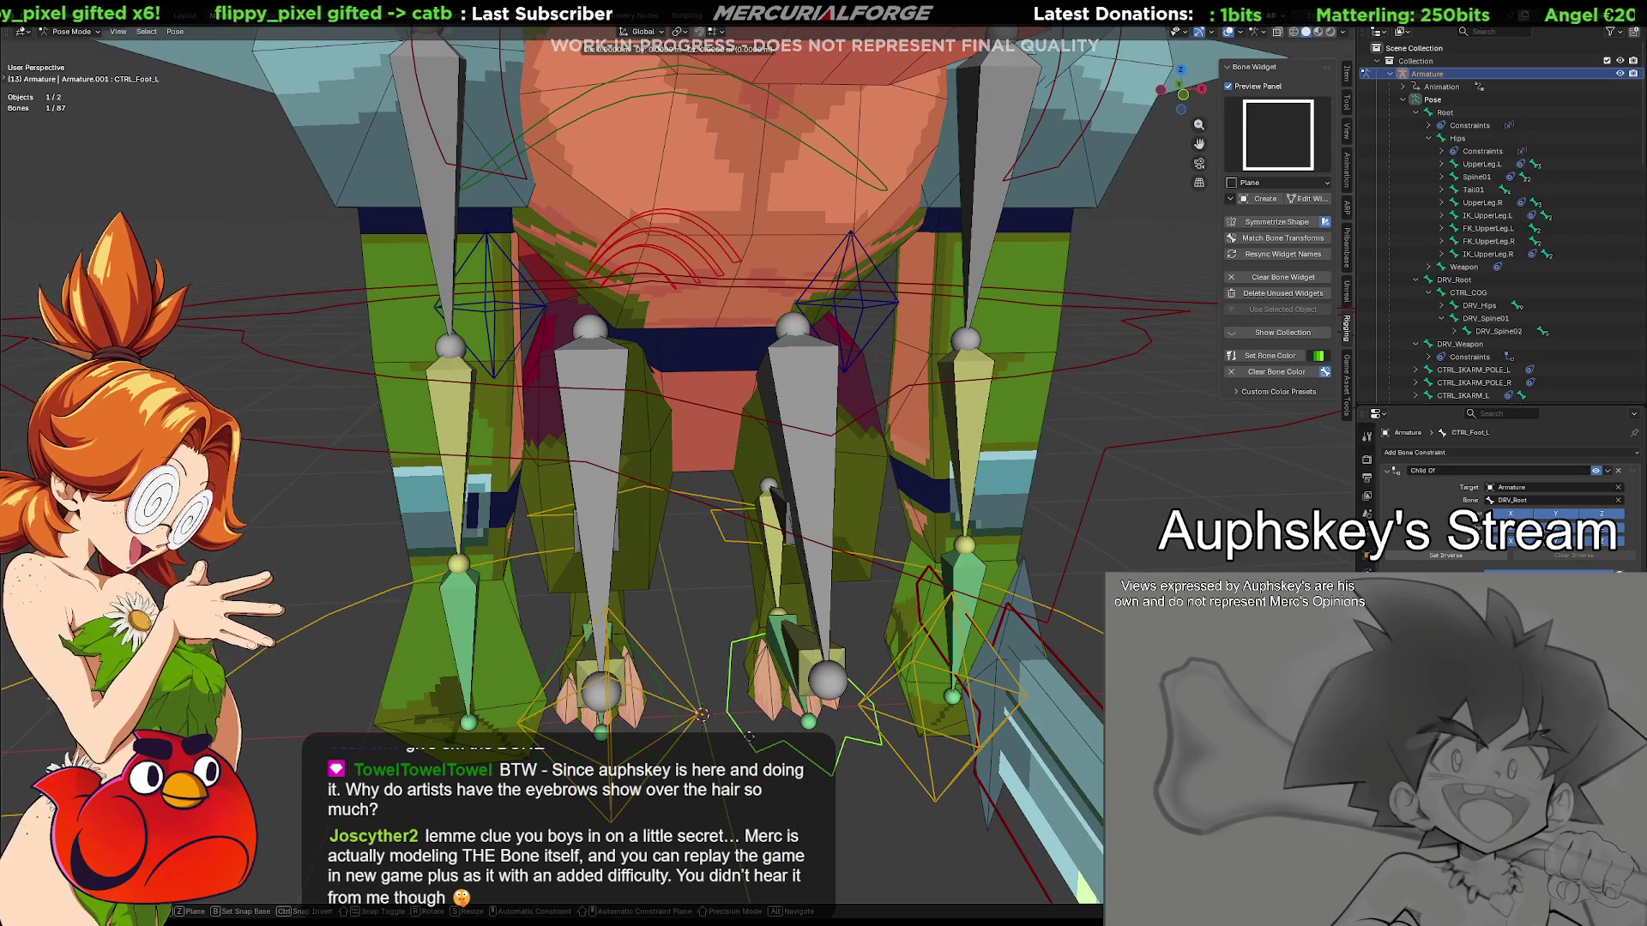
mouse_move(749, 735)
middle_mouse_down()
mouse_move(747, 704)
mouse_move(675, 622)
middle_mouse_up()
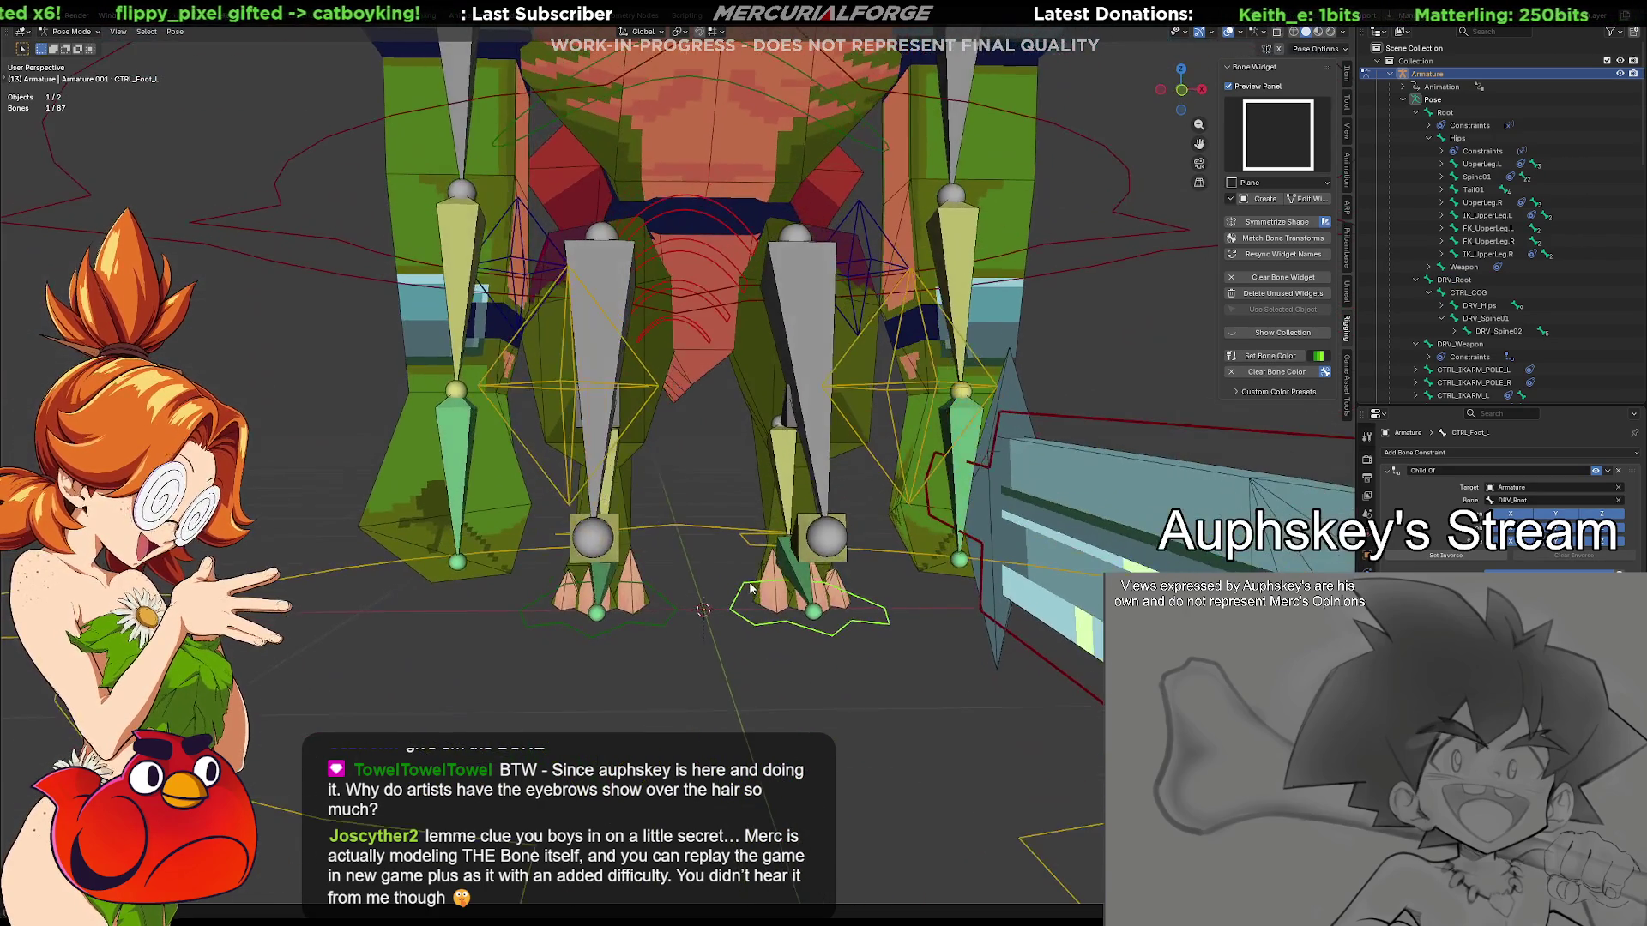
left_click(672, 615)
scroll(1564, 299, "down", 5)
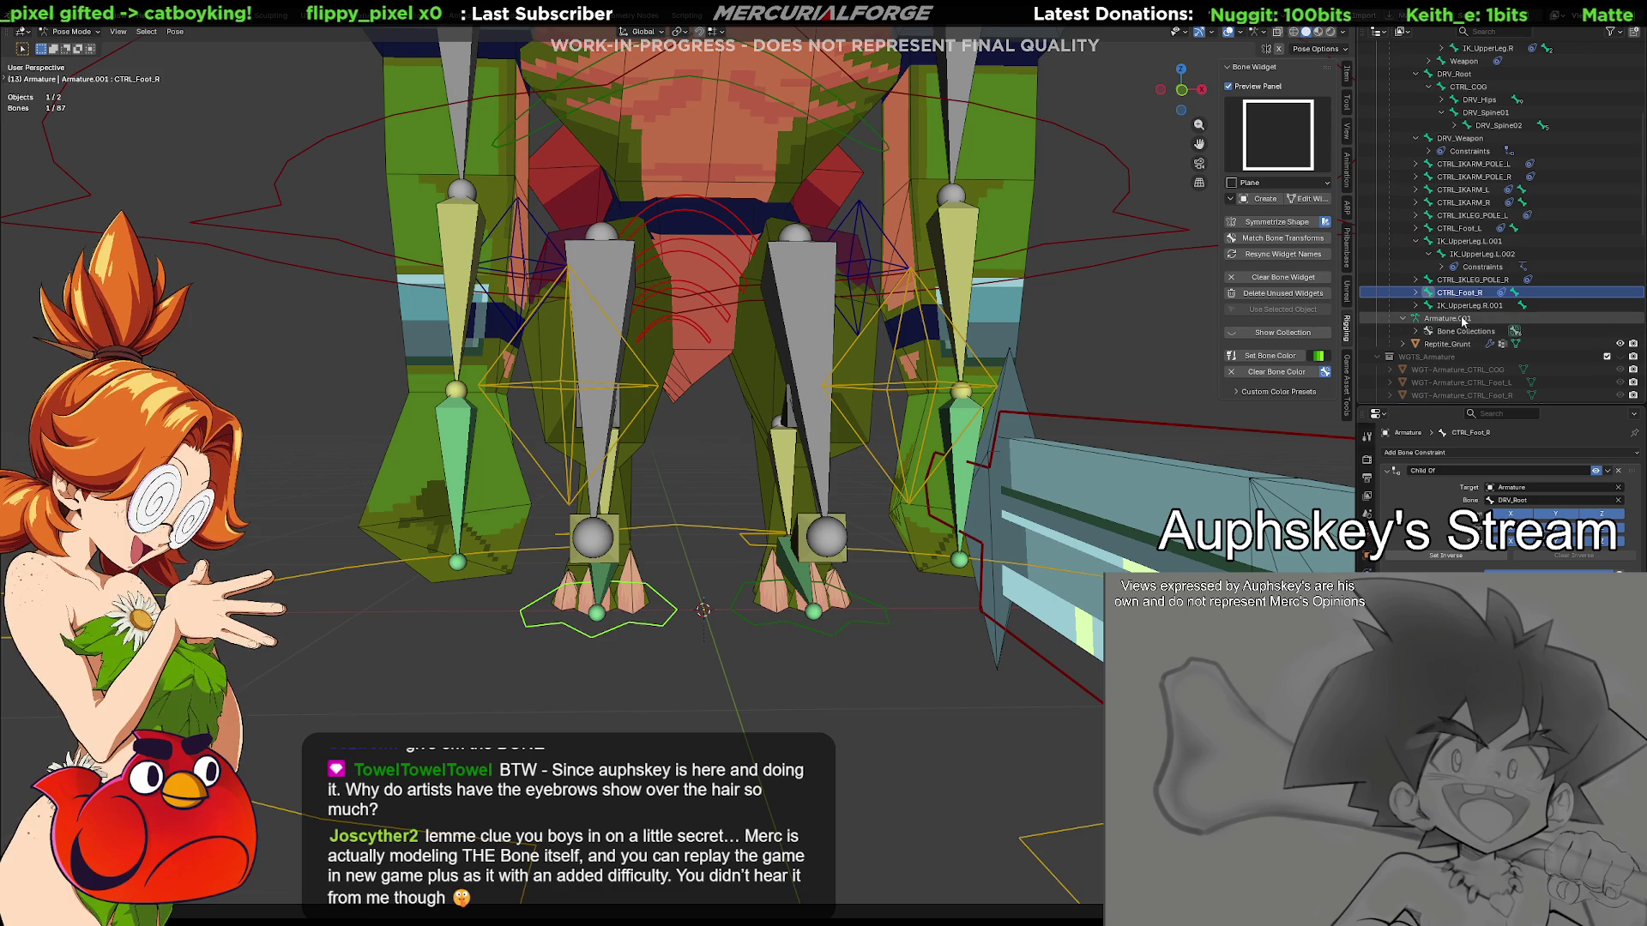
left_click(1459, 285)
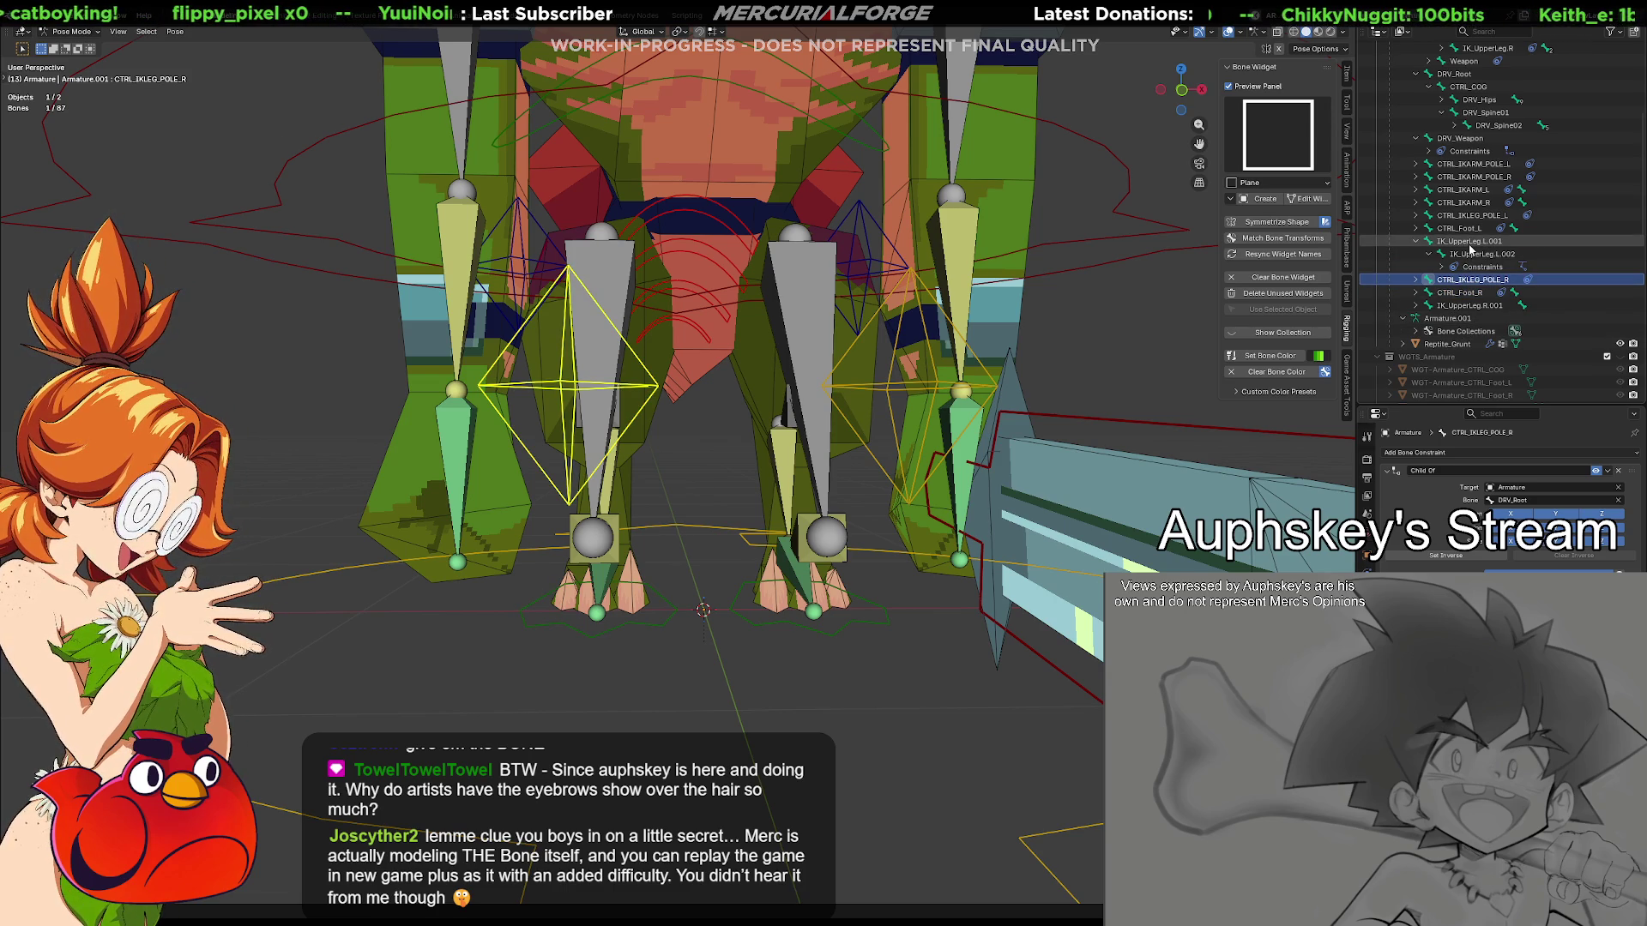
left_click(1467, 242)
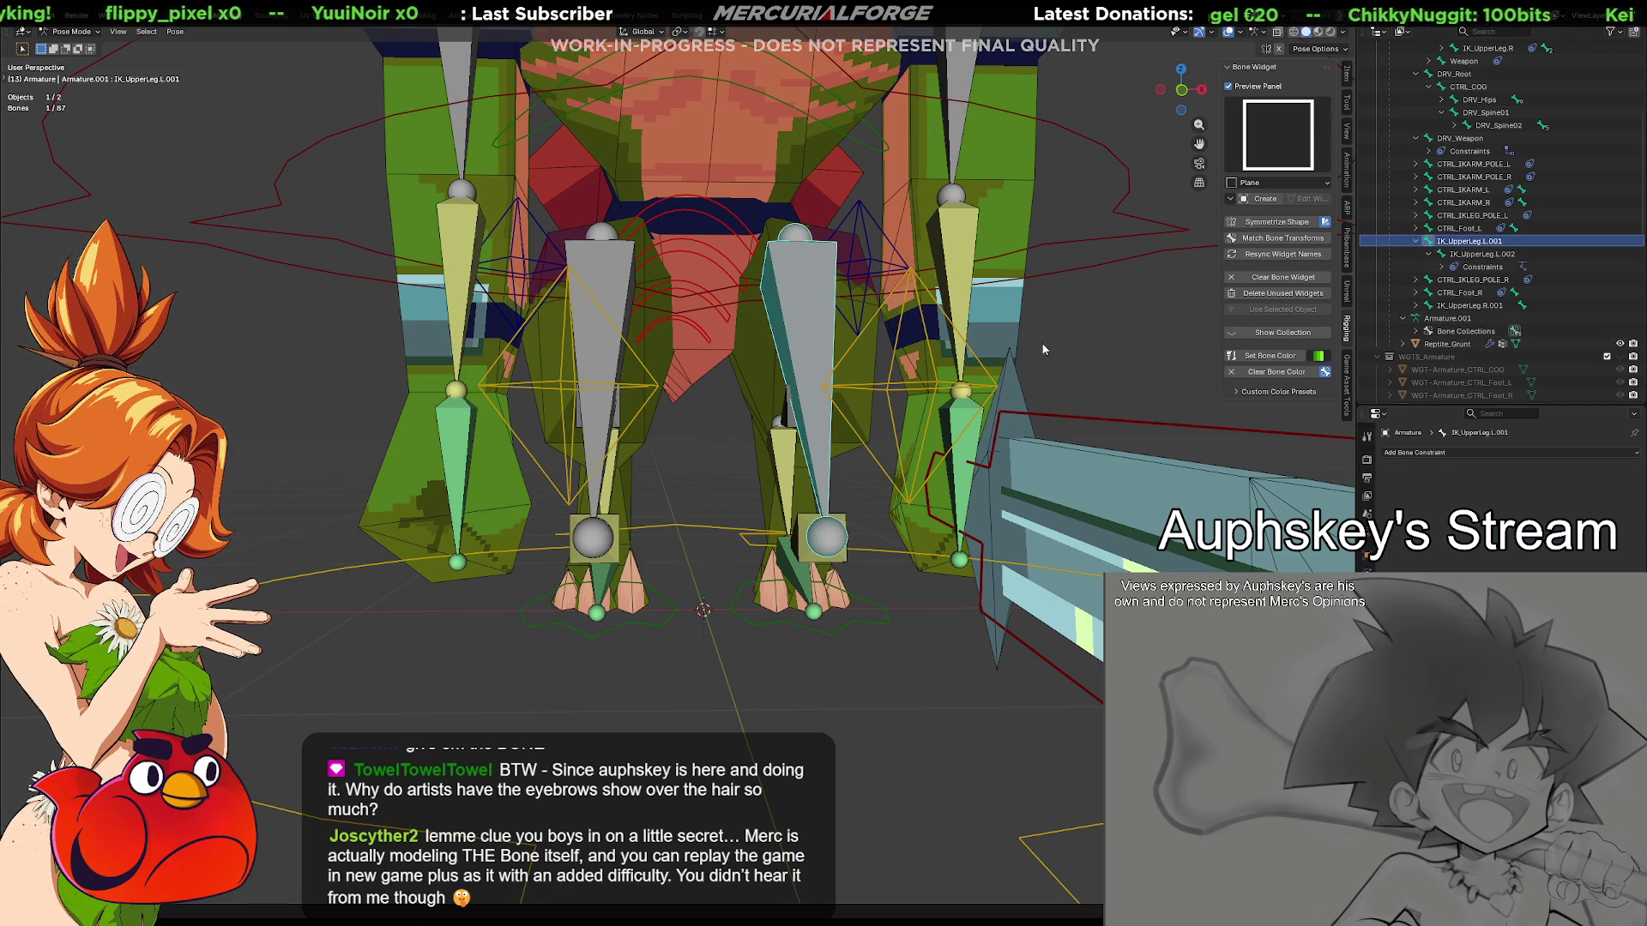
mouse_move(870, 438)
middle_mouse_down()
mouse_move(755, 457)
mouse_move(861, 446)
mouse_move(809, 454)
middle_mouse_up()
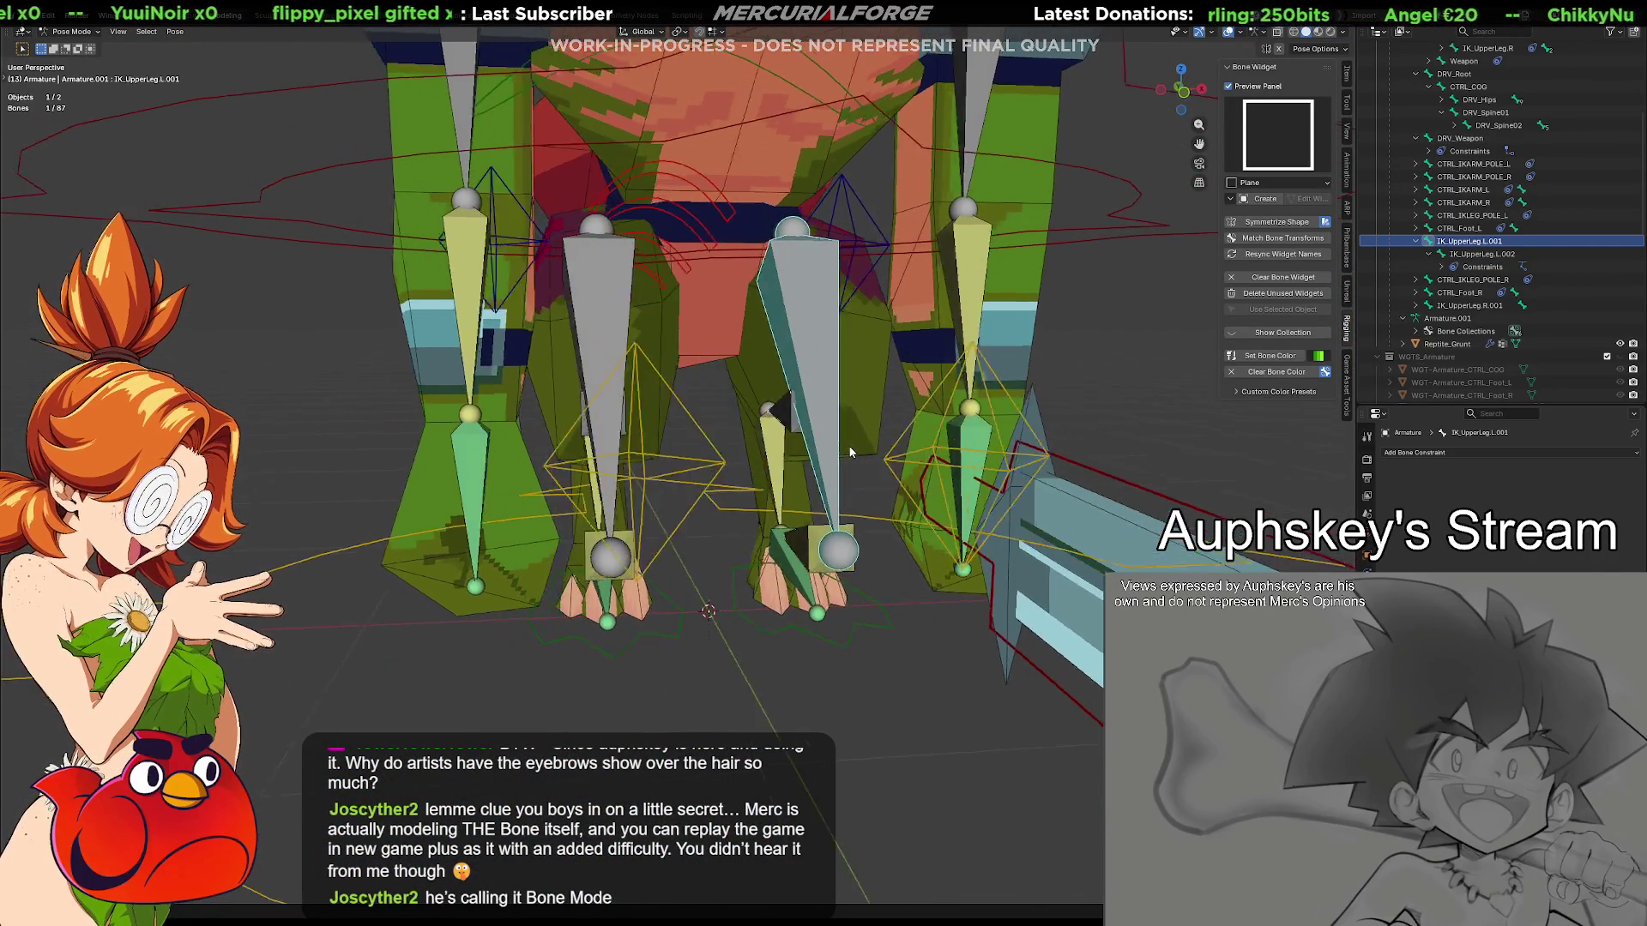
middle_click_drag(799, 458, 691, 446)
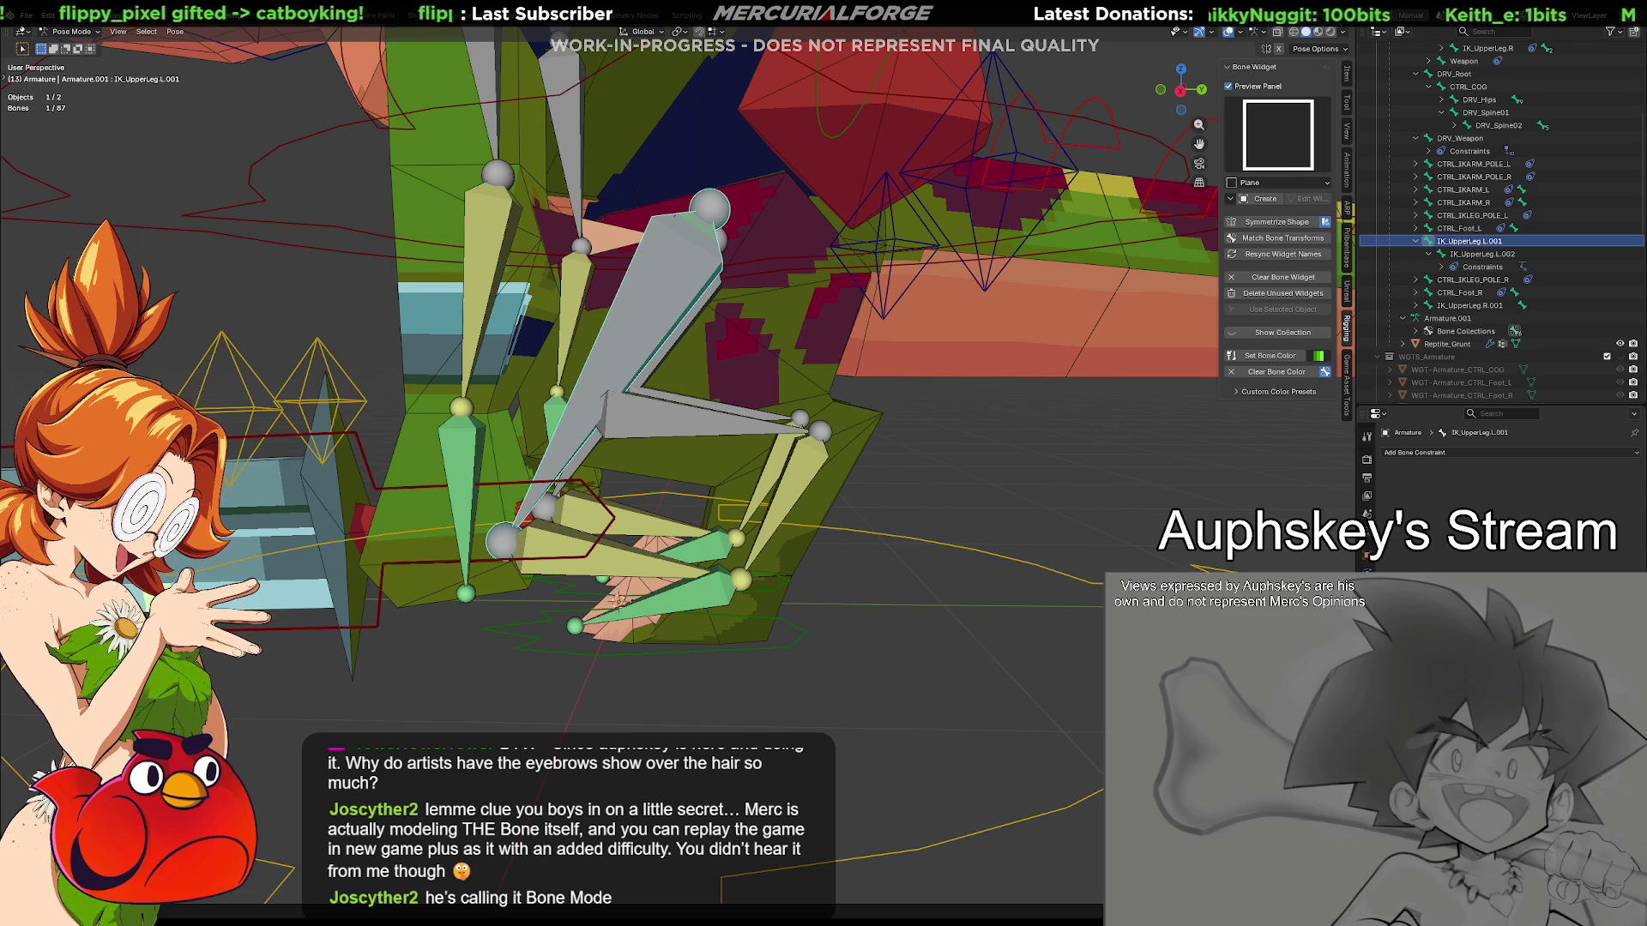
Move CTRL_Foot.L downward so the left leg bends, checking it from a side view
mouse_move(849, 542)
middle_mouse_down()
mouse_move(904, 547)
mouse_move(945, 605)
middle_mouse_up()
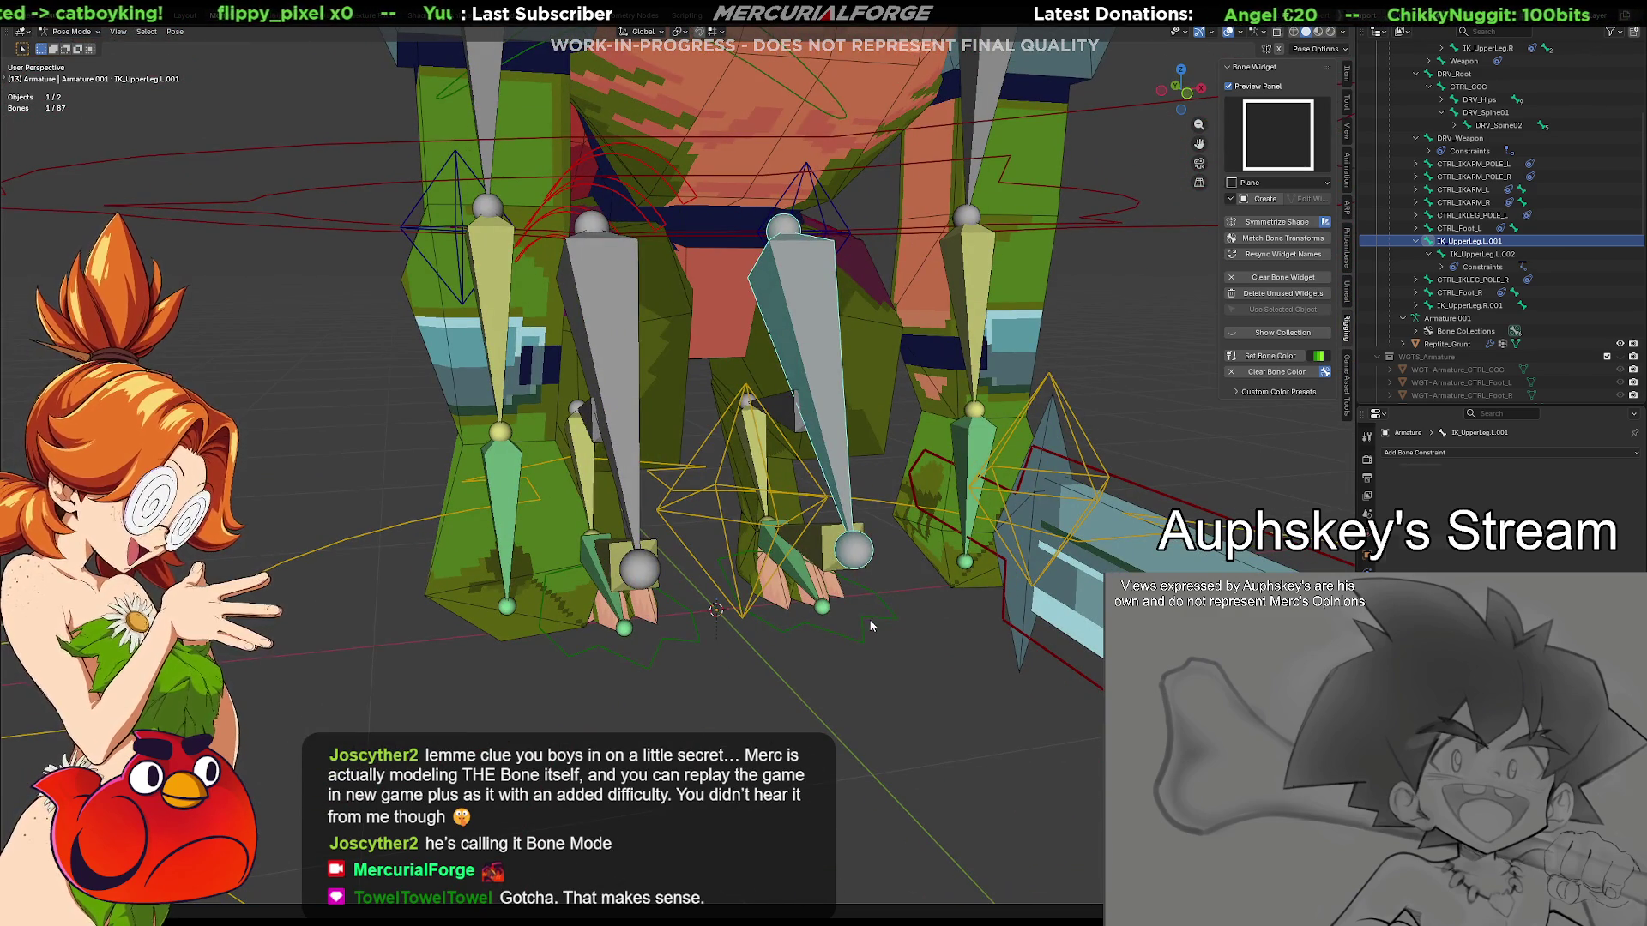
left_click(871, 627)
key("g")
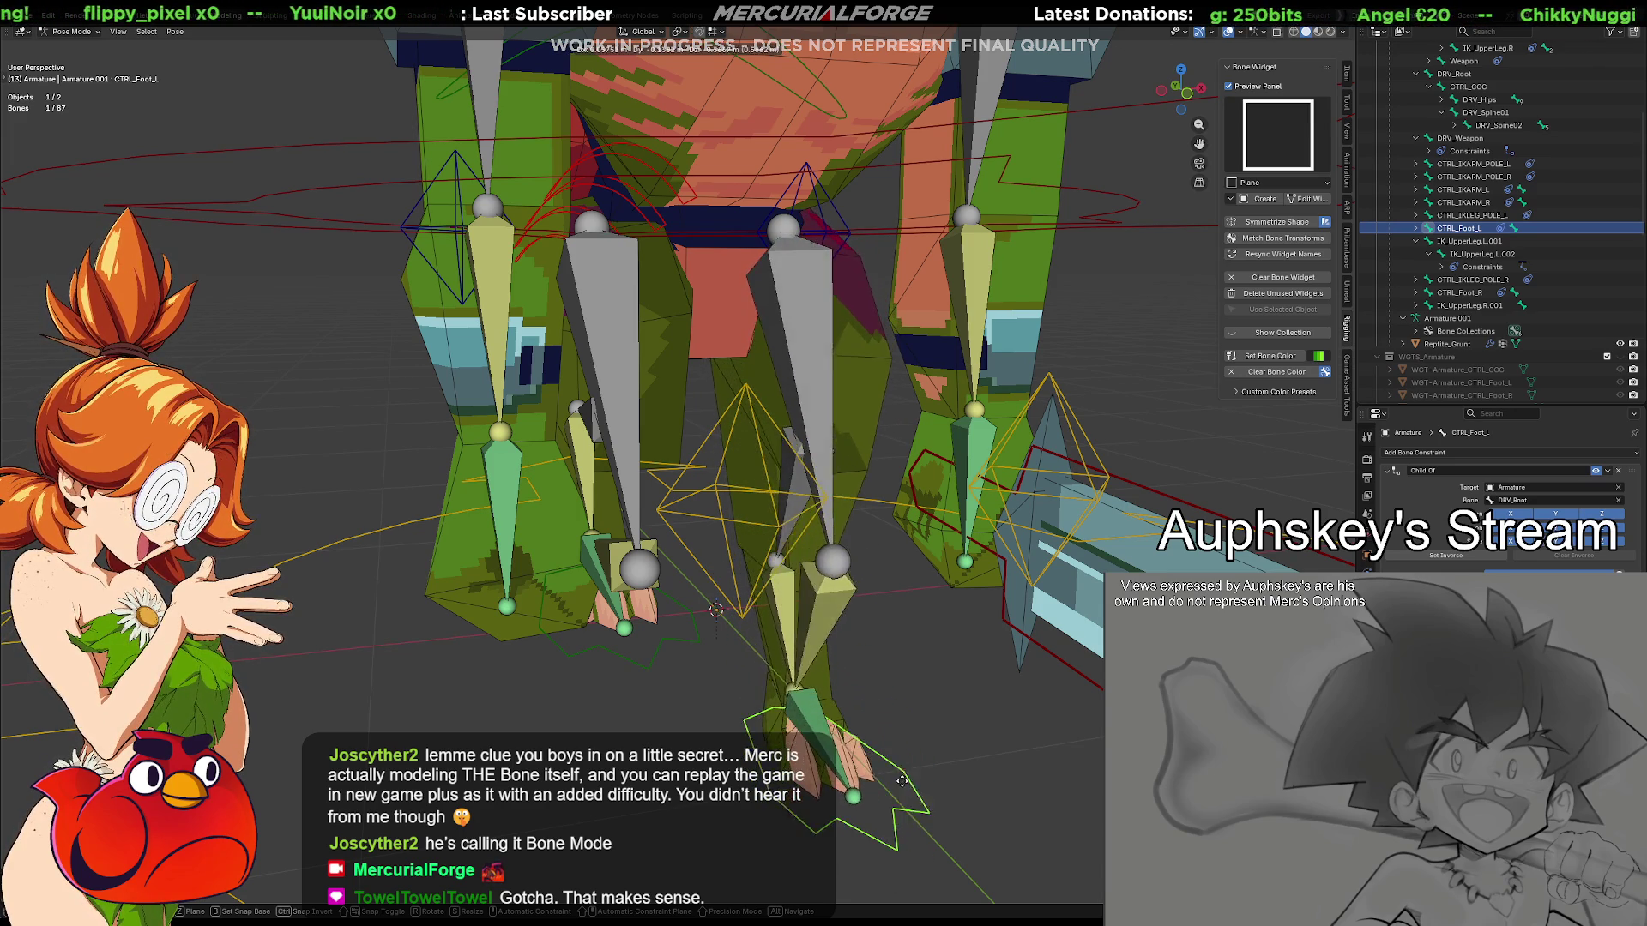
left_click(905, 788)
mouse_move(905, 788)
middle_mouse_down()
mouse_move(830, 603)
mouse_move(738, 593)
middle_mouse_up()
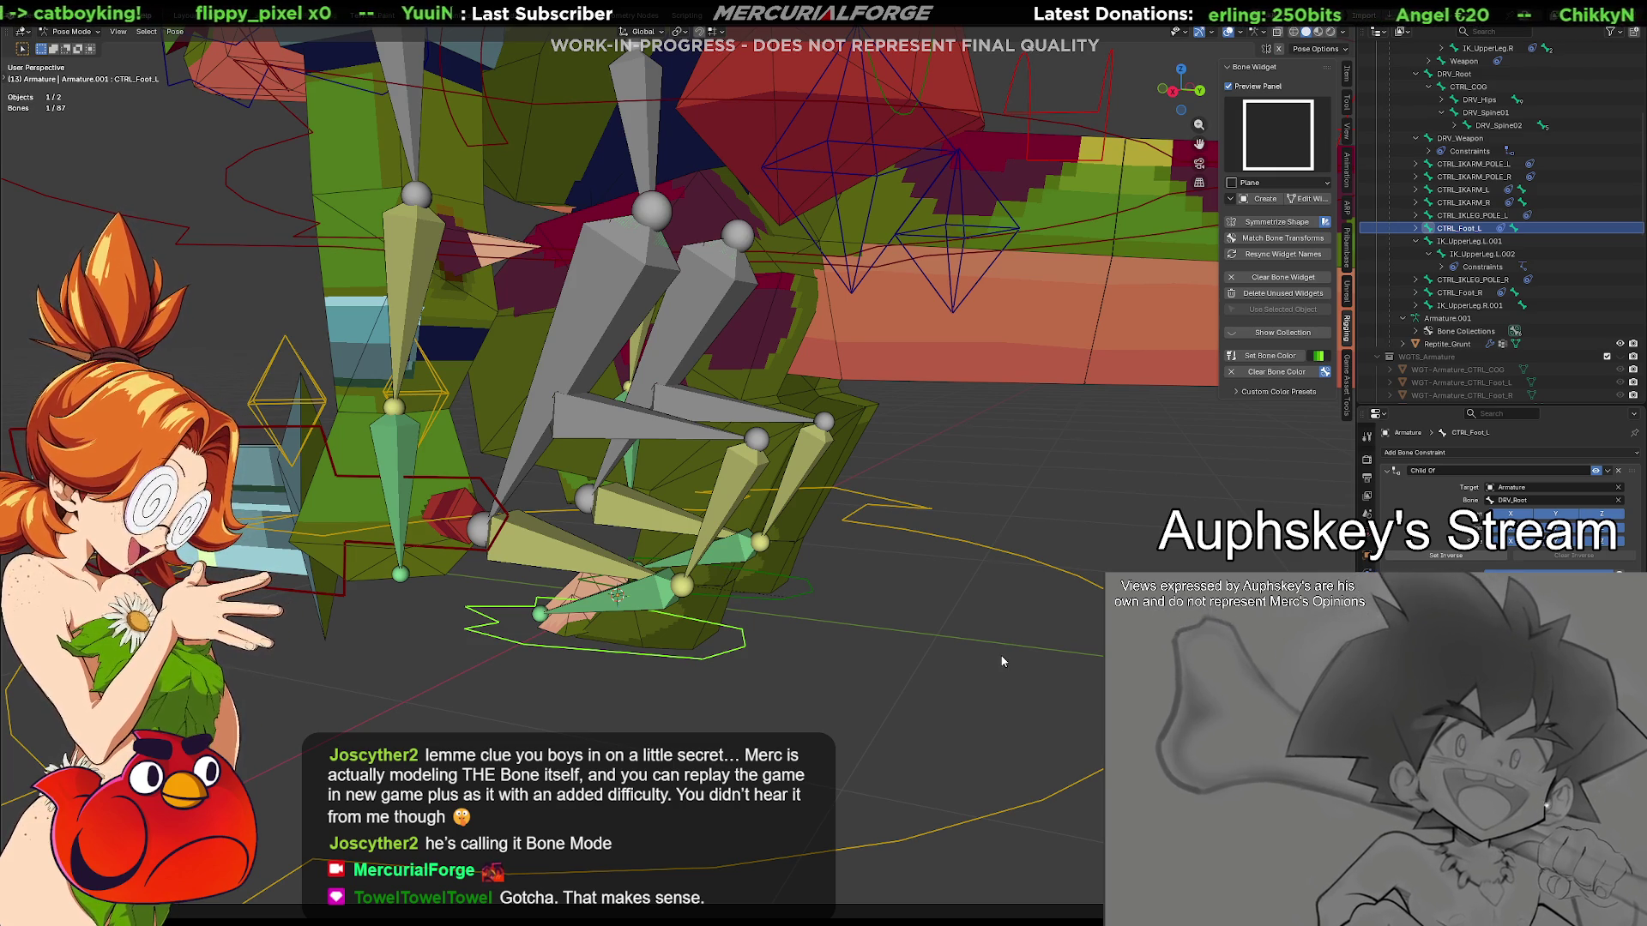
mouse_move(852, 427)
middle_mouse_down()
mouse_move(898, 488)
mouse_move(773, 521)
mouse_move(860, 525)
mouse_move(959, 493)
middle_mouse_up()
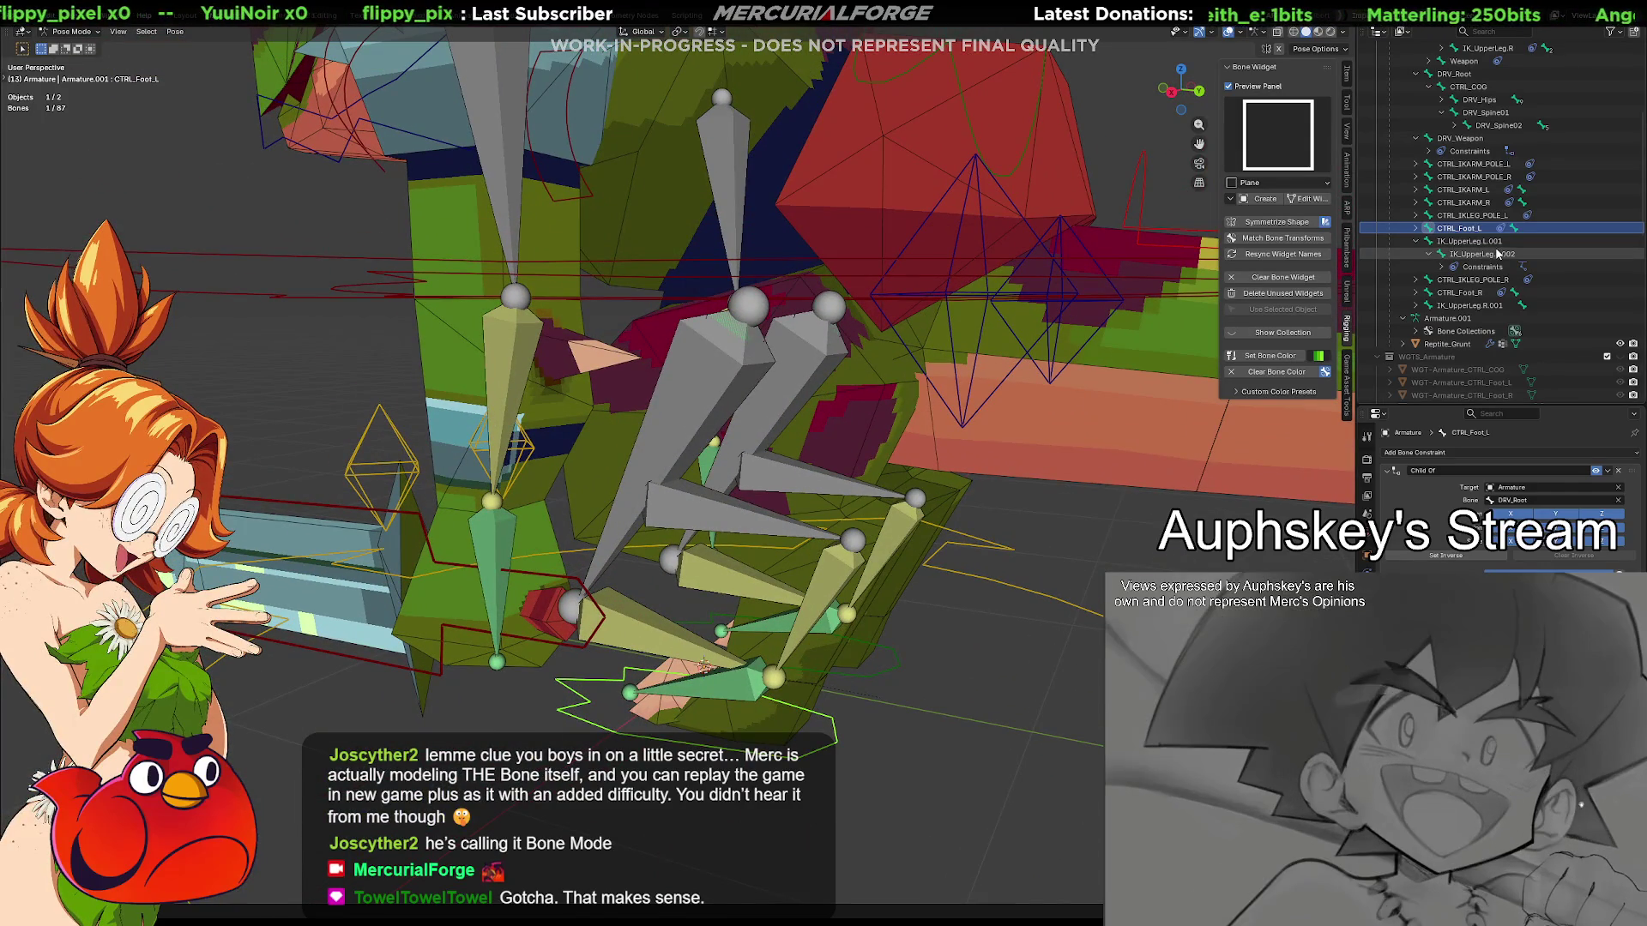
scroll(1465, 236, "up", 4)
scroll(1466, 233, "up", 4)
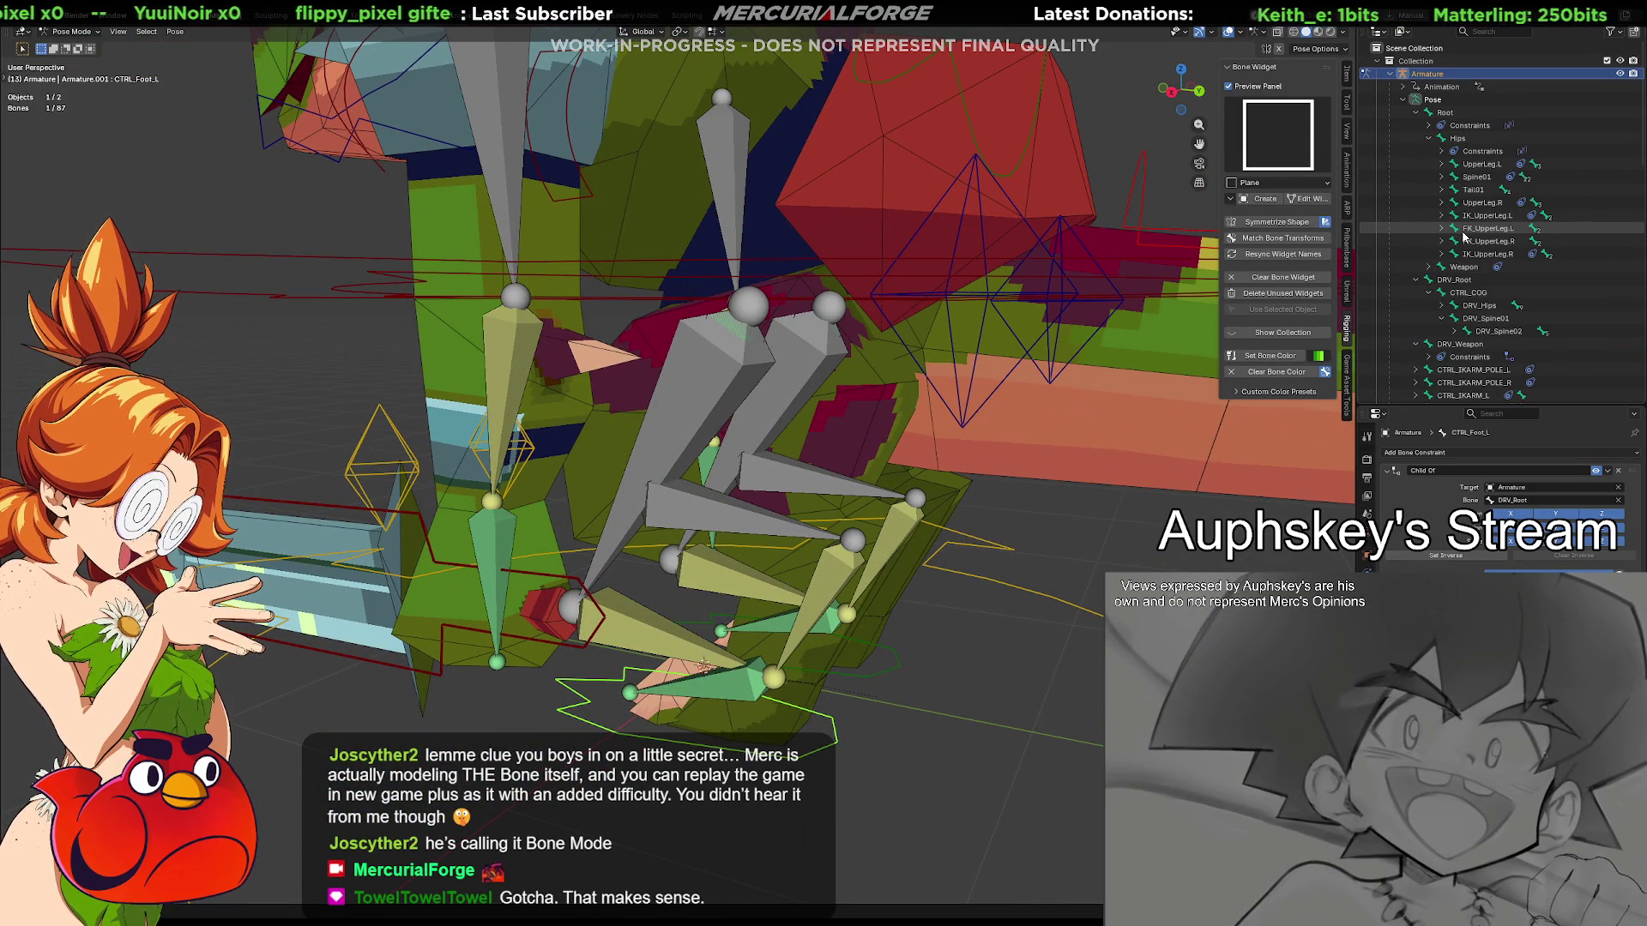
Lower and raise CTRL_Foot.L to confirm the left IK leg chain follows
left_click(1430, 137)
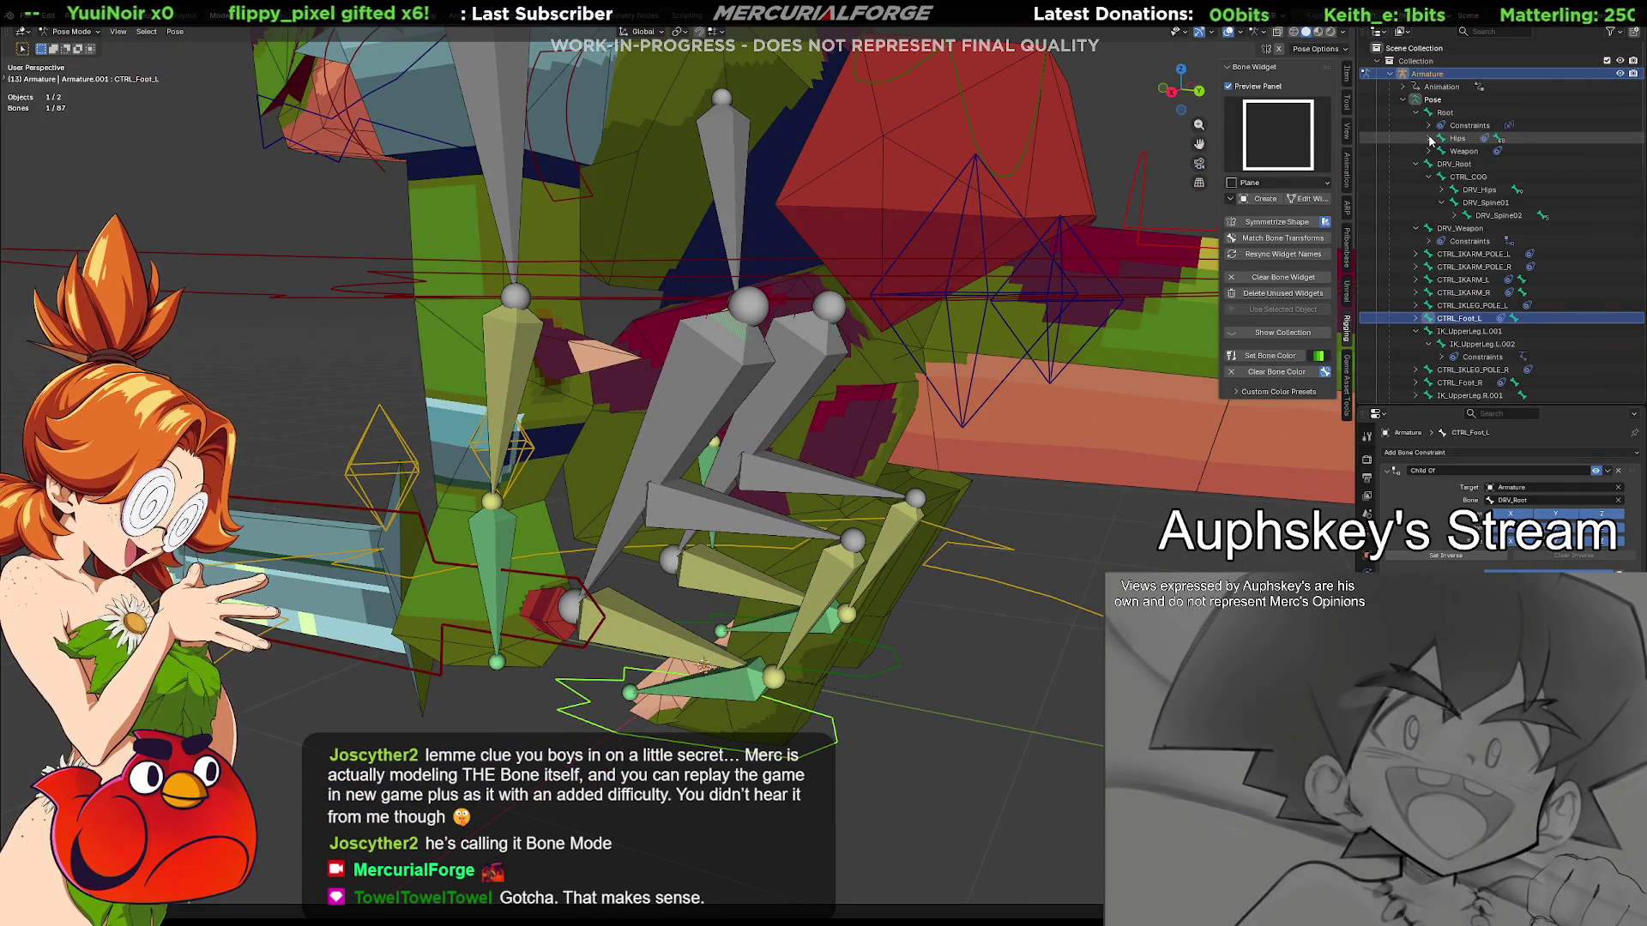
left_click(1429, 138)
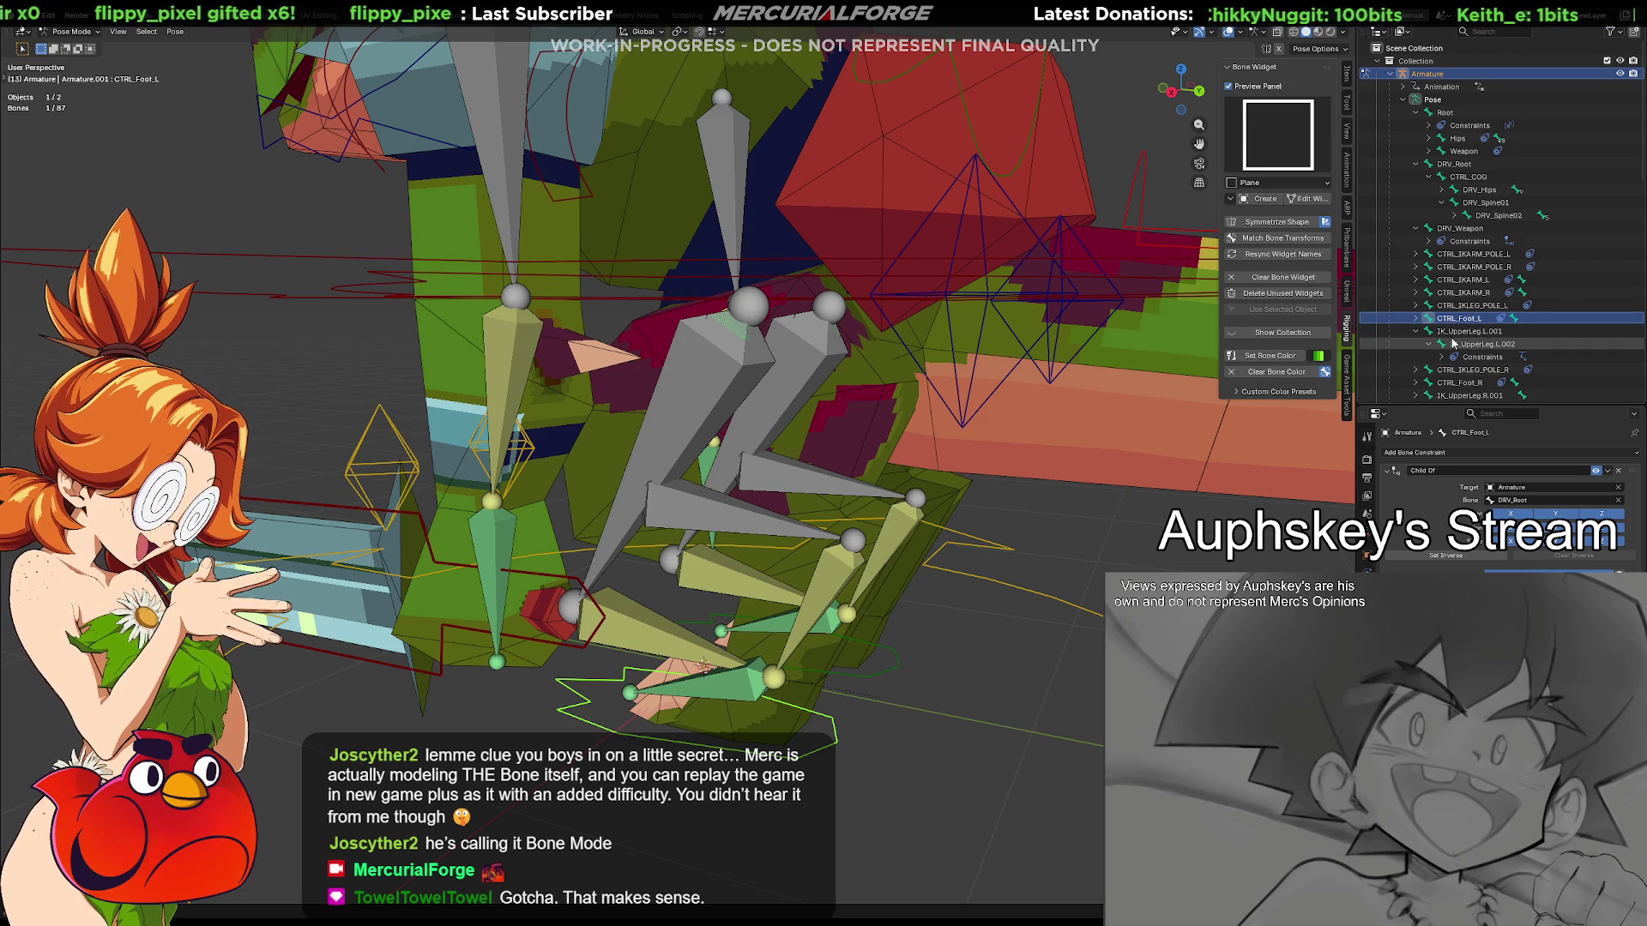
scroll(1453, 346, "down", 2)
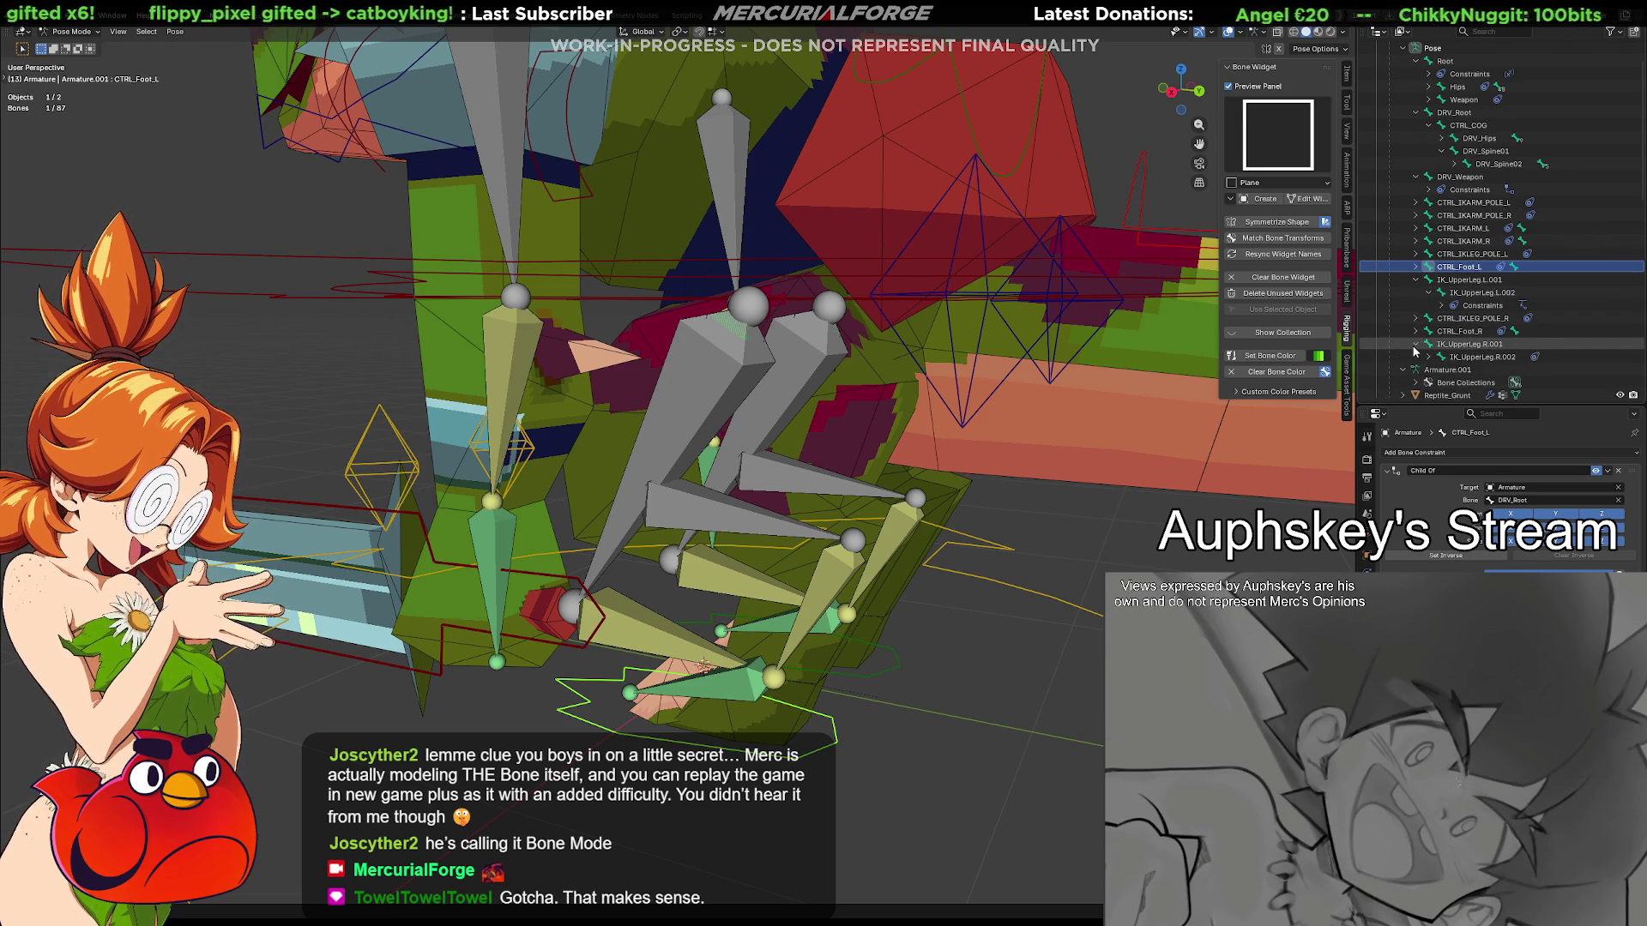
middle_click_drag(824, 438, 855, 475)
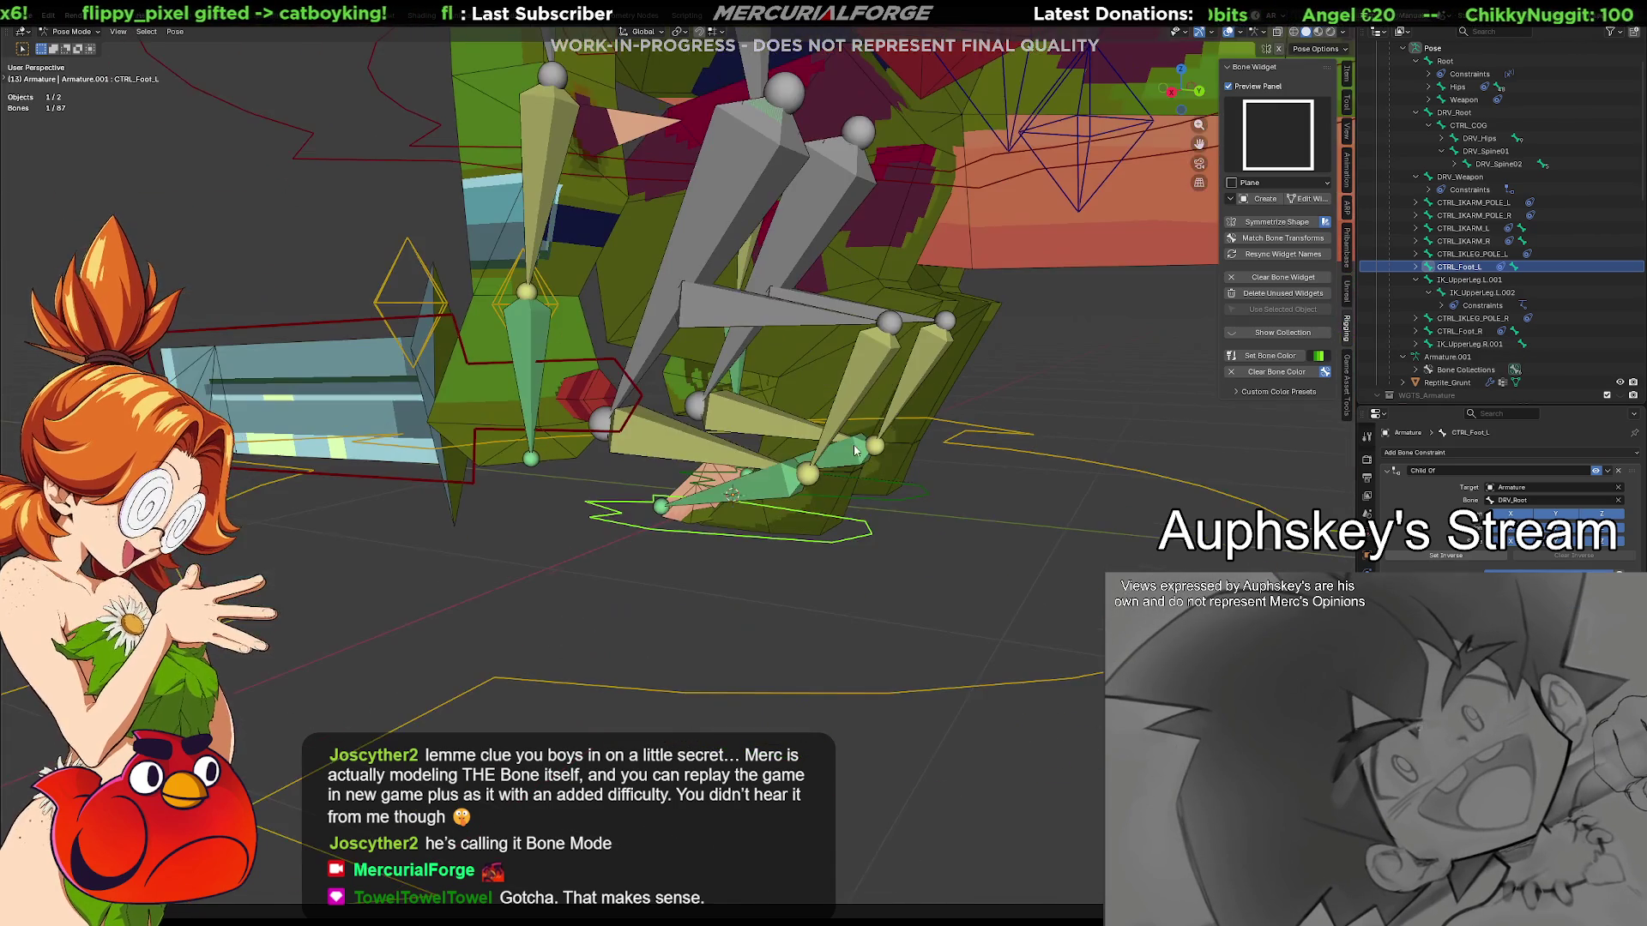
left_click_drag(854, 475, 847, 629)
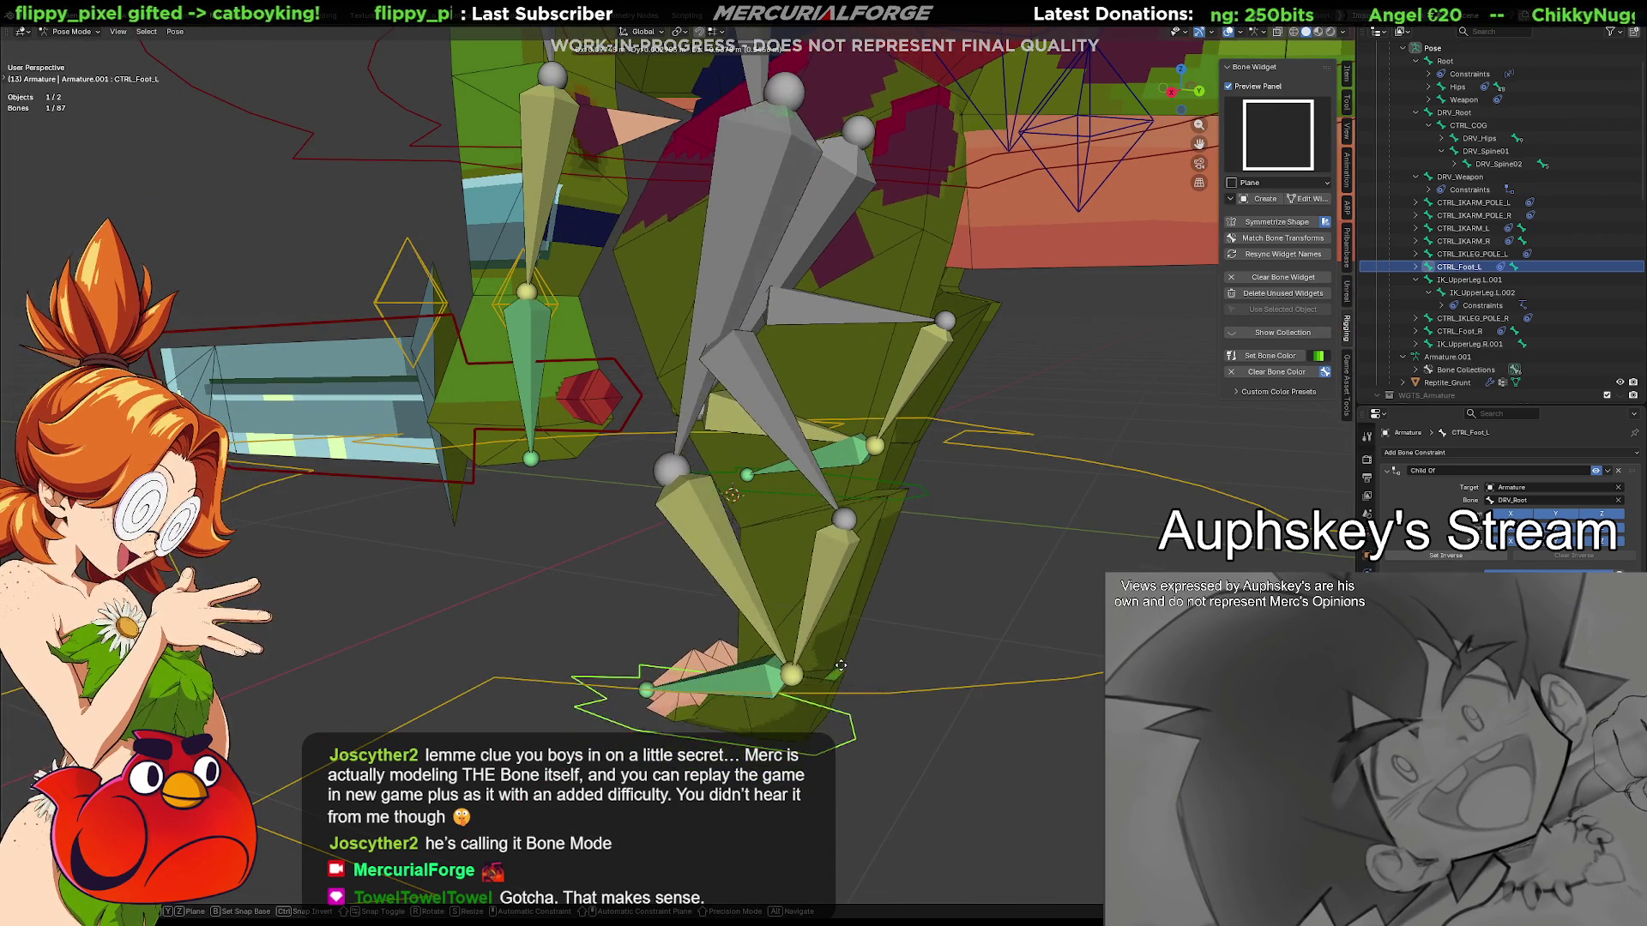
left_click_drag(847, 629, 848, 534)
mouse_move(849, 533)
middle_mouse_down()
mouse_move(758, 567)
mouse_move(810, 519)
middle_mouse_up()
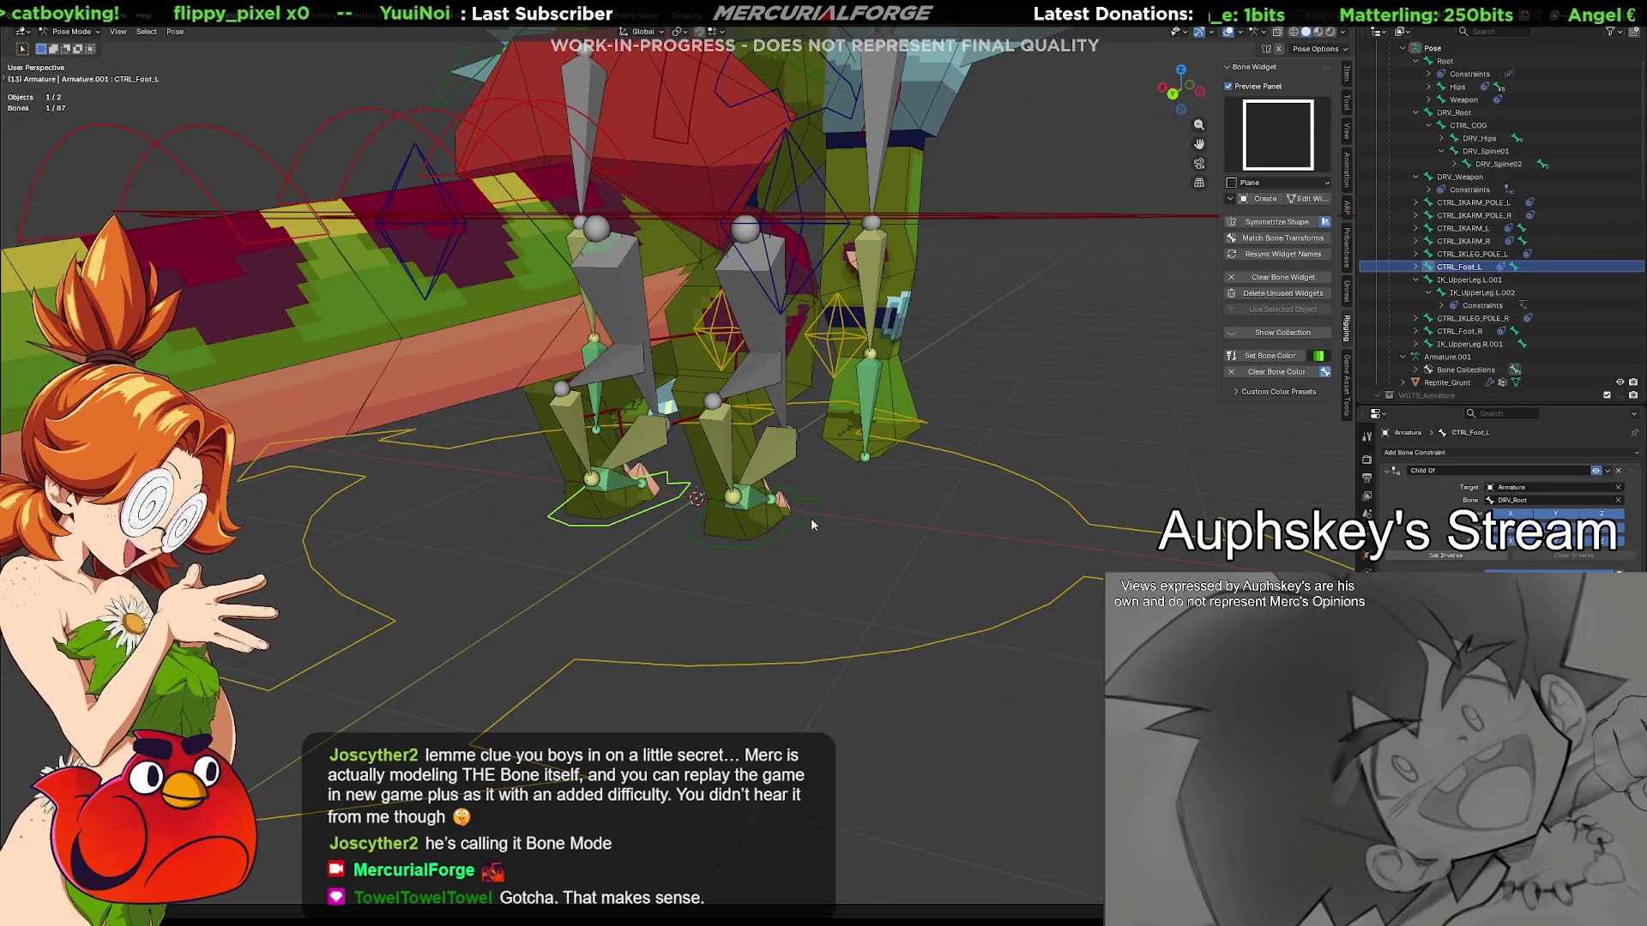
Move CTRL_Foot_R to a new position and check the right leg follows
left_click(811, 519)
key("g")
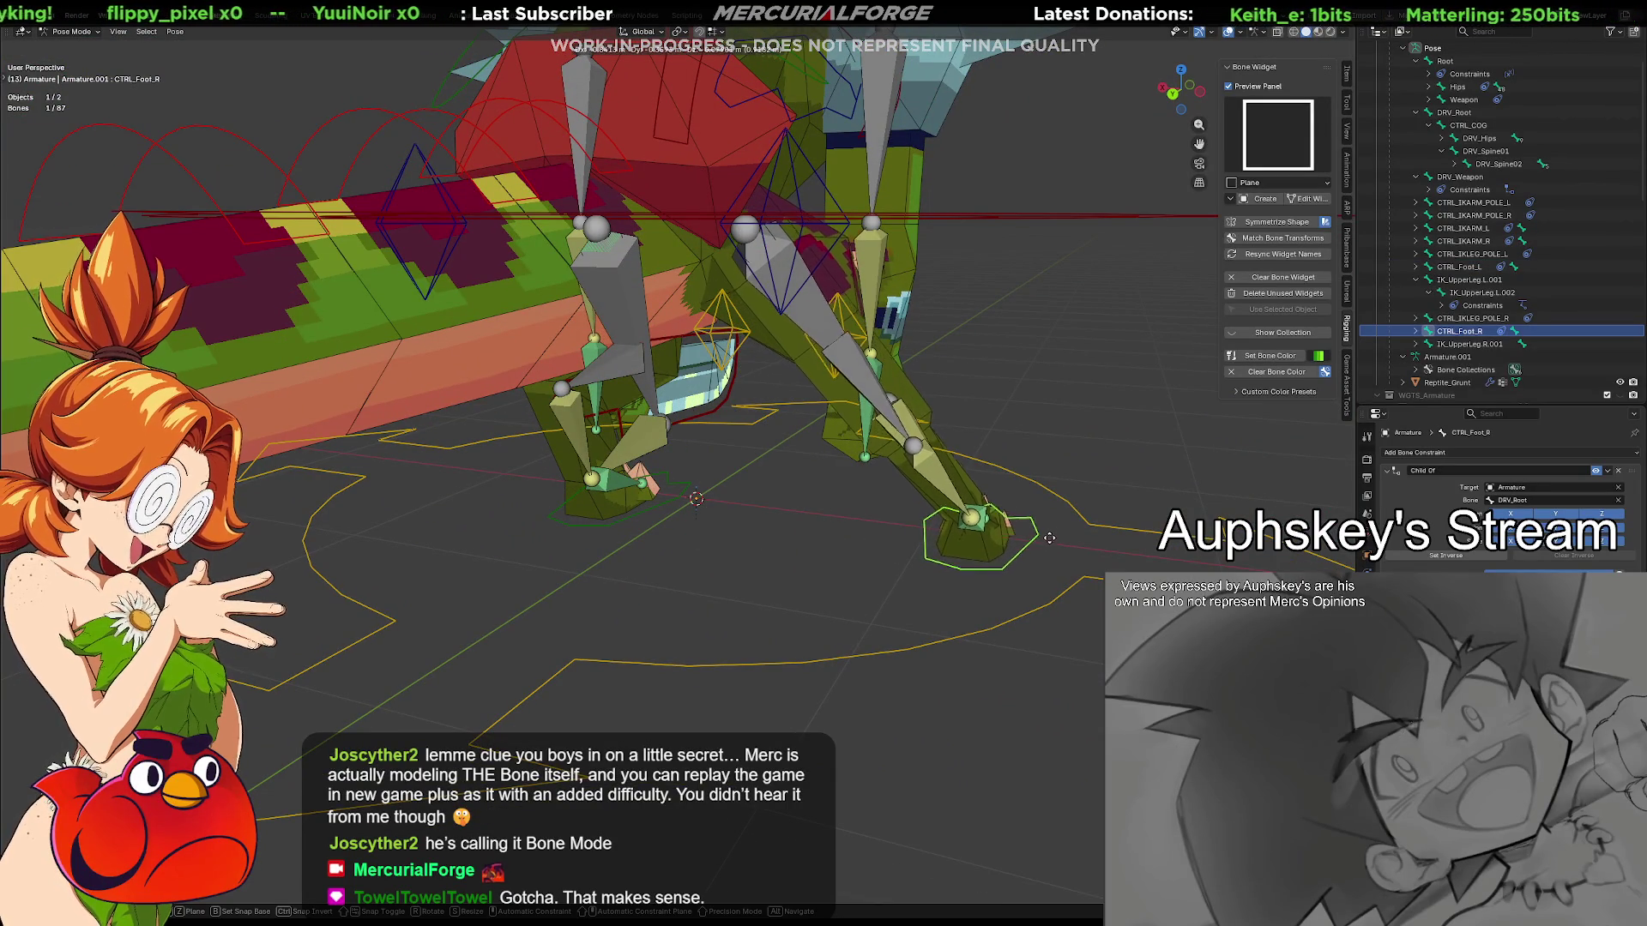
left_click(1033, 527)
mouse_move(1033, 525)
middle_mouse_down()
mouse_move(782, 541)
mouse_move(781, 588)
mouse_move(1016, 558)
middle_mouse_up()
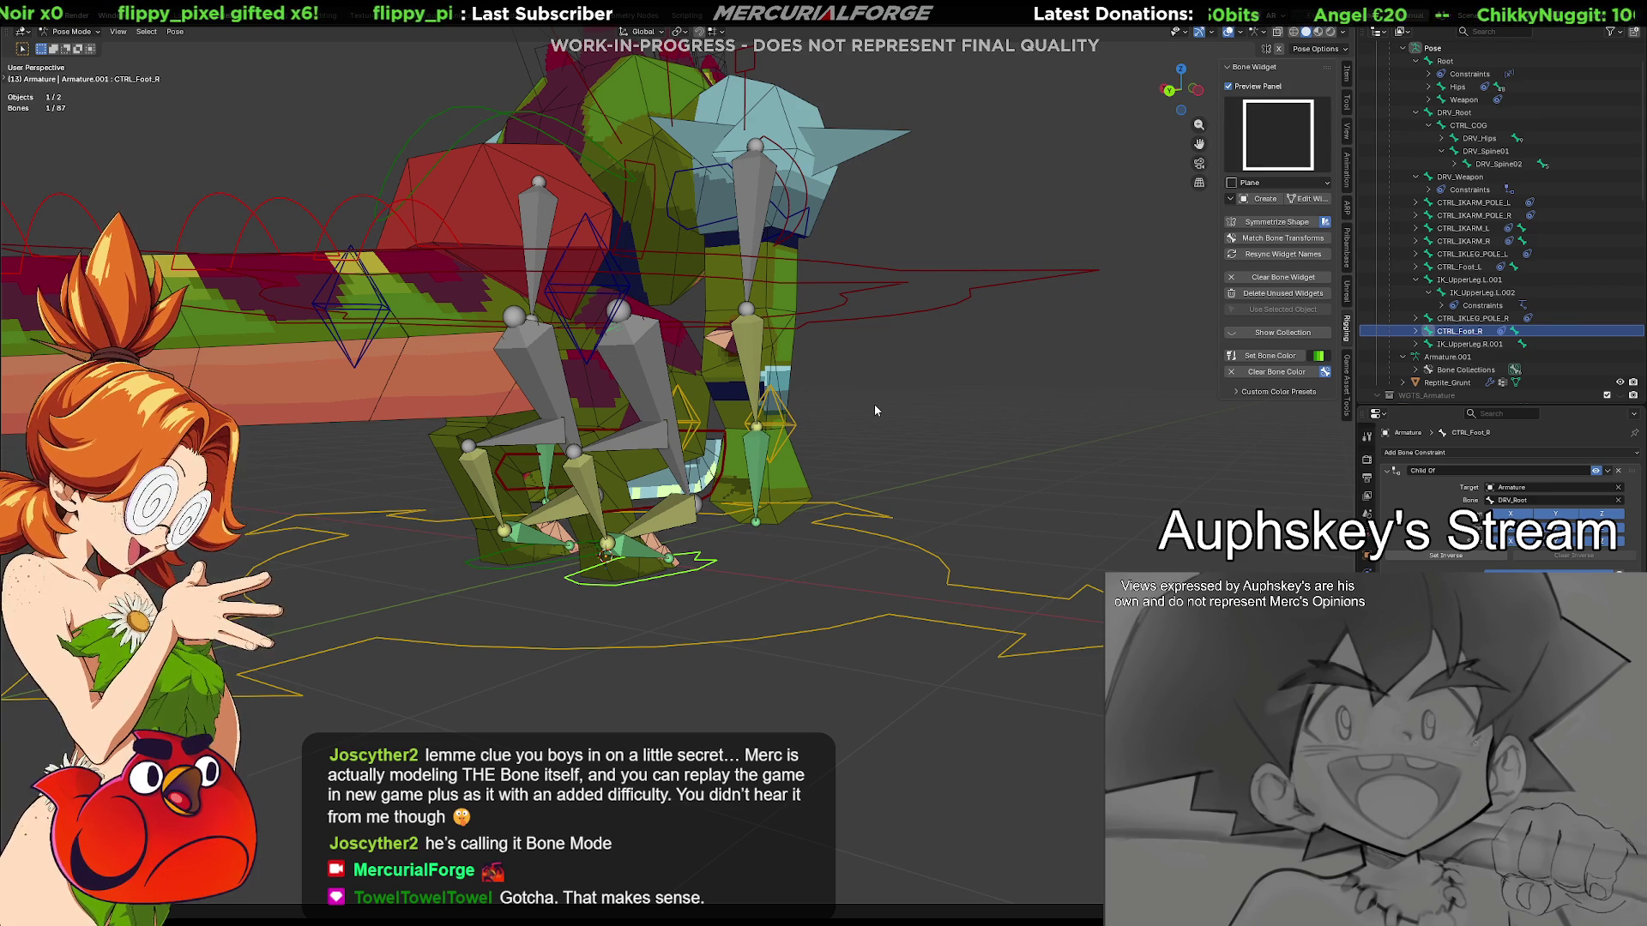
Orbit the rig and clear the bone selection
mouse_move(874, 404)
middle_mouse_down()
mouse_move(806, 513)
mouse_move(822, 518)
middle_mouse_up()
mouse_move(951, 555)
middle_mouse_down()
mouse_move(850, 588)
mouse_move(778, 452)
middle_mouse_up()
left_click(794, 371)
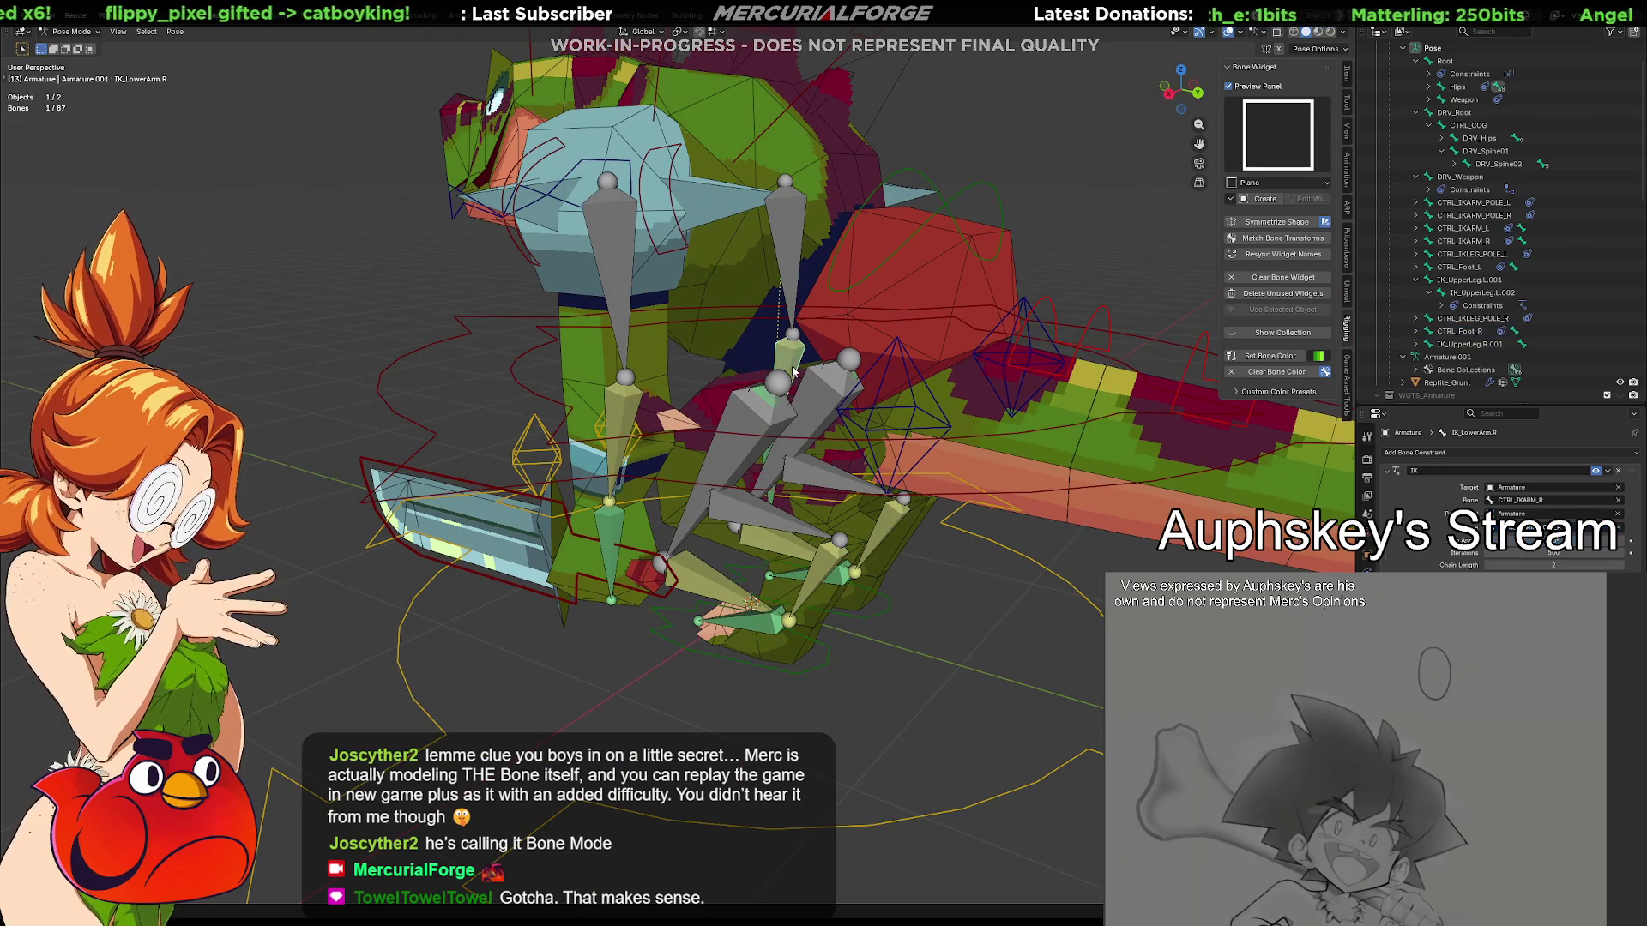
mouse_move(794, 373)
middle_mouse_down()
mouse_move(734, 440)
mouse_move(767, 409)
middle_mouse_up()
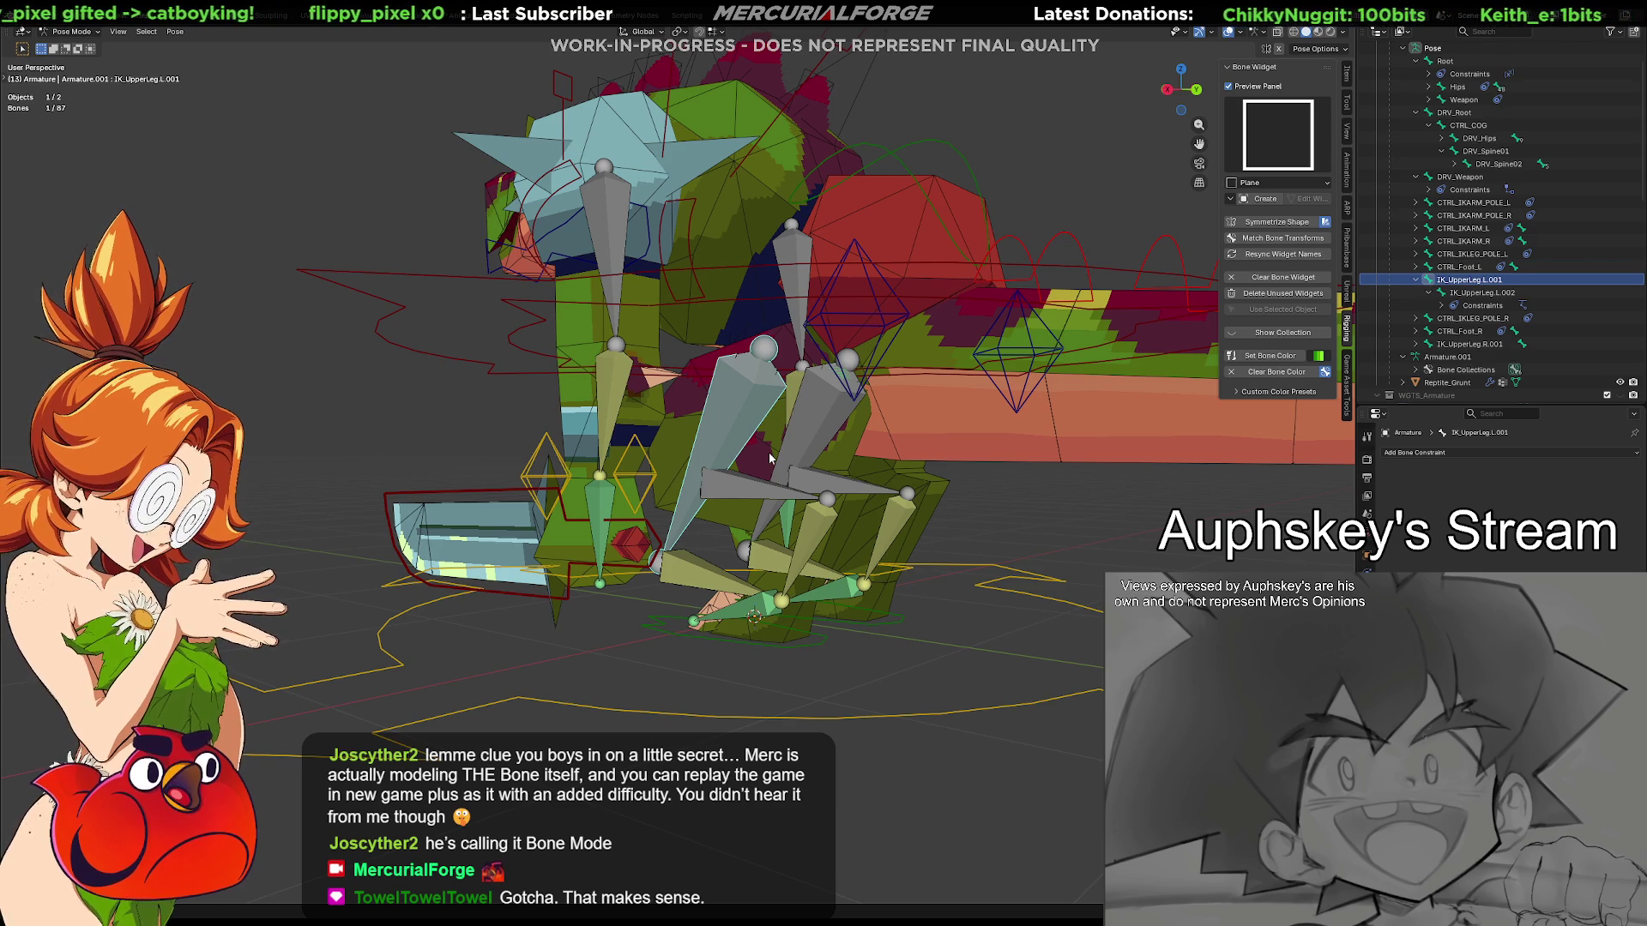
mouse_move(766, 404)
middle_mouse_down()
mouse_move(792, 524)
mouse_move(824, 510)
mouse_move(1067, 659)
middle_mouse_up()
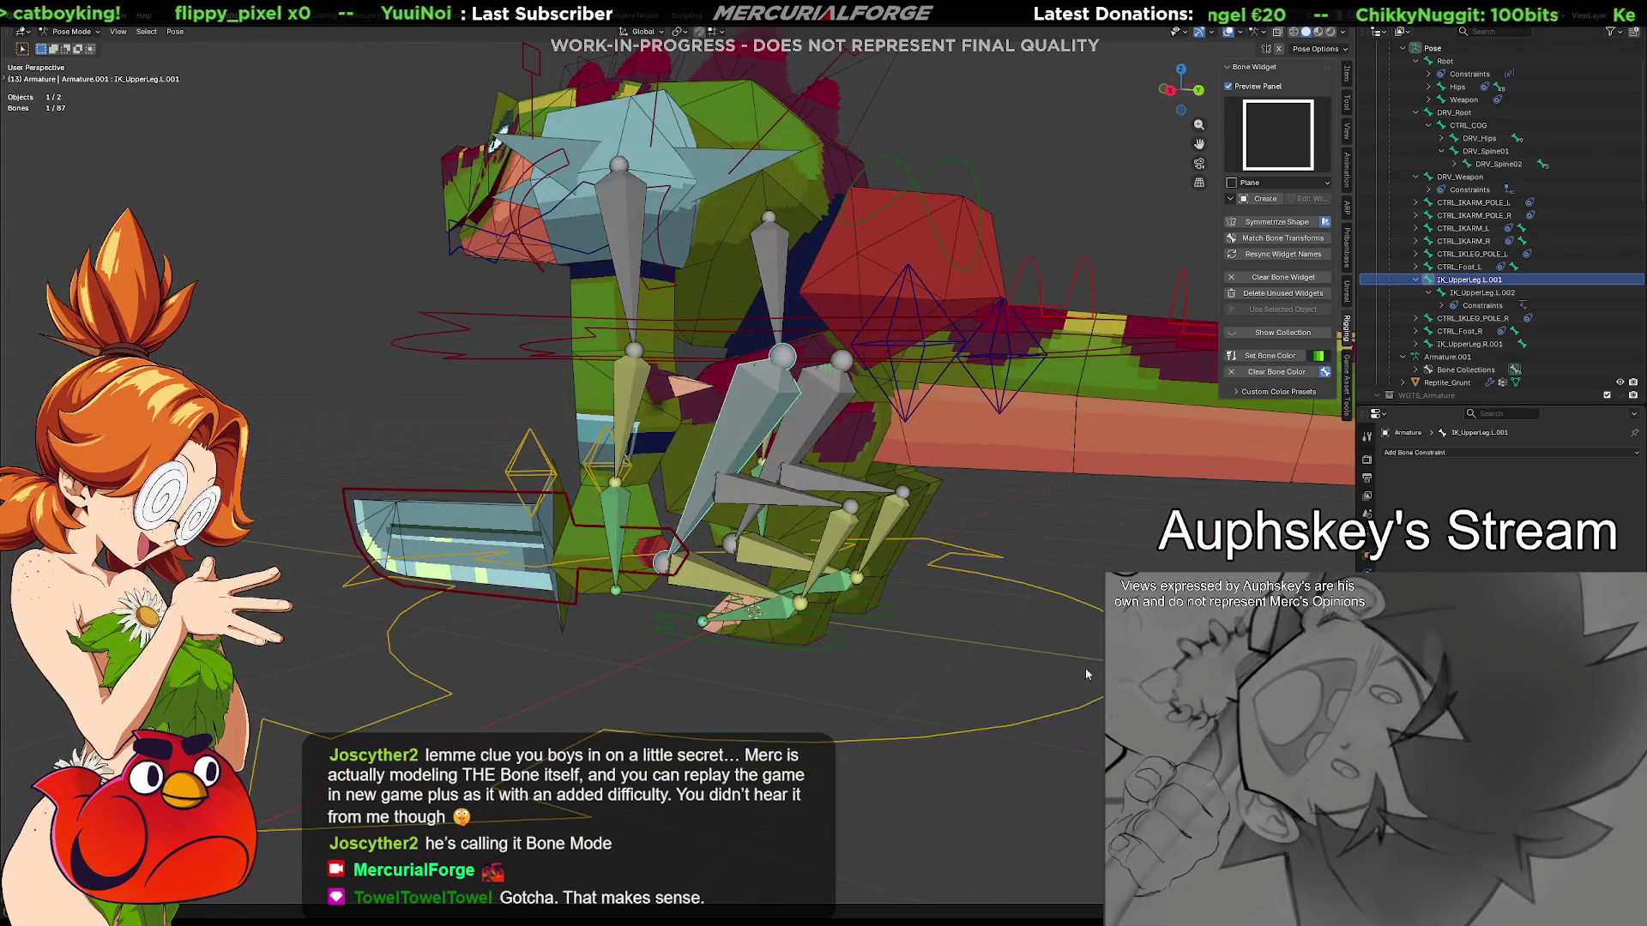
left_click(993, 751)
Select CTRL_Foot.L then IK_UpperLeg.L.001 to view its empty constraint stack
middle_click_drag(1009, 762, 954, 792)
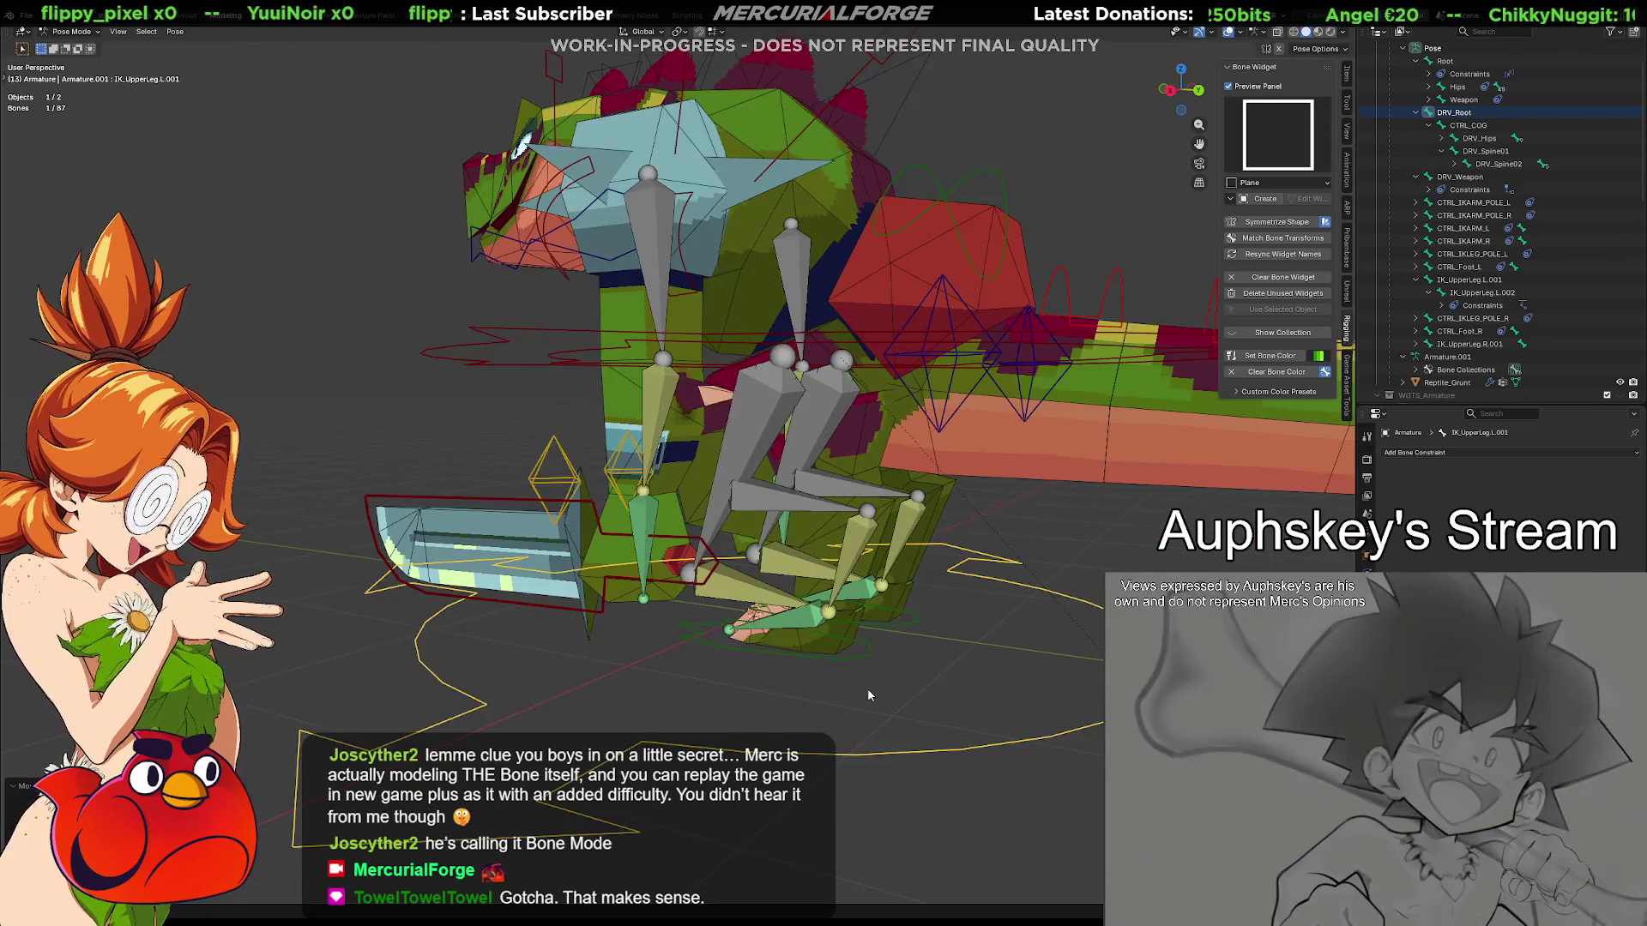
middle_click_drag(954, 791, 879, 696)
left_click(836, 640)
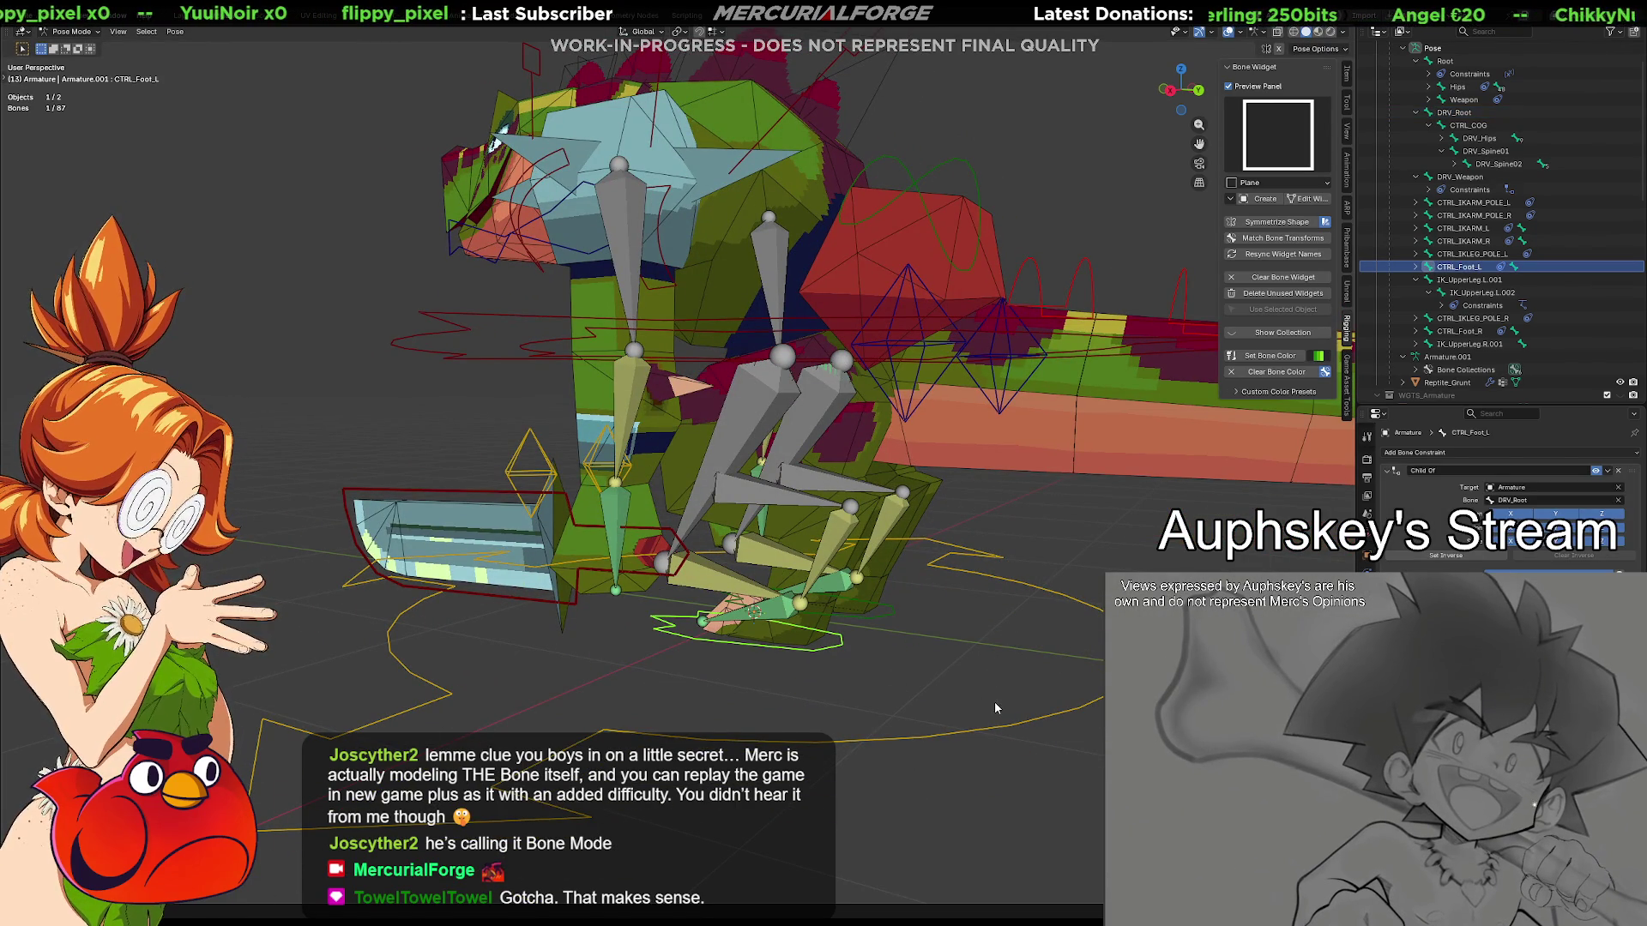
middle_click_drag(985, 640, 901, 586)
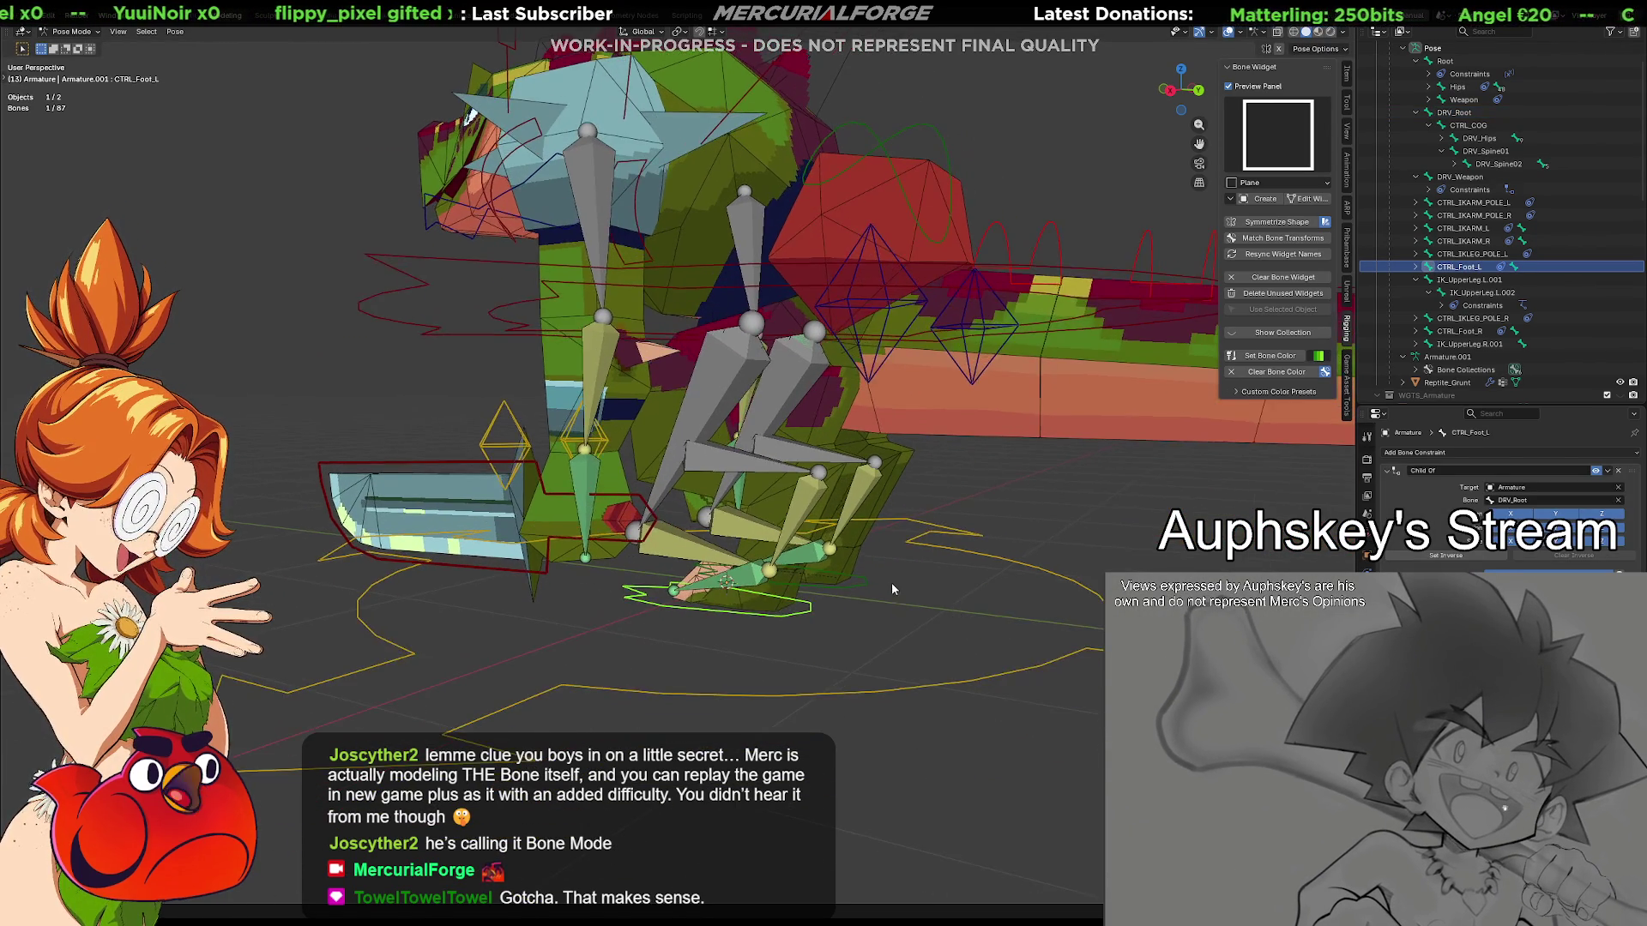
left_click(743, 333)
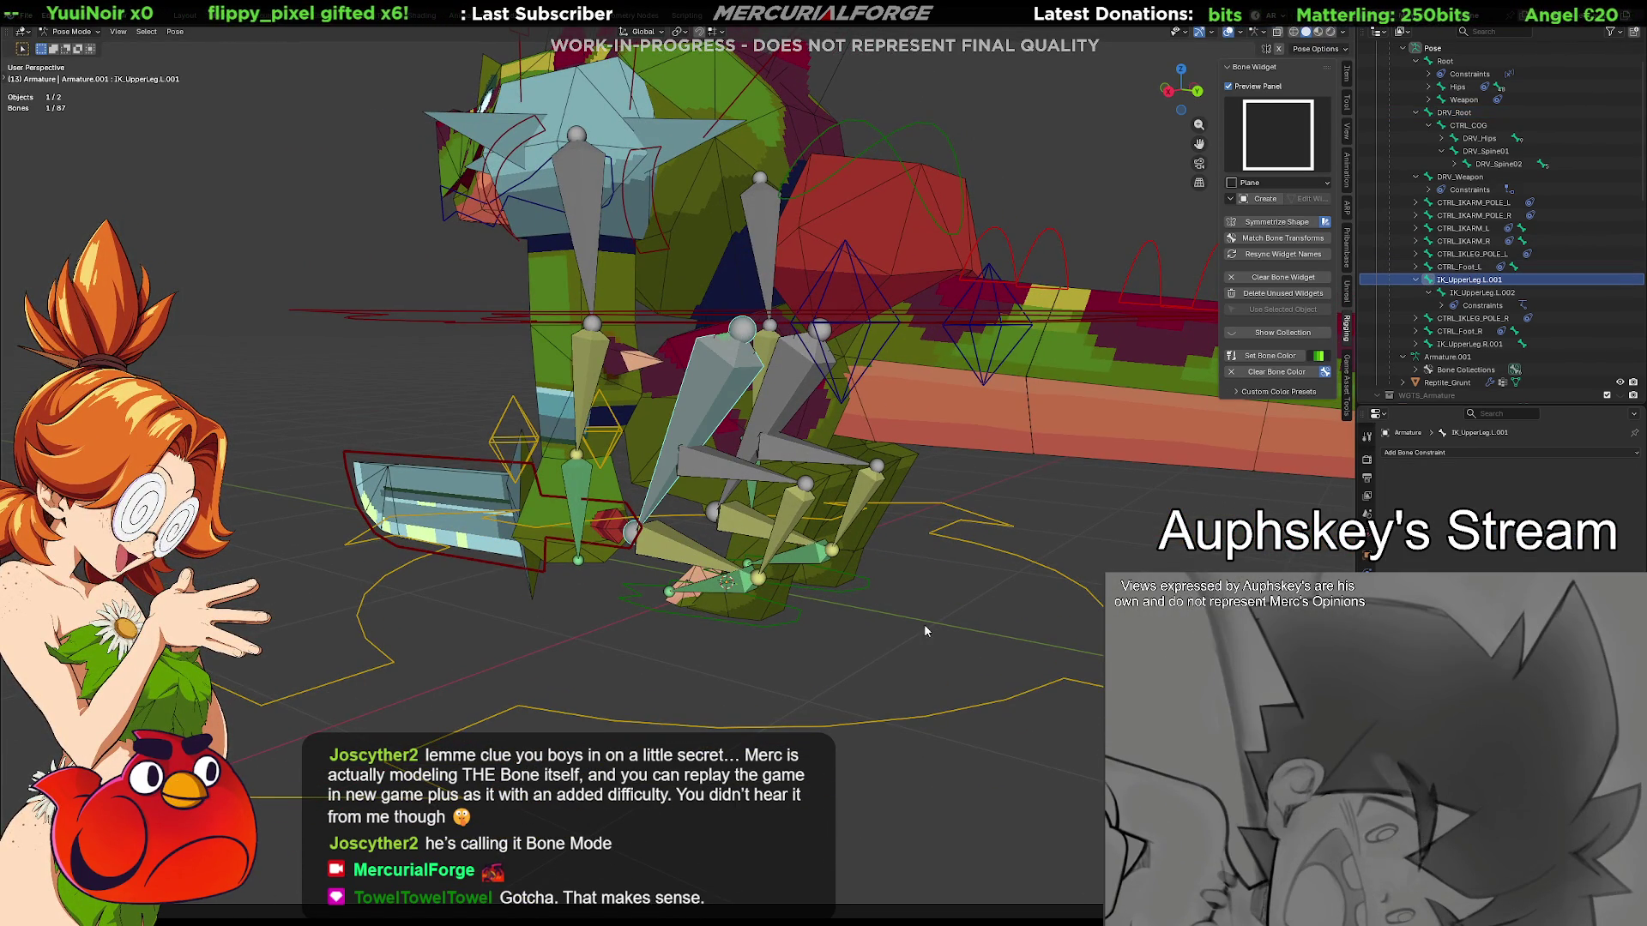
Attempt a Child Of constraint via Shift+Ctrl+C, which fails with no active pose bone
middle_click_drag(775, 333, 900, 338)
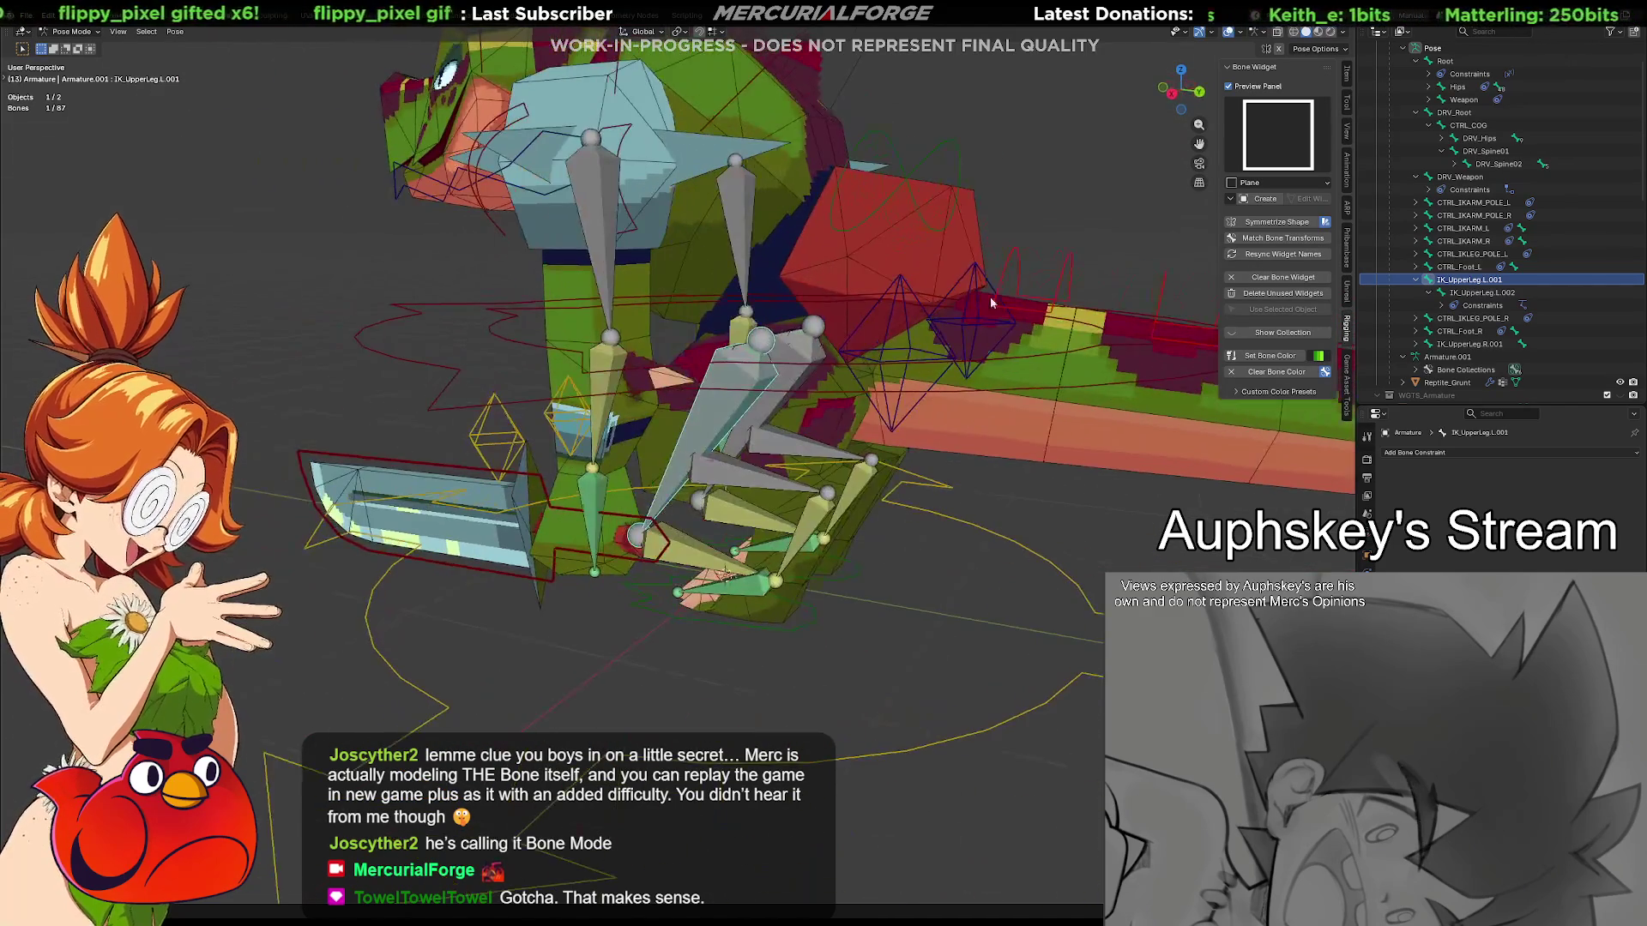
left_click(1462, 87)
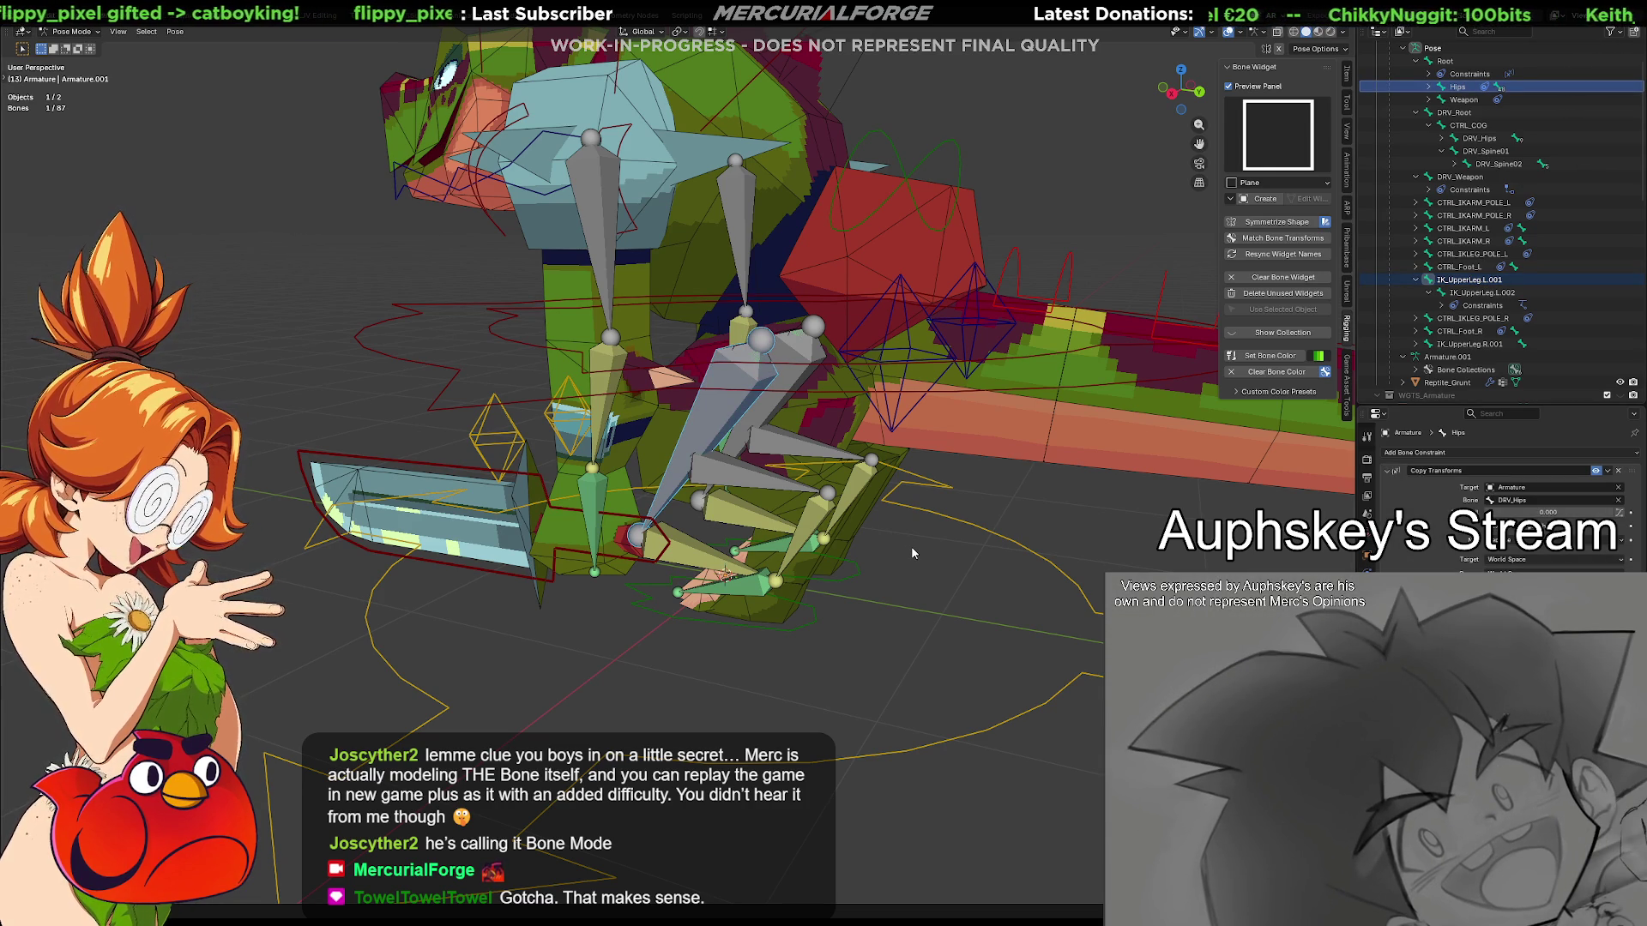
key("ctrl+shift+c")
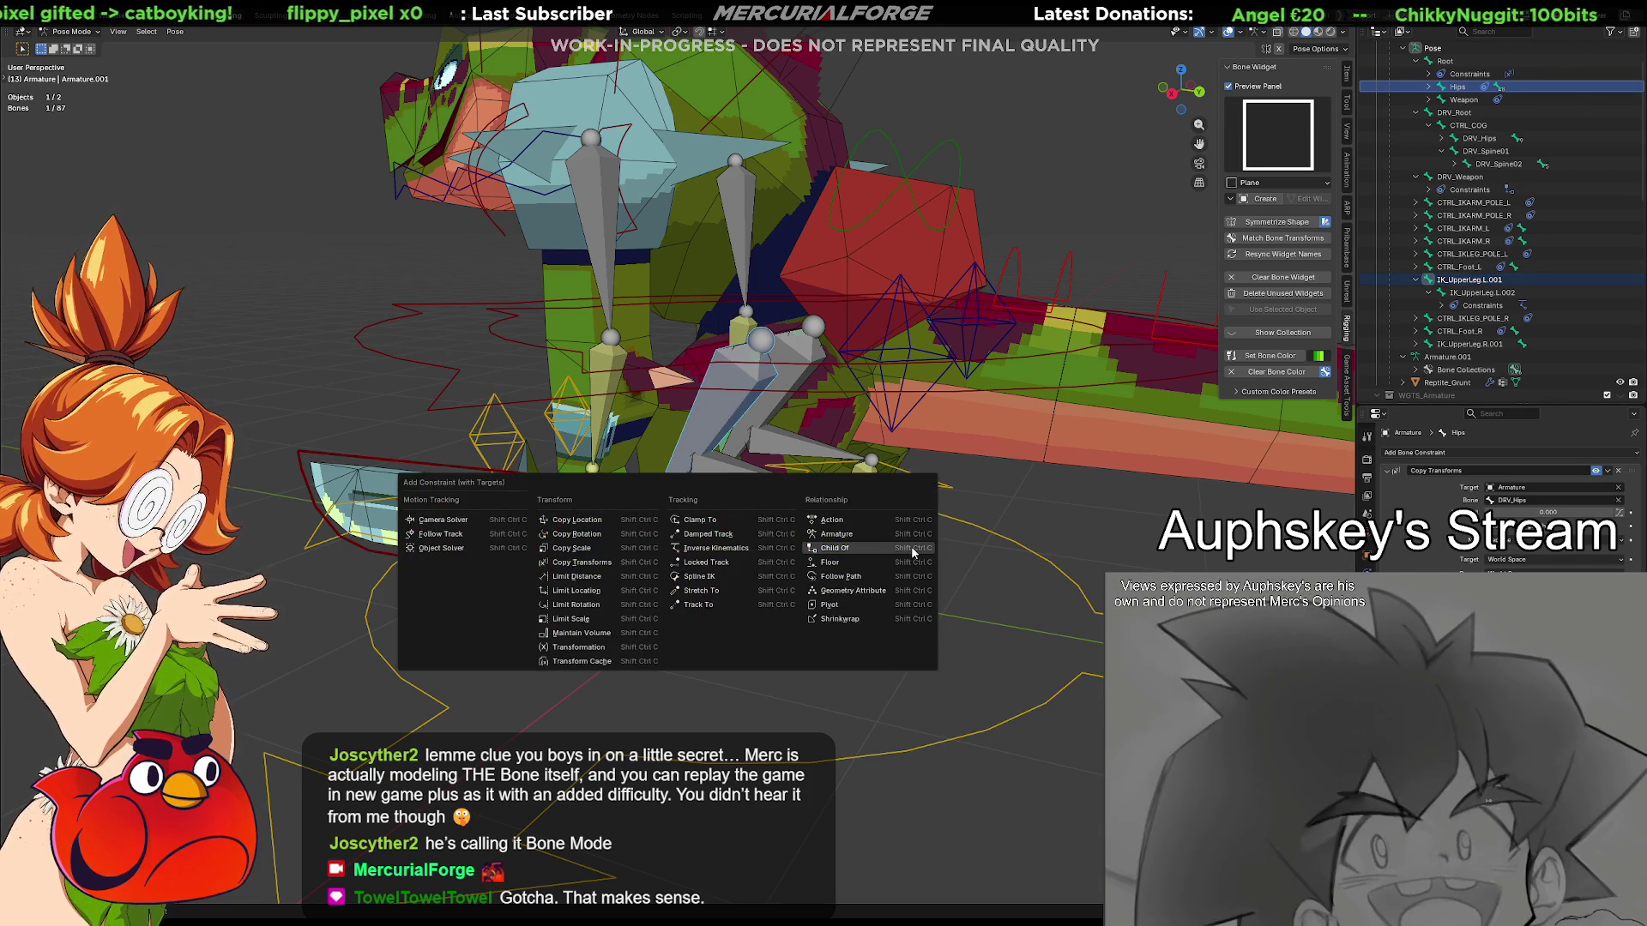
left_click(907, 550)
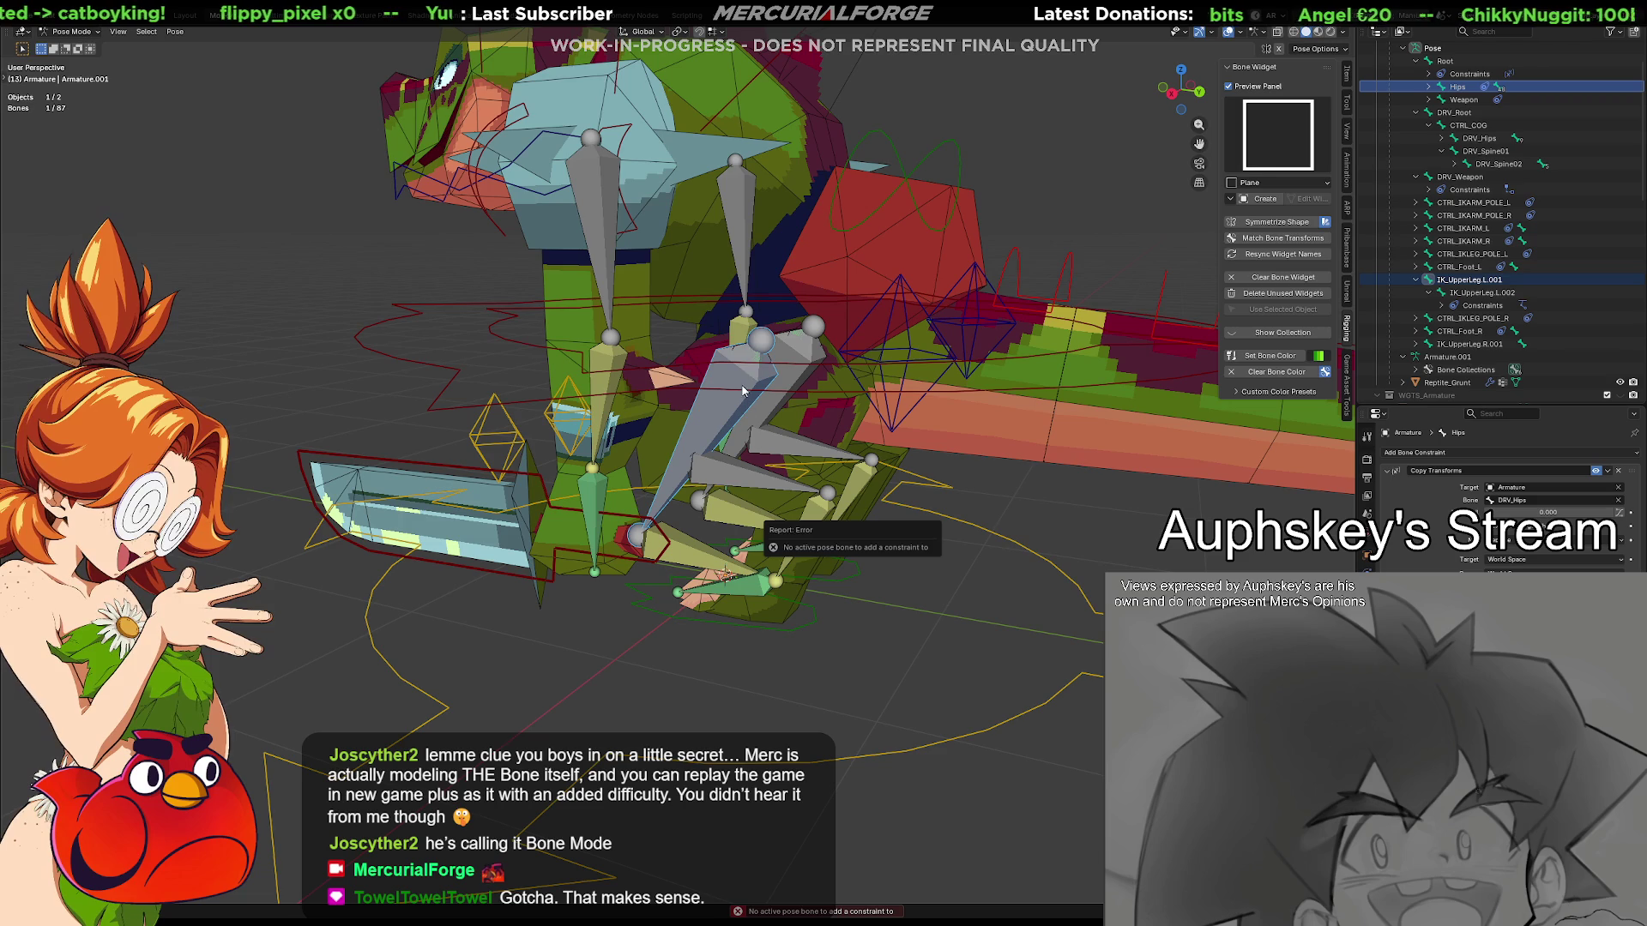
Reselect the left IK upper leg bones and retry Child Of, then show Root's Copy Transforms to DRV_Root
left_click(760, 343)
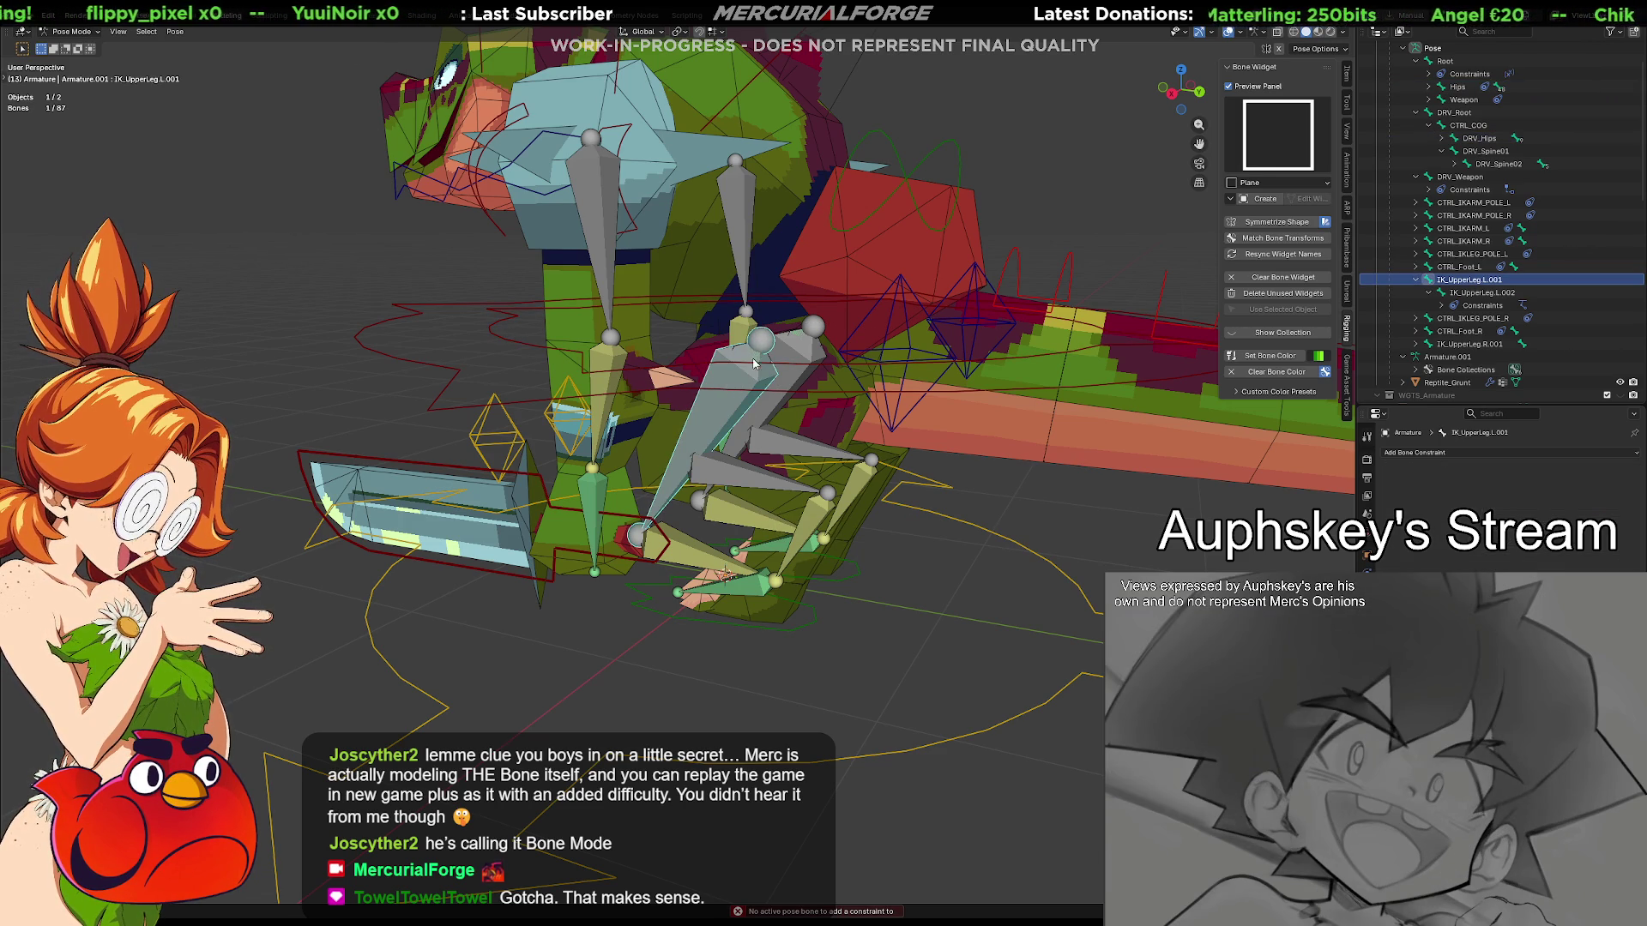
left_click(744, 333)
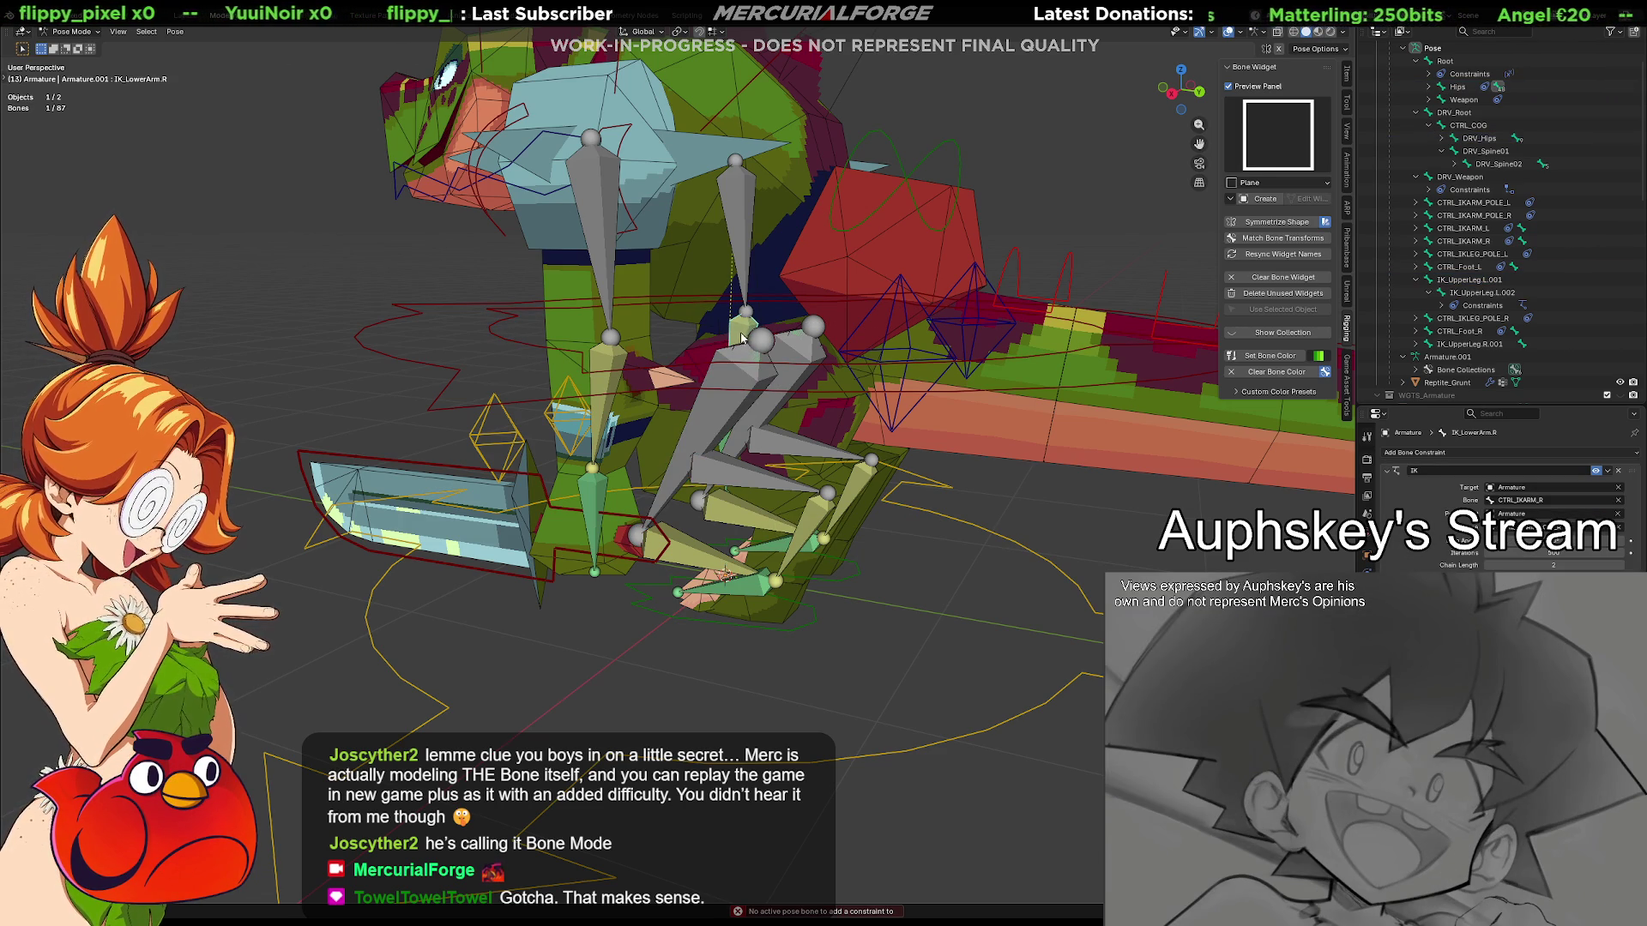
left_click(738, 403)
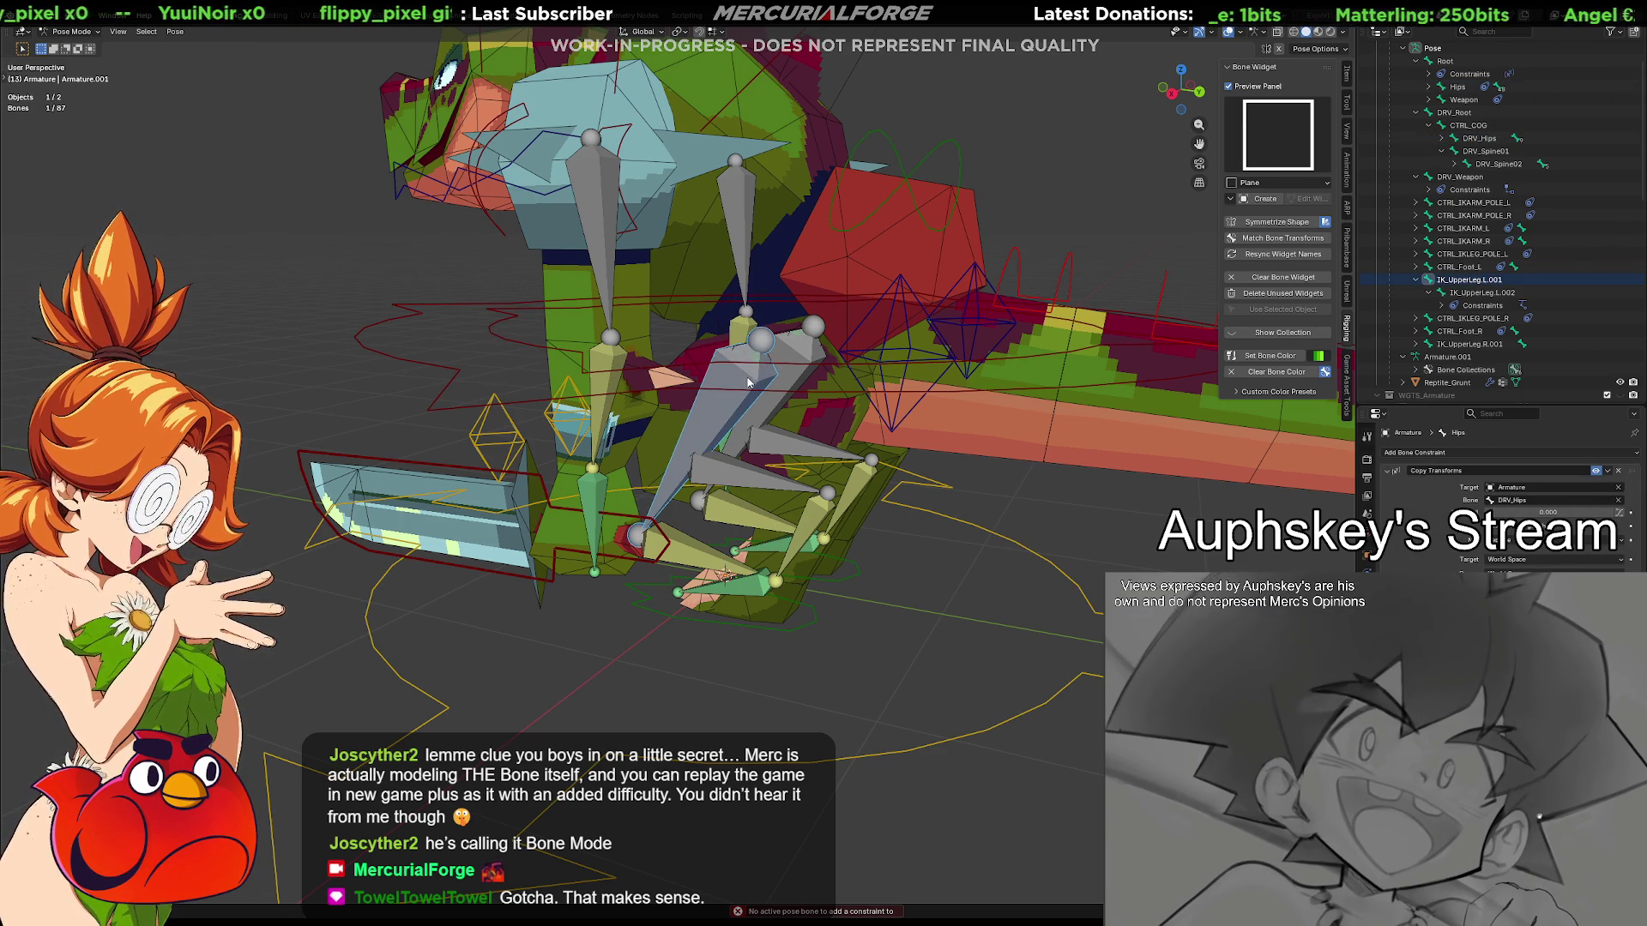
left_click(738, 347)
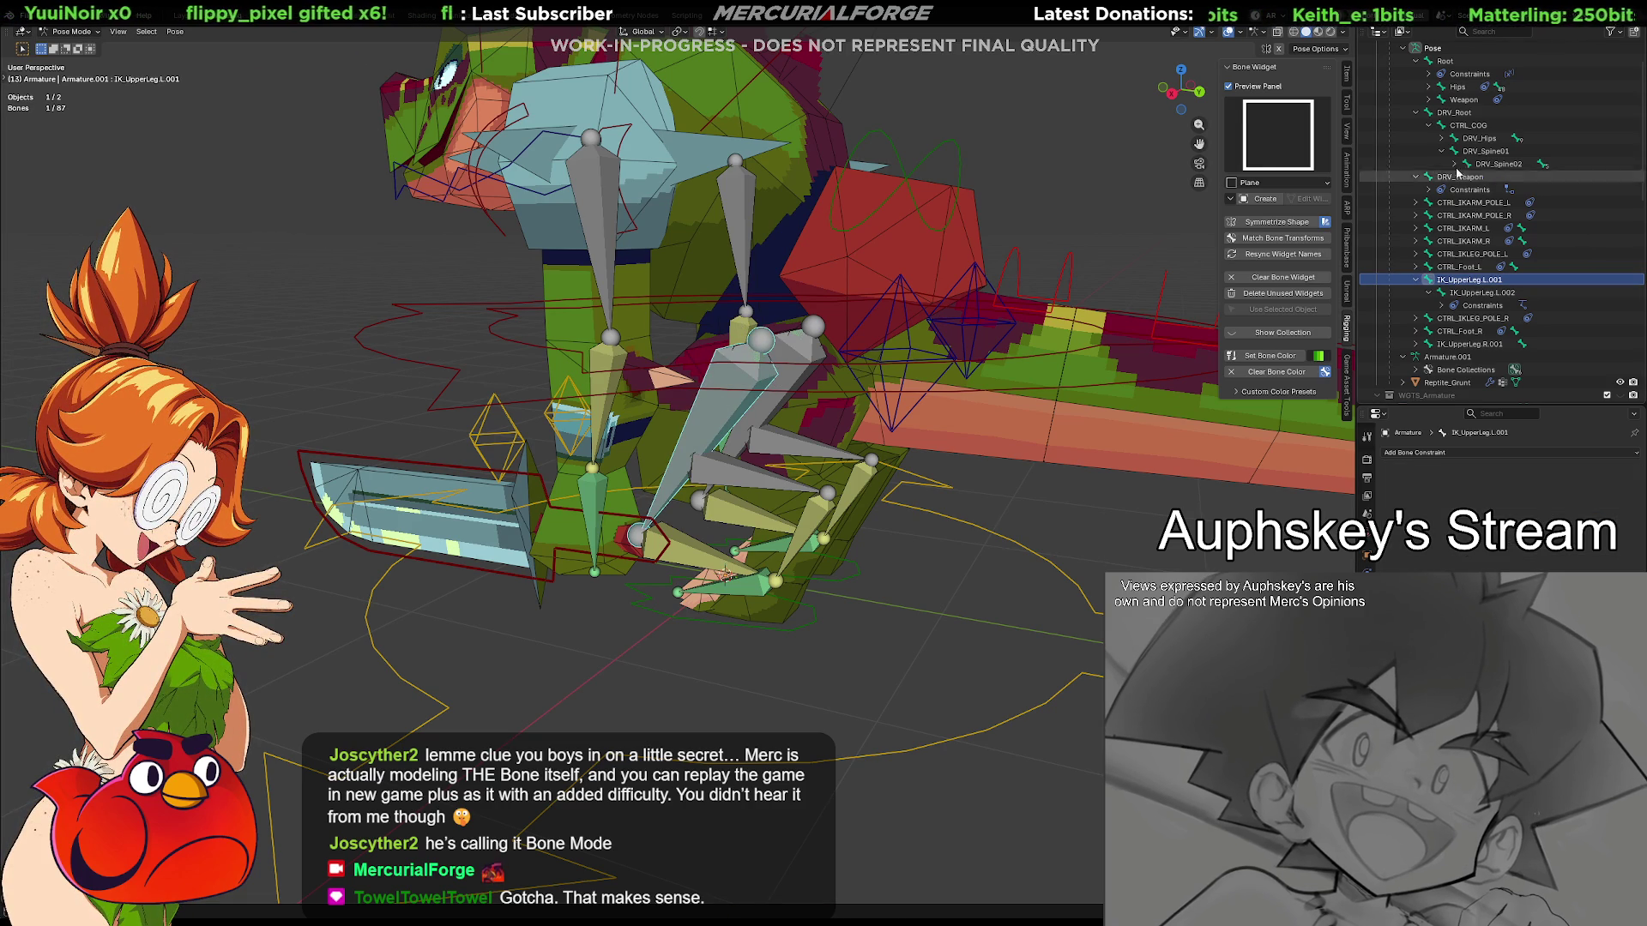
left_click(1459, 87)
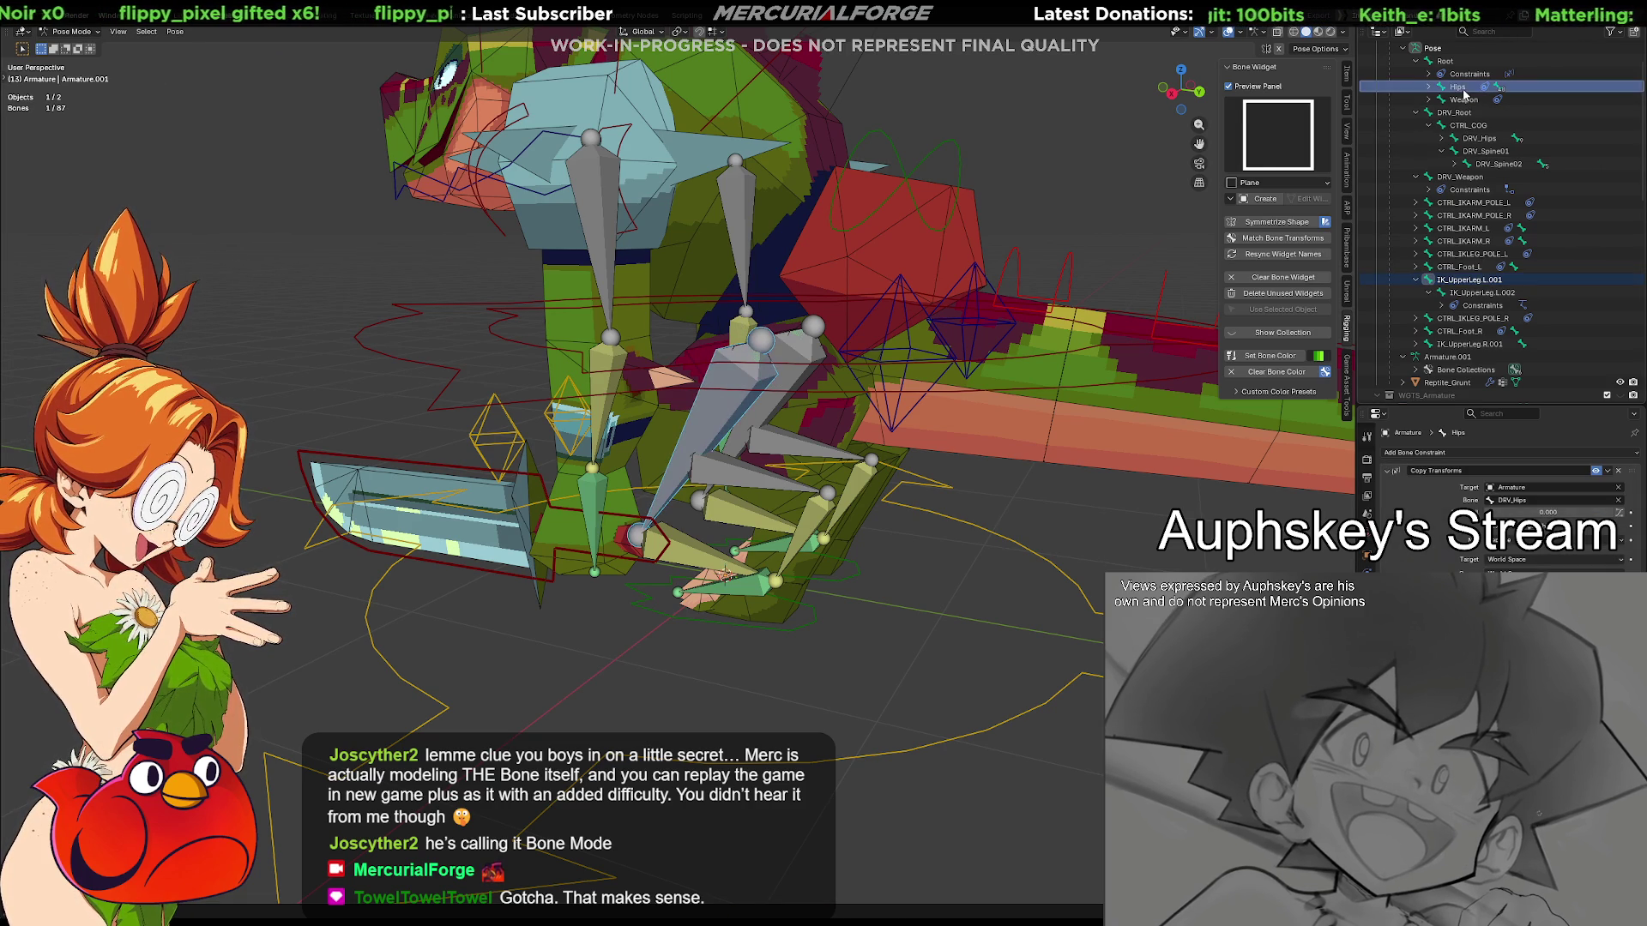
mouse_move(888, 489)
middle_mouse_down()
mouse_move(957, 523)
mouse_move(1202, 487)
mouse_move(1160, 488)
mouse_move(1261, 556)
middle_mouse_up()
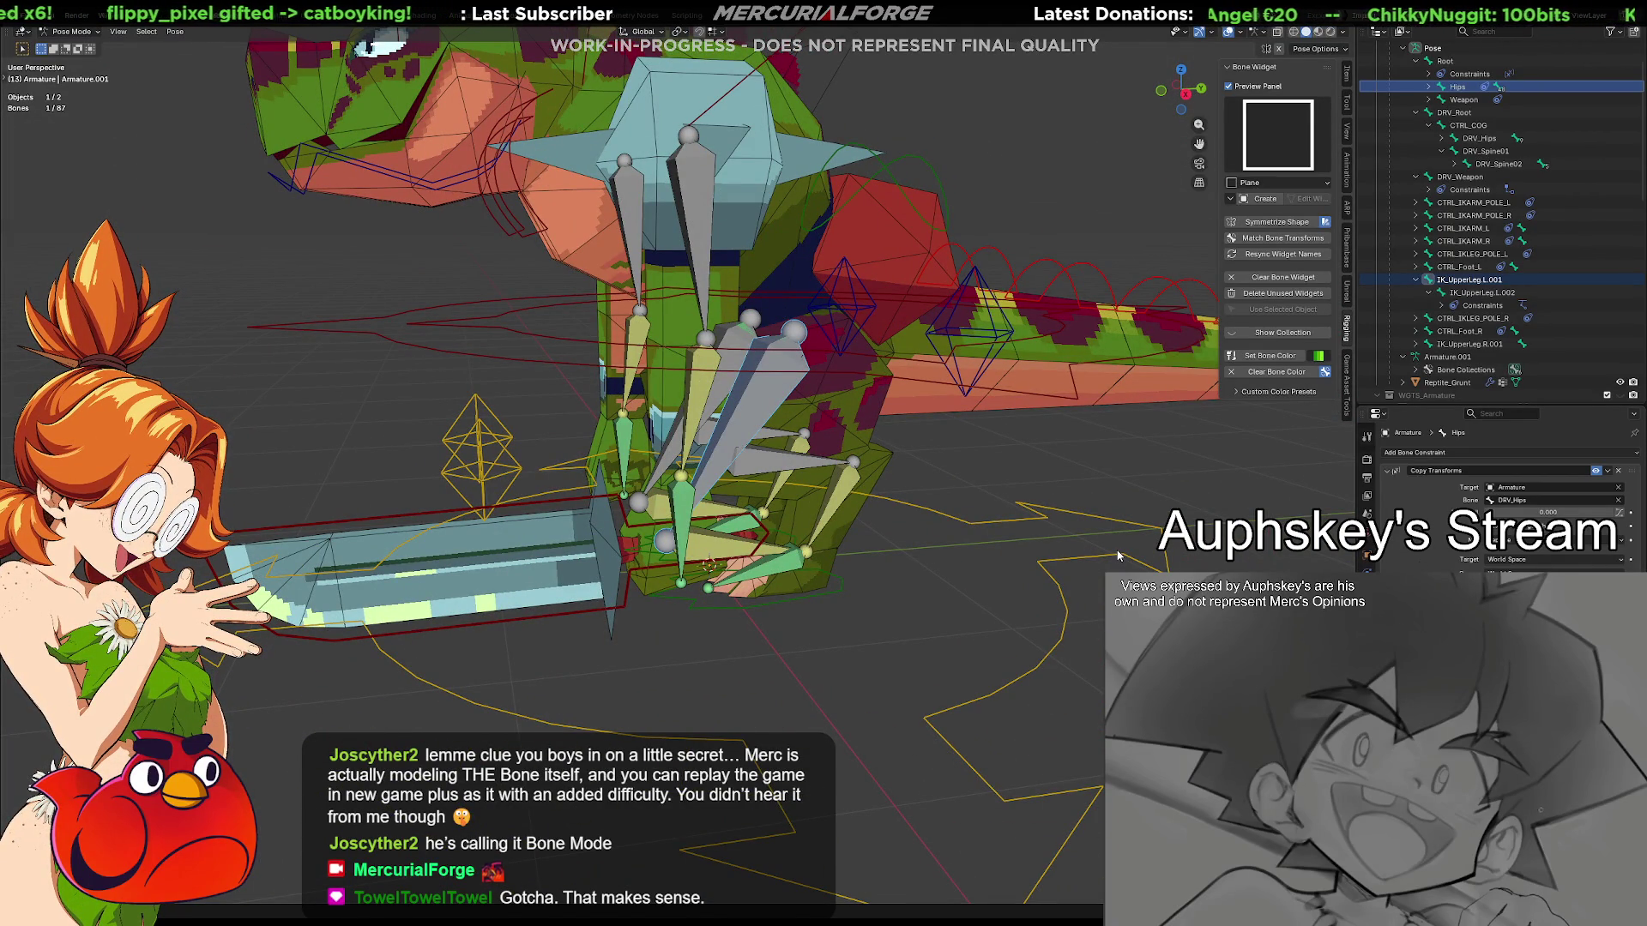
key("ctrl+shift+c")
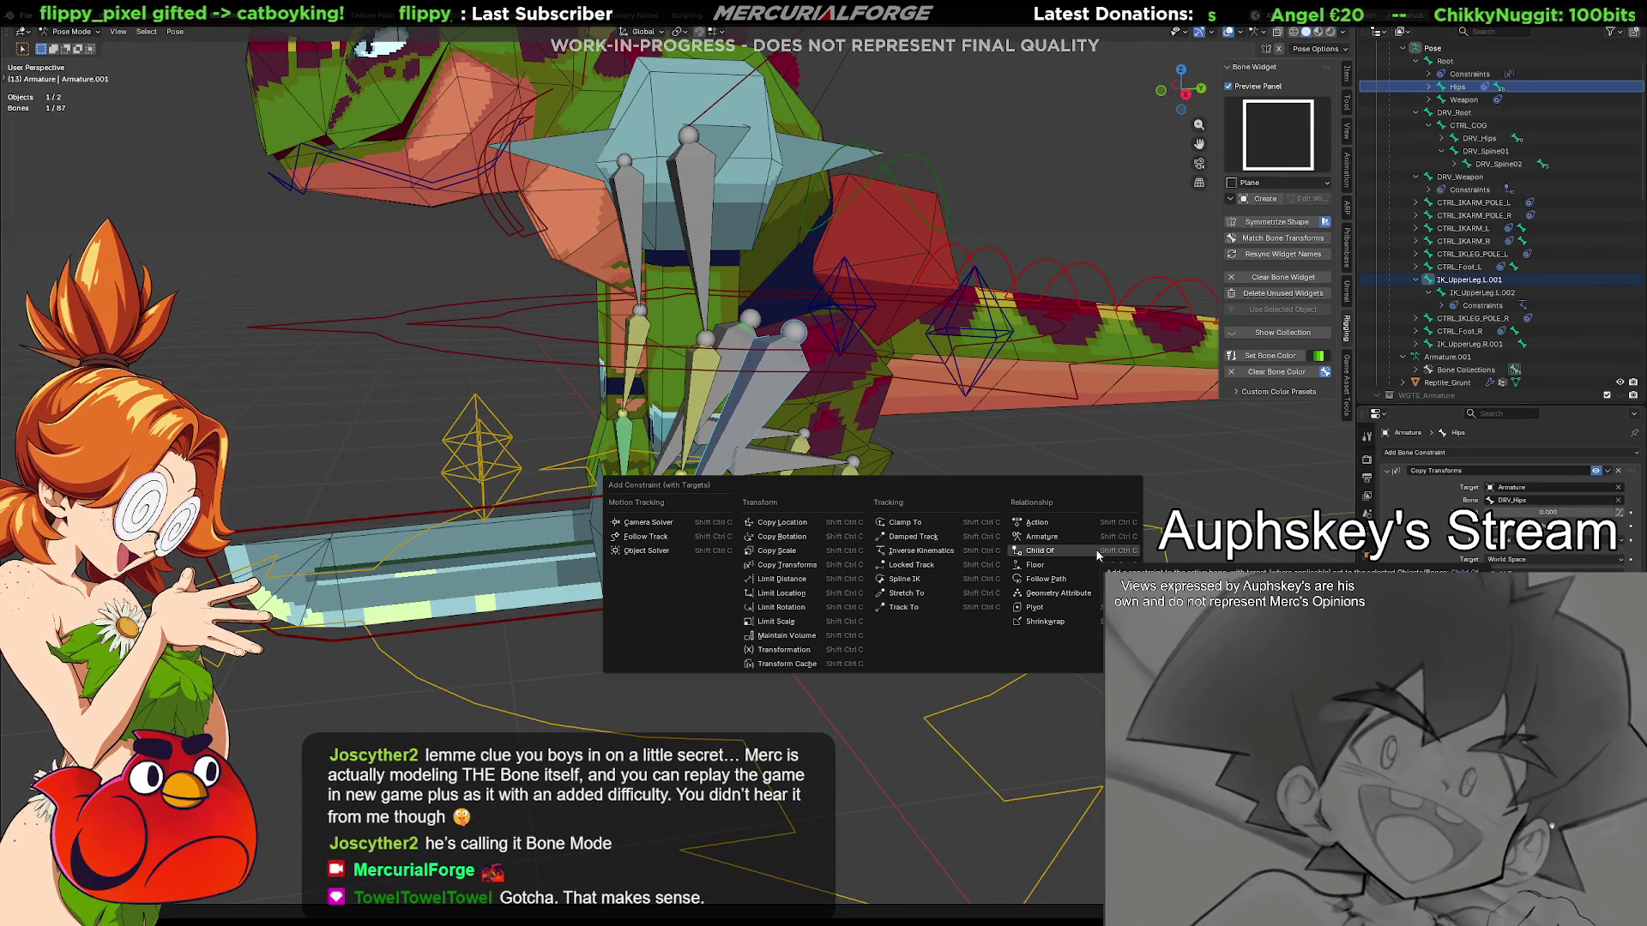
left_click(1040, 551)
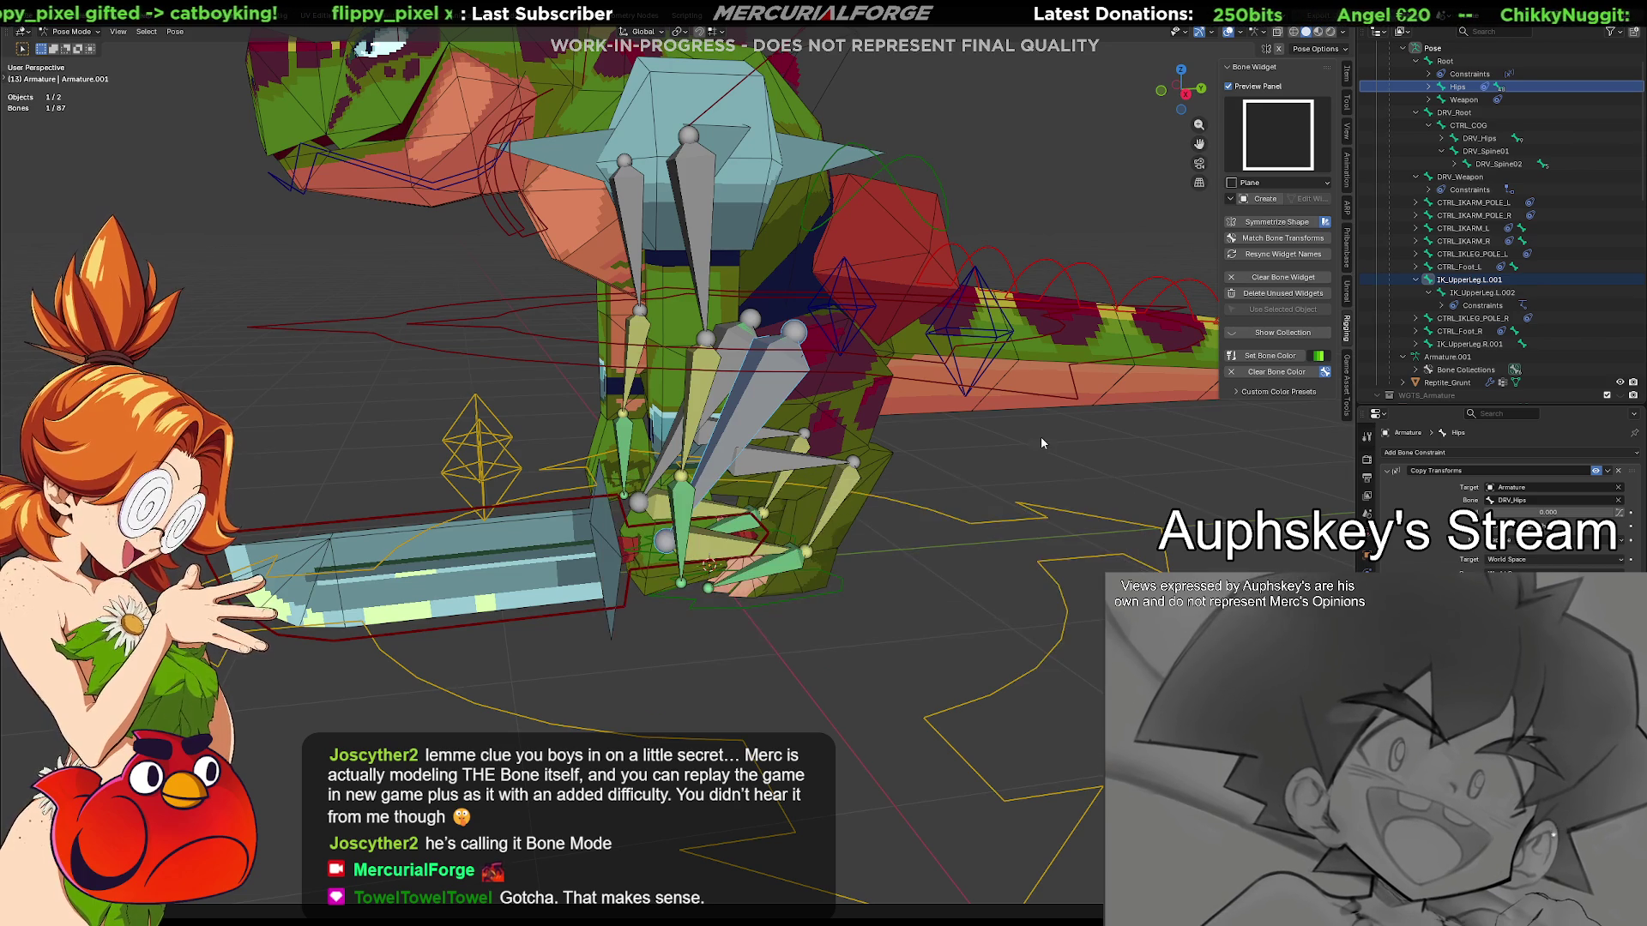
left_click(1445, 60)
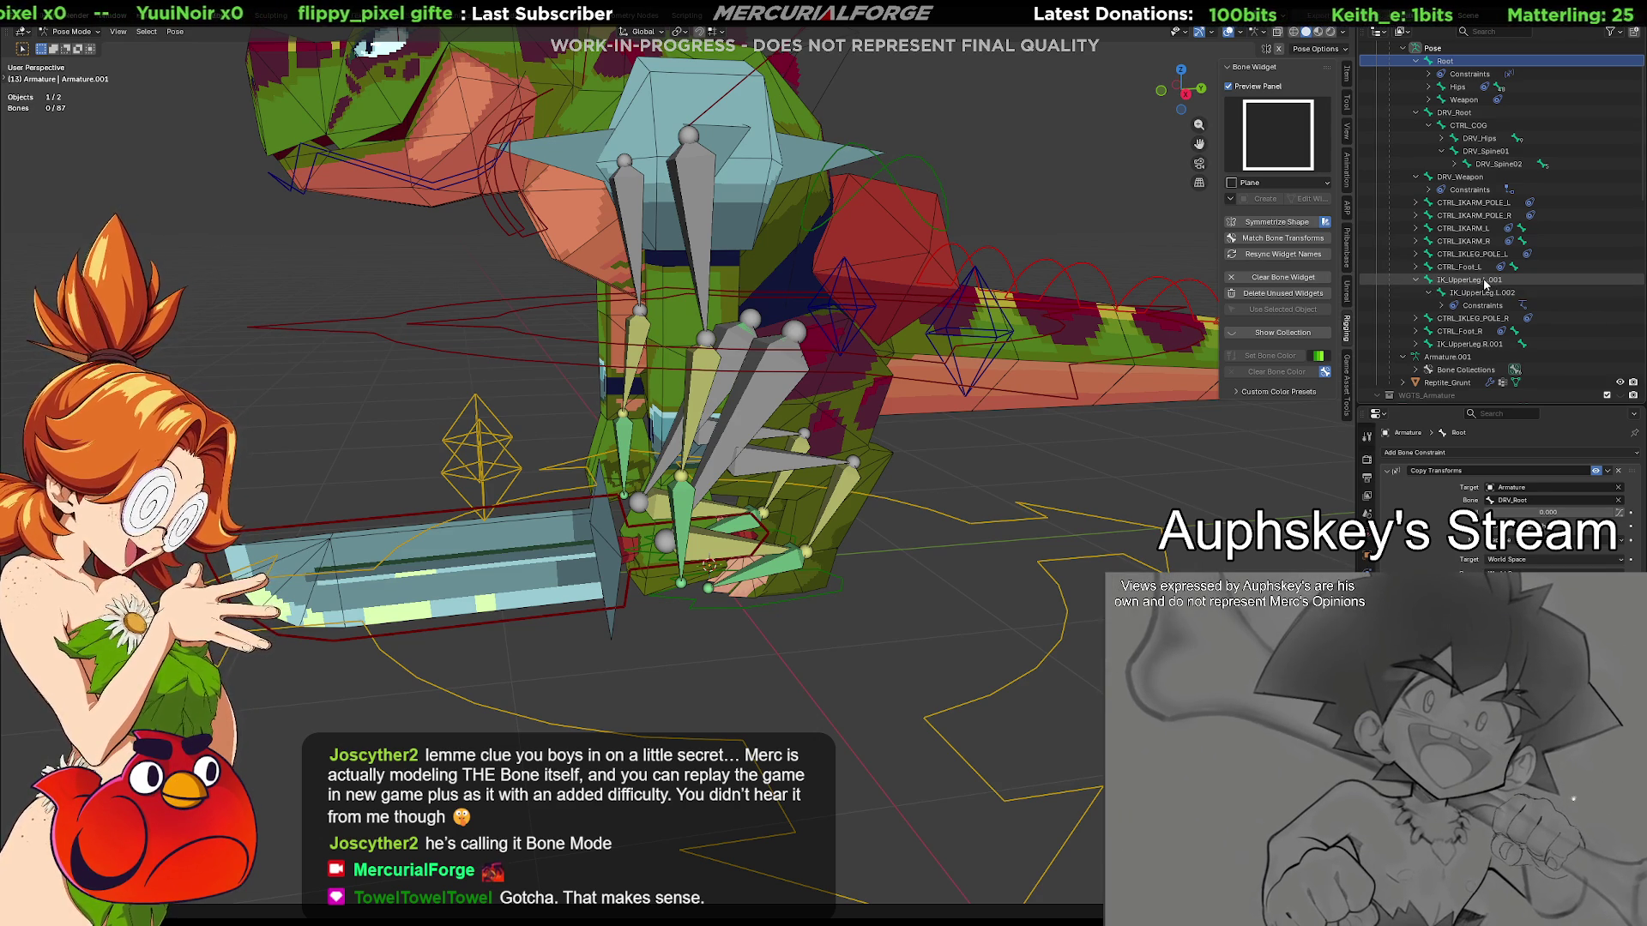
left_click(1491, 281)
middle_click_drag(1075, 482, 1087, 497)
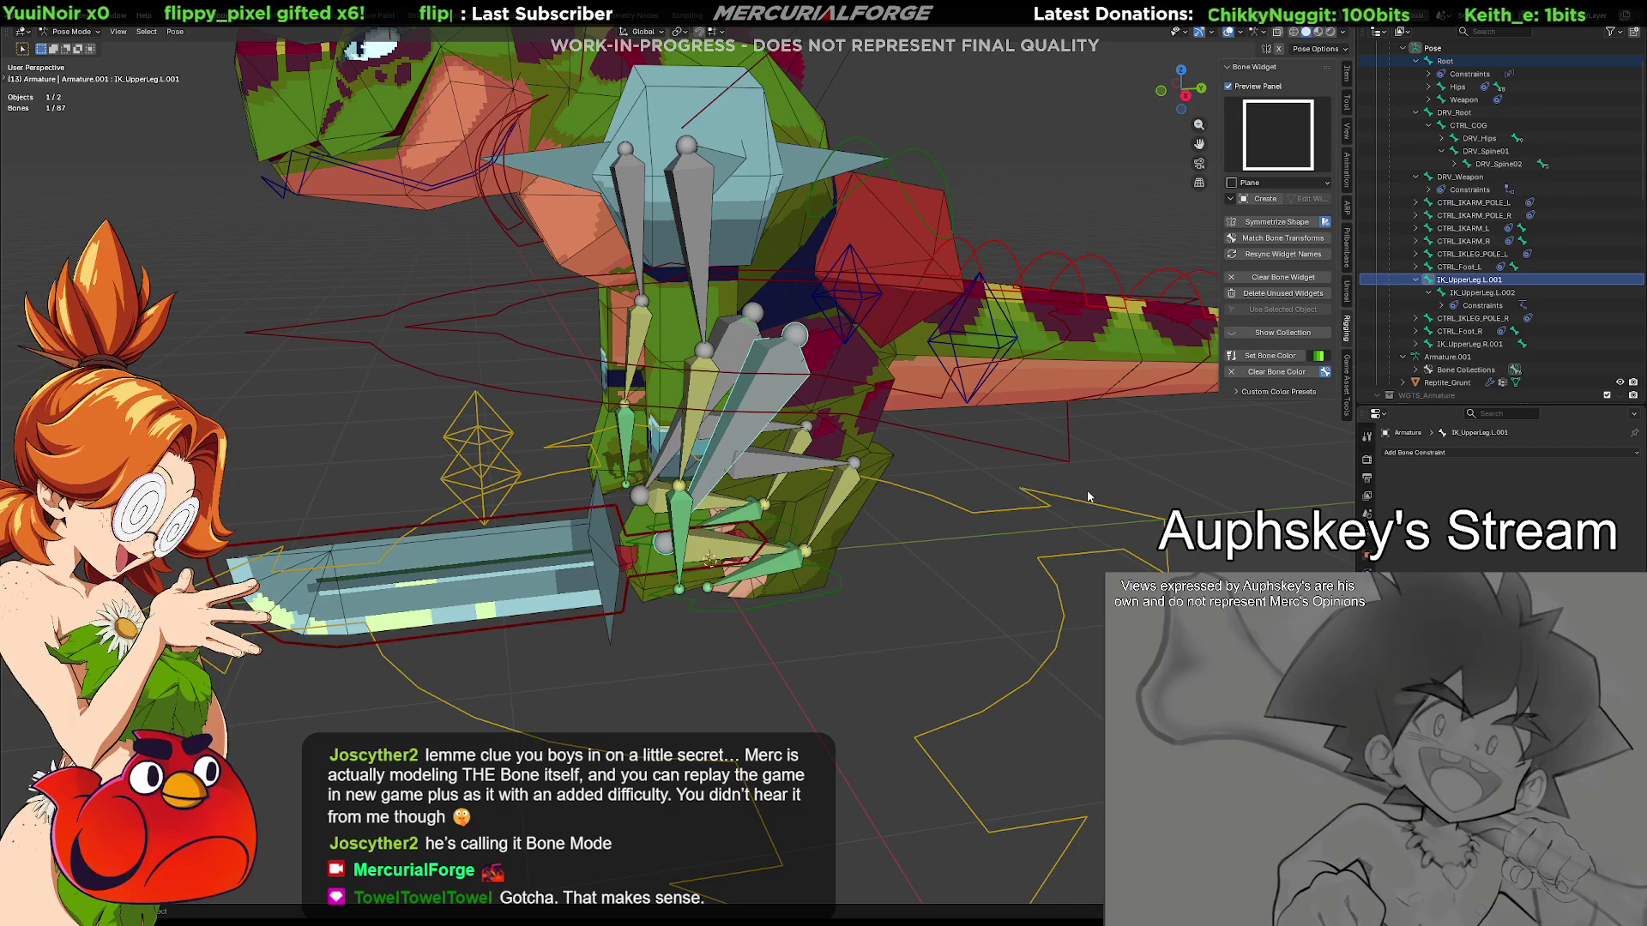
key("ctrl+shift+c")
left_click(1011, 492)
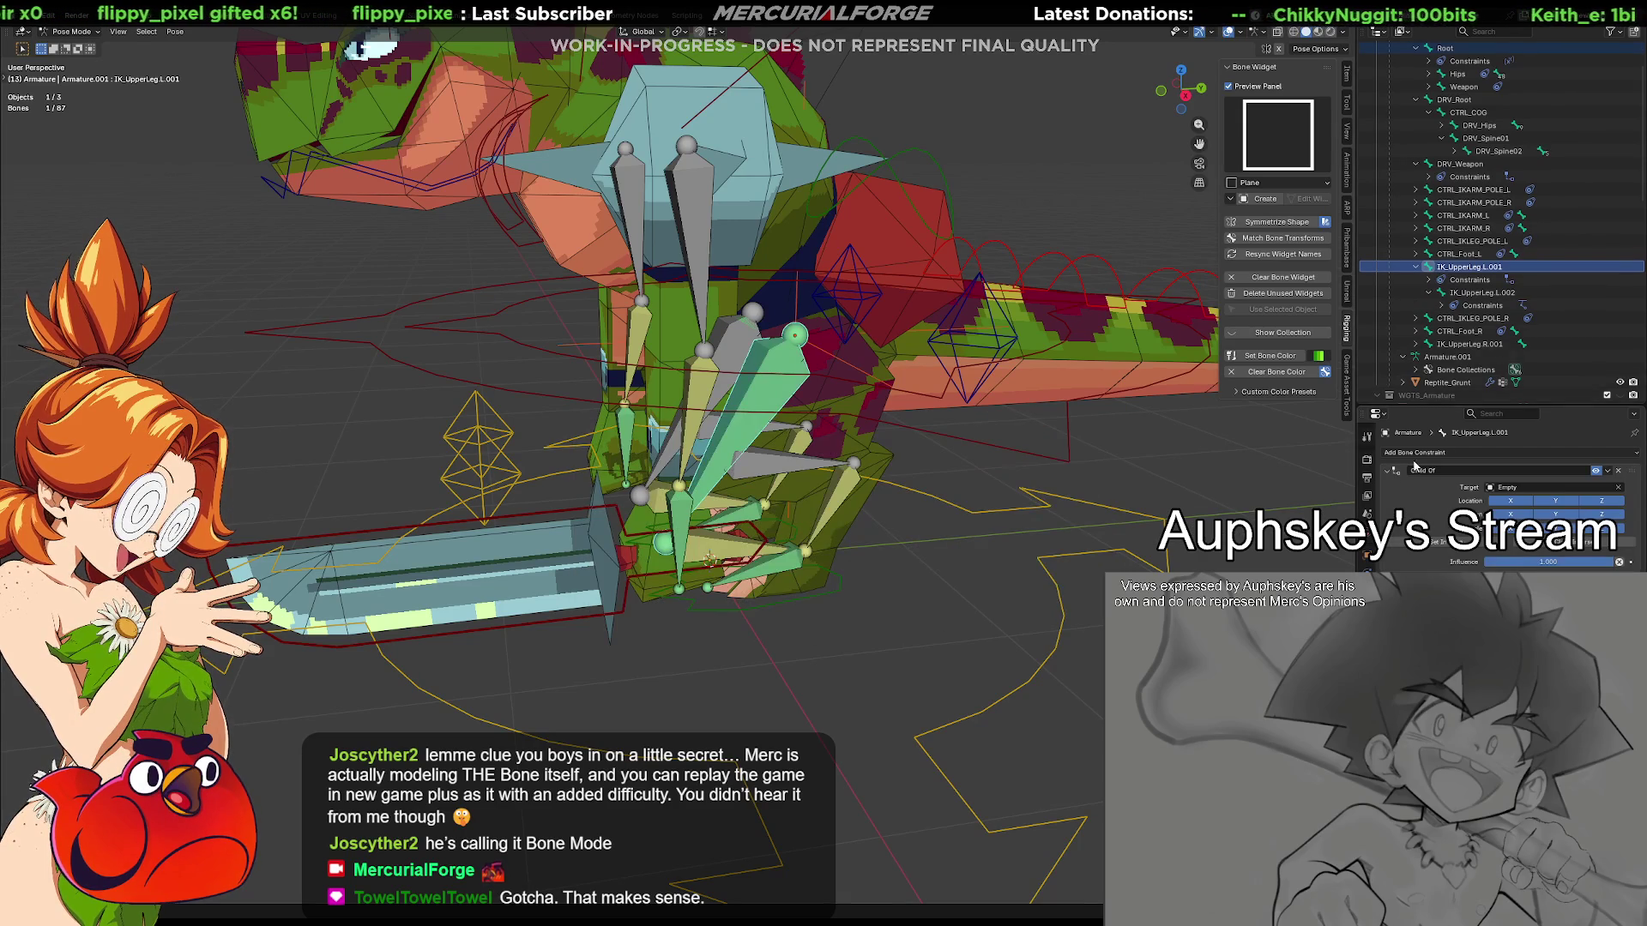
left_click(1088, 584)
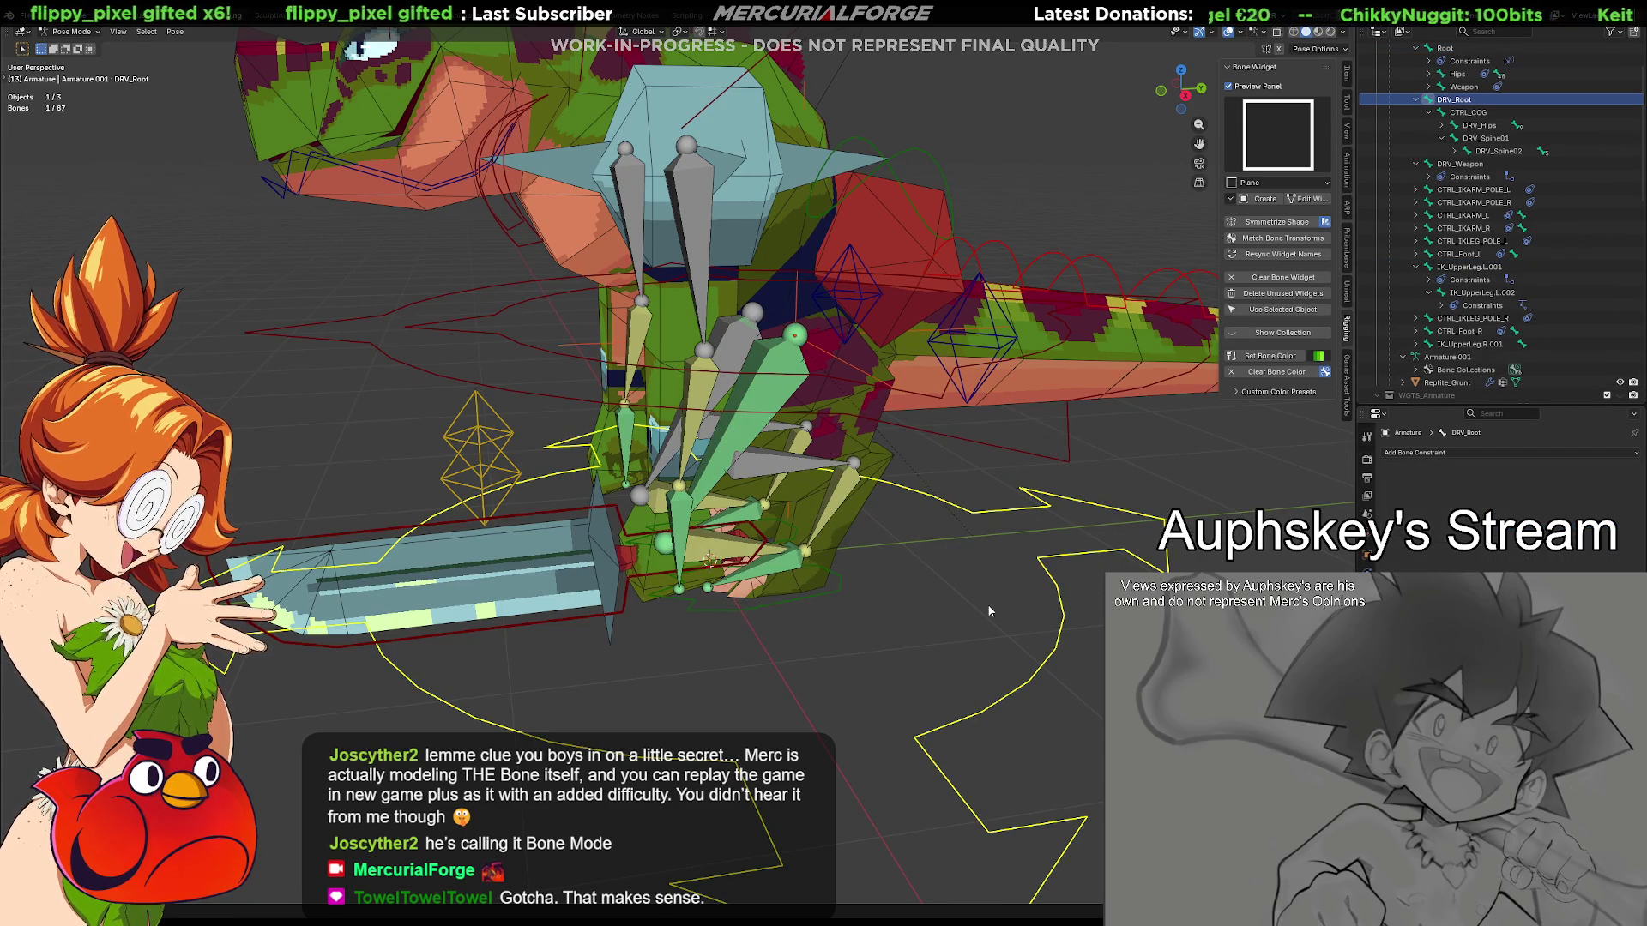
key("r")
key("Escape")
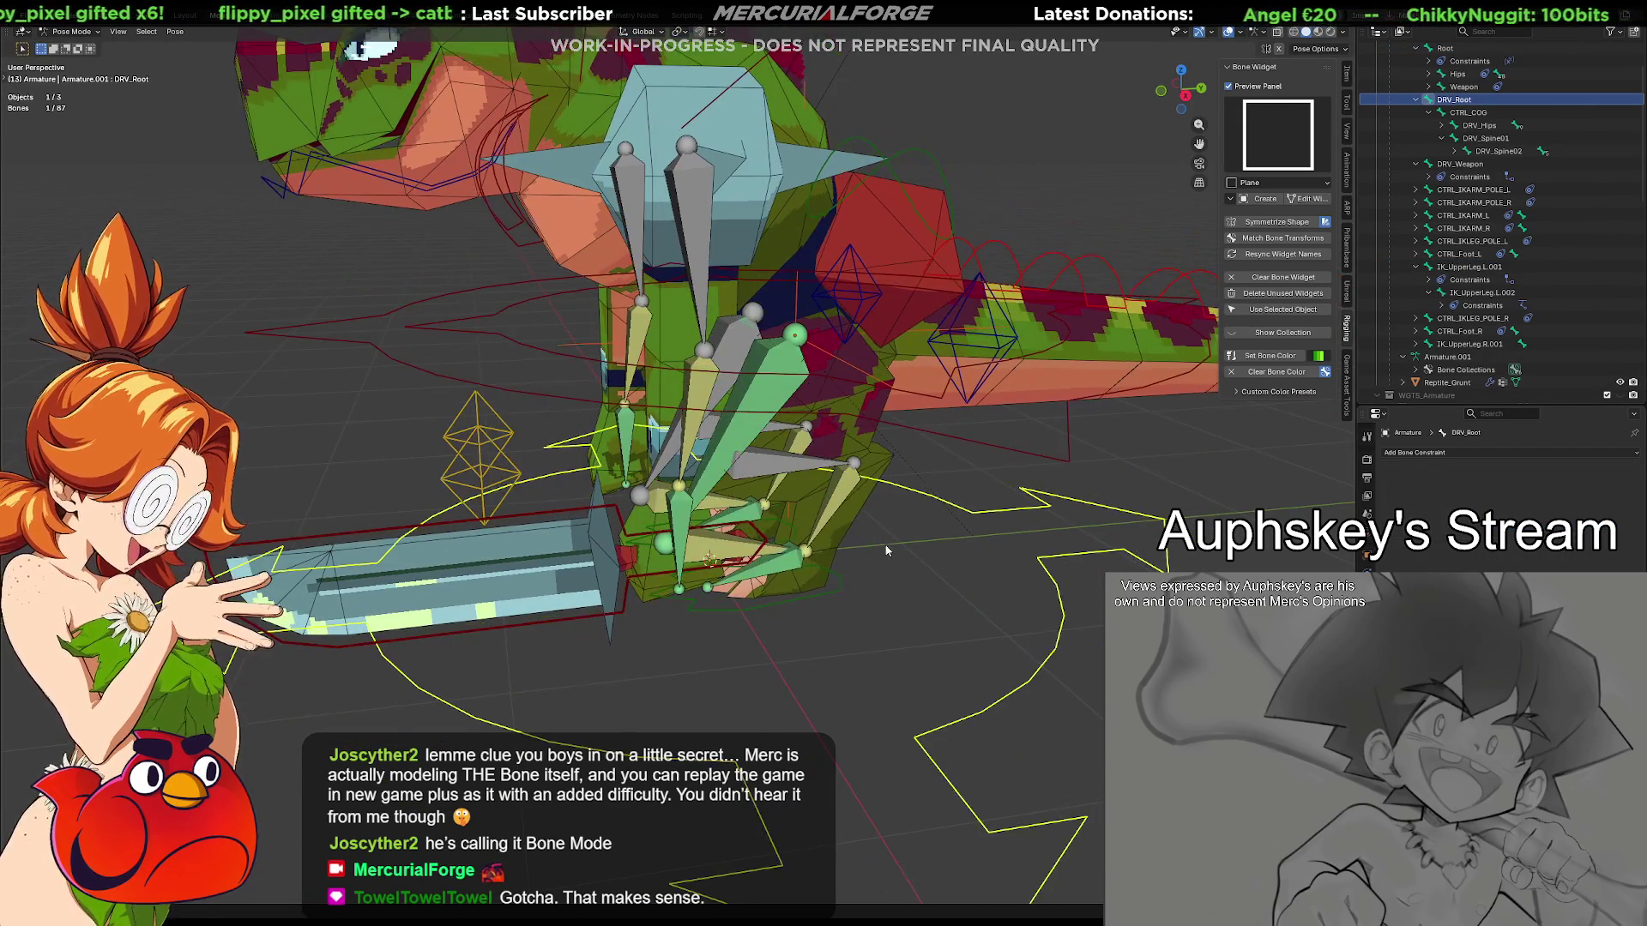
left_click(819, 624)
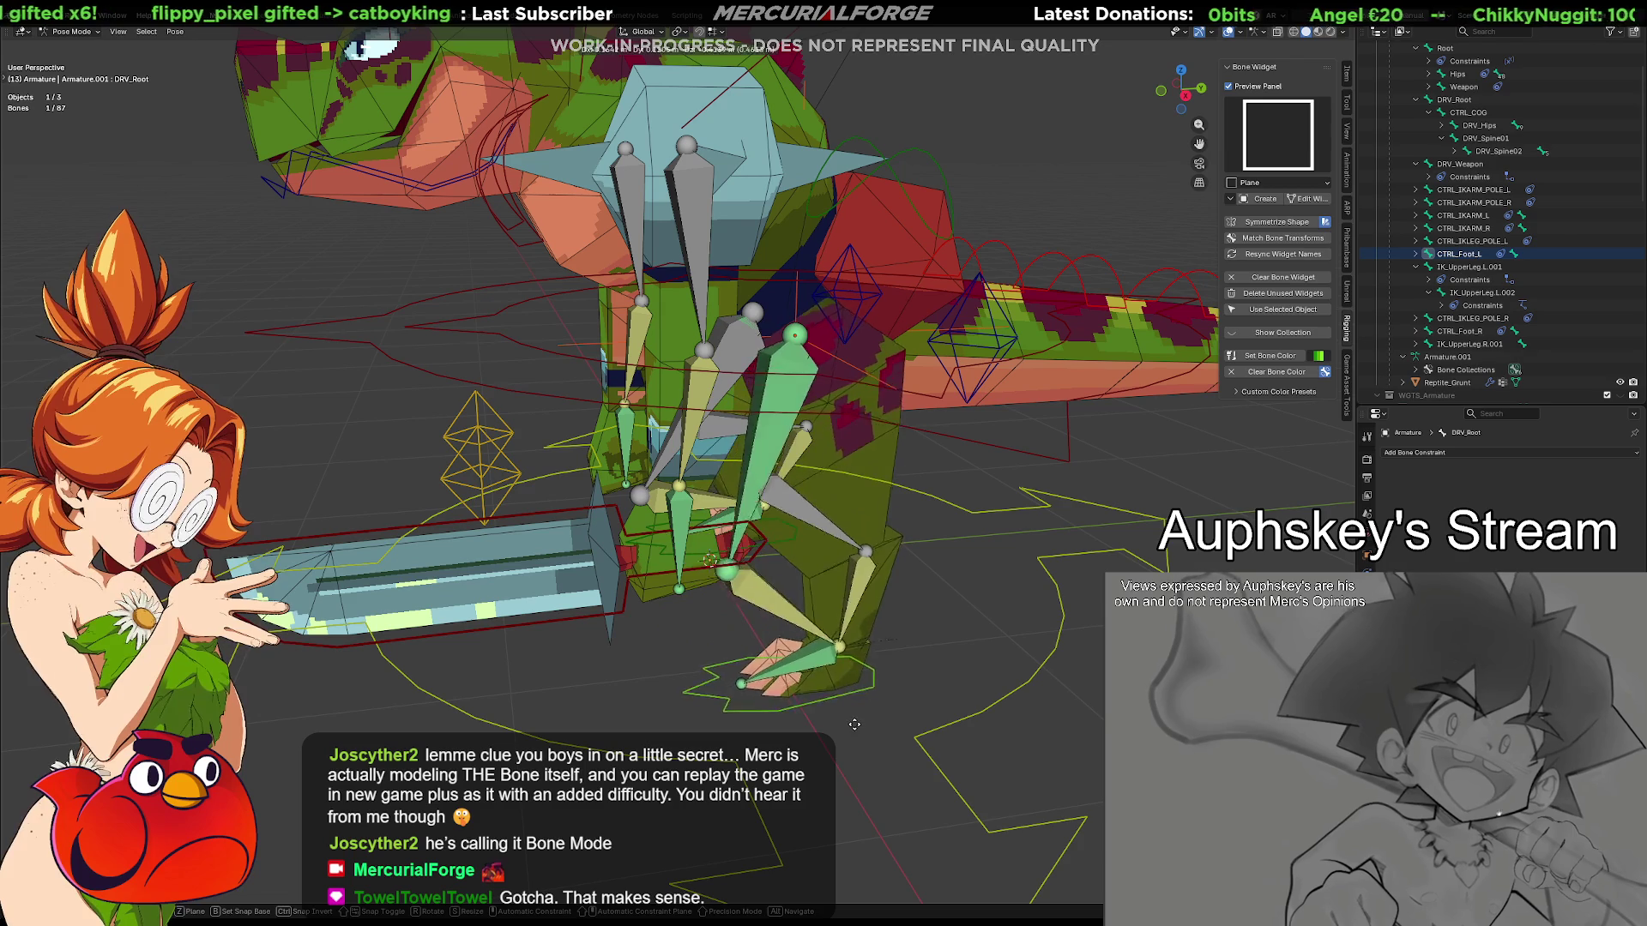
left_click(861, 742)
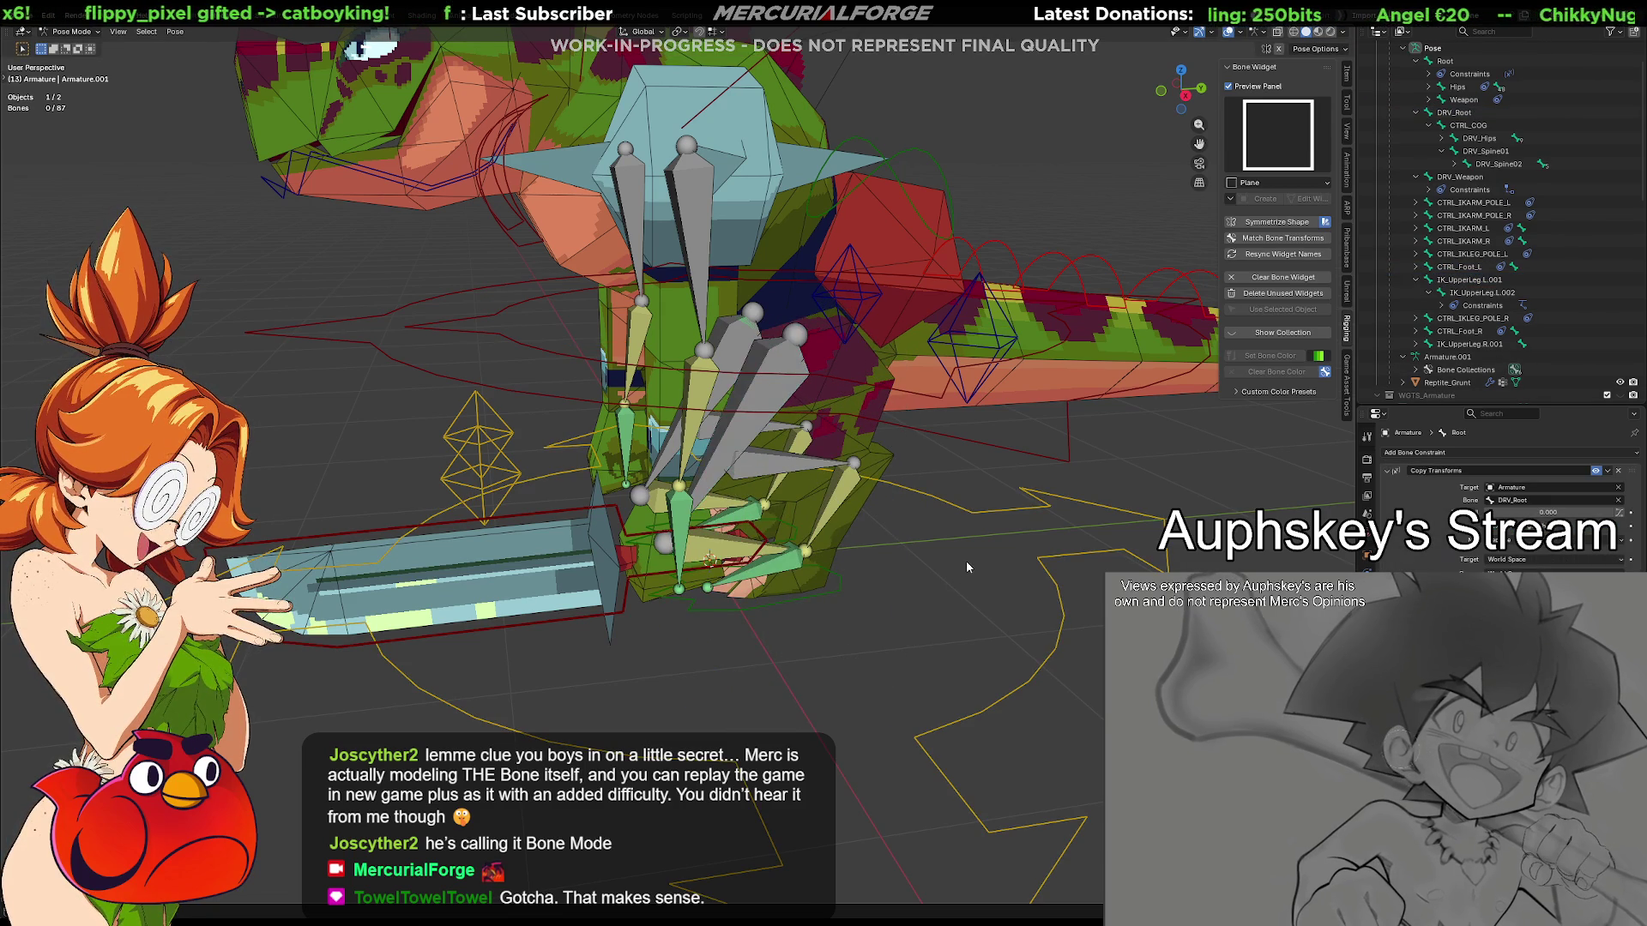
middle_click_drag(949, 562, 889, 561)
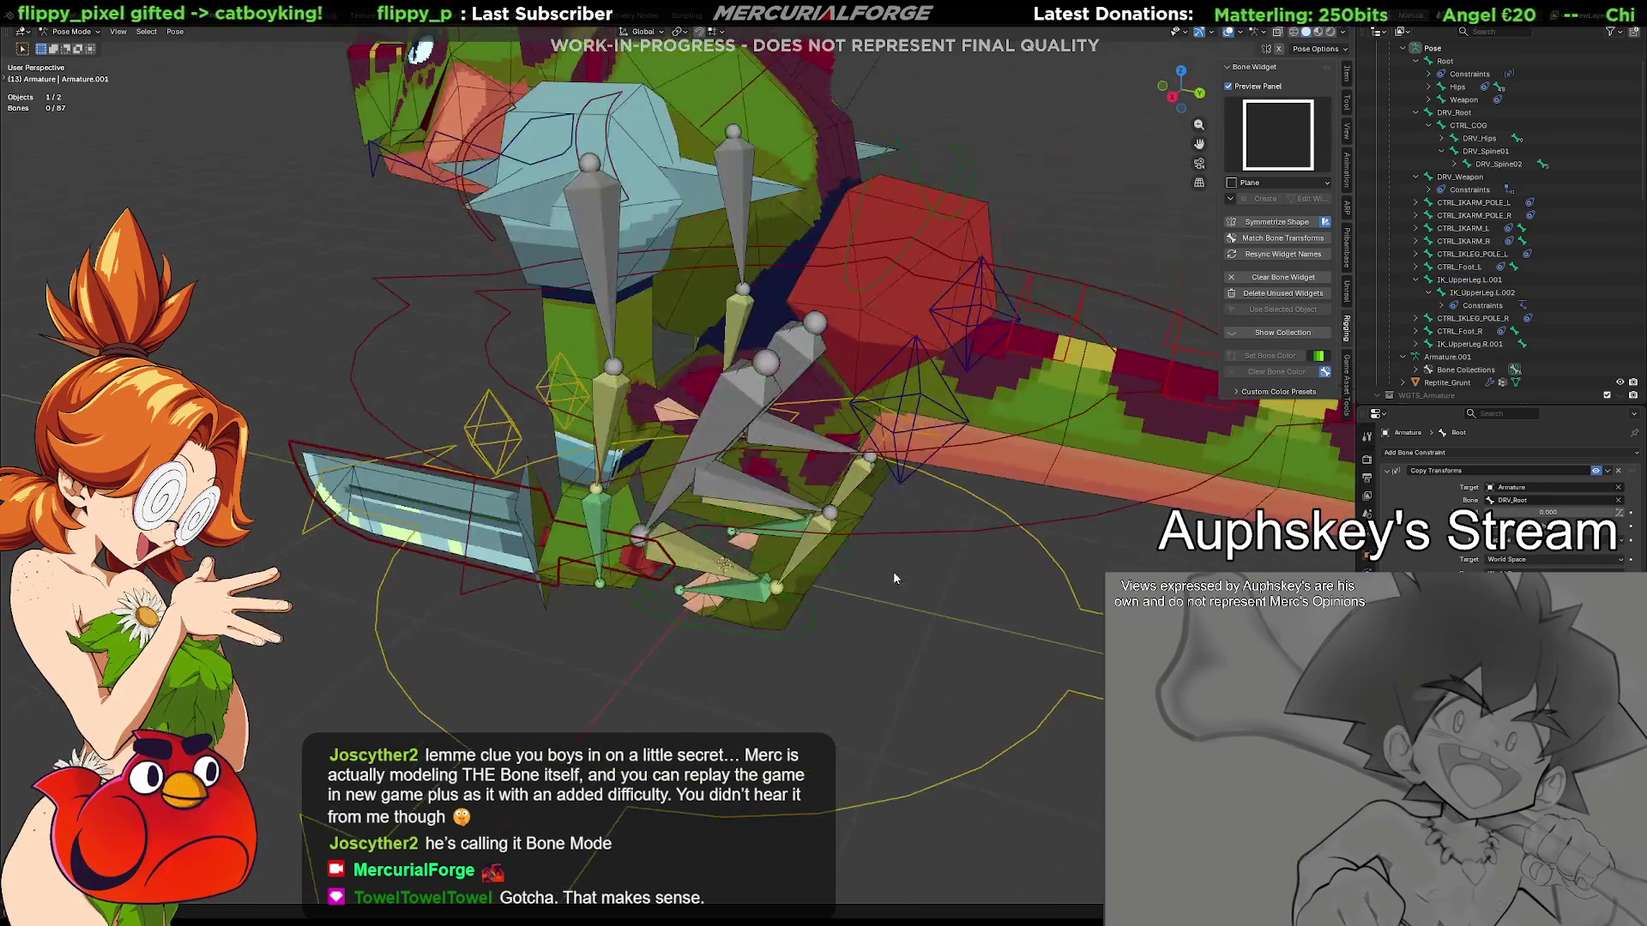
middle_click_drag(1087, 621, 1078, 489)
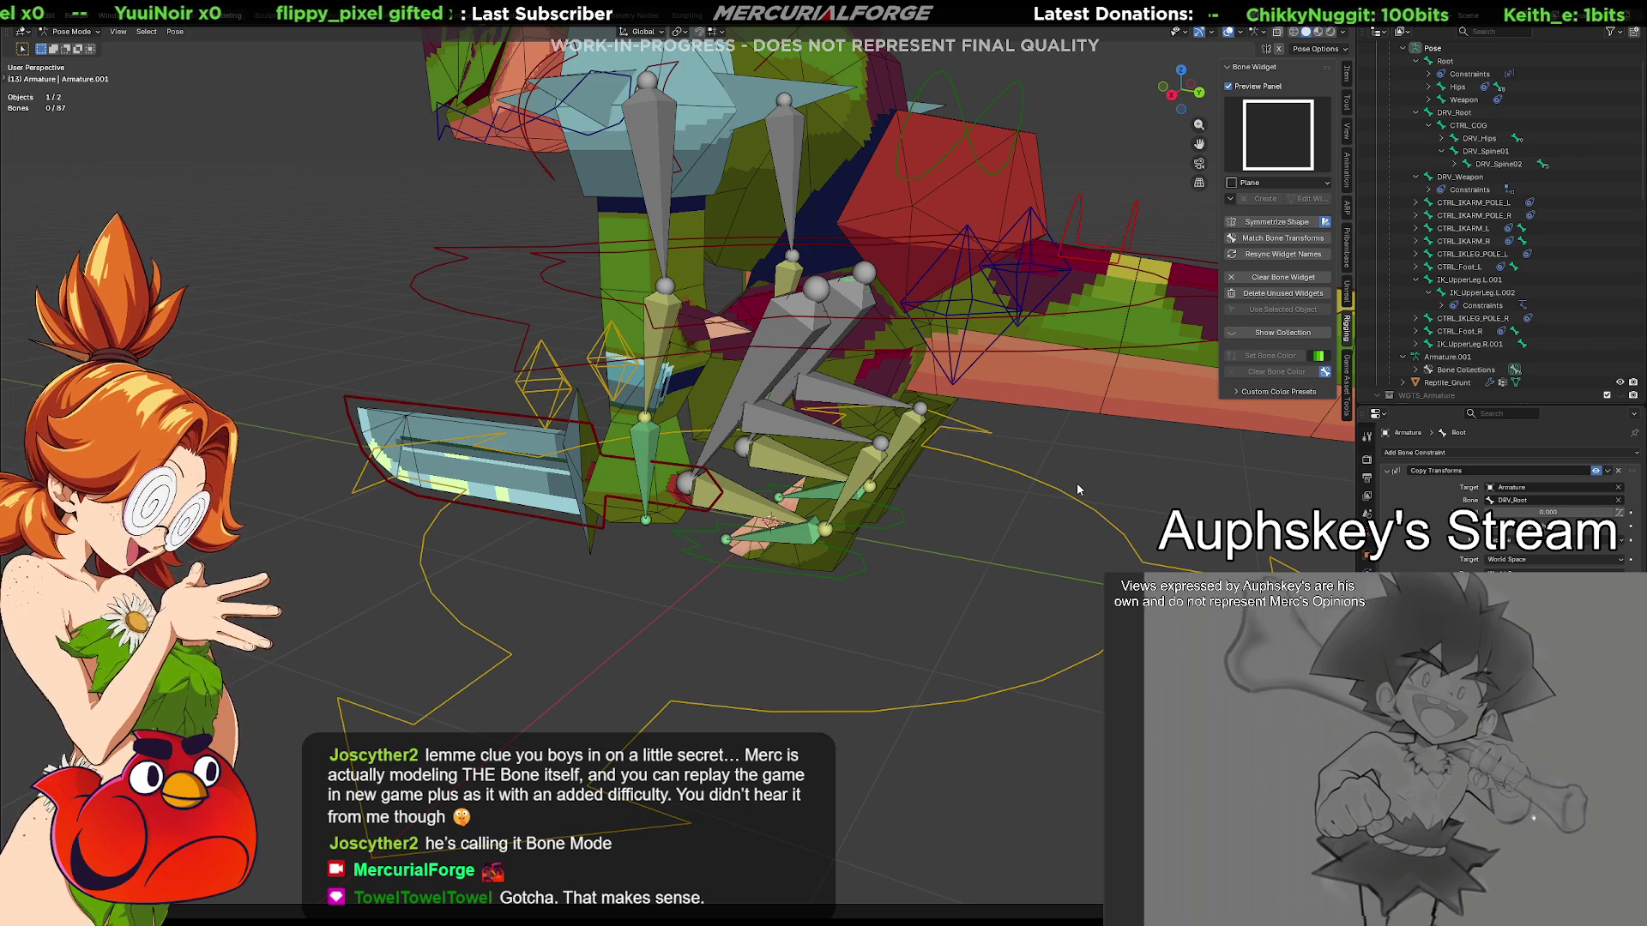
middle_click_drag(1068, 522, 907, 507)
left_click(939, 551)
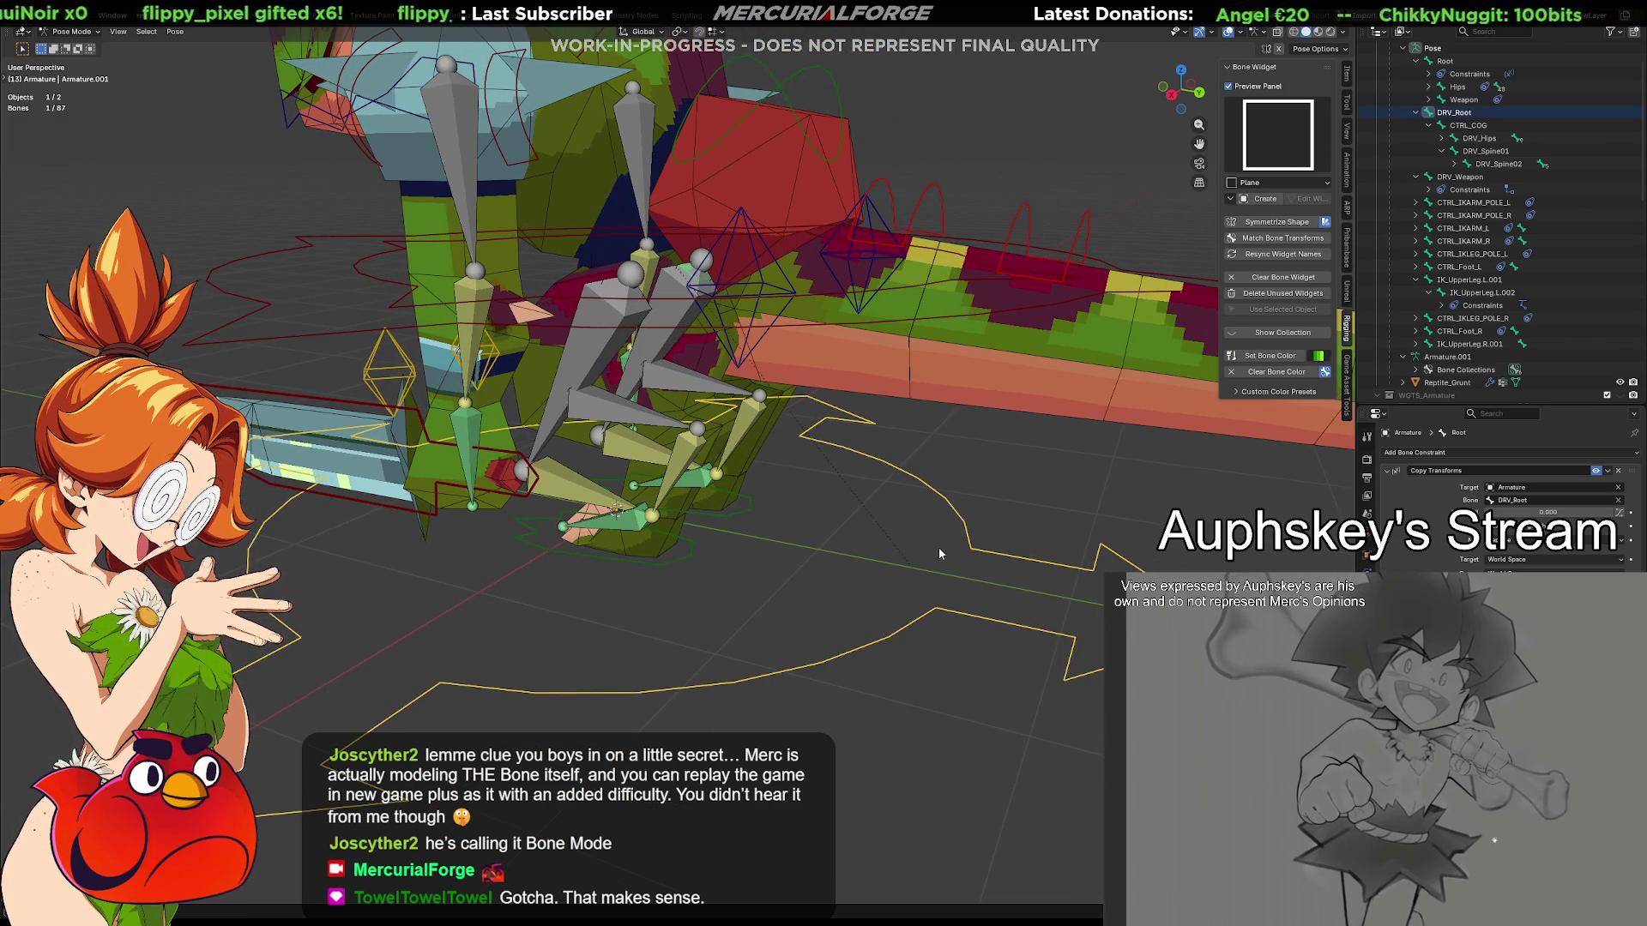
key("r")
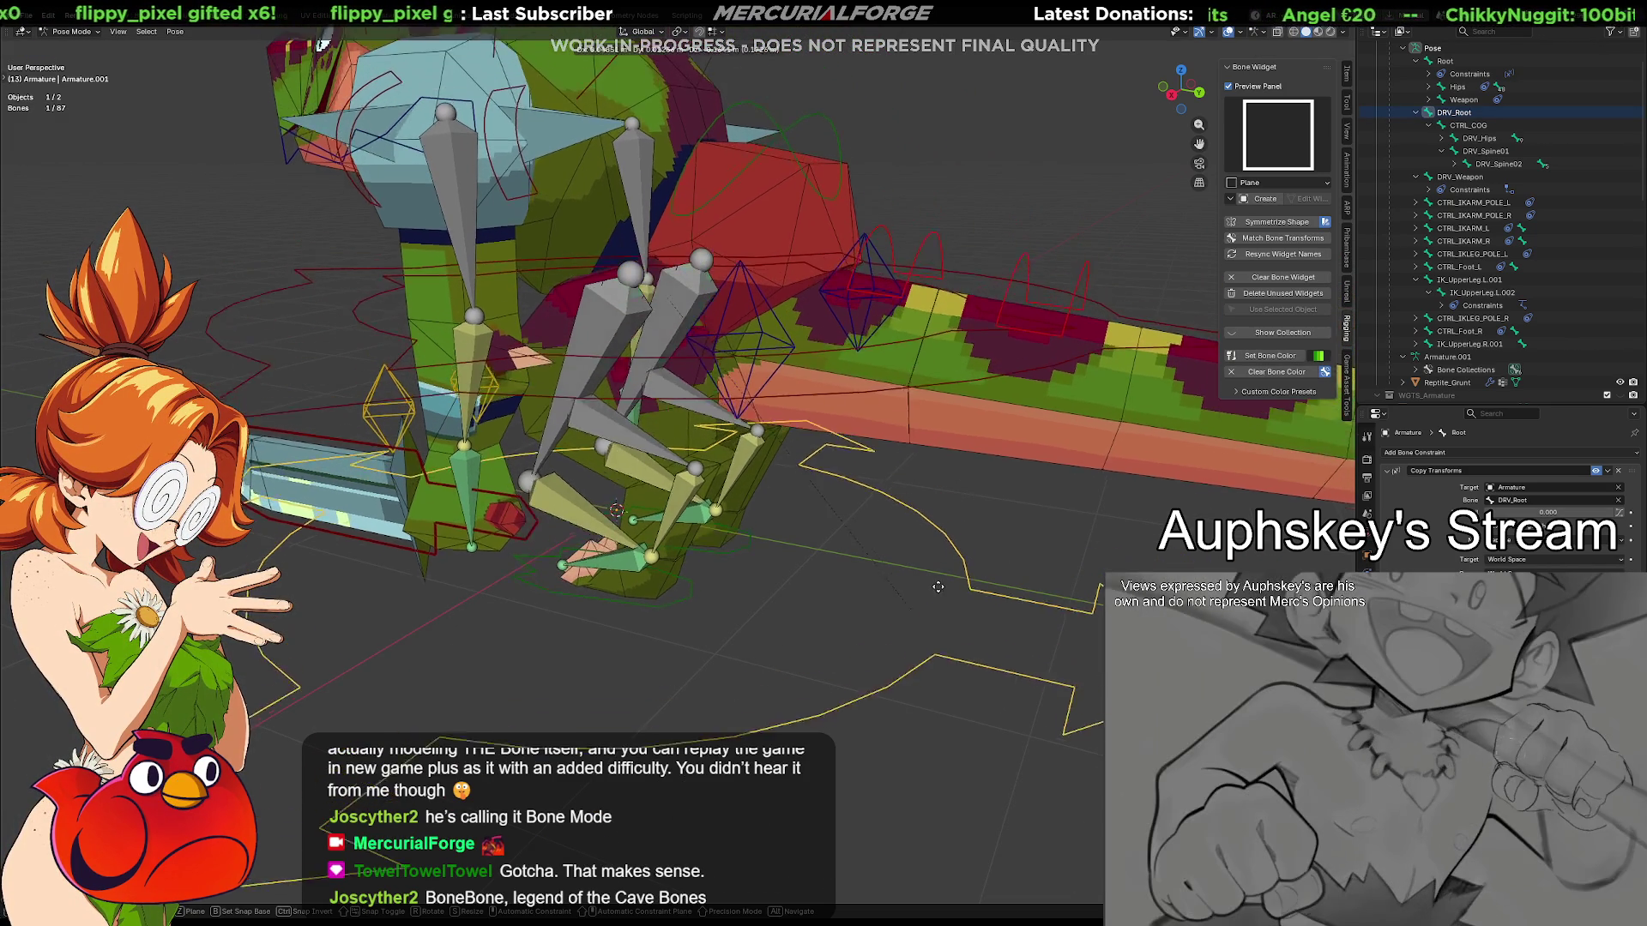
key("Escape")
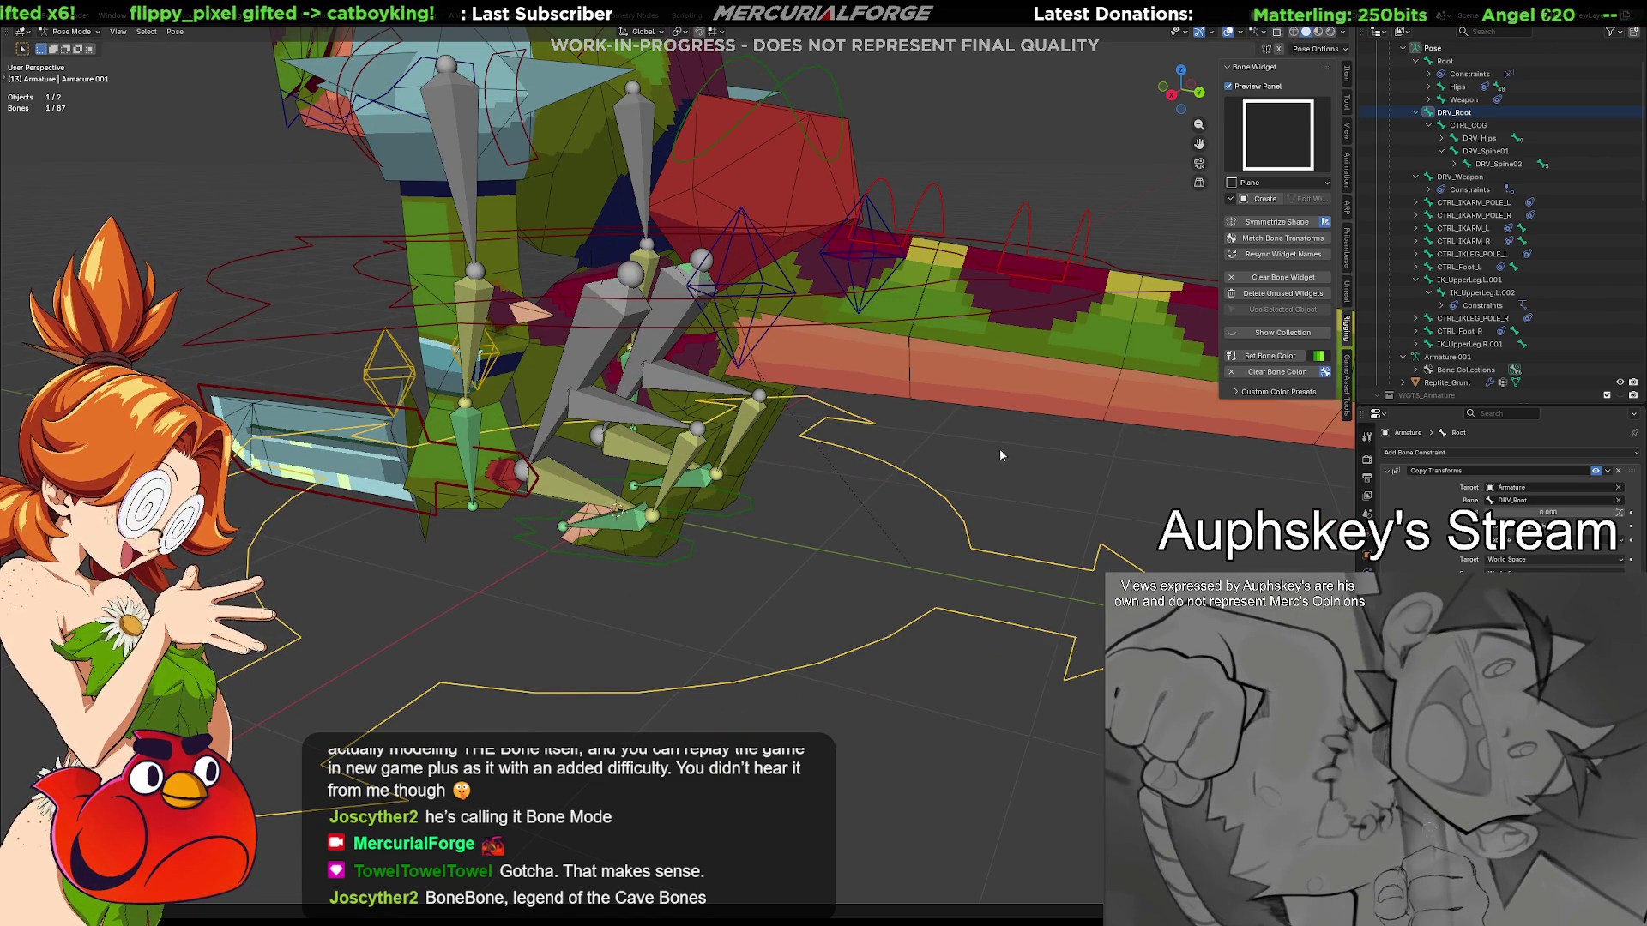
mouse_move(832, 480)
middle_mouse_down()
mouse_move(885, 539)
mouse_move(809, 465)
middle_mouse_up()
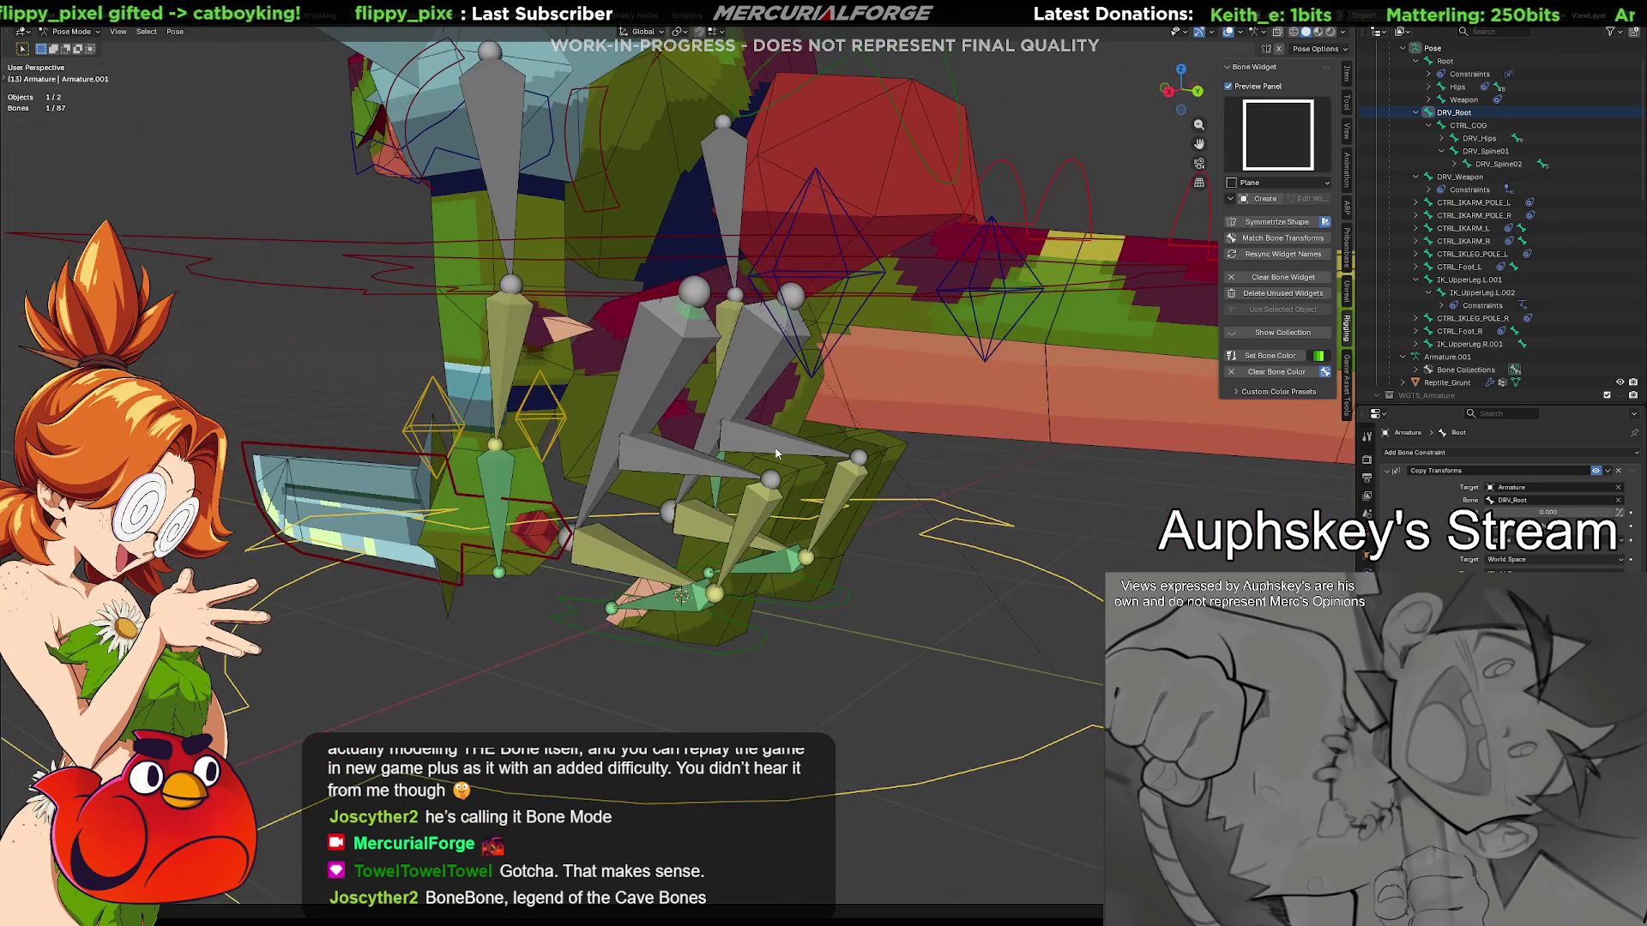
left_click(678, 373)
mouse_move(679, 372)
middle_mouse_down()
mouse_move(704, 400)
mouse_move(673, 421)
mouse_move(486, 421)
mouse_move(917, 398)
mouse_move(740, 419)
middle_mouse_up()
left_click(778, 354)
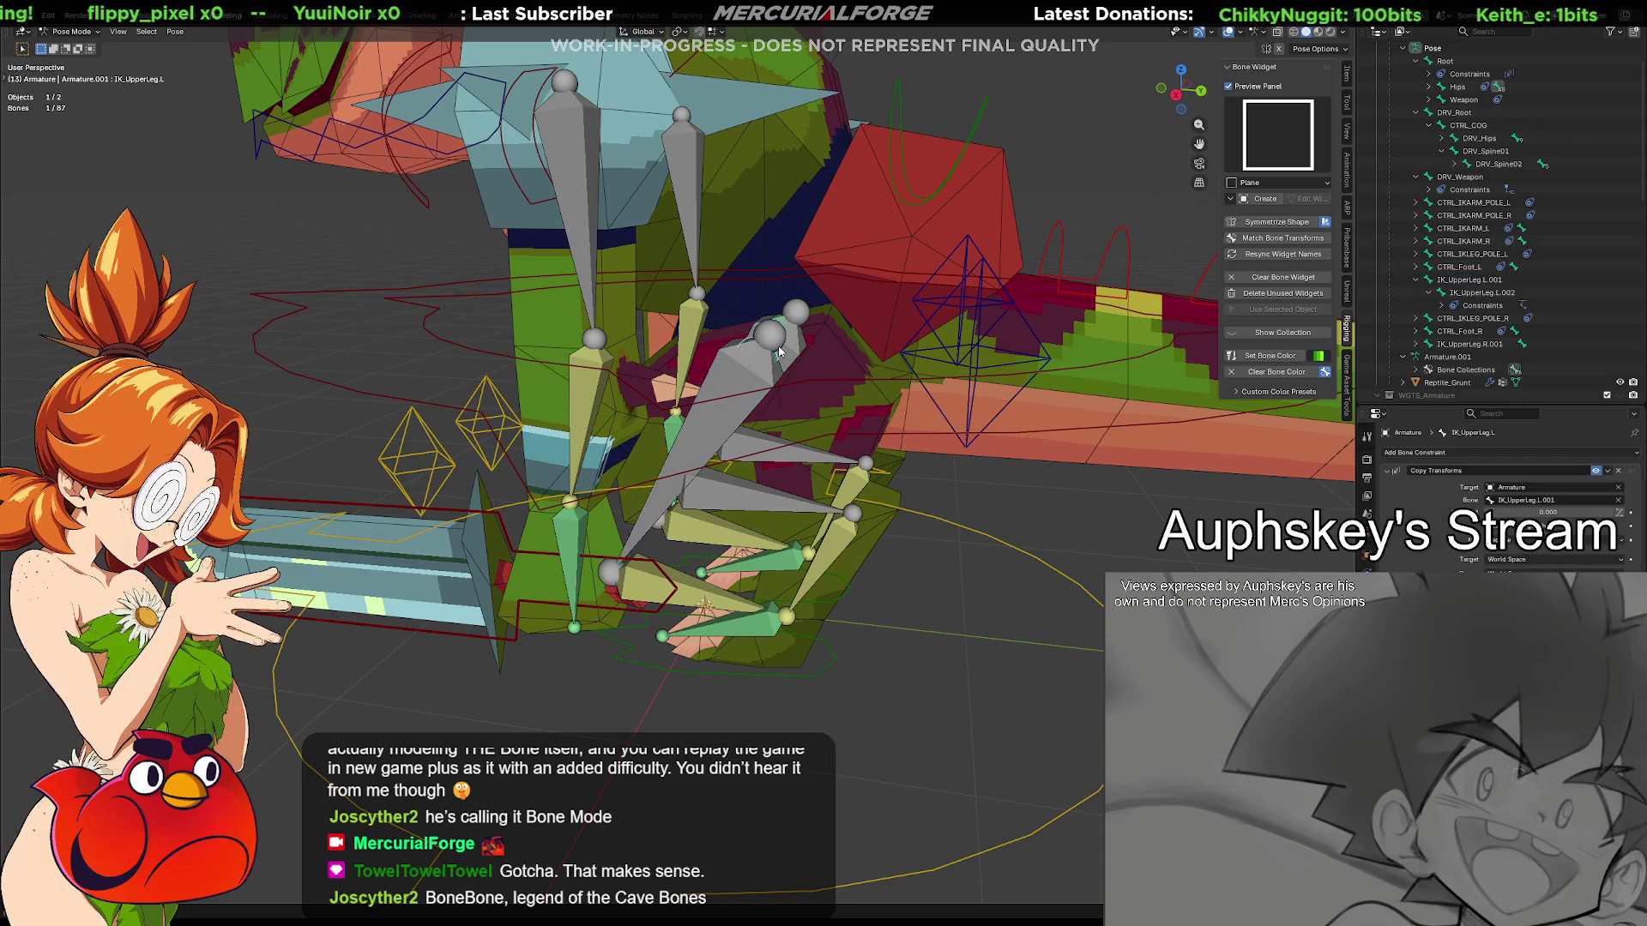
Give IK_UpperLeg.L.001 a Child Of constraint targeting DRV_Hips
left_click(777, 337)
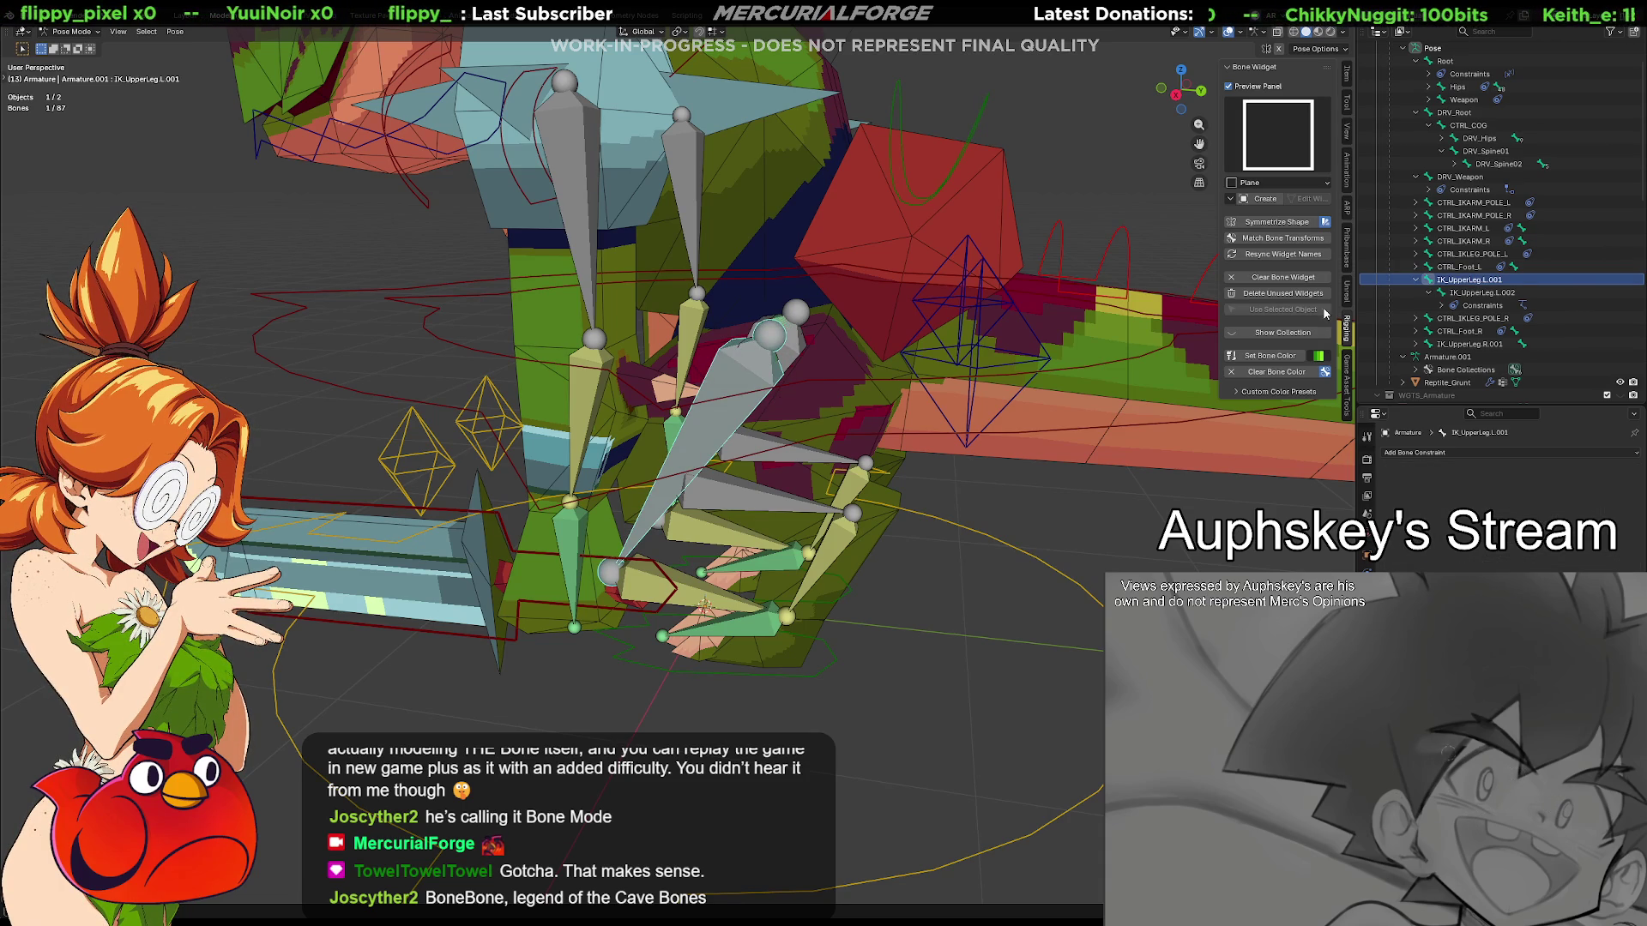
left_click(1414, 181)
left_click(1414, 180)
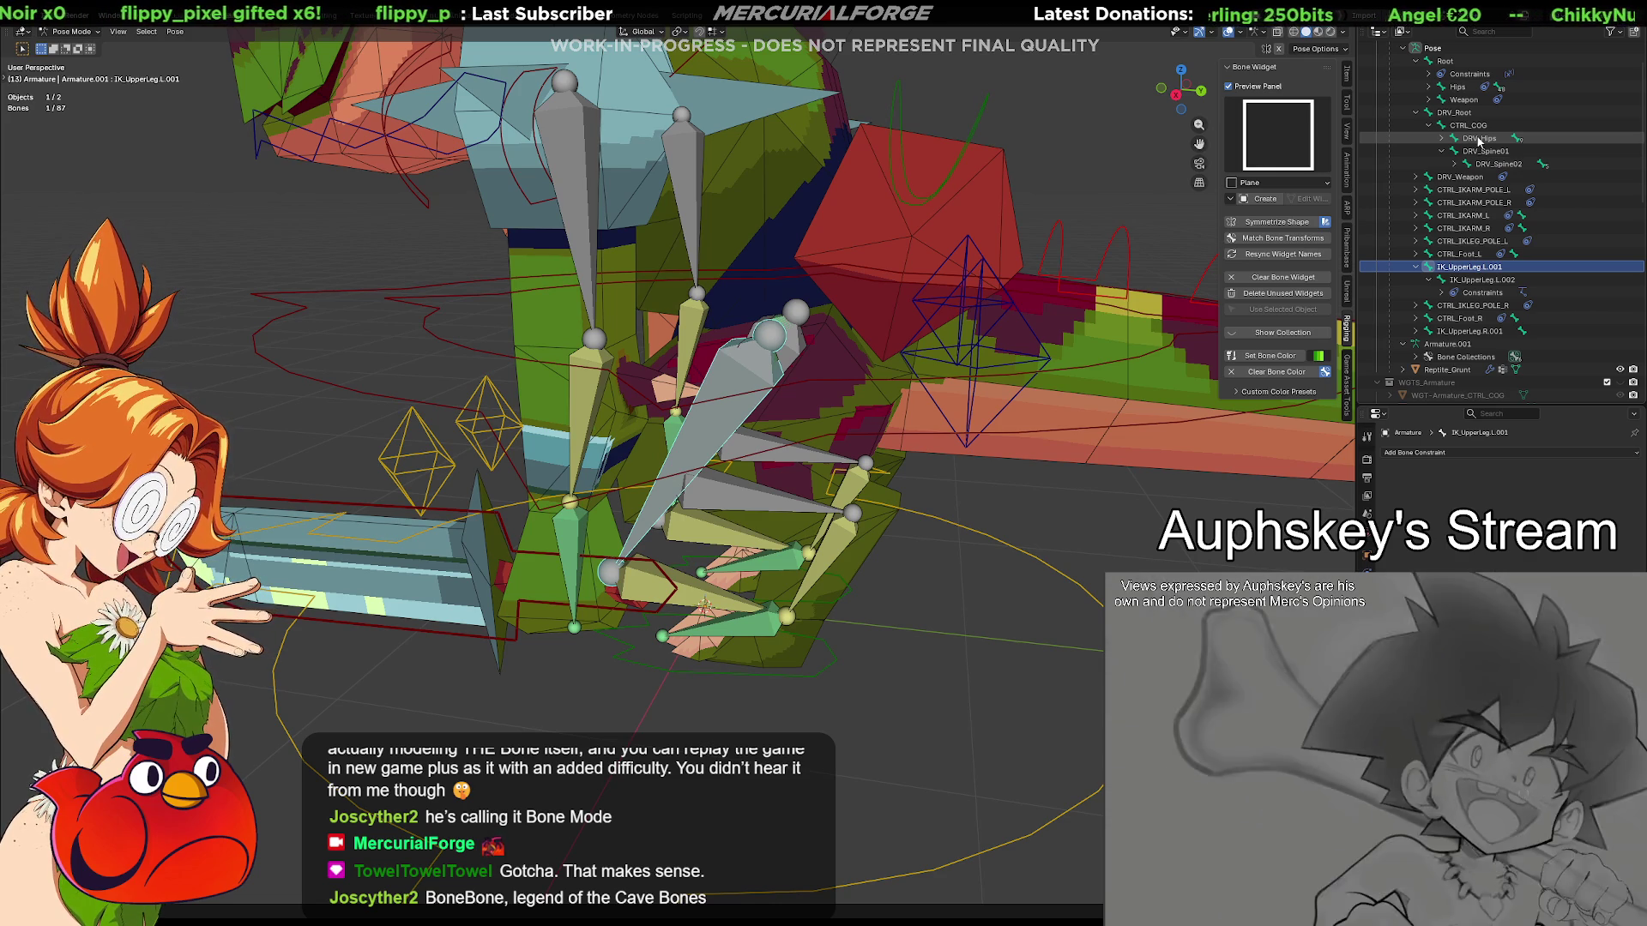
left_click(1480, 138, "ctrl")
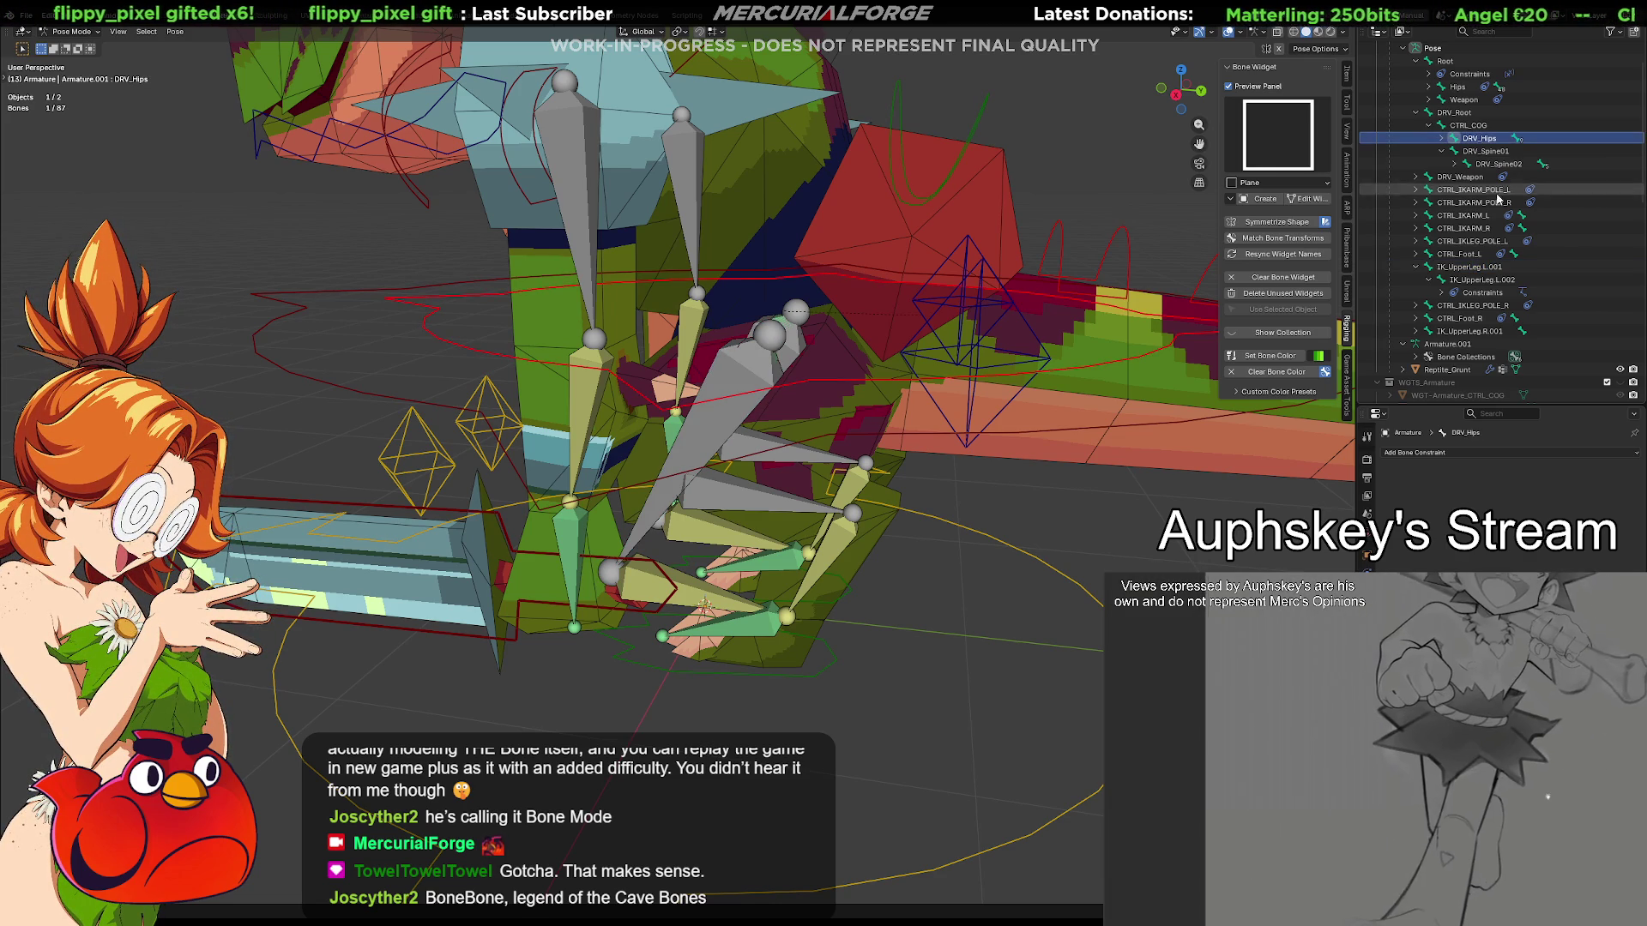
key("shift+ctrl+c")
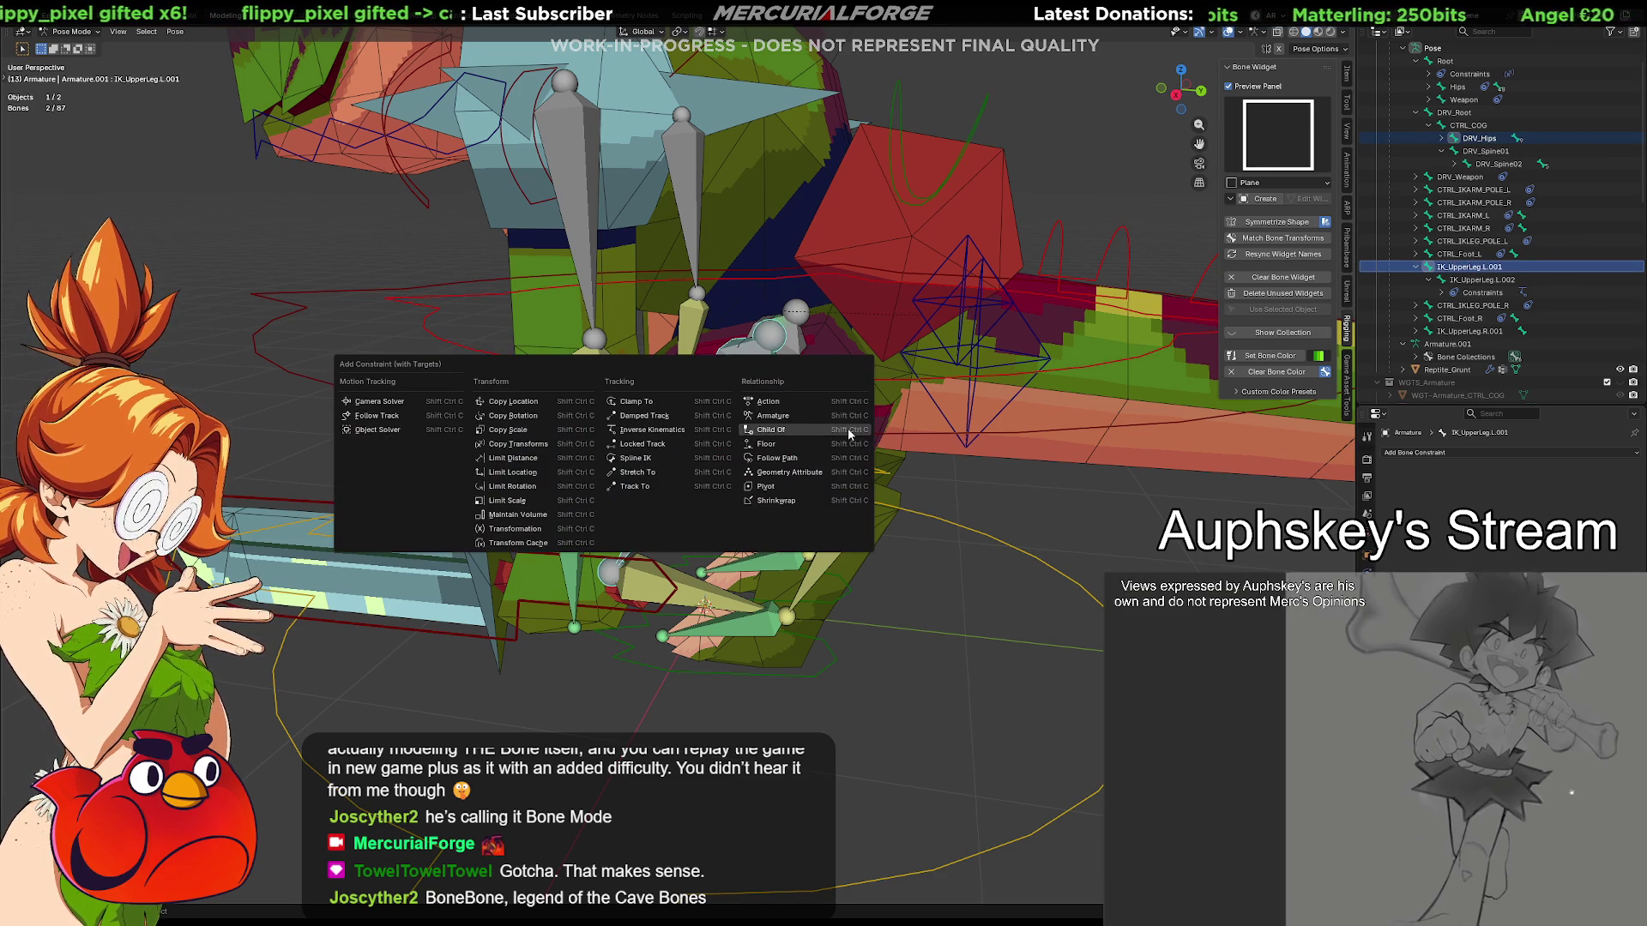
left_click(847, 430)
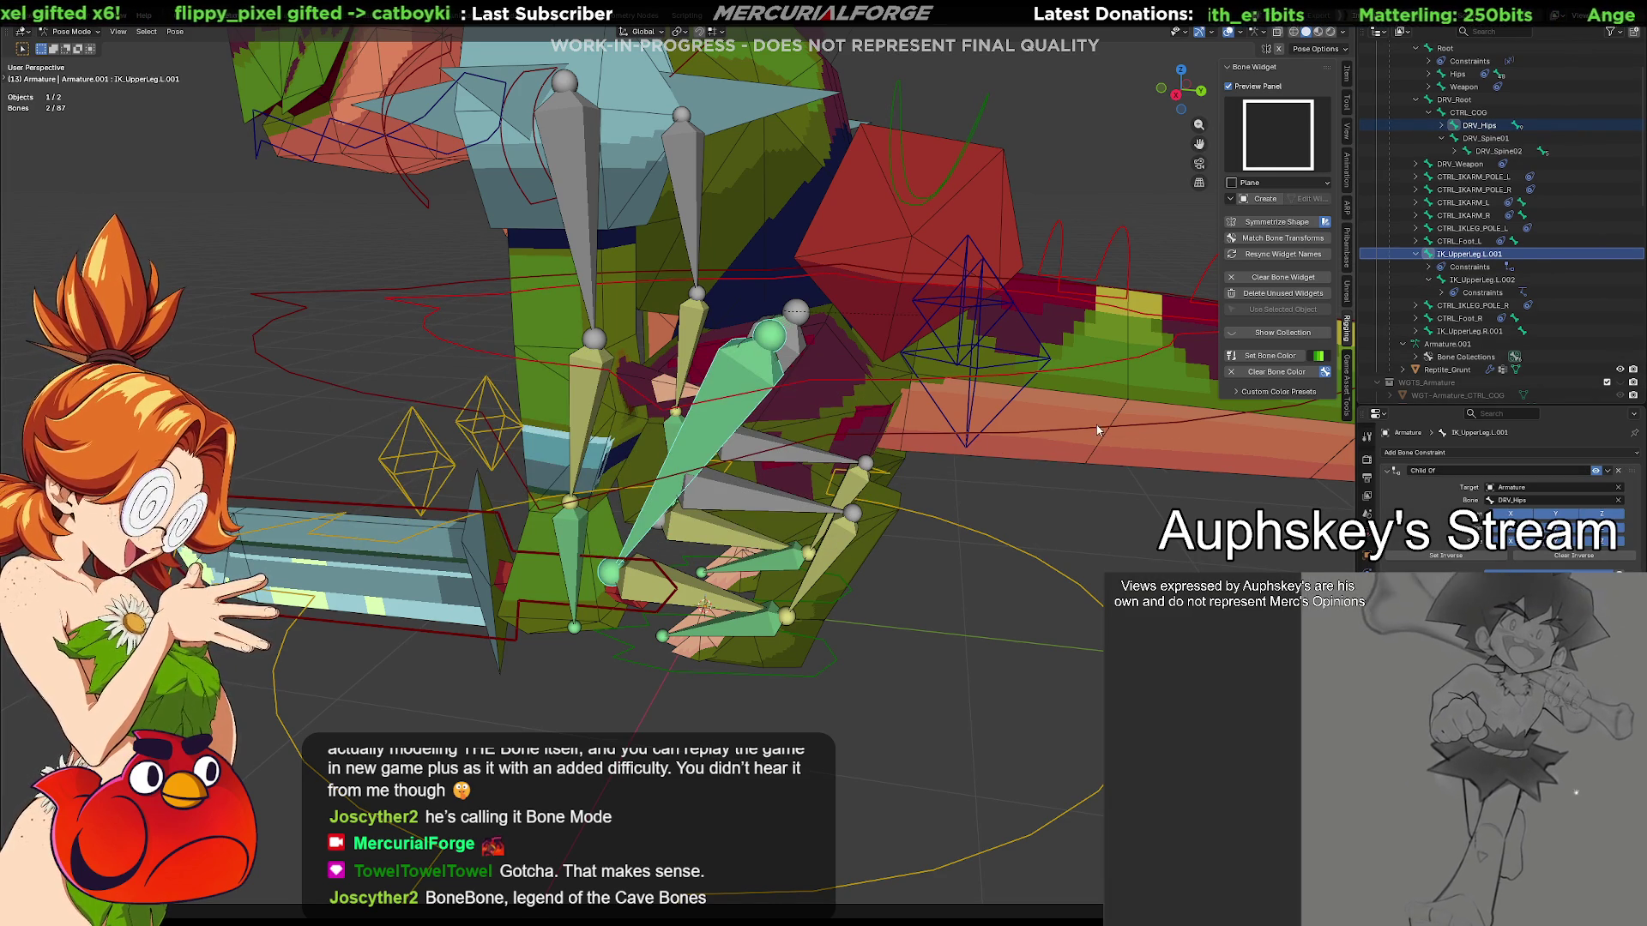
Inspect the constrained left leg and select CTRL_Foot.L
middle_click_drag(993, 445, 866, 459)
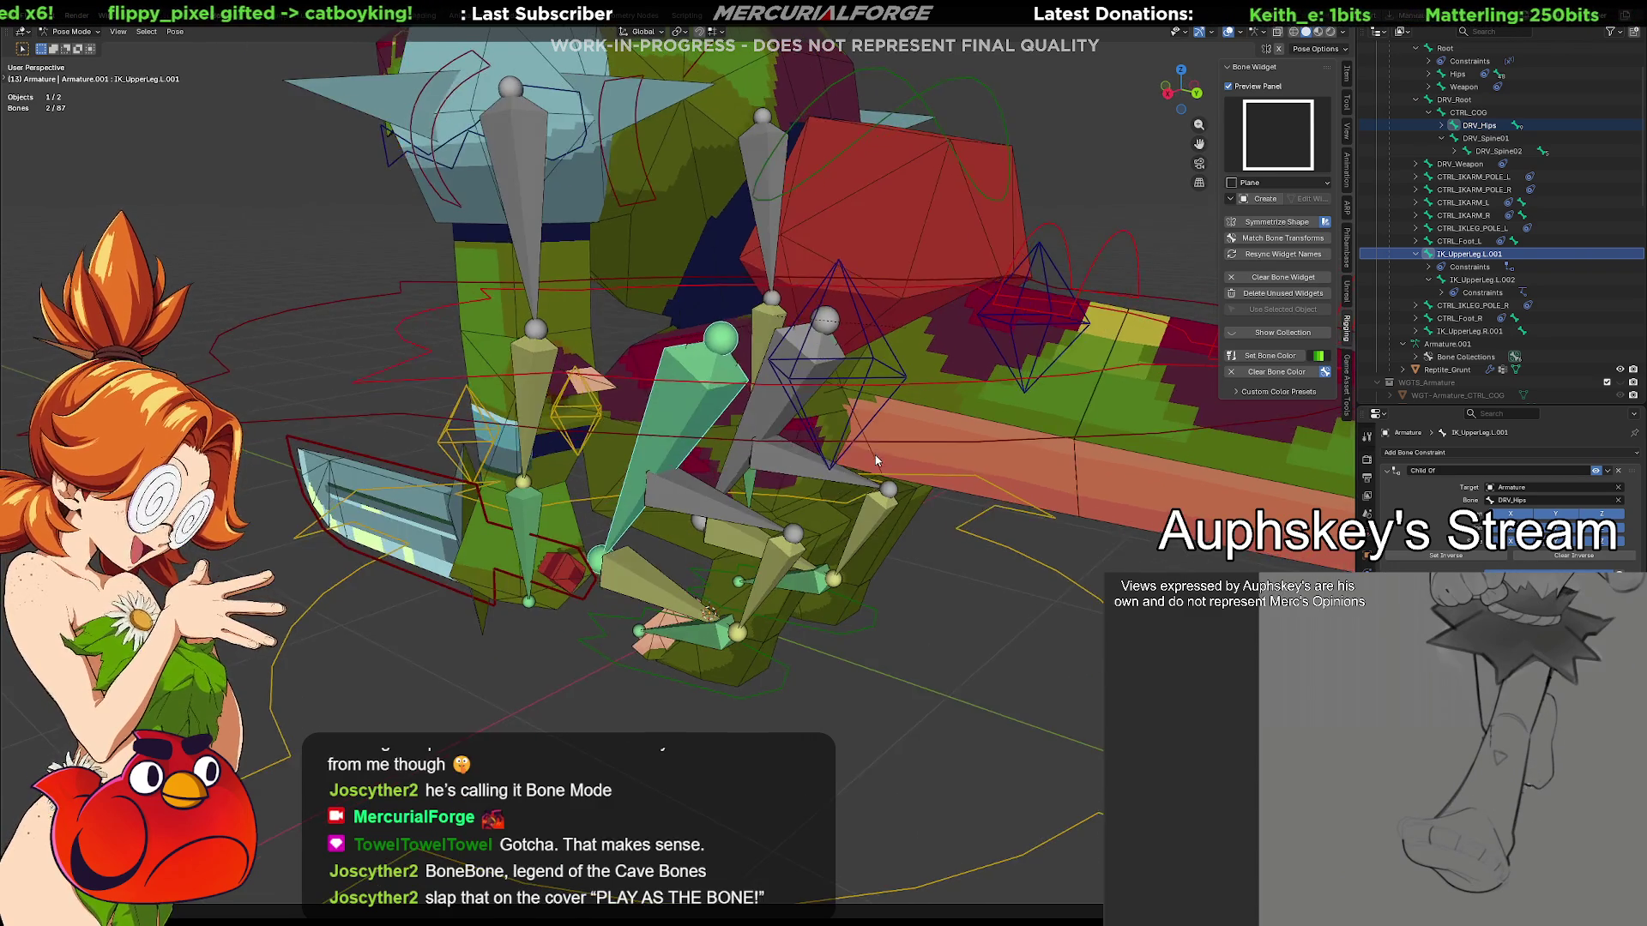
left_click(1080, 659)
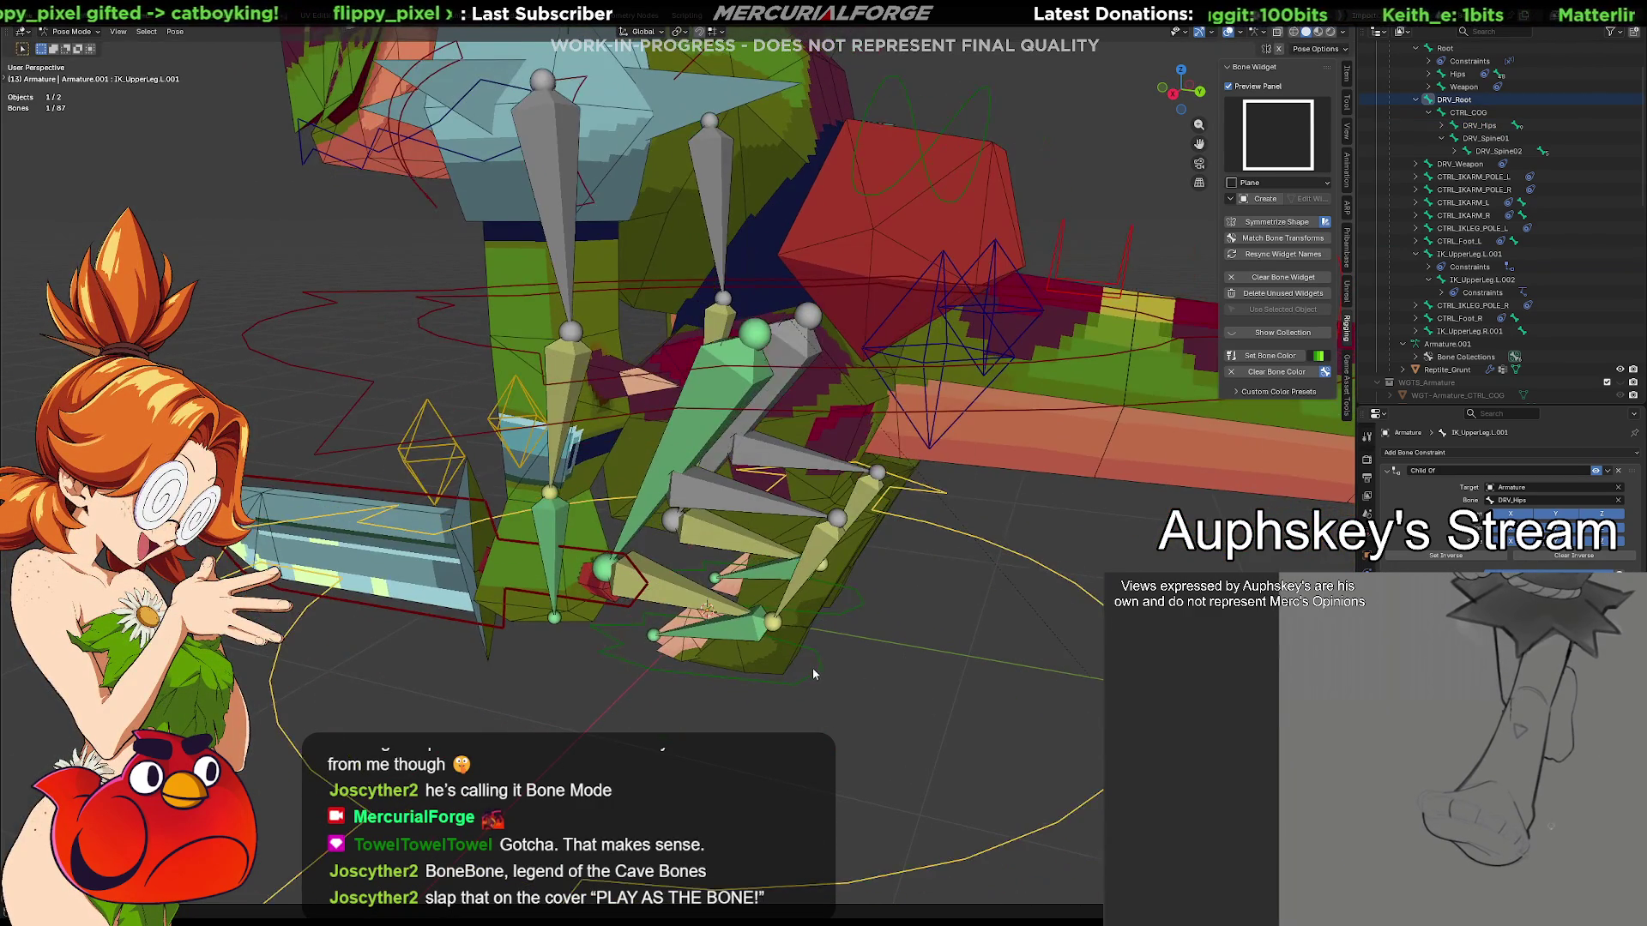
left_click(813, 673)
mouse_move(813, 674)
middle_mouse_down()
mouse_move(753, 691)
mouse_move(797, 638)
middle_mouse_up()
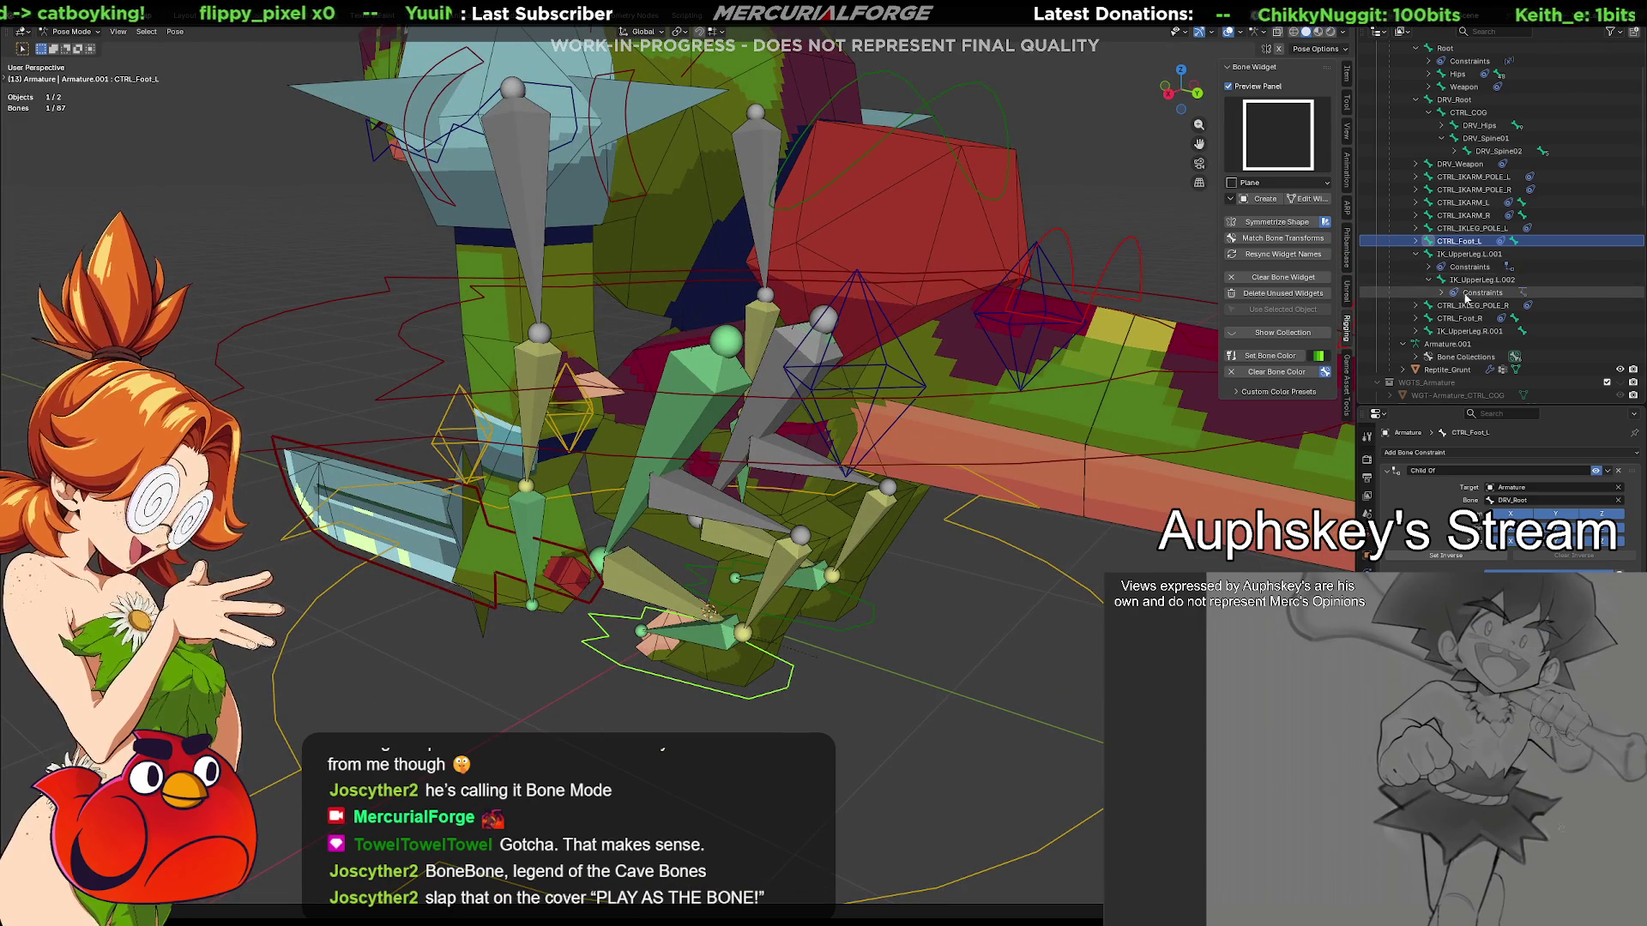
Give IK_UpperLeg.R.001 a Child Of constraint targeting DRV_Hips
left_click(1467, 254)
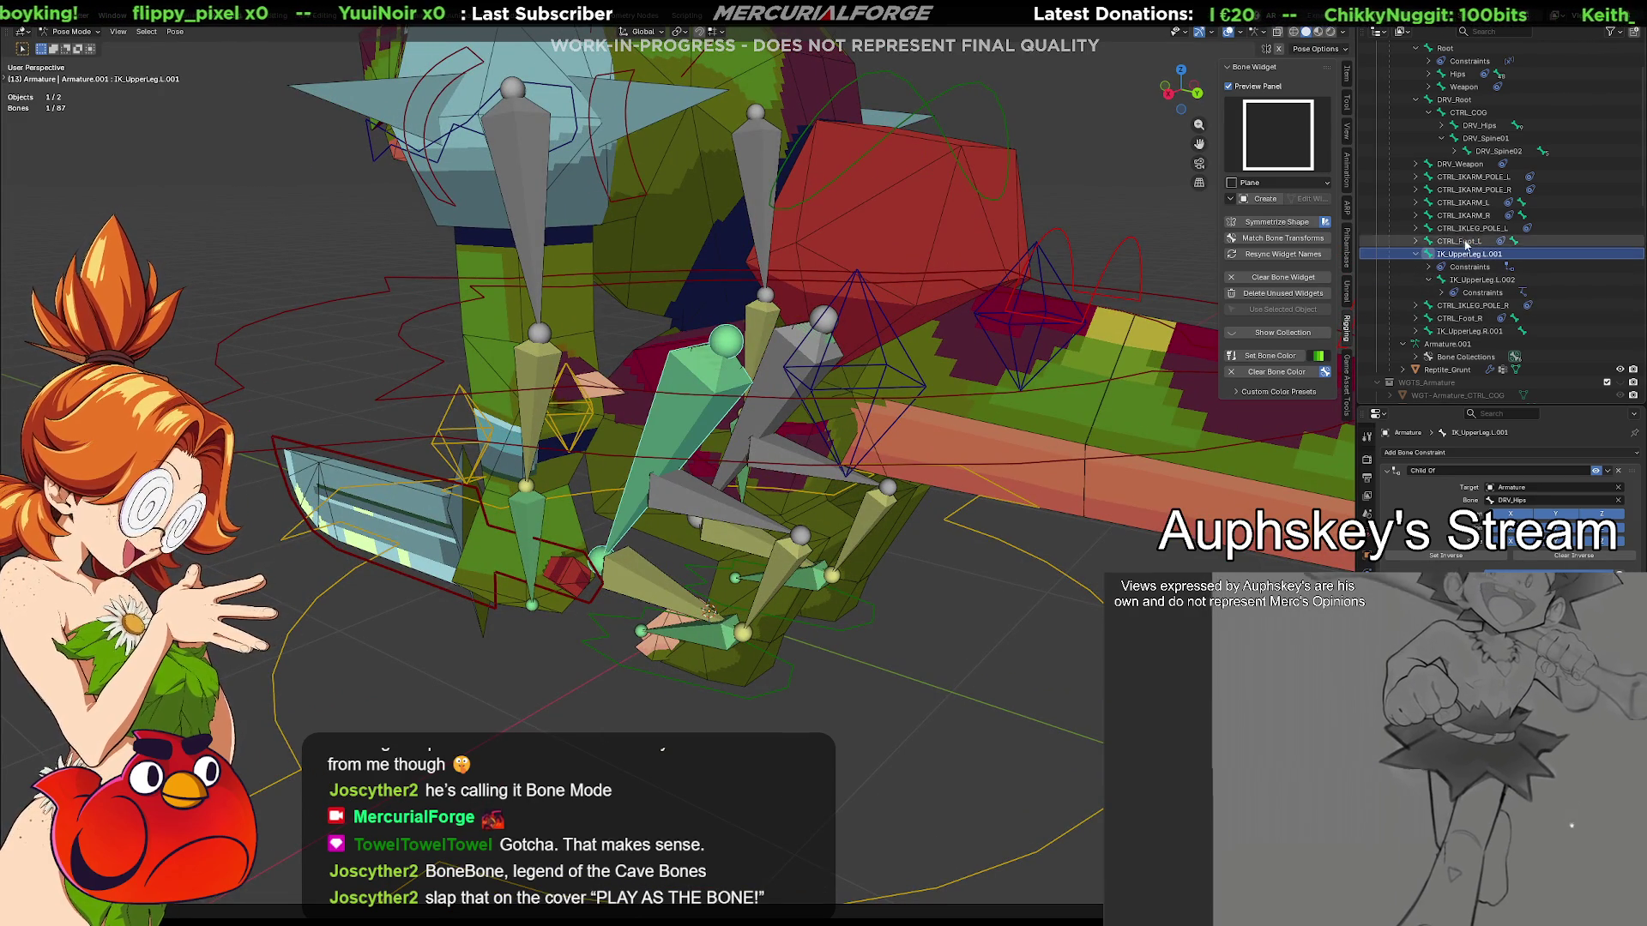
left_click(1480, 126)
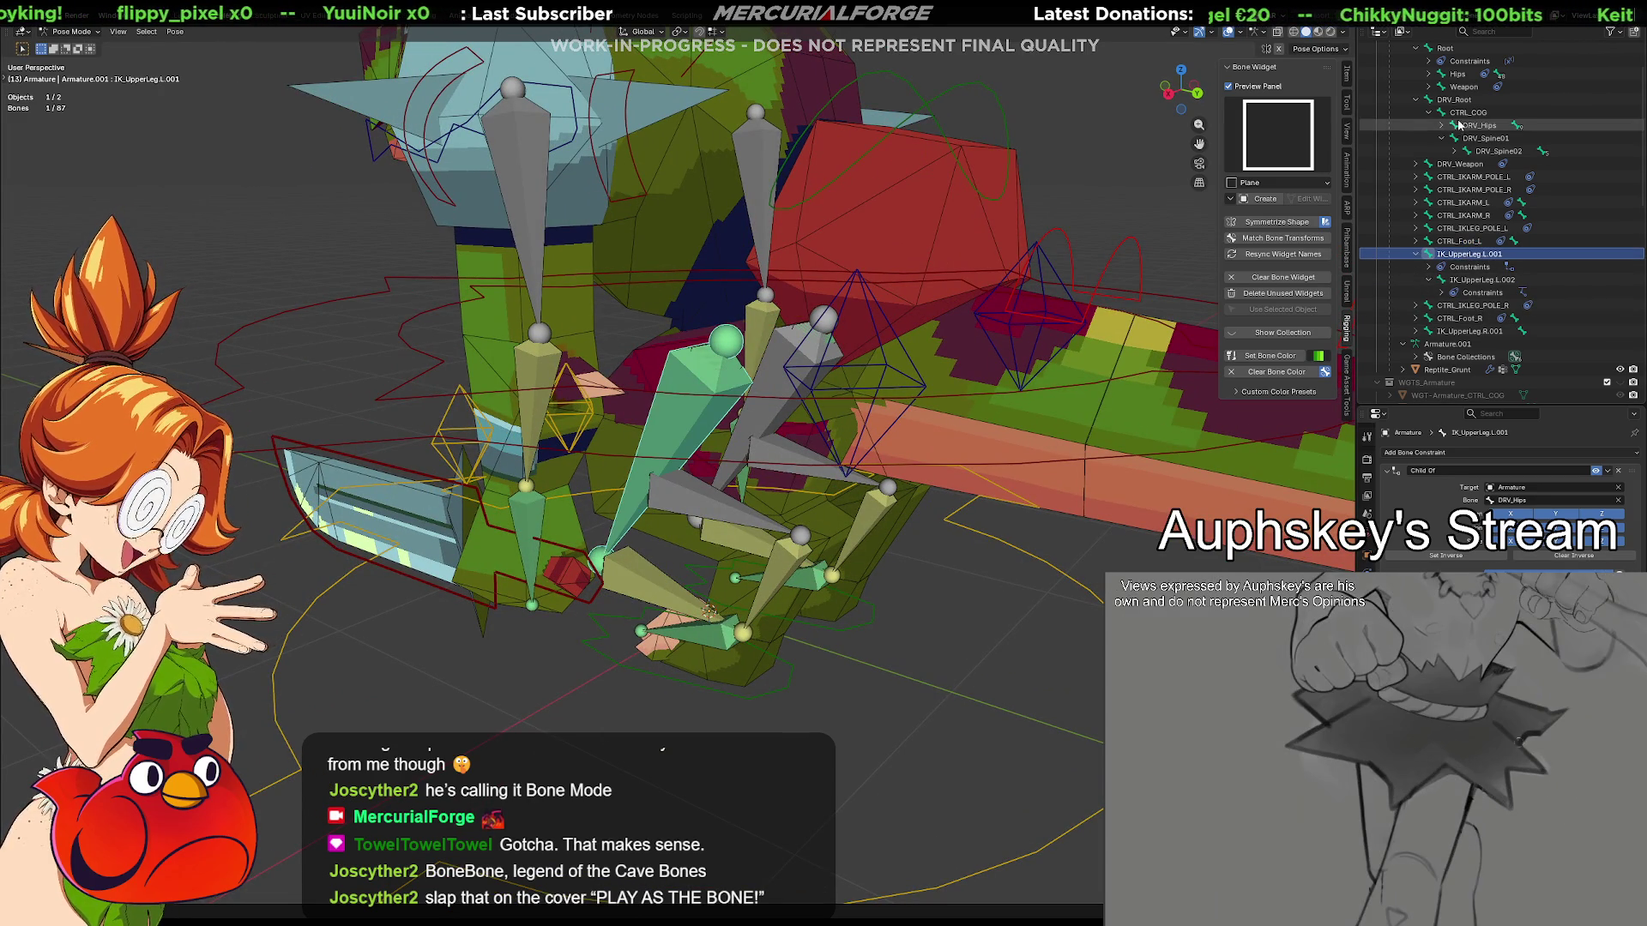
left_click(1470, 257, "ctrl")
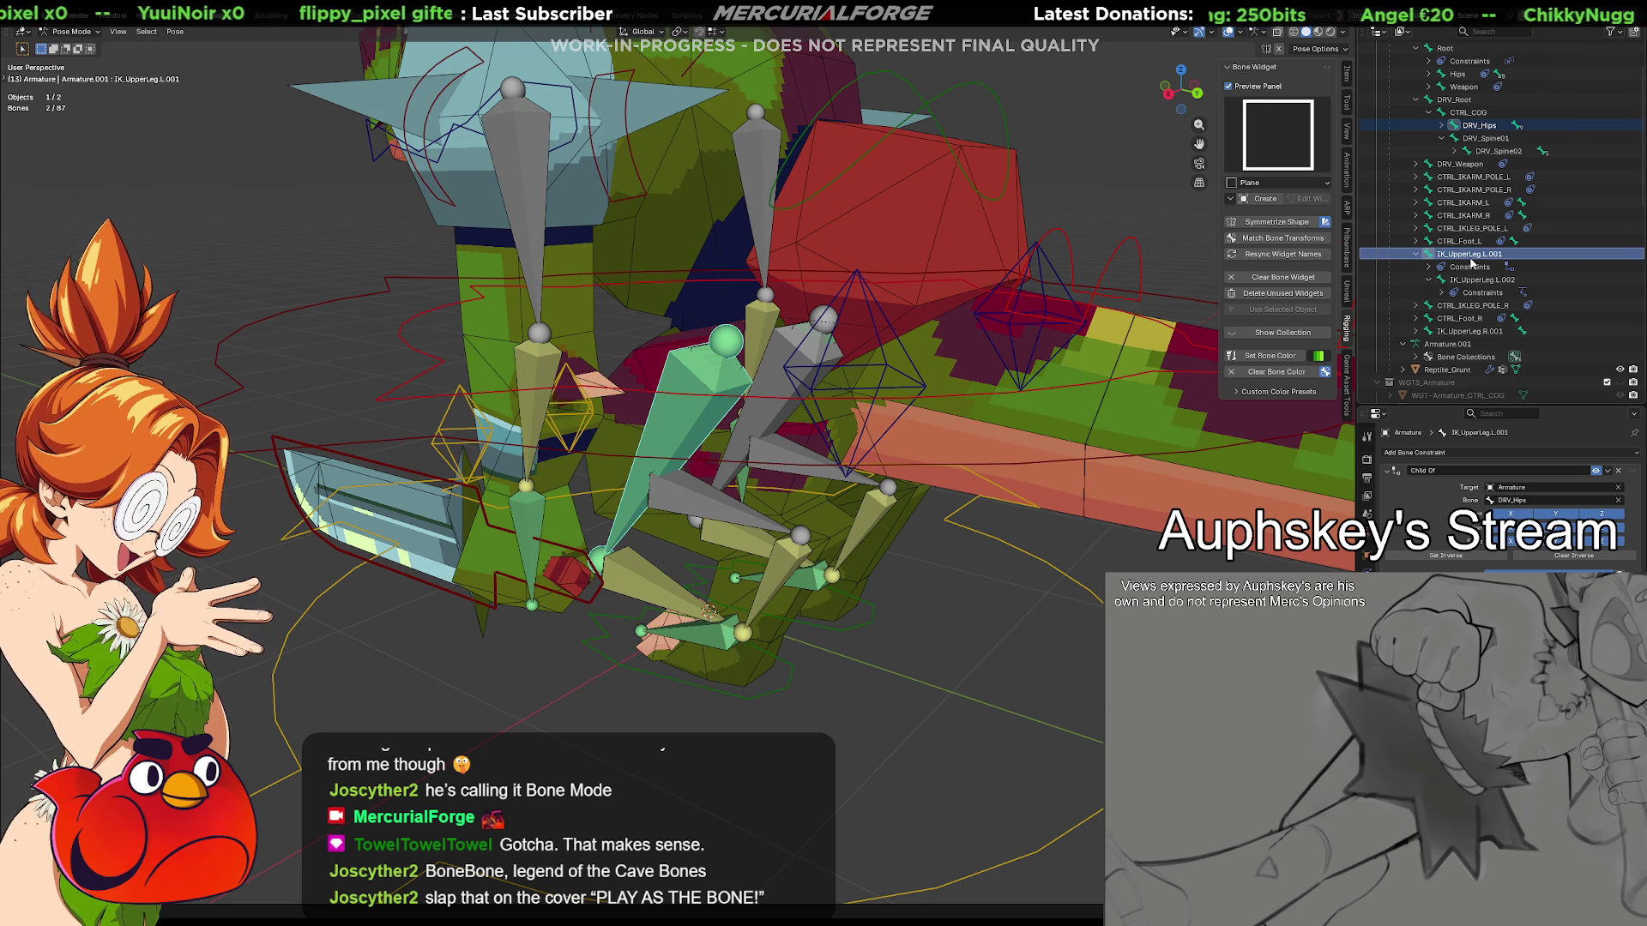
left_click(1480, 125)
left_click(1467, 332, "ctrl")
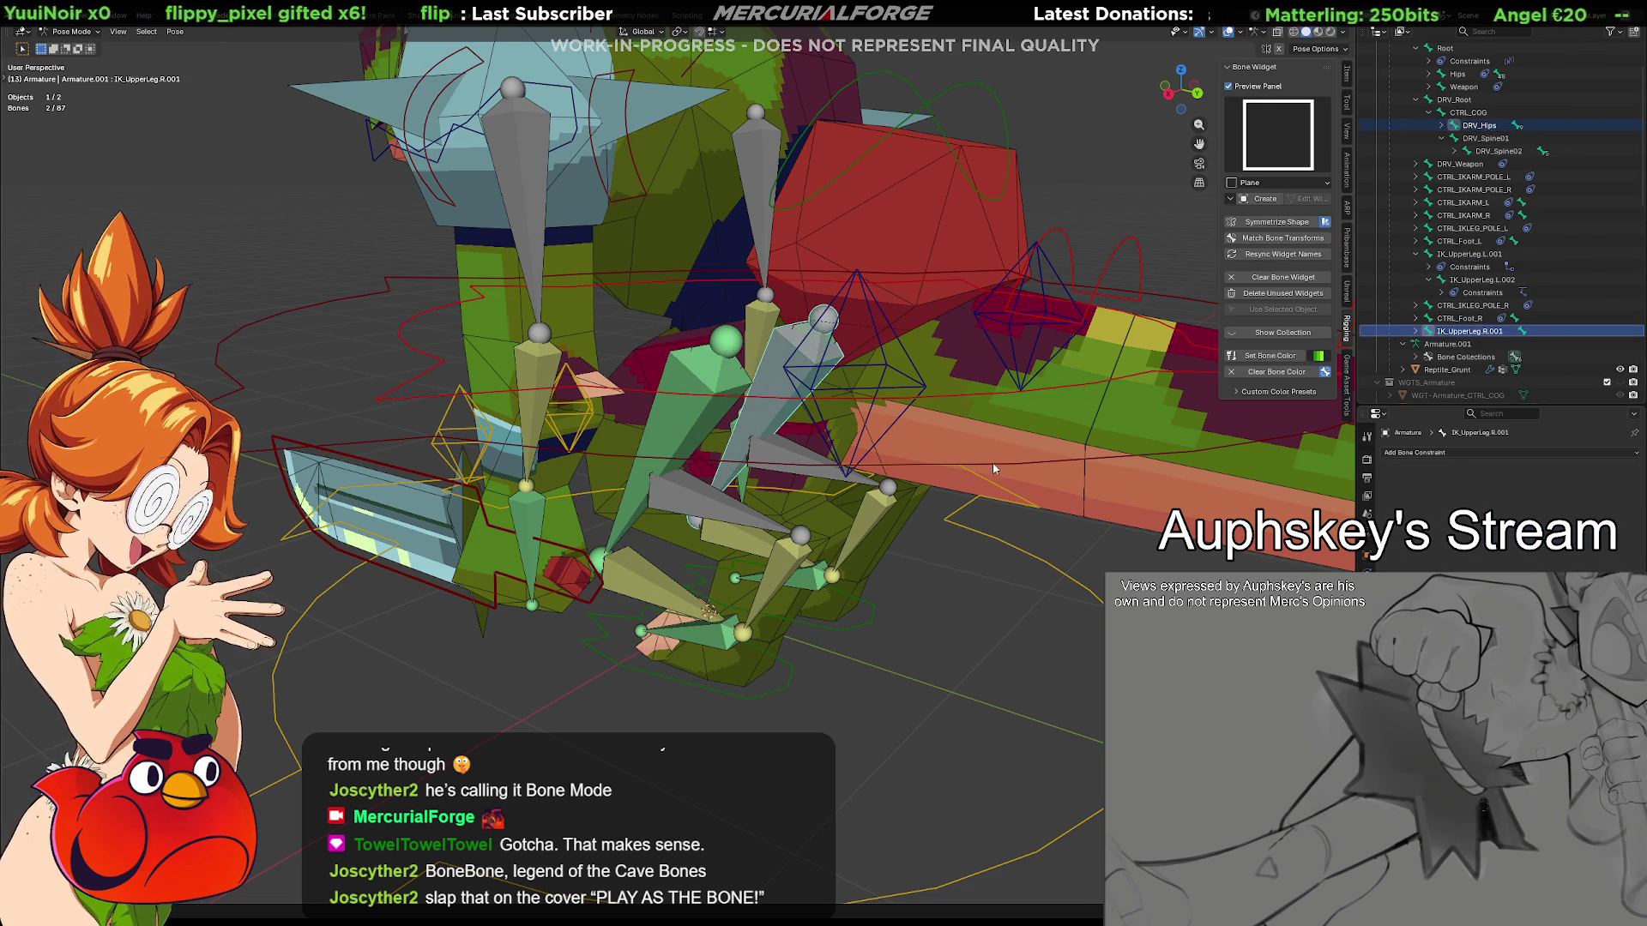
key("shift+ctrl+c")
left_click(817, 574)
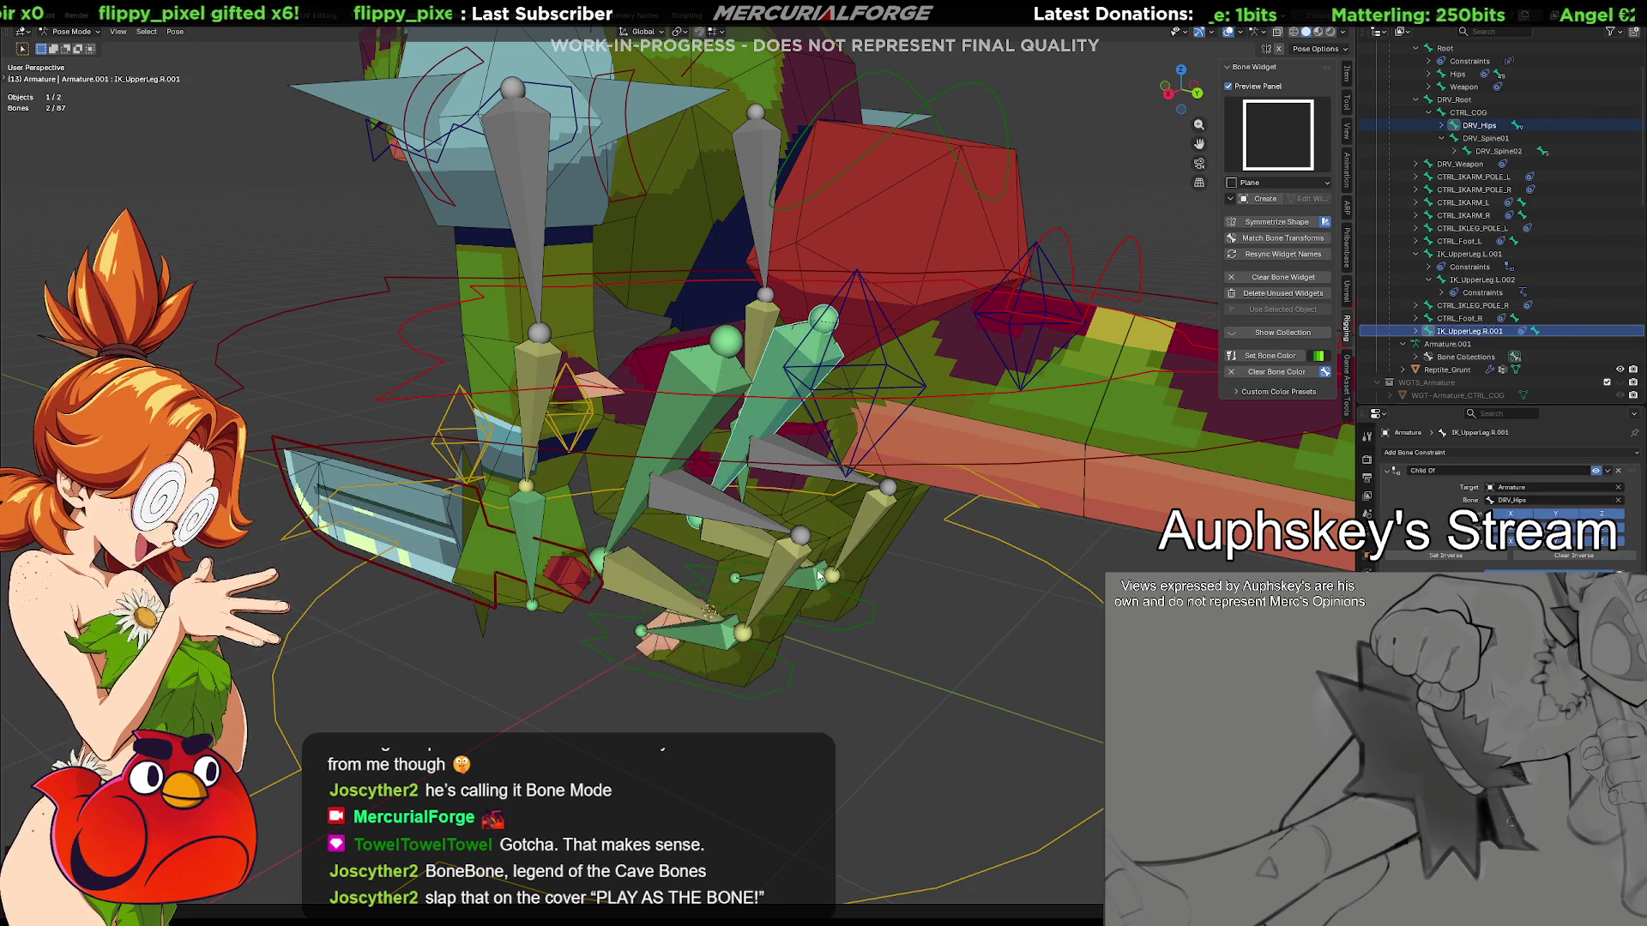
Move CTRL_Foot.R to test the right leg and view the whole reptile
mouse_move(998, 633)
middle_mouse_down()
mouse_move(824, 592)
mouse_move(924, 743)
middle_mouse_up()
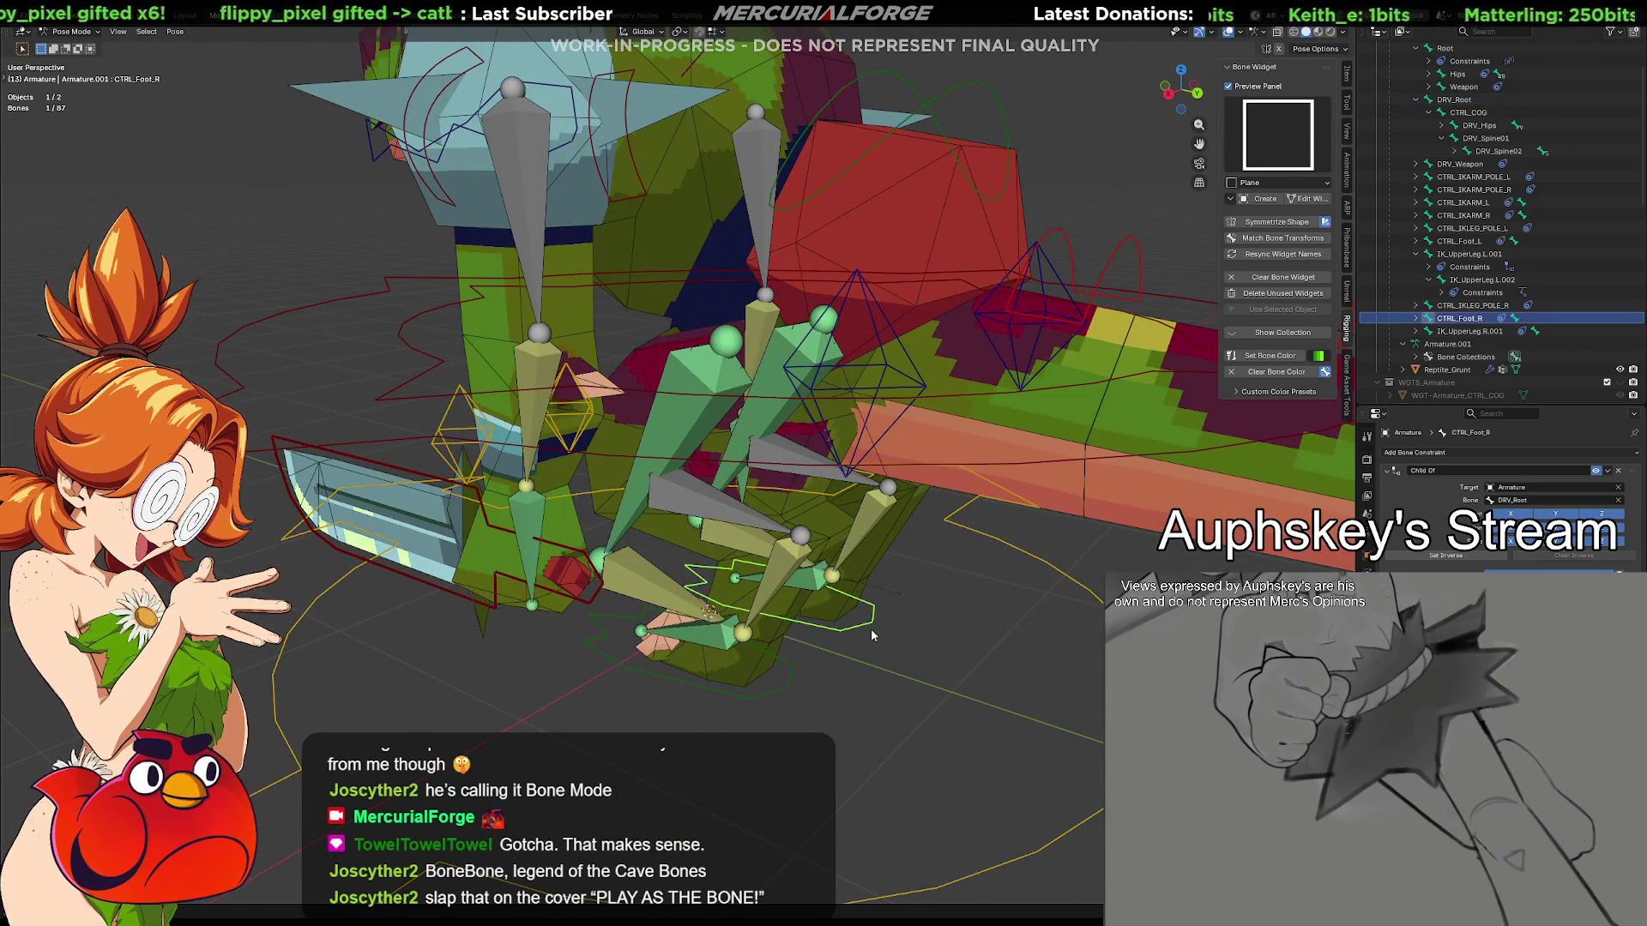
left_click_drag(850, 624, 1045, 586)
mouse_move(910, 591)
middle_mouse_down()
mouse_move(998, 570)
mouse_move(895, 582)
mouse_move(824, 464)
mouse_move(821, 486)
mouse_move(922, 489)
mouse_move(818, 490)
middle_mouse_up()
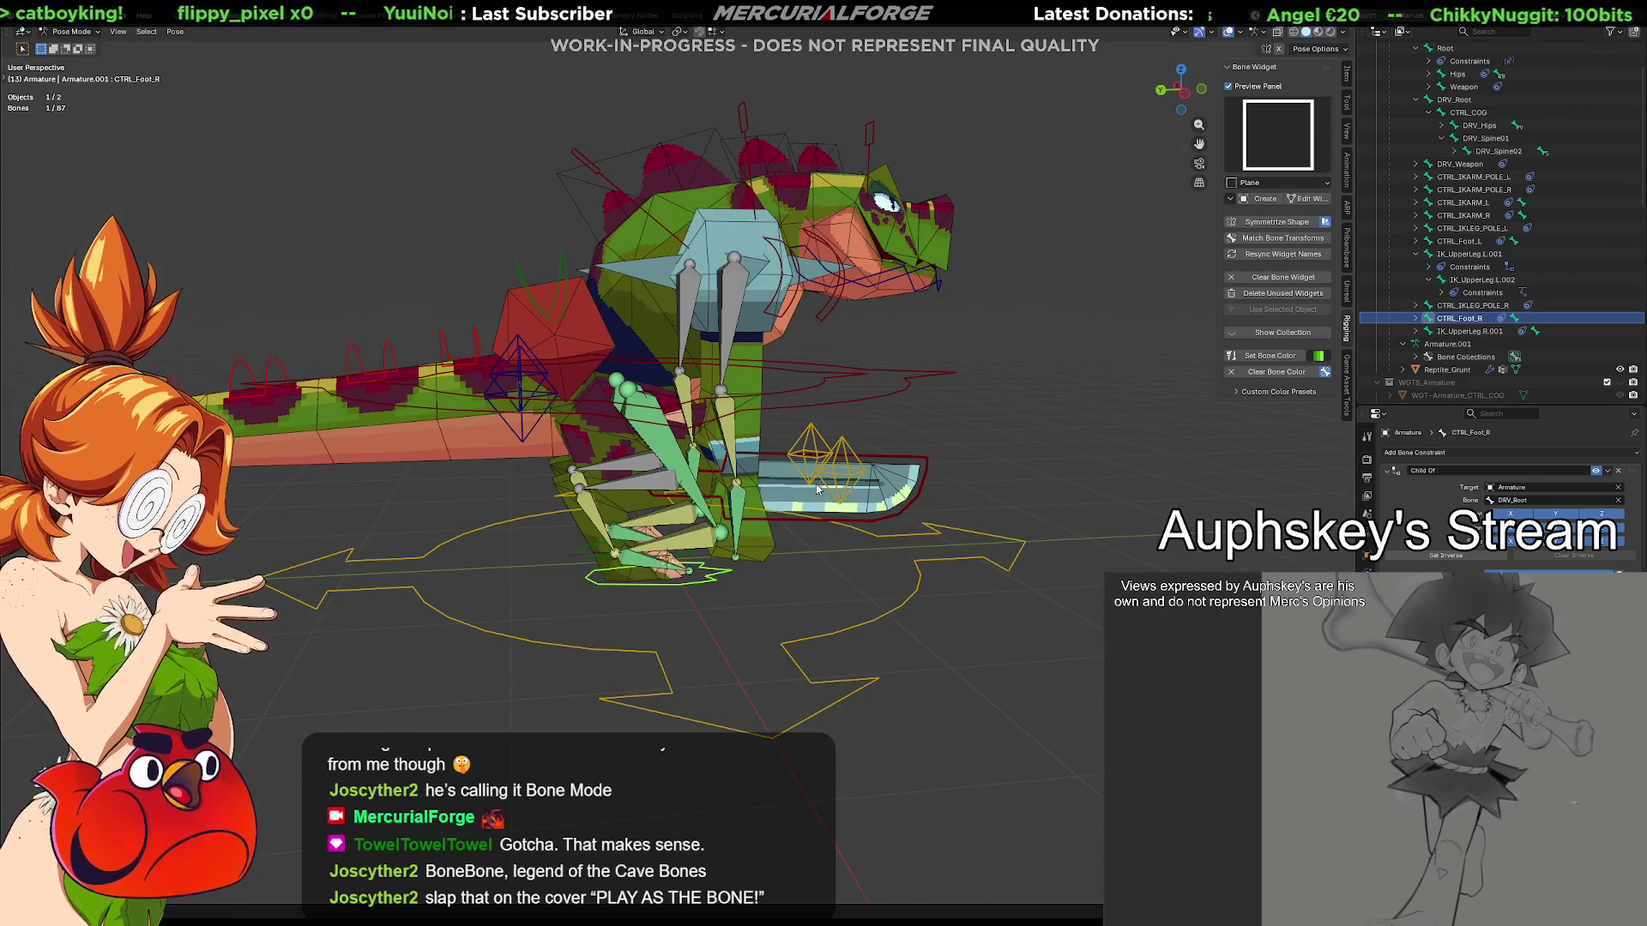